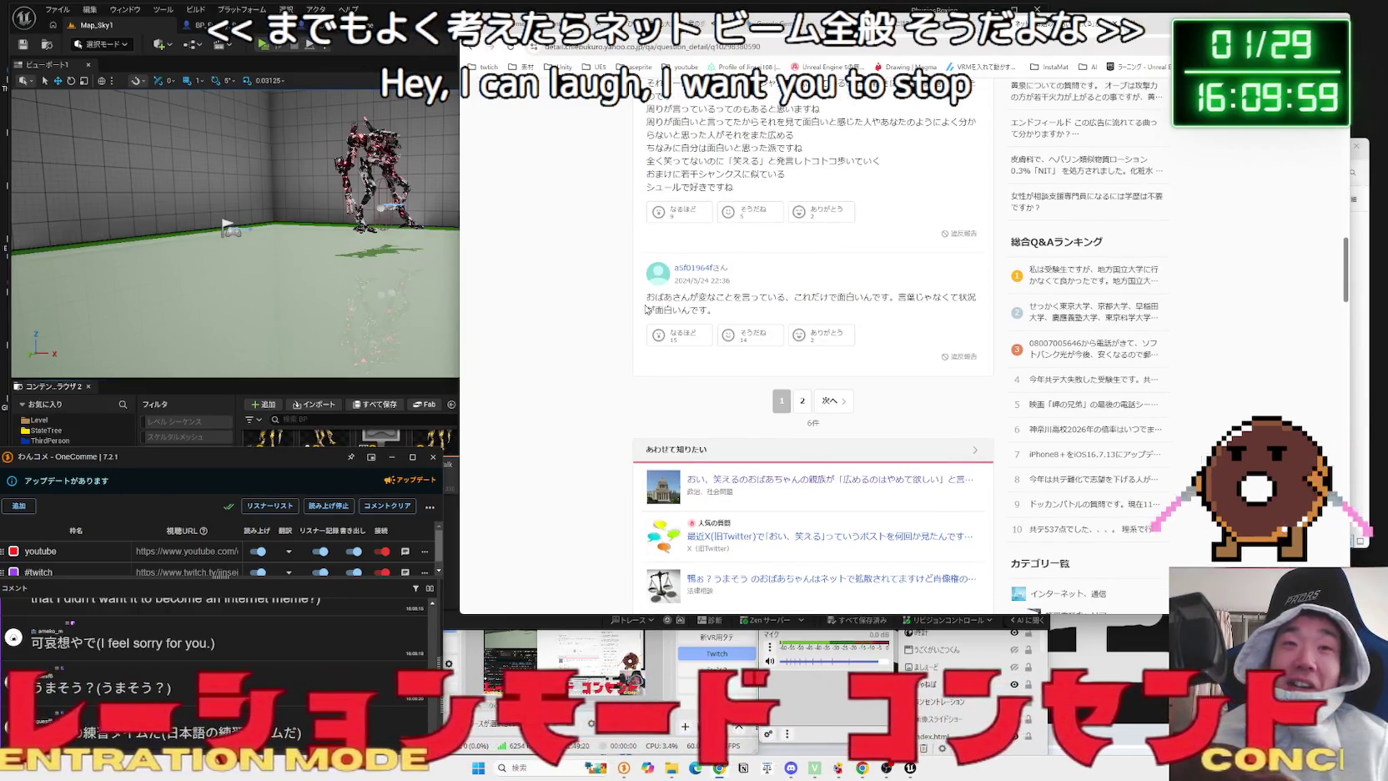
- Return to the Google results and select phrases from the X post's snippet and post text
key(alt+Left)
scroll(651, 306, down, 5)
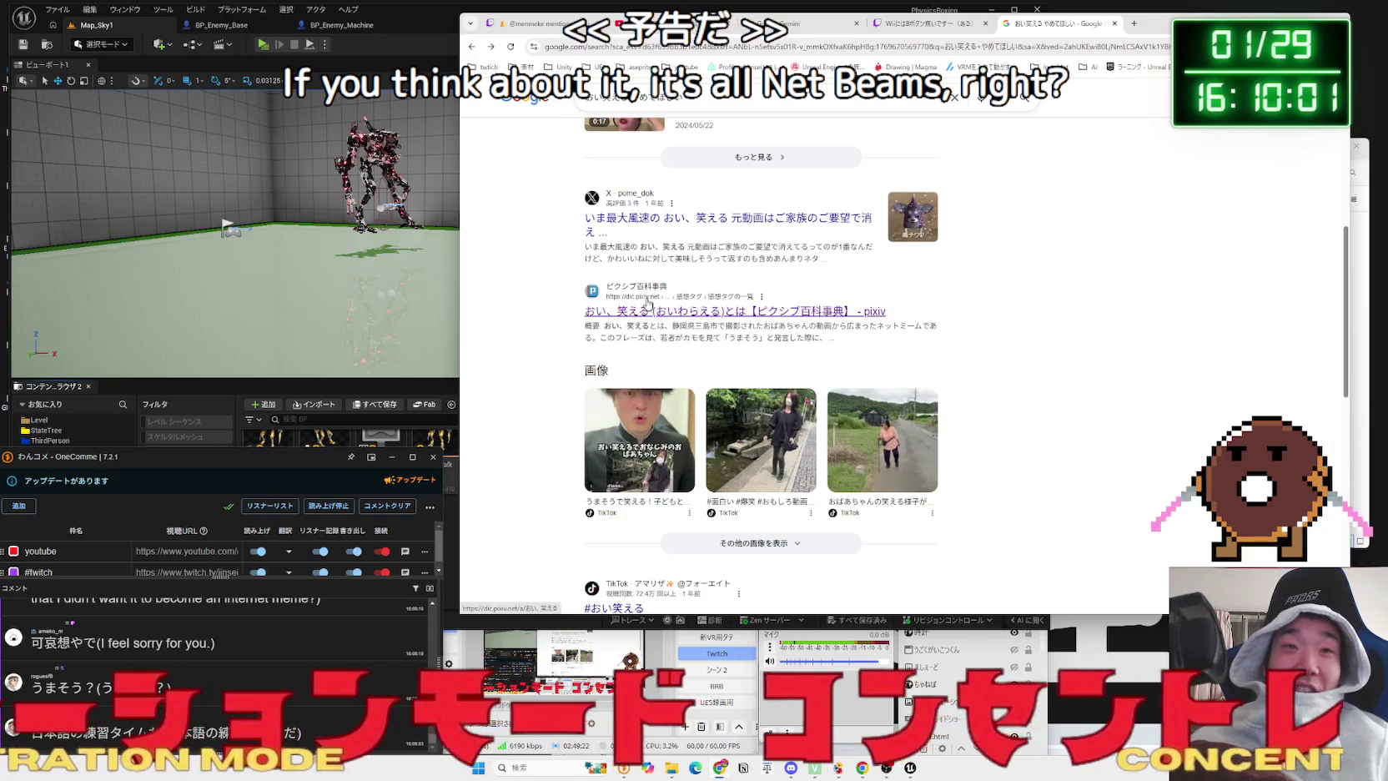
triple_click(588, 248)
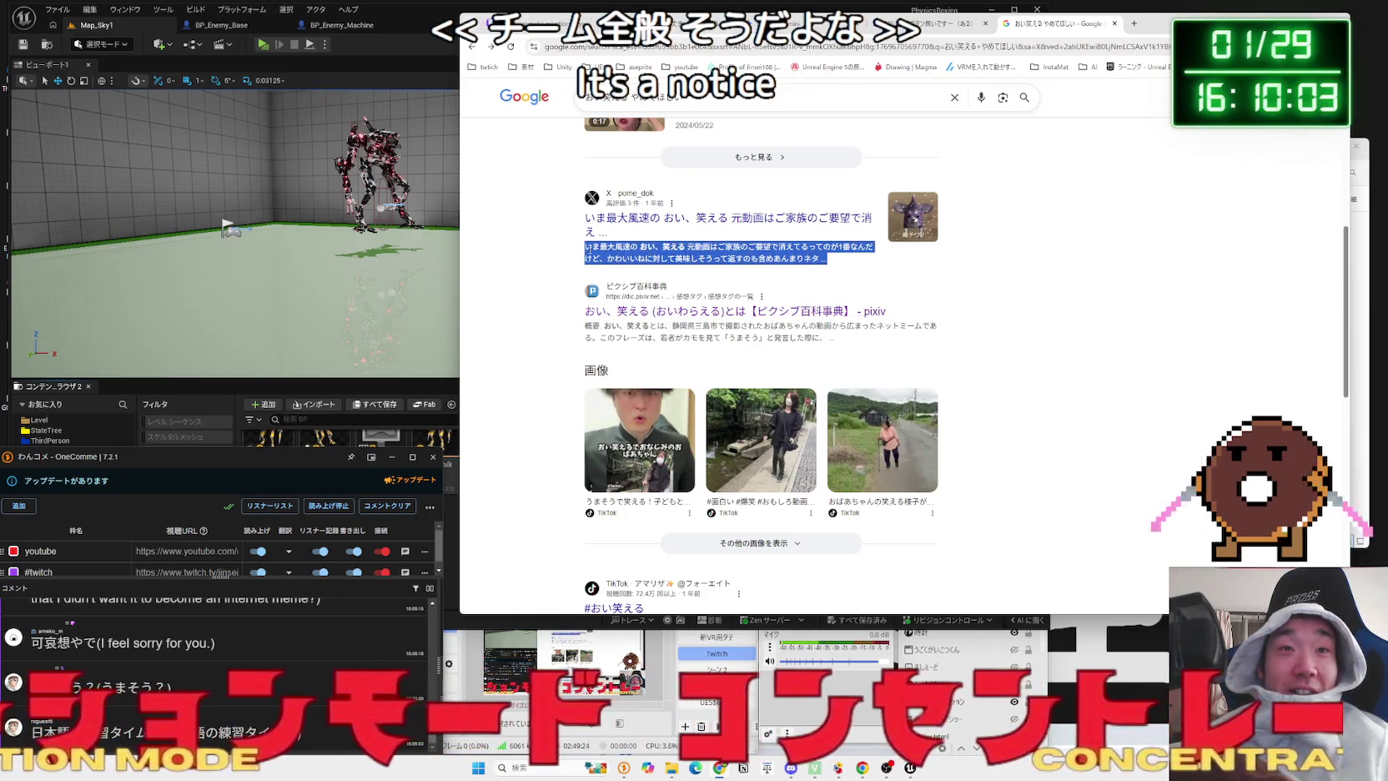
drag(588, 248, 705, 252)
drag(586, 247, 653, 250)
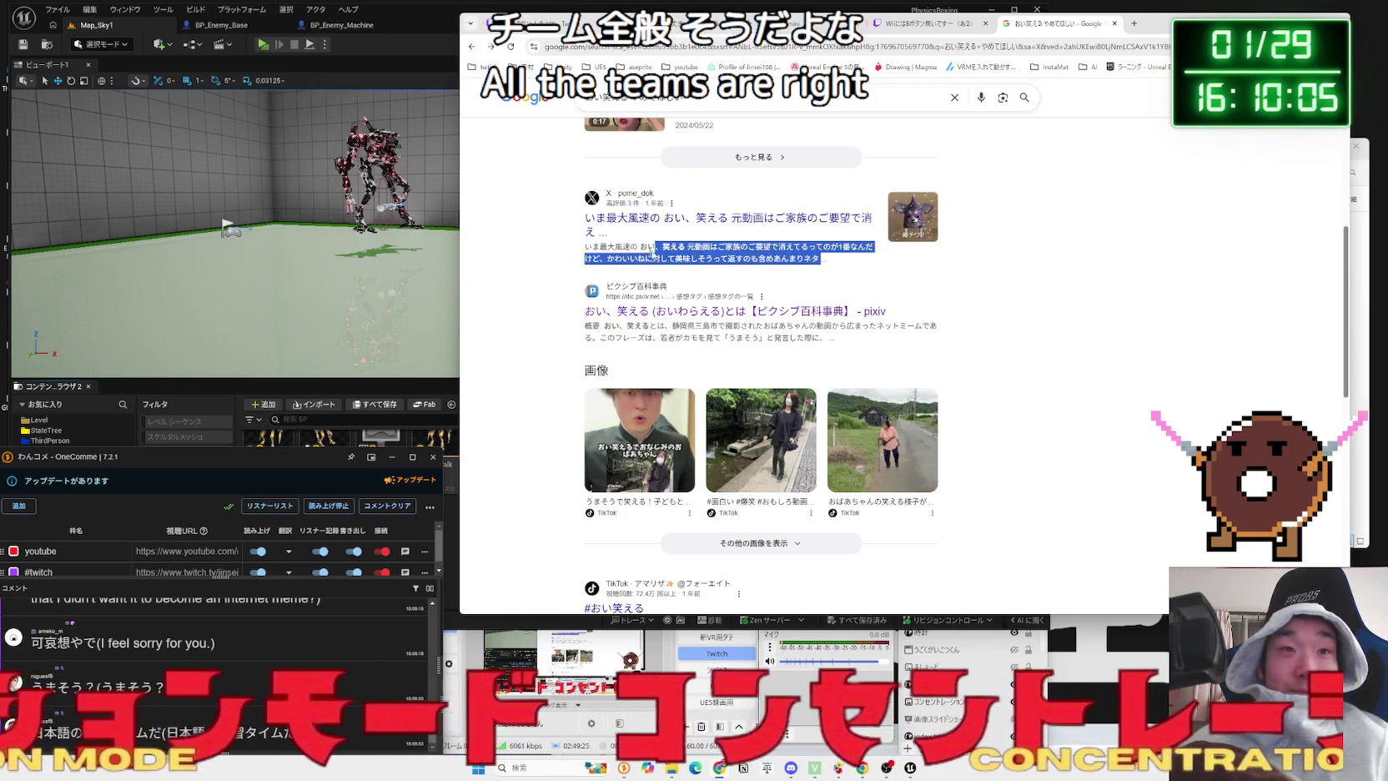
click(588, 248)
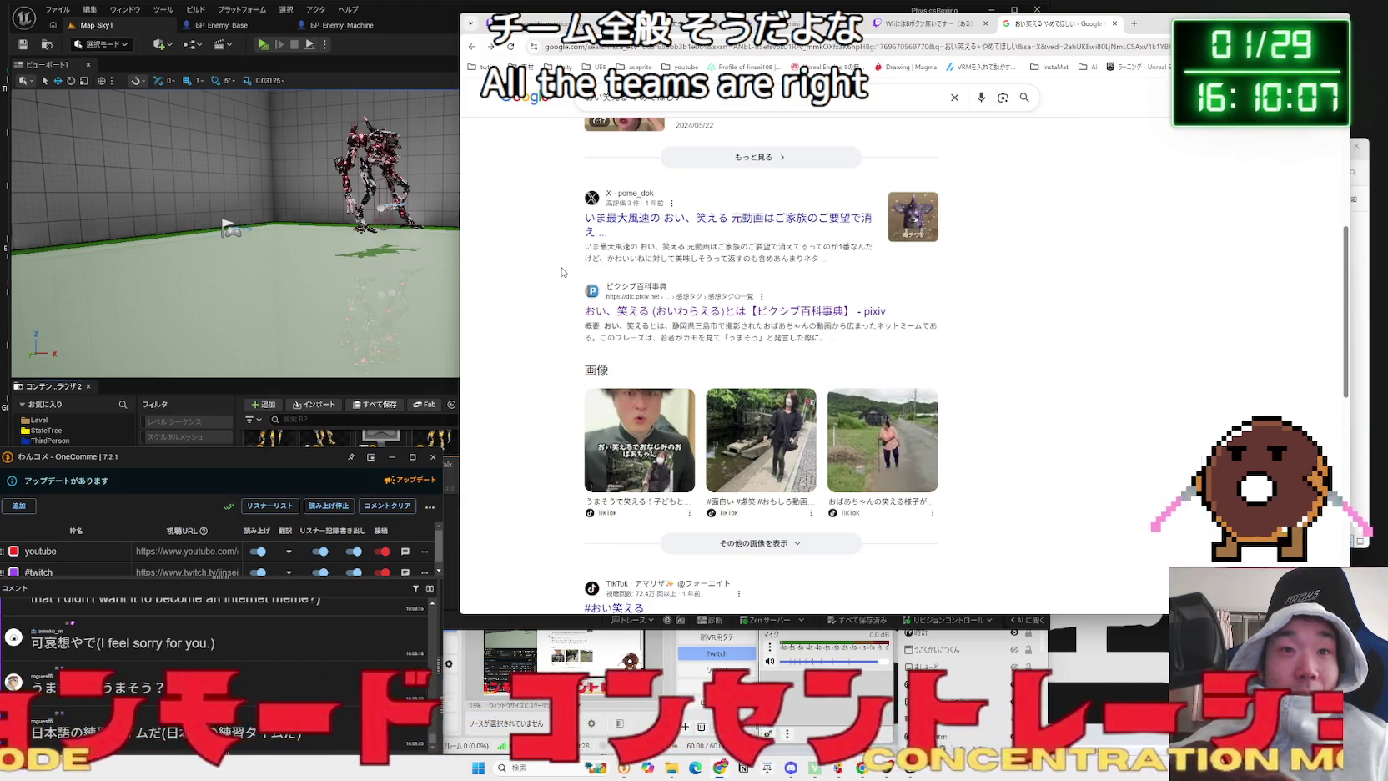
drag(839, 262, 697, 250)
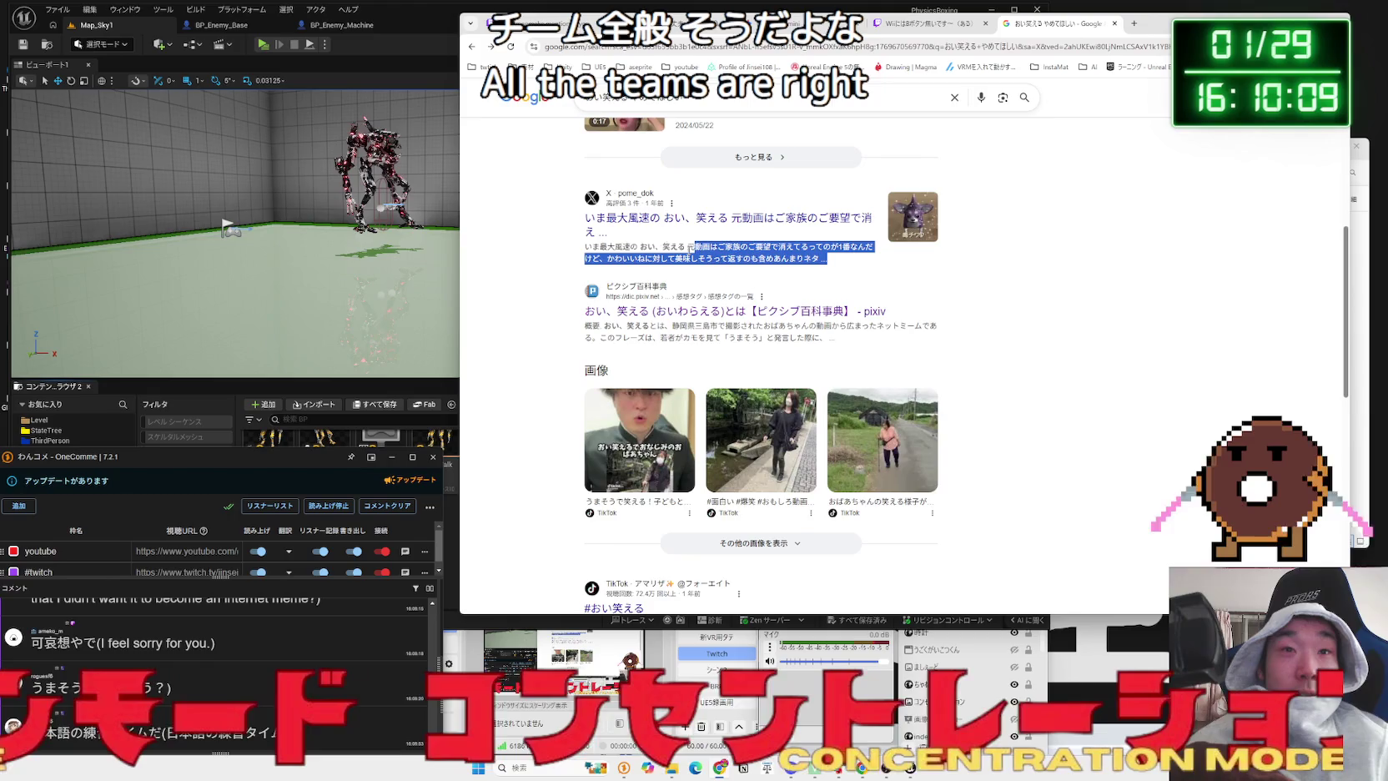
click(586, 248)
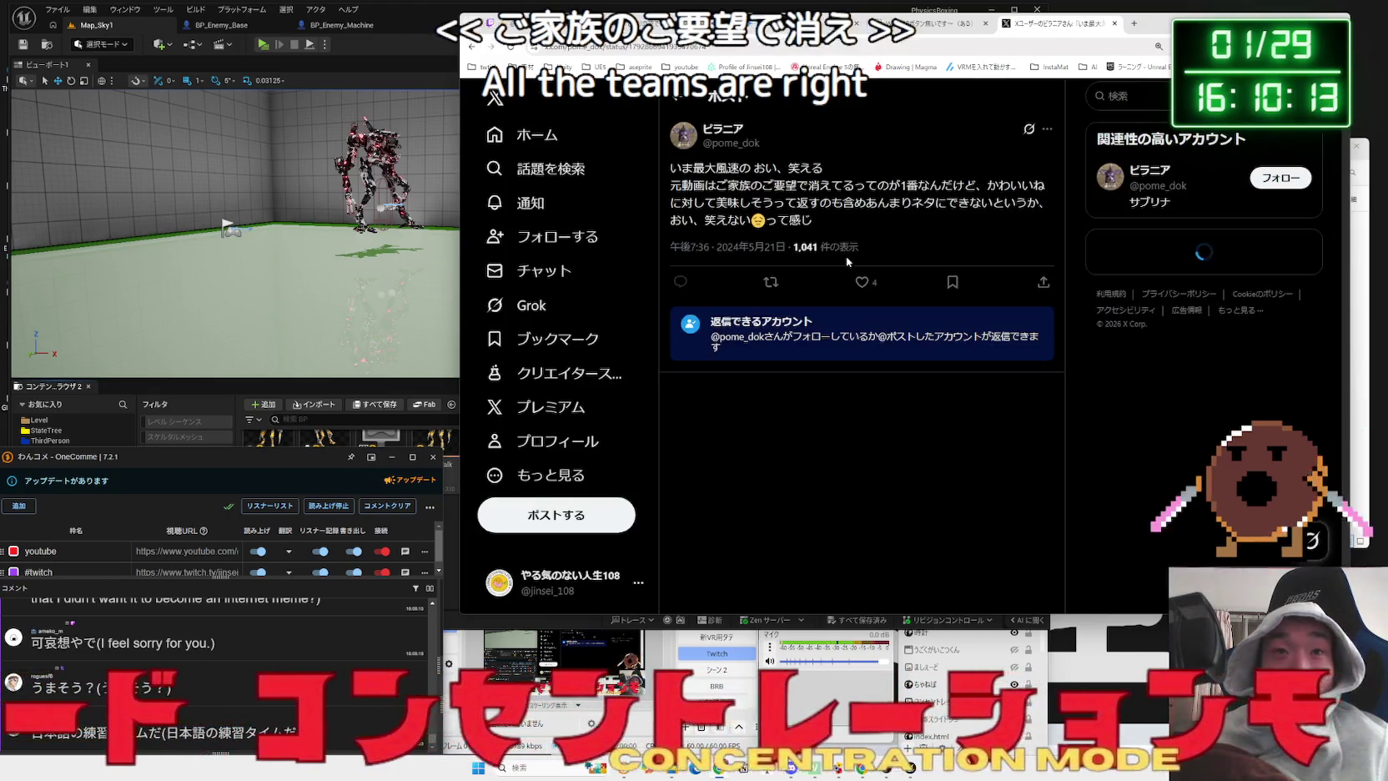
mouse_move(833, 232)
mouse_down()
mouse_move(677, 204)
mouse_move(686, 180)
mouse_up()
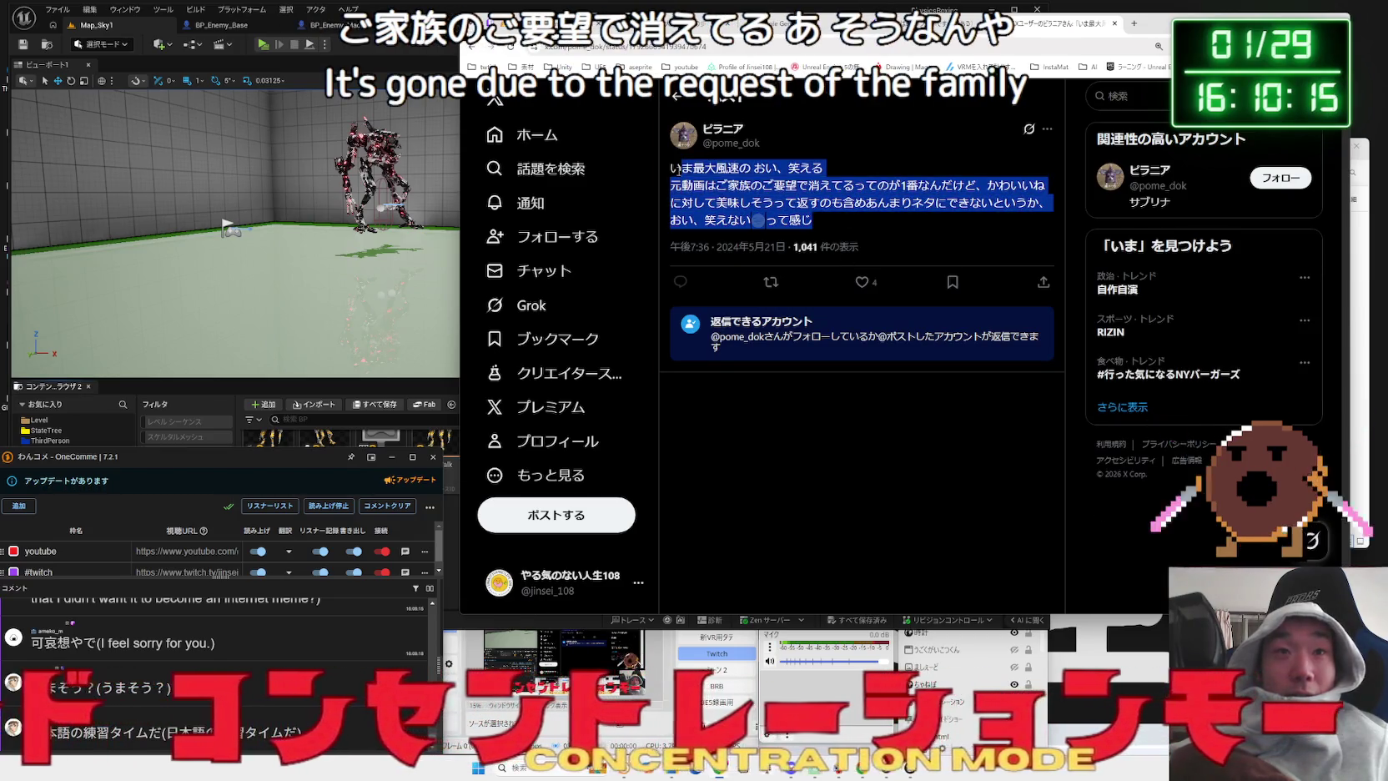
click(817, 219)
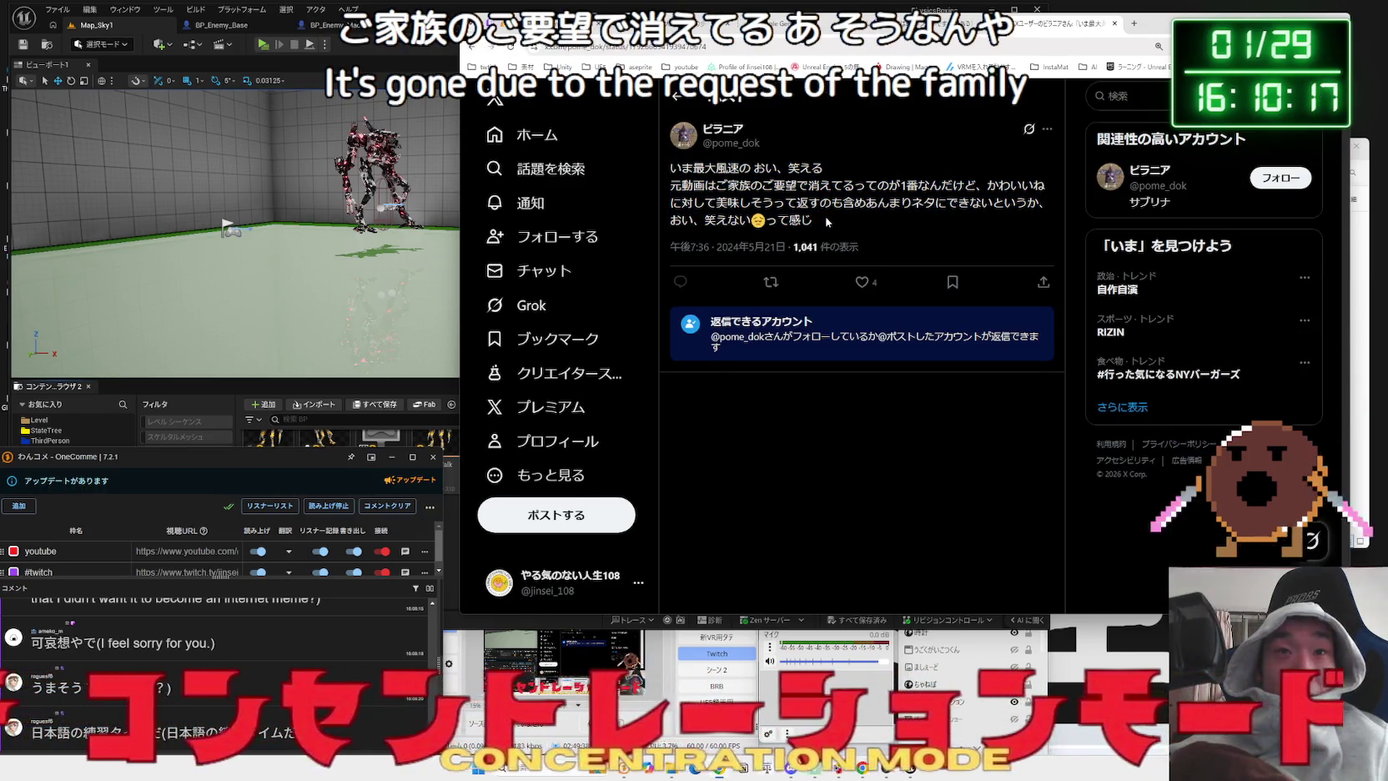
- Search the related query 'おい 笑える 肖像権', skim the results, and close the Google tab
key(alt+Left)
scroll(824, 223, down, 10)
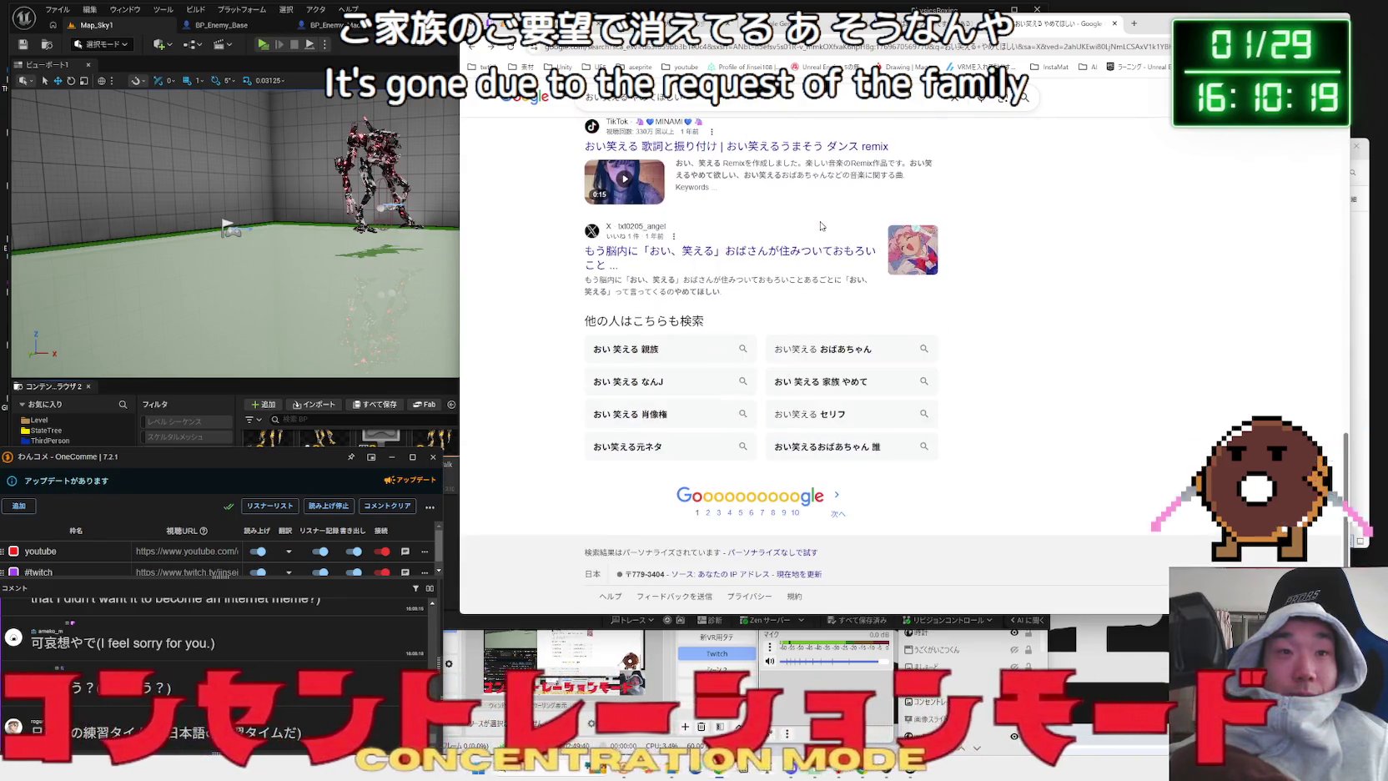
click(659, 413)
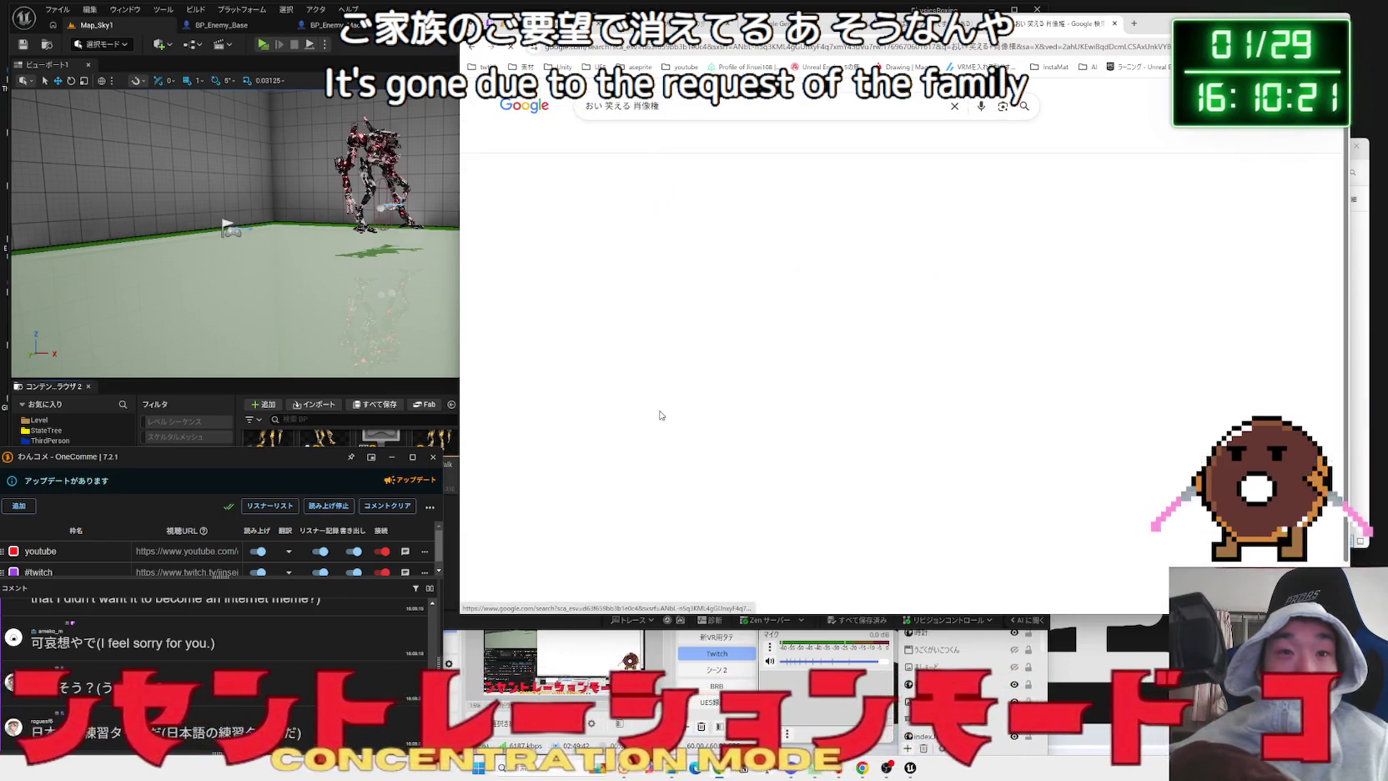
scroll(741, 373, down, 15)
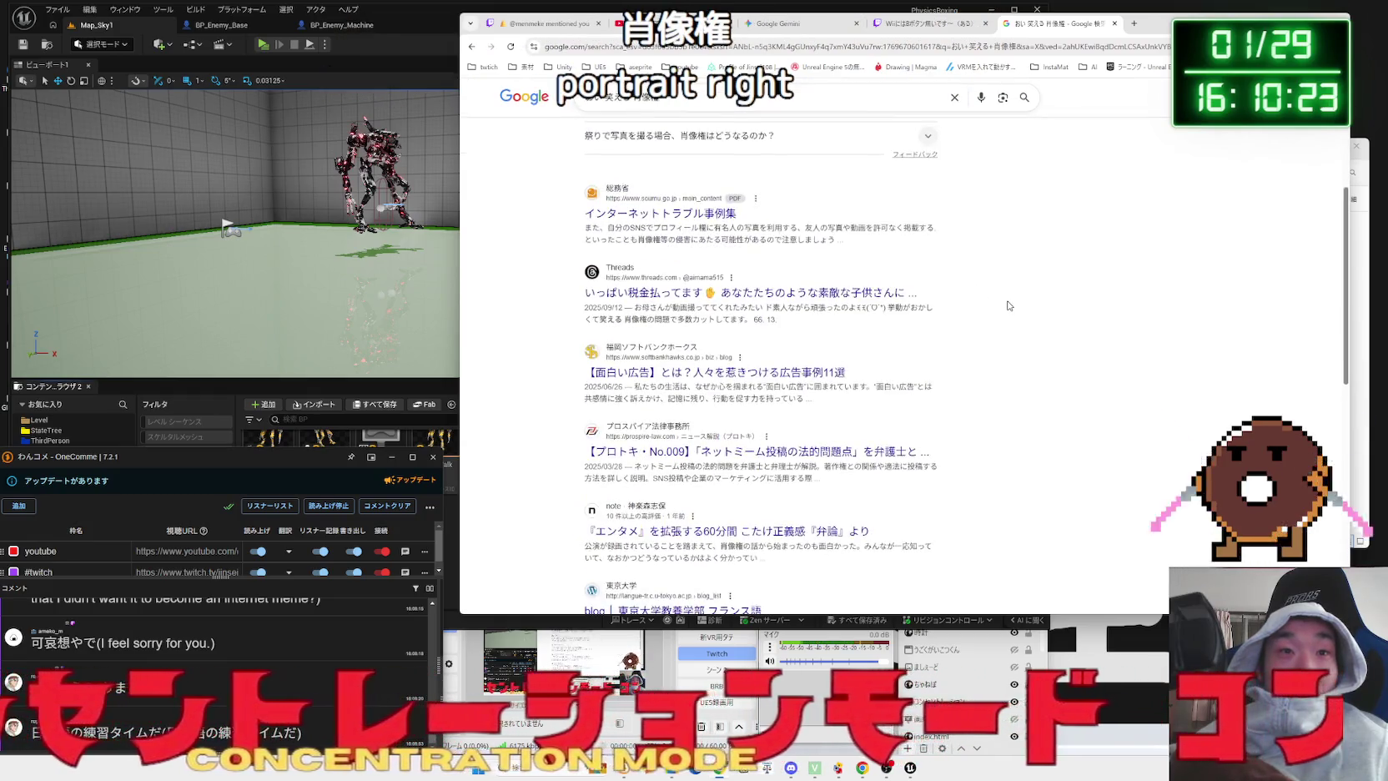
scroll(1009, 306, up, 10)
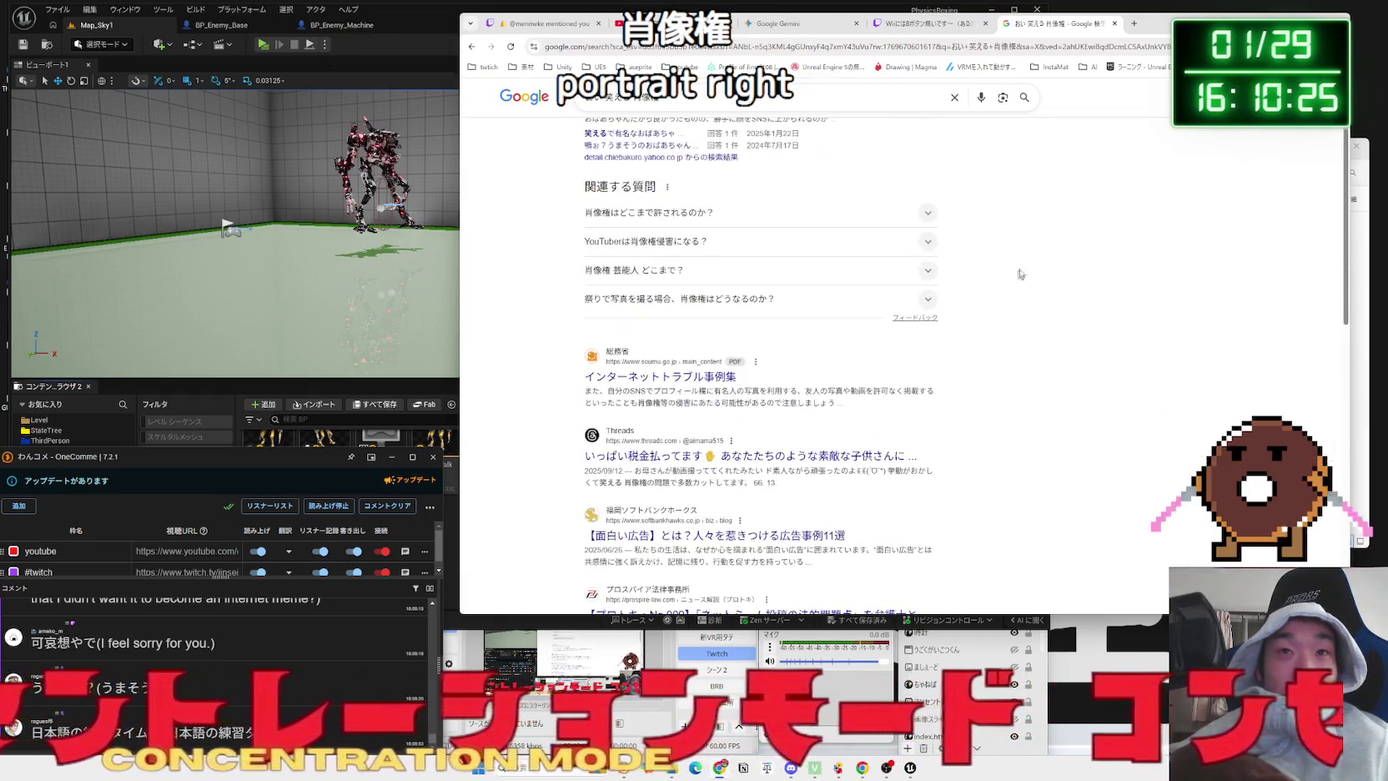
click(1115, 25)
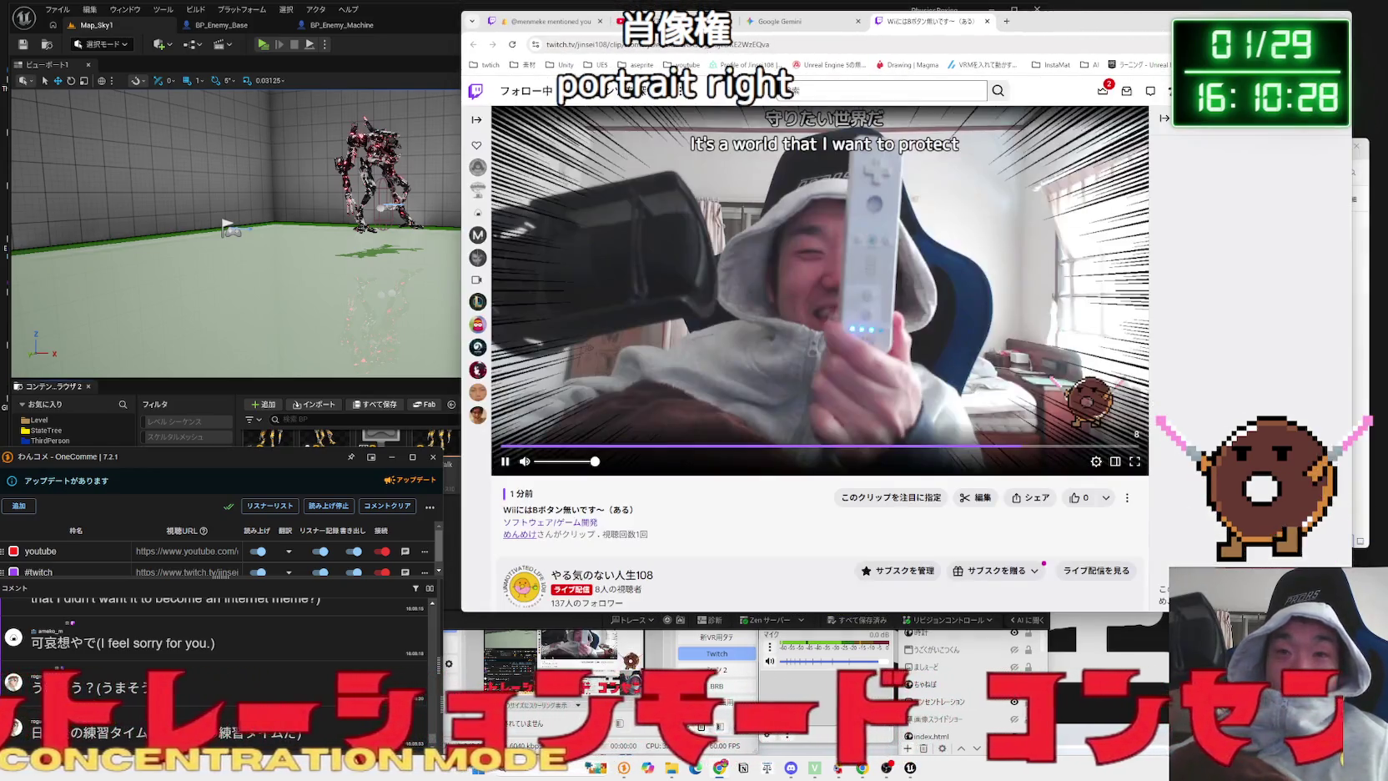
- Close the clip export dialog and Twitch clip tab, and narrow the browser window
key(Escape)
click(987, 21)
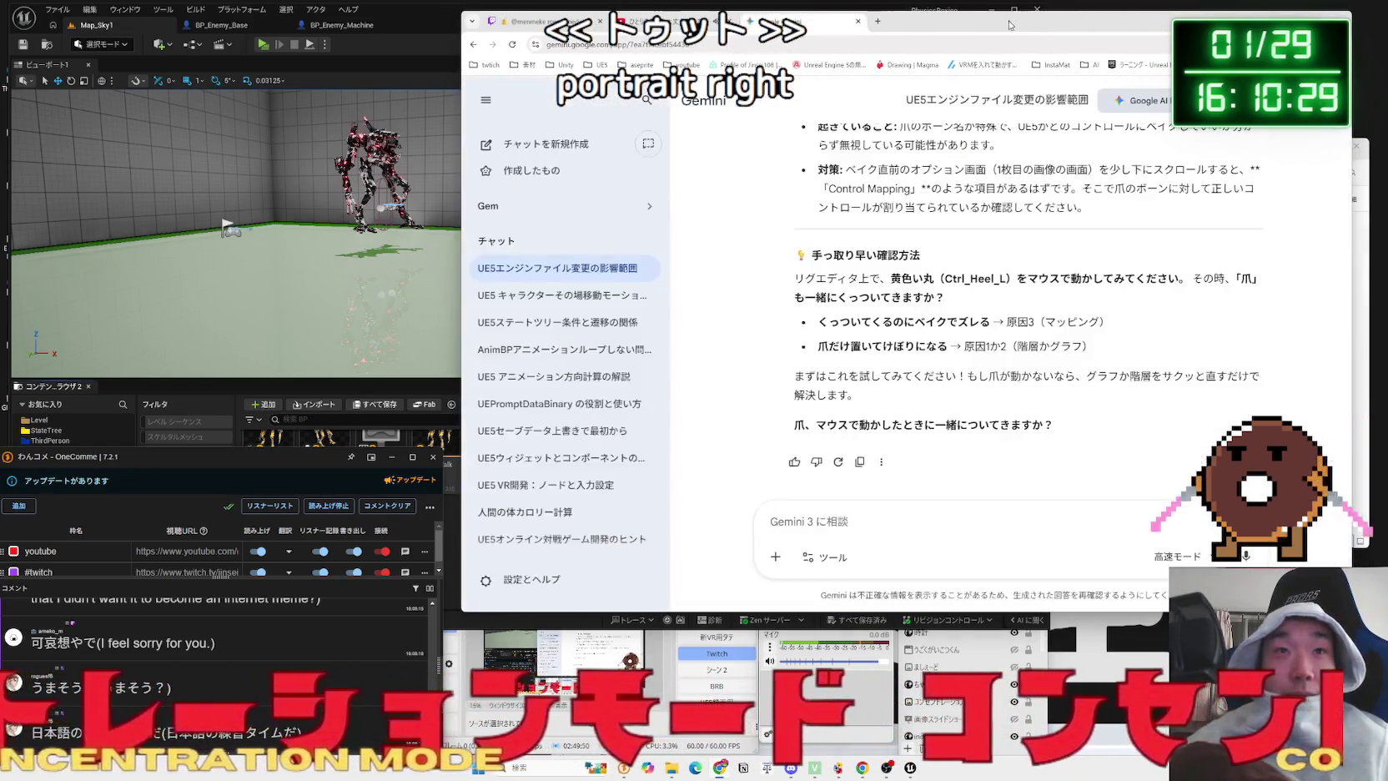
drag(984, 10, 929, 10)
drag(407, 121, 521, 121)
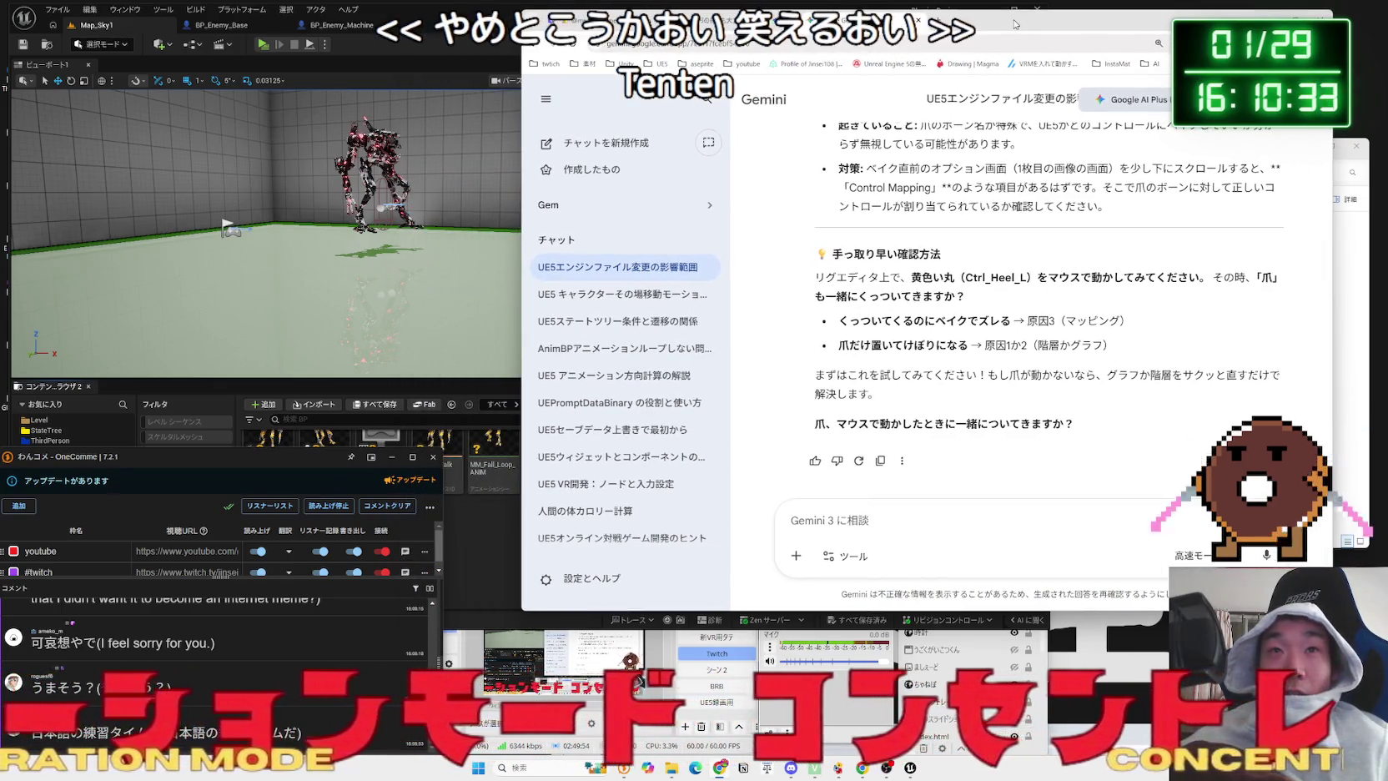
- Close the Gemini tab and open TriggerFyre from the twitch bookmarks folder
key(ctrl+w)
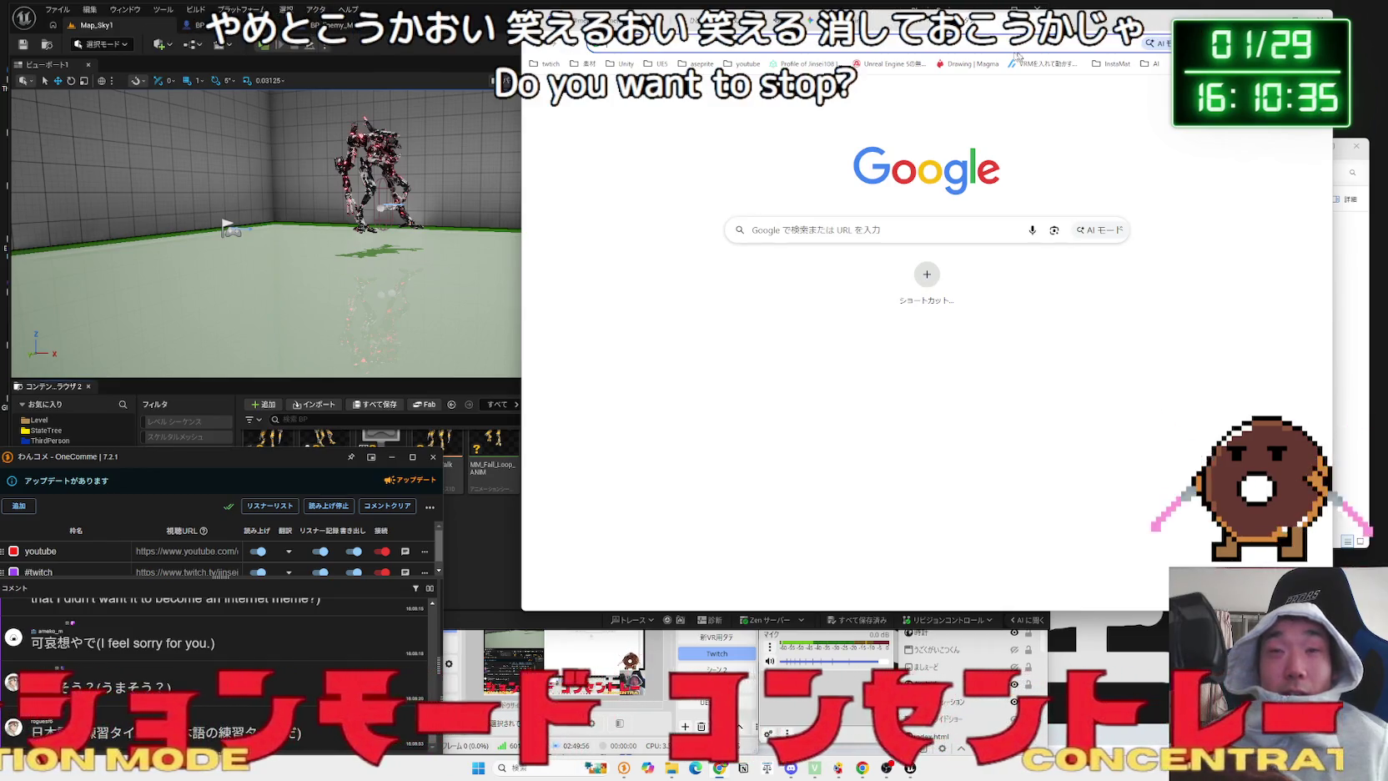
click(549, 64)
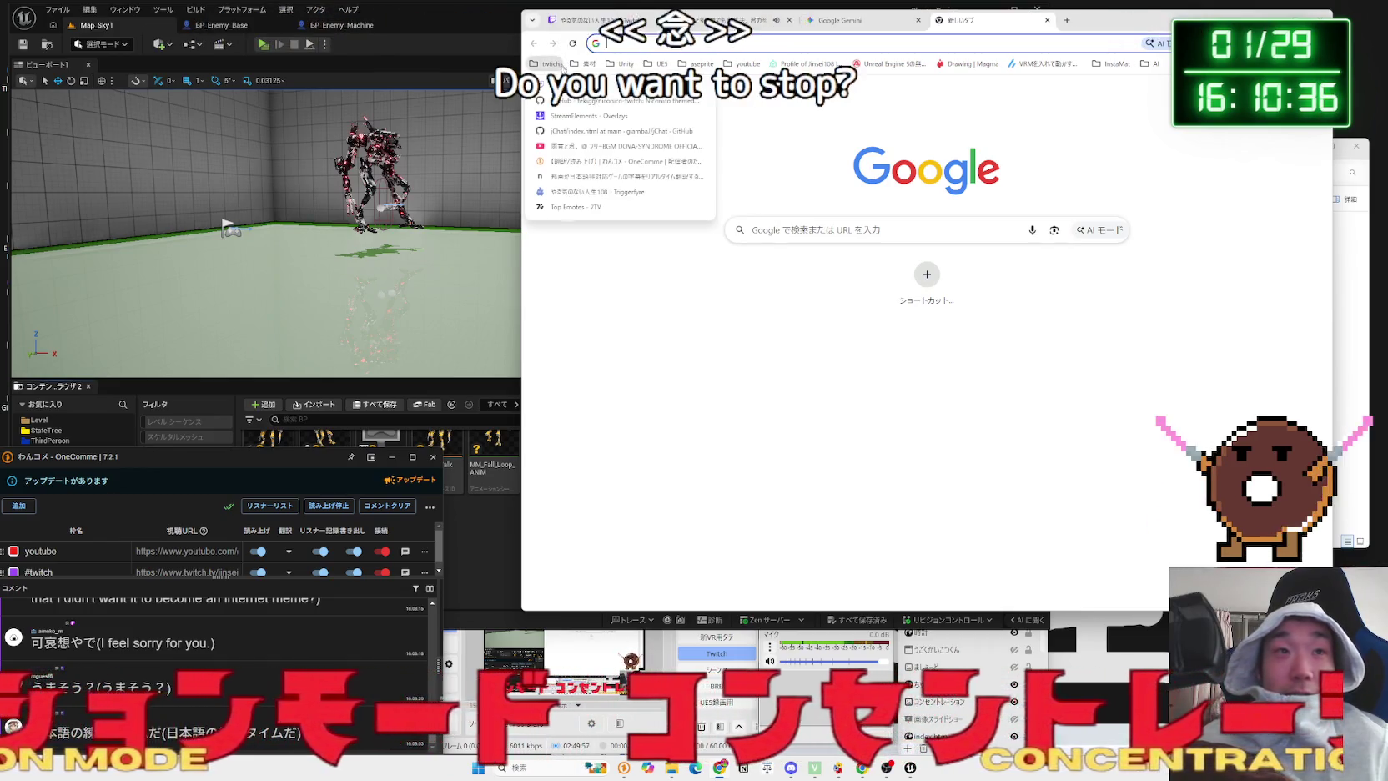
click(582, 192)
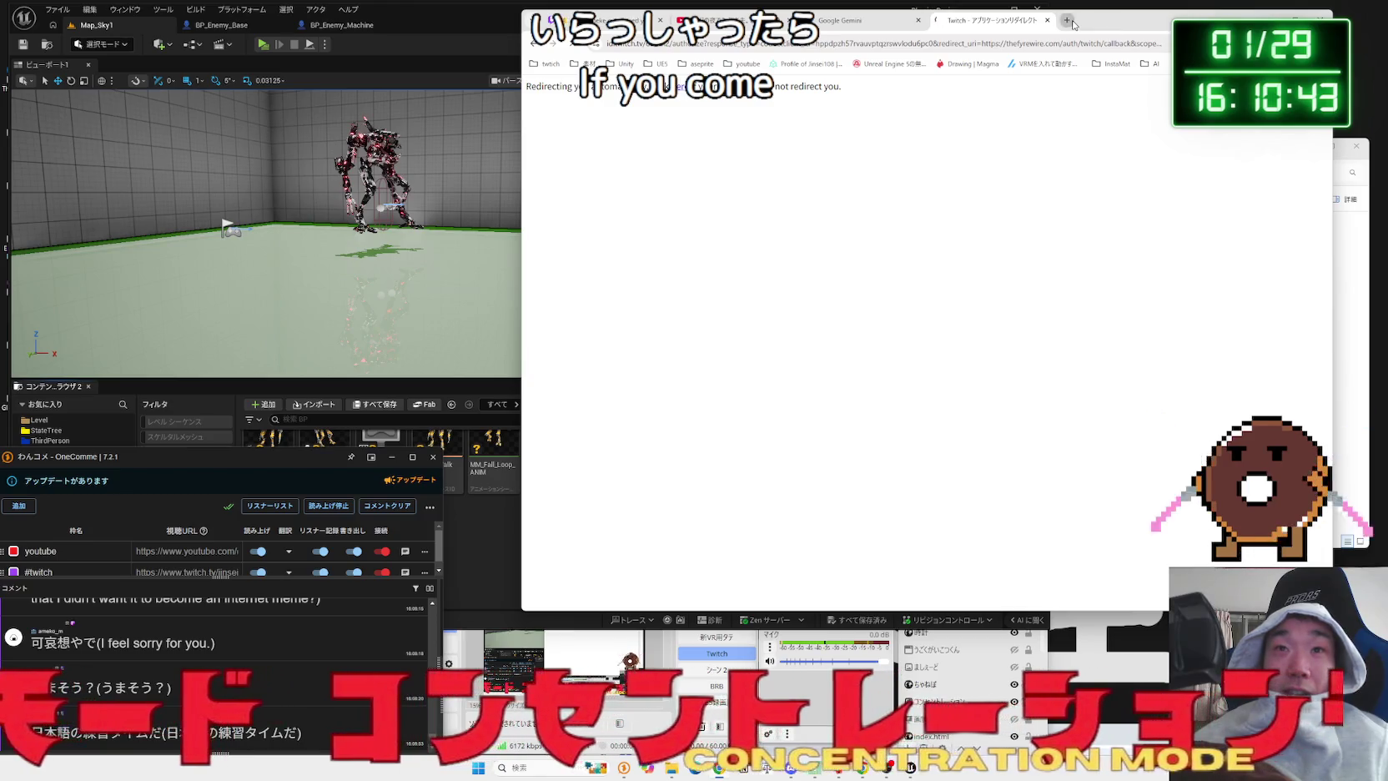
- Open Twitch in a new tab and go to the Creator Dashboard
click(1067, 21)
click(549, 65)
click(584, 82)
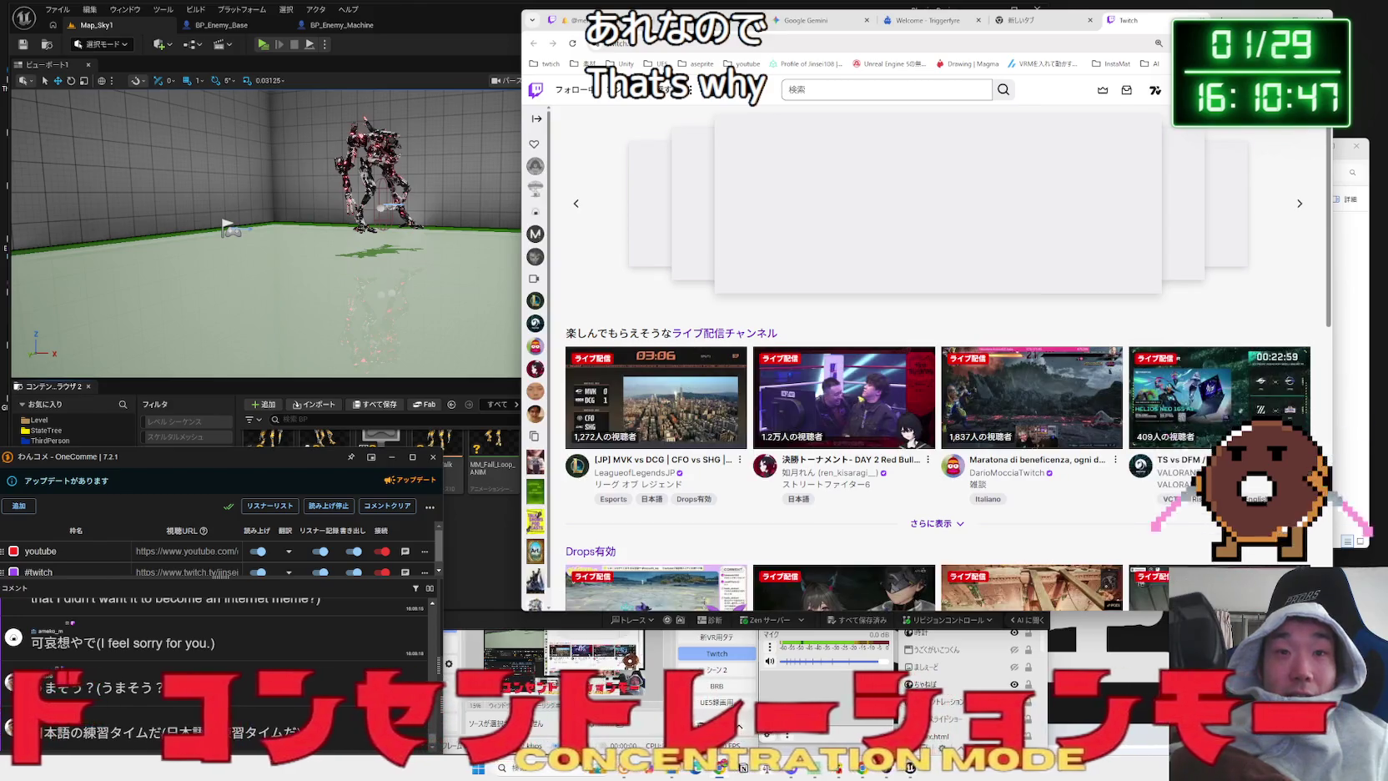
click(1155, 90)
click(1235, 174)
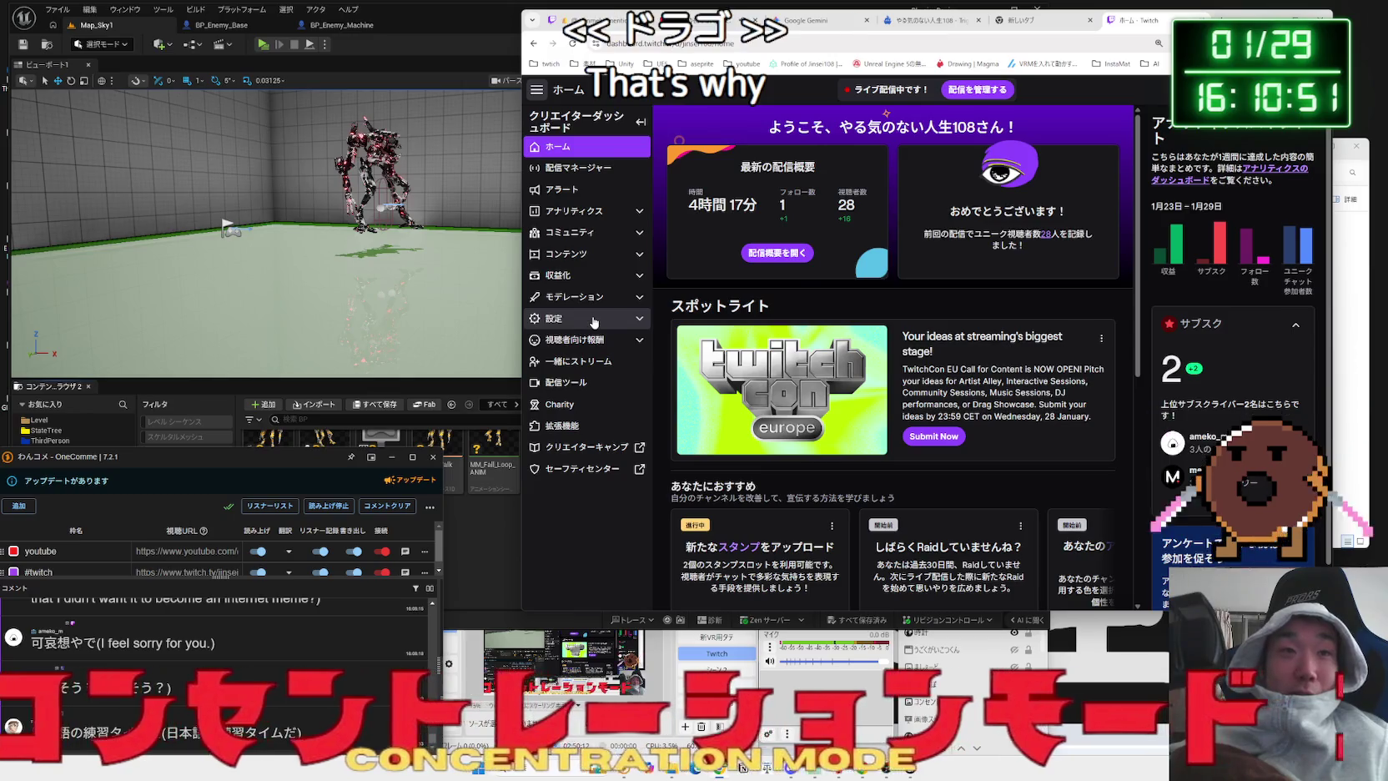
- Go to power-ups and channel points management under the viewer rewards section
click(594, 320)
click(617, 320)
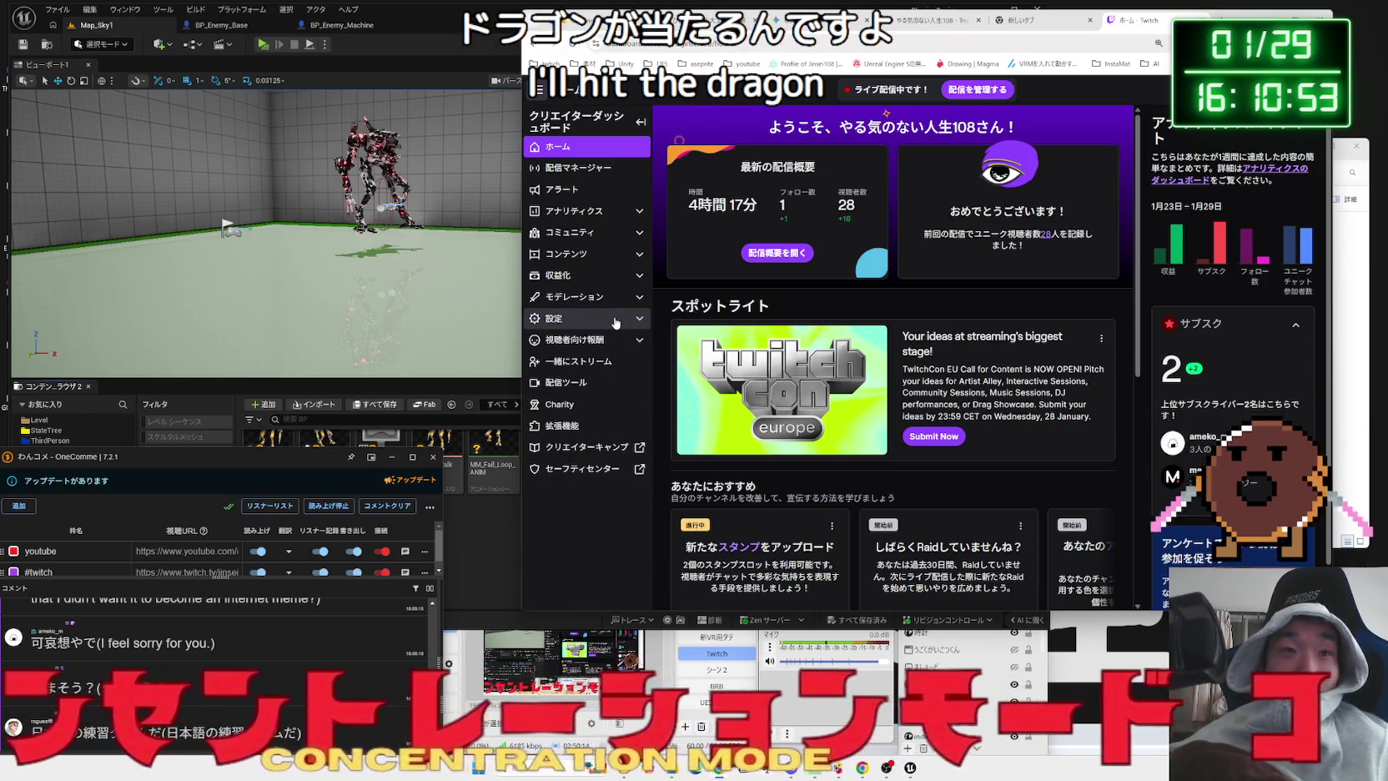
click(613, 251)
click(613, 251)
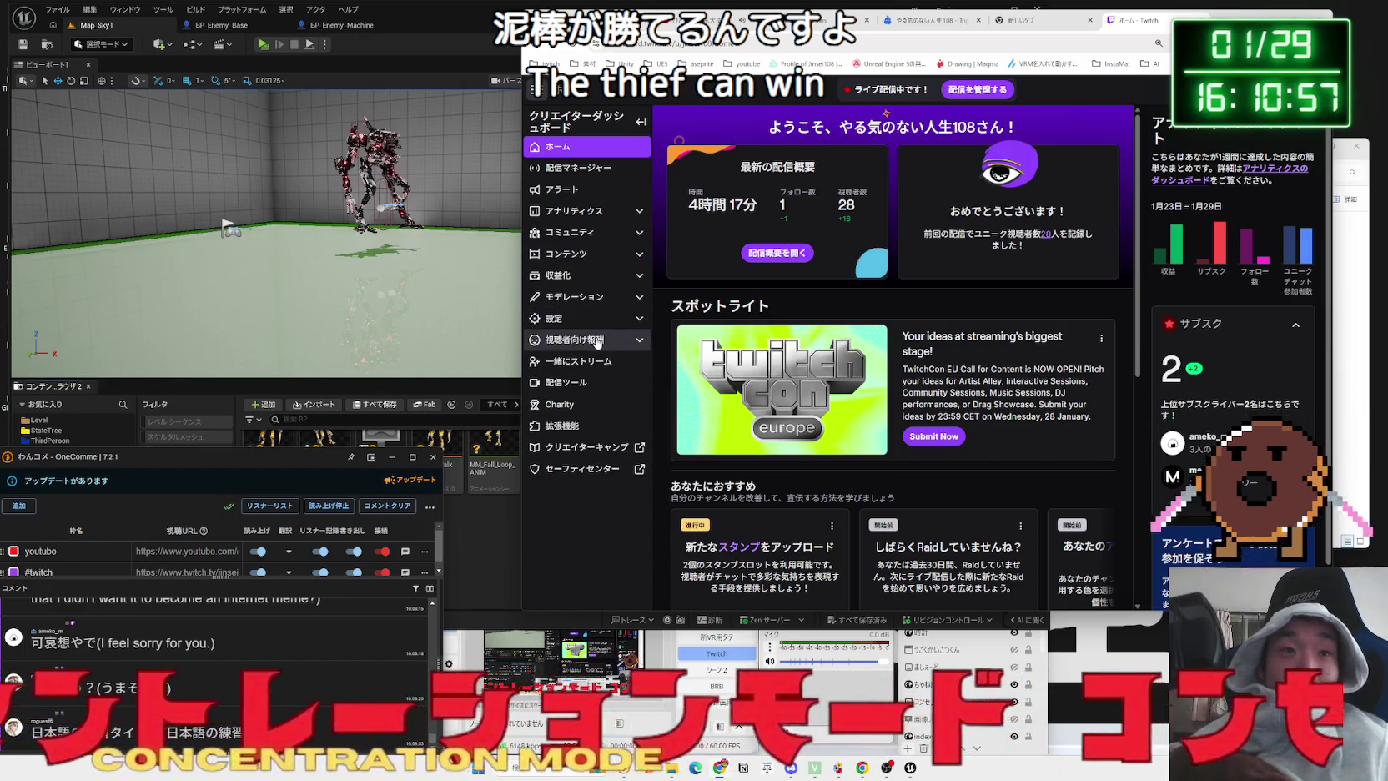
click(597, 341)
click(588, 367)
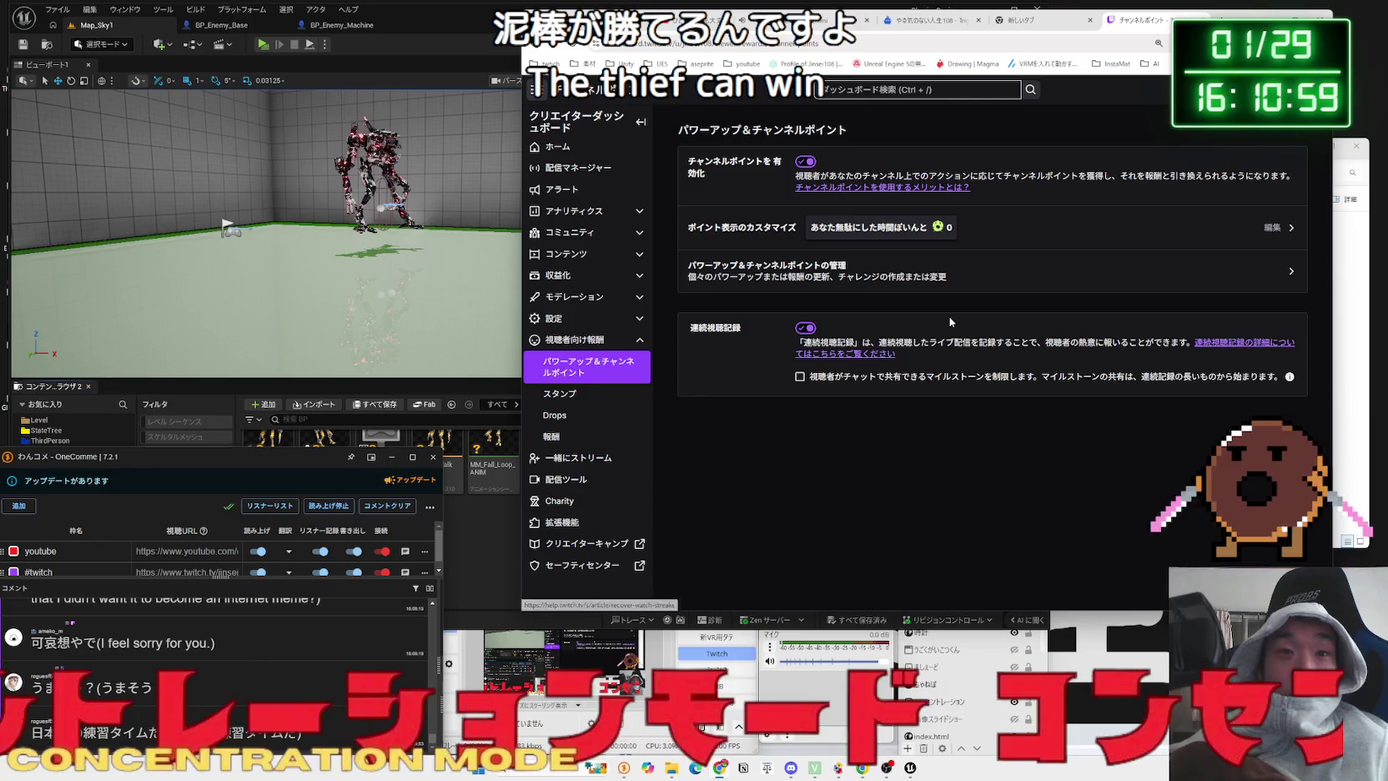
click(841, 263)
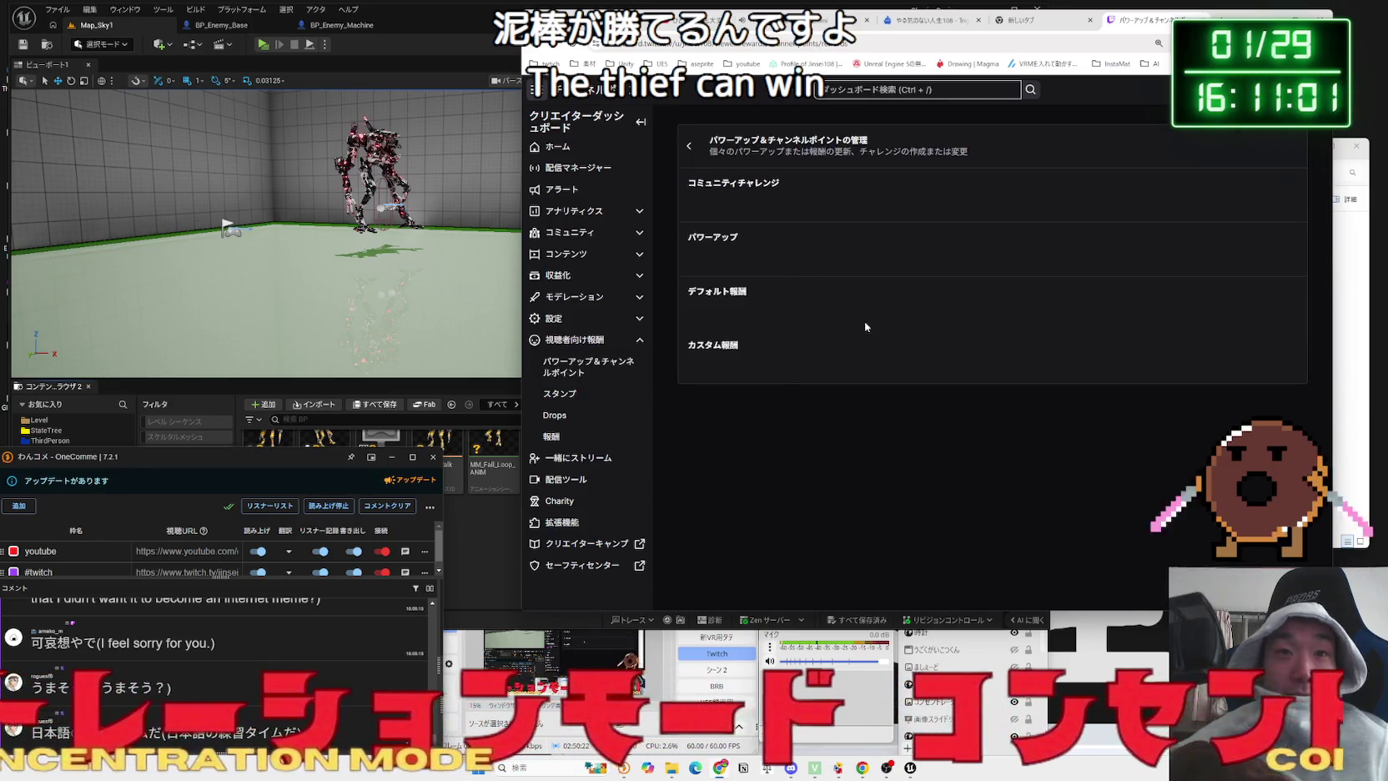
- Scroll to the custom rewards and search Google for the reward title やばいぜ
scroll(870, 332, down, 2)
scroll(870, 331, down, 10)
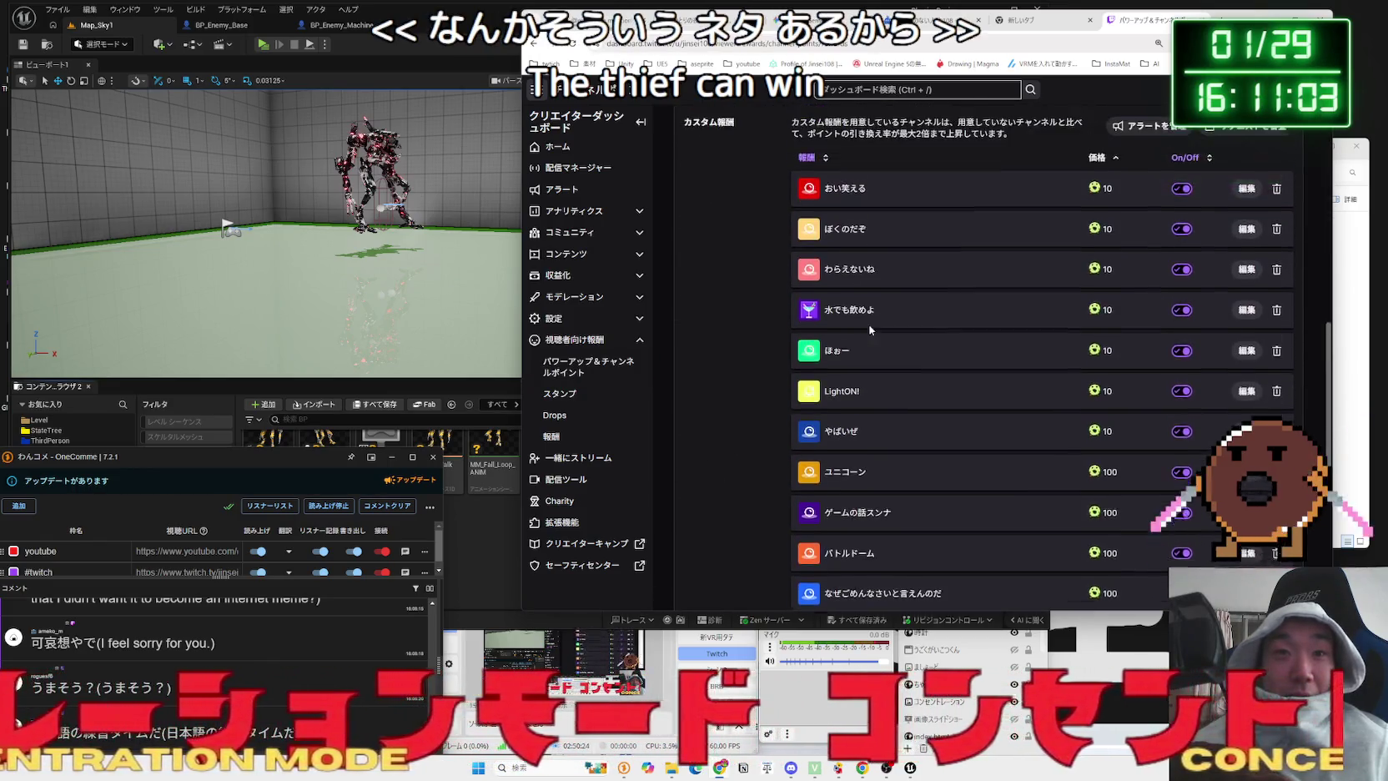
scroll(906, 277, down, 2)
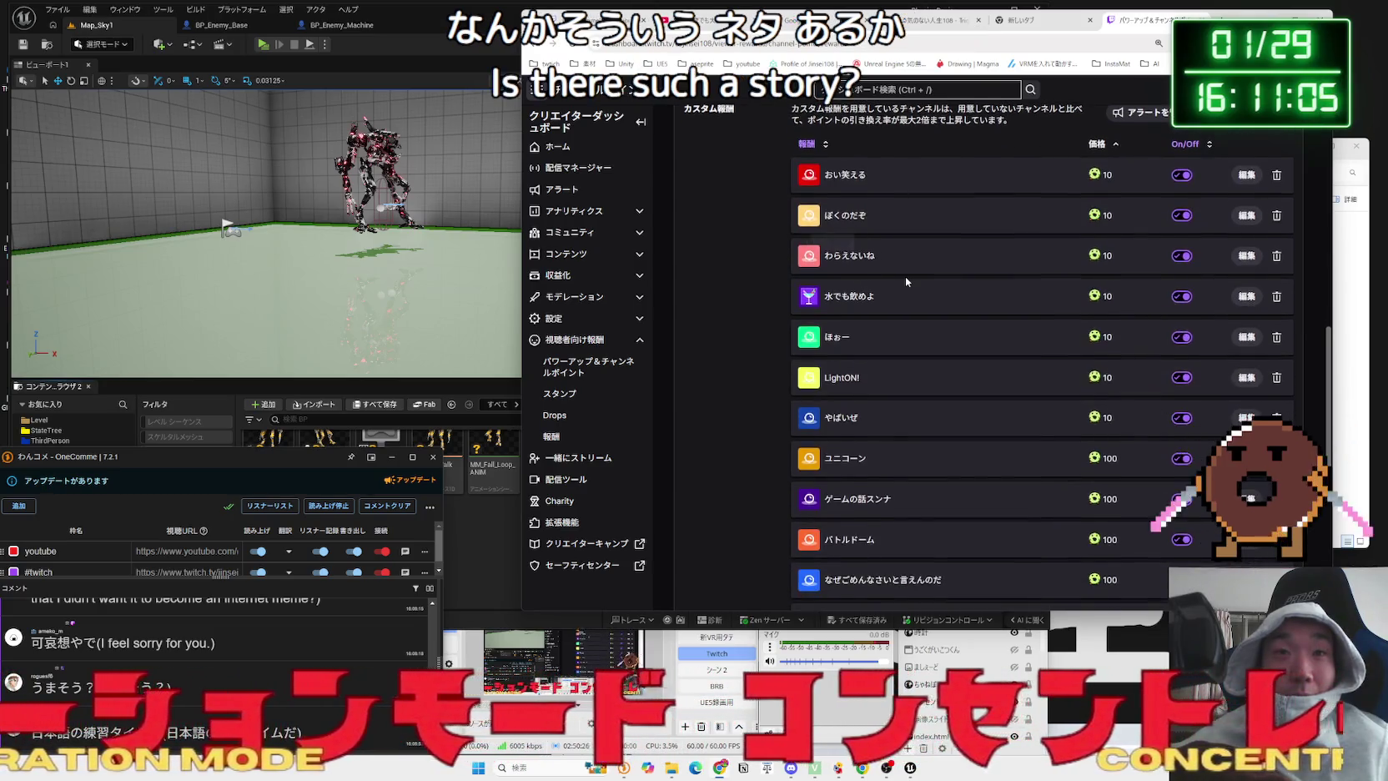
scroll(906, 276, down, 2)
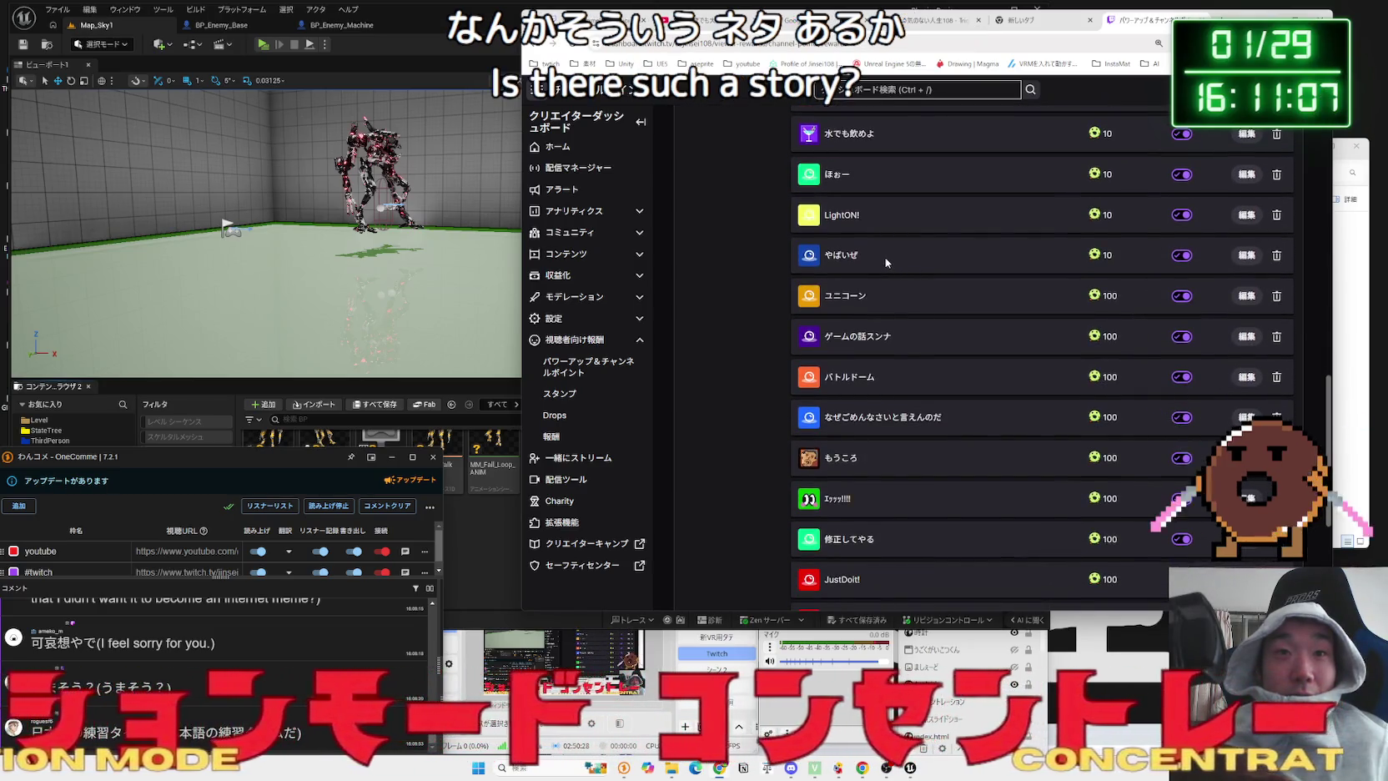
drag(860, 257, 824, 256)
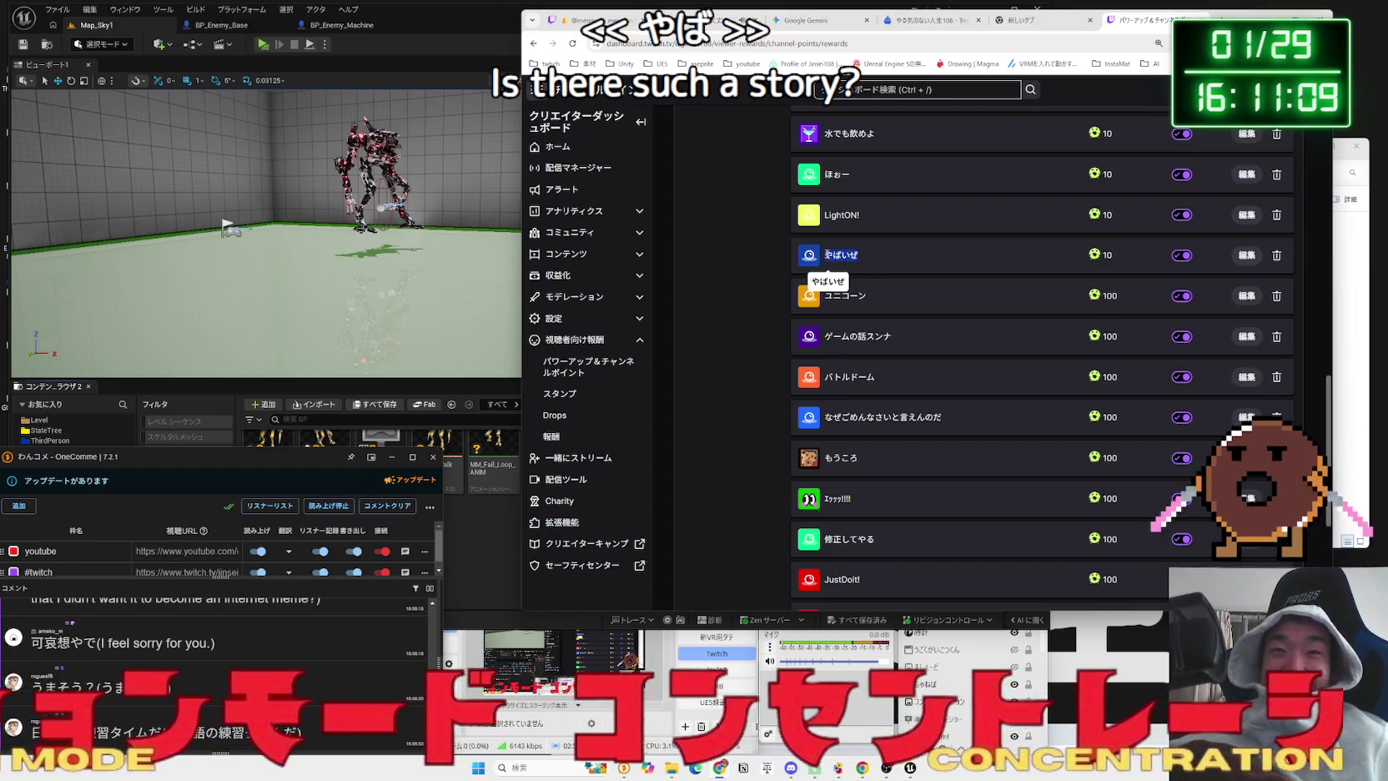
right_click(825, 255)
click(856, 288)
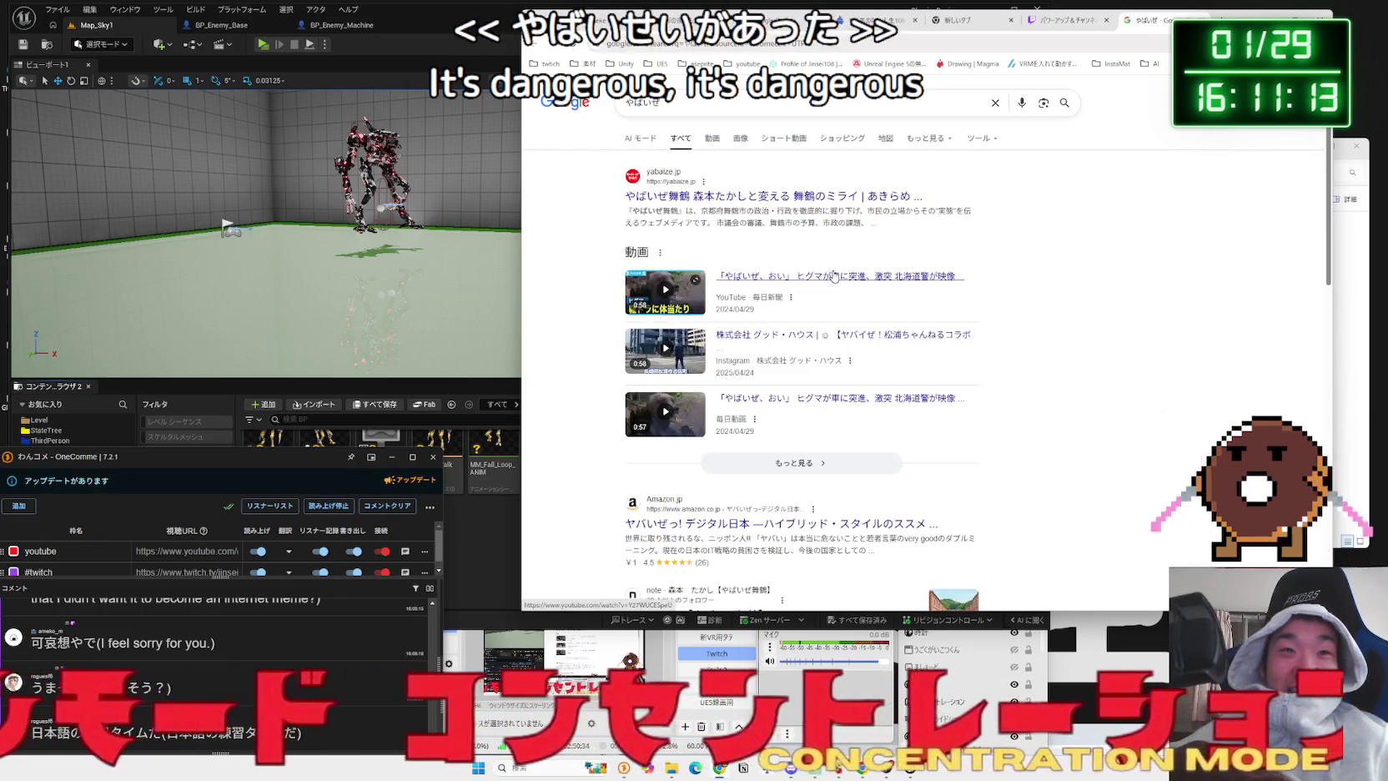
- Refine the search to 'やばいぜ 熊' and open the top bear news video
click(734, 102)
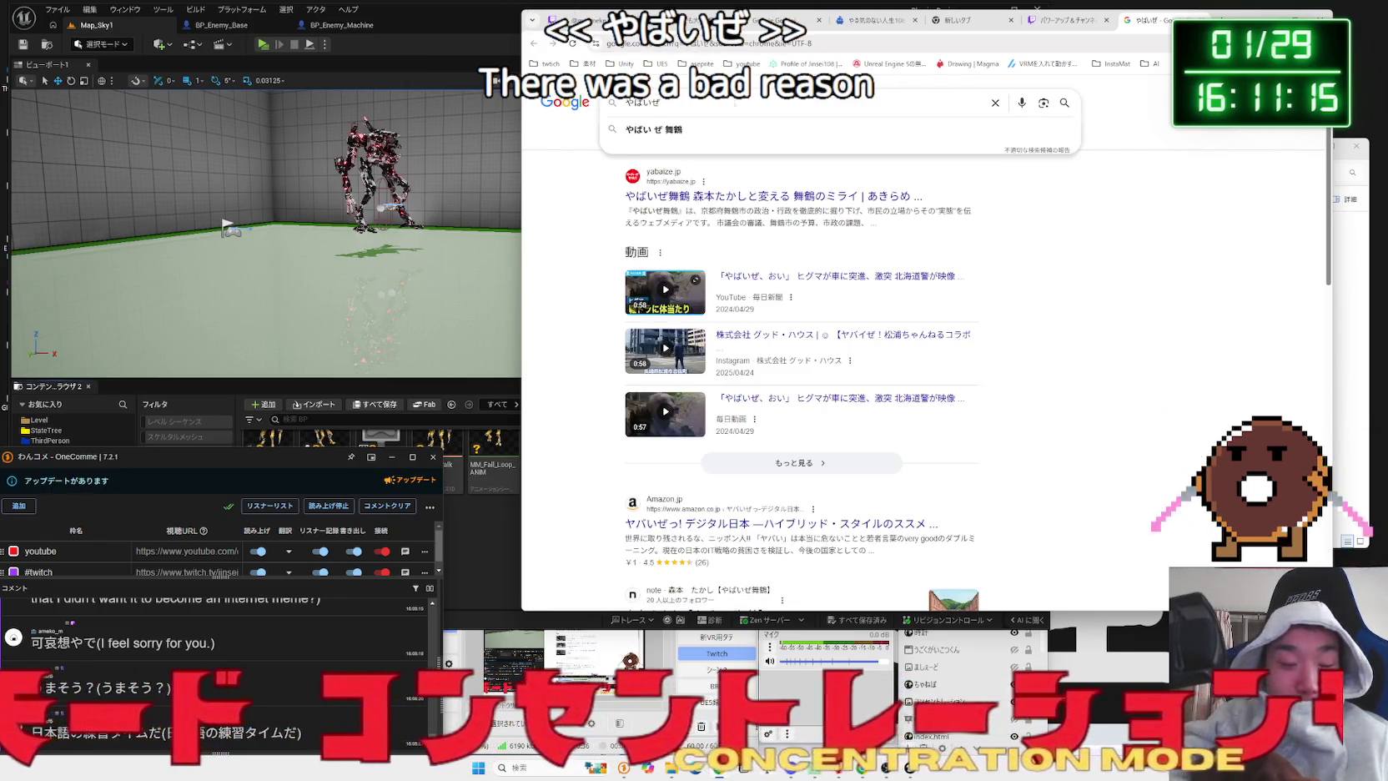
text( 熊)
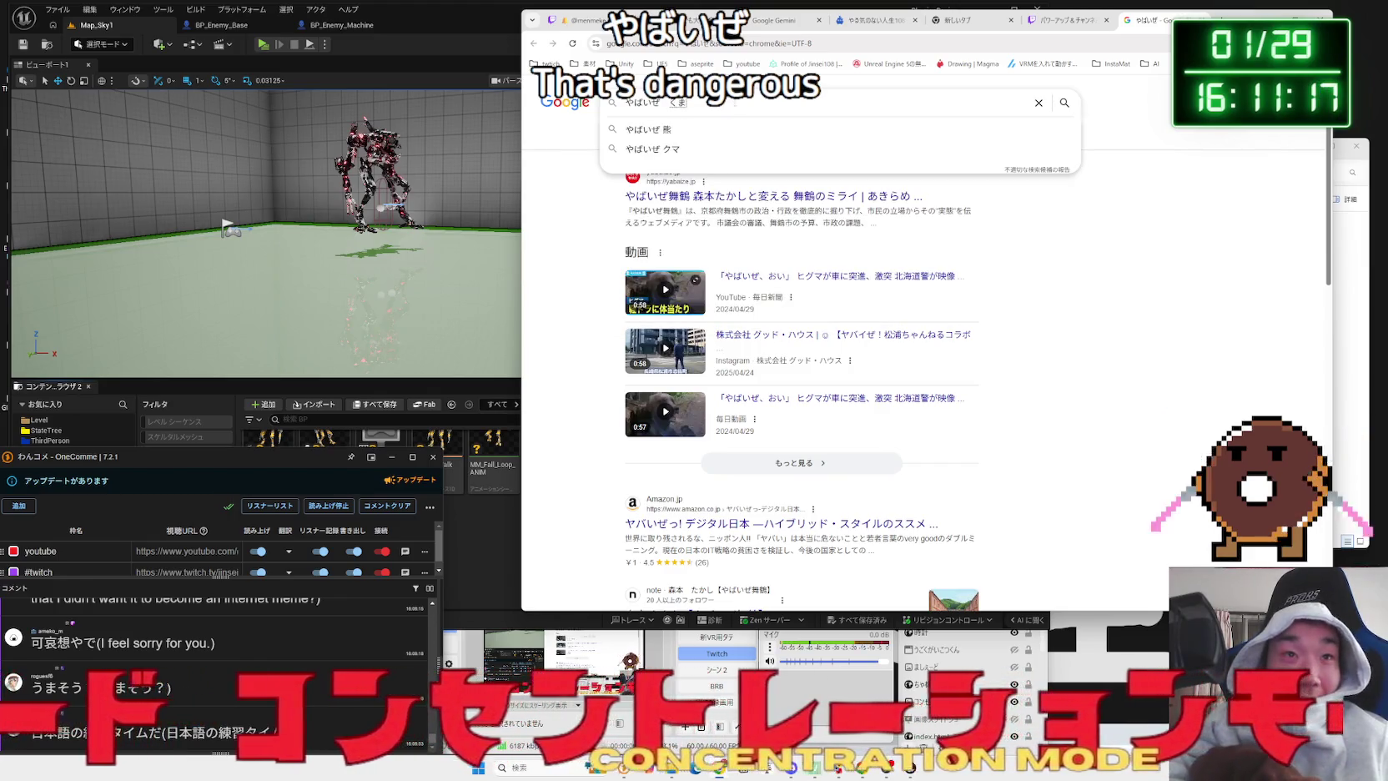
key(Return)
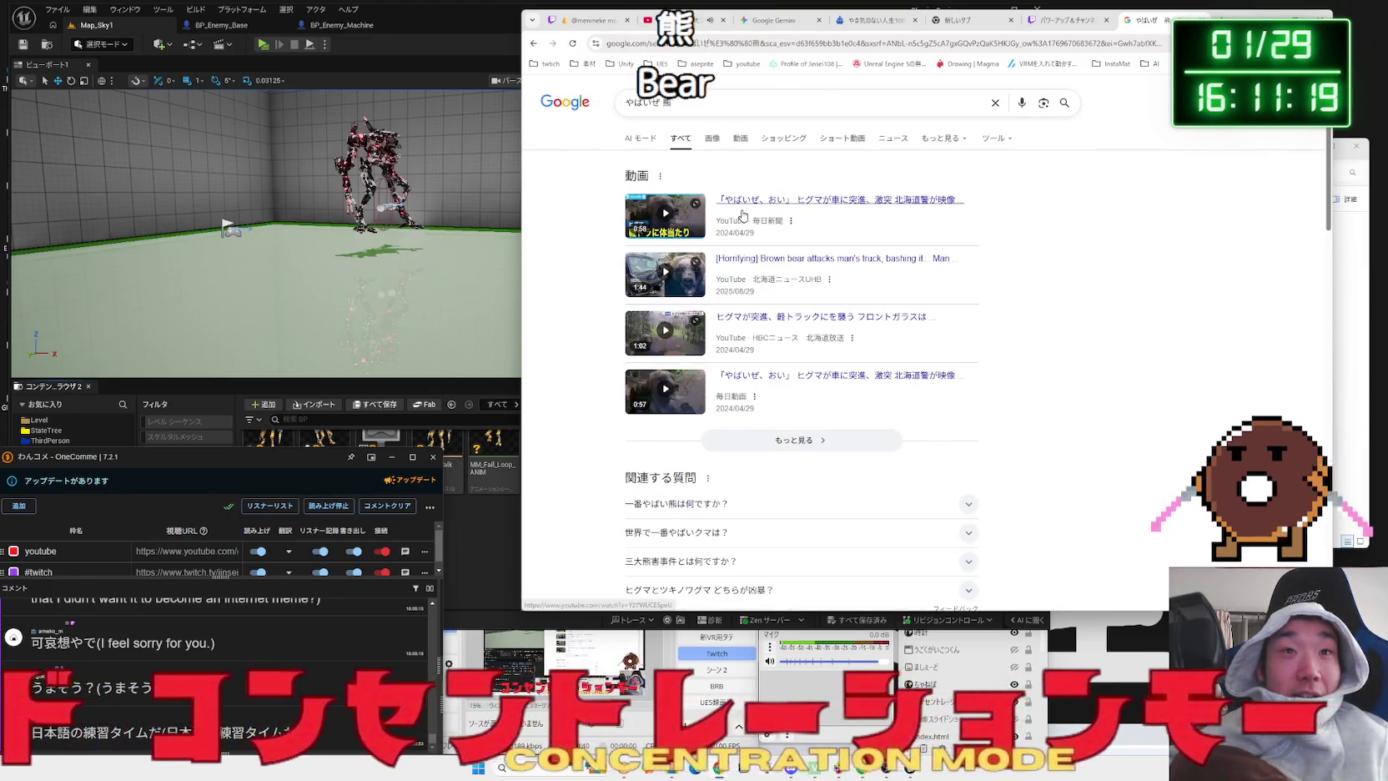
click(748, 204)
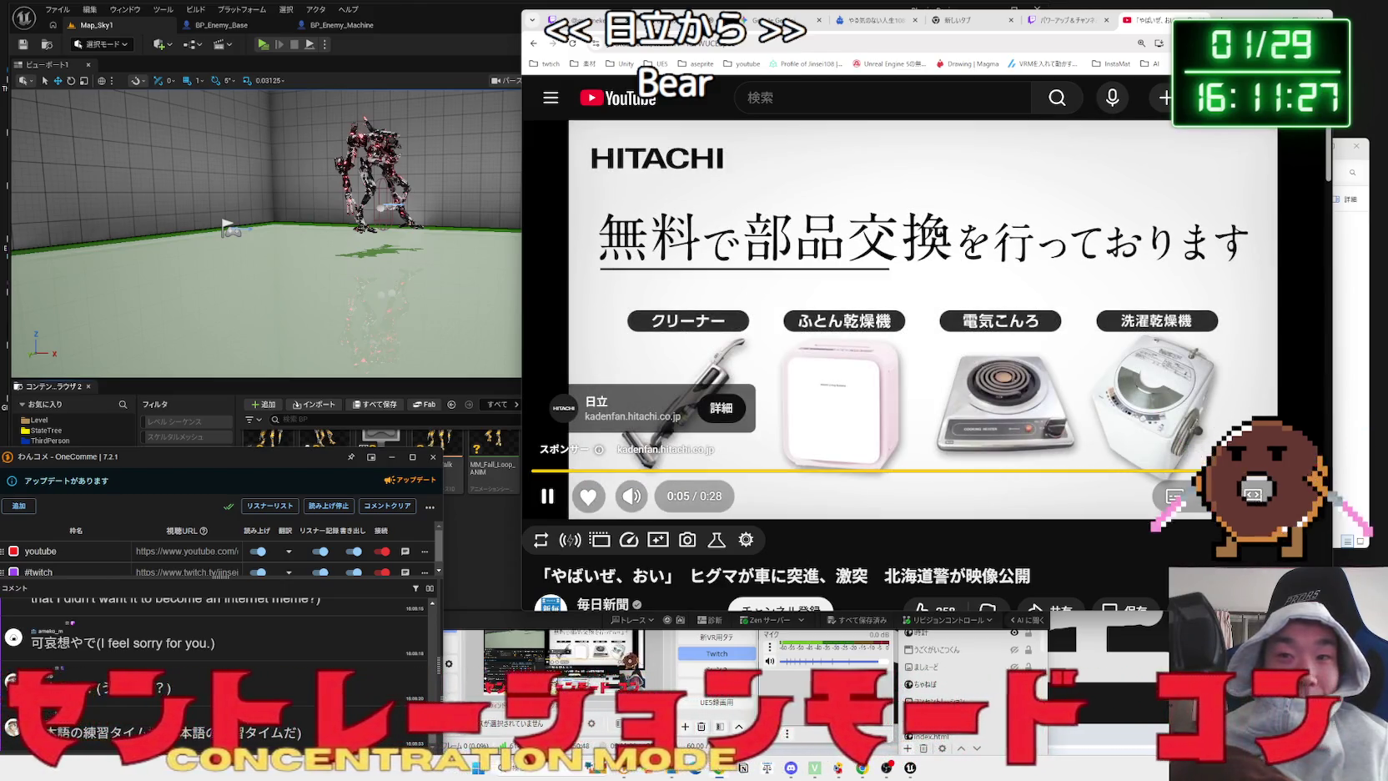
- Skip the Hitachi ad and watch the brown bear charging a car clip
click(1209, 441)
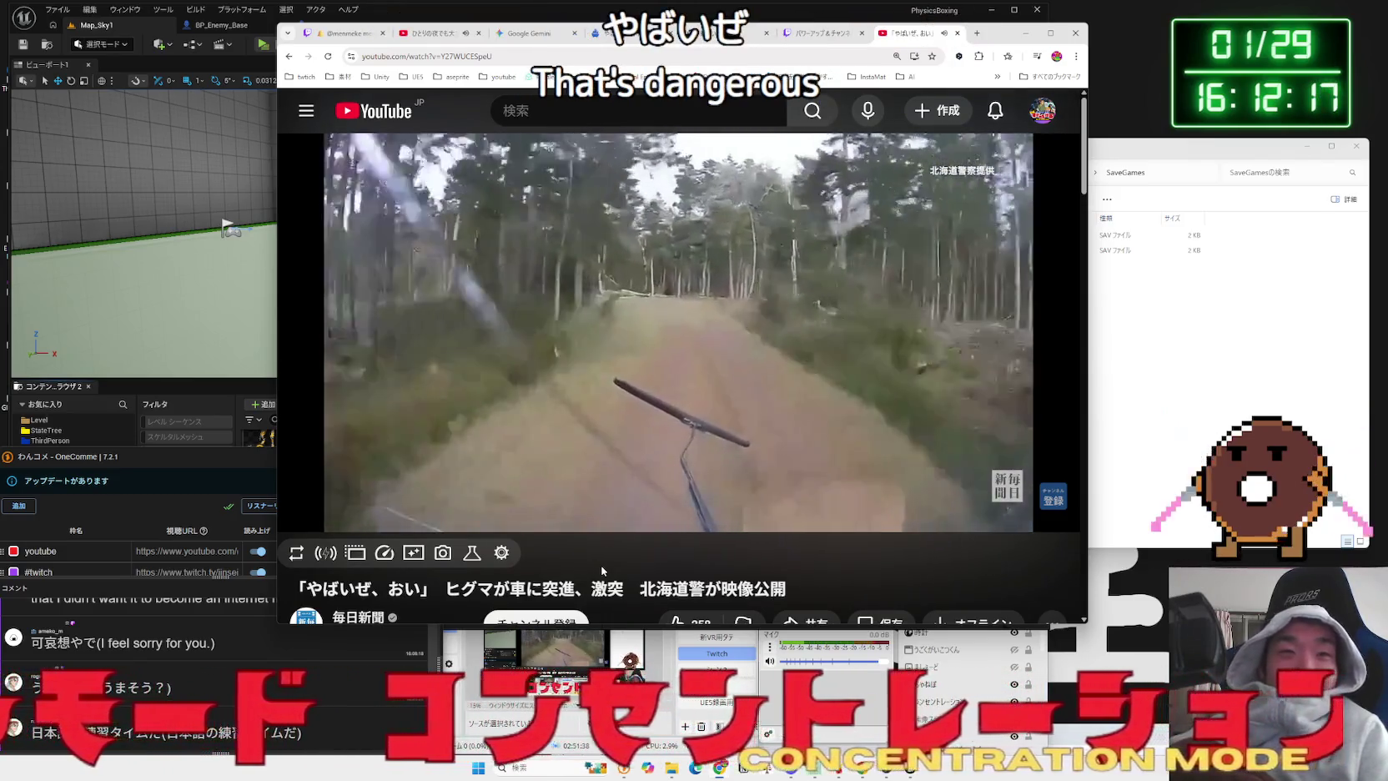
mouse_move(642, 435)
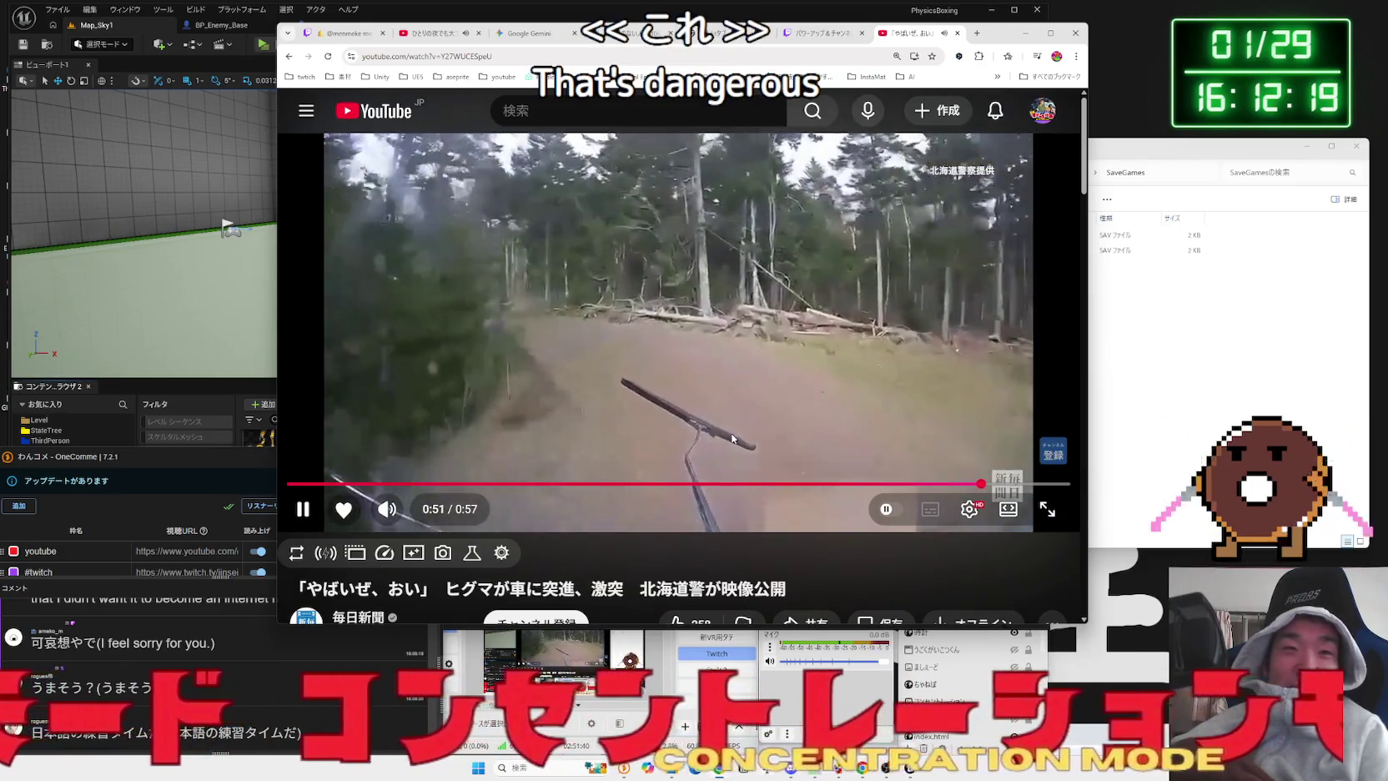
- Close the YouTube video, then delete the おい笑える reward from the custom rewards list
click(958, 33)
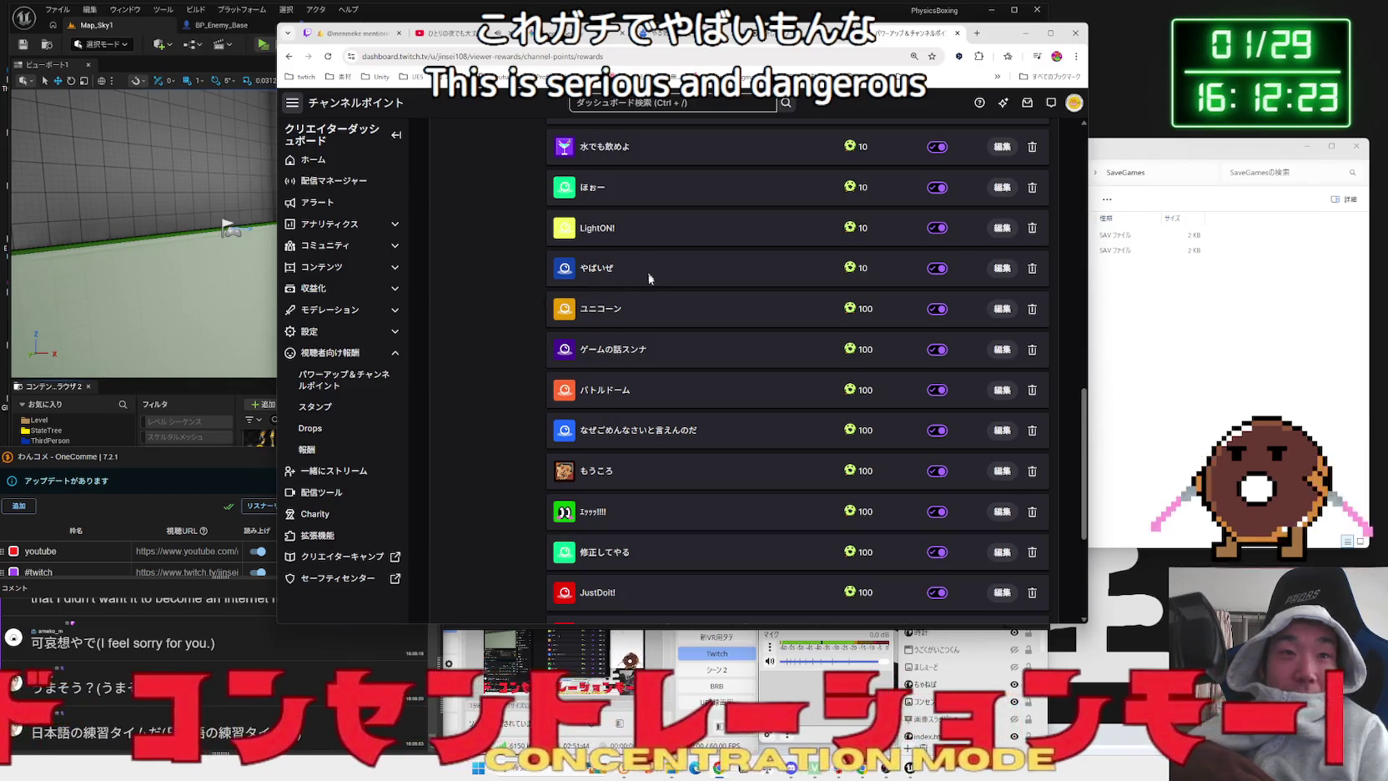
scroll(673, 311, down, 3)
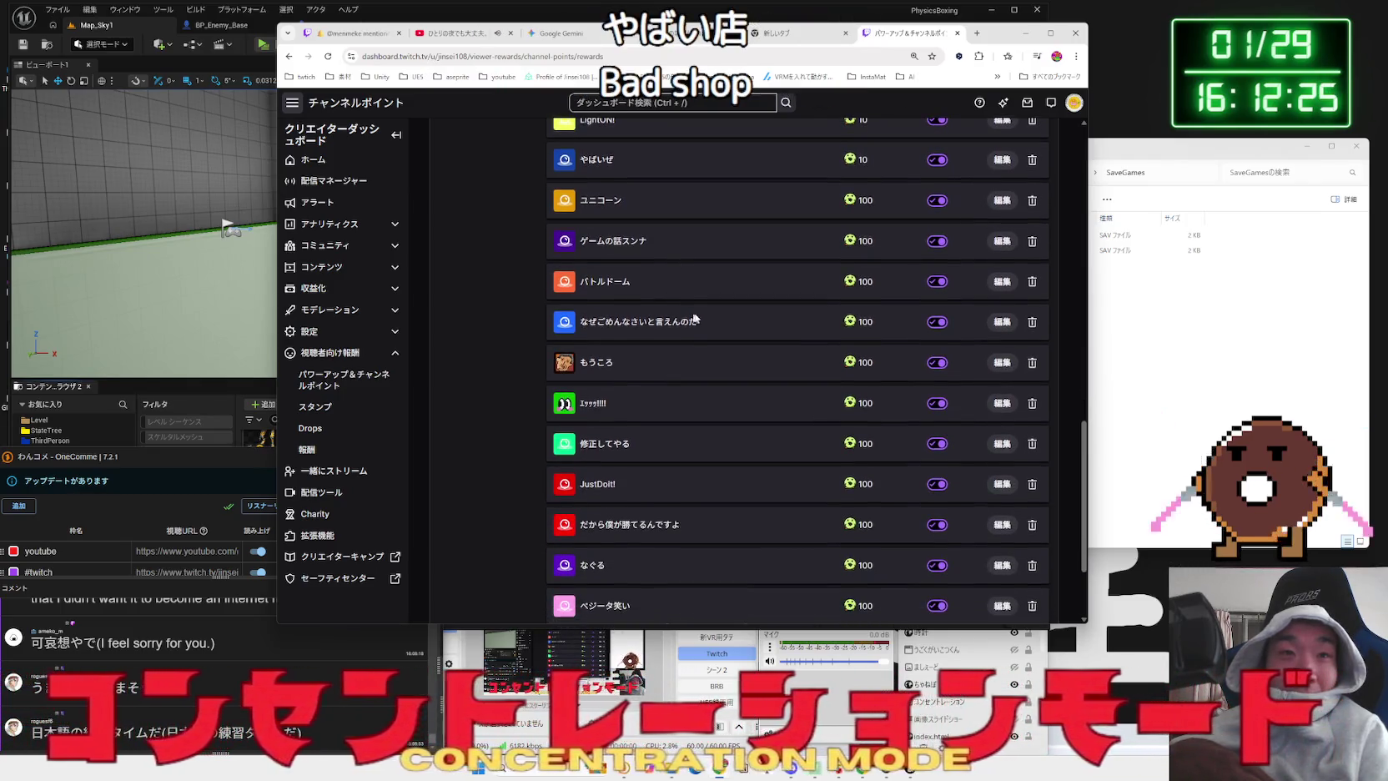
scroll(705, 314, down, 3)
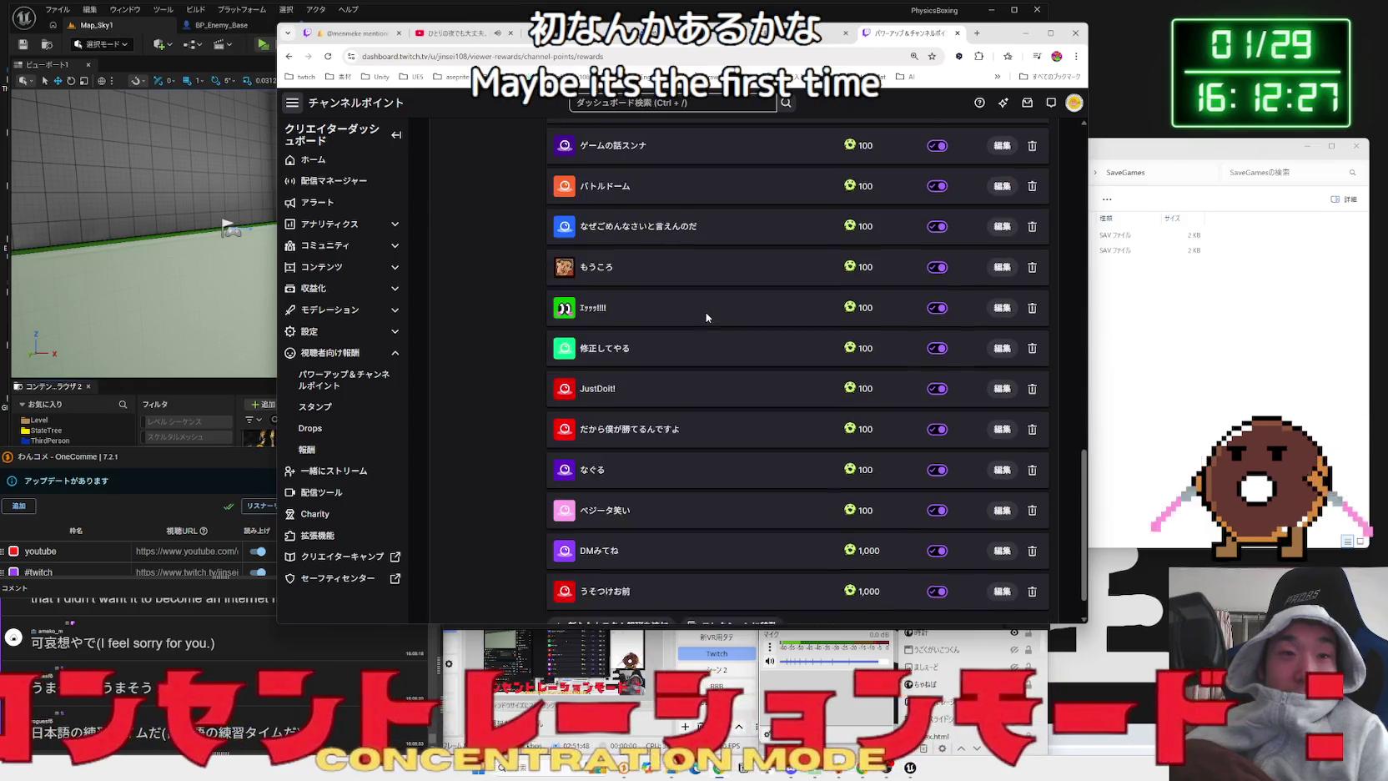
scroll(706, 315, down, 1)
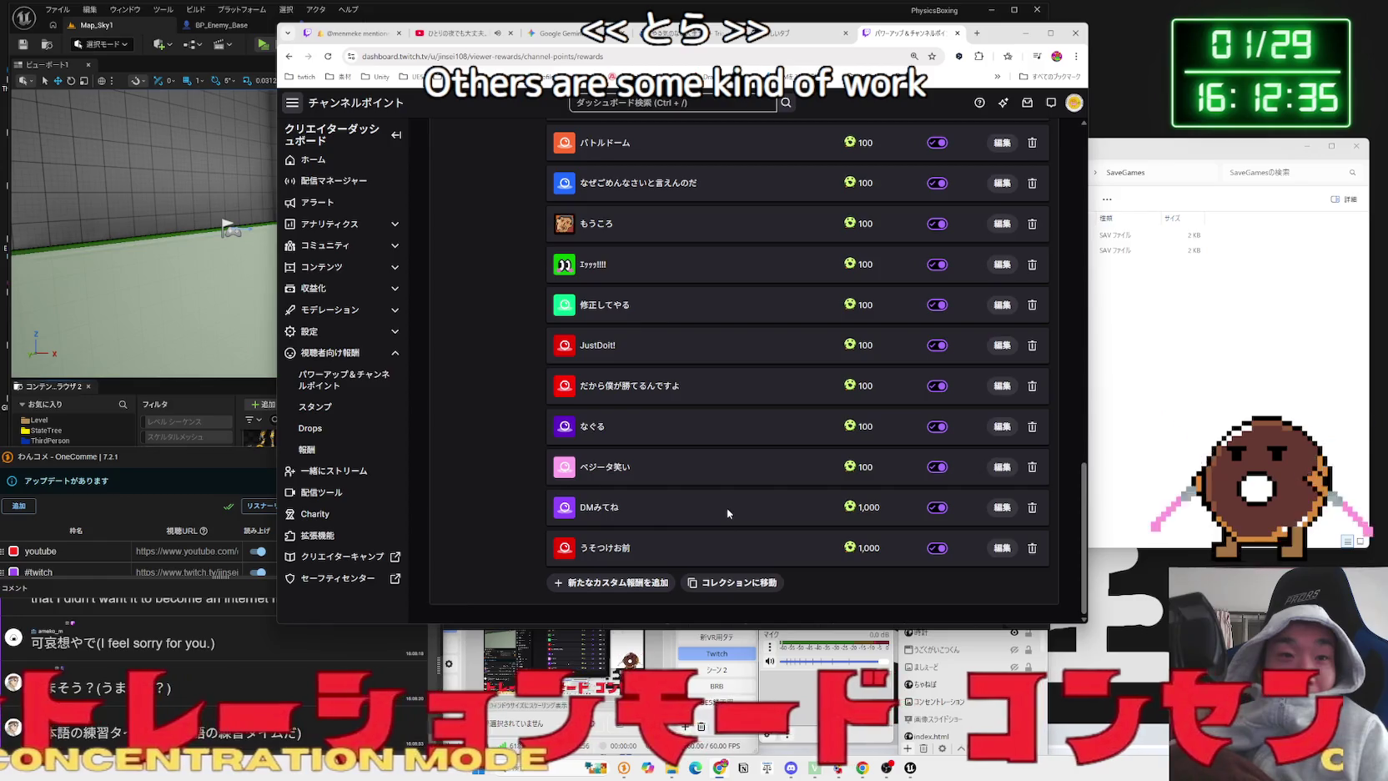
scroll(726, 504, up, 1)
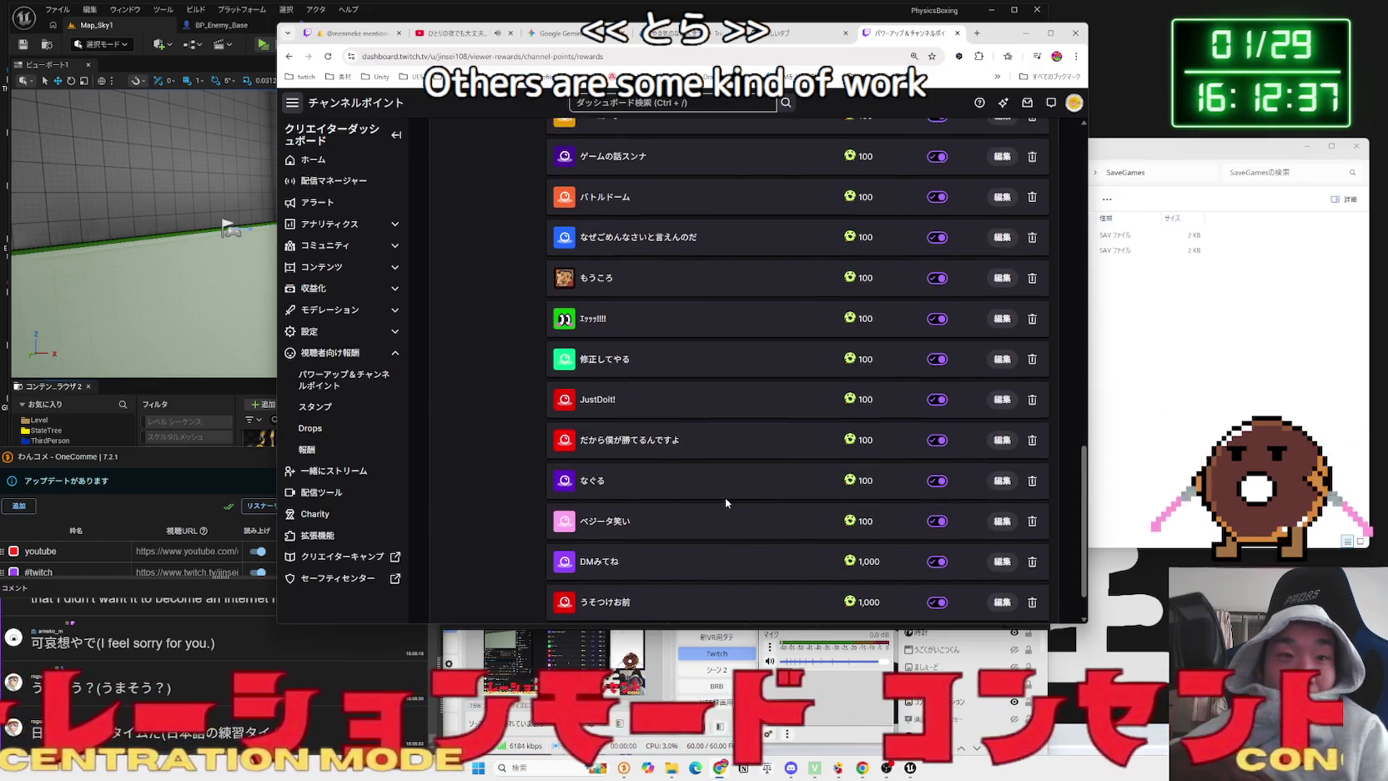
scroll(728, 482, up, 4)
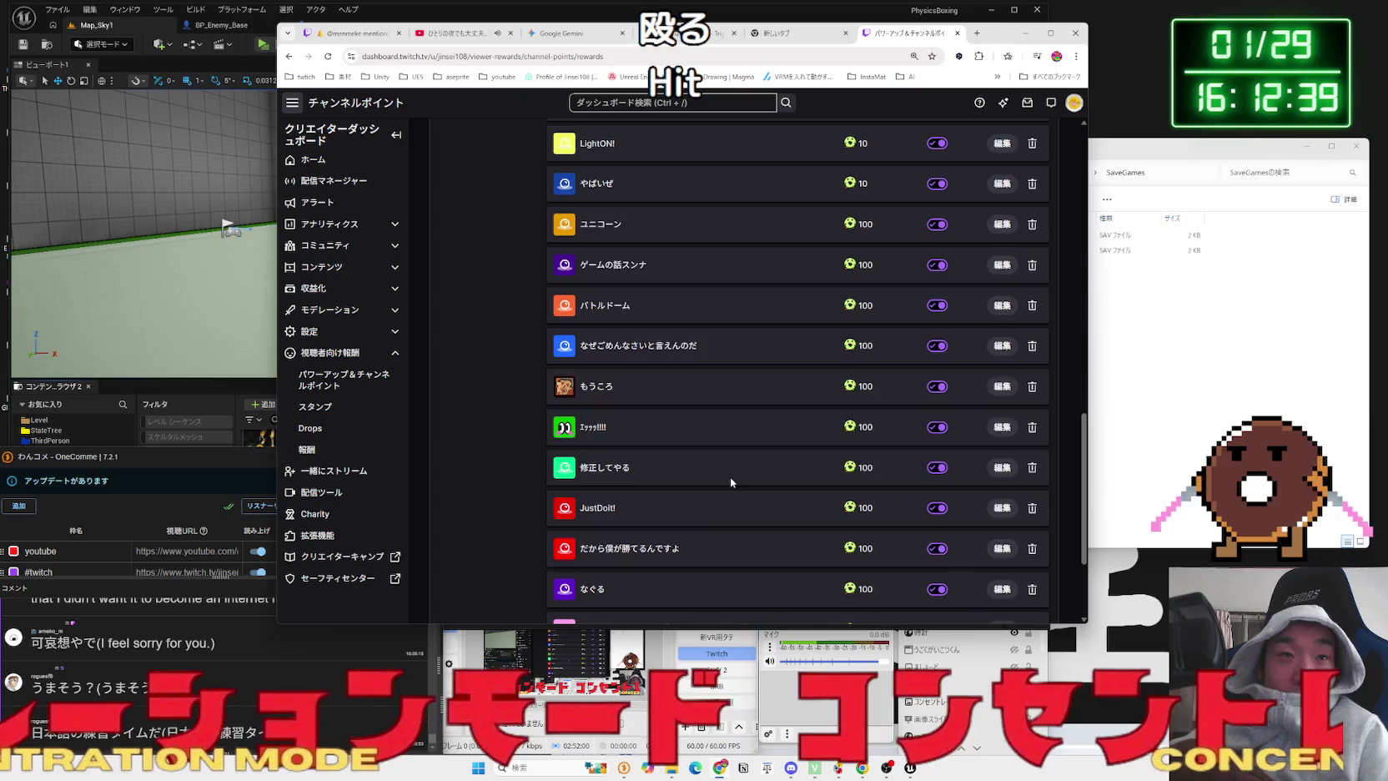
scroll(730, 482, up, 5)
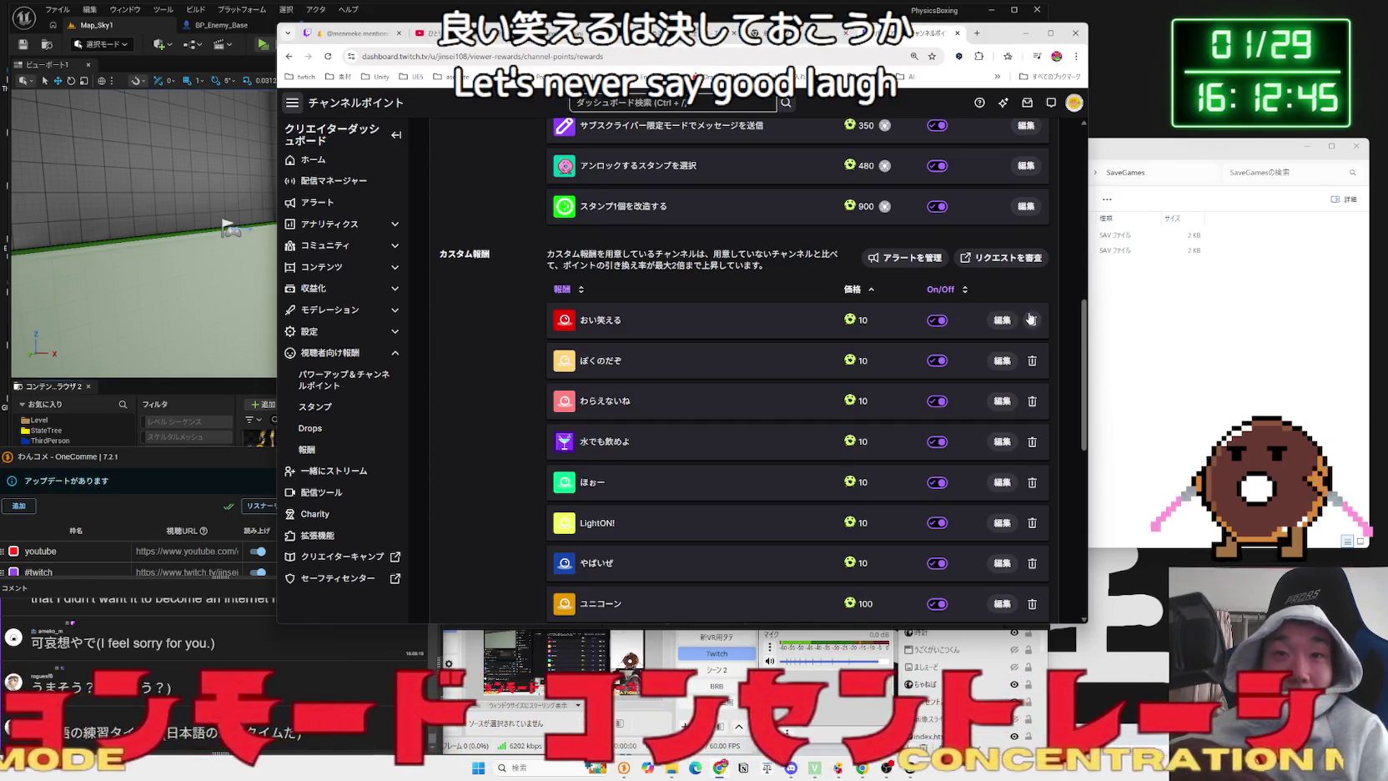
click(1031, 320)
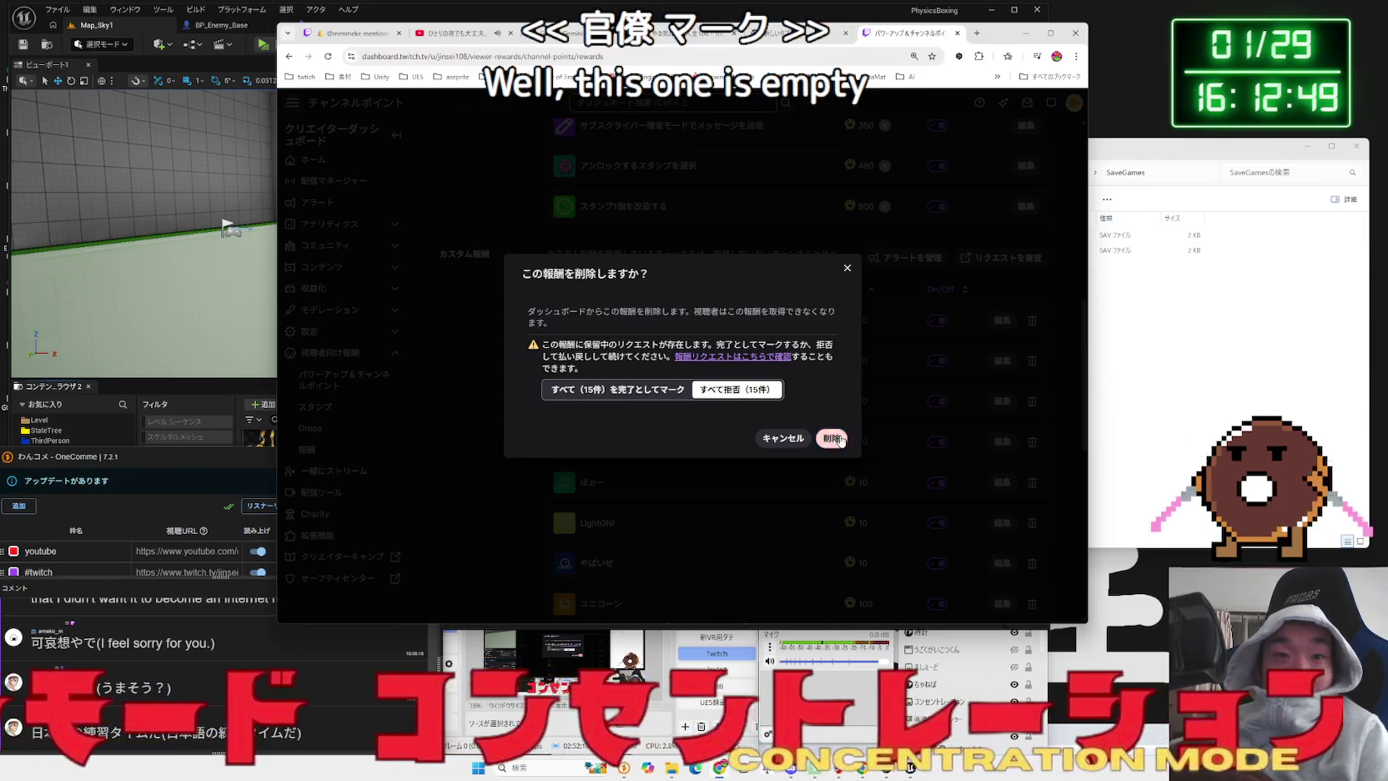
click(831, 437)
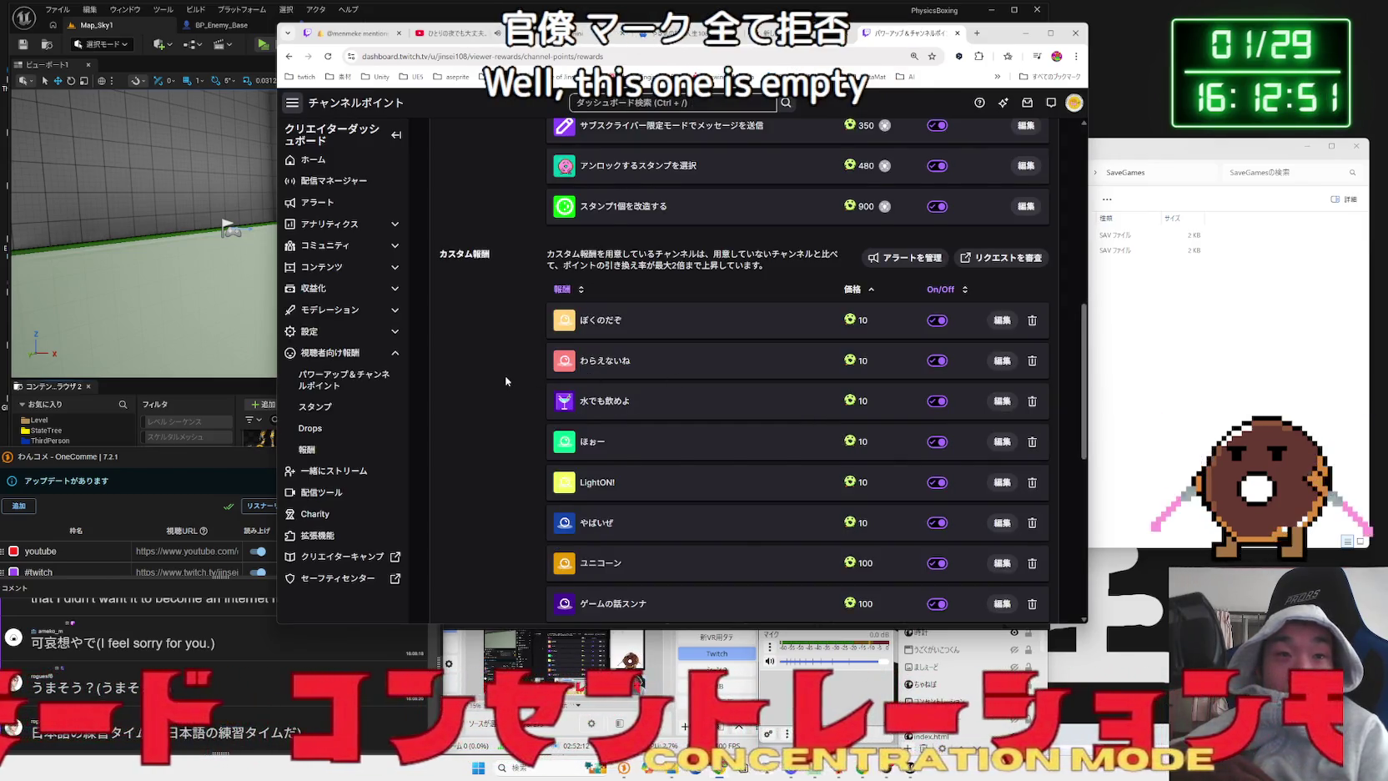
scroll(506, 381, down, 1)
click(701, 38)
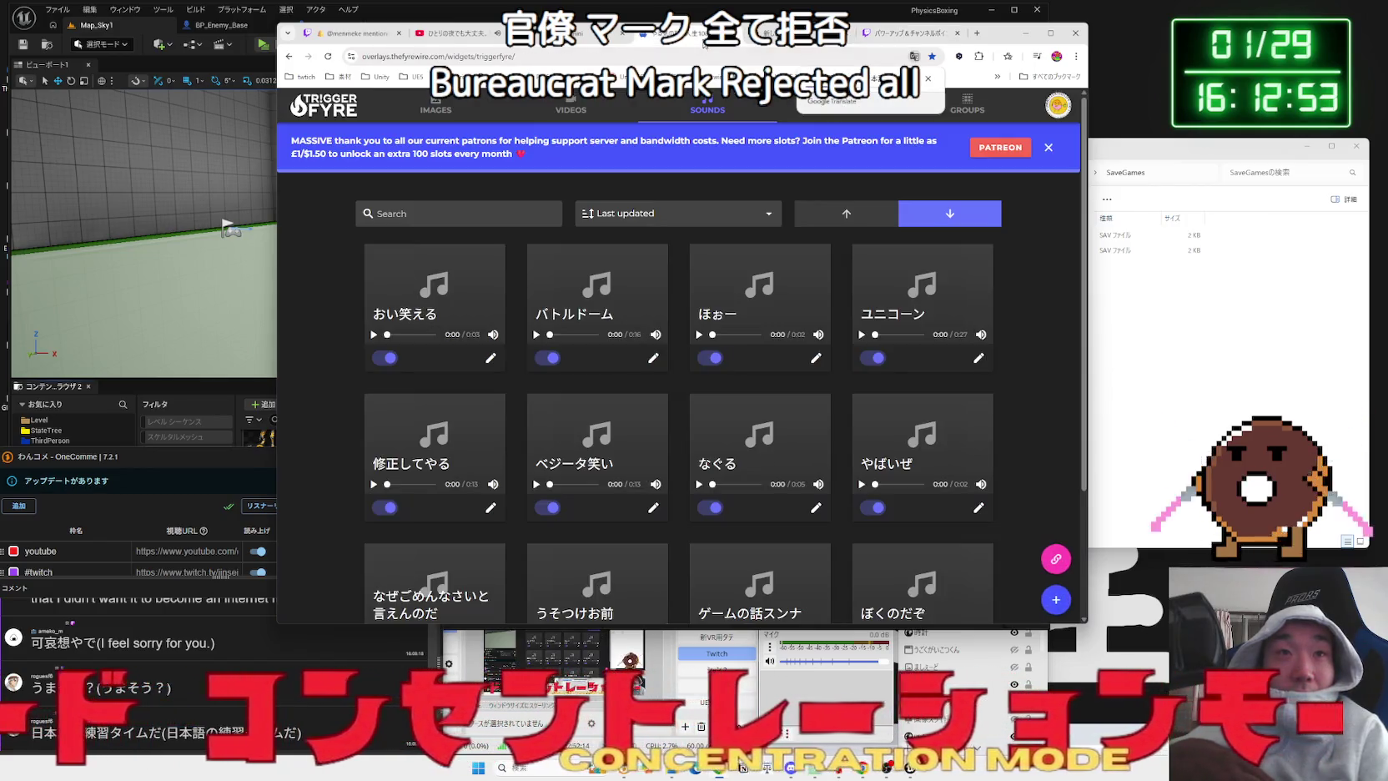
- Delete the おい笑える sound trigger from its Edit sound trigger dialog
click(490, 357)
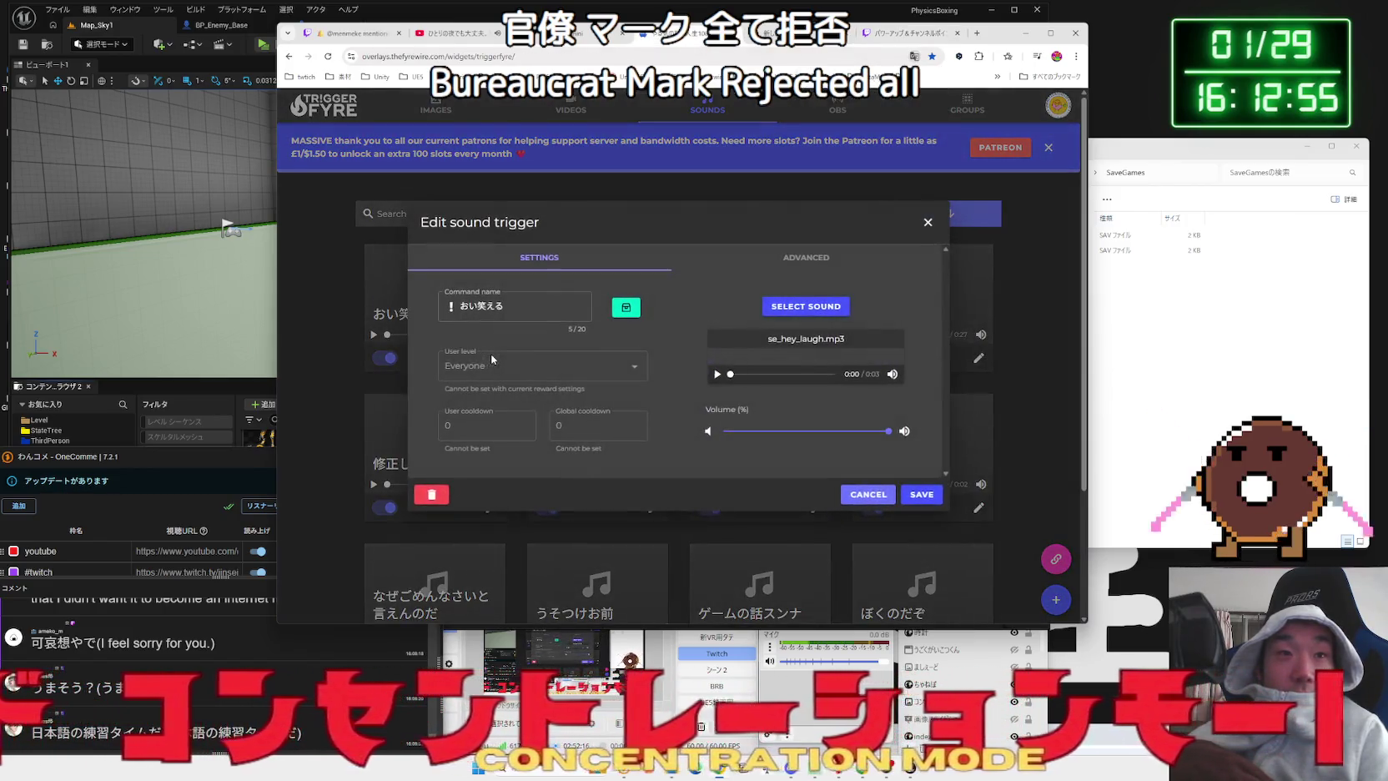
click(433, 493)
click(747, 399)
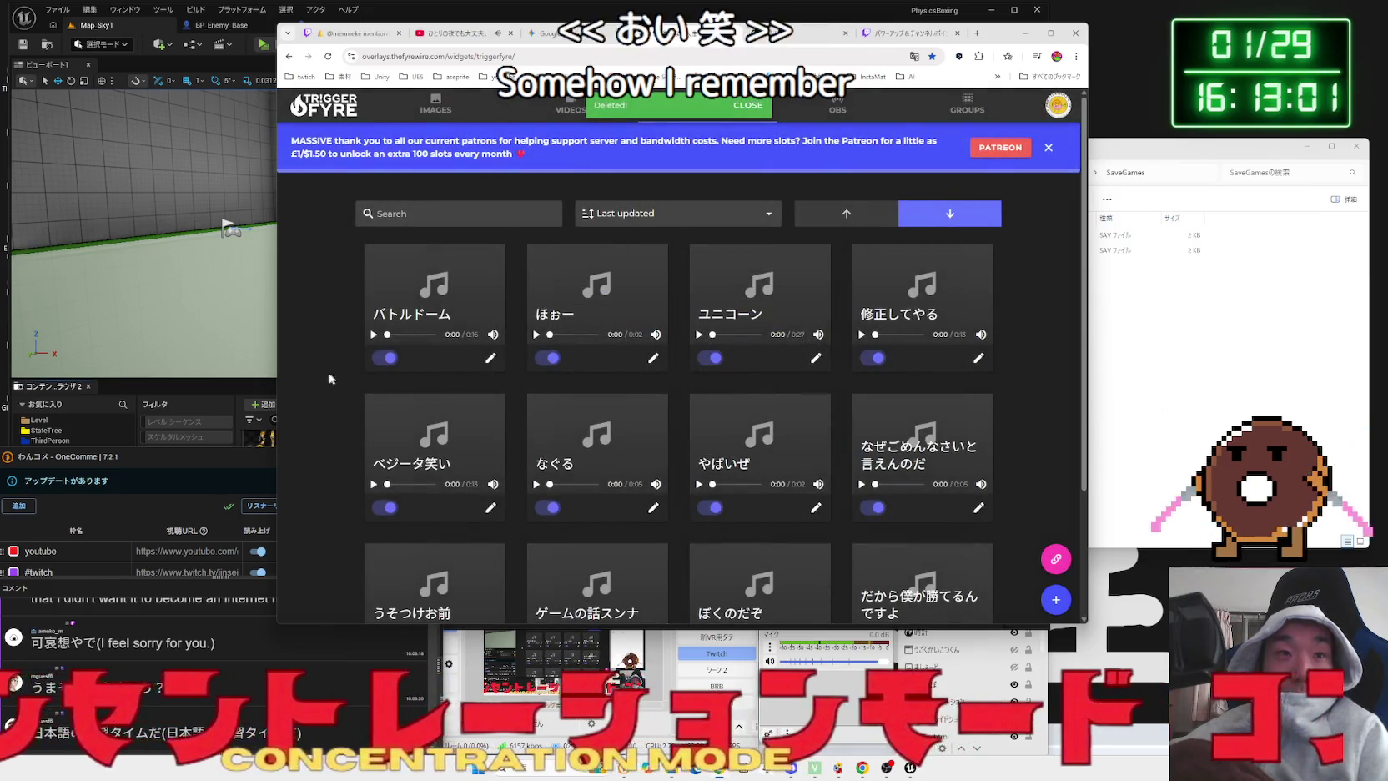
click(775, 36)
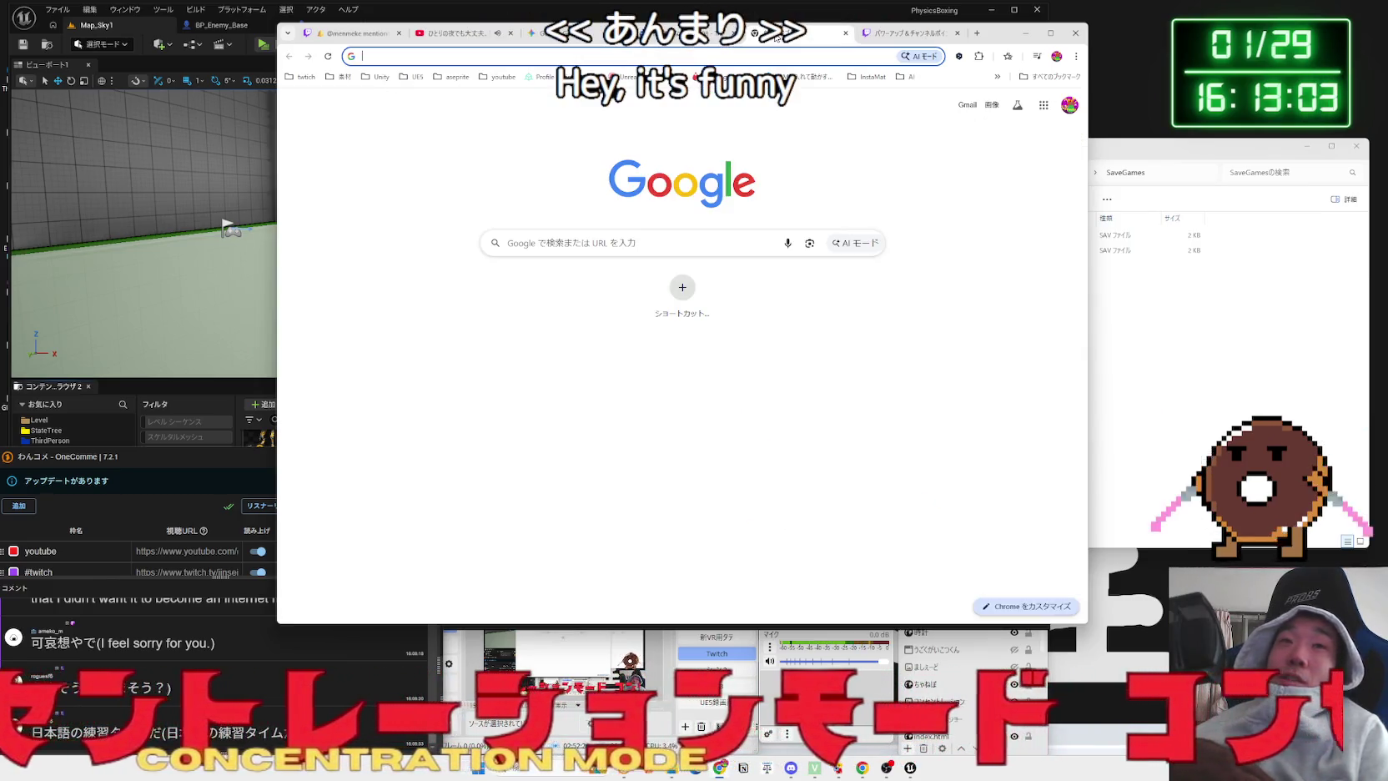
- Close the blank tab, reload the TriggerFyre sounds page, and look through the open tabs
click(842, 35)
key(F5)
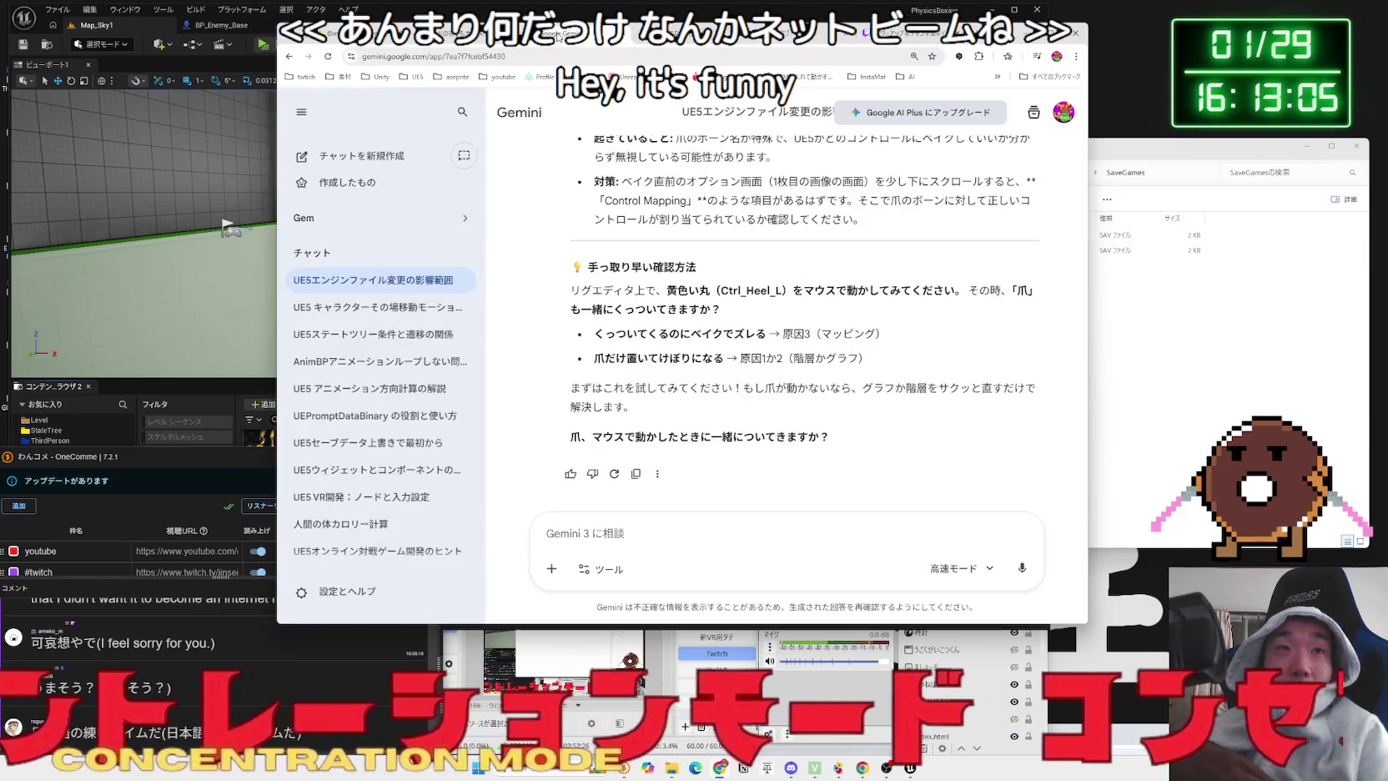
click(784, 34)
click(909, 33)
click(784, 34)
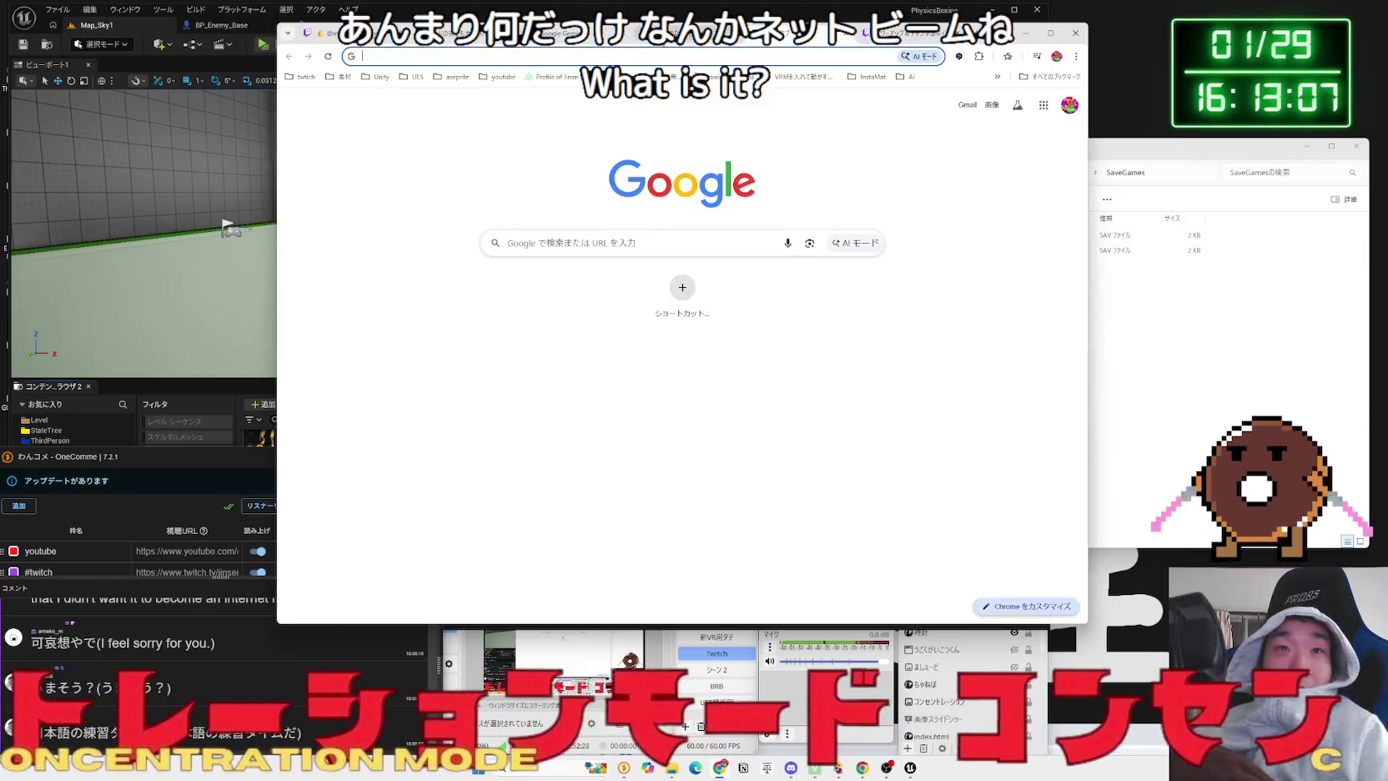
click(567, 37)
click(655, 34)
click(799, 35)
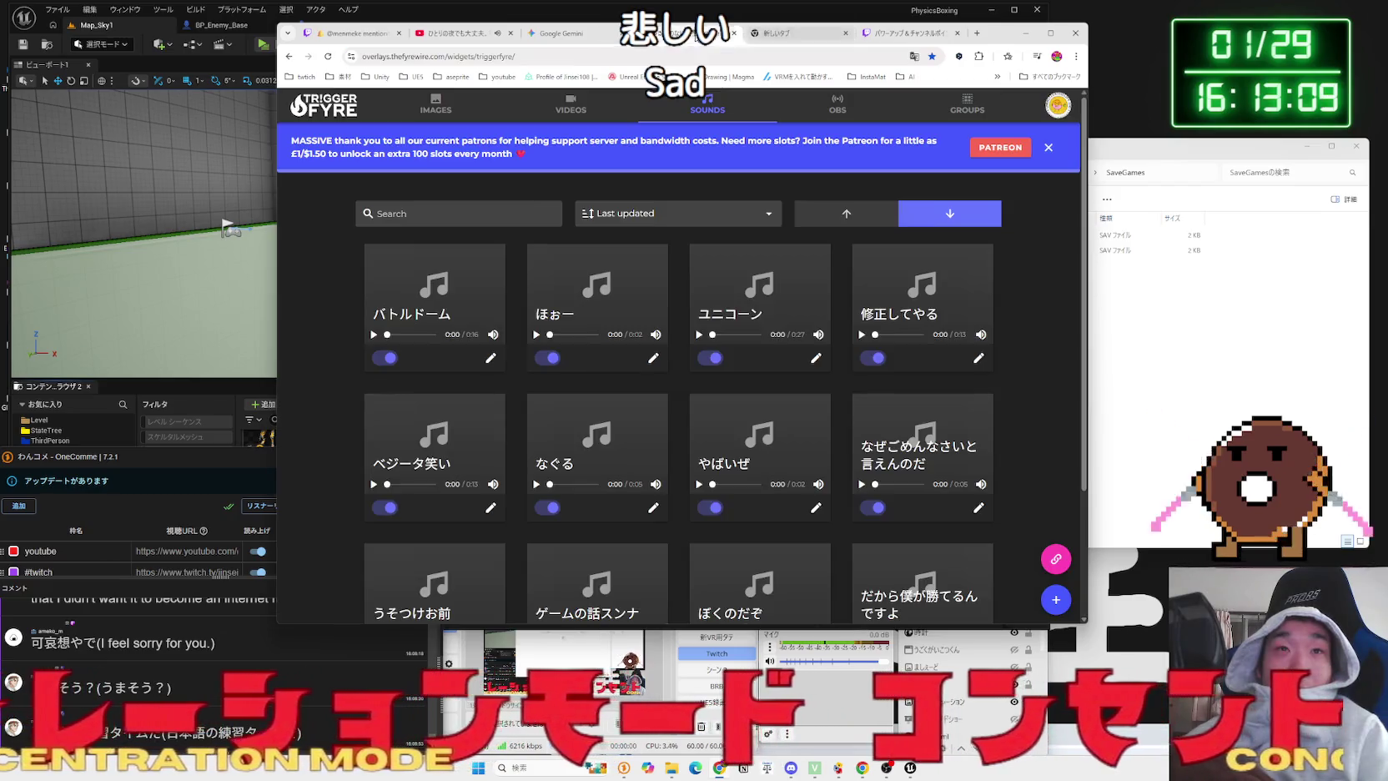
click(655, 34)
click(799, 35)
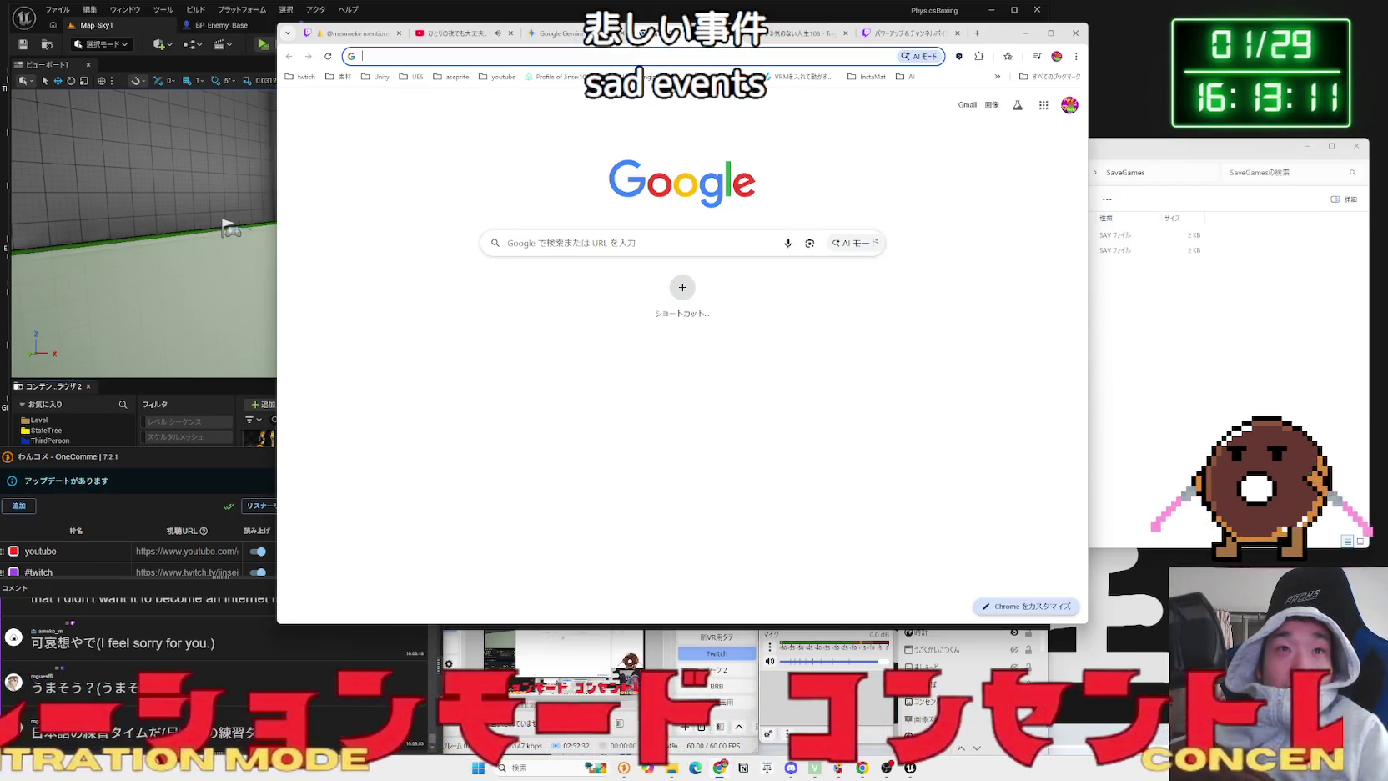
- Close another blank tab and cycle through the Twitch, TriggerFyre and Gemini tabs
click(732, 34)
click(773, 37)
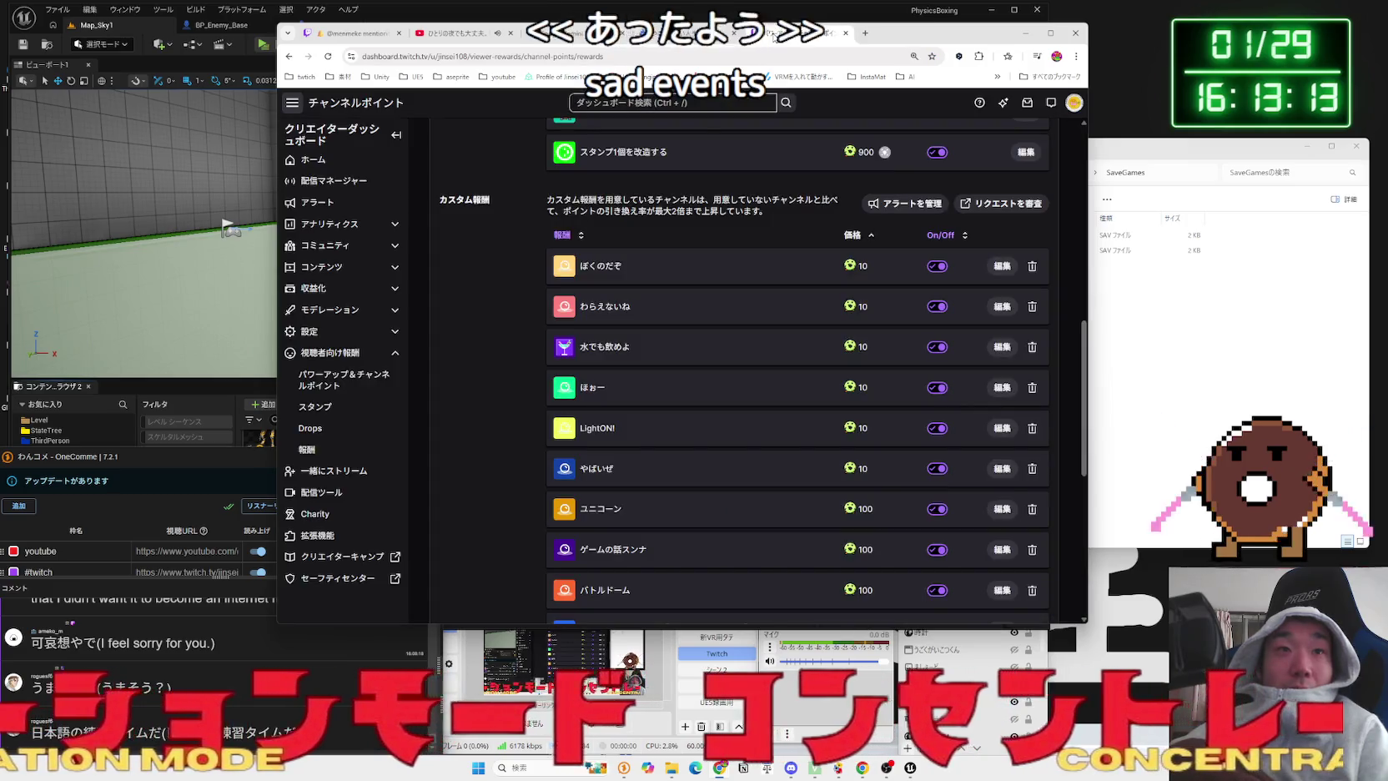
click(750, 33)
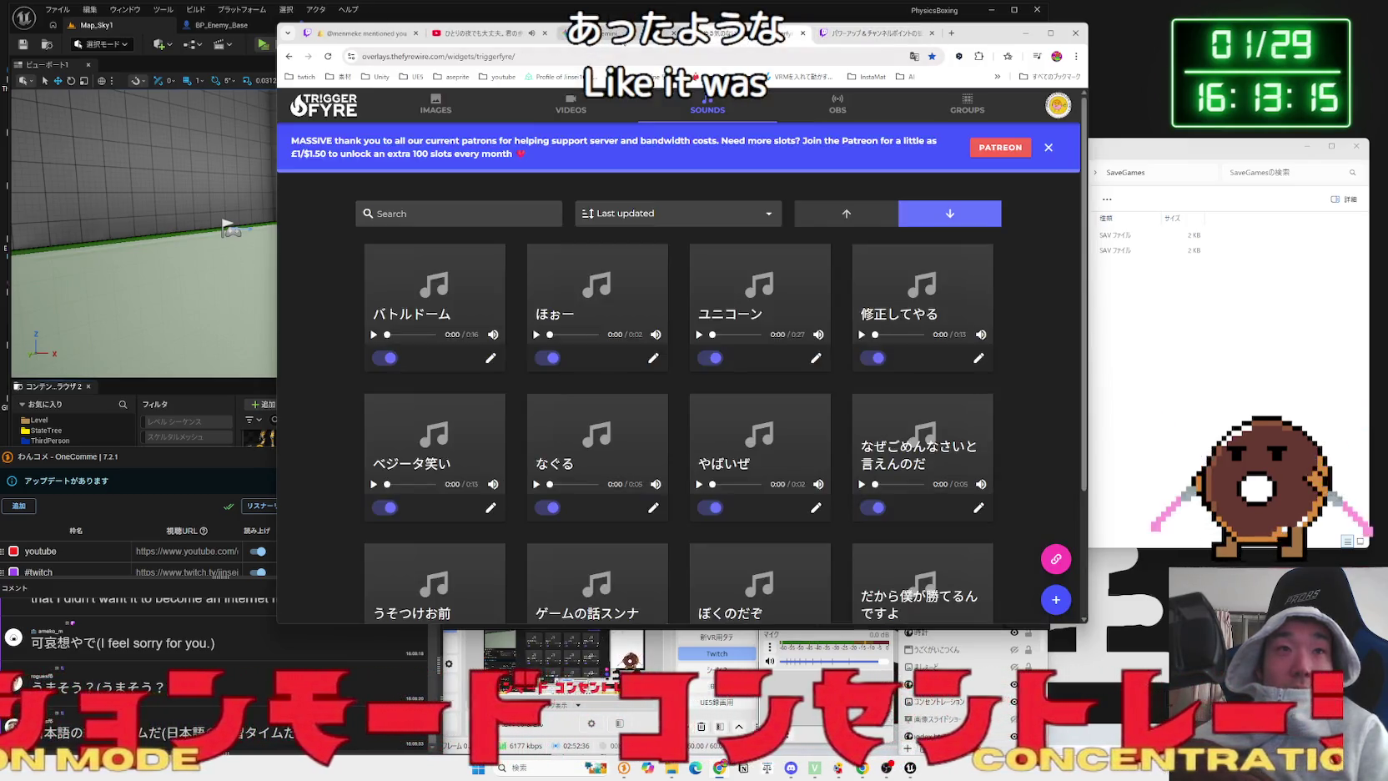
click(613, 34)
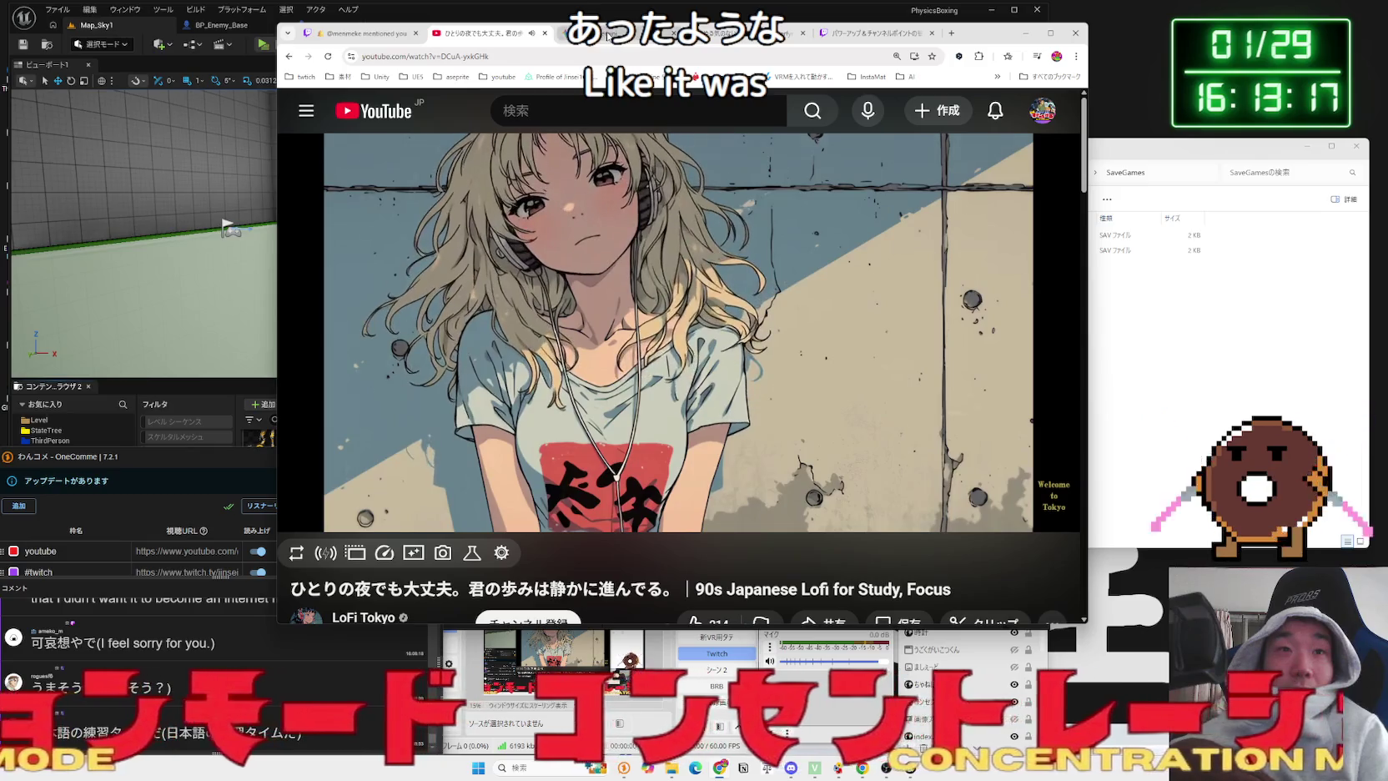
click(809, 35)
- Close the channel-points and TriggerFyre tabs, move the browser right, and return to Unreal
click(924, 35)
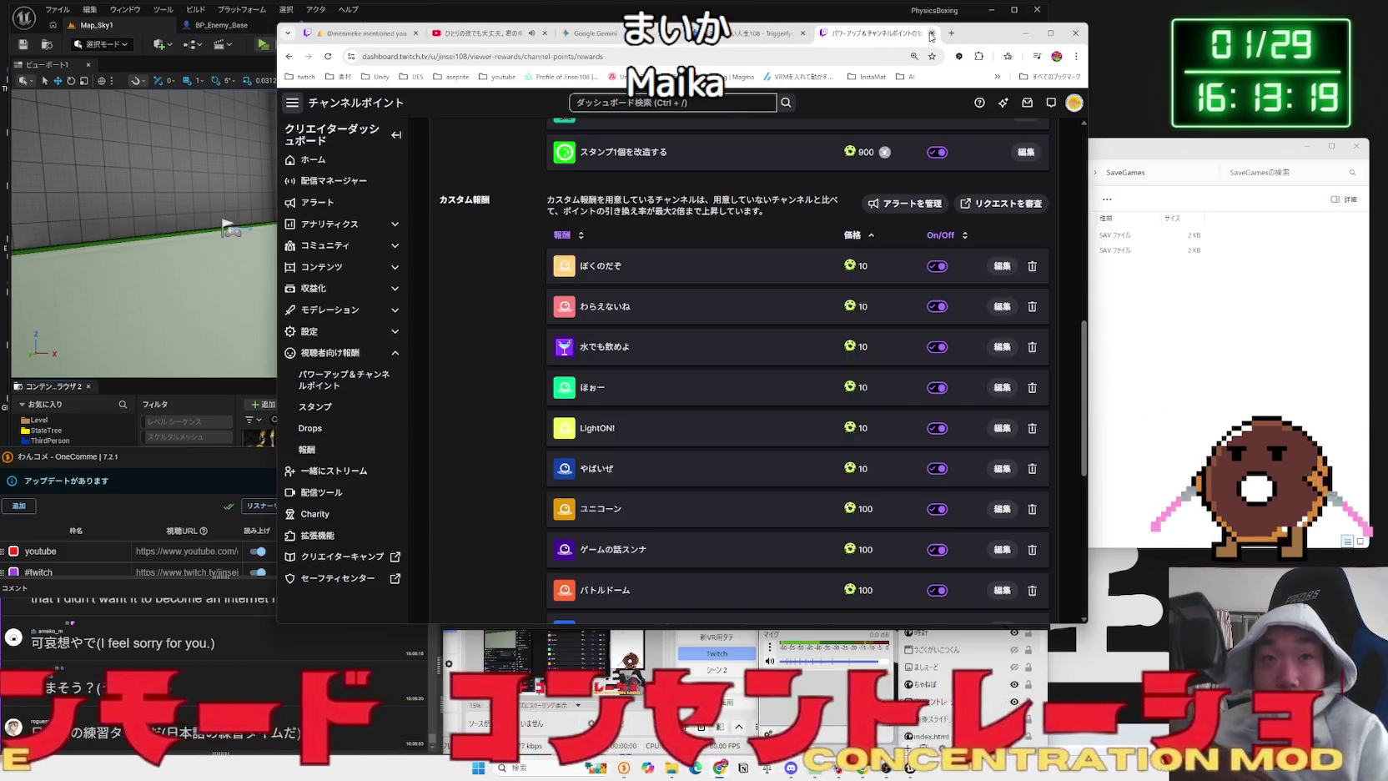
click(932, 36)
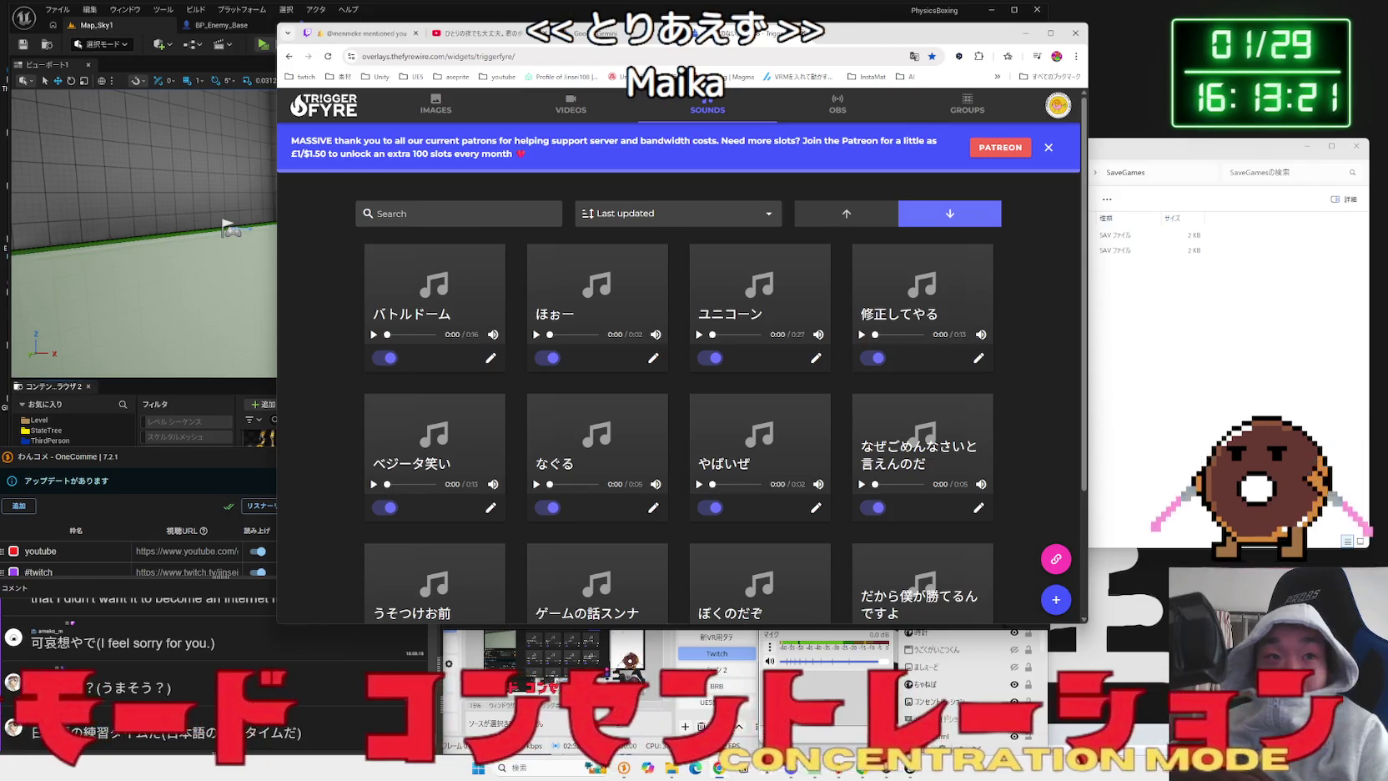
click(803, 33)
drag(829, 37, 1100, 61)
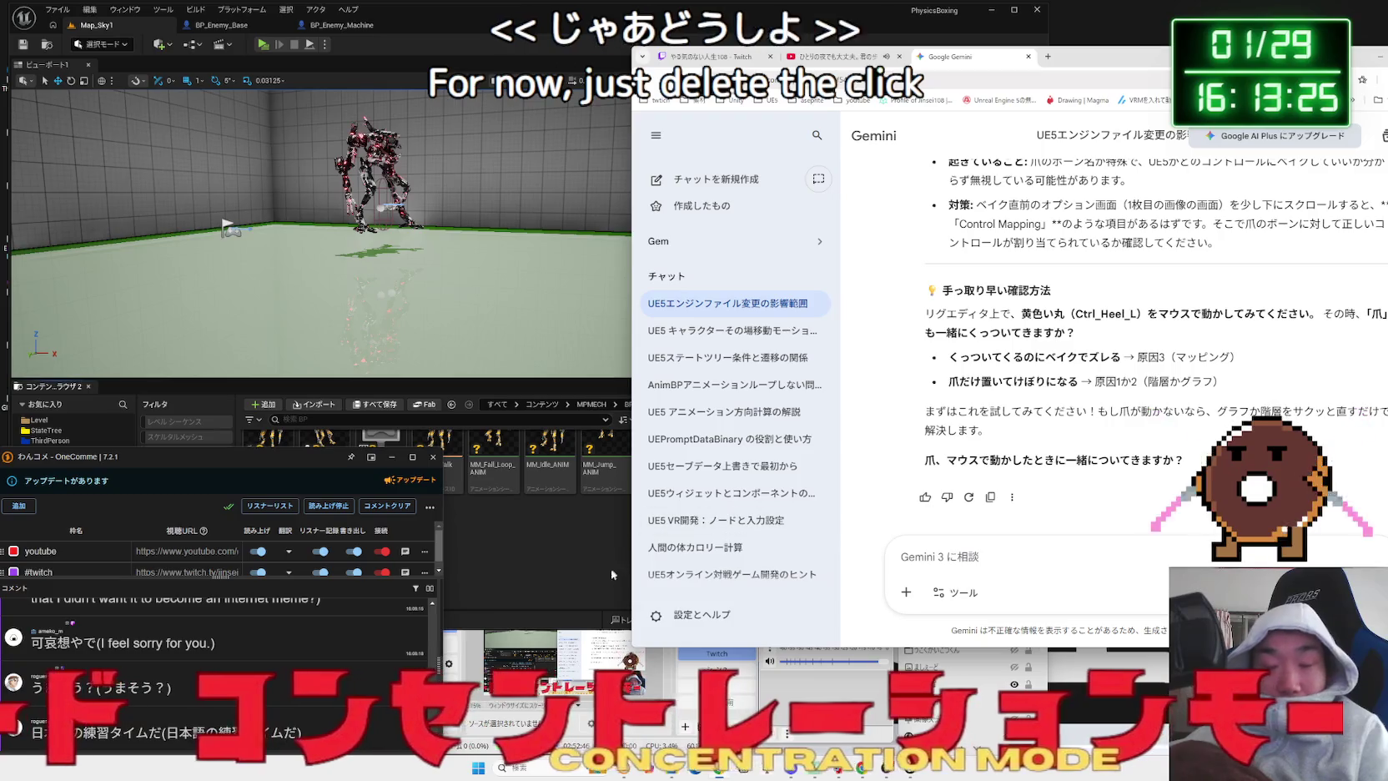
click(567, 583)
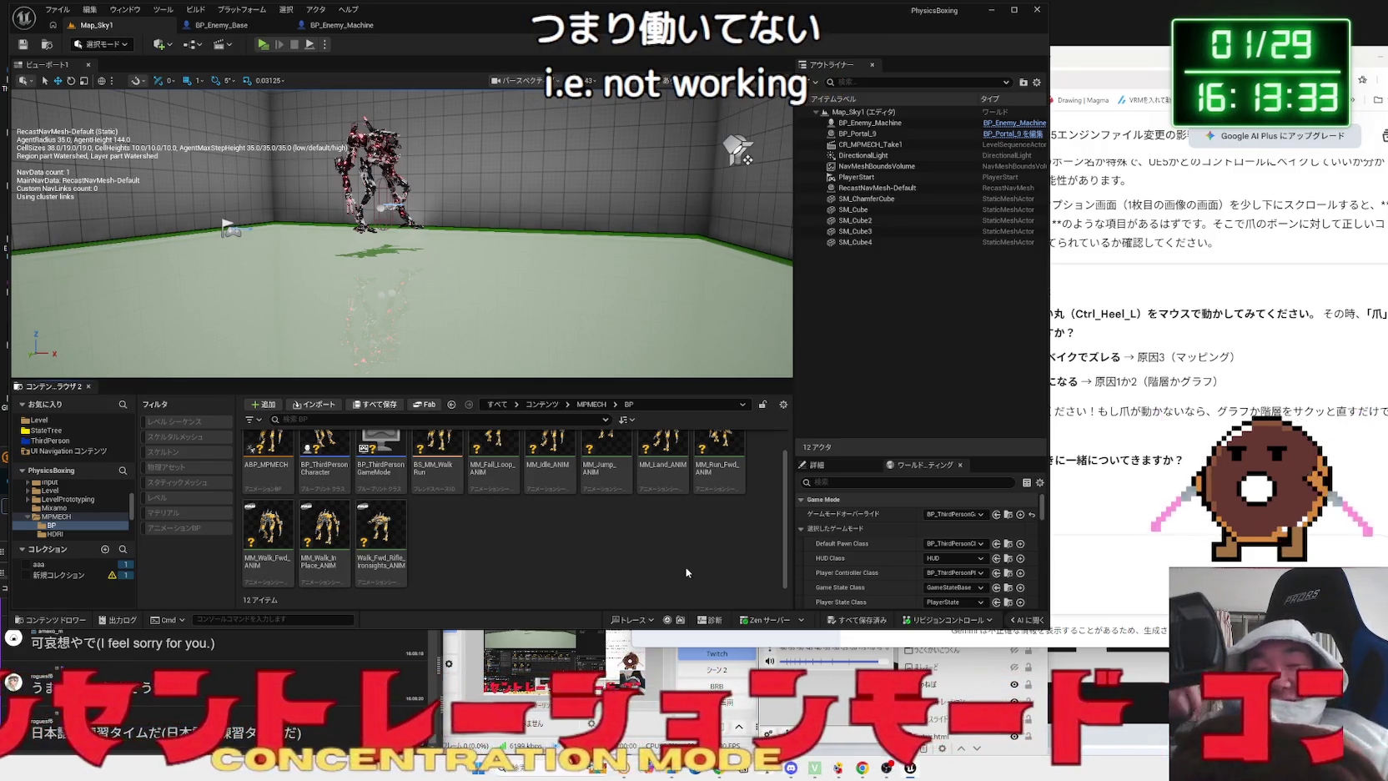
- Orbit around the mech and select the MM_Walk_InPlace_ANIM animation asset
mouse_move(302, 99)
mouse_down()
mouse_move(250, 113)
mouse_move(317, 133)
mouse_move(317, 88)
mouse_move(317, 142)
mouse_up()
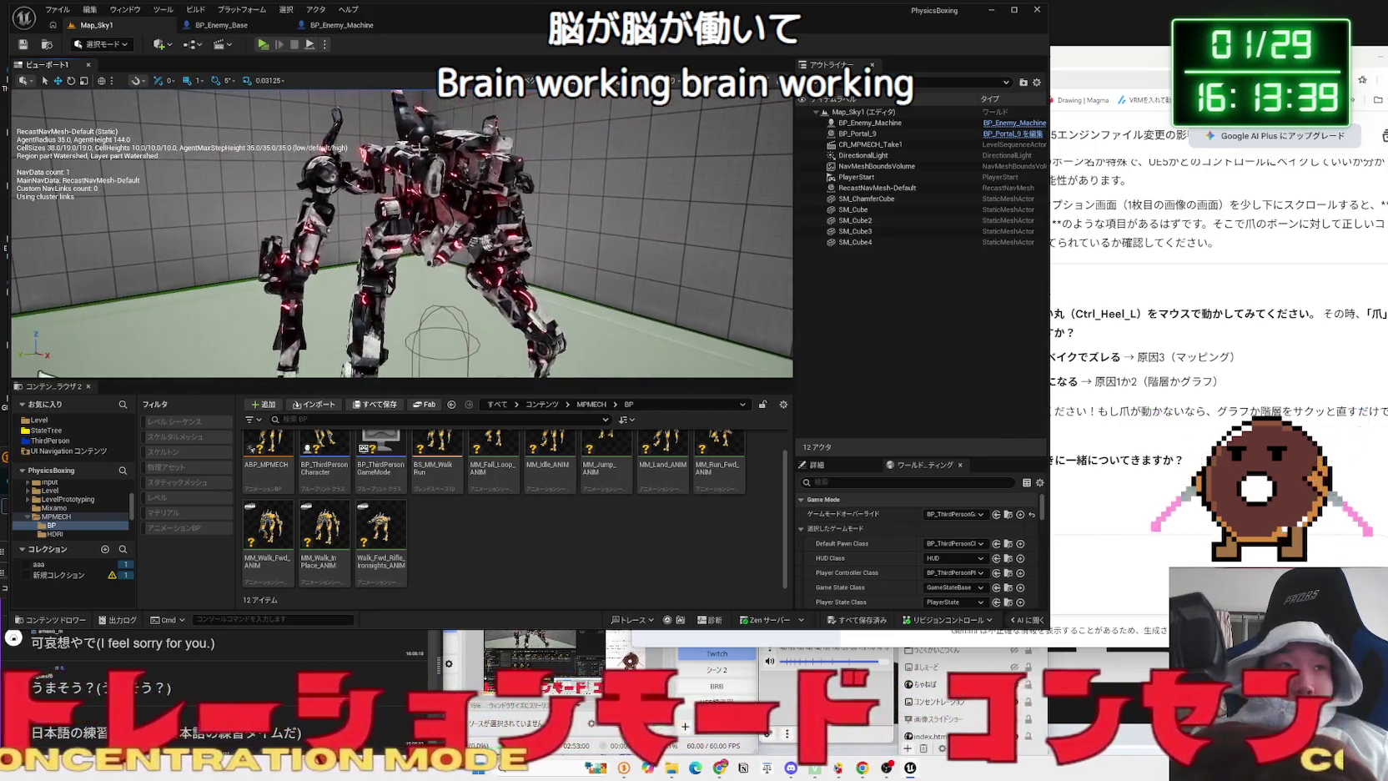
click(336, 524)
scroll(509, 532, up, 1)
click(498, 538)
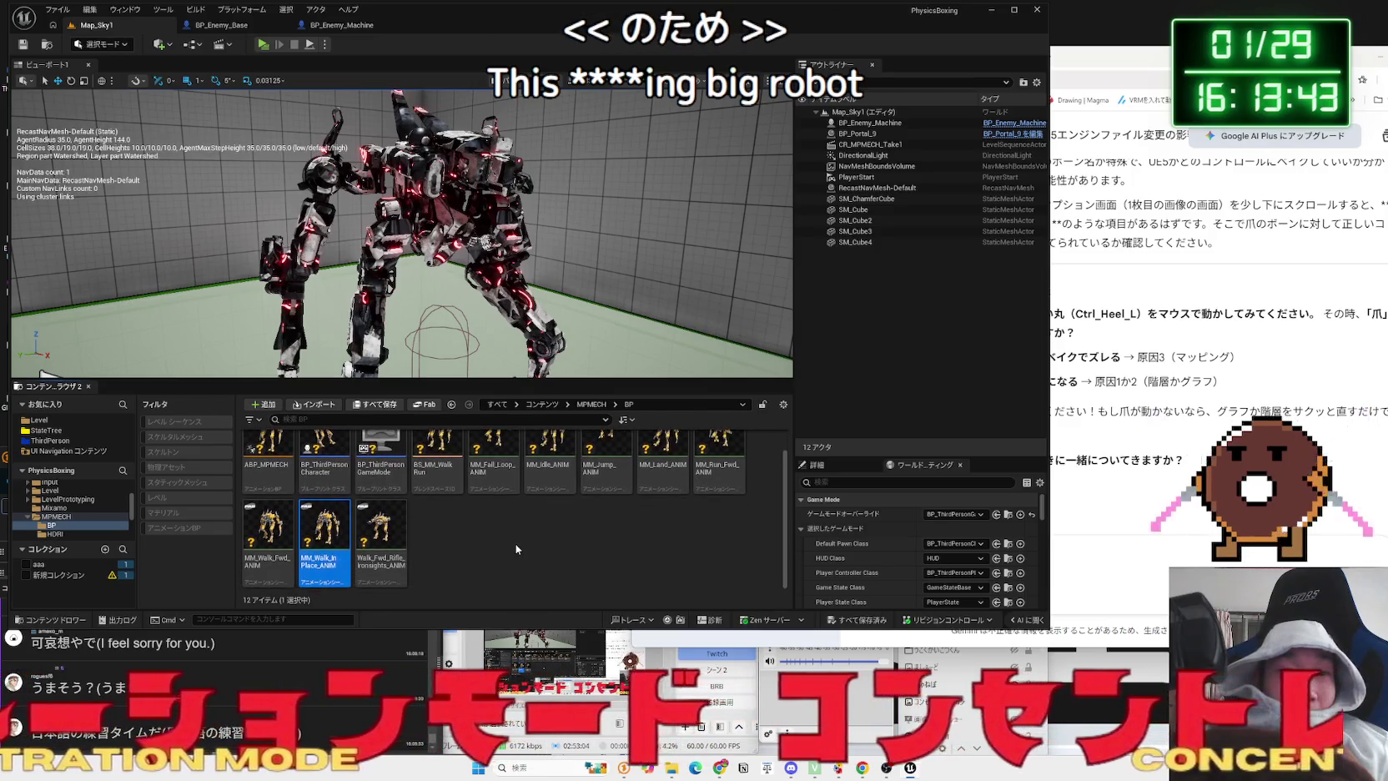
scroll(510, 544, down, 1)
- Browse to the MPMECH RIG folder and open the IK_MPMECH rig
click(55, 534)
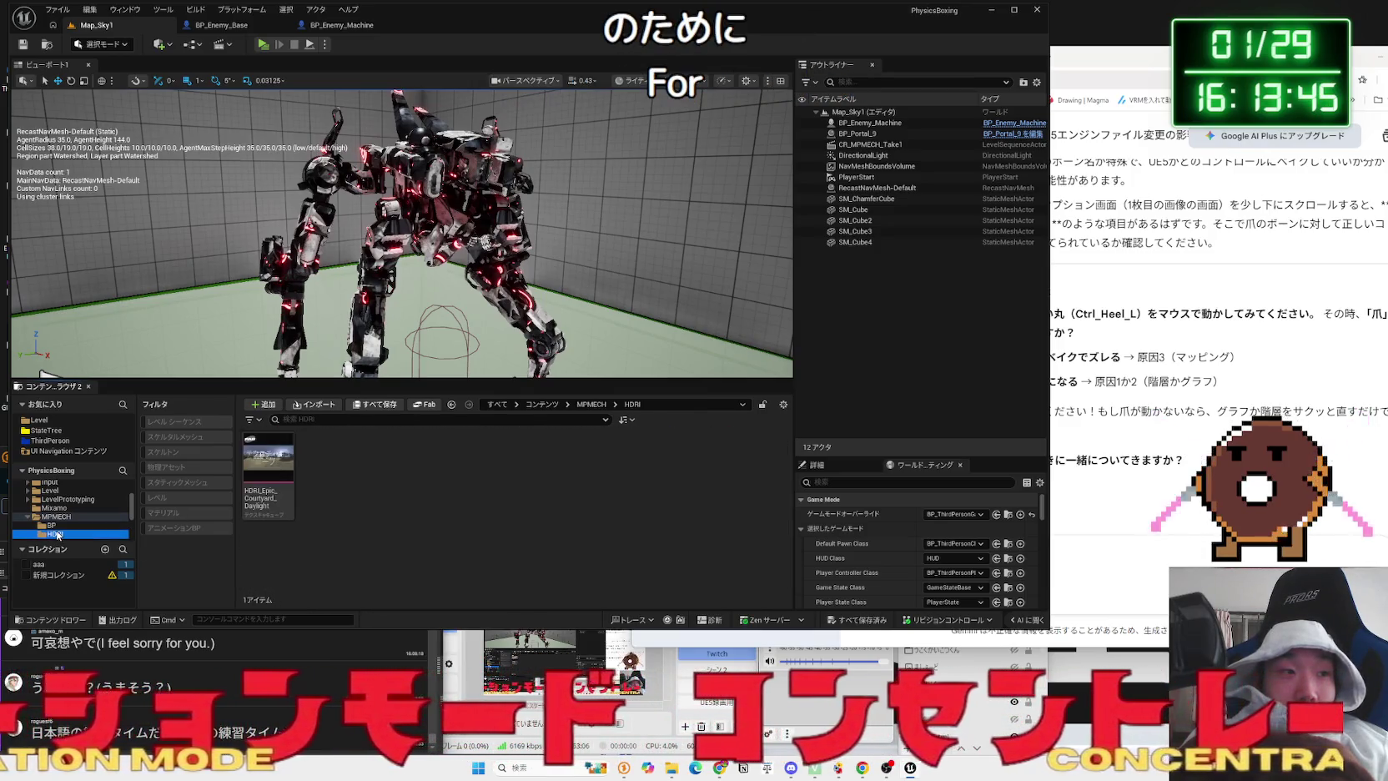
click(51, 525)
scroll(75, 513, down, 3)
click(64, 517)
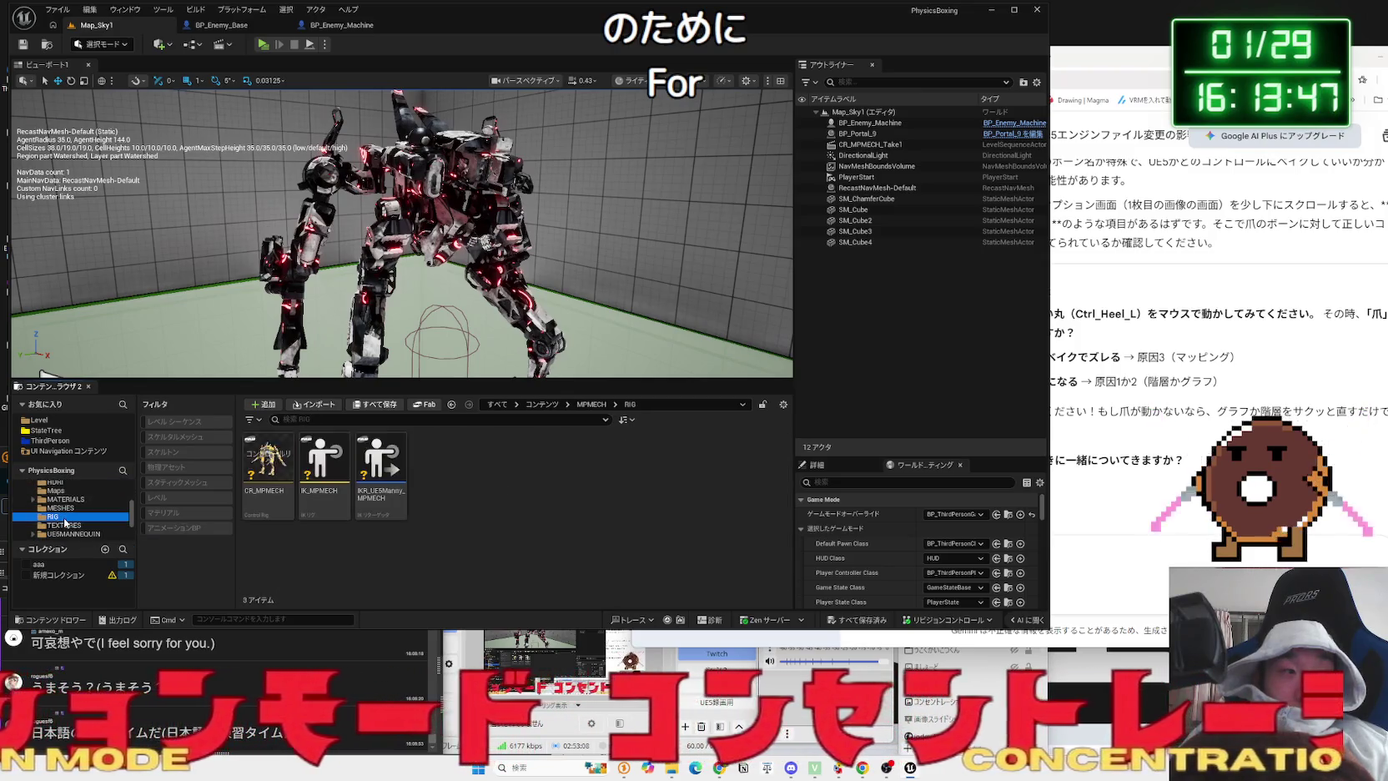
click(311, 508)
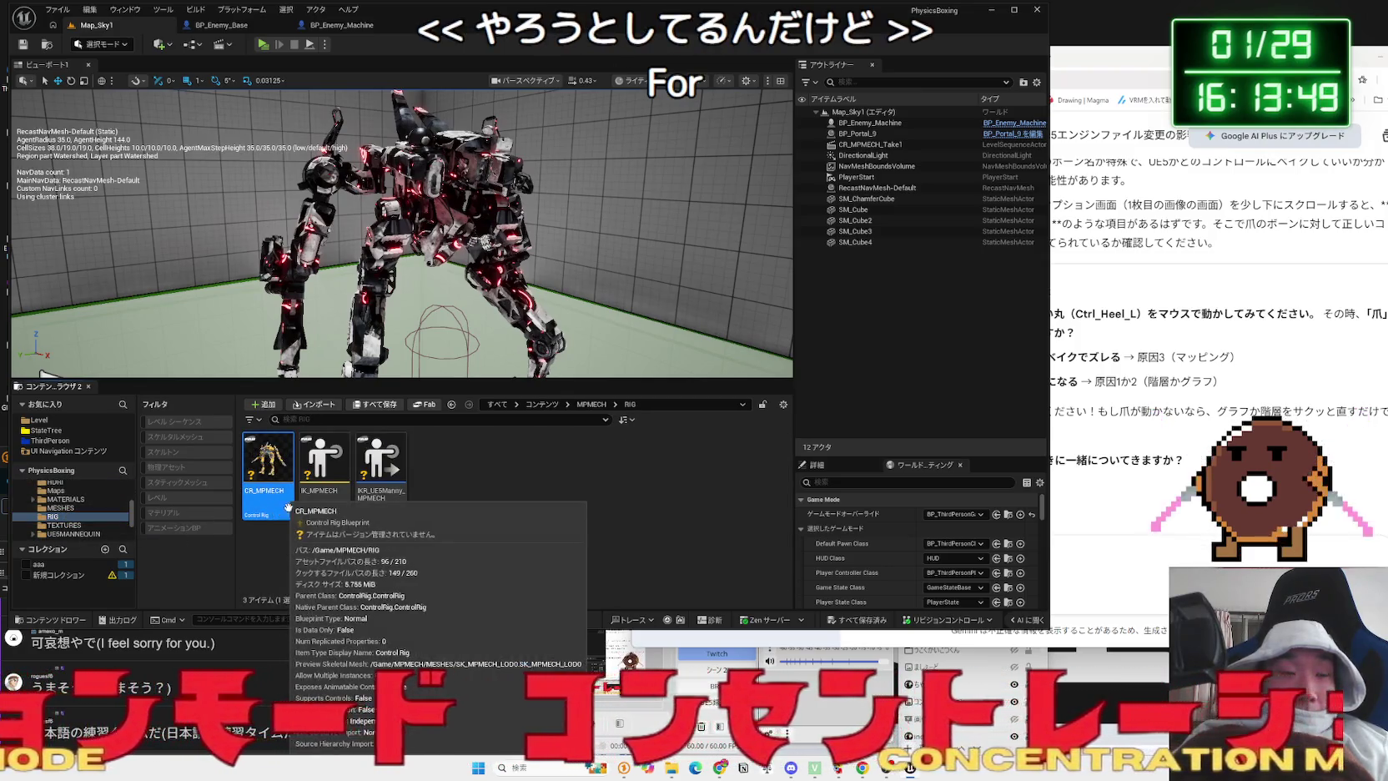
double_click(311, 509)
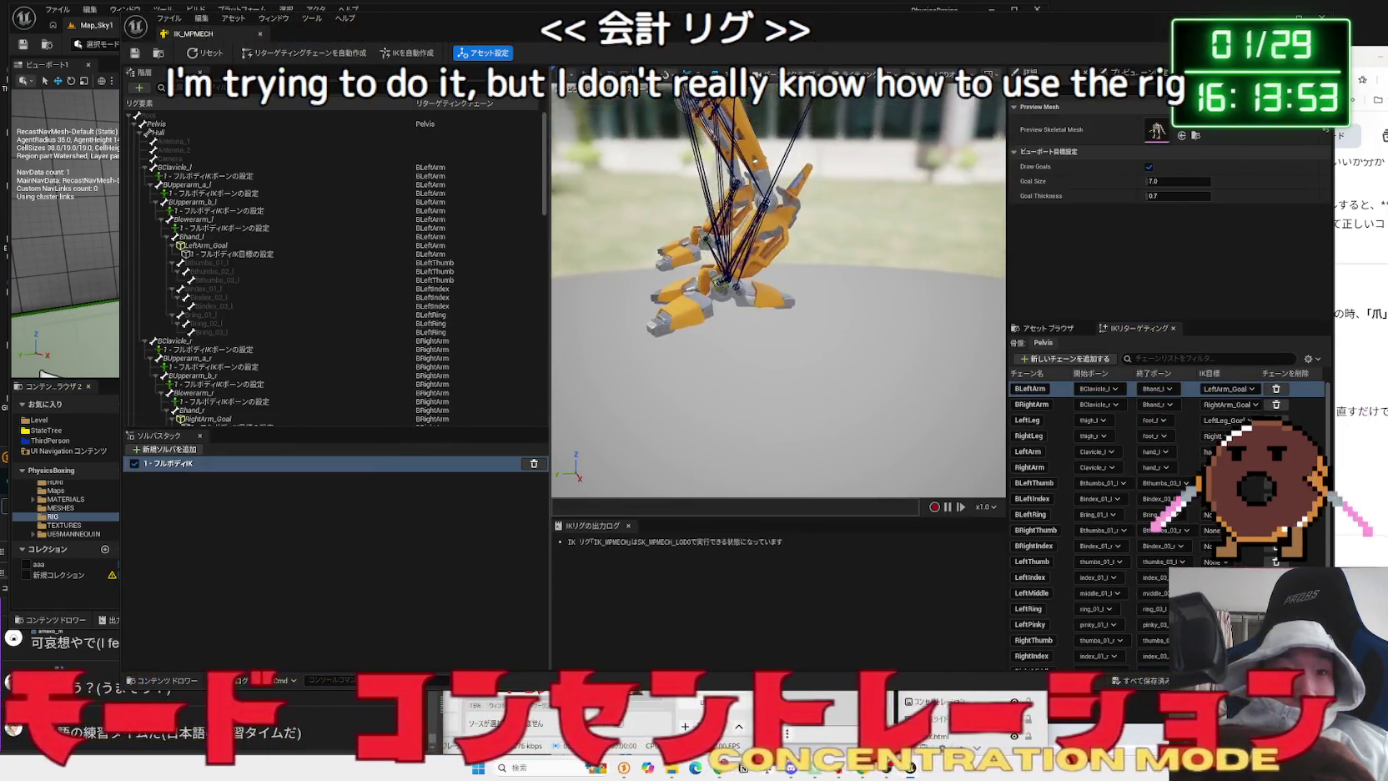
click(149, 115)
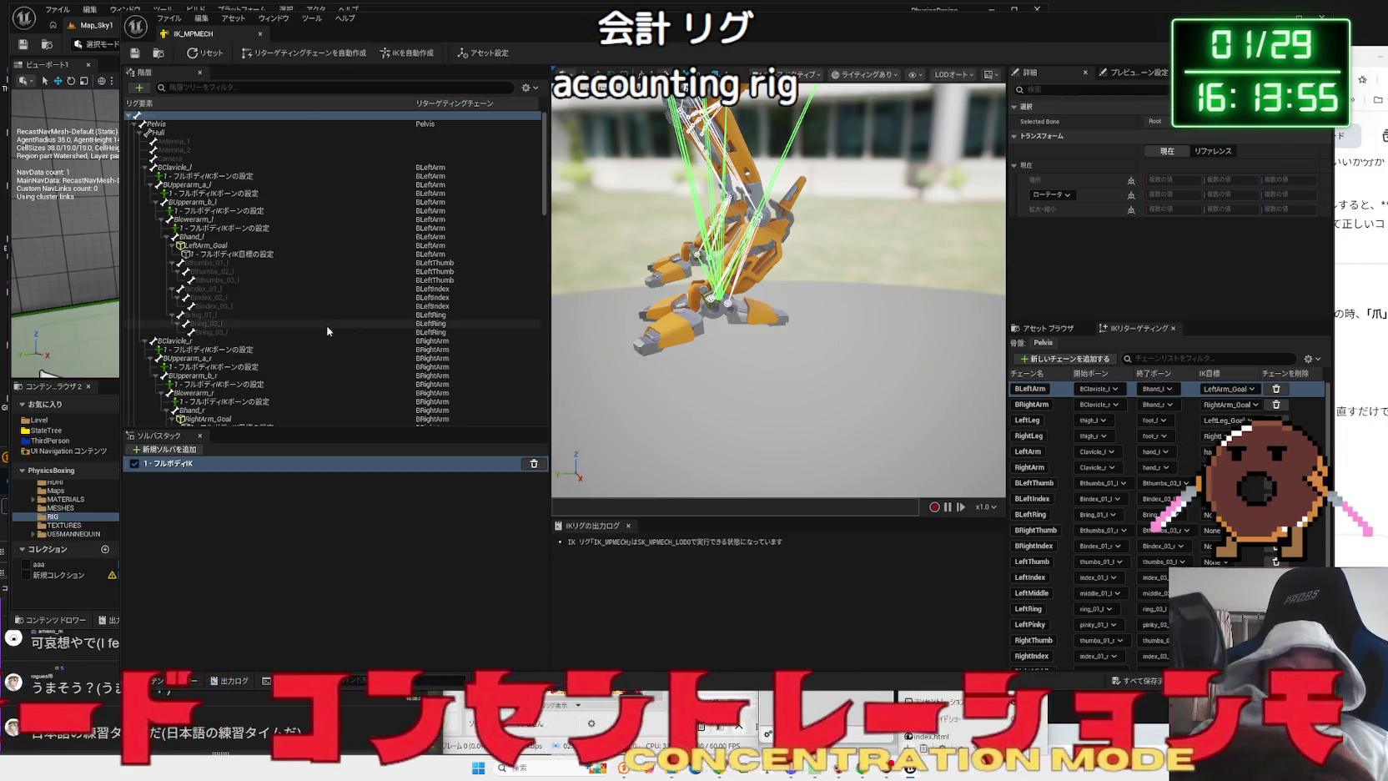
click(261, 236)
scroll(254, 250, down, 10)
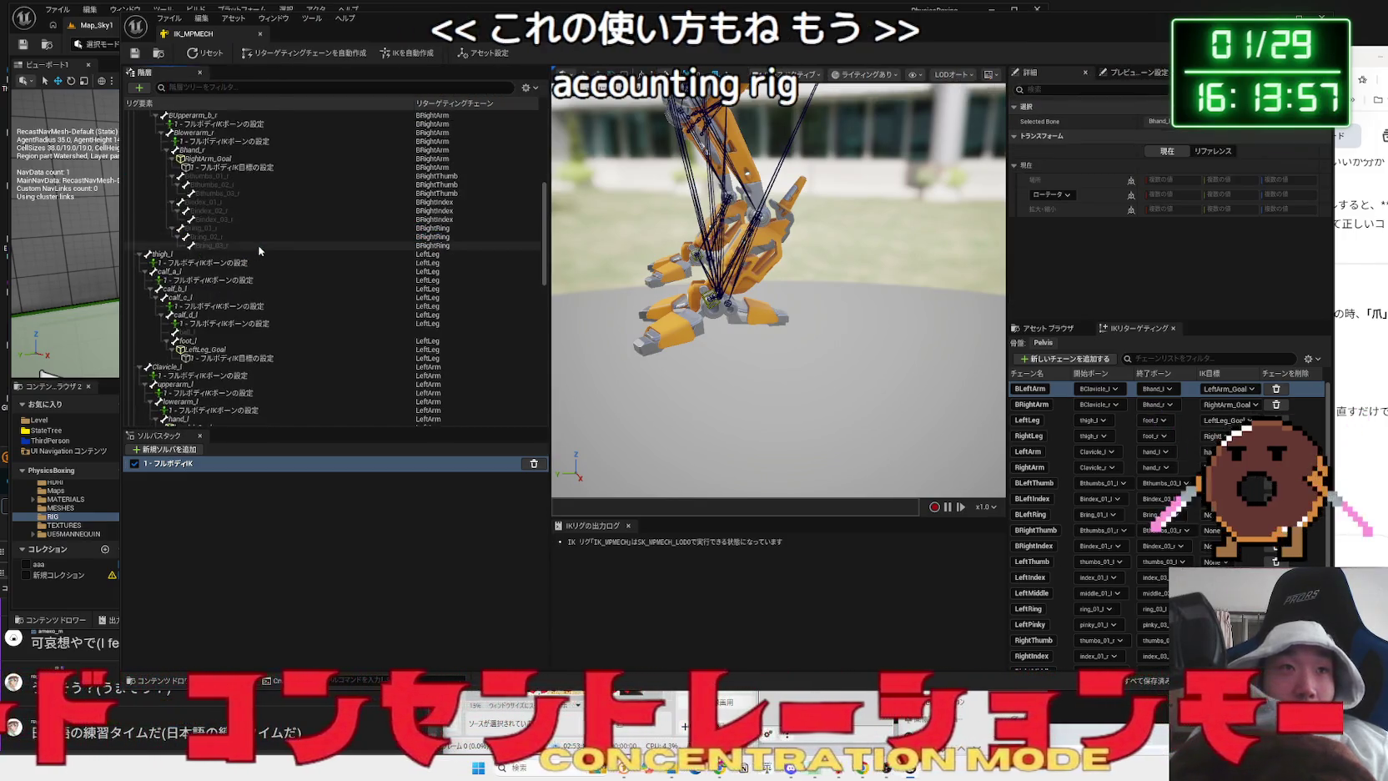
click(250, 306)
click(255, 323)
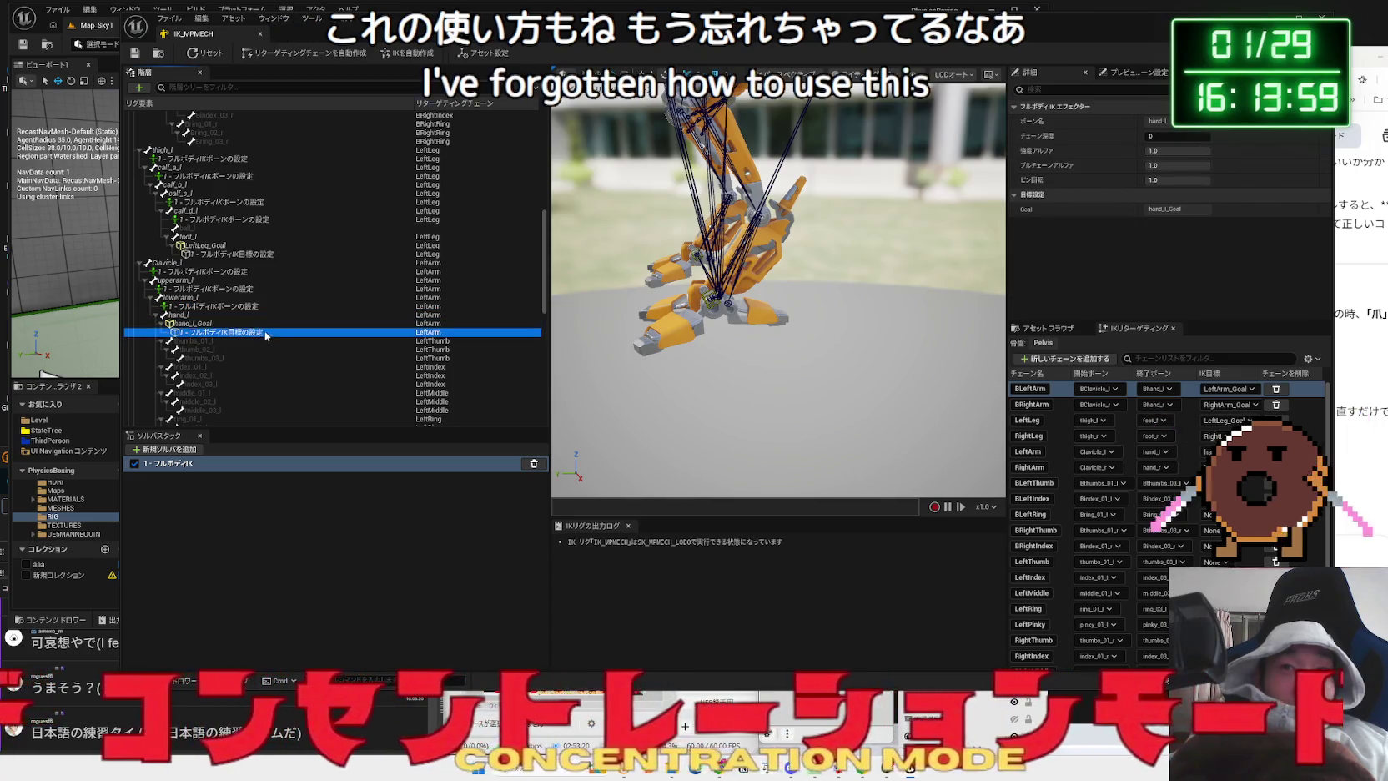
click(256, 316)
scroll(1084, 501, down, 2)
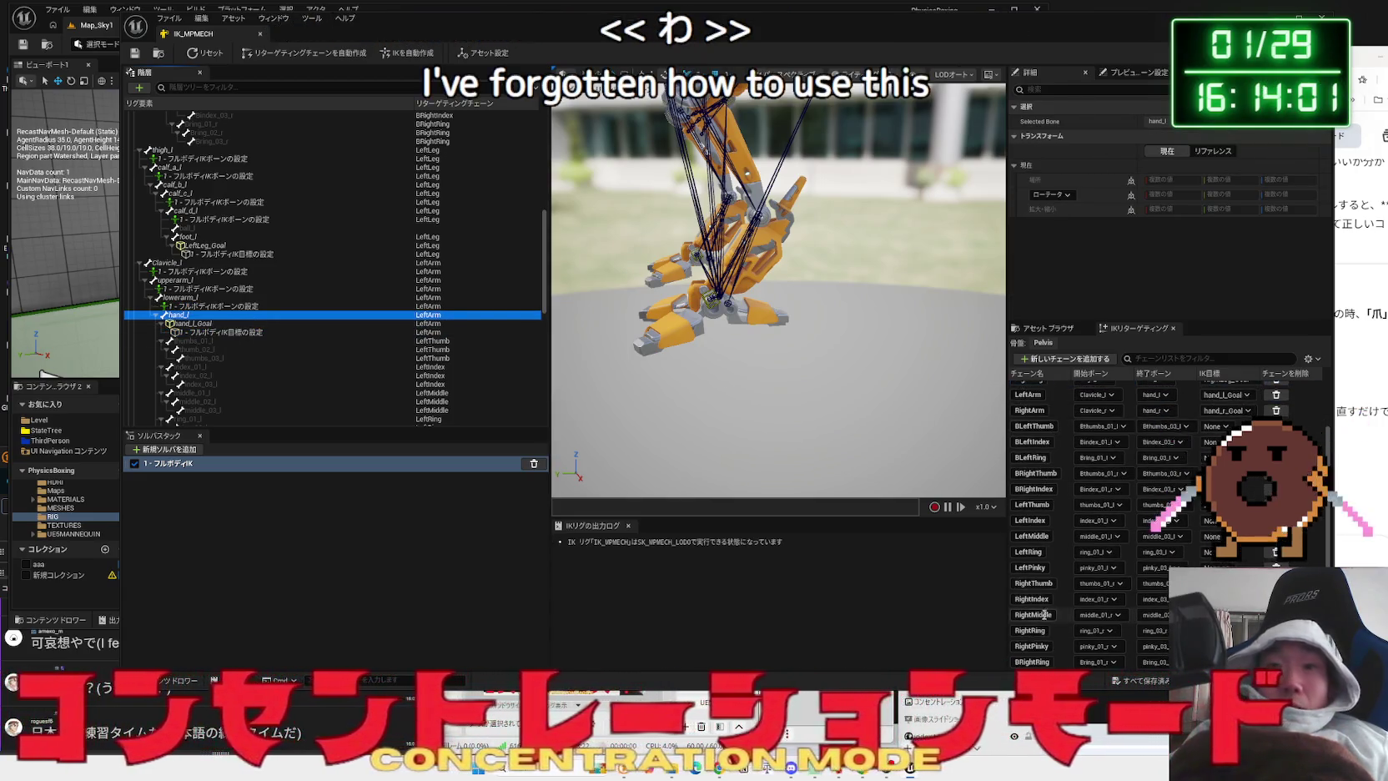
mouse_move(1120, 29)
mouse_down()
mouse_move(1001, 21)
mouse_move(1051, 21)
mouse_up()
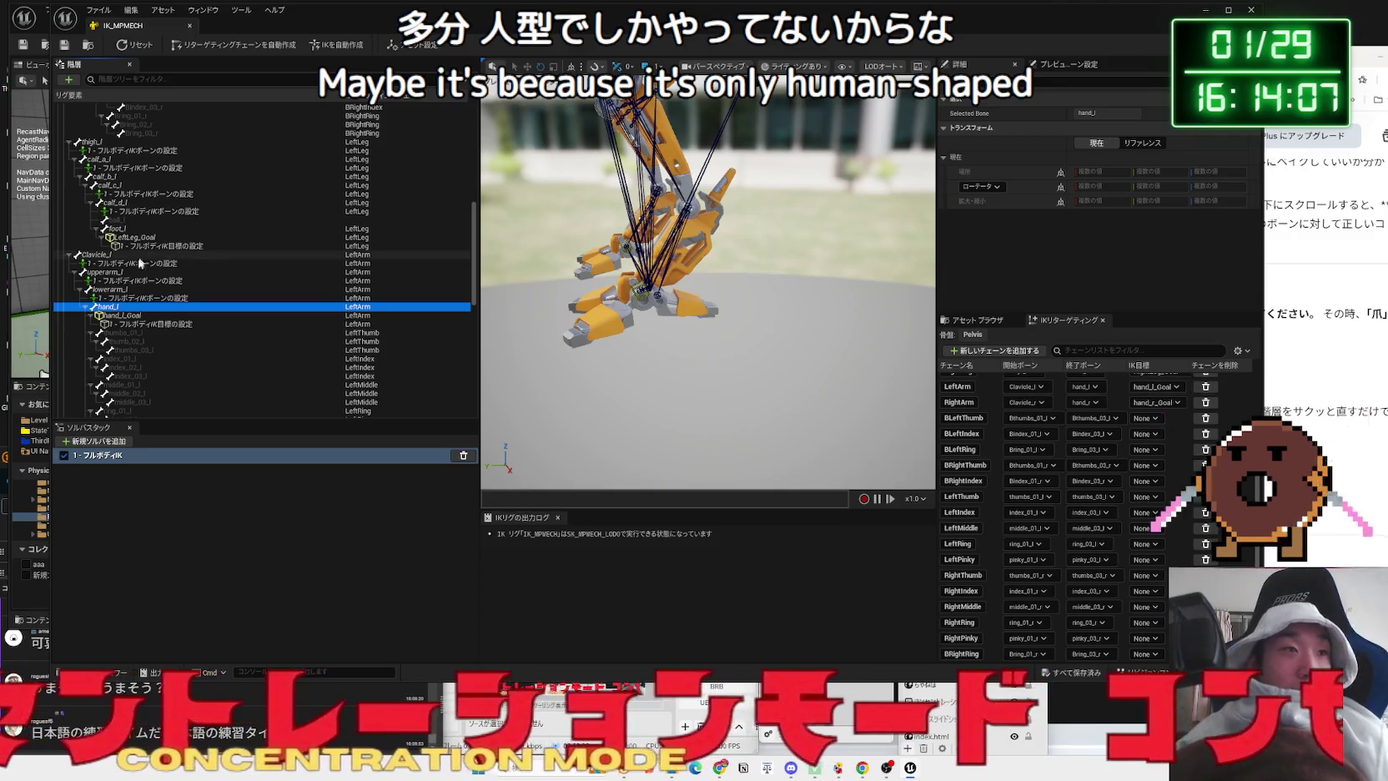
click(125, 315)
click(138, 298)
scroll(191, 343, down, 10)
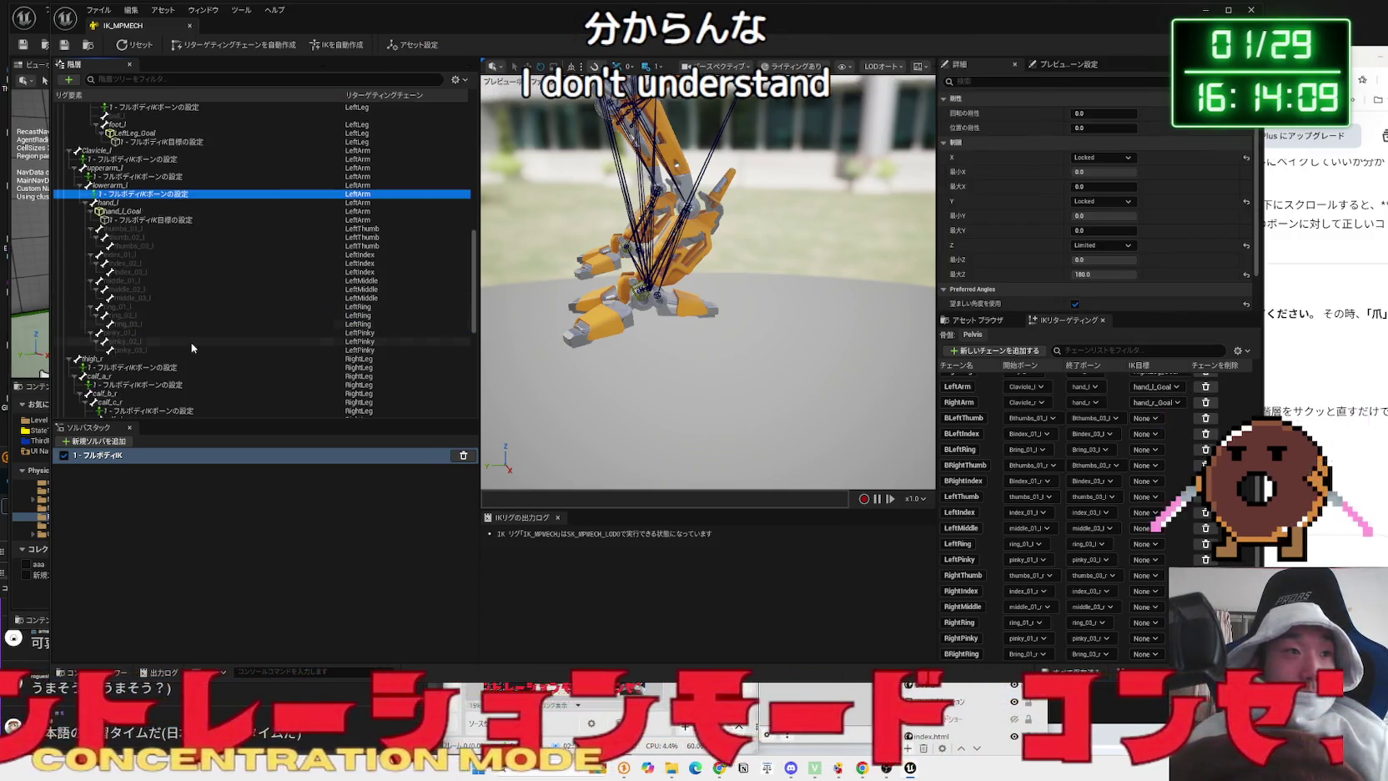
click(190, 344)
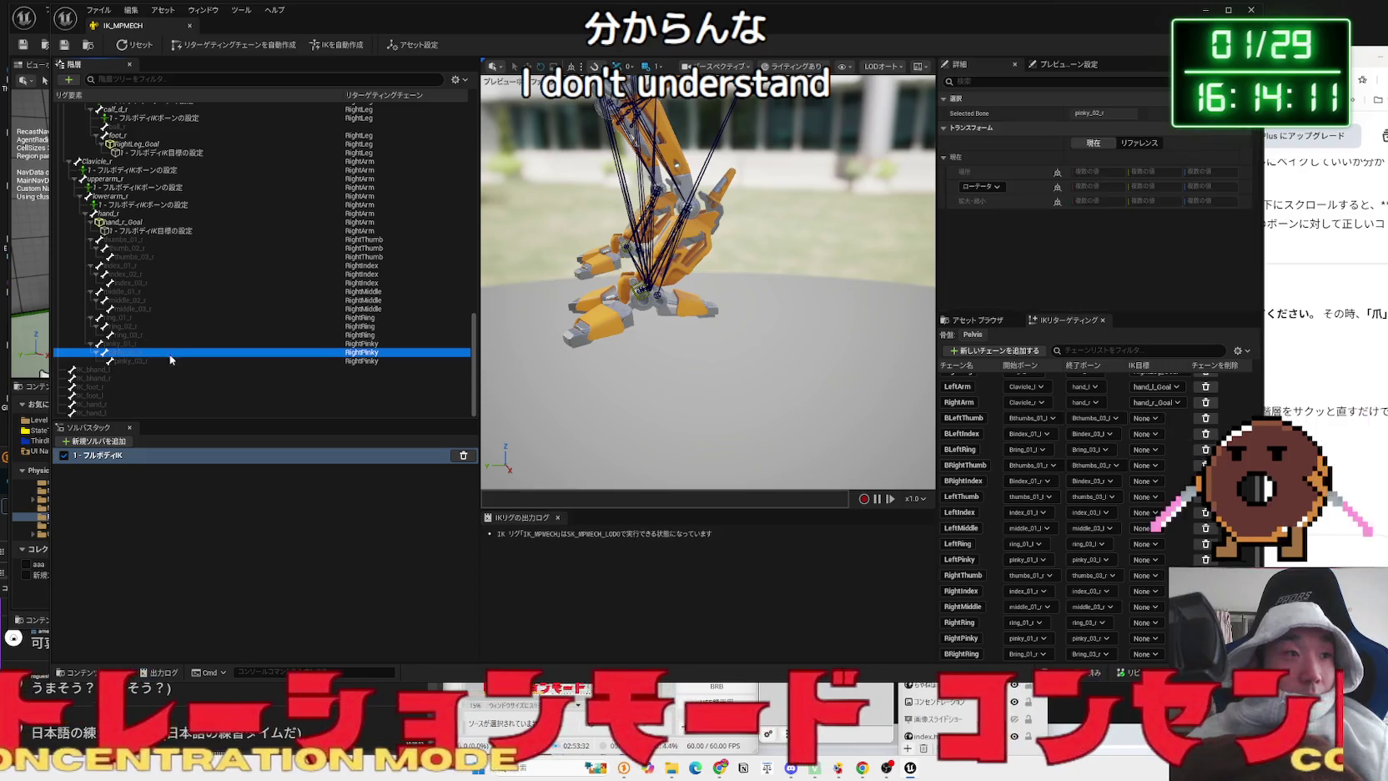
click(151, 283)
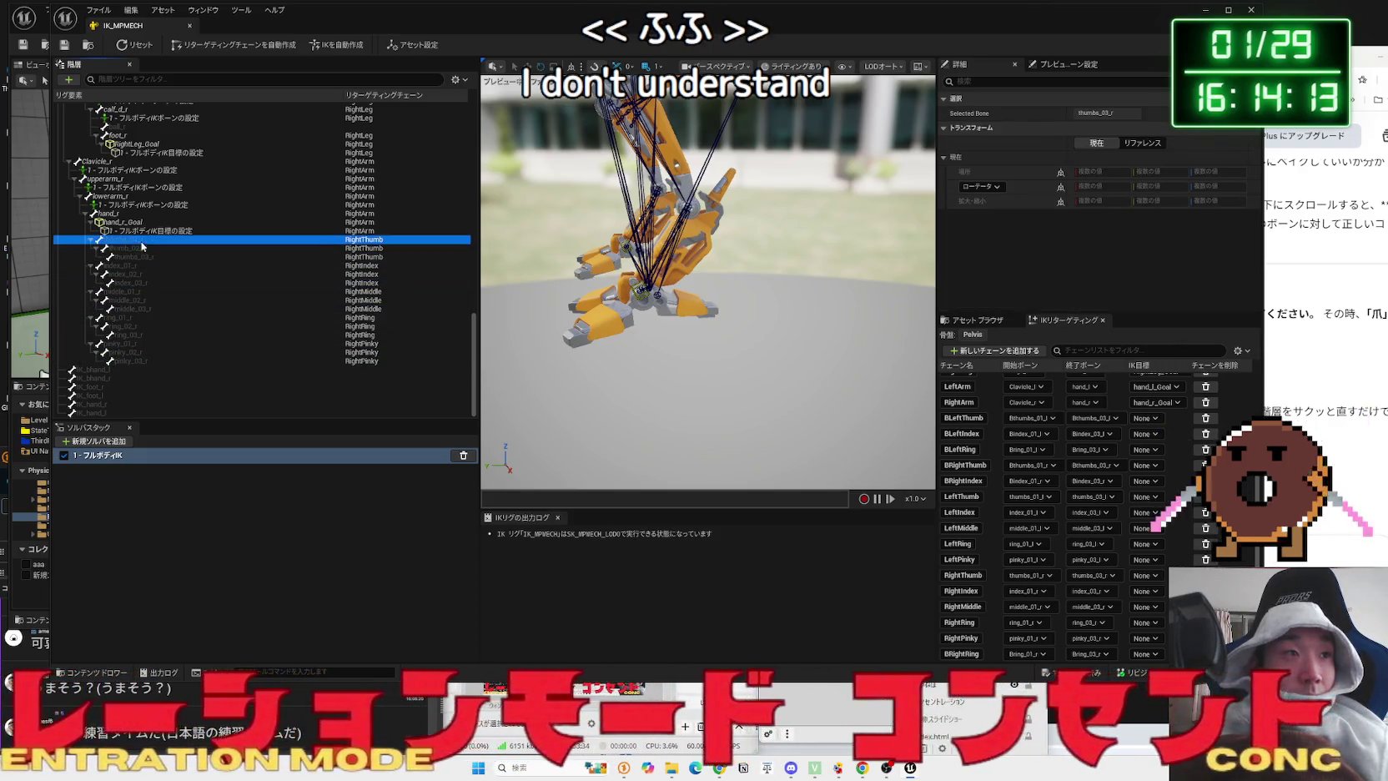
click(139, 213)
key(Up)
key(Up)
key(Up)
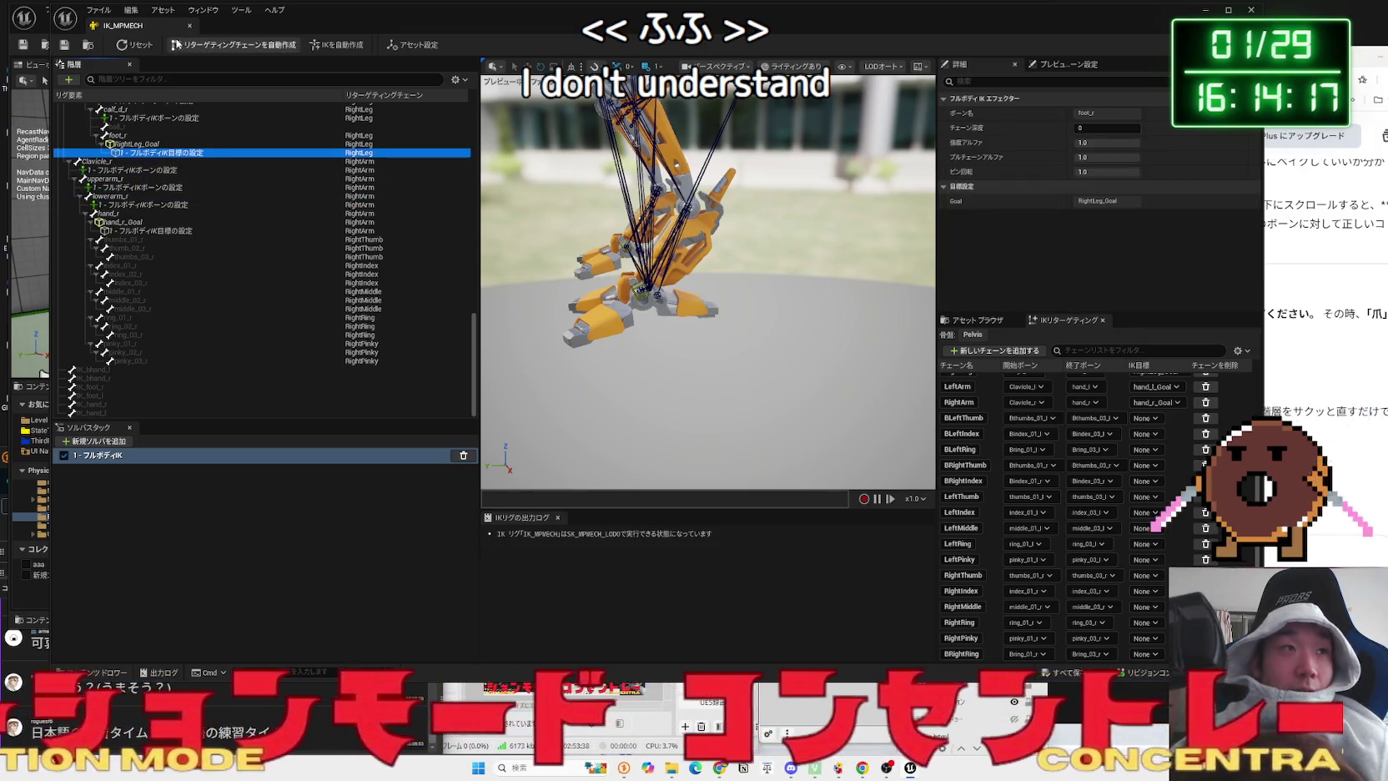
click(192, 28)
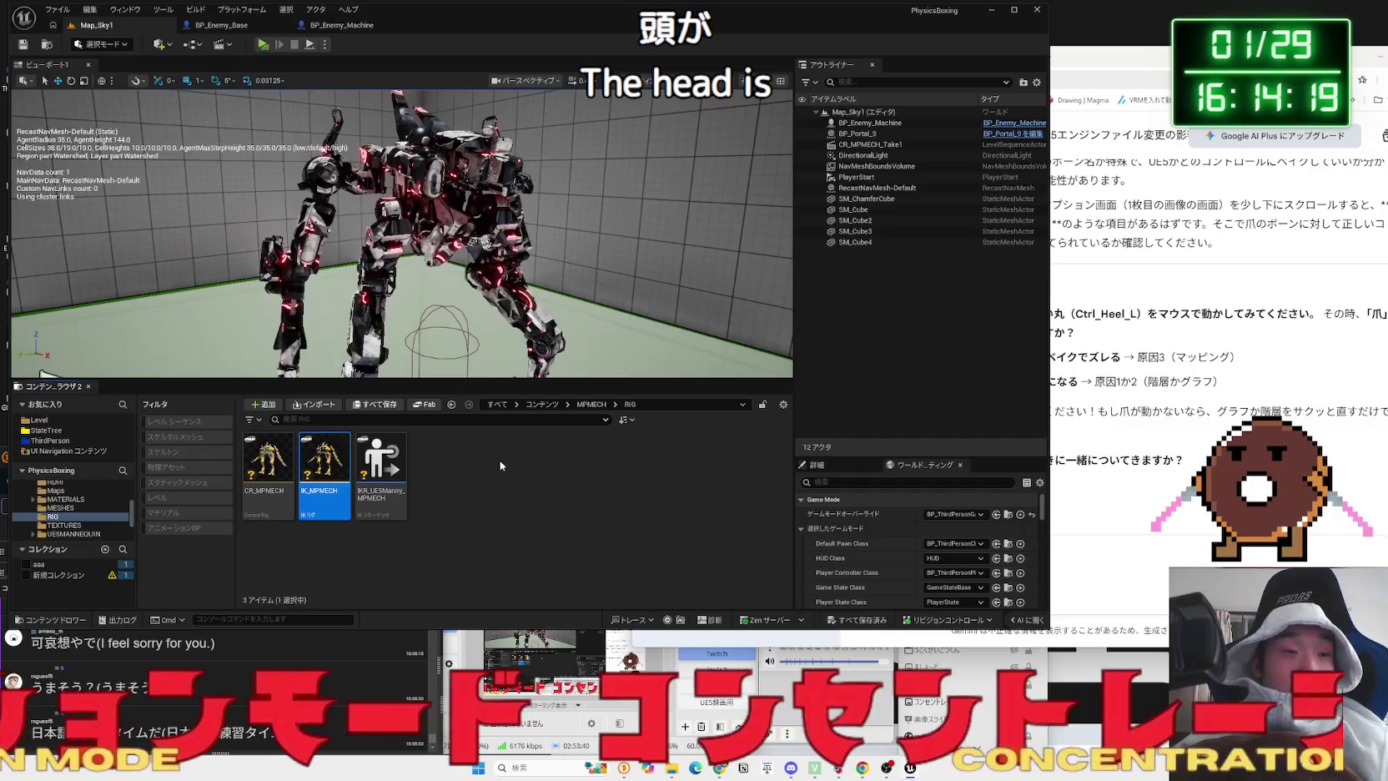
- Open IKR_UE5Manny_MPMECH and preview Manny_foot_l_anim, then Manny_foot_l_pose, on the mech
double_click(384, 463)
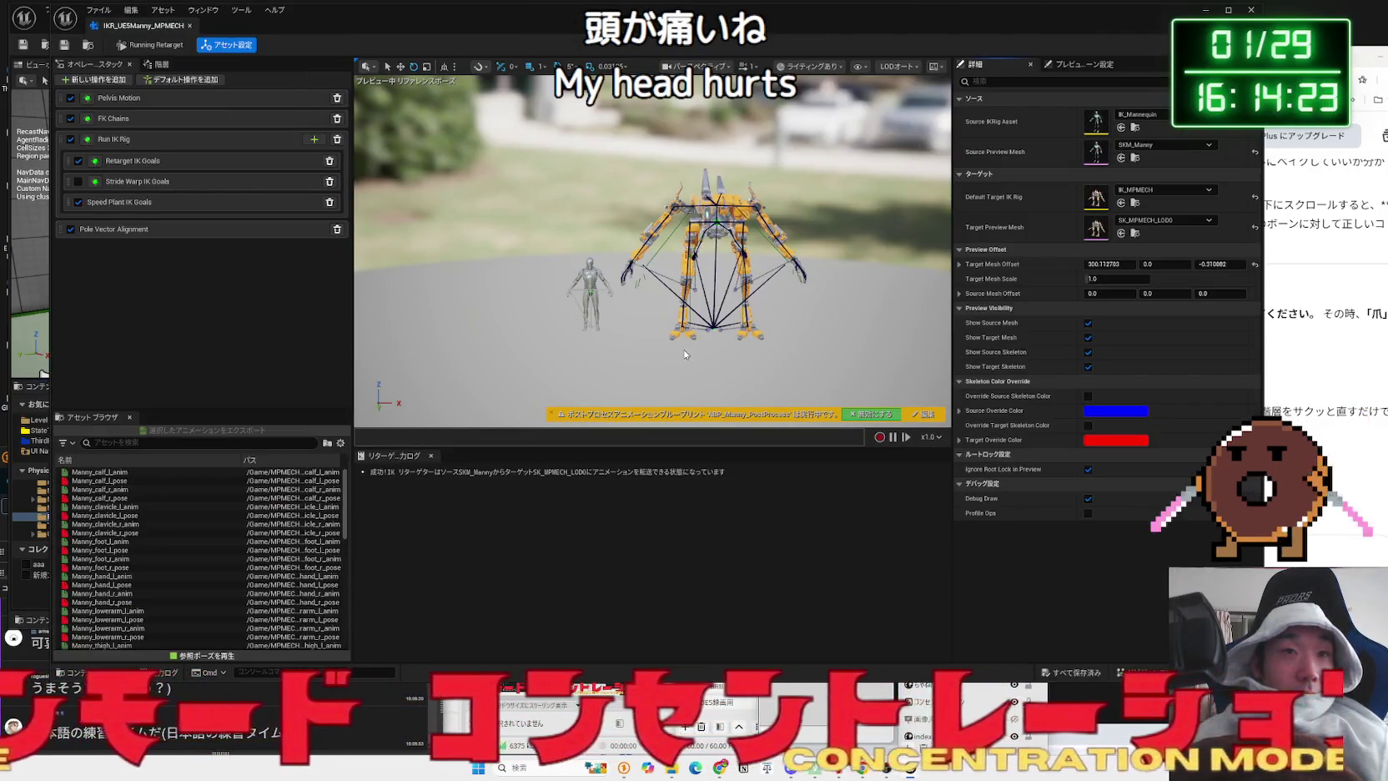
mouse_move(684, 355)
mouse_down()
mouse_move(679, 392)
mouse_move(680, 351)
mouse_up()
click(108, 541)
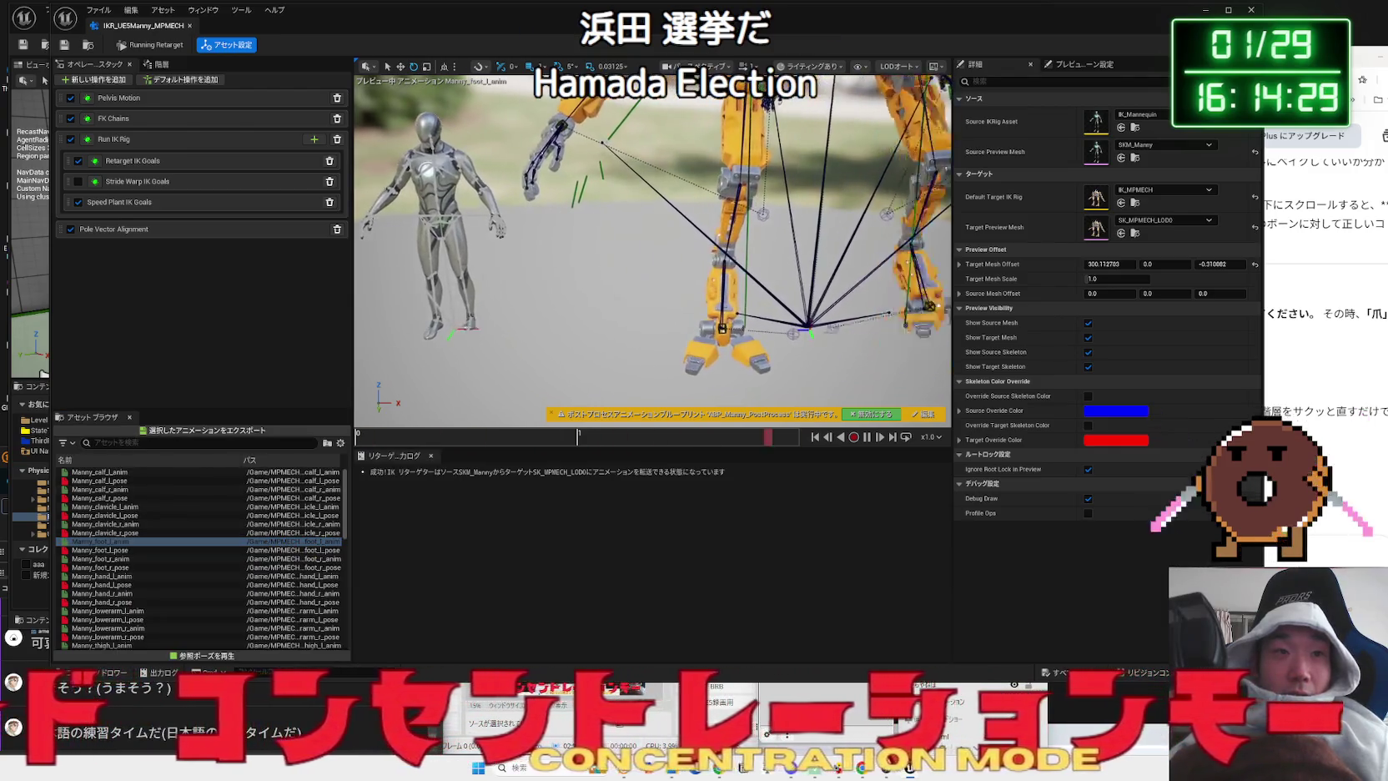
mouse_move(679, 350)
mouse_down()
mouse_move(680, 309)
mouse_move(680, 375)
mouse_up()
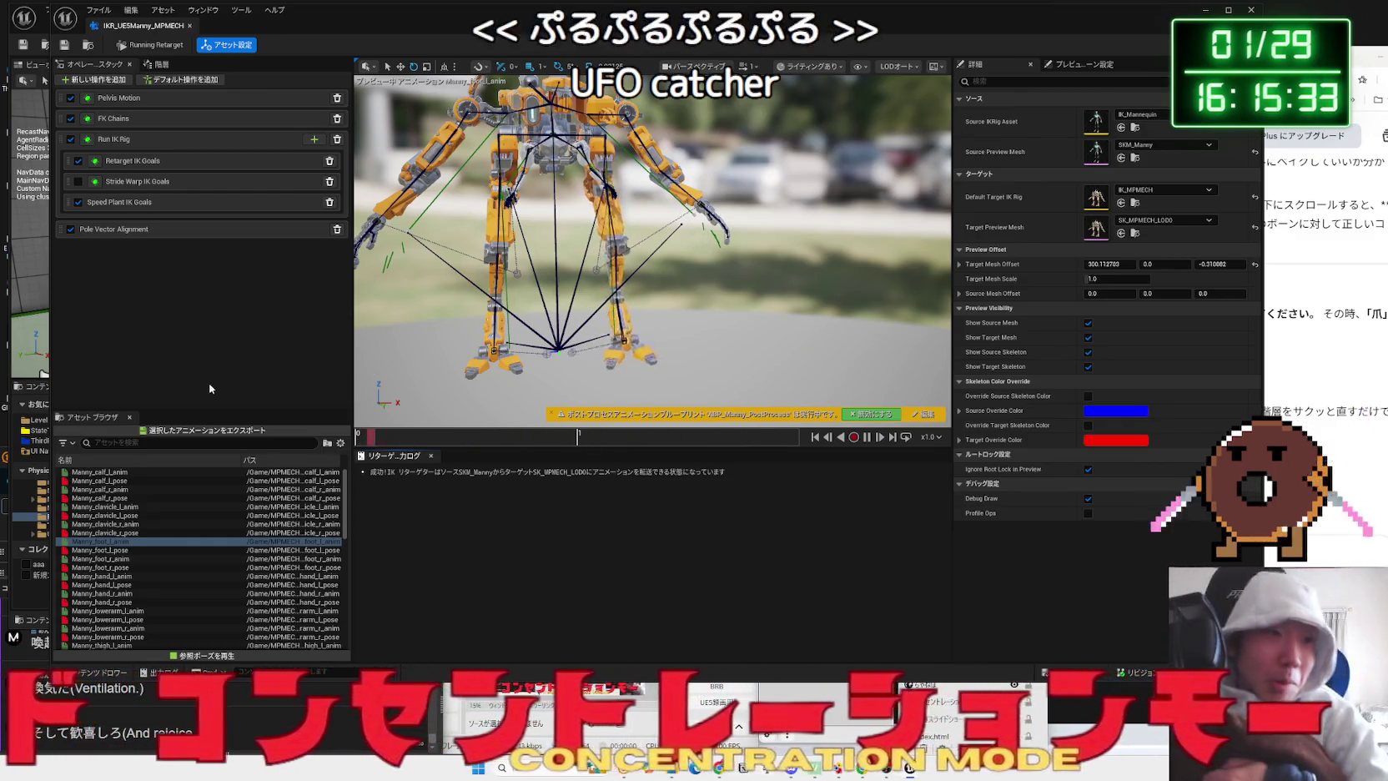
click(102, 549)
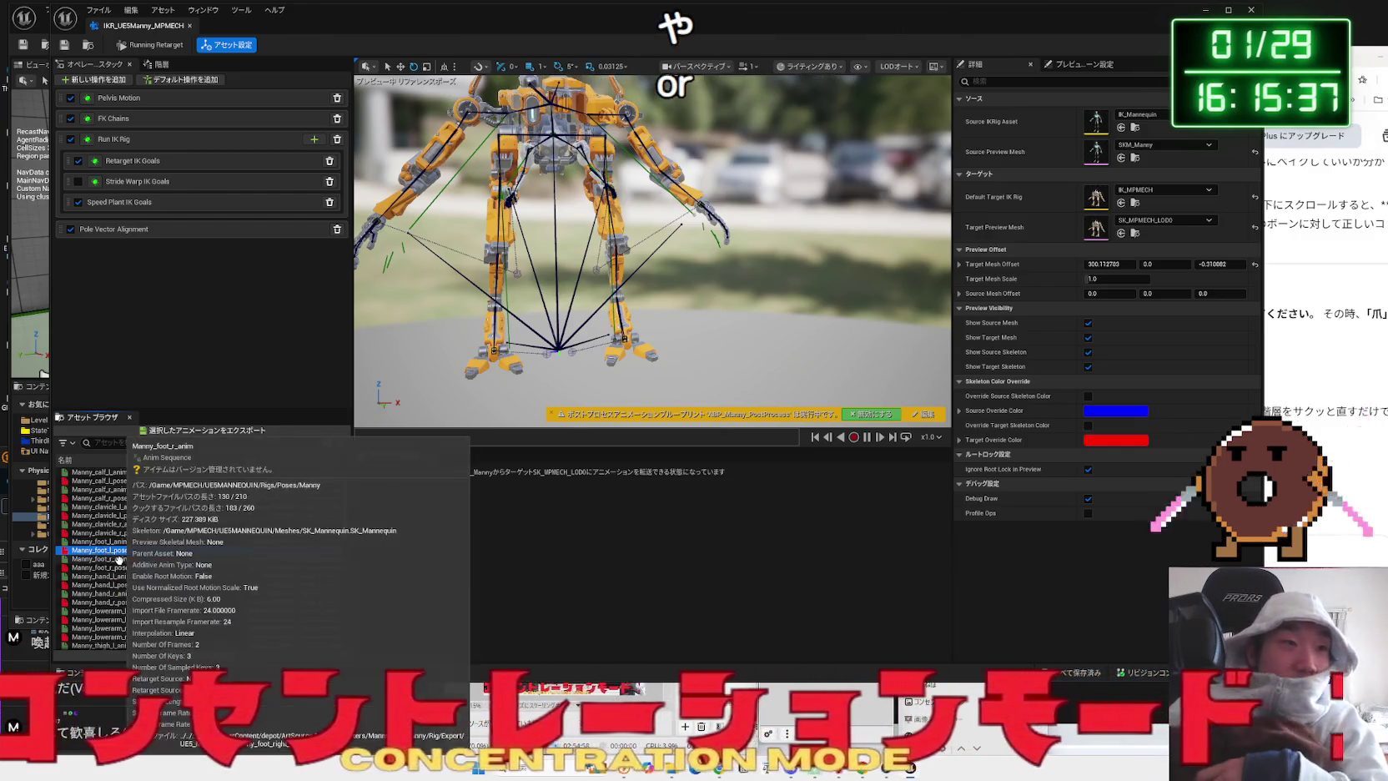
- Preview the Manny foot_r, hand_r and lowerarm_l animations on the mech, moving the camera closer
click(147, 559)
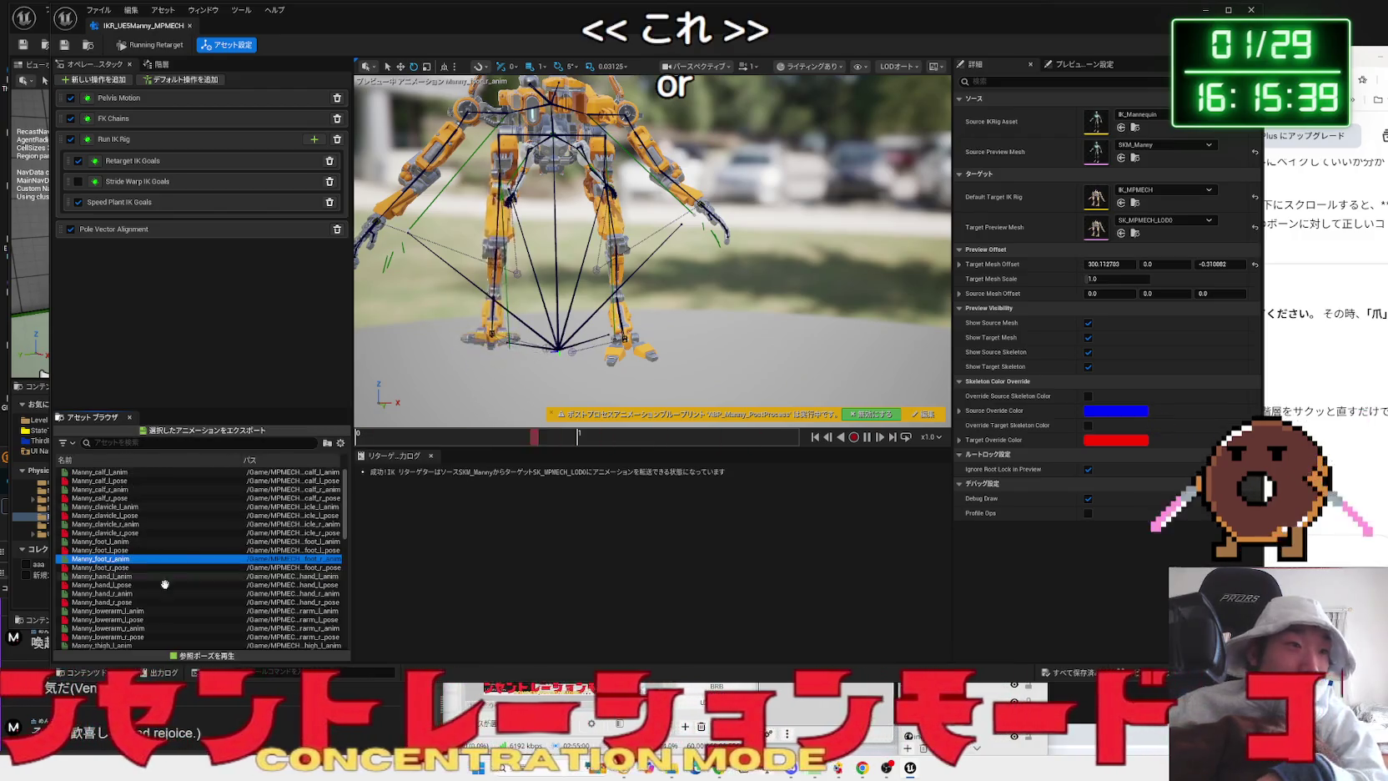
click(139, 592)
drag(584, 251, 584, 166)
drag(650, 250, 650, 217)
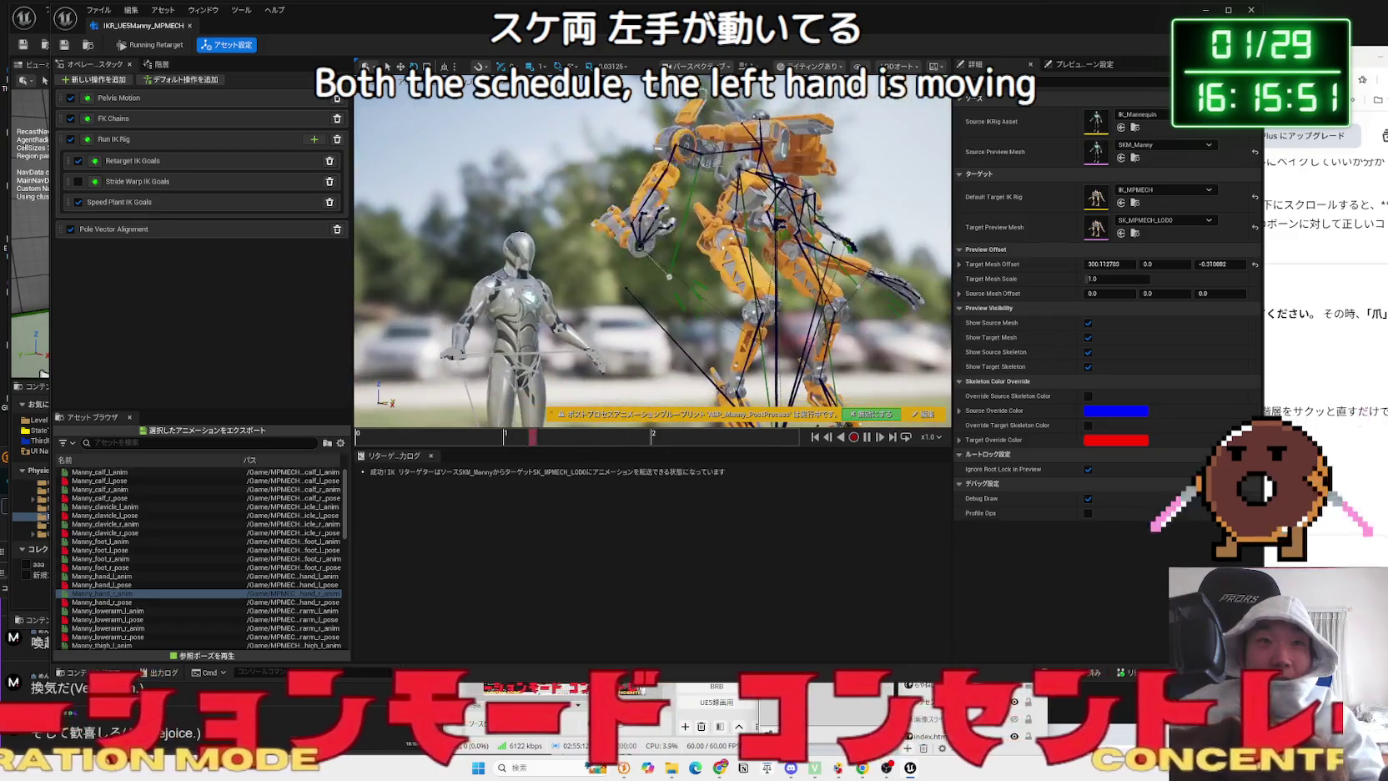
click(123, 611)
- Preview thigh_r, upperarm_r, MF_Idle and finally MF_Run_Fwd on the mech, then close the retargeter
scroll(133, 621, down, 2)
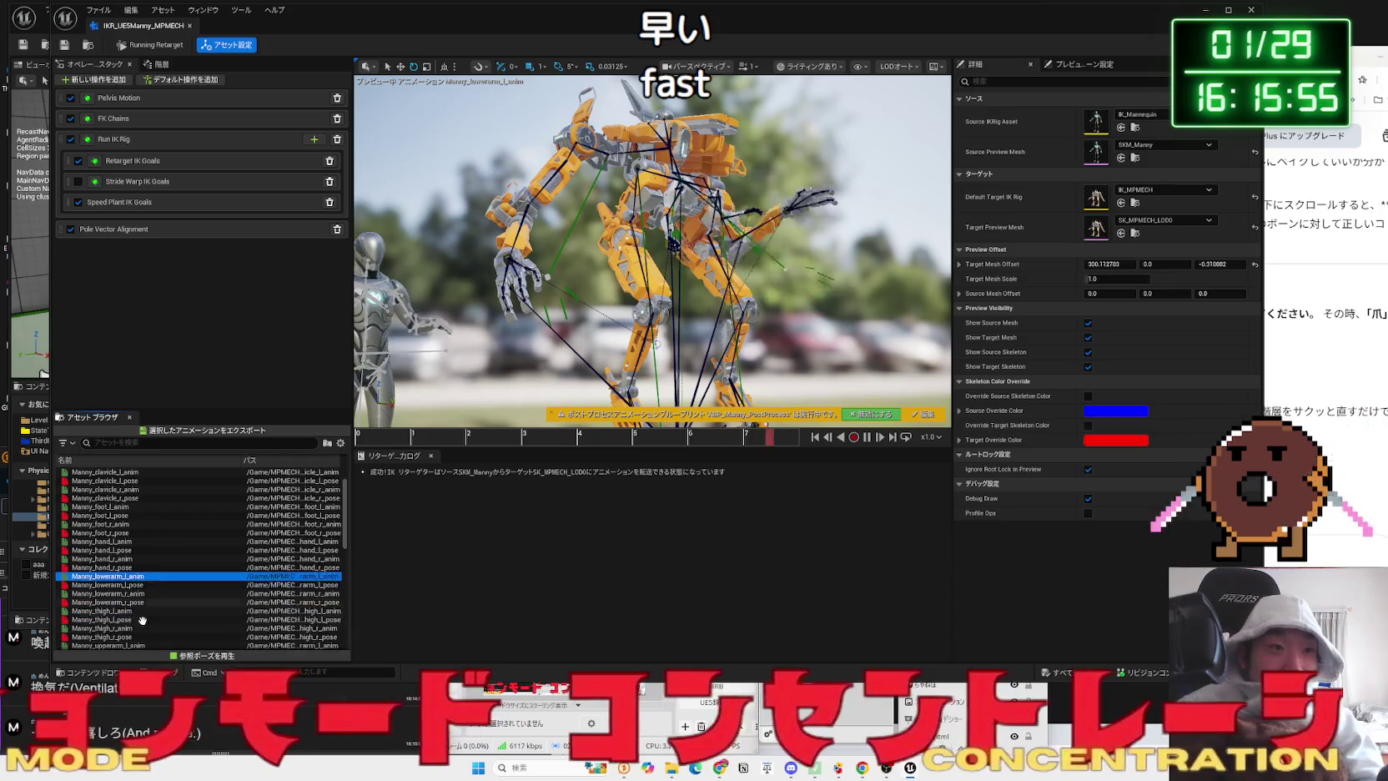
click(136, 611)
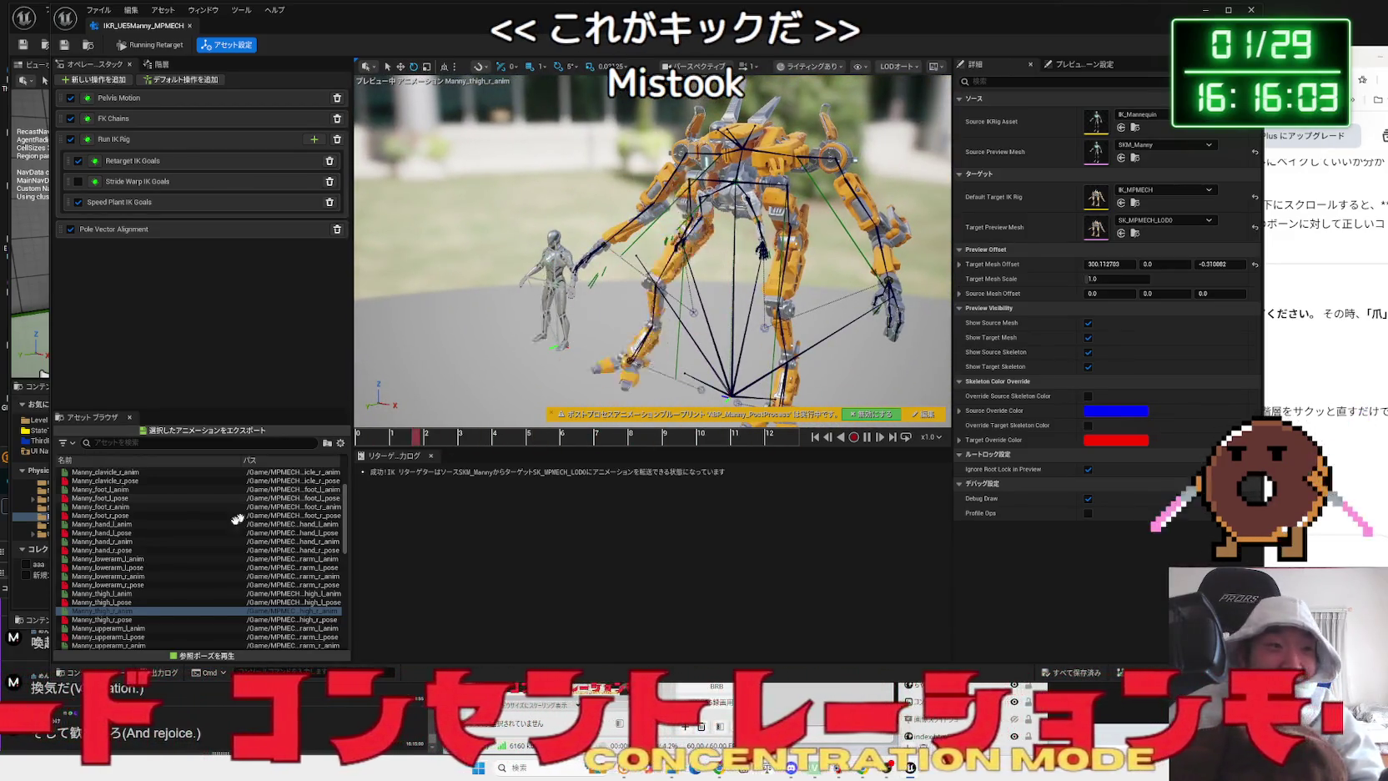
scroll(108, 627, down, 2)
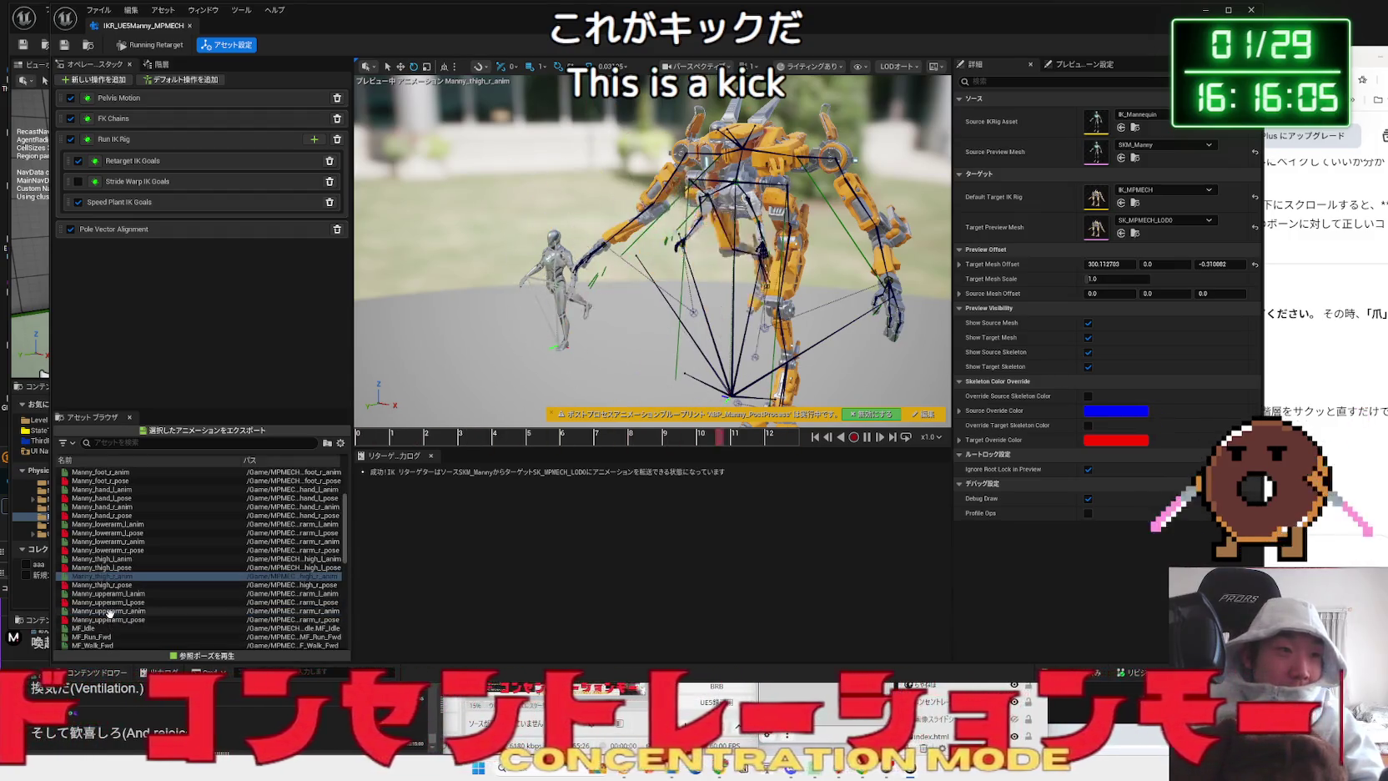
click(109, 612)
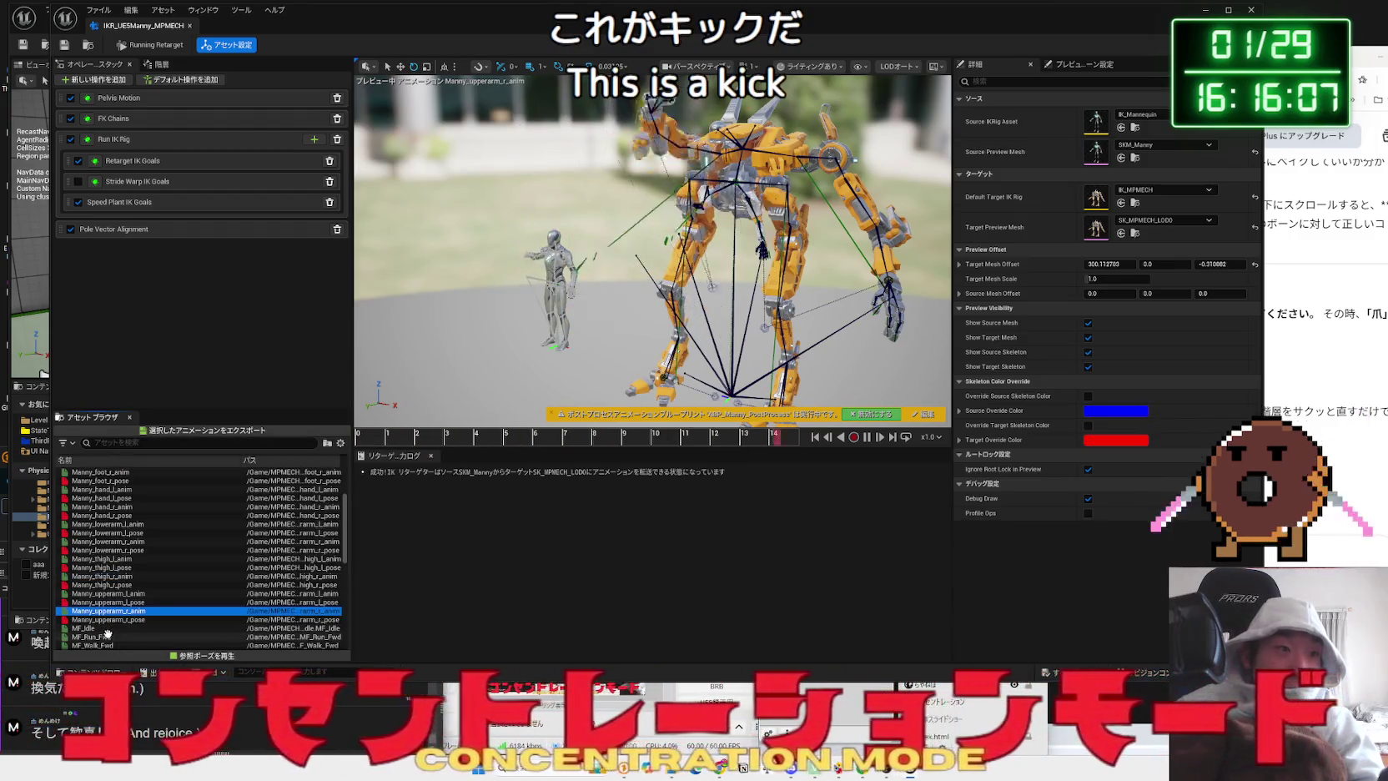
click(115, 628)
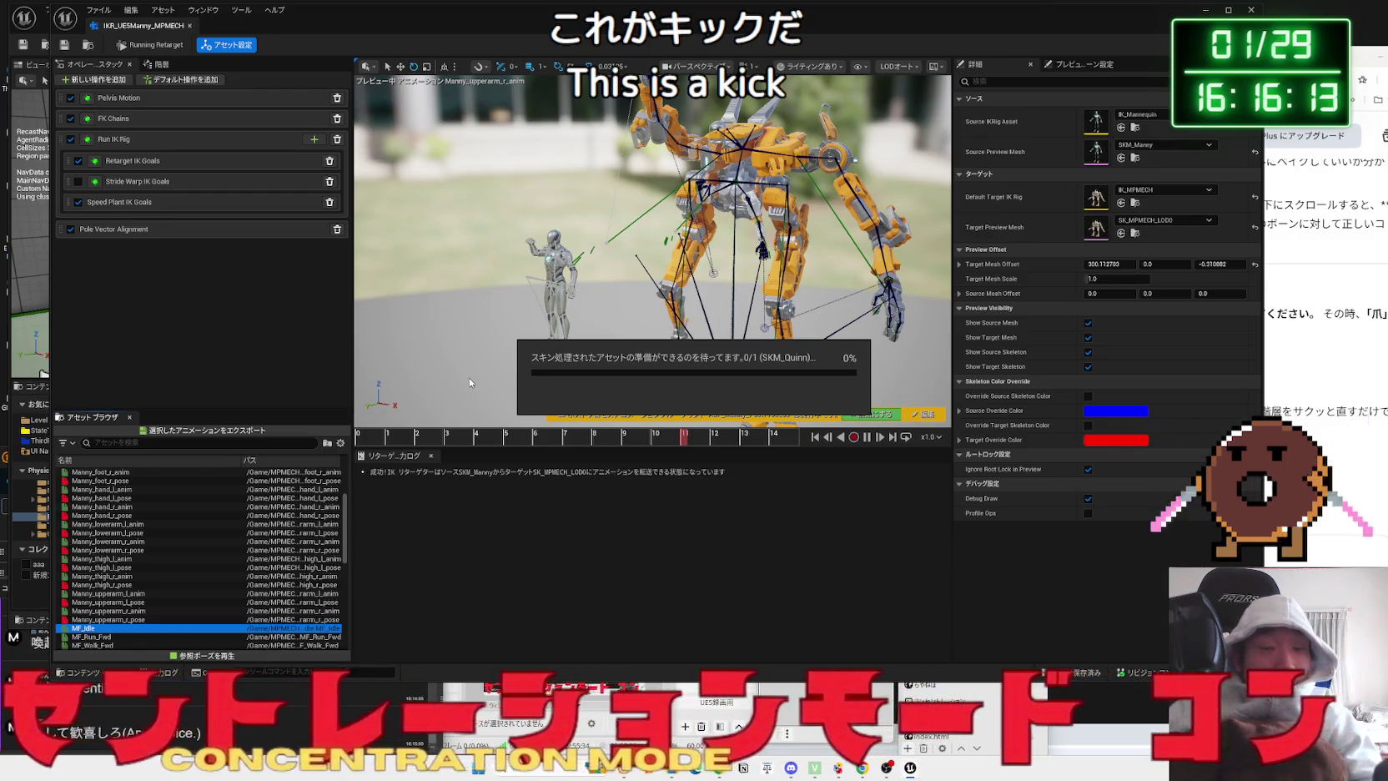
drag(470, 381, 508, 327)
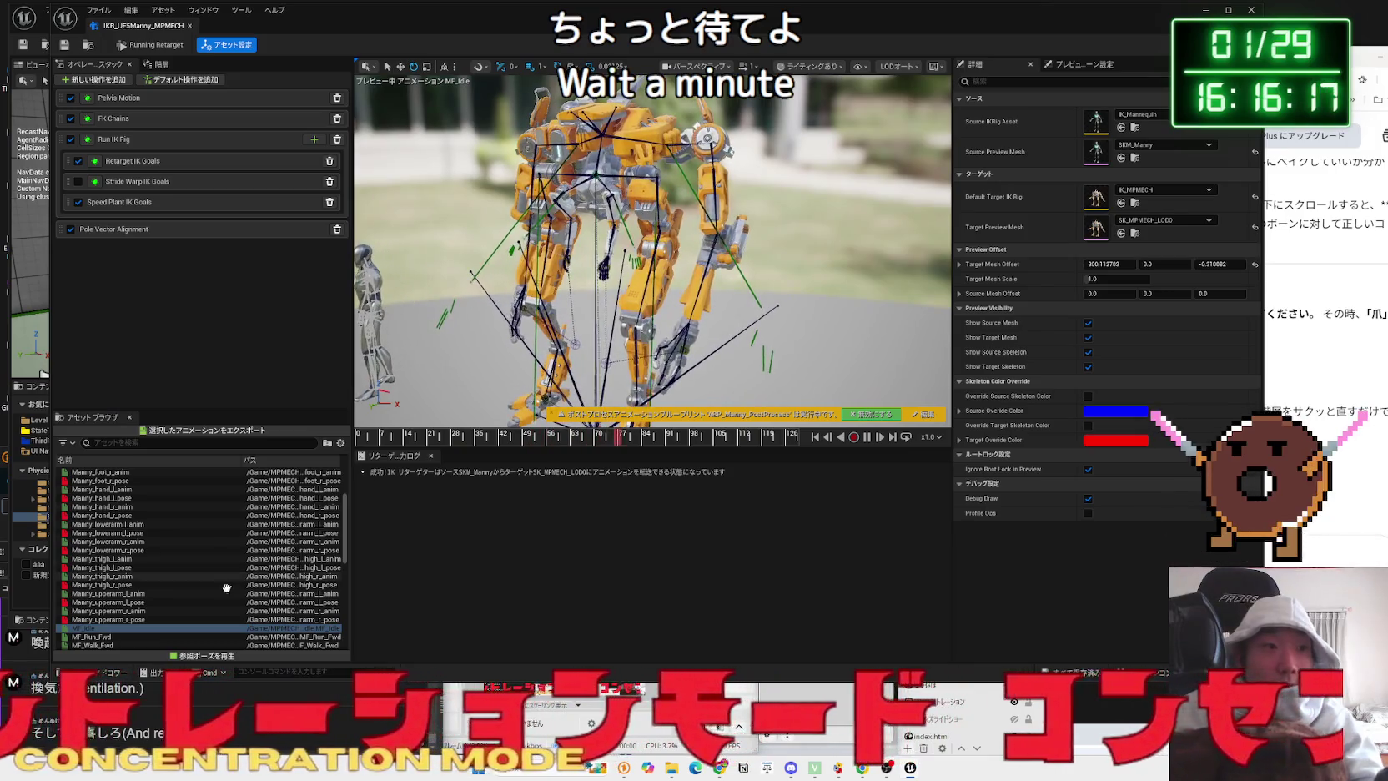
click(118, 637)
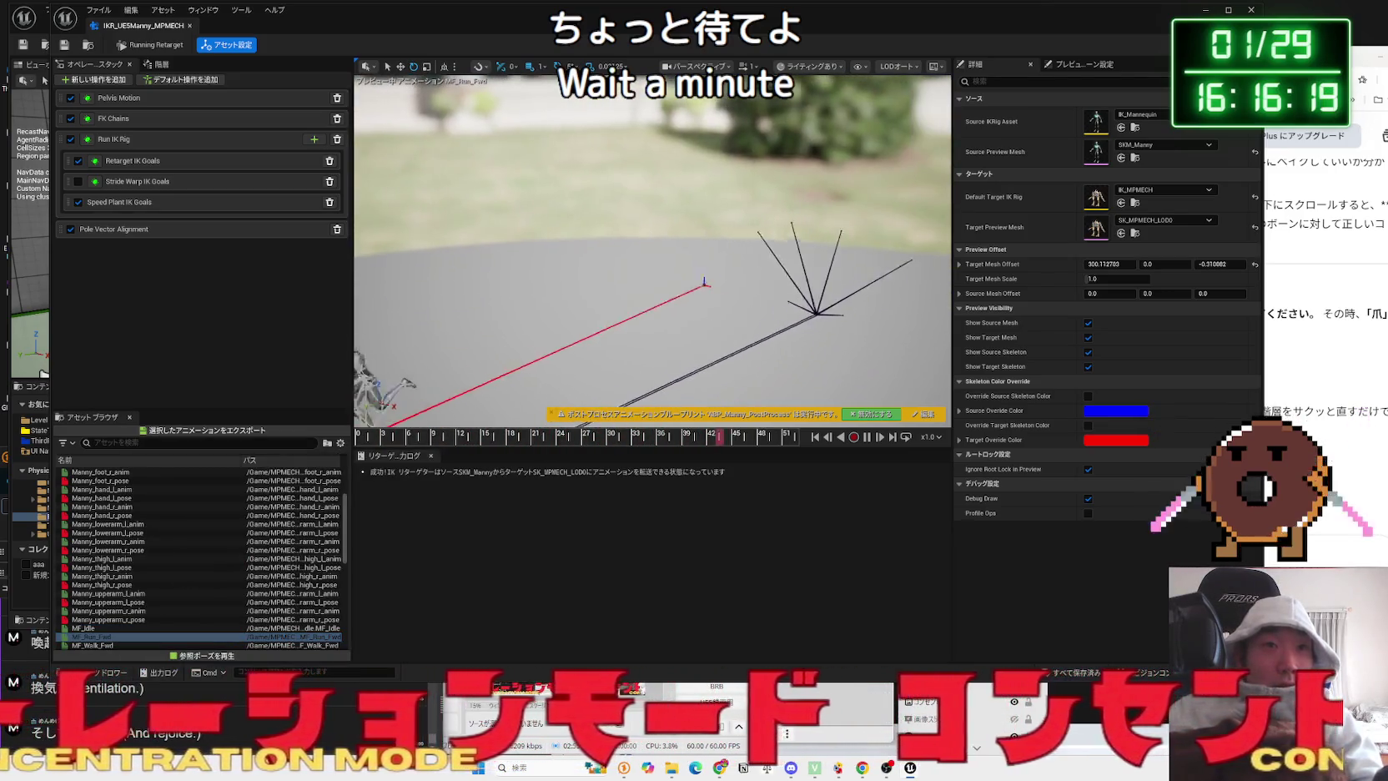
click(189, 26)
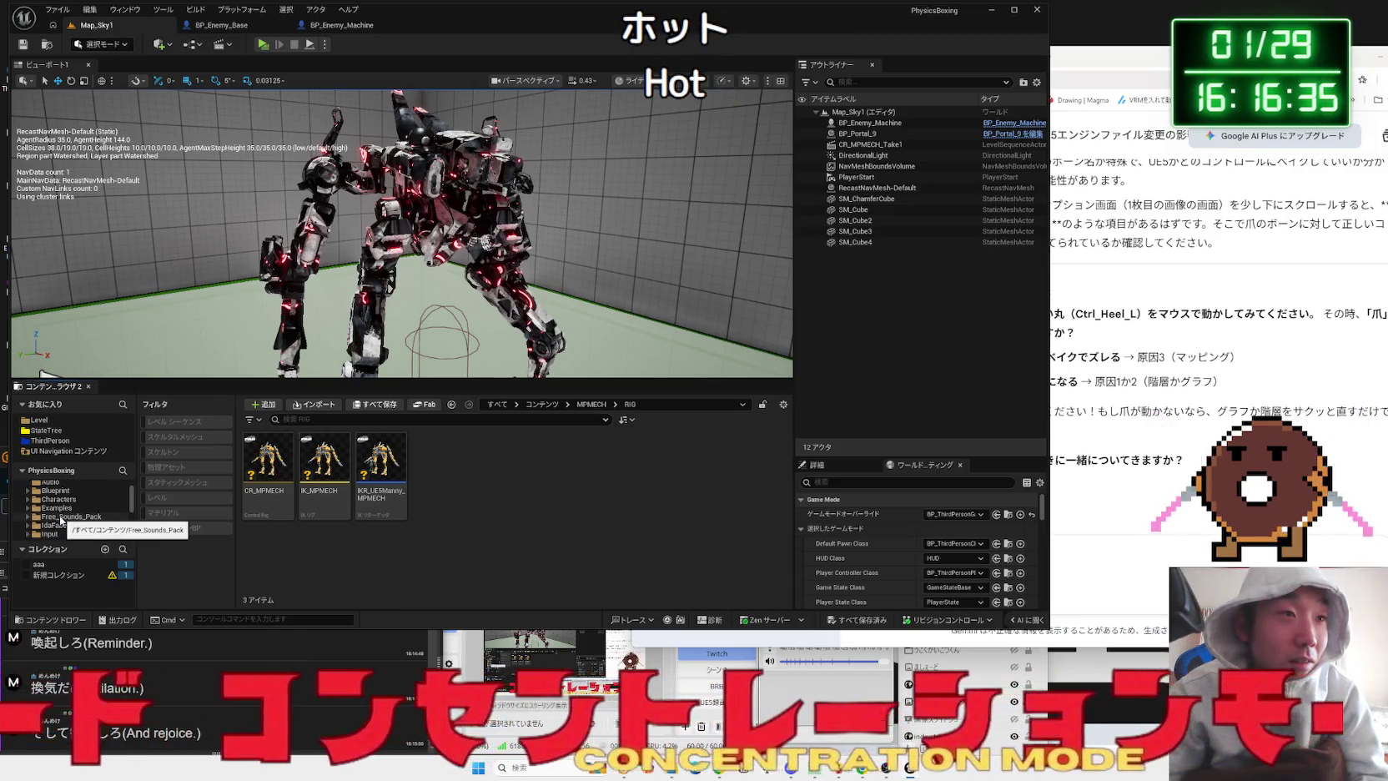
- Browse the Free_Sounds_Pack, IdaFaber, Audio and Blueprint folders in the Content Browser tree
click(65, 525)
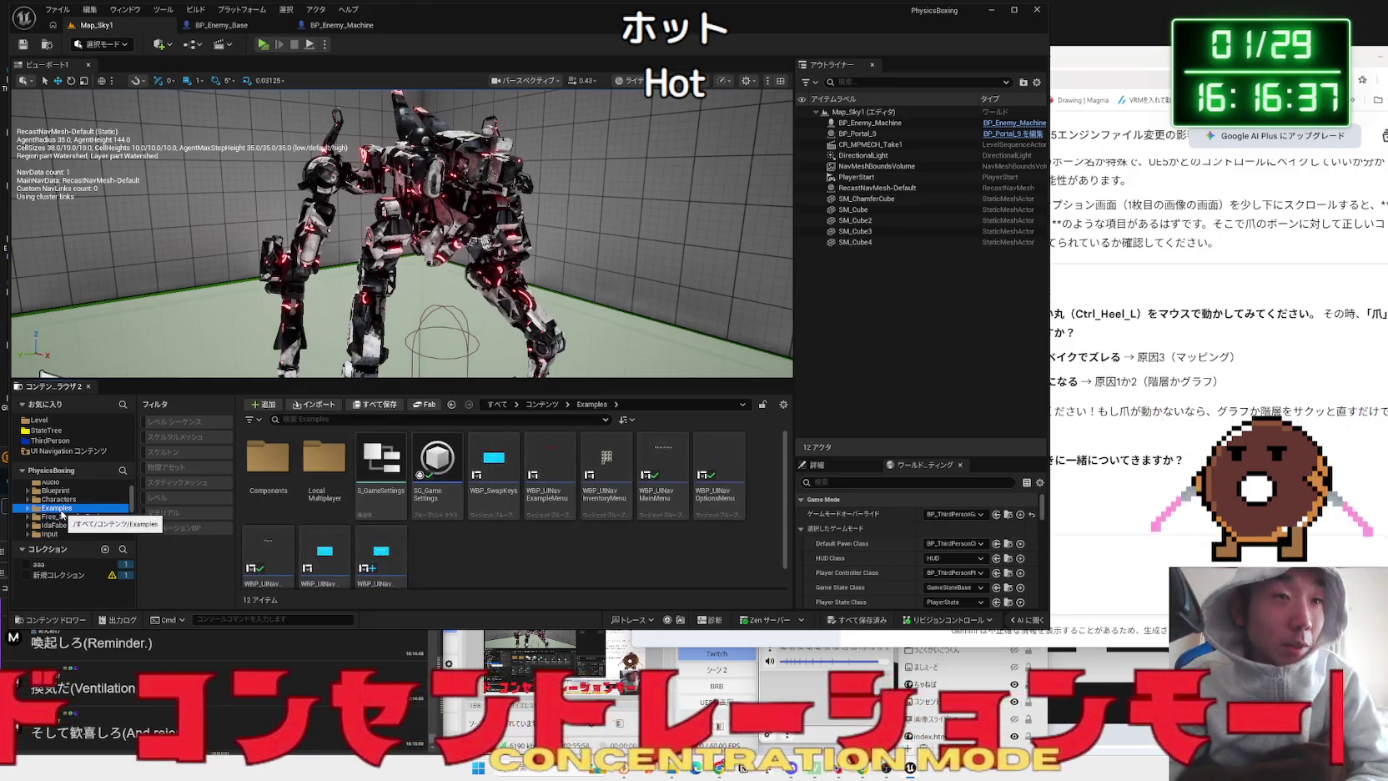
click(74, 516)
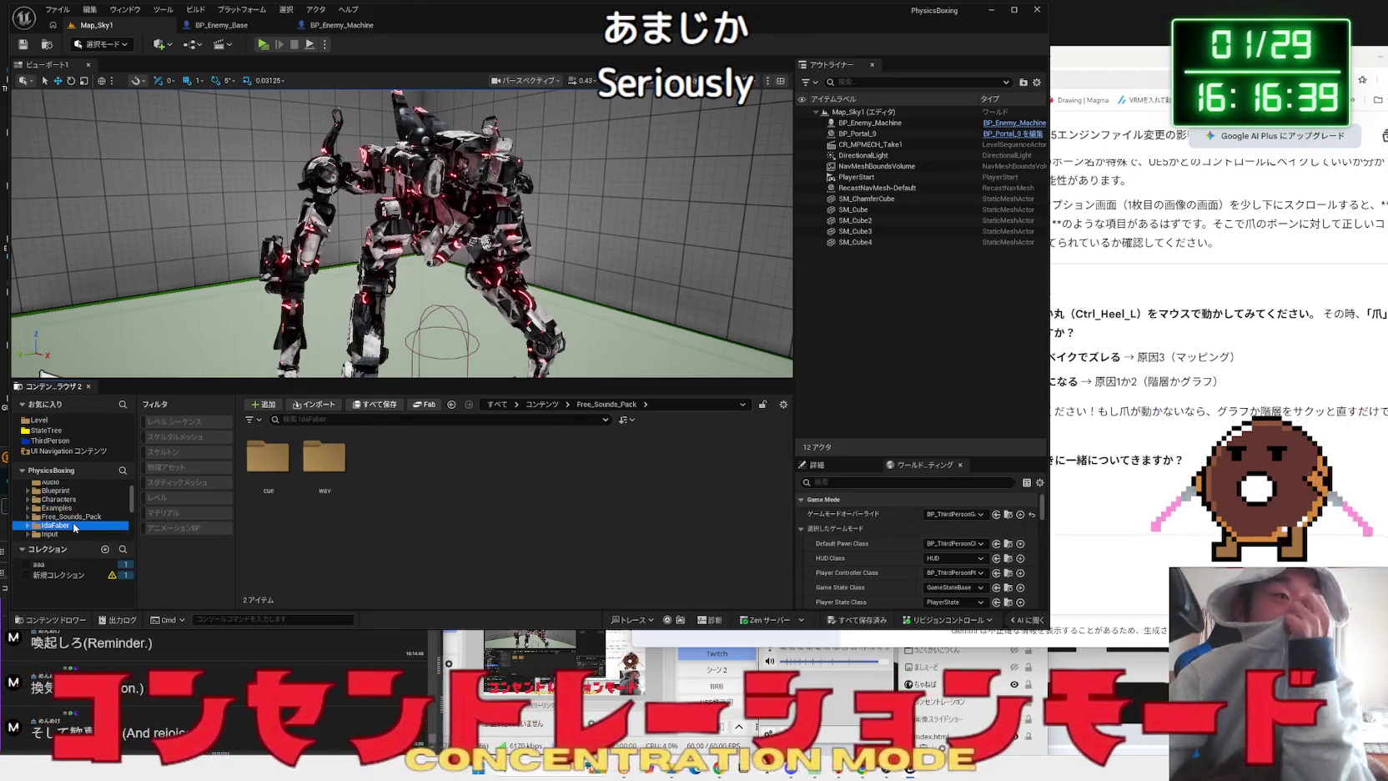
click(63, 524)
scroll(65, 513, up, 2)
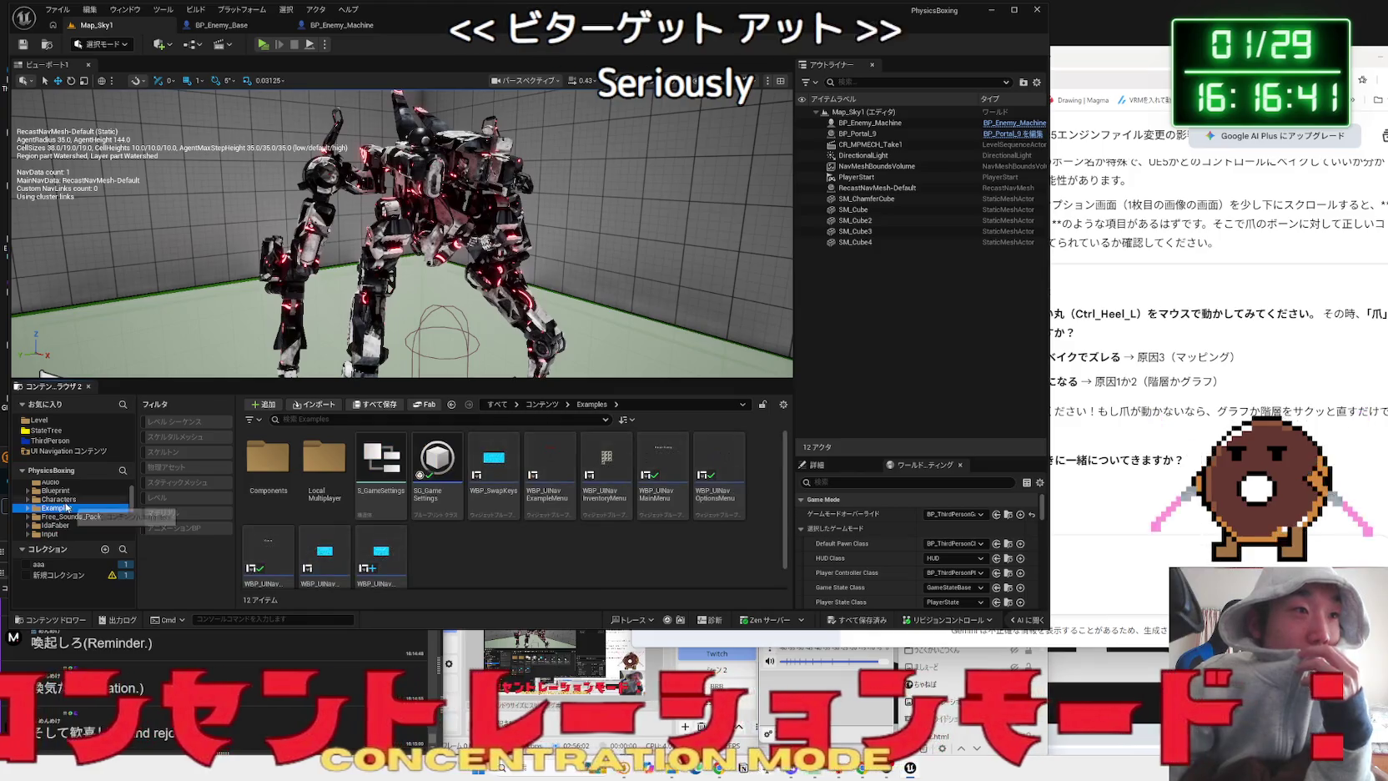
click(65, 512)
click(65, 521)
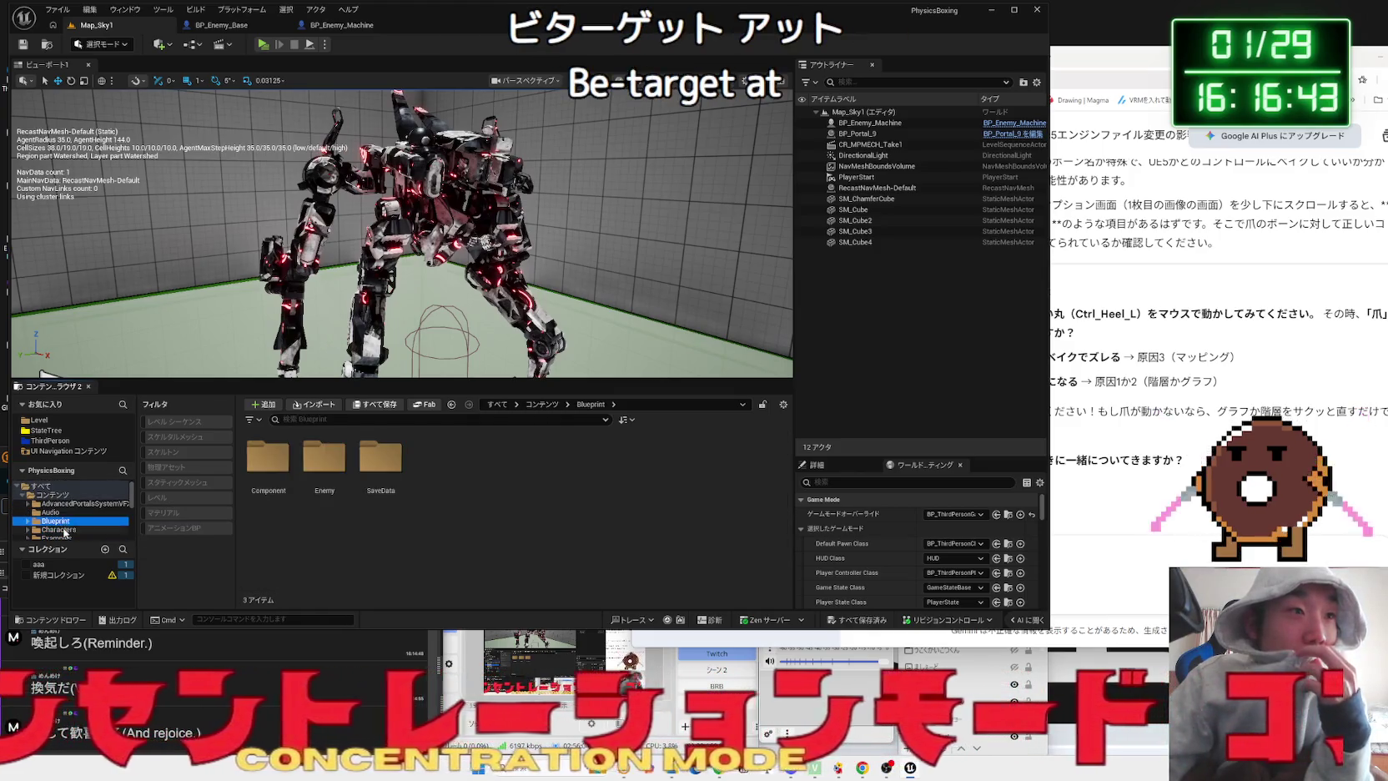
scroll(73, 531, down, 1)
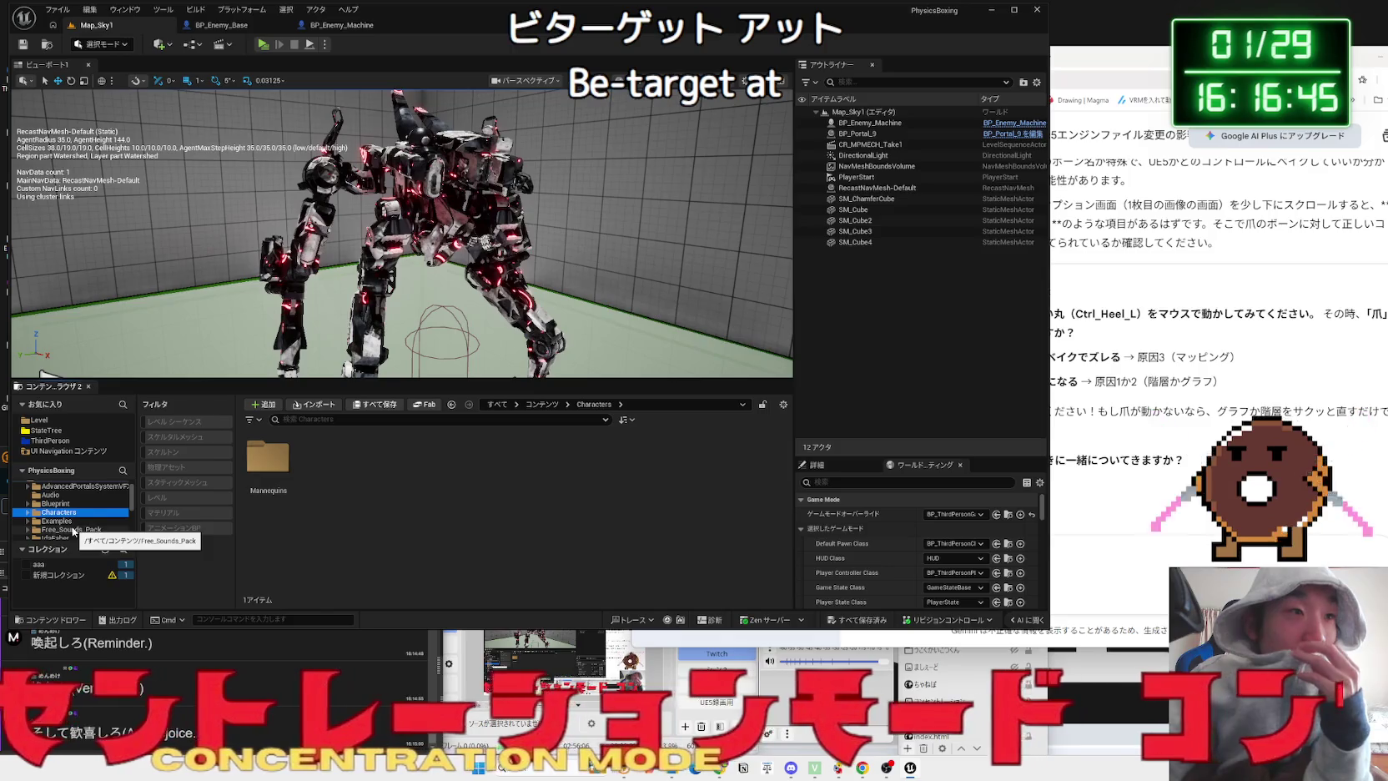
click(73, 529)
scroll(67, 527, down, 1)
click(65, 526)
- Look through the MPMECH BP and HDRI folders and expand all MPMECH subfolders
scroll(65, 526, down, 2)
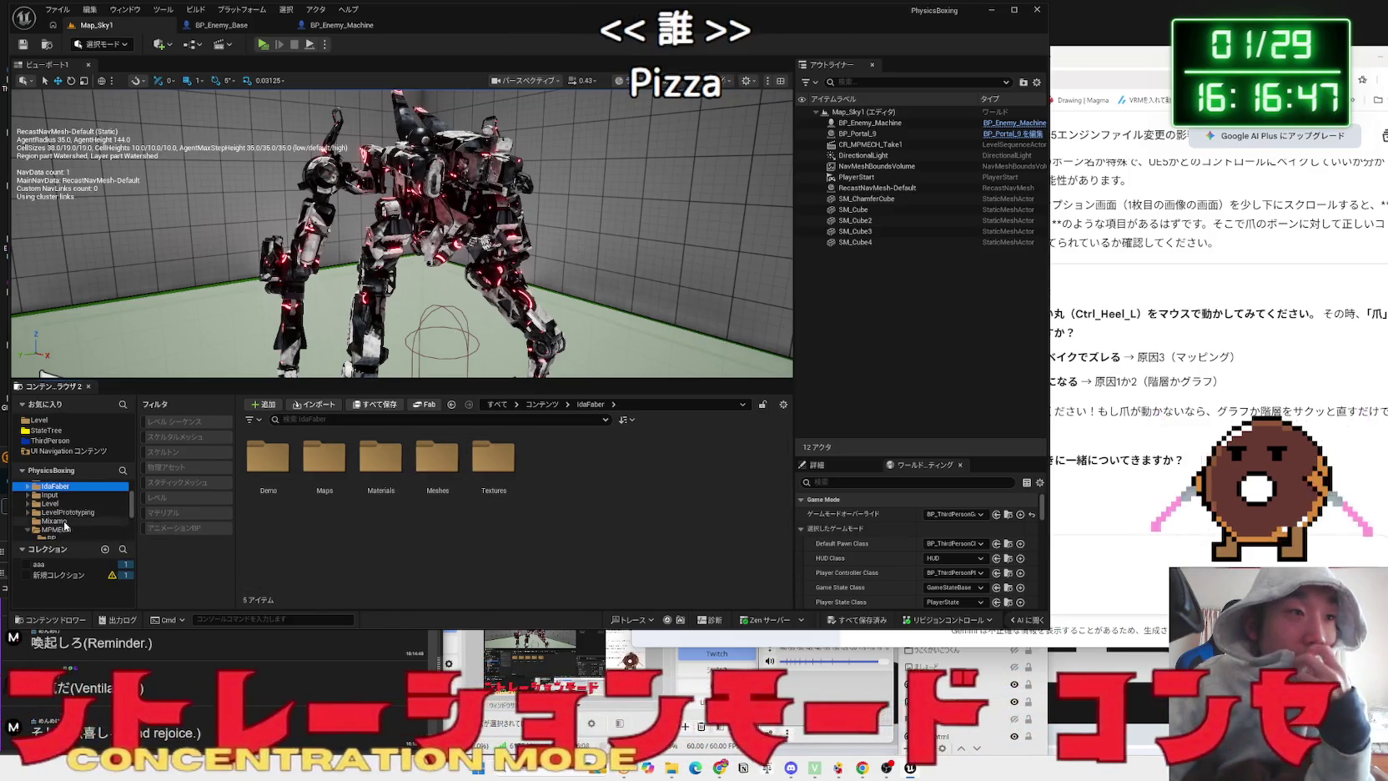
click(65, 524)
scroll(65, 526, down, 2)
click(65, 523)
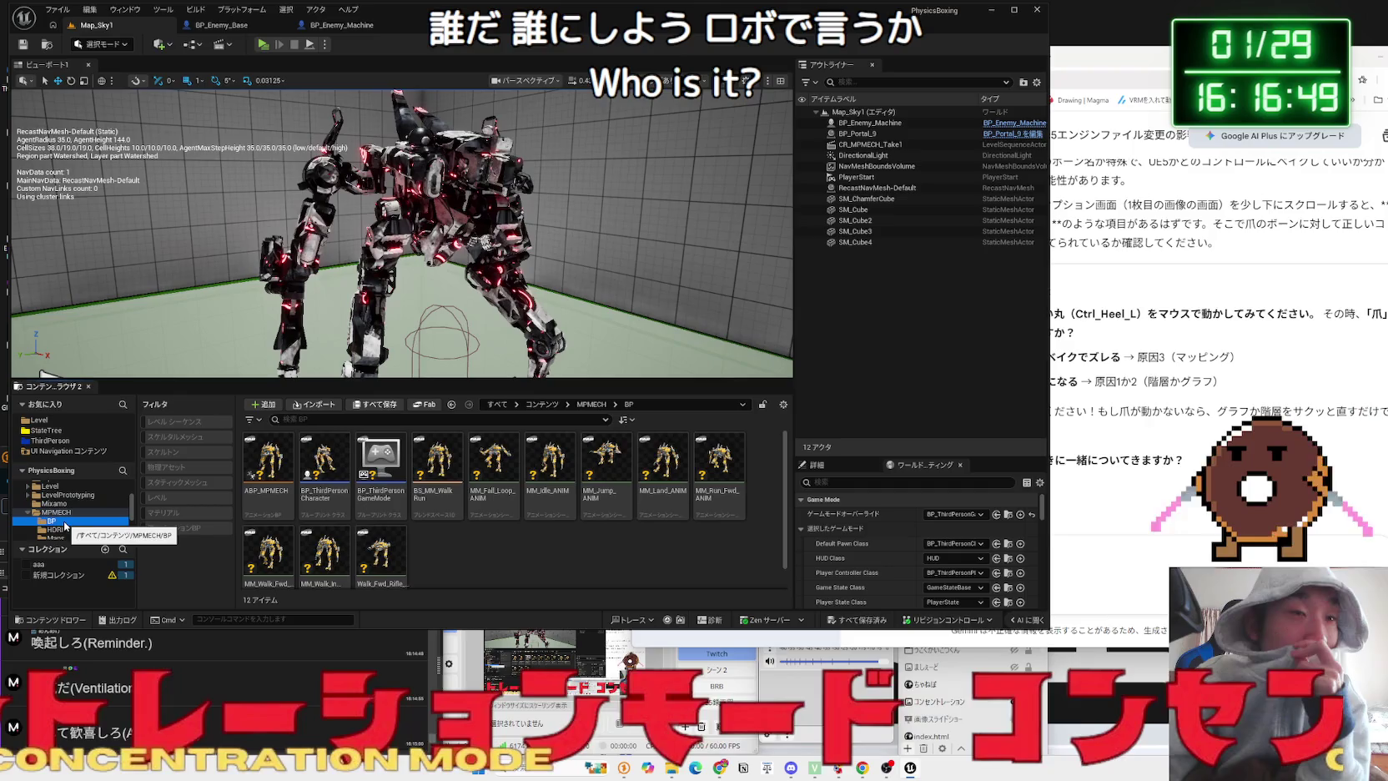
click(65, 531)
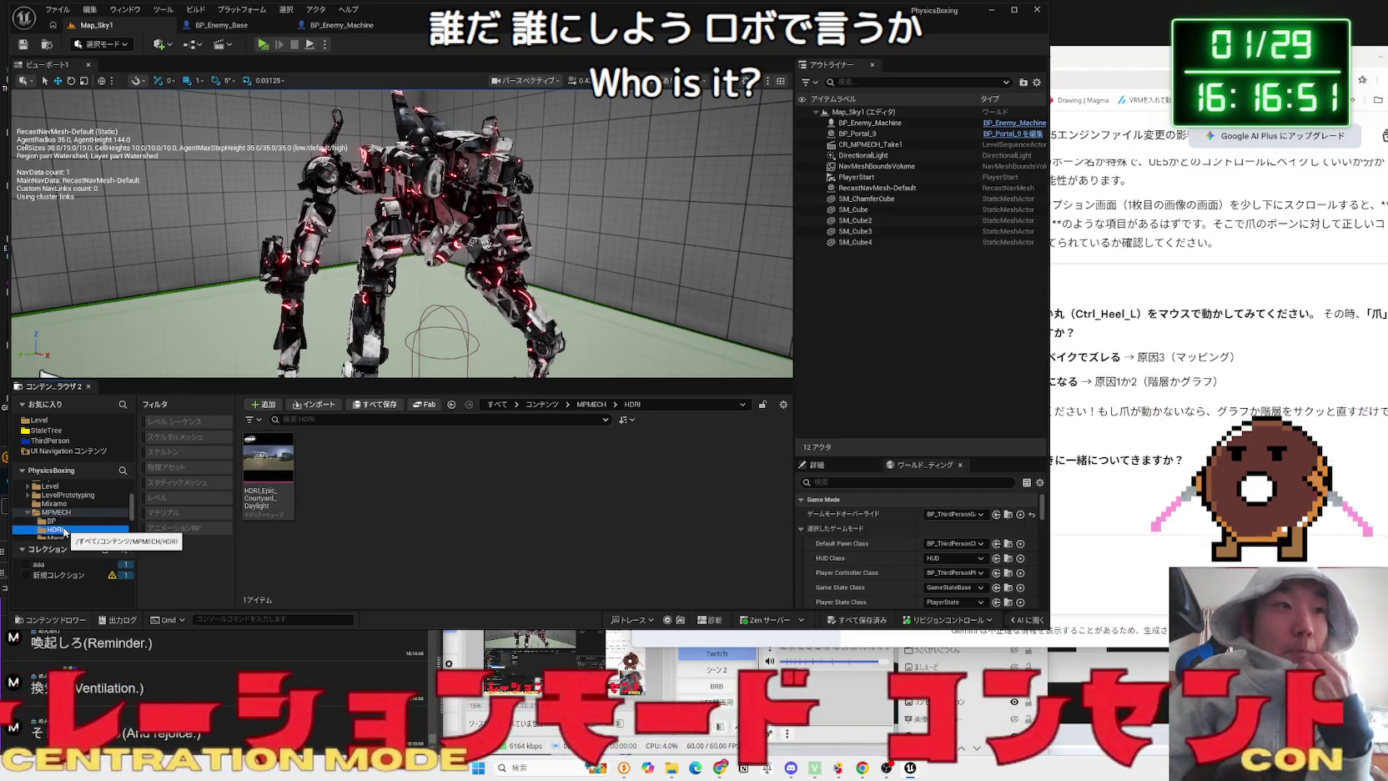
click(61, 512)
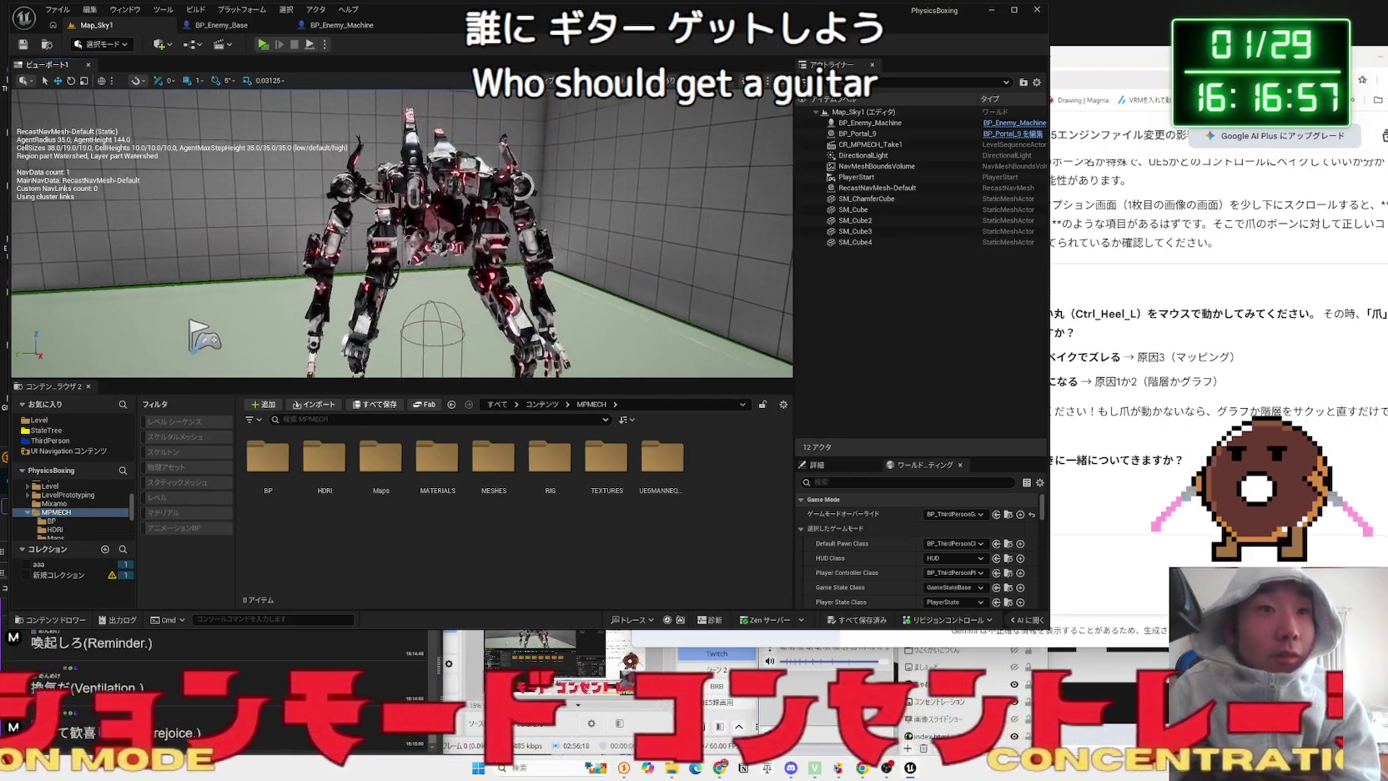
- Collapse MPMECH, peek into the Robot3 Blueprint folder, then step back to Robot3
scroll(344, 373, down, 2)
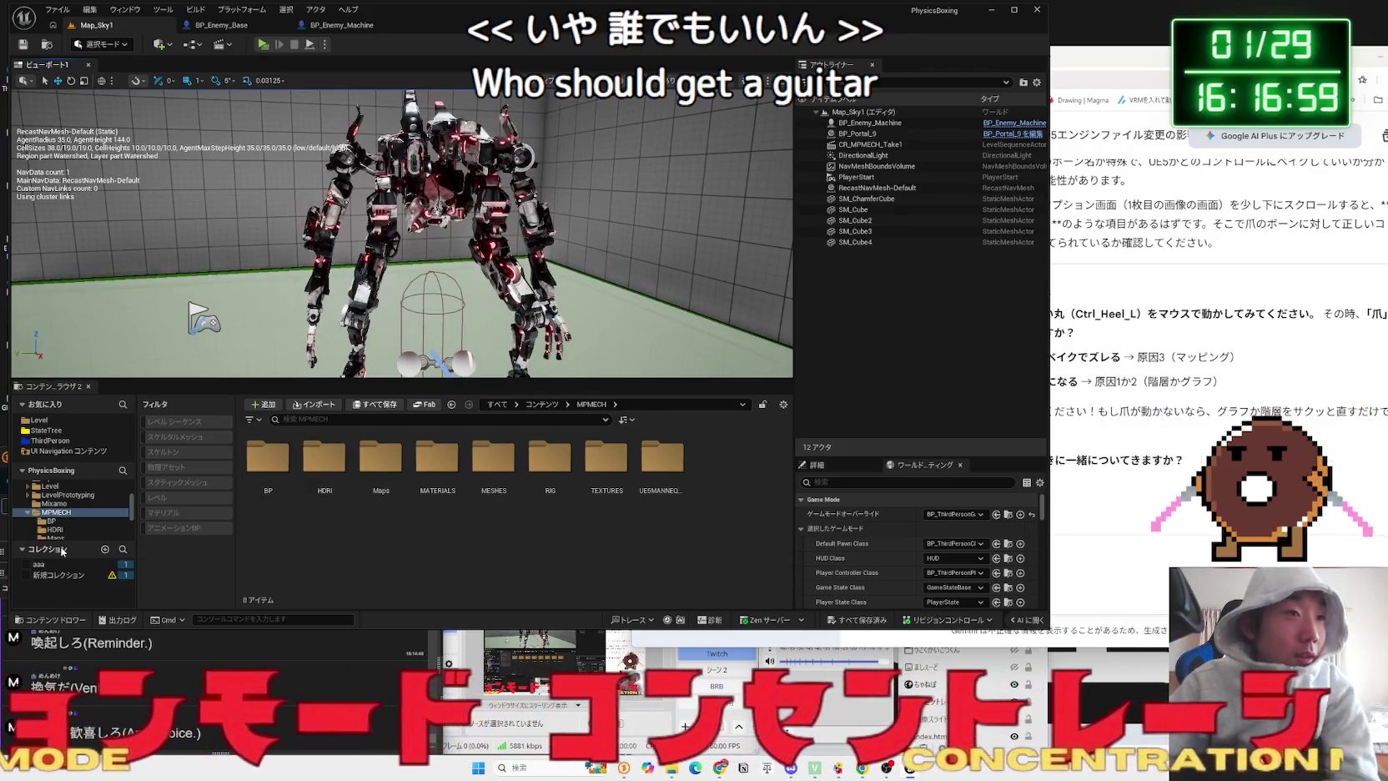
double_click(110, 512)
click(109, 530)
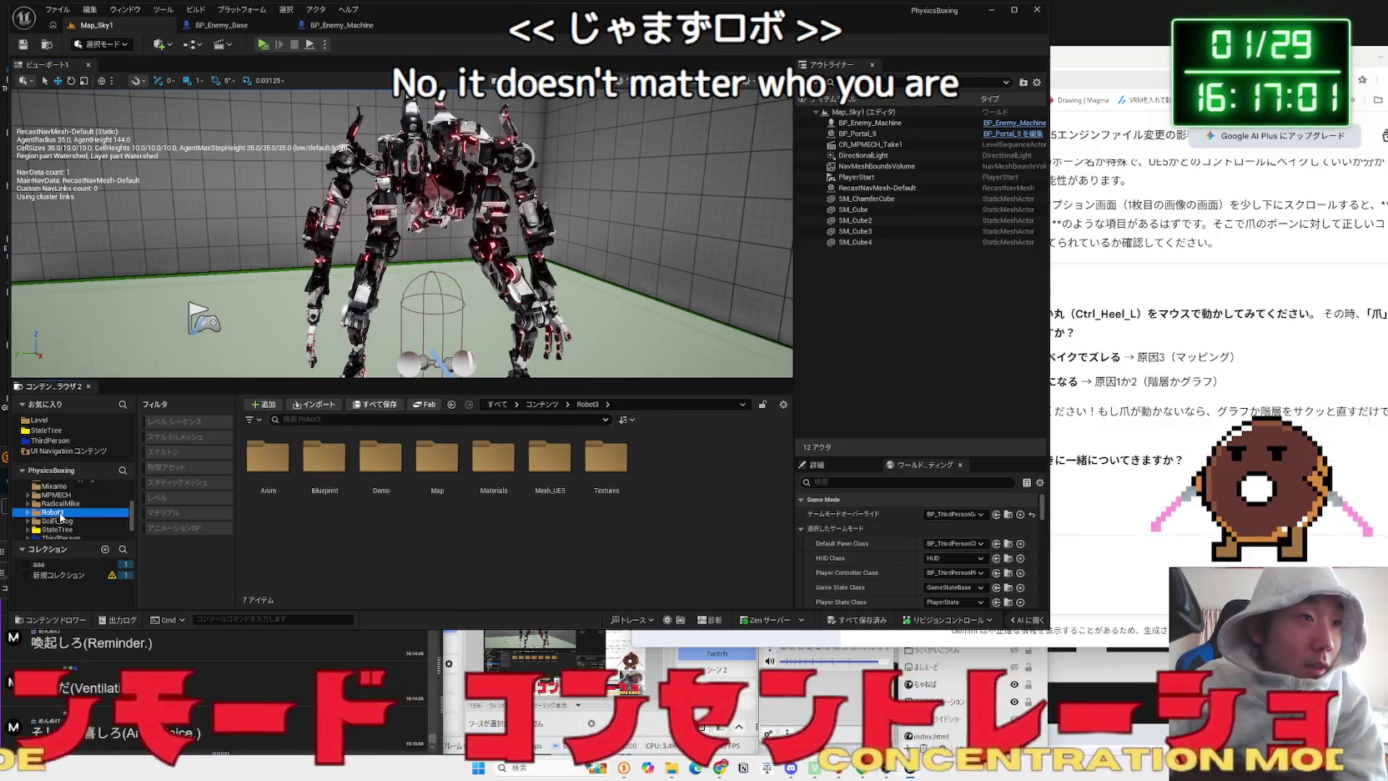
double_click(301, 486)
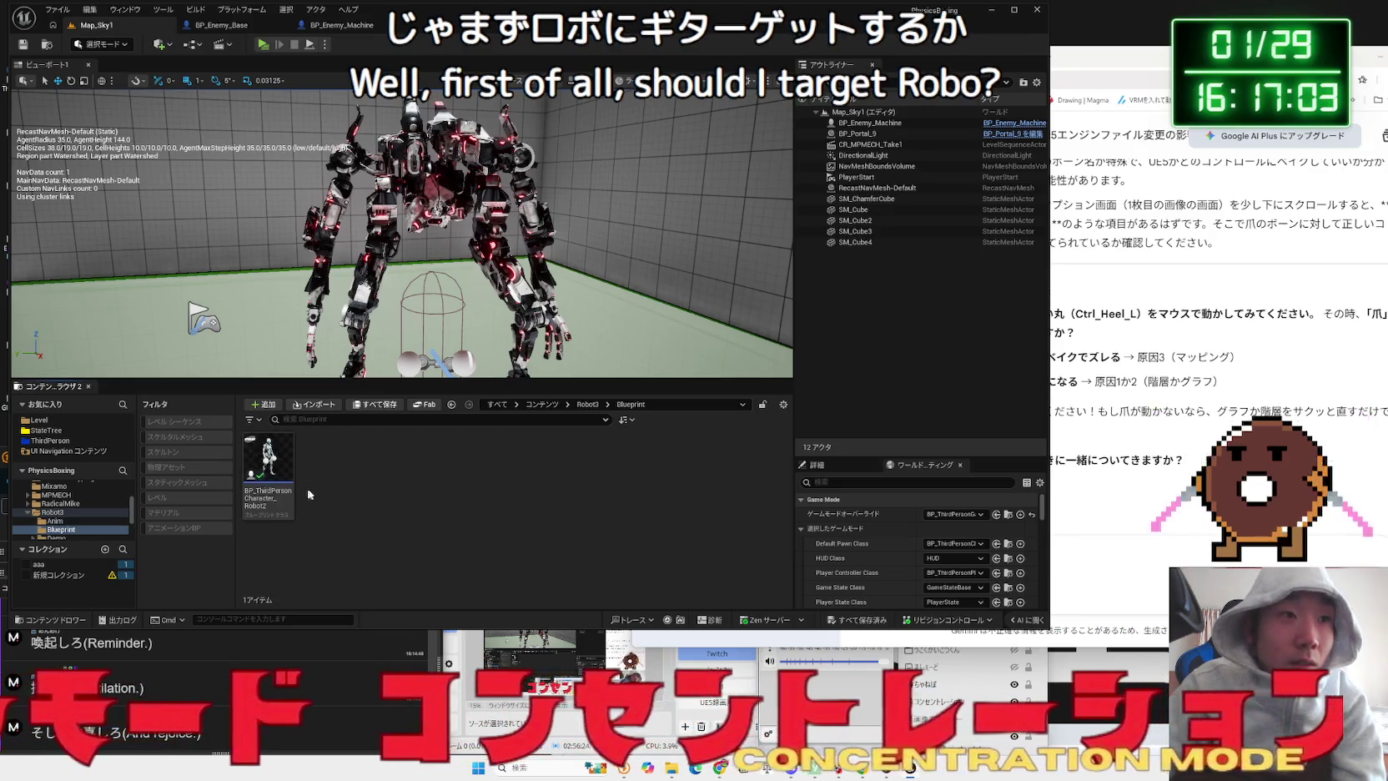
key(alt+Left)
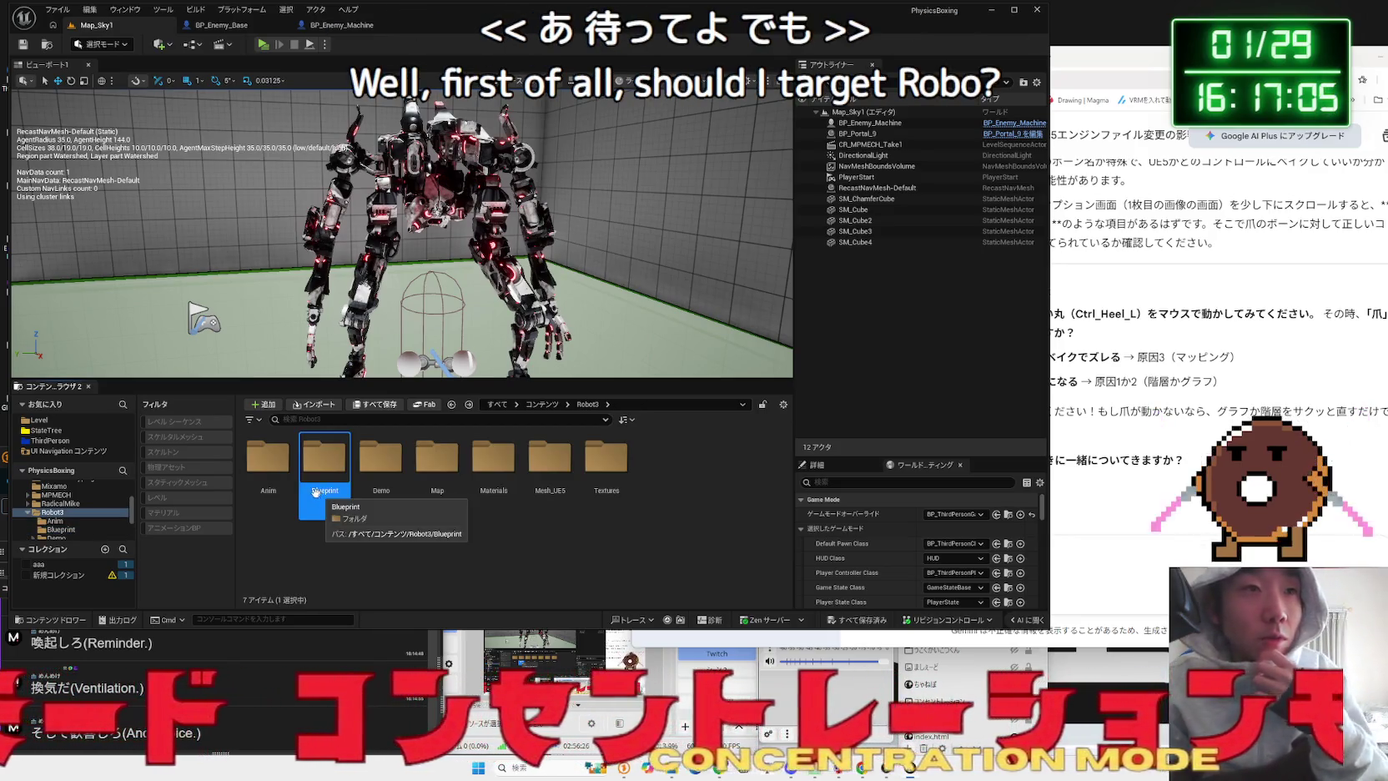
- Go to Content > Blueprint > Enemy and open BP_Enemy_Base
scroll(71, 526, up, 2)
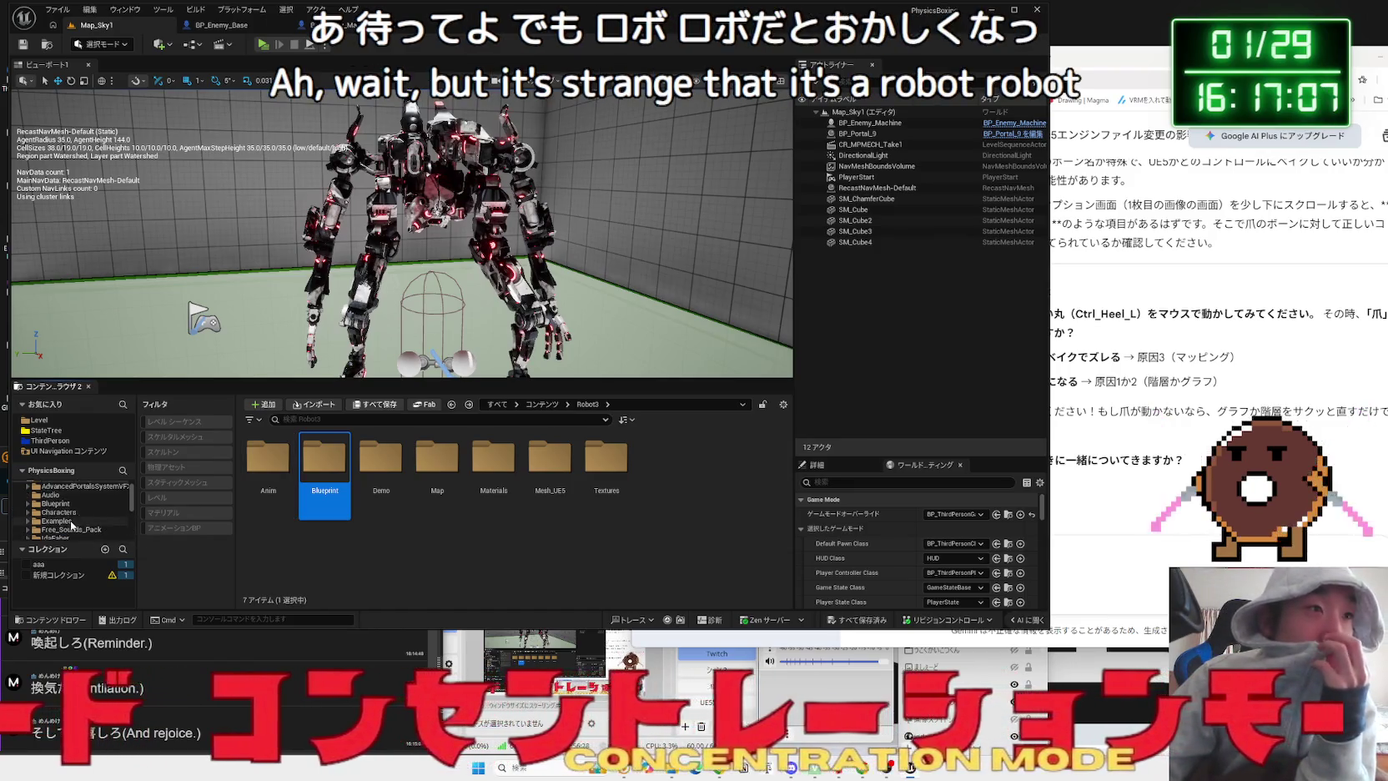
scroll(72, 526, up, 1)
click(55, 520)
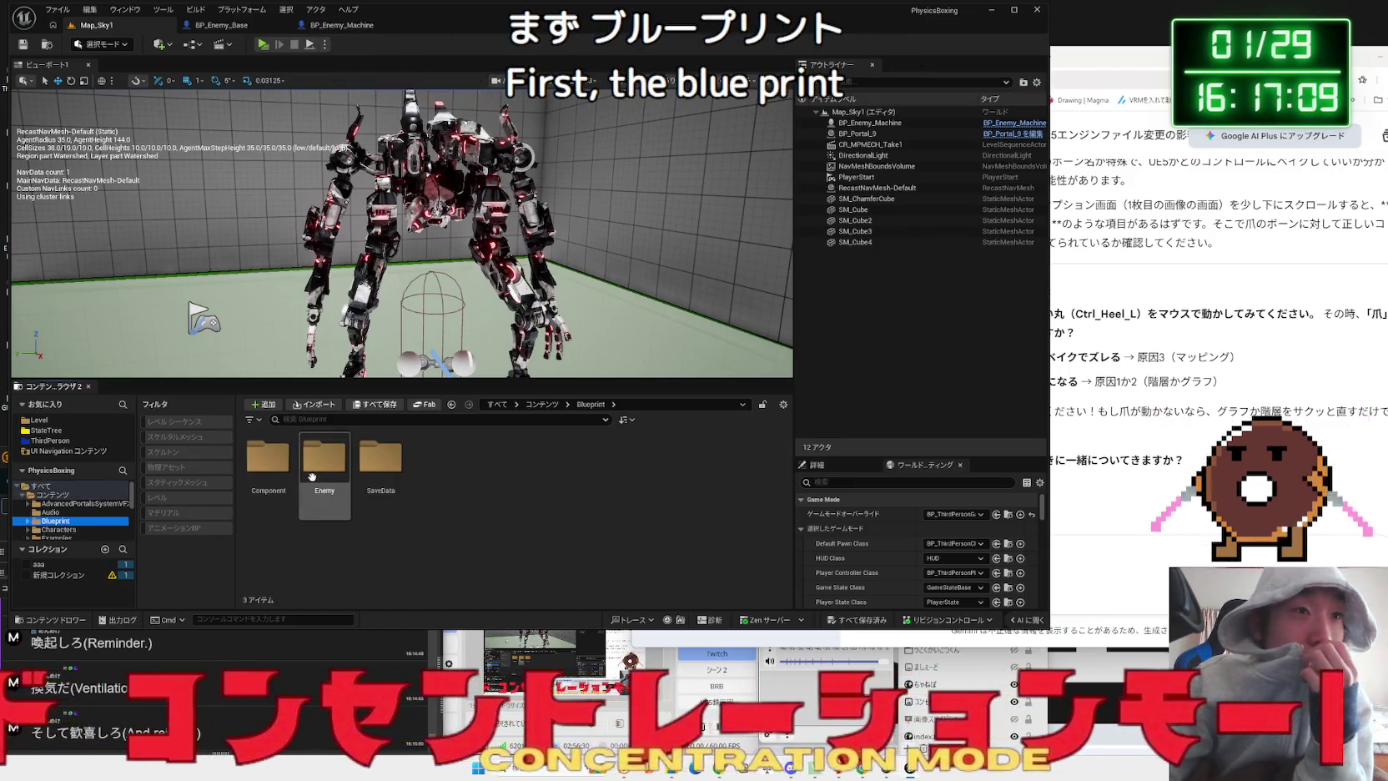
double_click(311, 477)
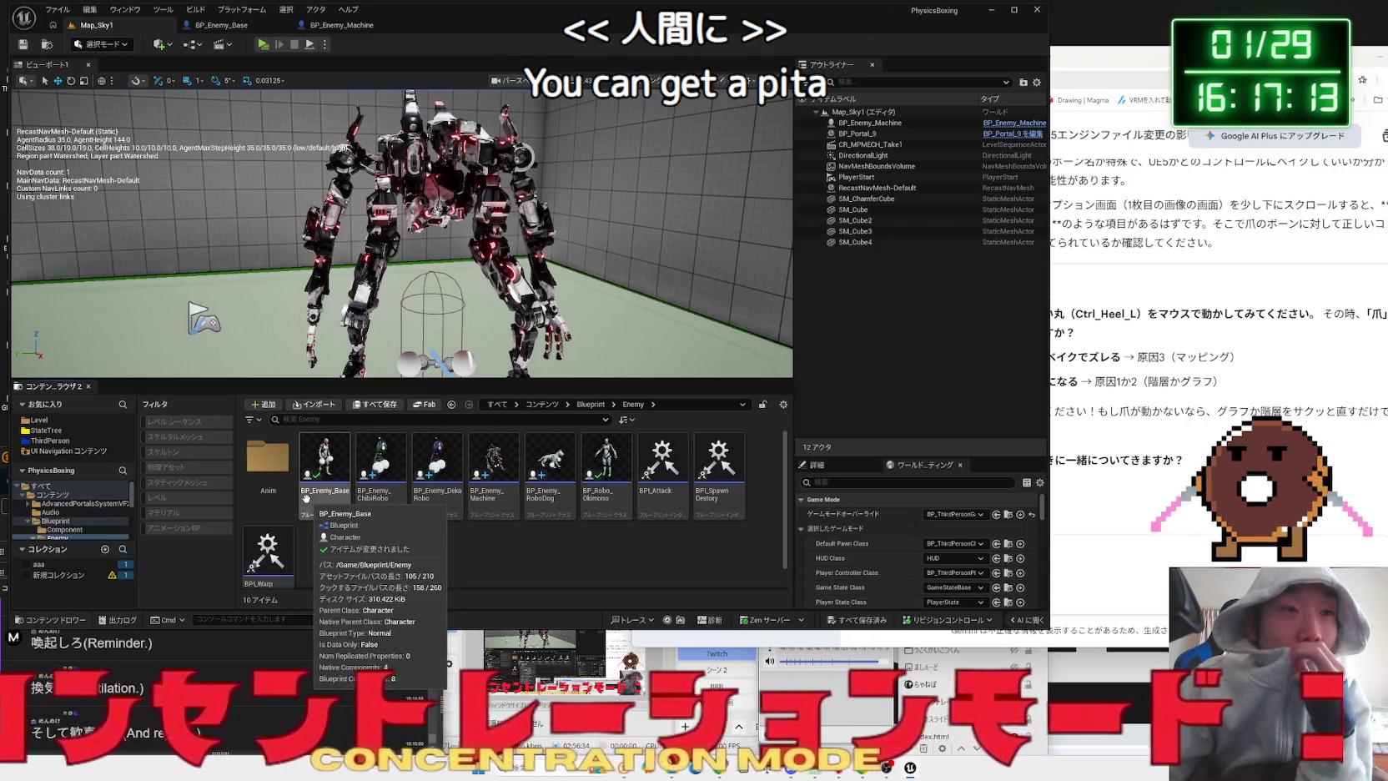
double_click(323, 467)
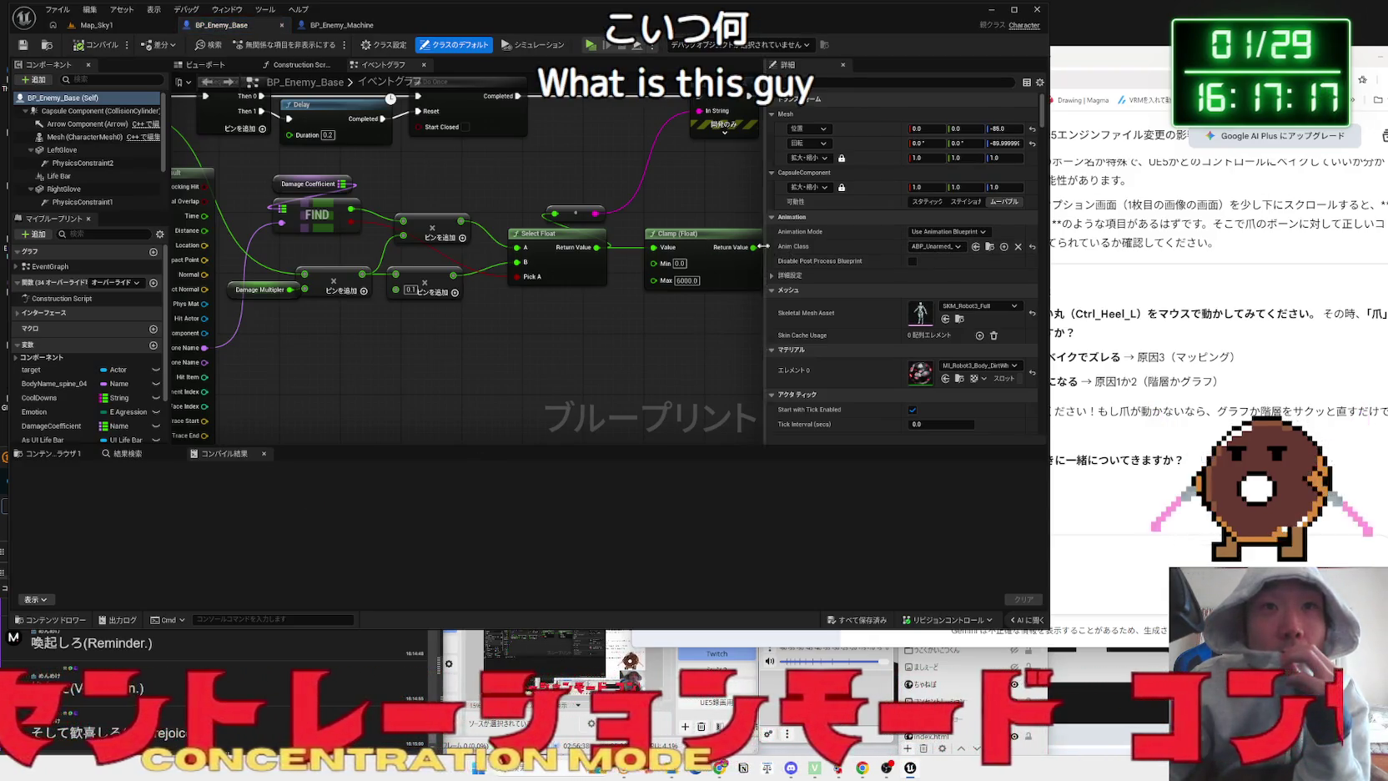
- Widen BP_Enemy_Base's Details panel, return to Map_Sky1, and right-click ABP_Unarmed_Robot_Enemy in Robot3 > Anim
mouse_move(764, 246)
mouse_down()
mouse_move(555, 247)
mouse_move(808, 237)
mouse_up()
click(86, 25)
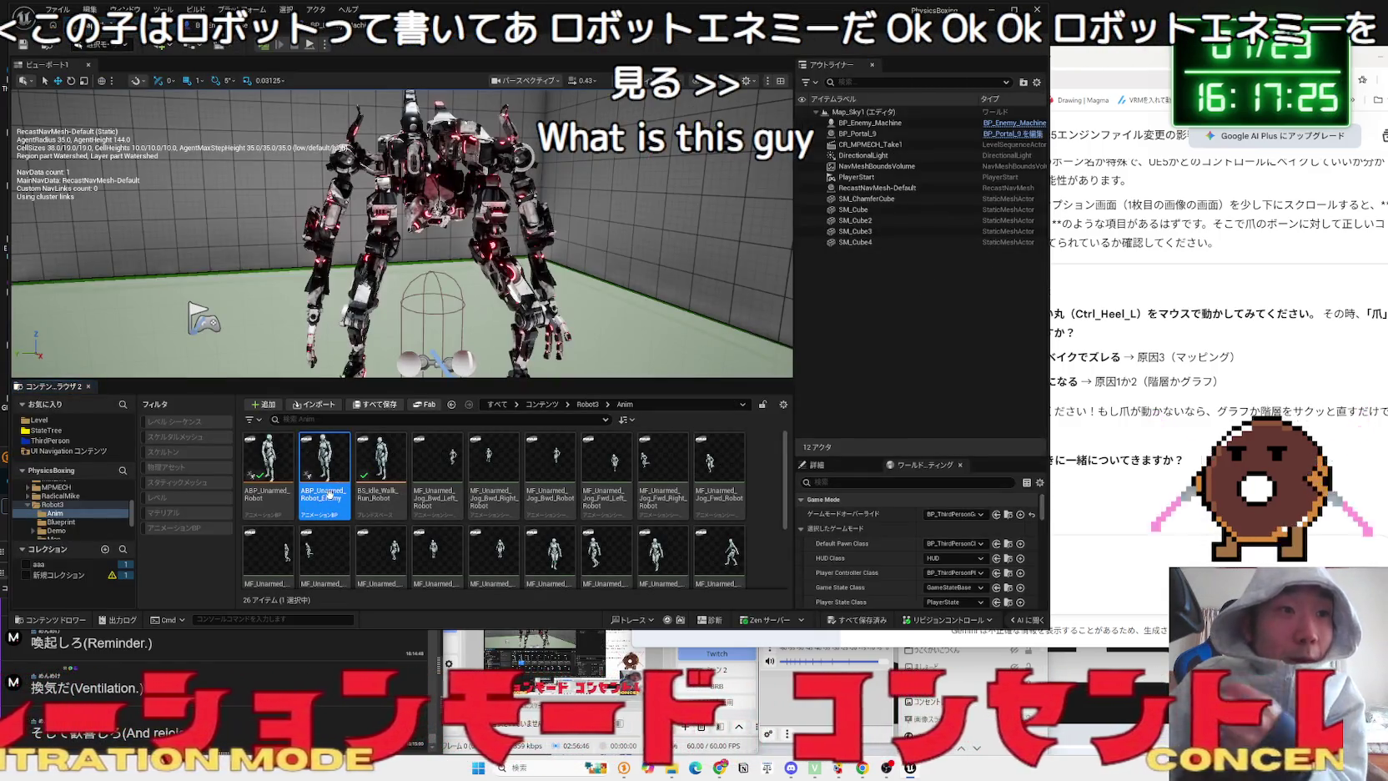
right_click(326, 487)
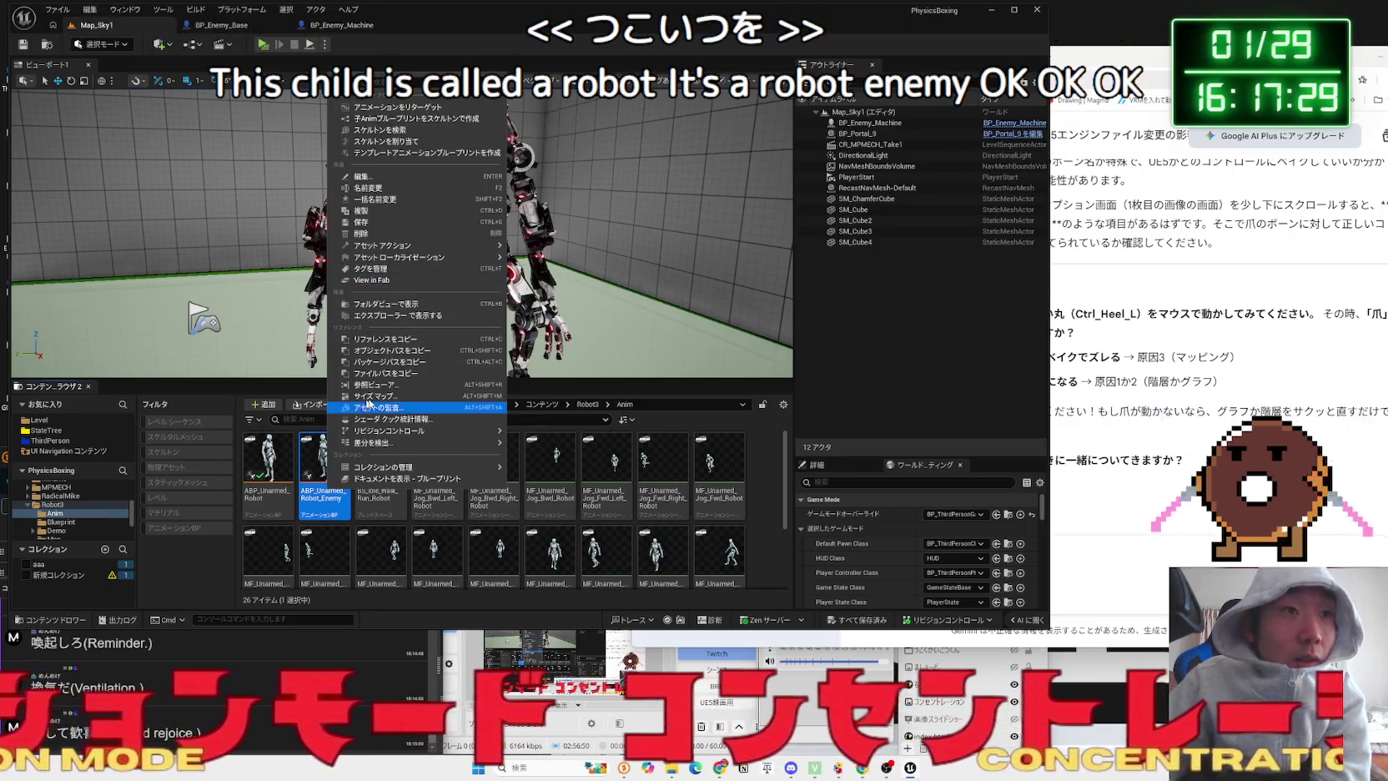
- Choose Retarget Animations for ABP_Unarmed_Robot_Enemy, then switch to the web browser's new tab
click(418, 108)
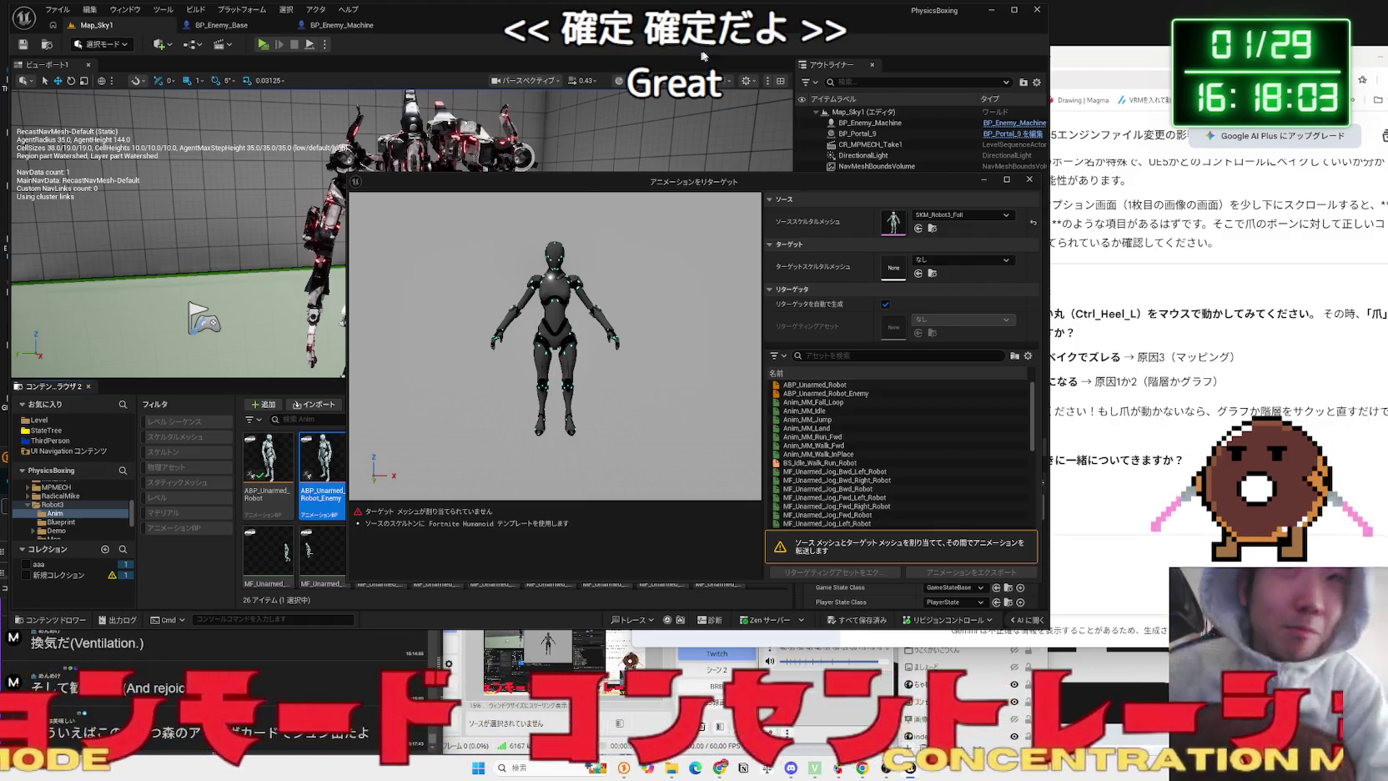
click(1053, 57)
click(1049, 56)
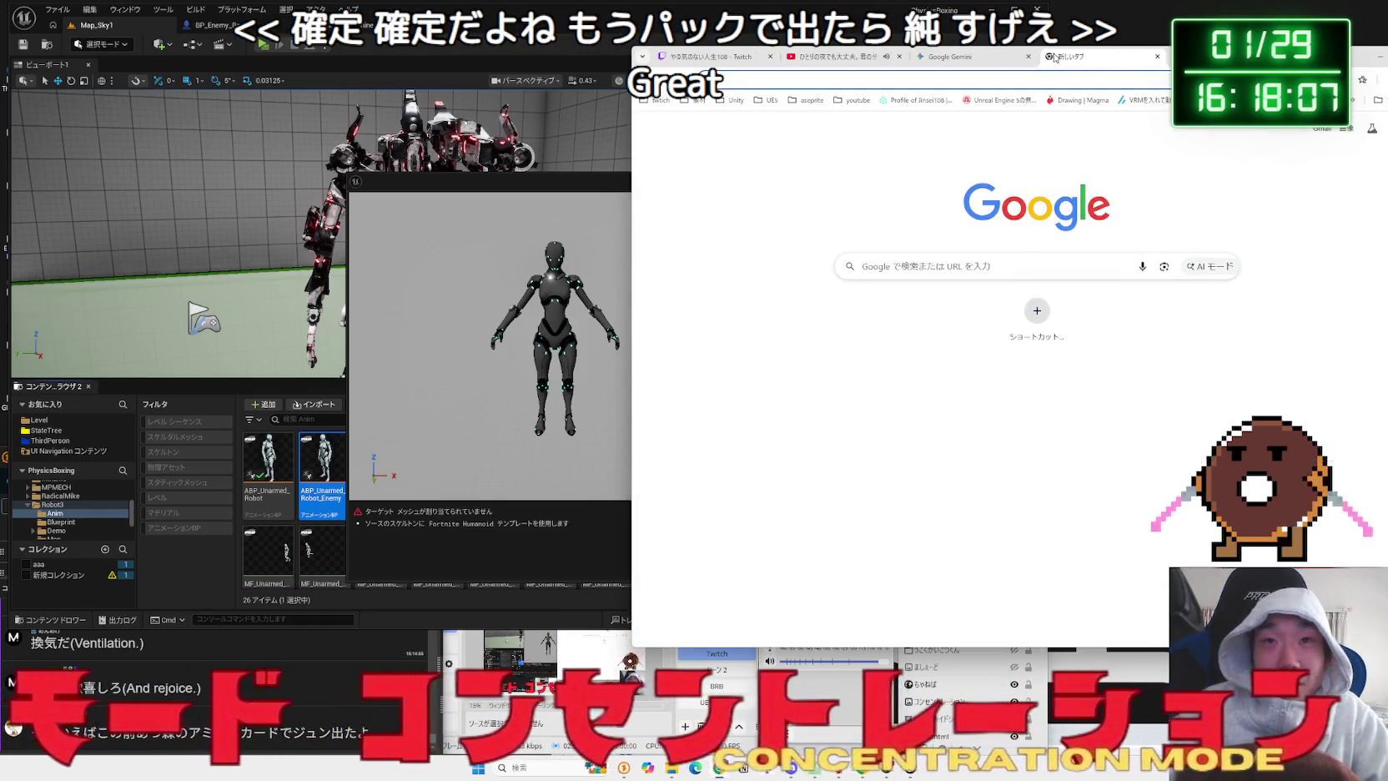
- Google-search 'あみーぼ ジュン' for the Jun amiibo card
text(あみーぼ じゅ)
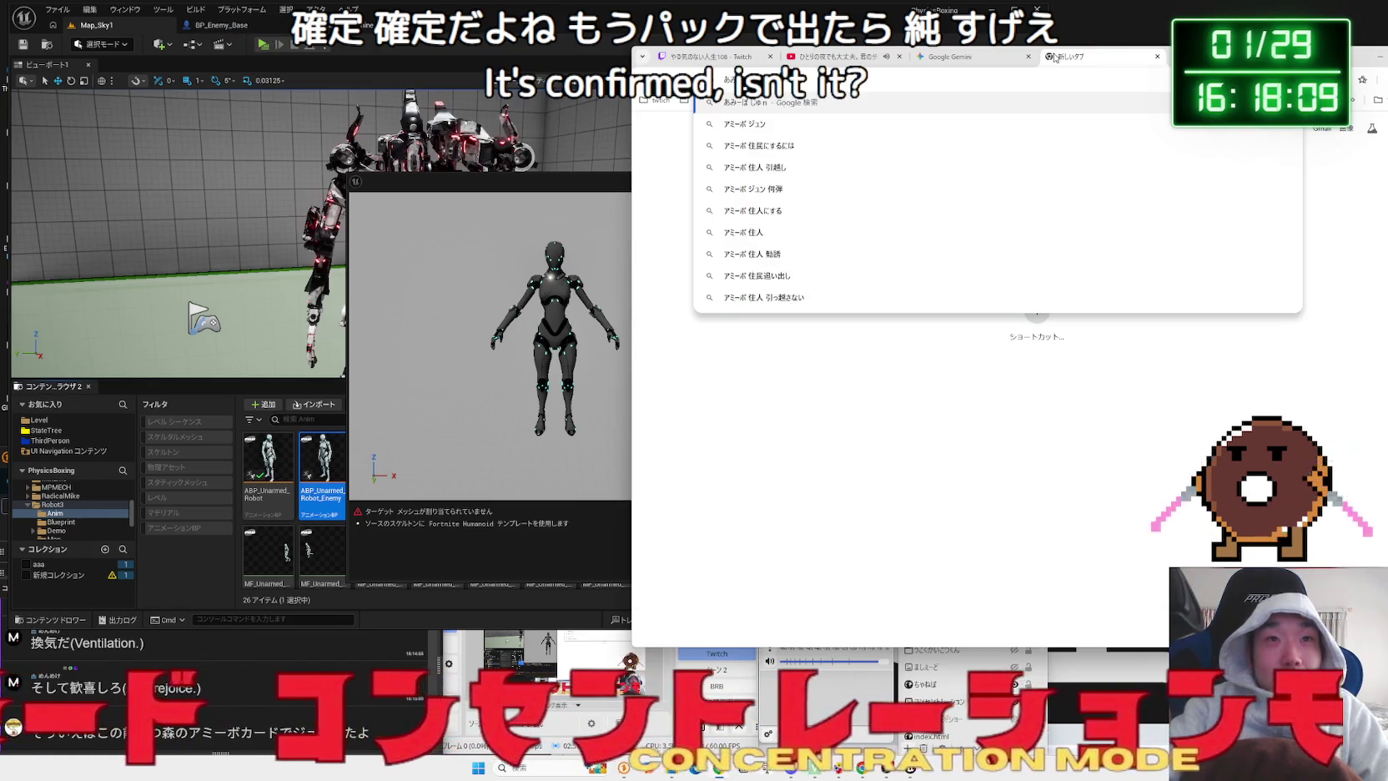
text(n)
key(space)
key(space)
key(Return)
key(Return)
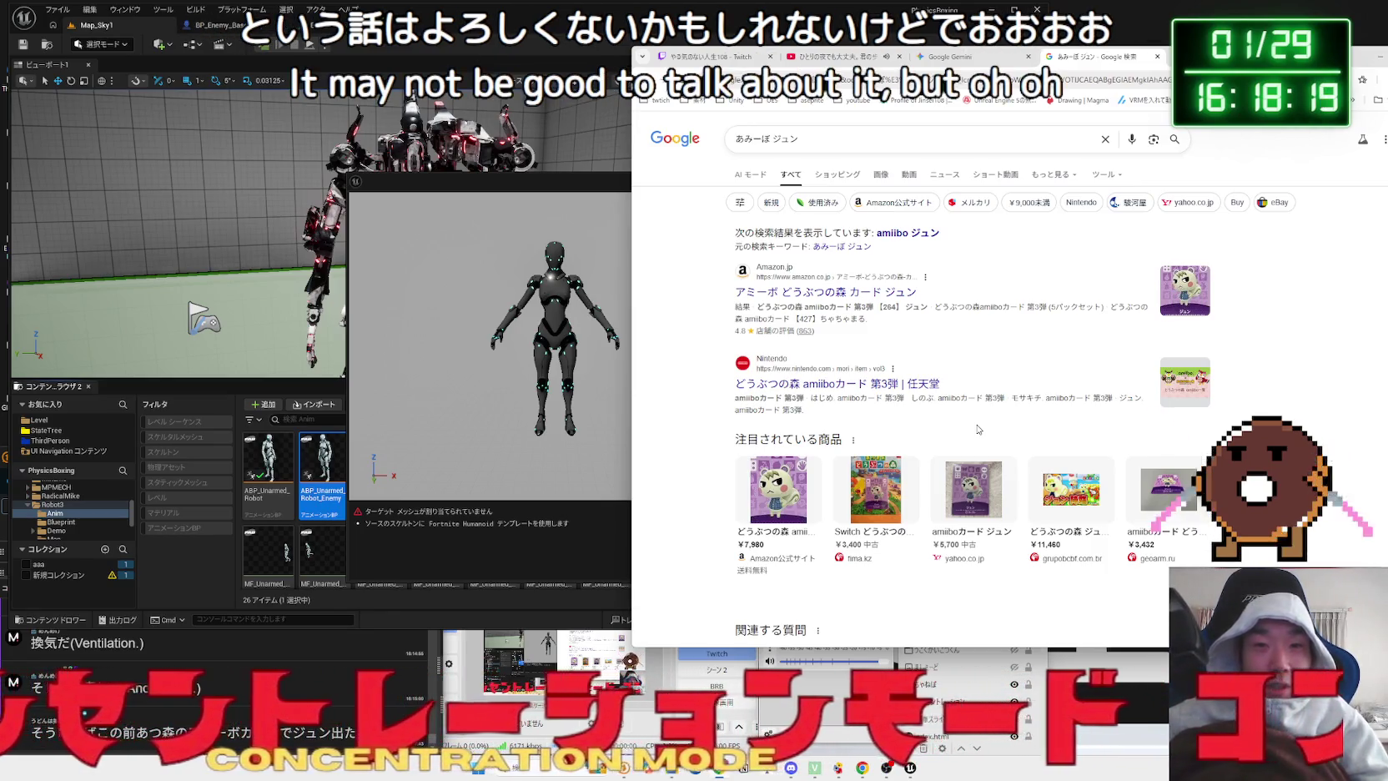
scroll(982, 524, down, 5)
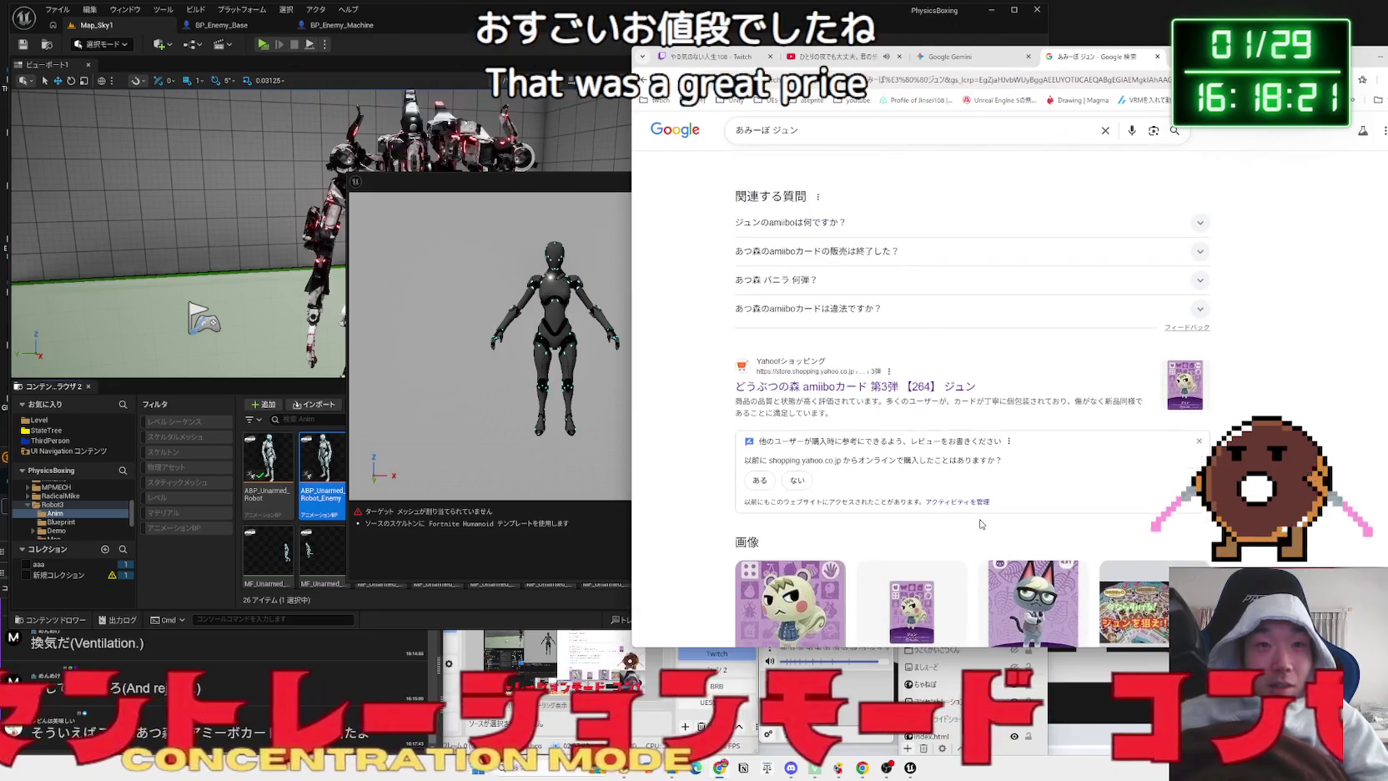
- Open Yahoo Shopping listings and product details for the Jun card
click(903, 389)
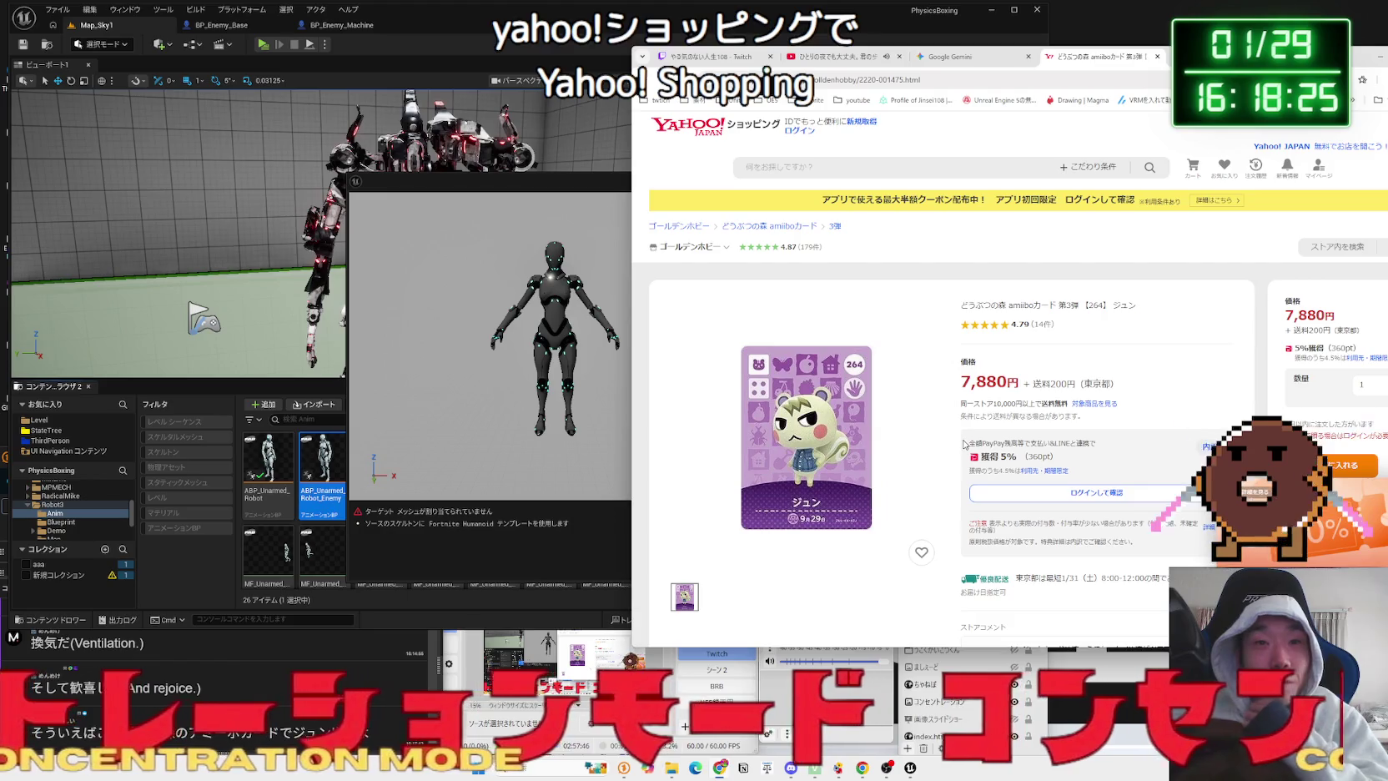
key(alt+Left)
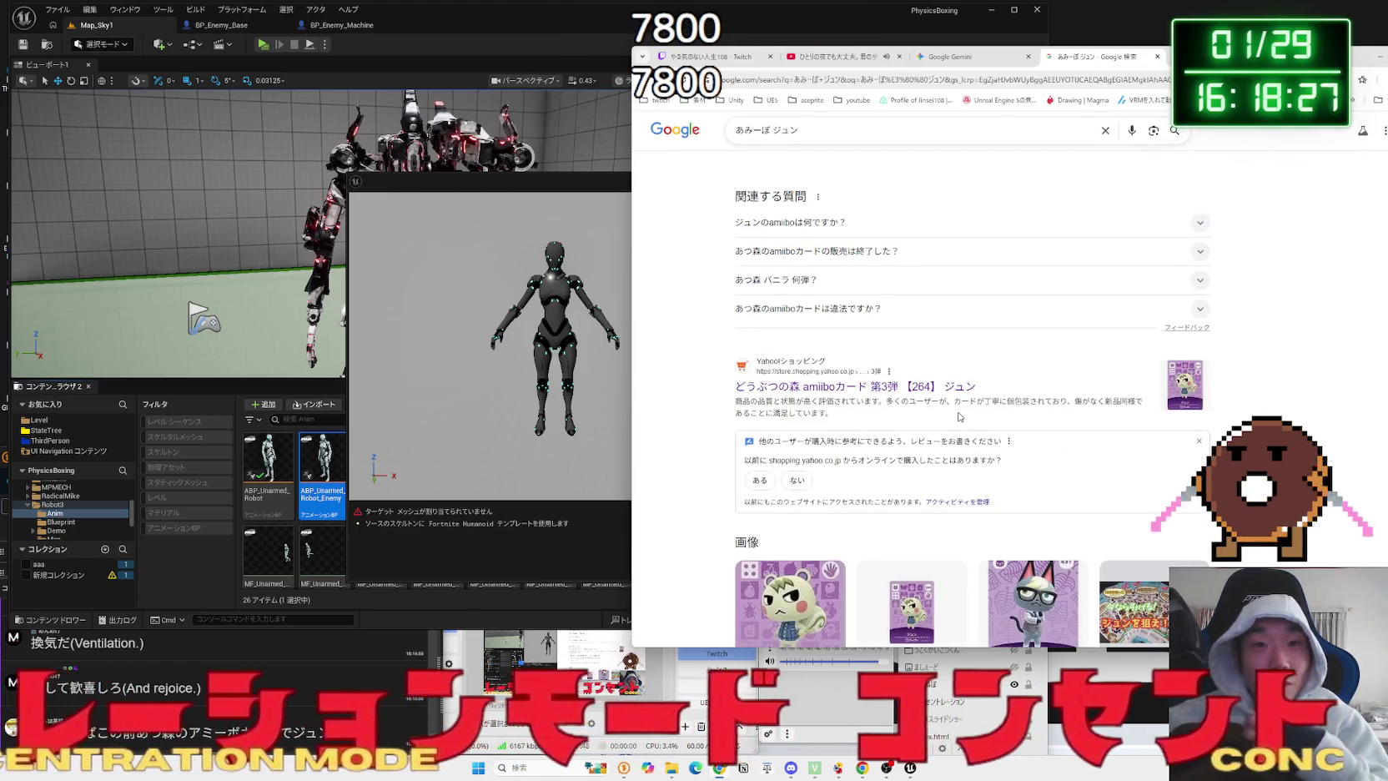
click(961, 397)
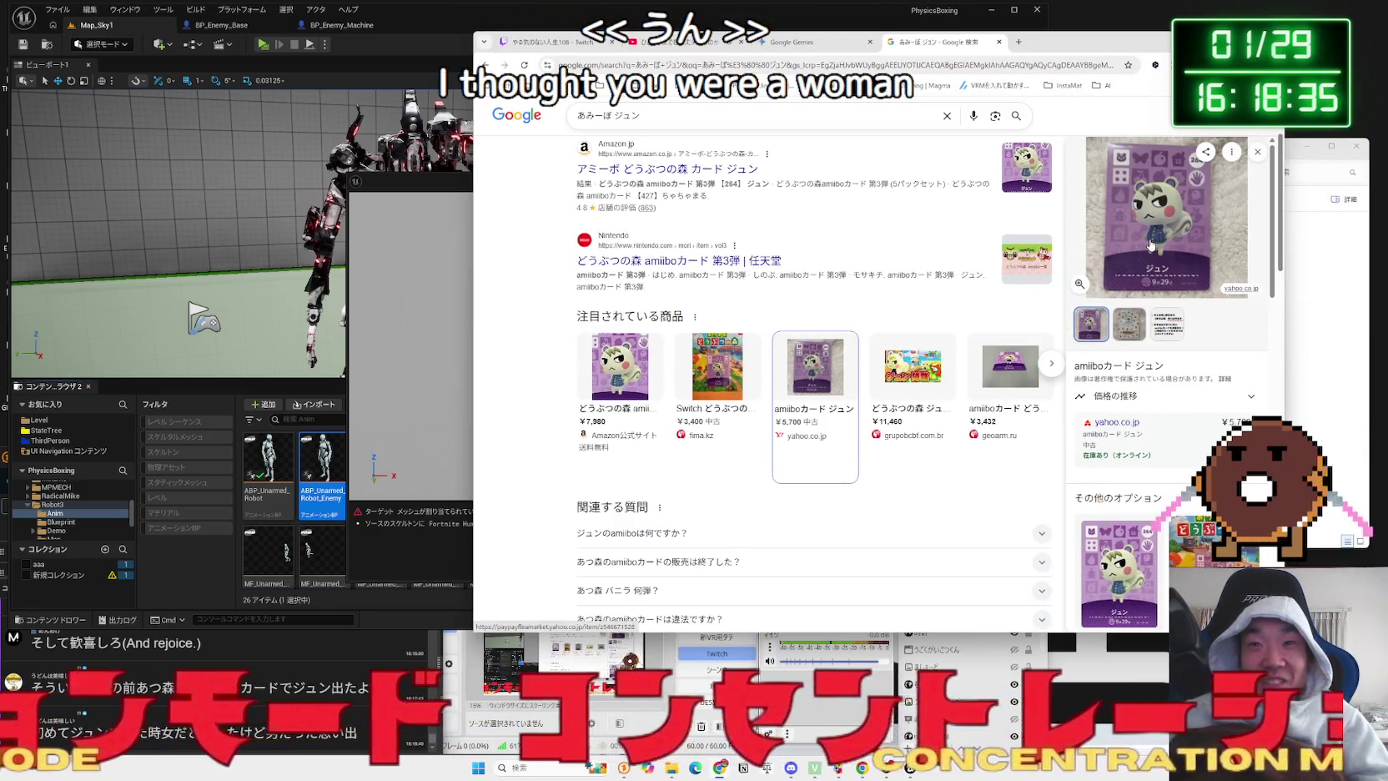
scroll(1096, 404, down, 5)
click(1097, 404)
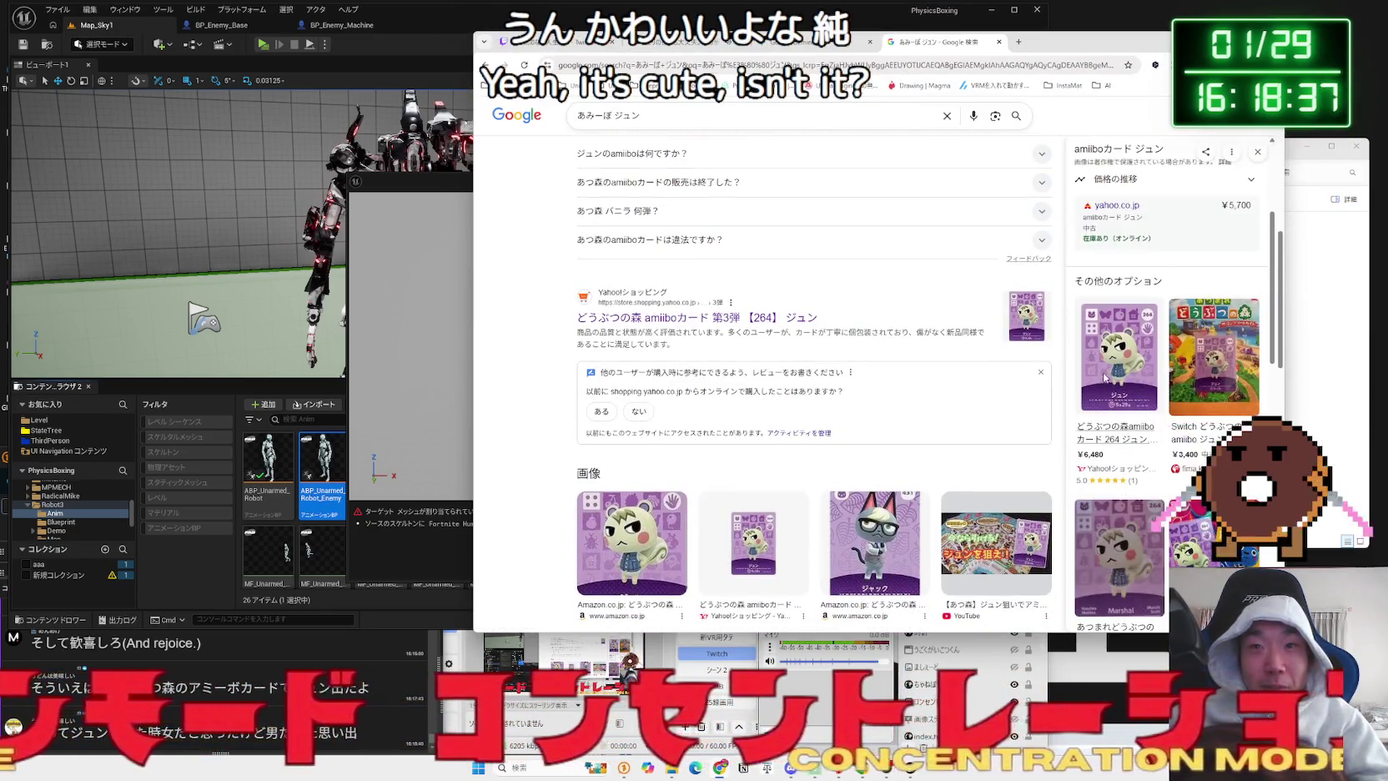
- Preview the Jack card, plush Jun, YouTube 40-pack and Jun card images, then close the tab
scroll(1027, 411, down, 3)
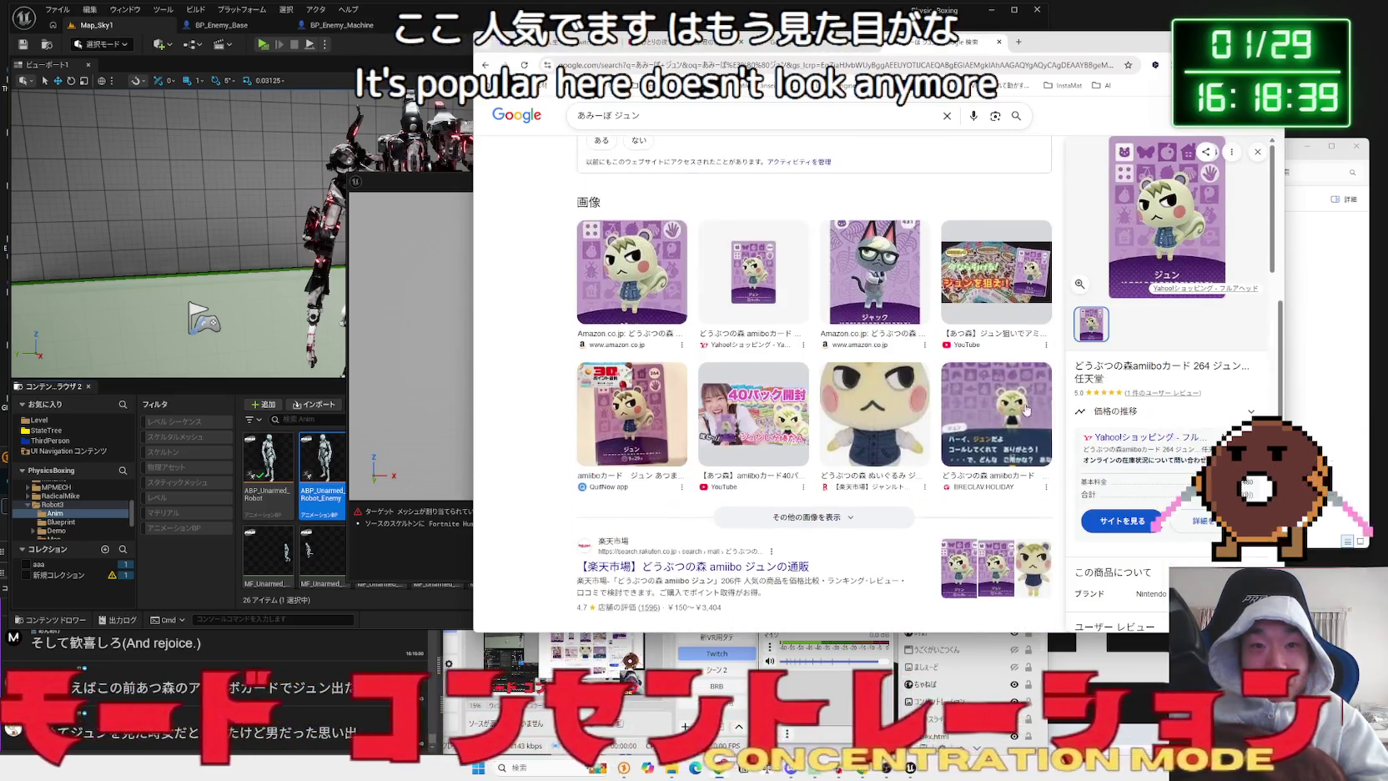
click(900, 290)
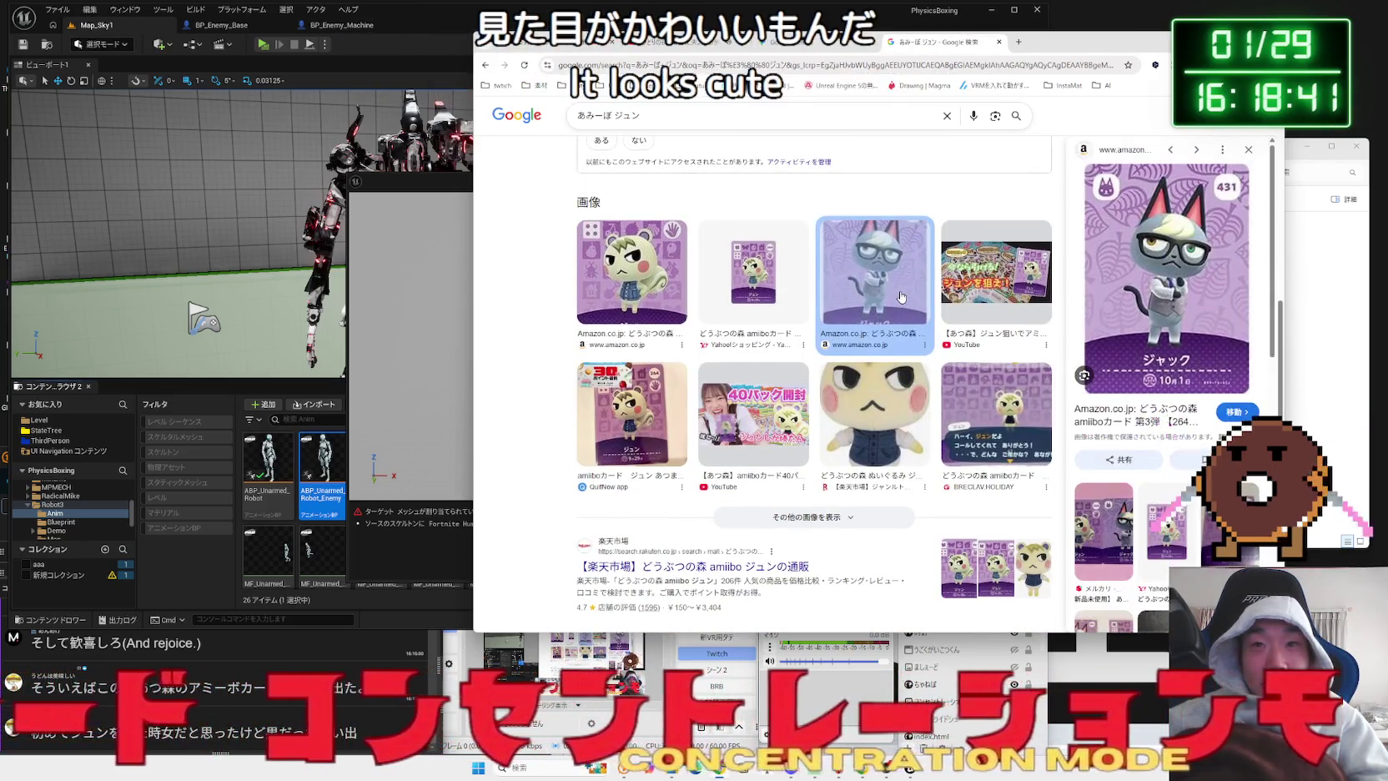
click(604, 279)
click(875, 413)
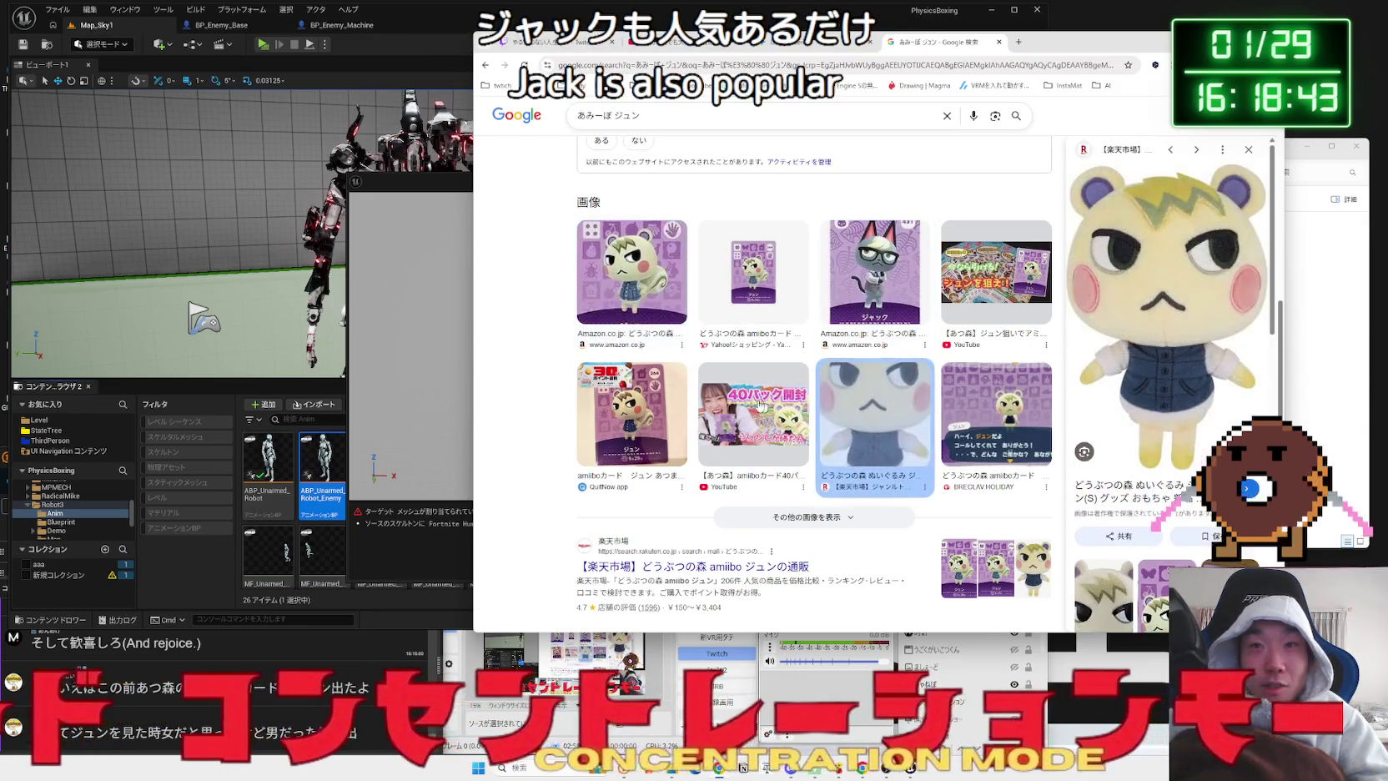
click(733, 413)
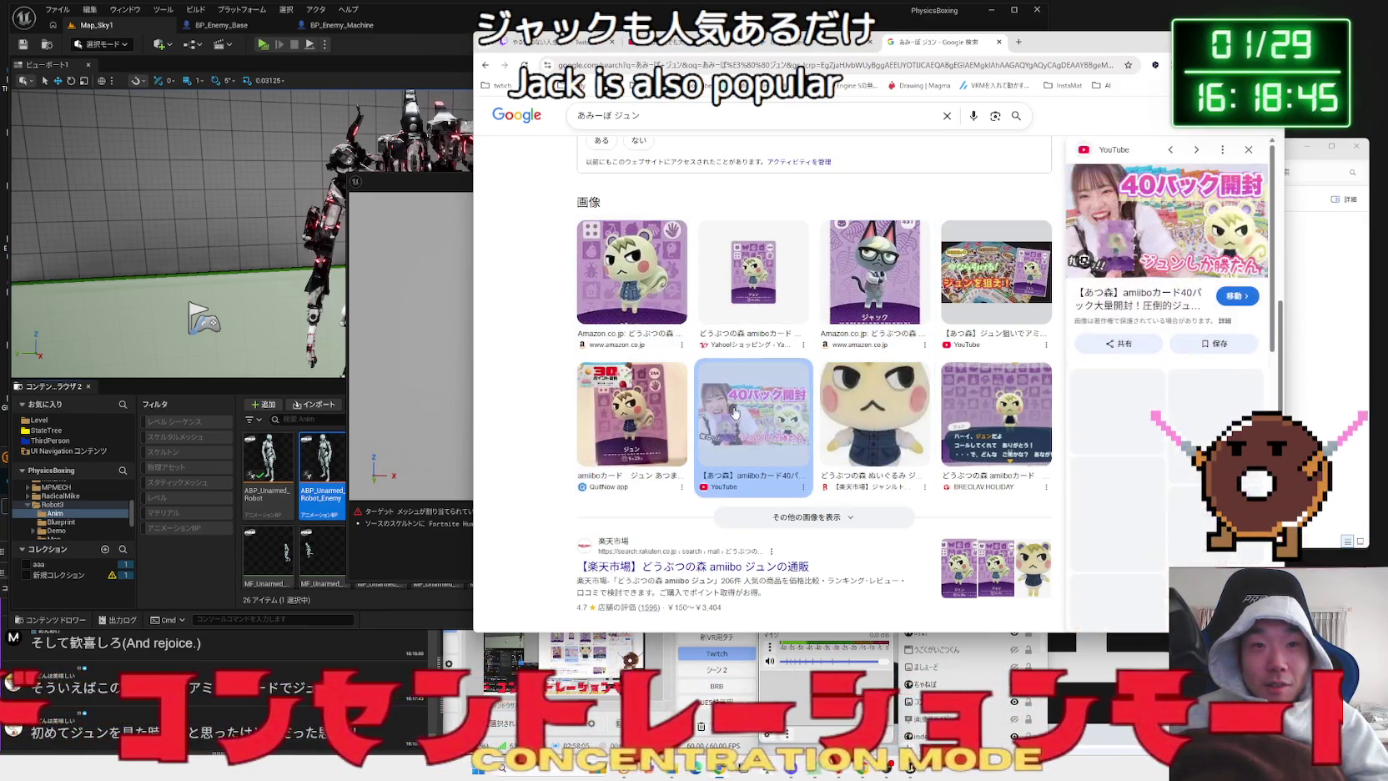
click(643, 412)
scroll(643, 412, down, 4)
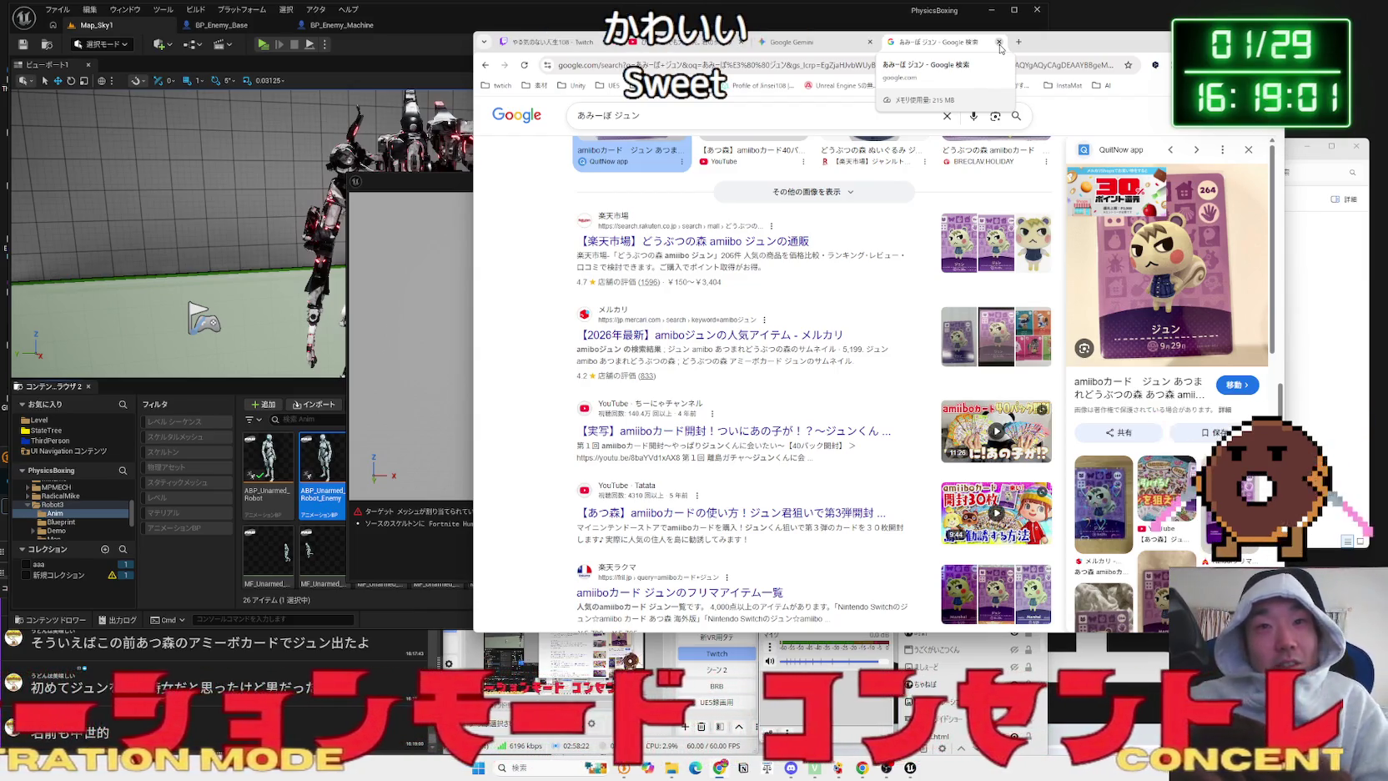
click(999, 43)
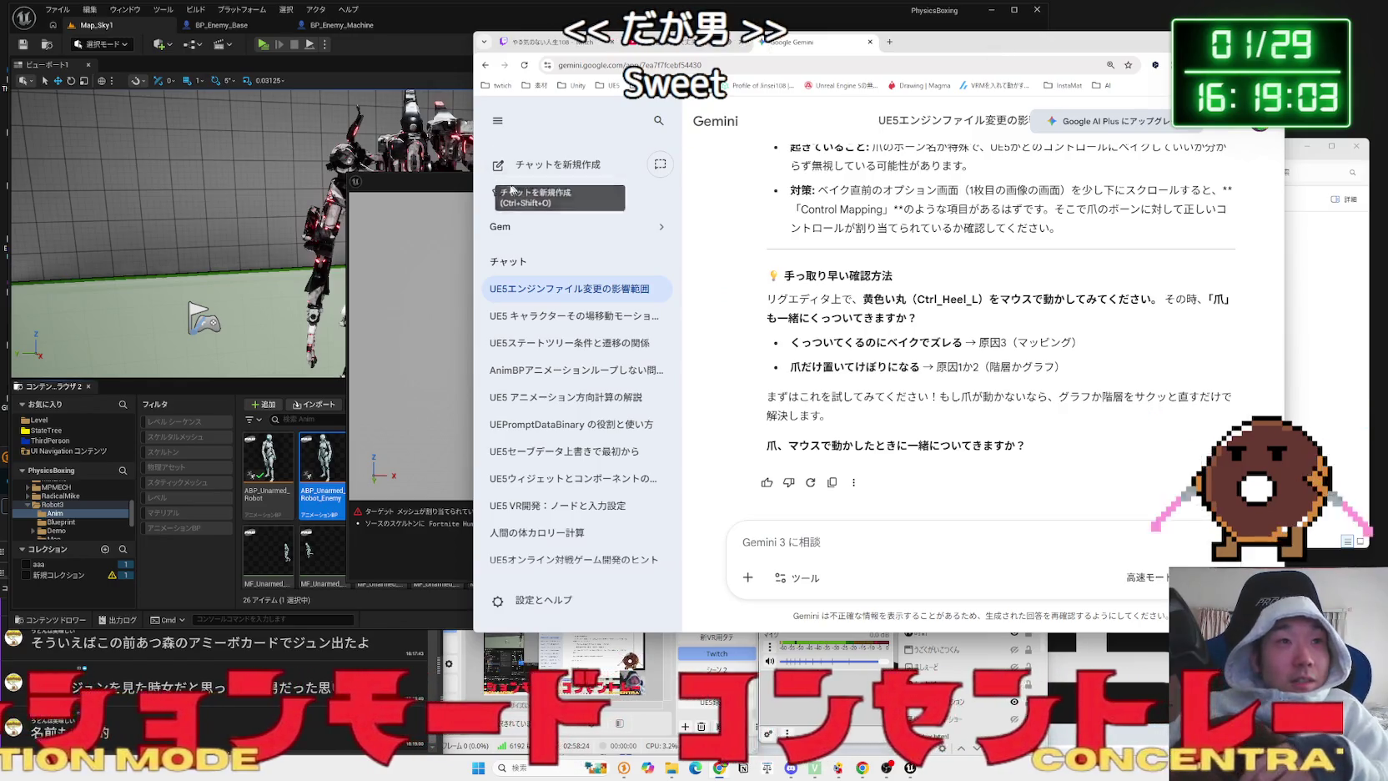
- Pick SK_MPMECH_LOD0 as the target skeletal mesh and uncheck auto-generate retargeter
click(451, 187)
click(946, 263)
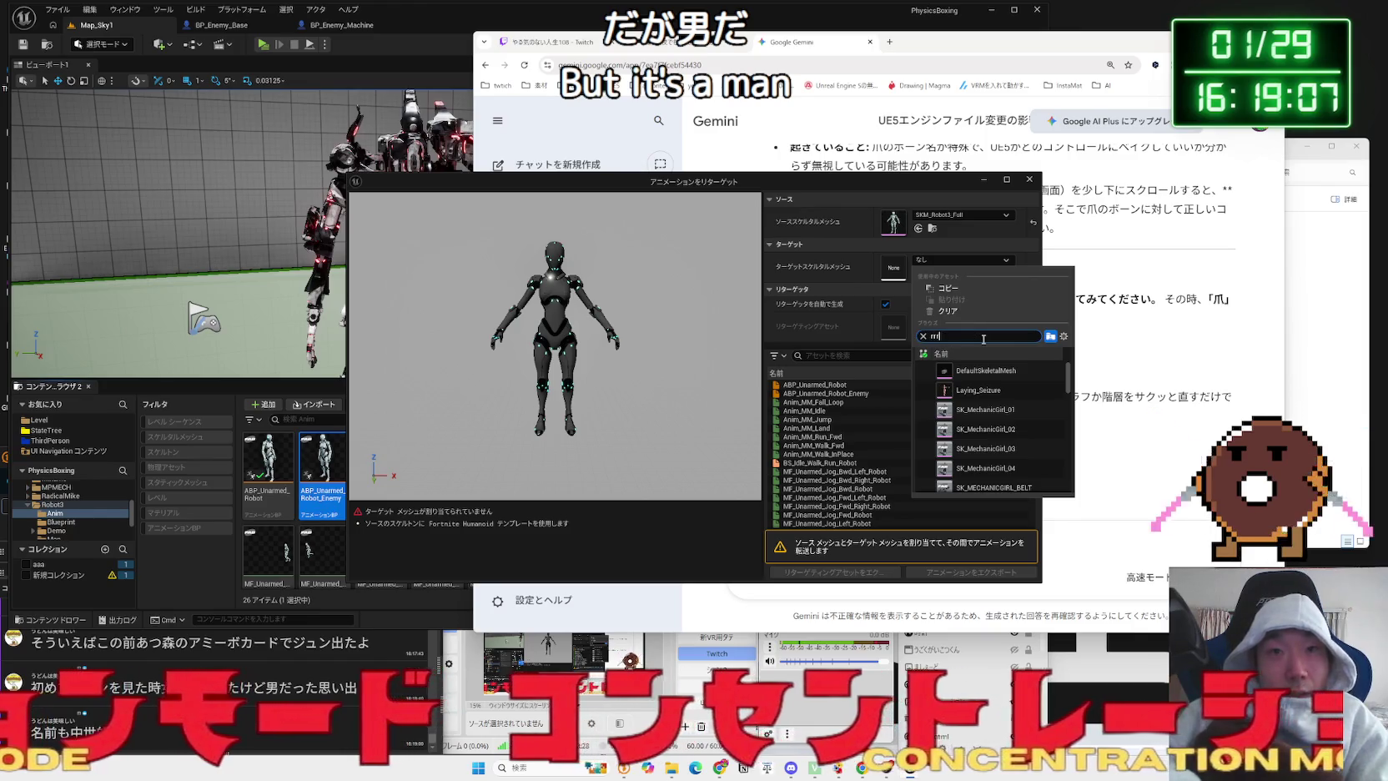
key(BackSpace)
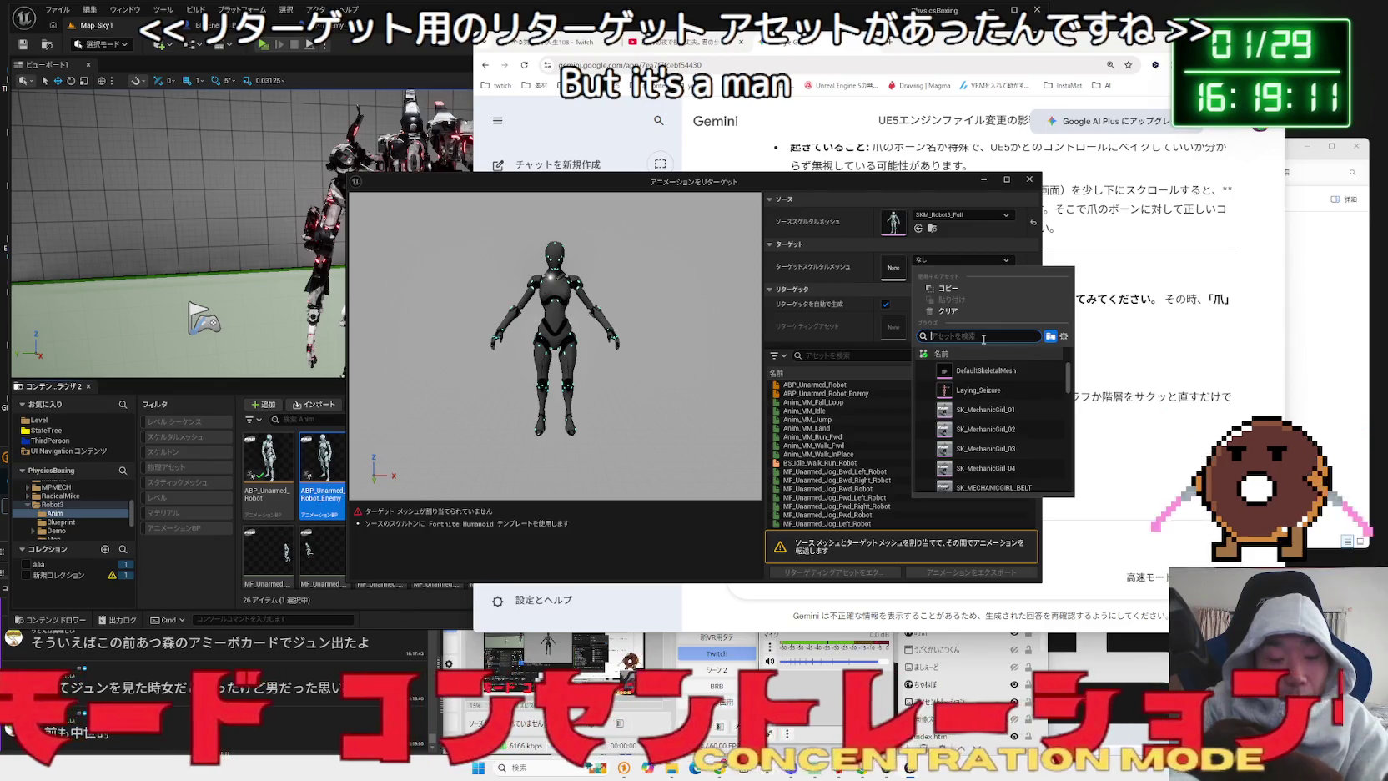
text(robot)
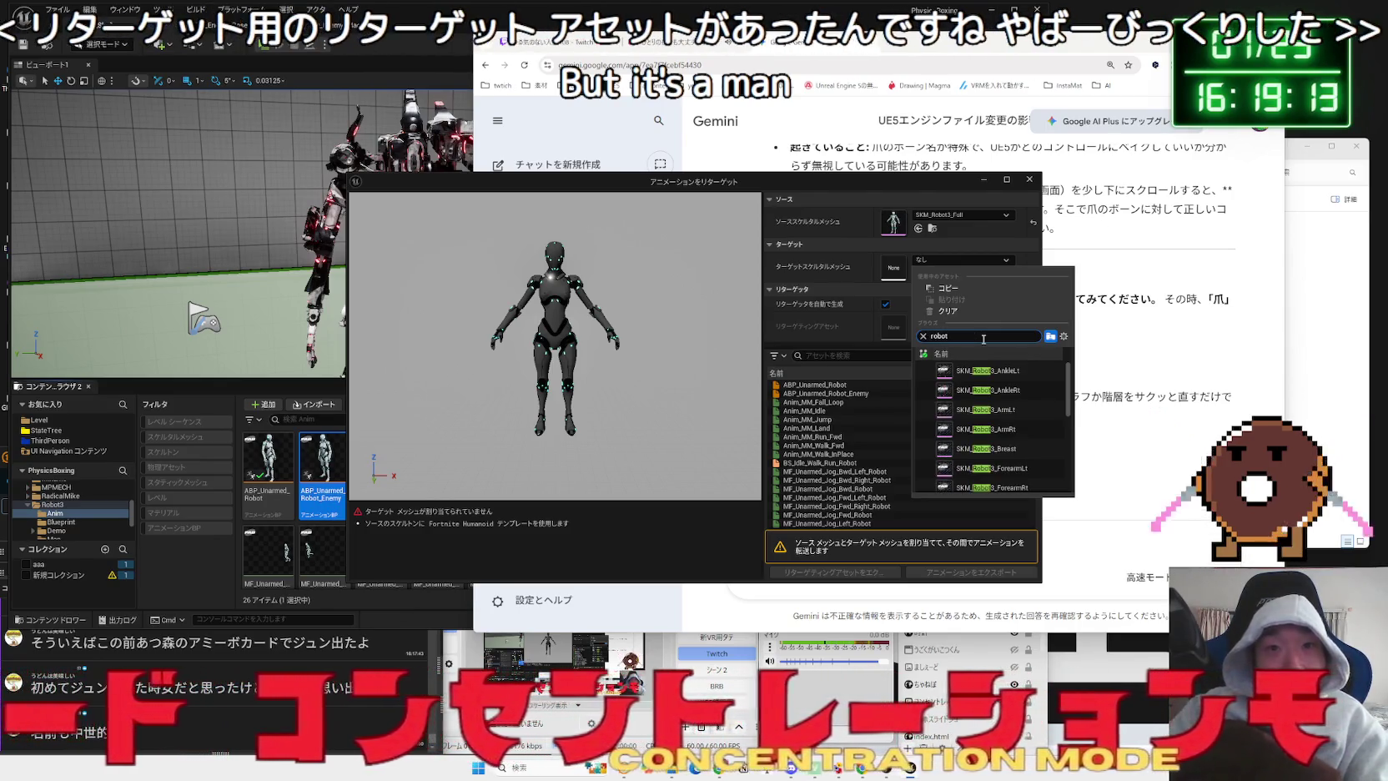
scroll(971, 371, down, 10)
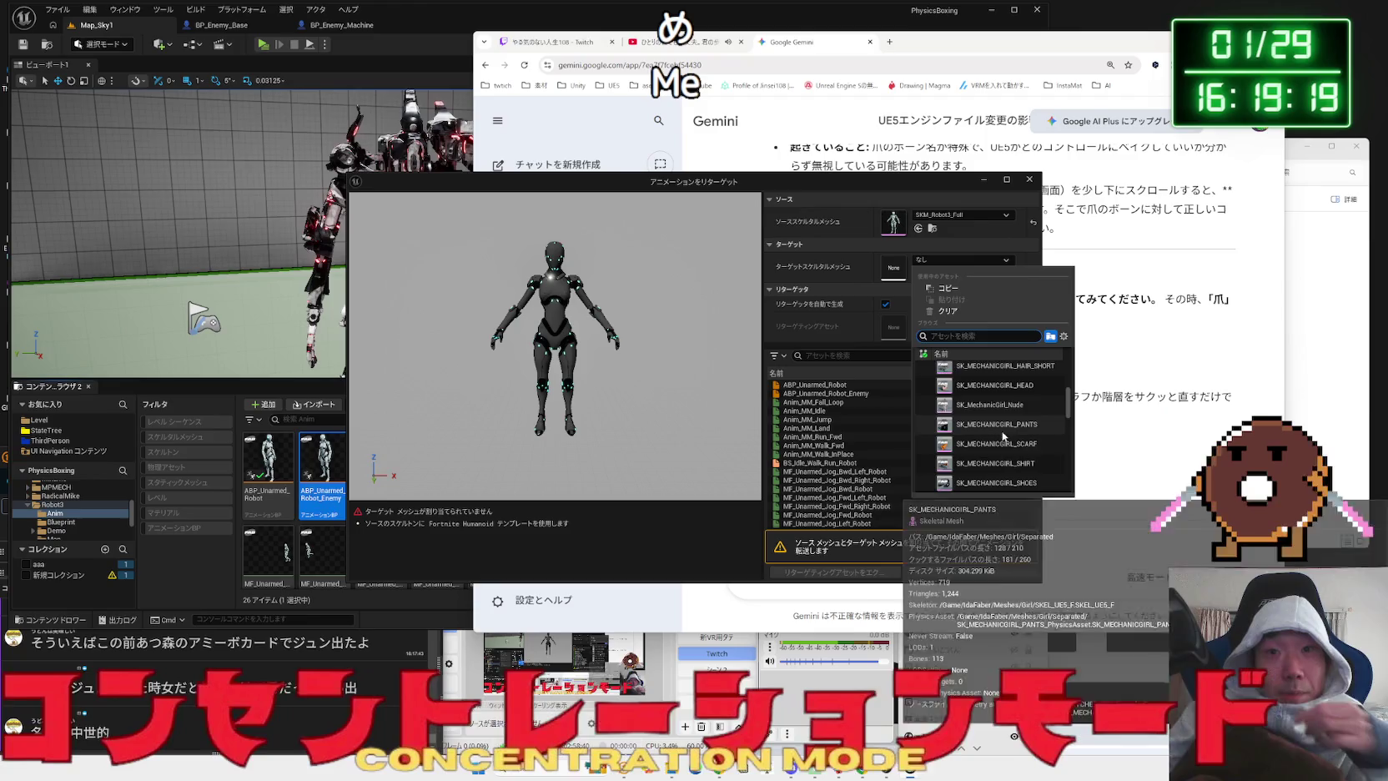
scroll(1008, 441, down, 3)
scroll(1007, 440, down, 1)
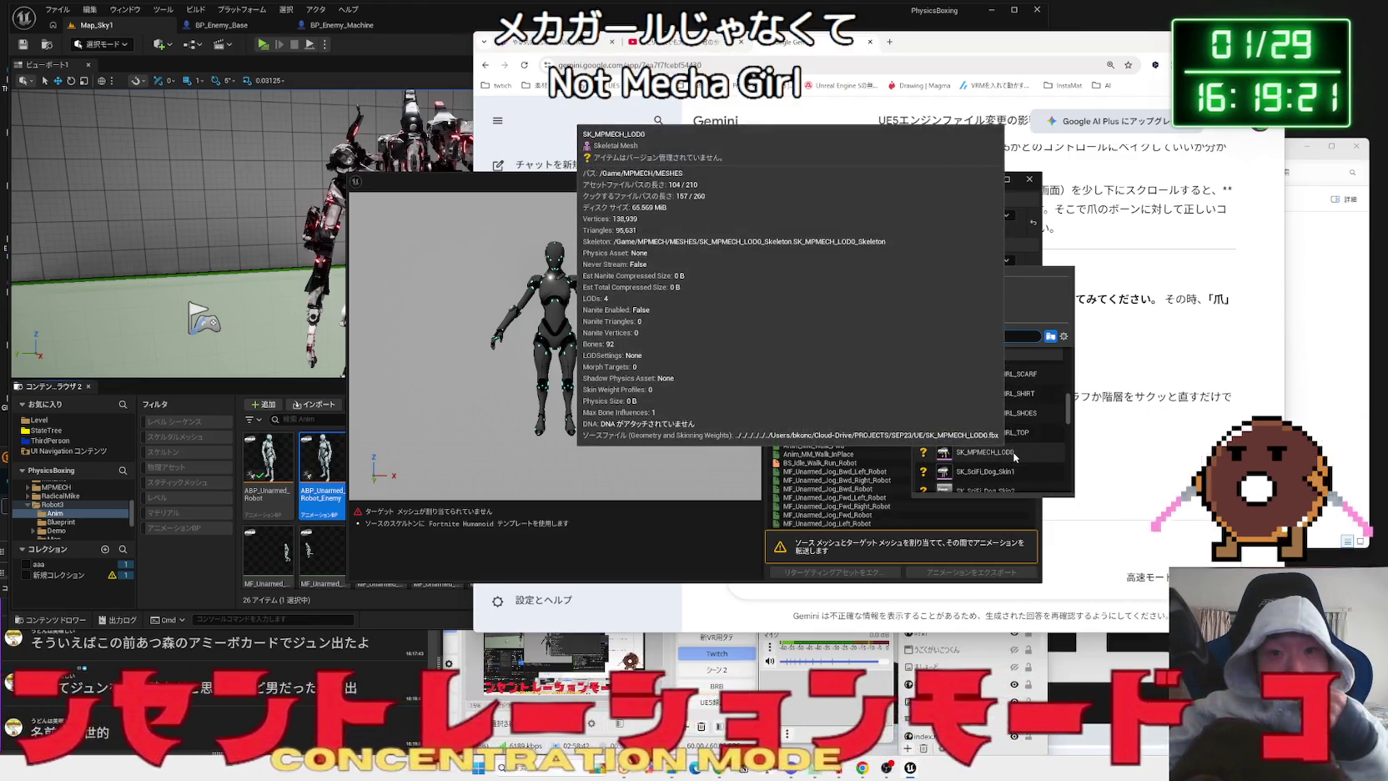
click(1013, 453)
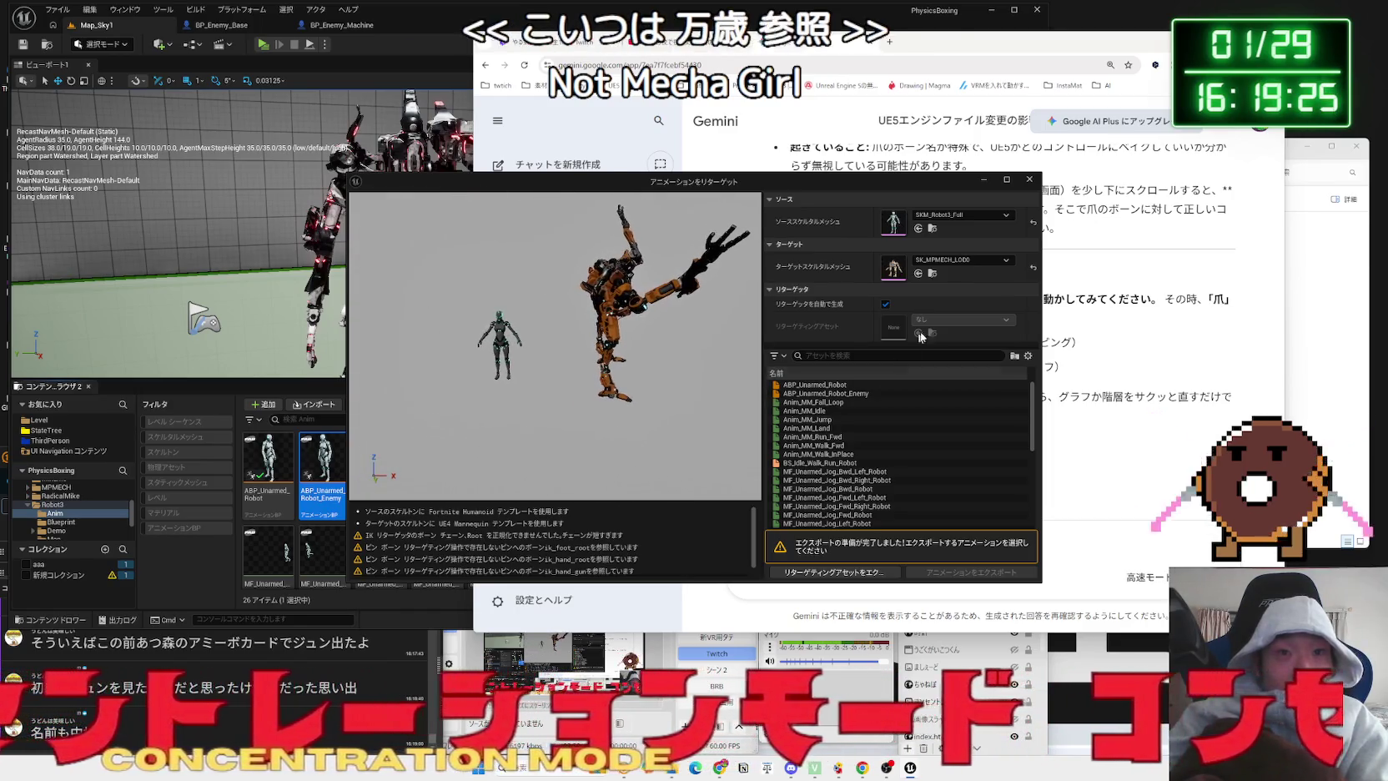
click(886, 303)
- Use the IKR_UE5Manny_MPMECH retargeter, preview jump and jog animations, then choose Export Animations
click(959, 318)
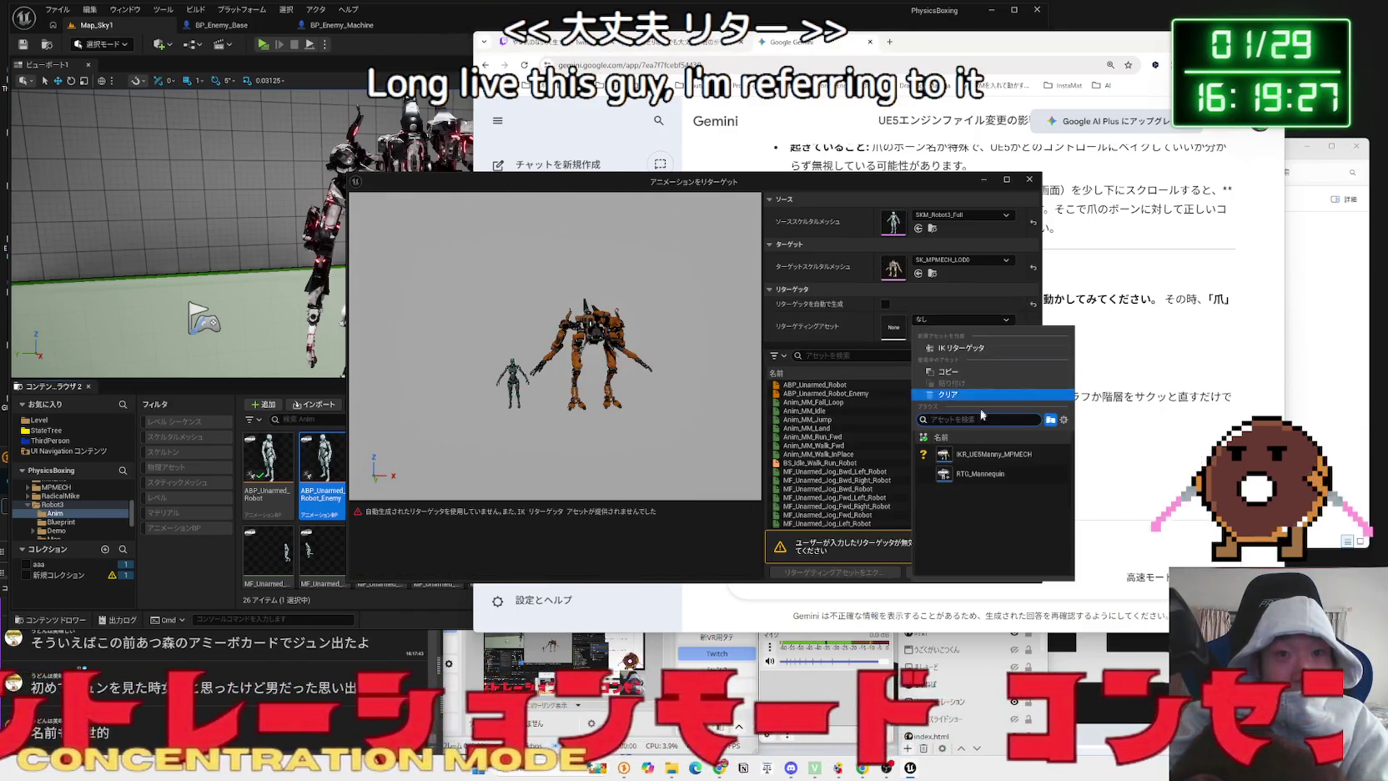
click(992, 453)
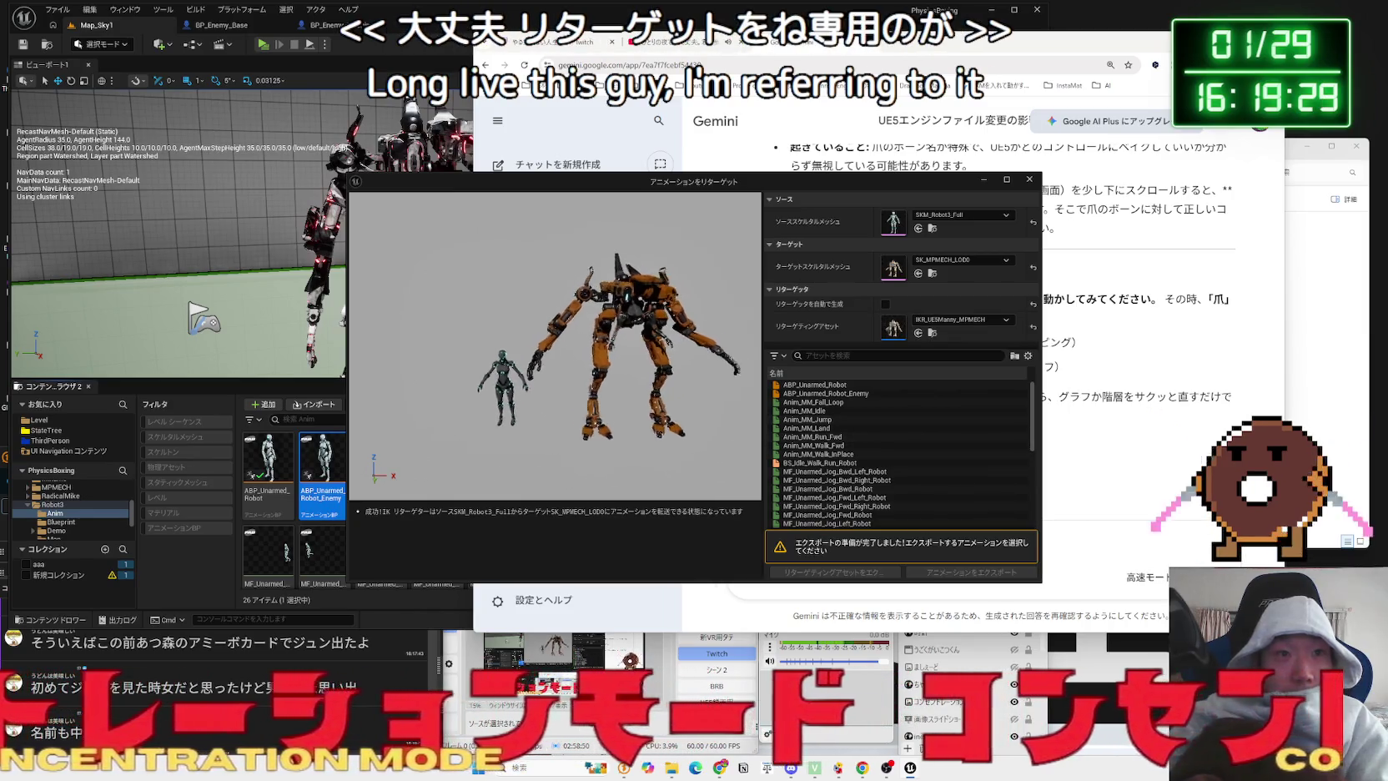
click(821, 419)
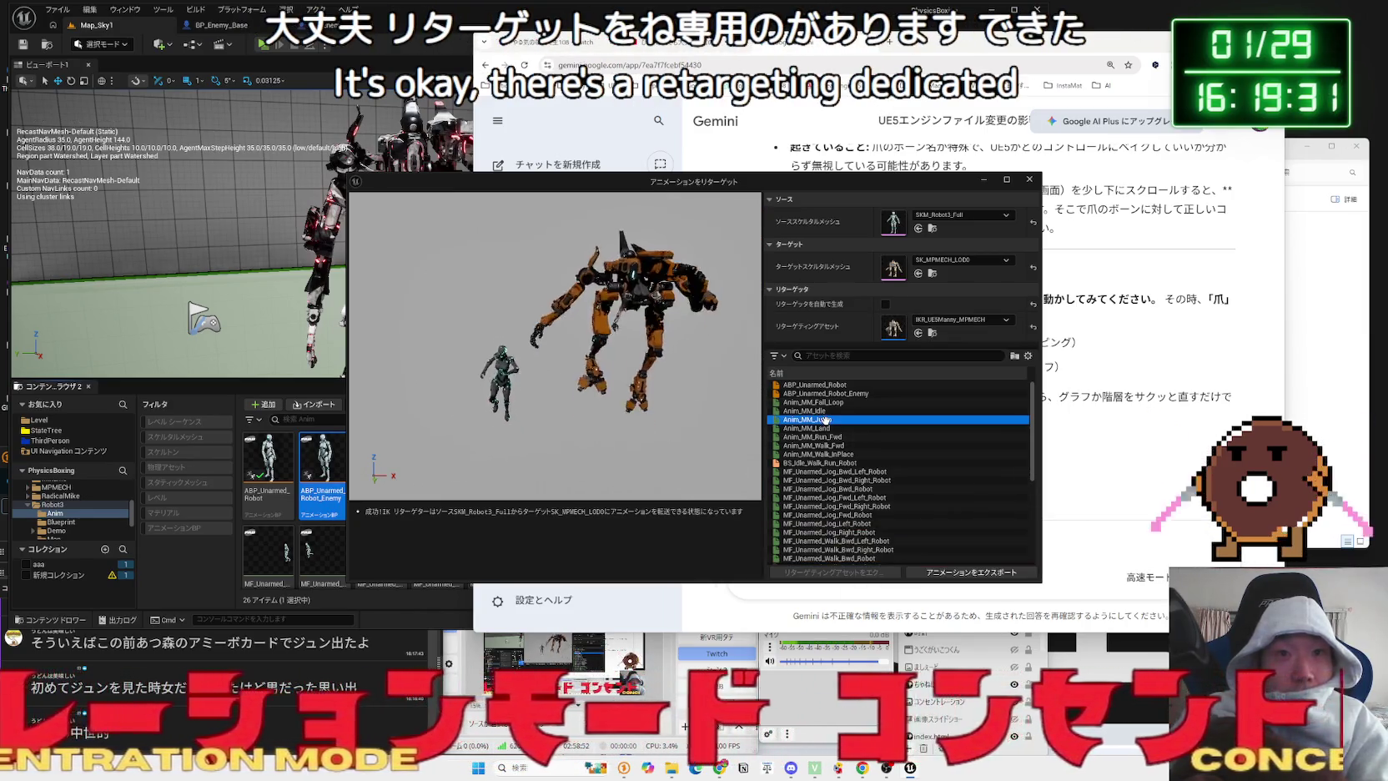
click(824, 506)
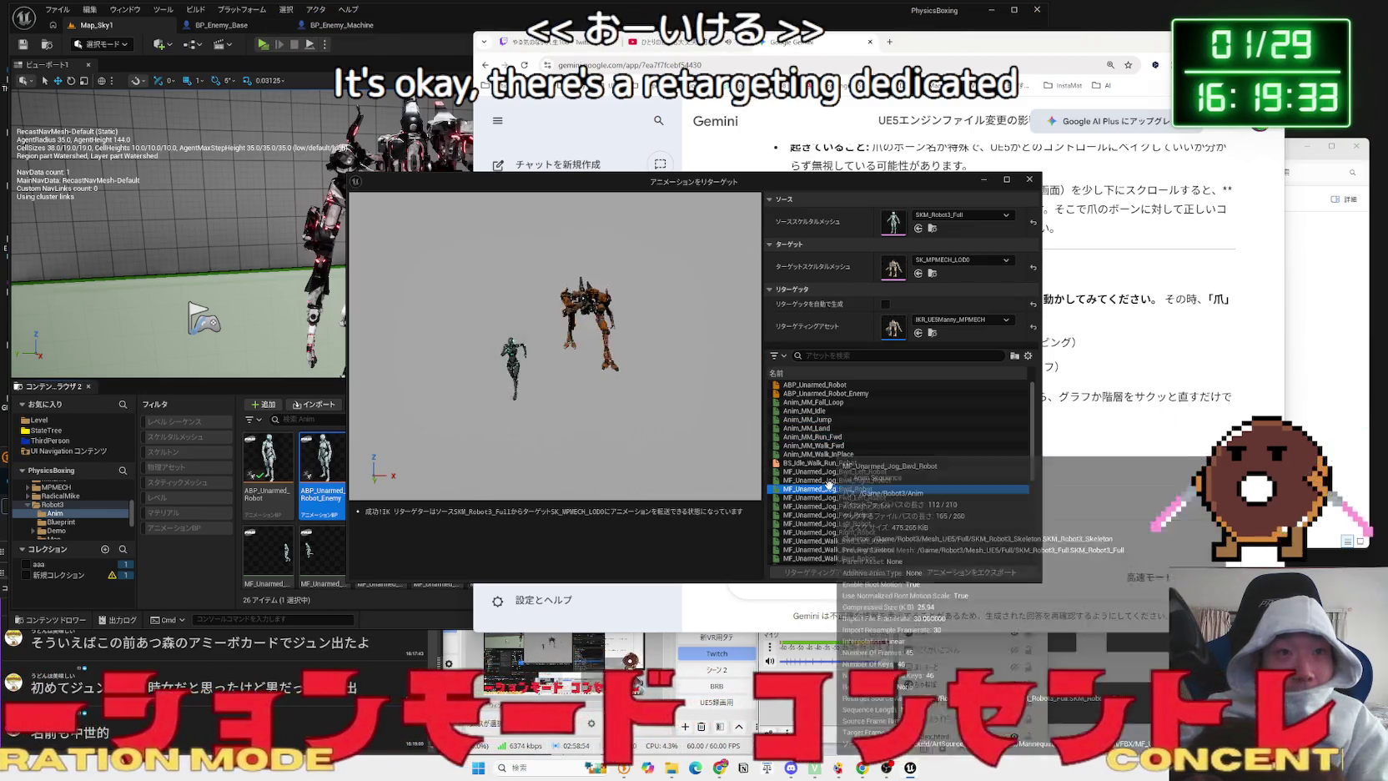
click(826, 480)
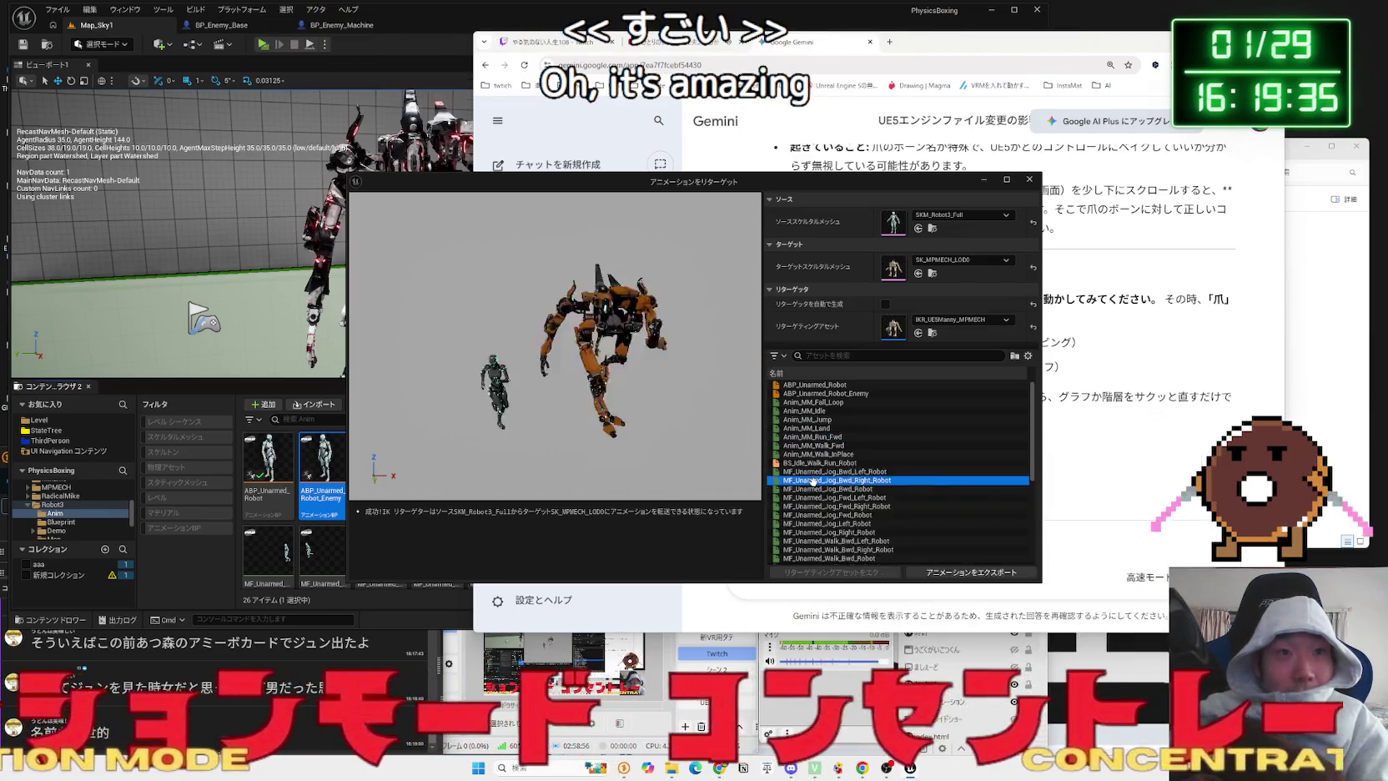
click(868, 392)
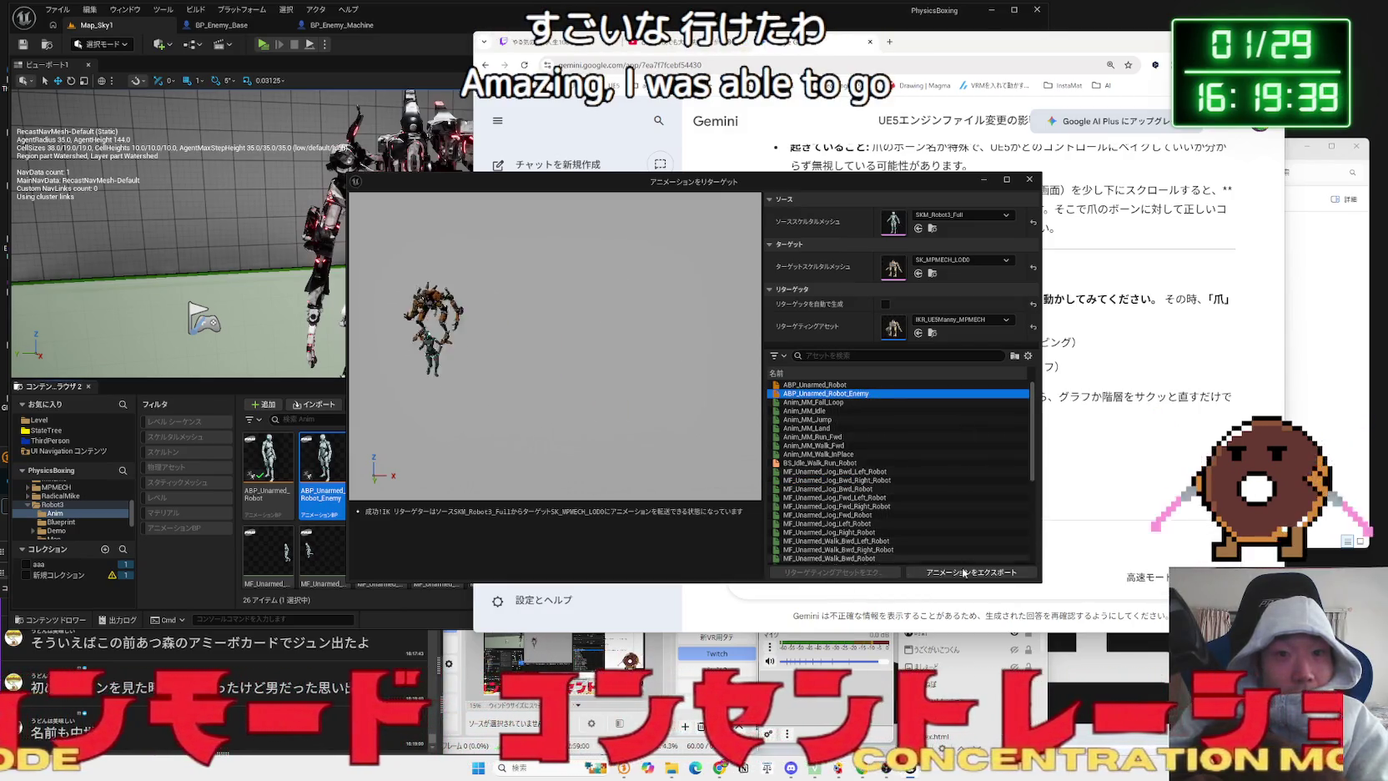
click(964, 574)
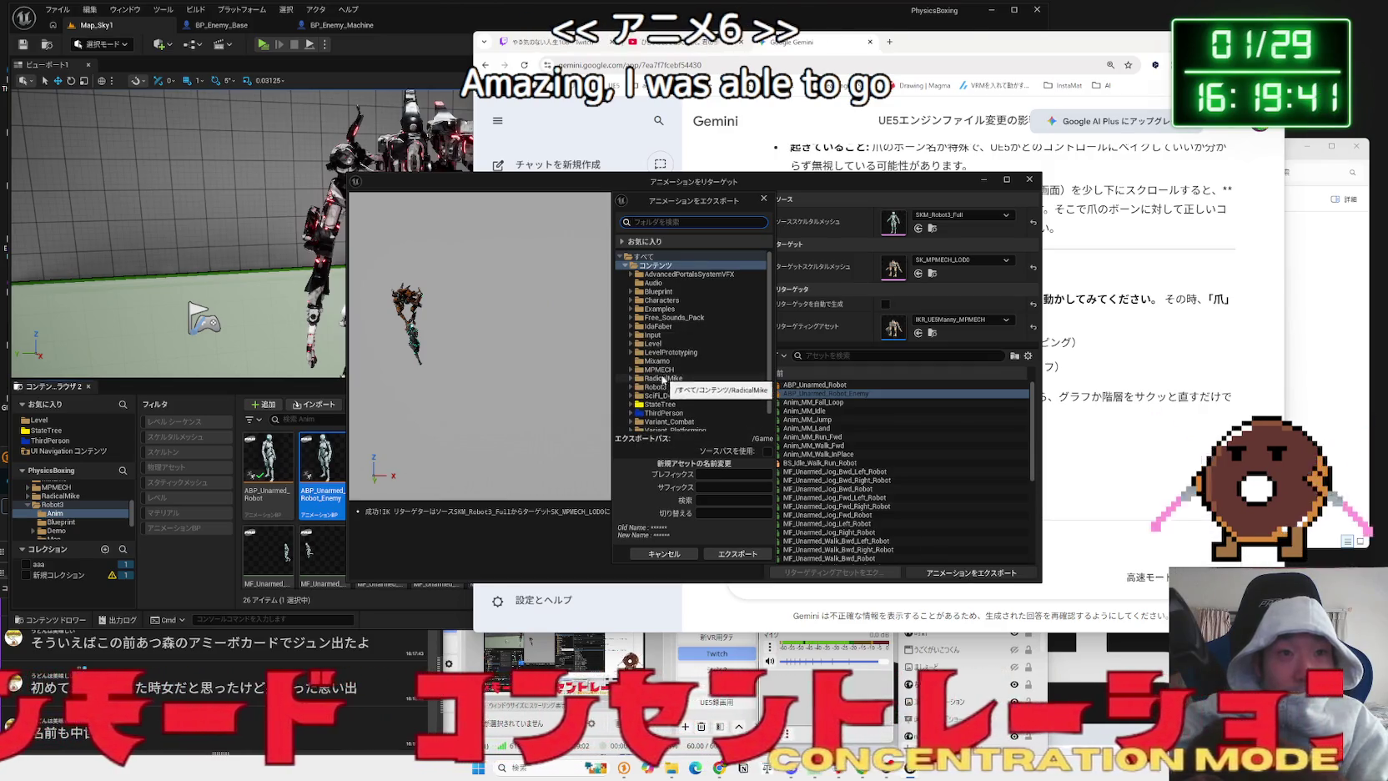
- Create an Anim_Retarget folder under MPMECH/BP and export there with suffix _MPMECH
click(657, 370)
click(635, 370)
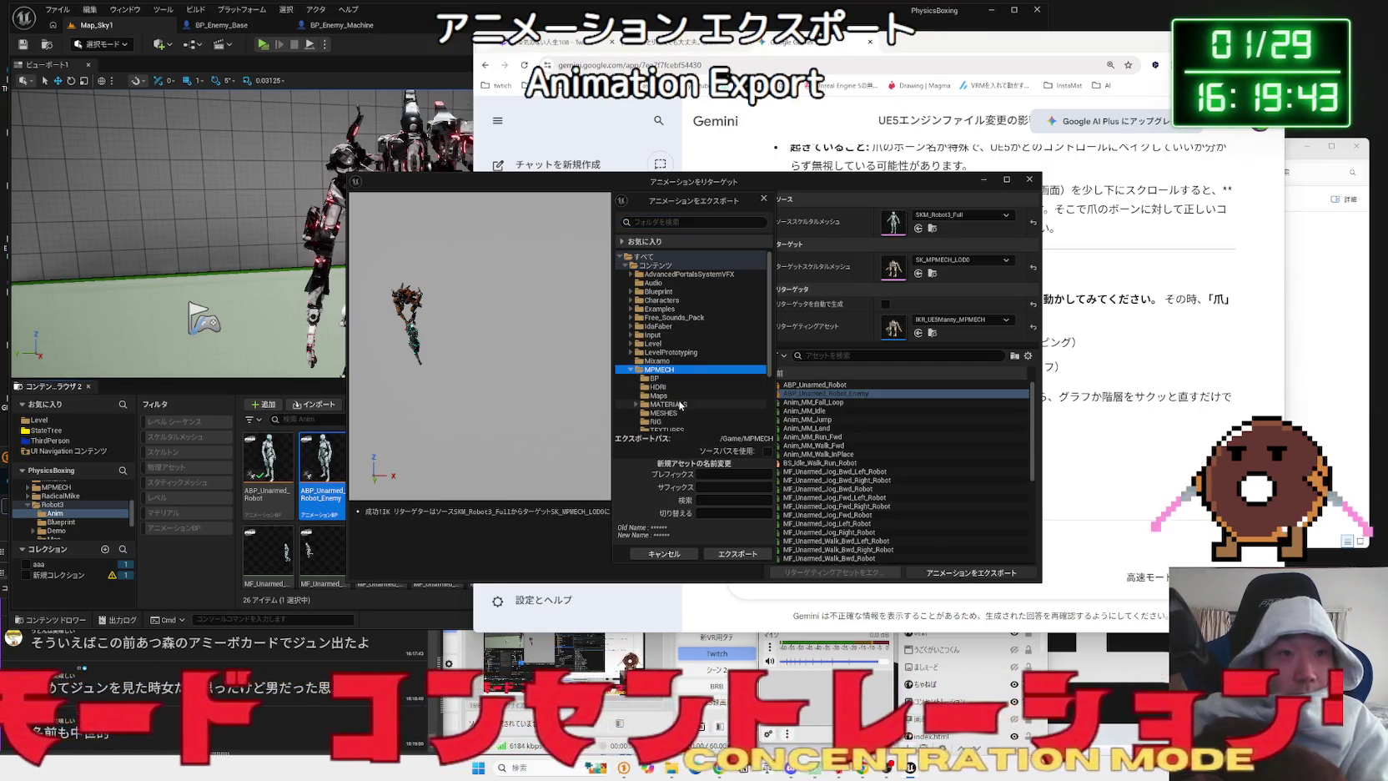
scroll(680, 405, down, 4)
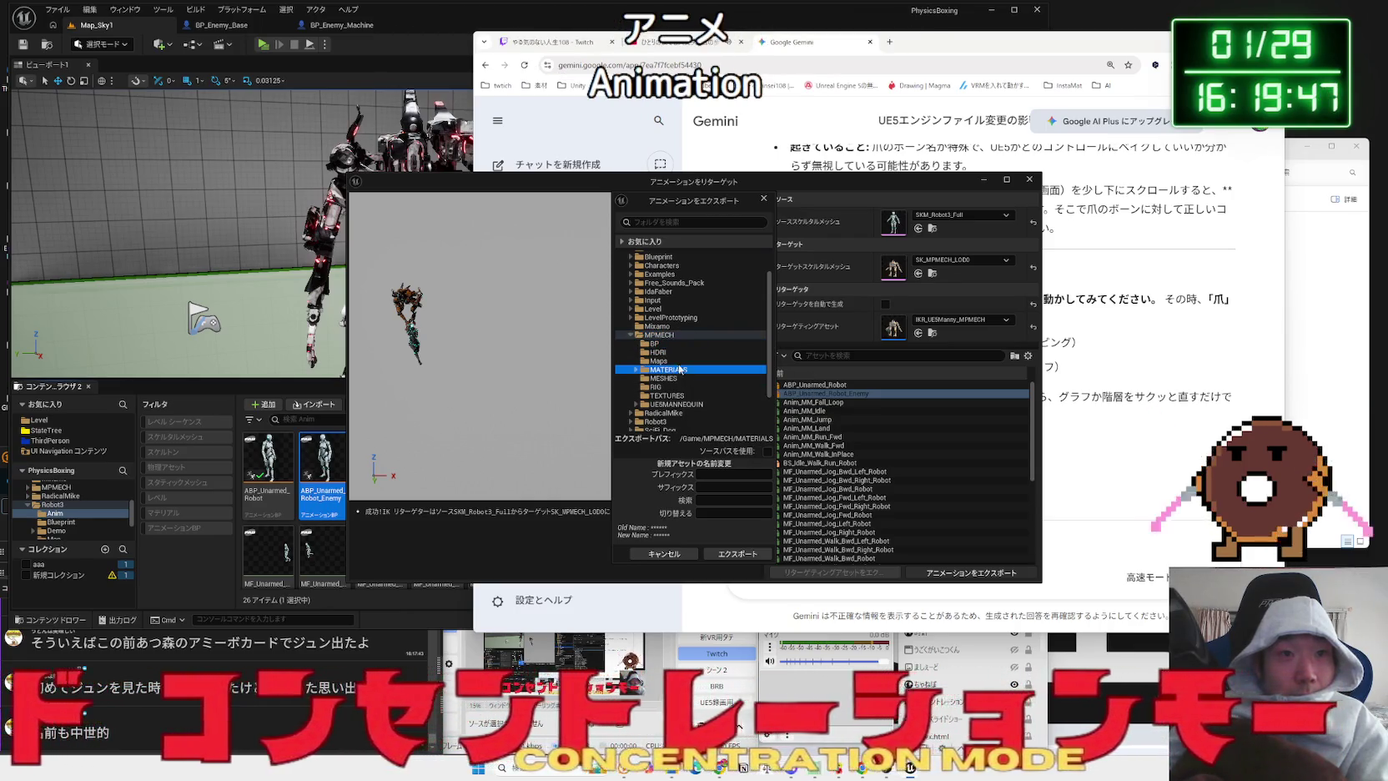
key(Up)
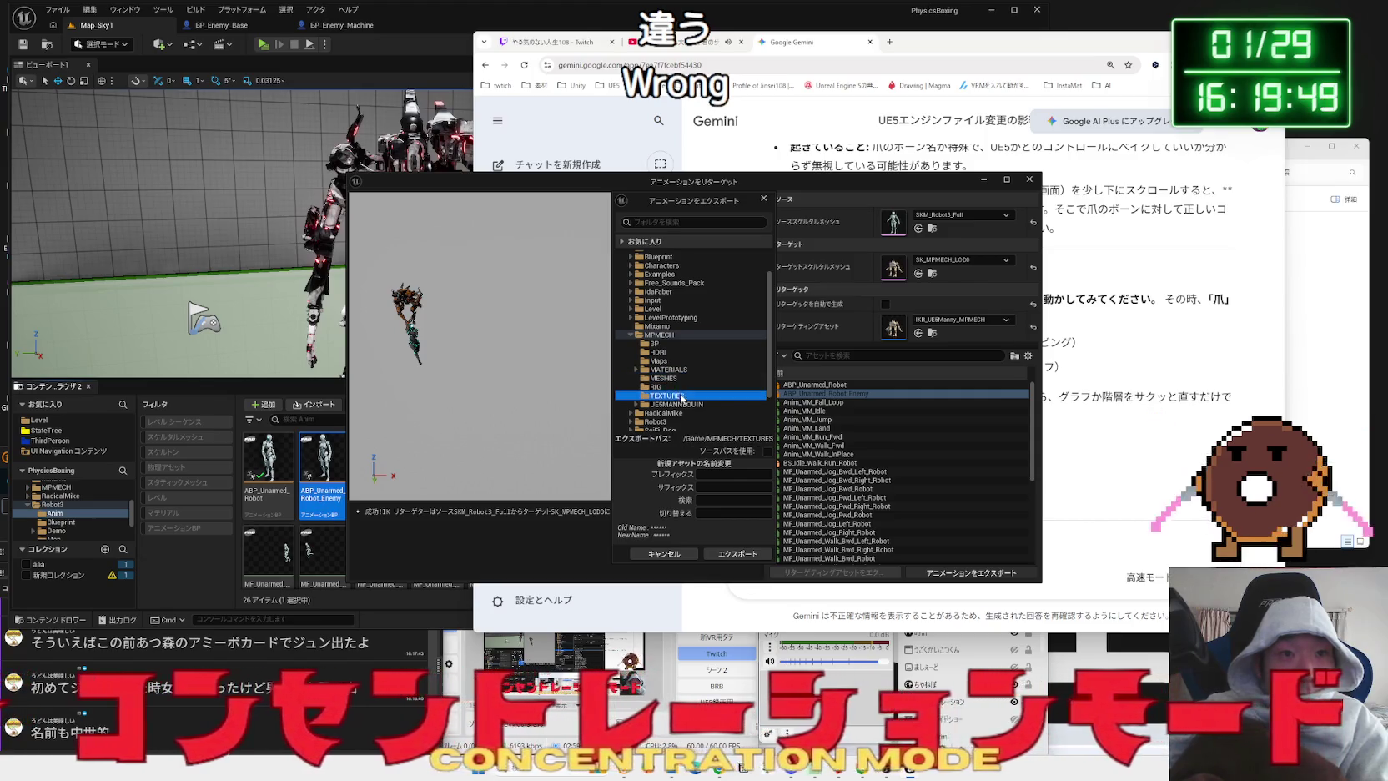
click(689, 406)
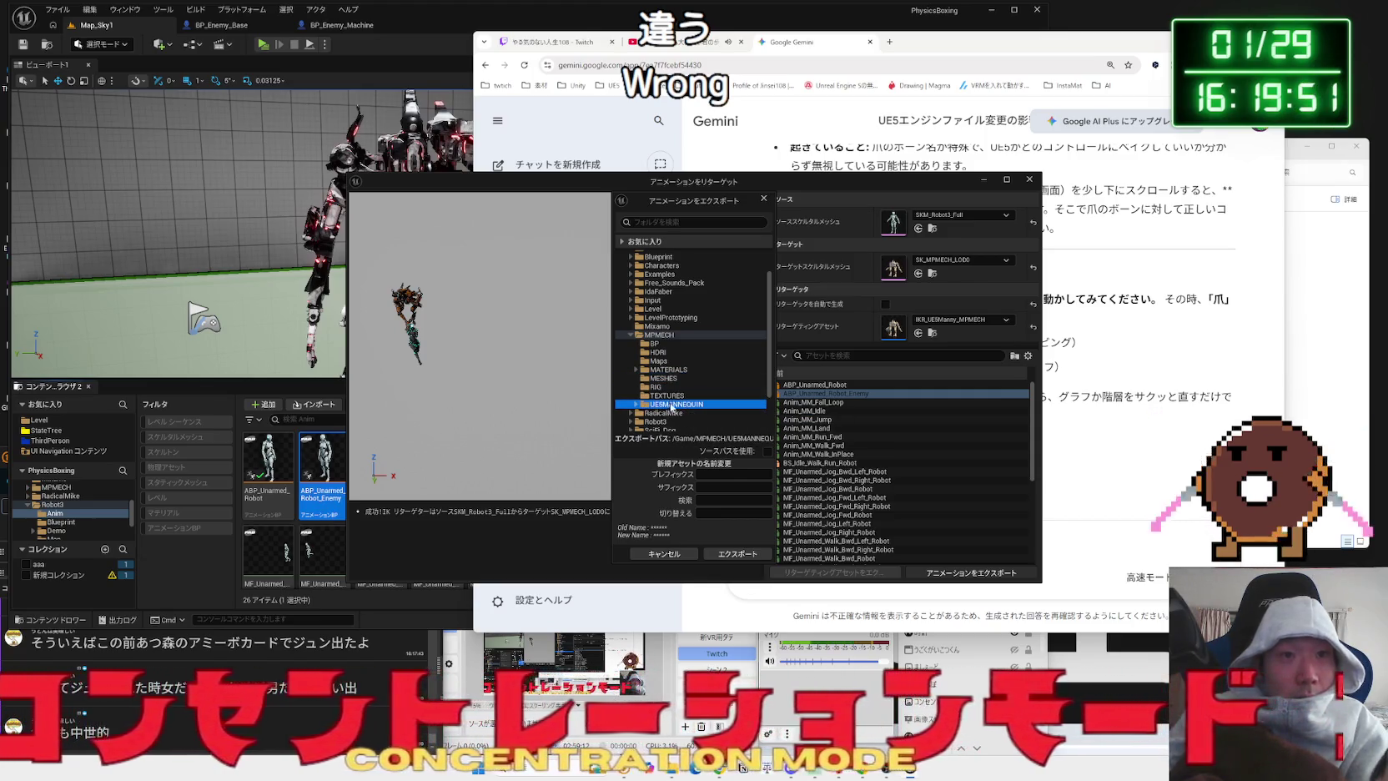
right_click(677, 350)
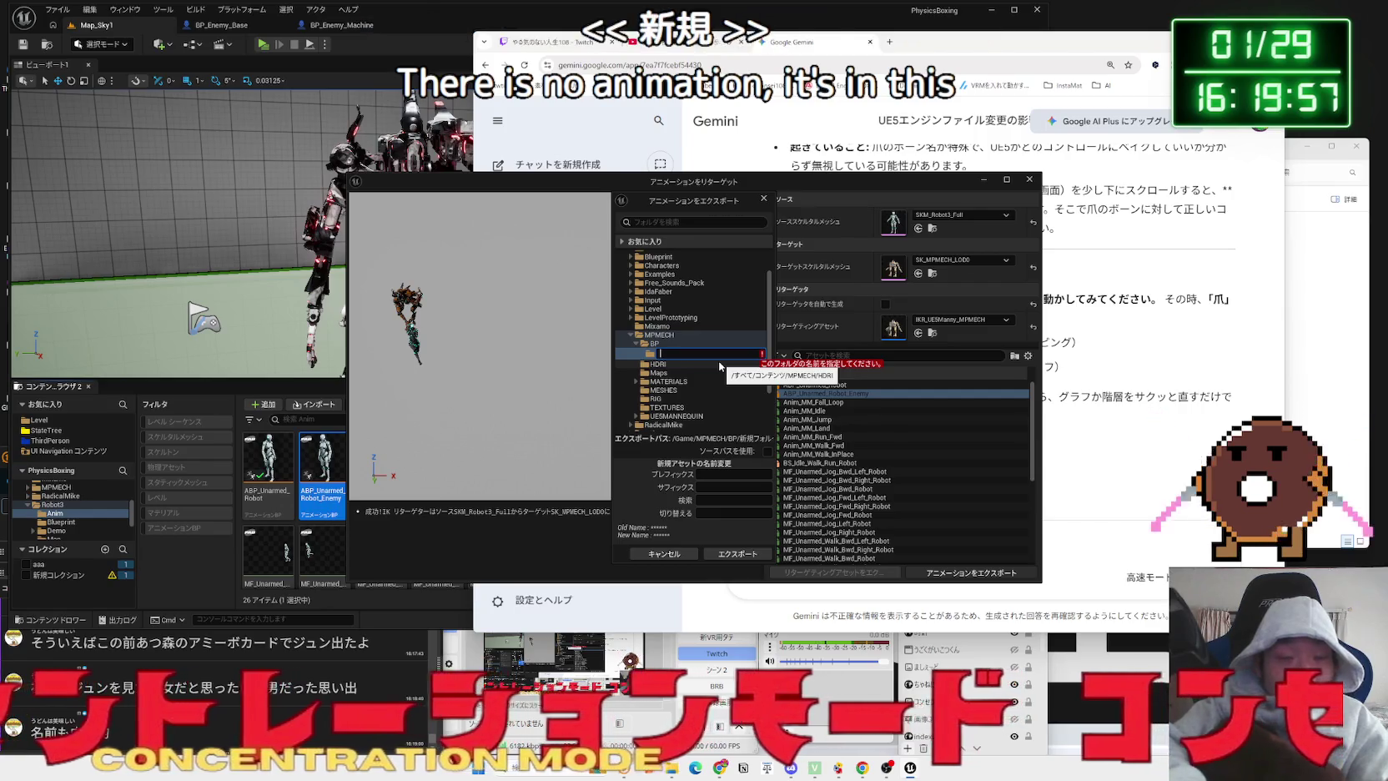
text(Anim?)
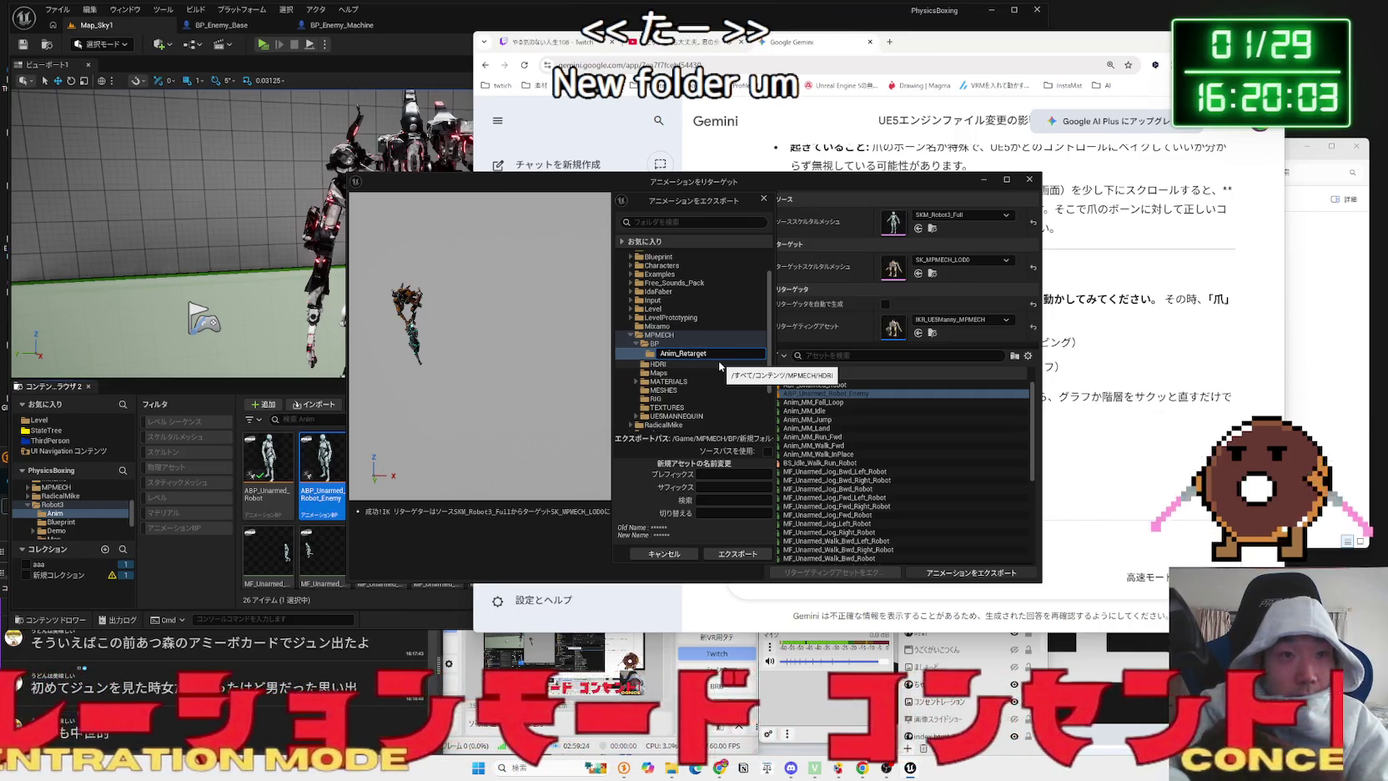
key(Return)
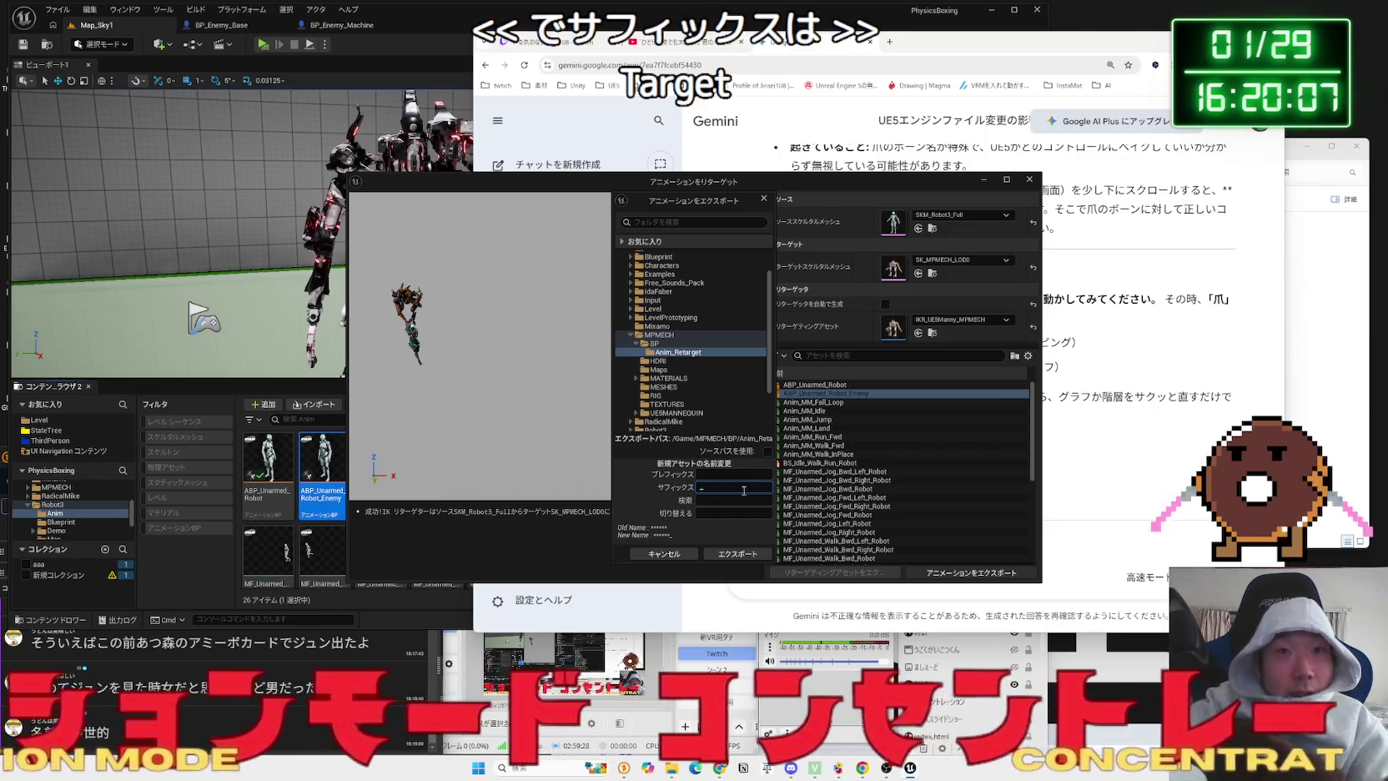
text(_)
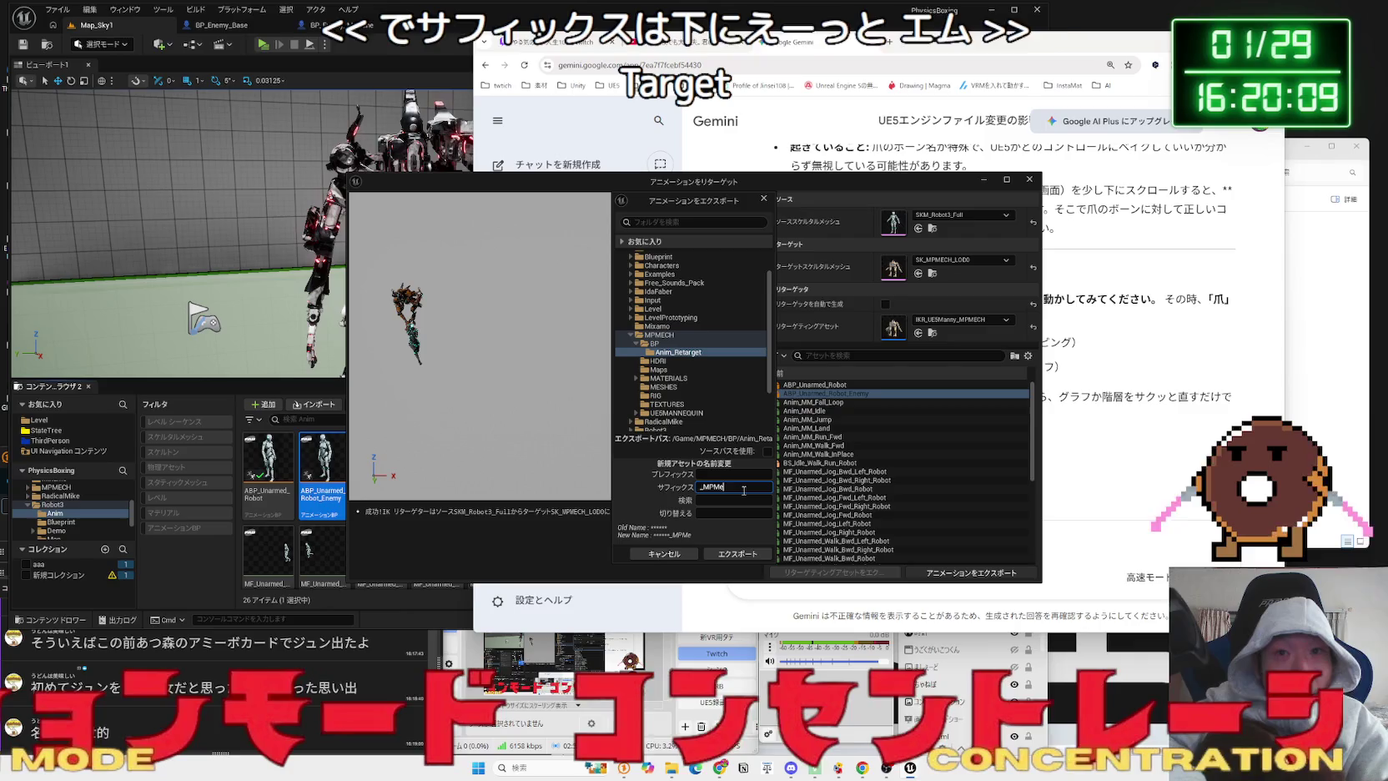
text(PMech)
text(ECH)
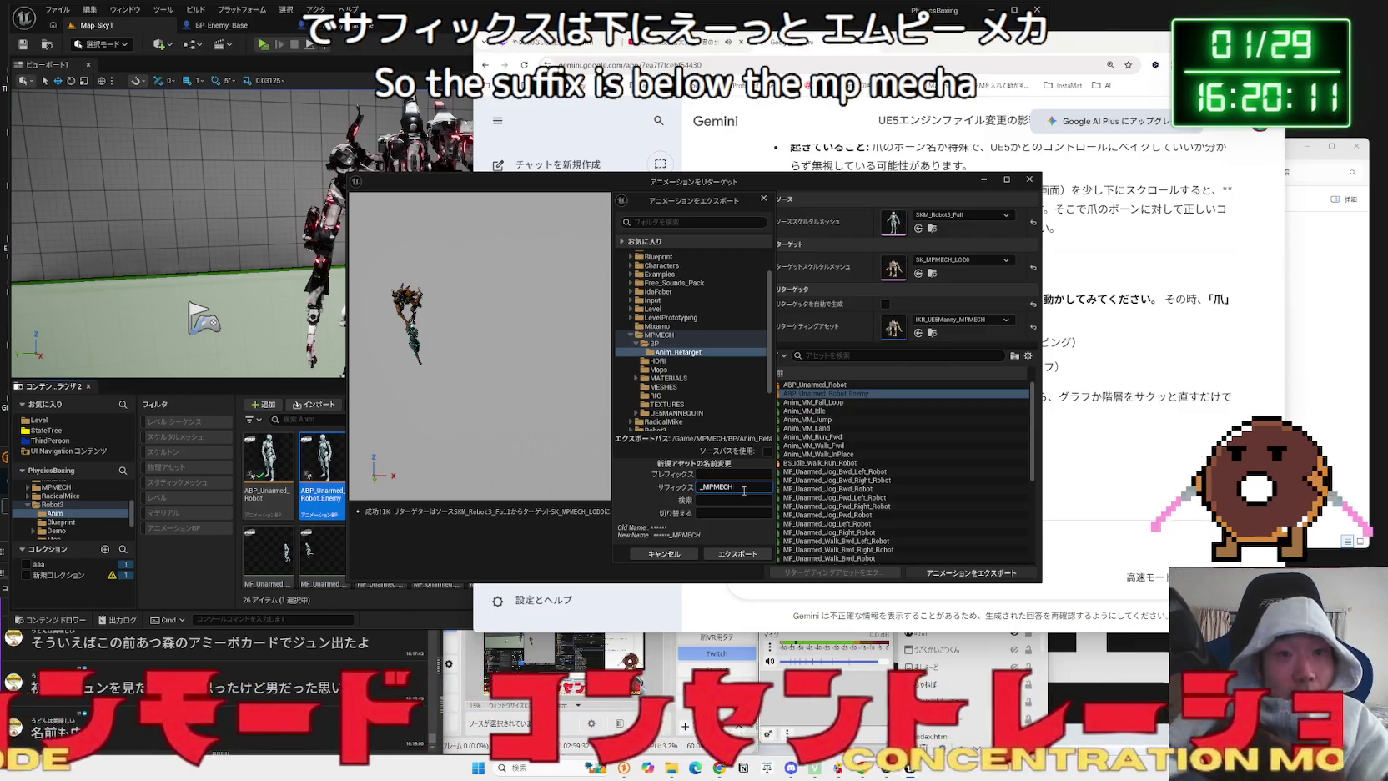
click(746, 554)
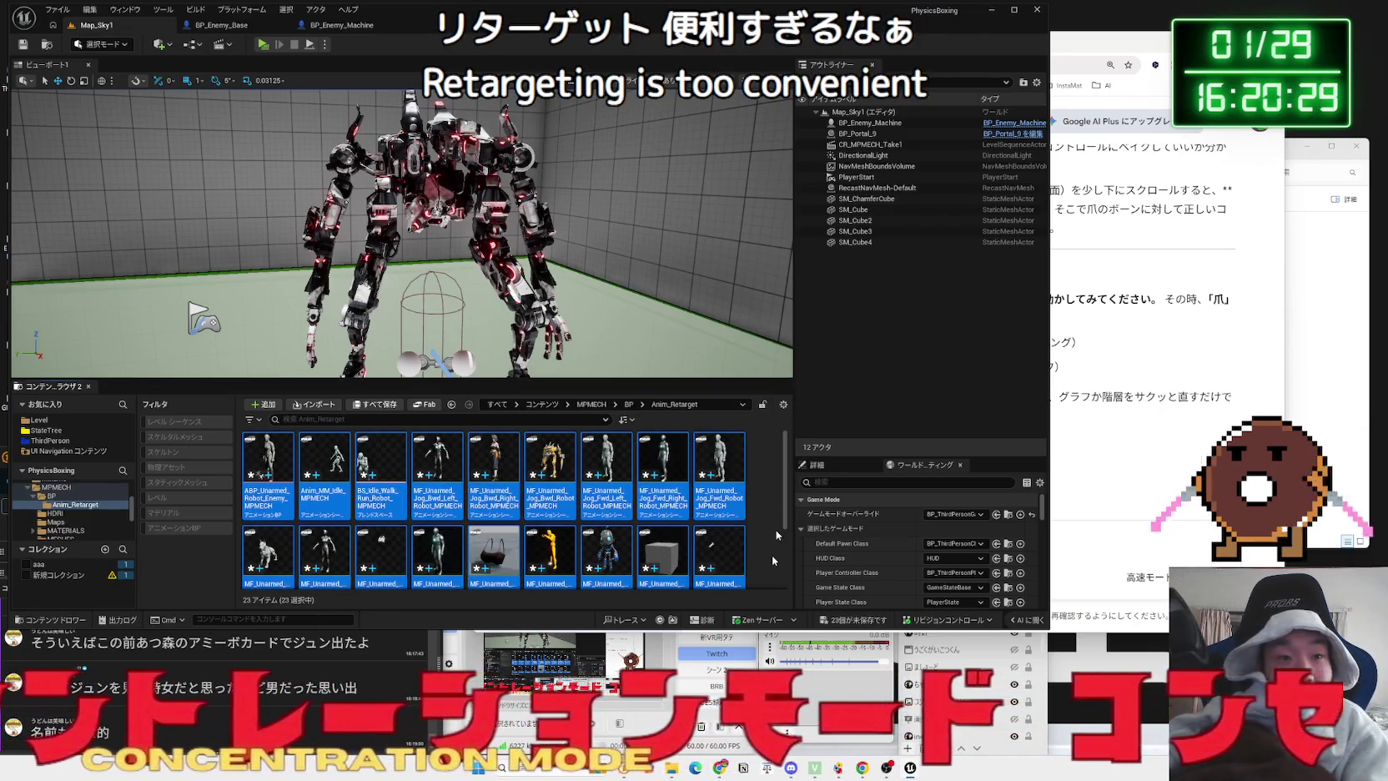
click(776, 550)
scroll(698, 535, down, 2)
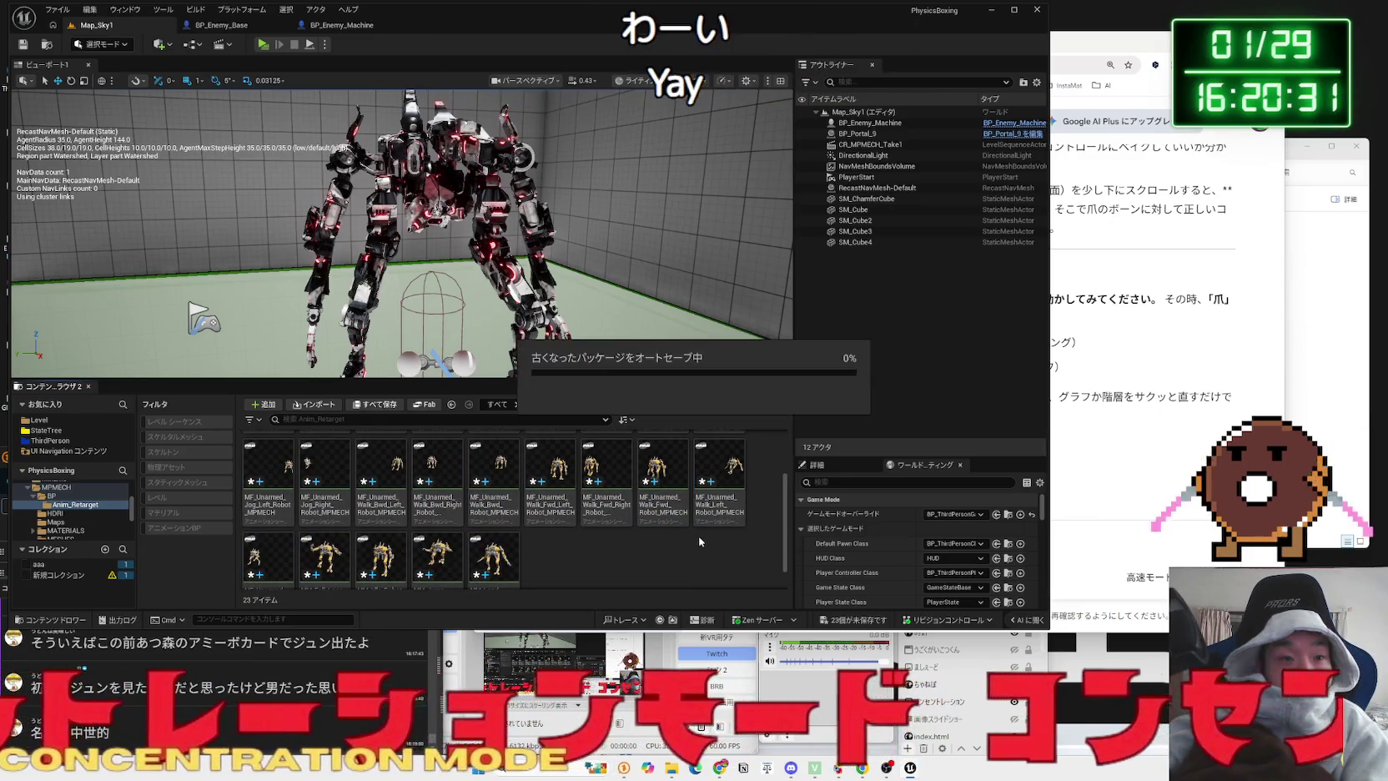
scroll(698, 536, down, 1)
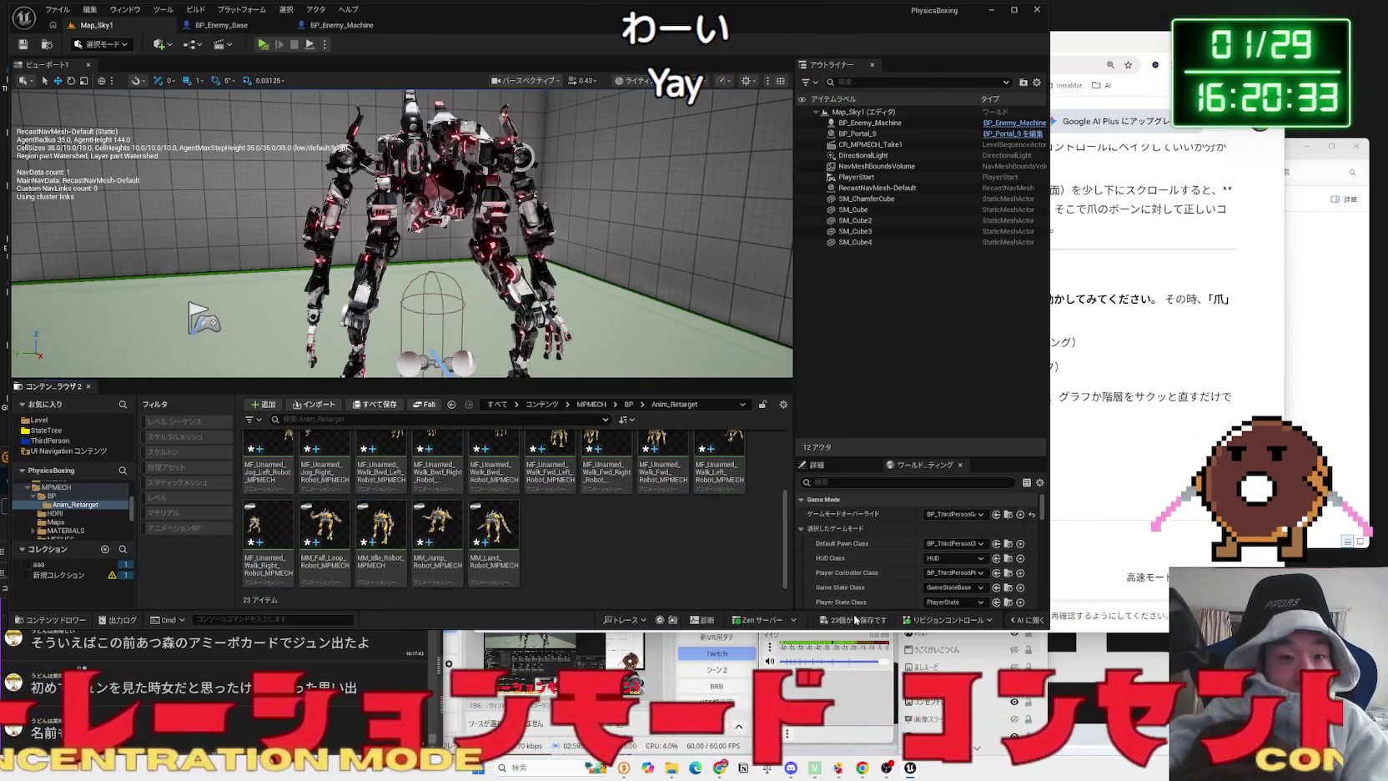
click(854, 619)
click(761, 504)
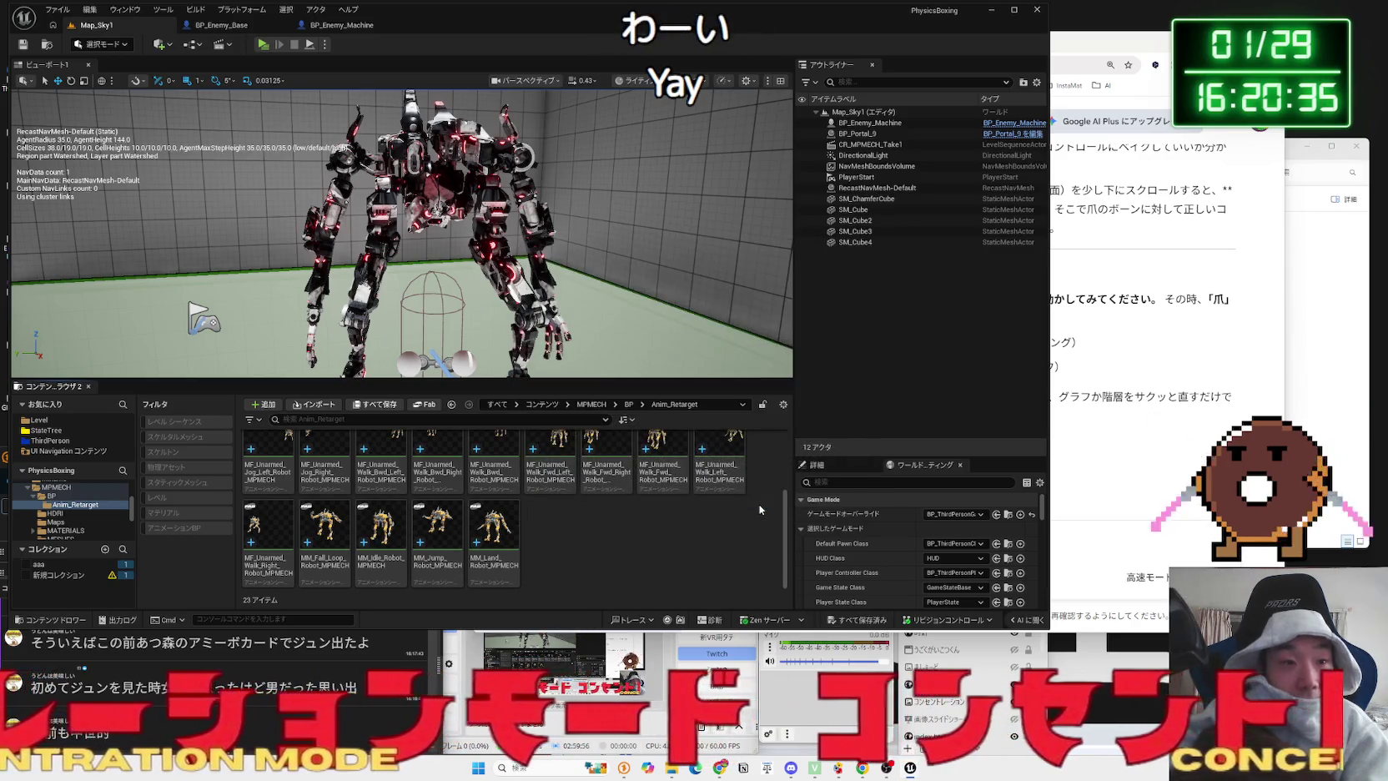
click(324, 533)
click(268, 534)
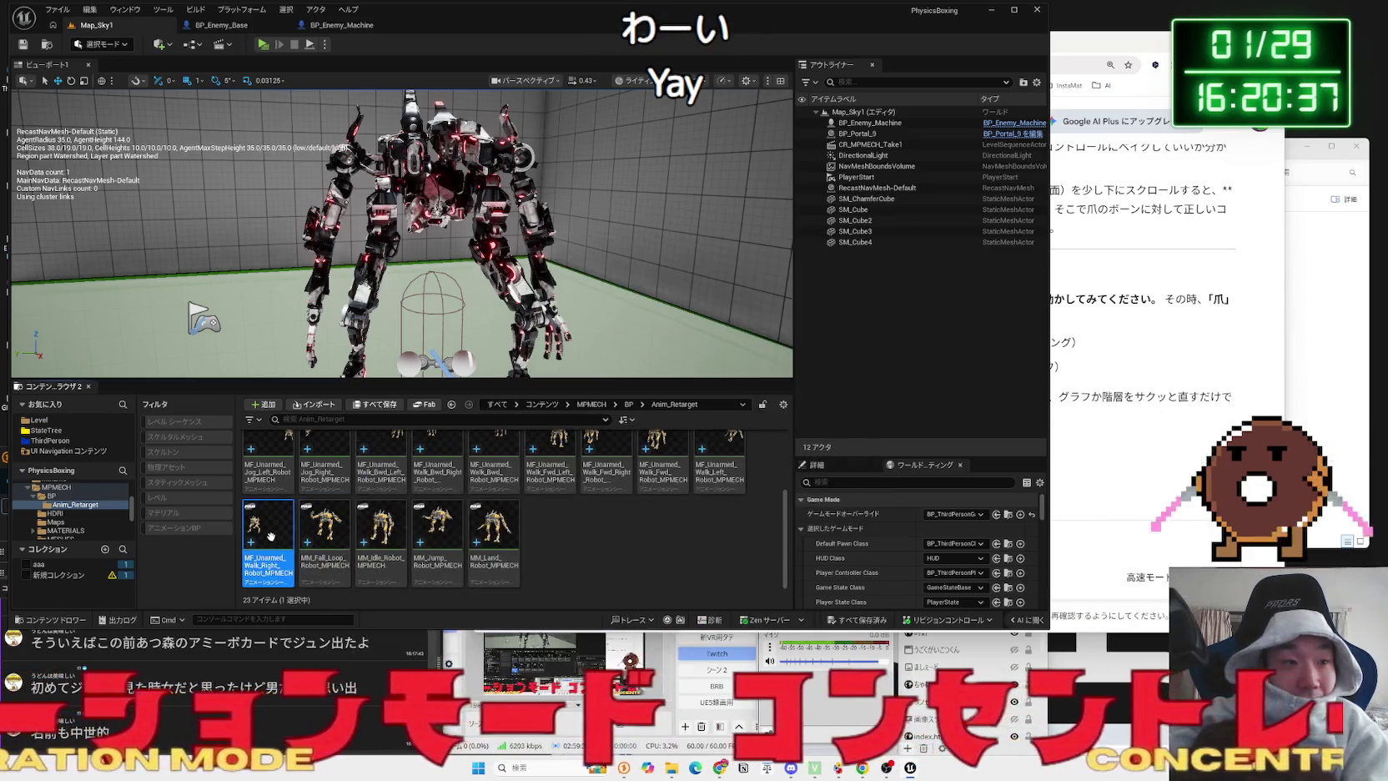
click(380, 534)
click(437, 534)
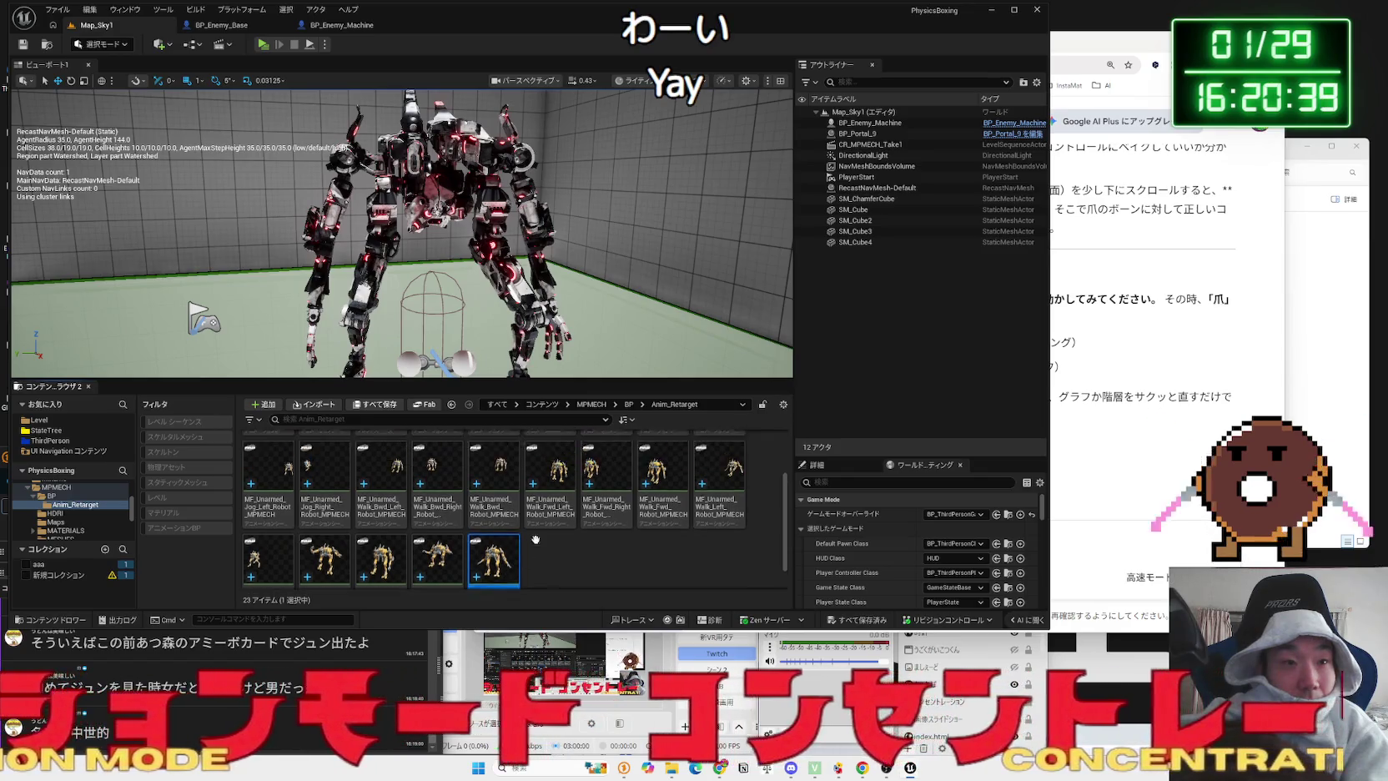
scroll(534, 534, up, 3)
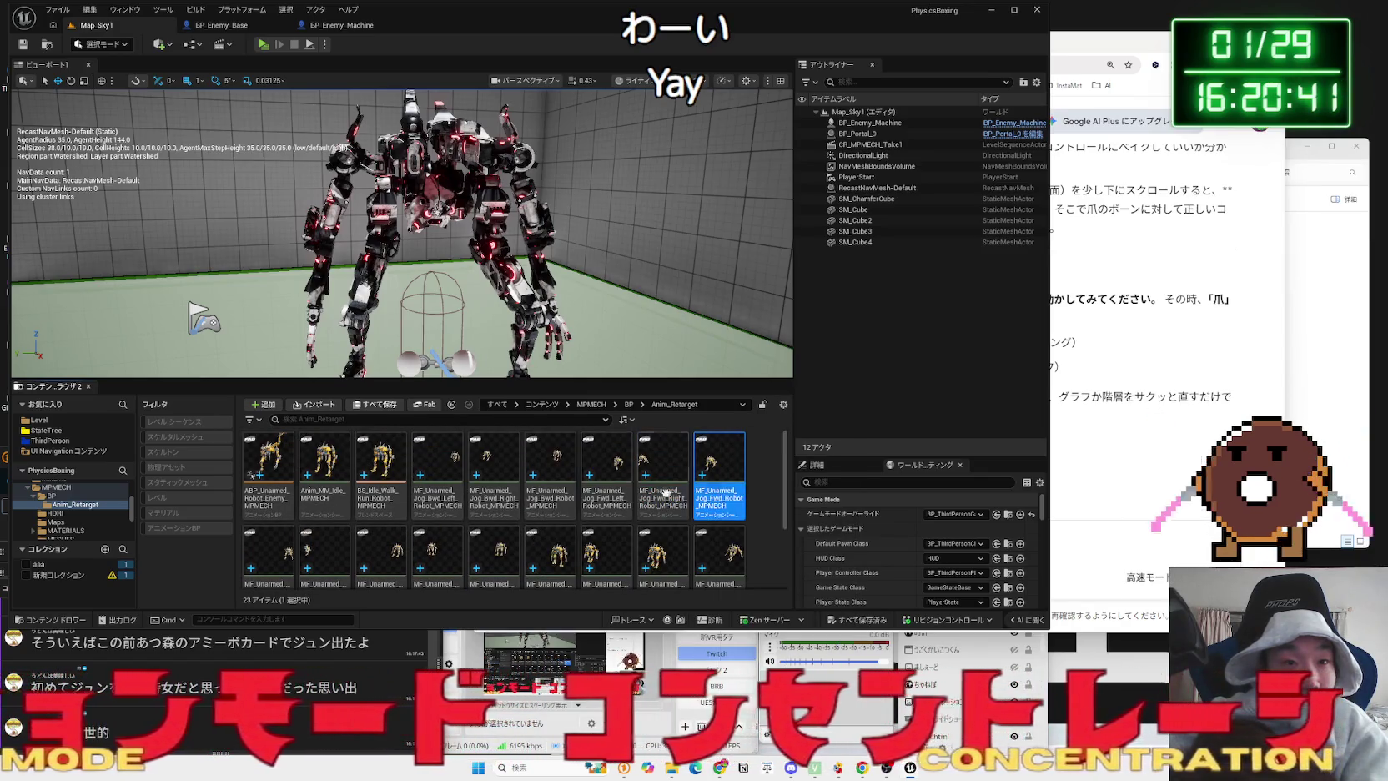
double_click(665, 498)
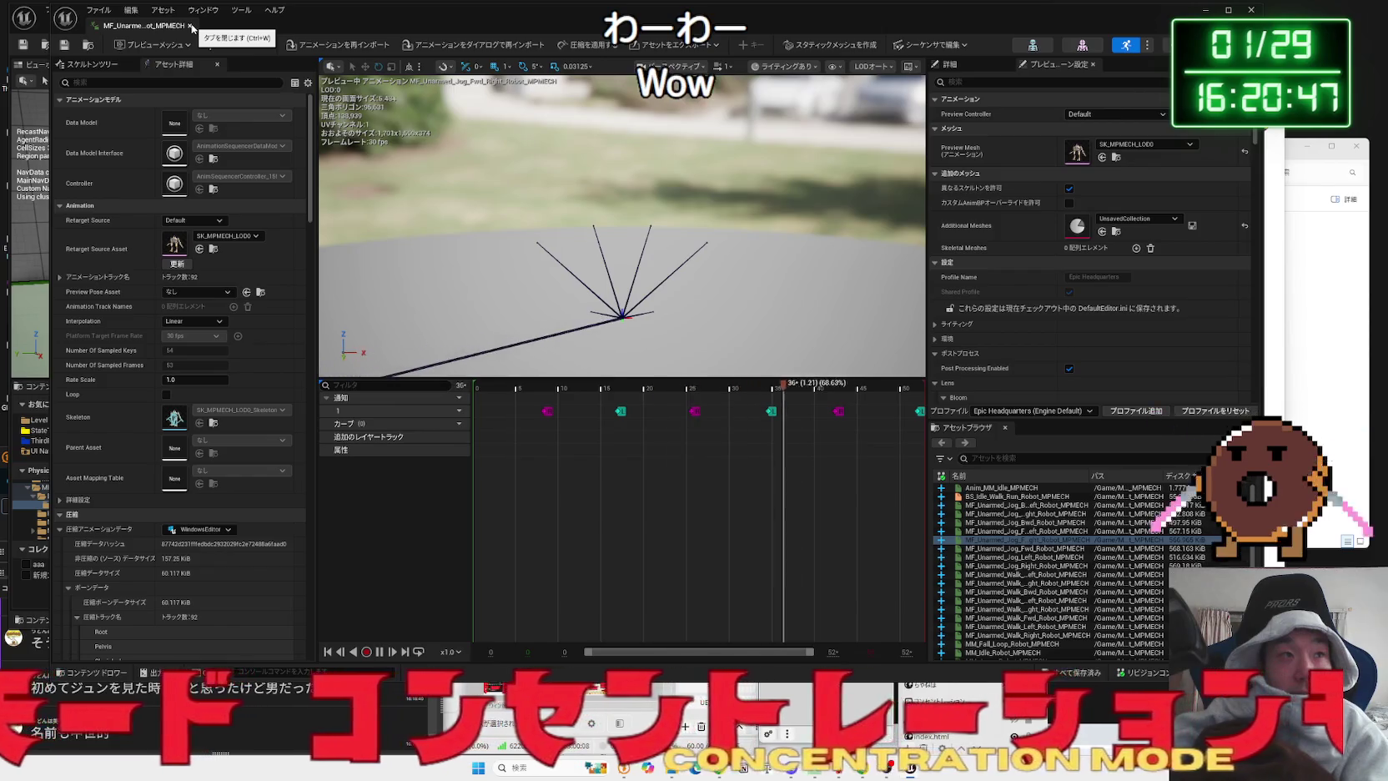
click(191, 26)
click(269, 471)
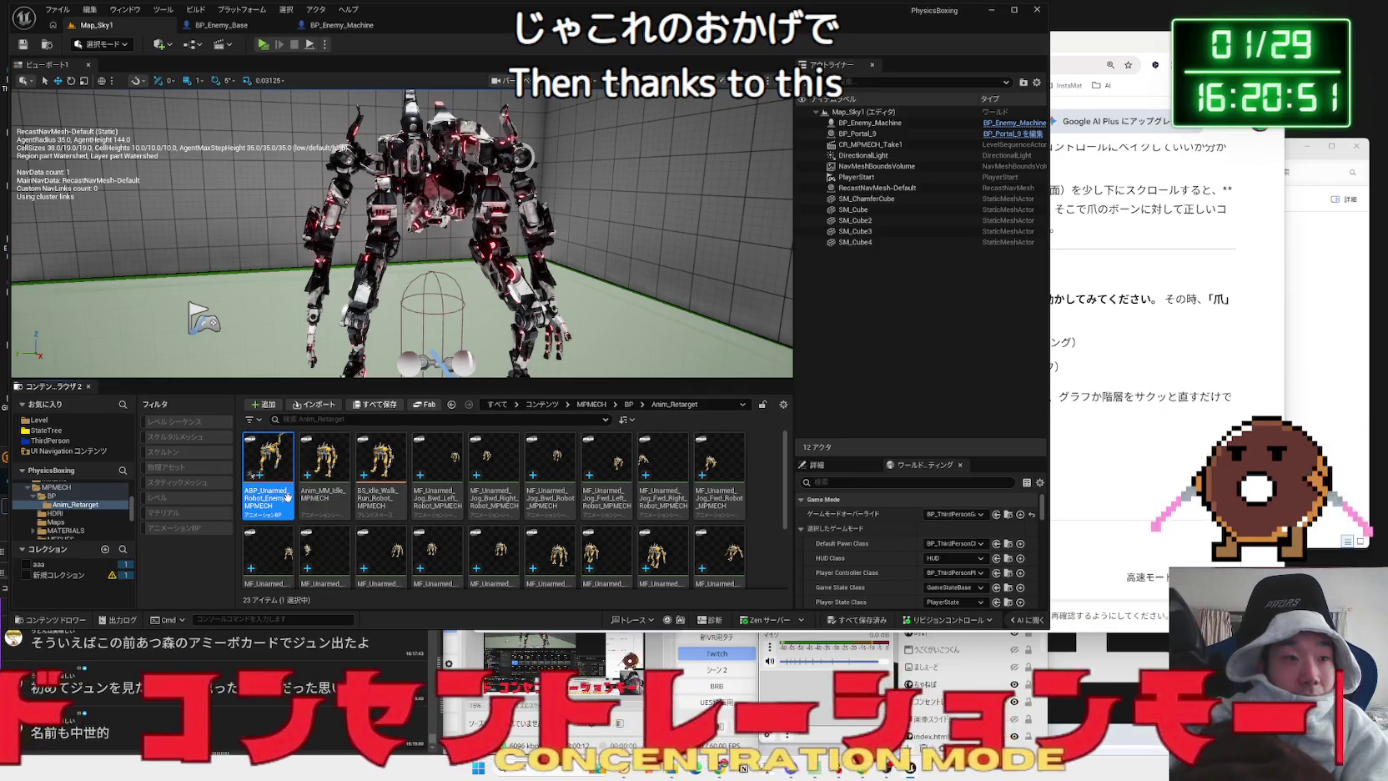
double_click(287, 496)
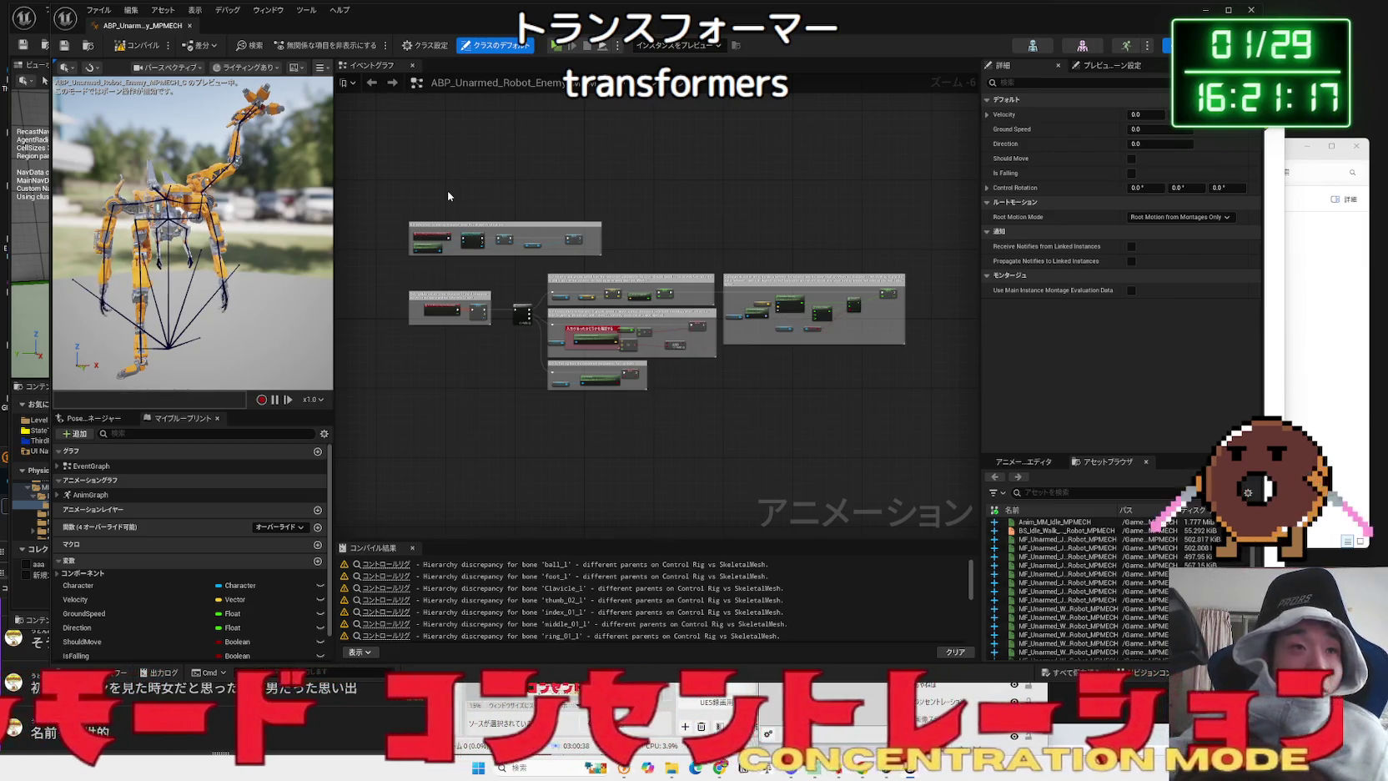
- In the AnimGraph, unhook the Control Rig node, wire DefaultSlot into Output Pose, and compile
double_click(108, 497)
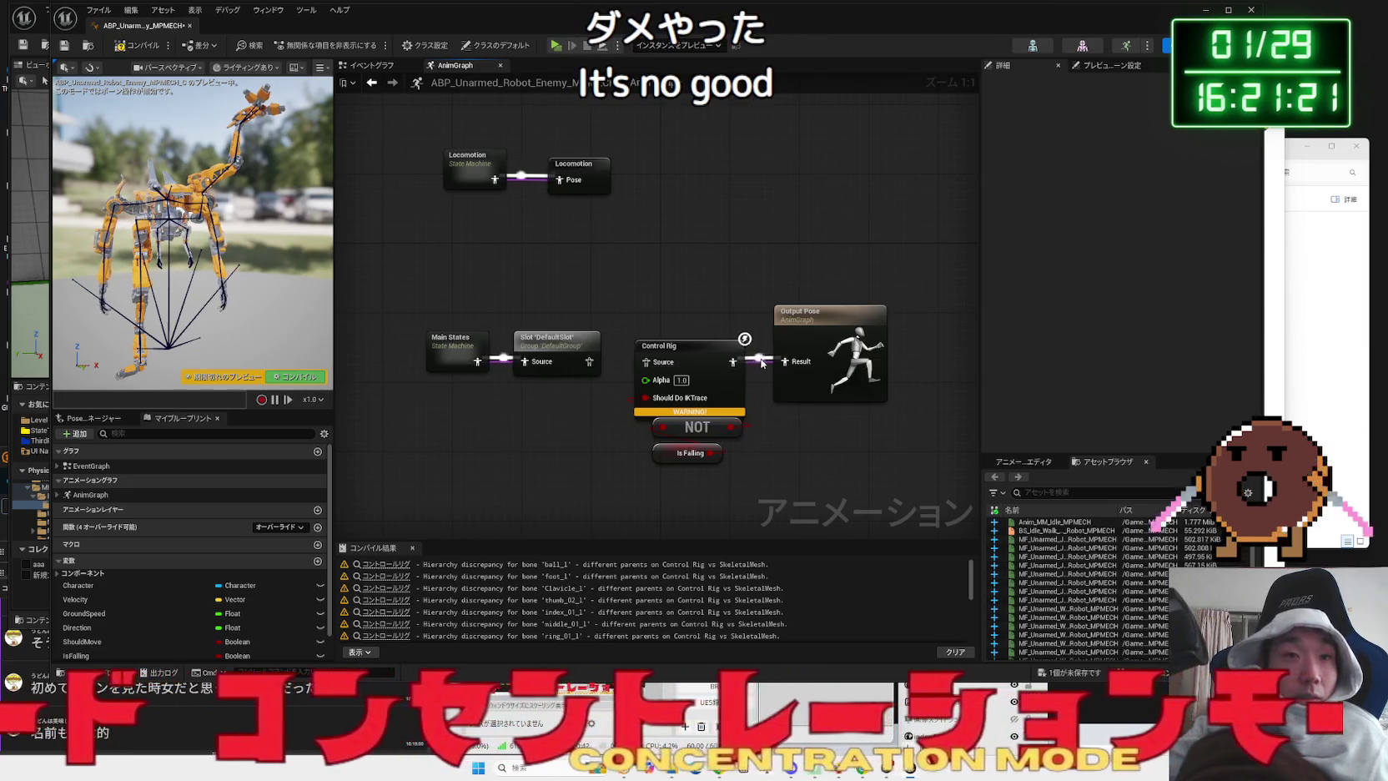
drag(684, 346, 614, 425)
mouse_move(576, 365)
mouse_down()
mouse_move(748, 365)
mouse_move(626, 365)
mouse_up()
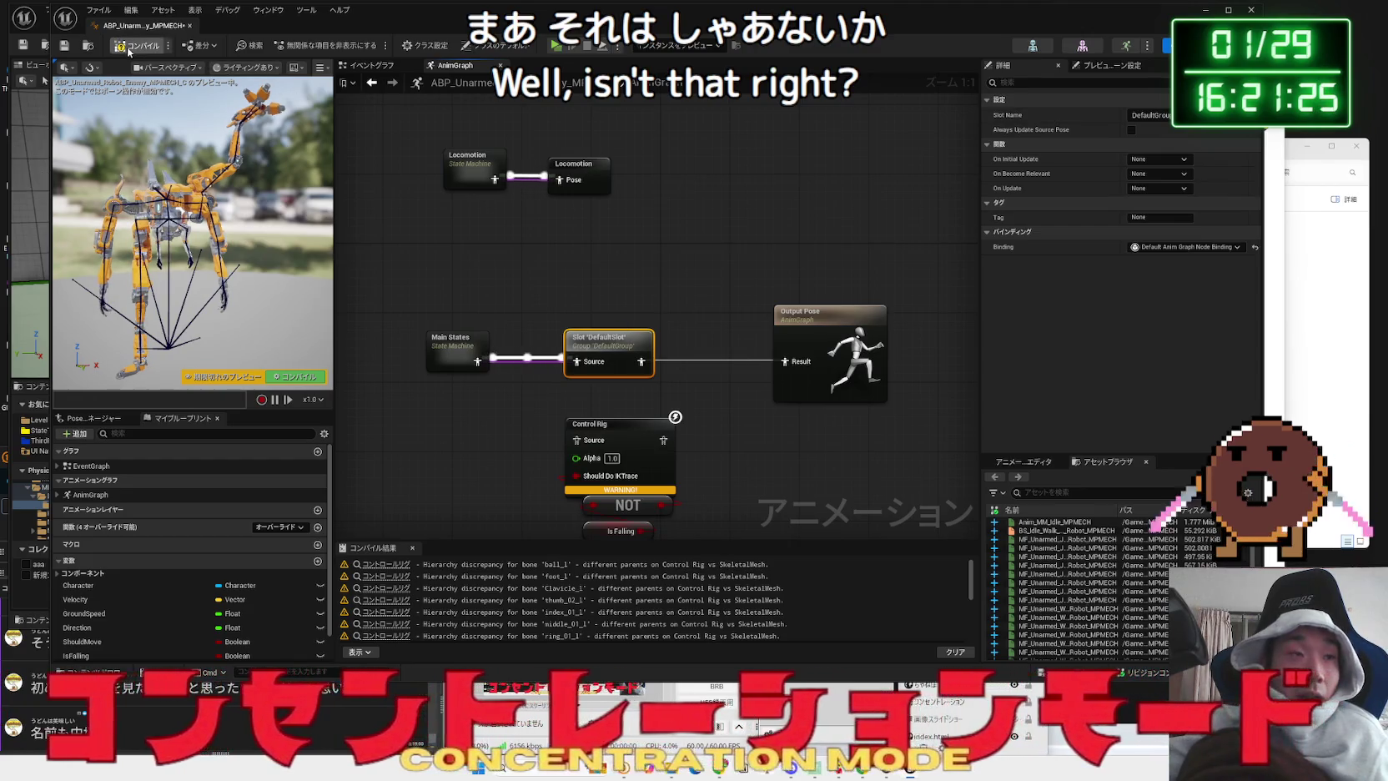
click(129, 48)
drag(379, 35, 478, 41)
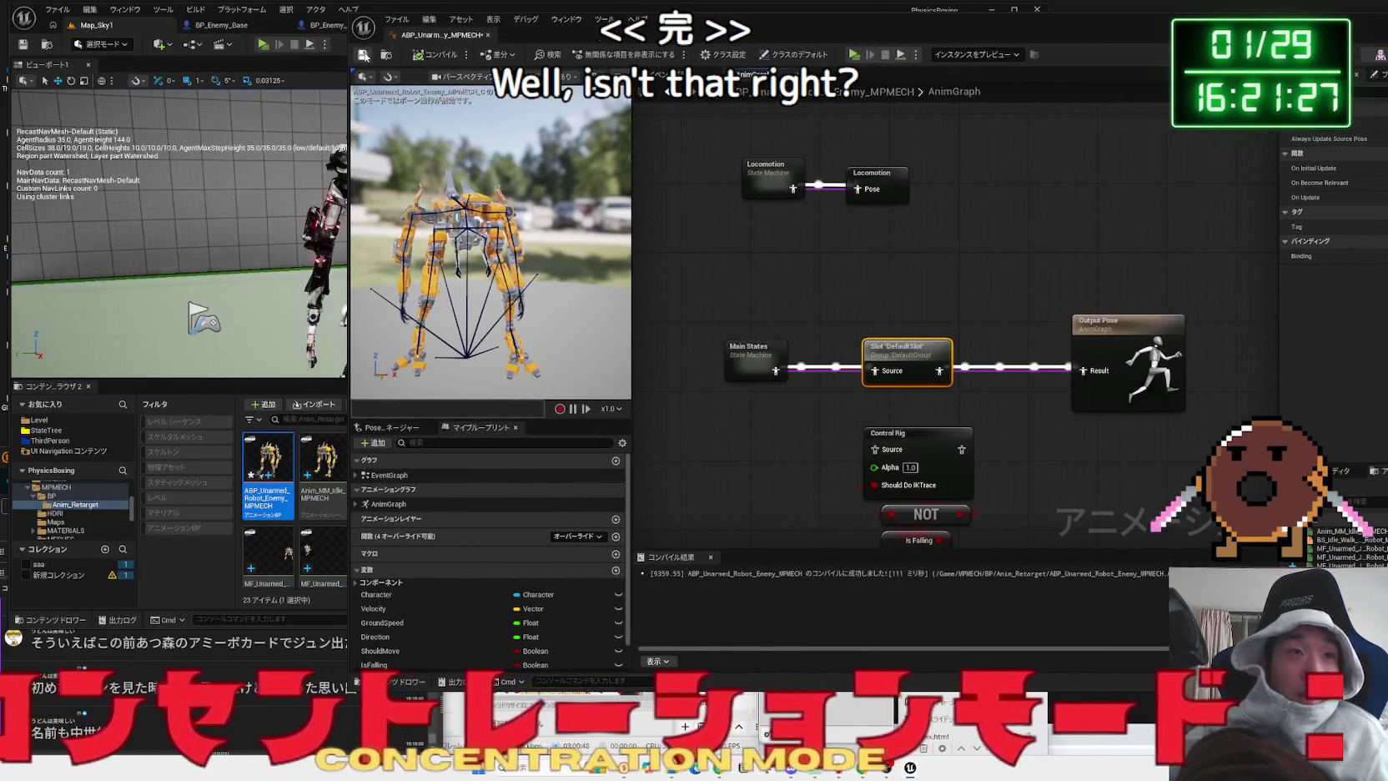
- Set BP_Enemy_Machine's mesh Anim Class to ABP_MPMECH and save the blueprint
click(488, 35)
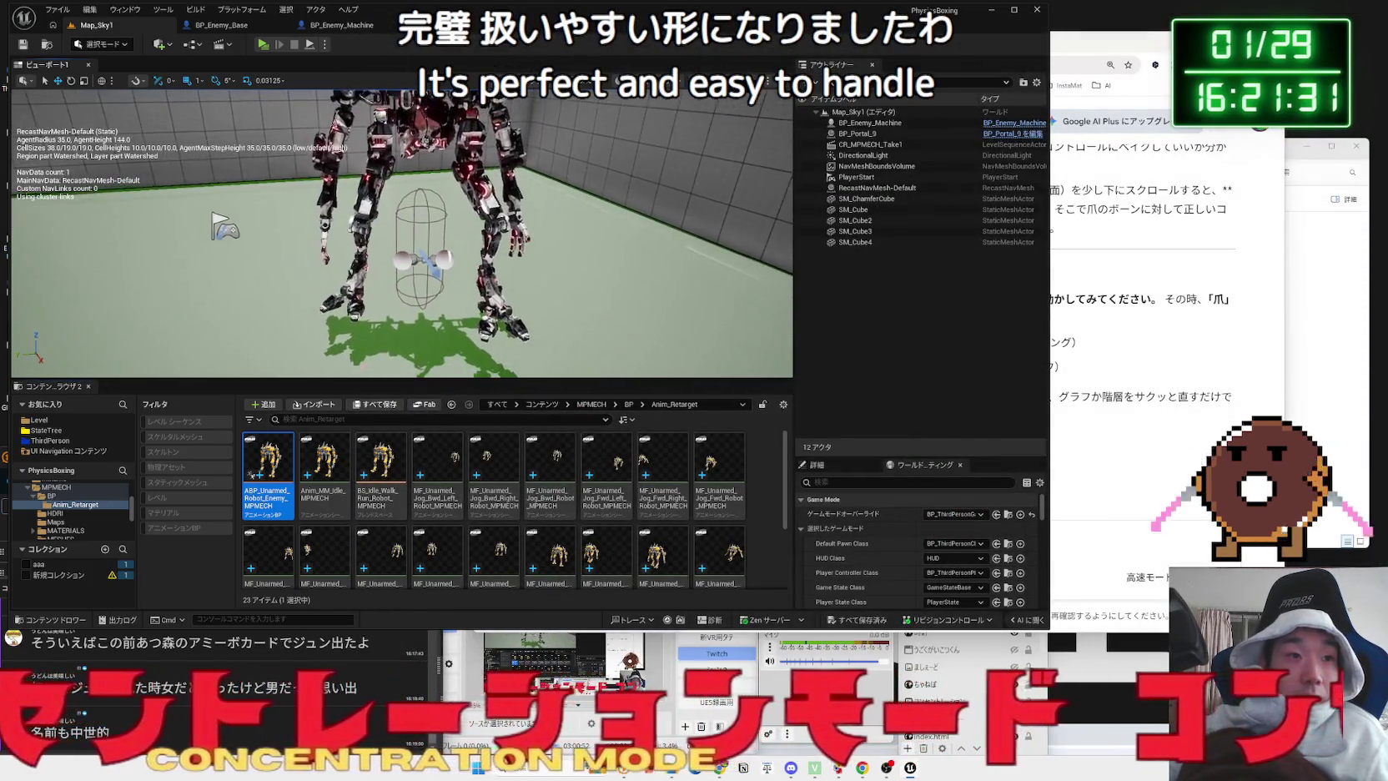
click(349, 24)
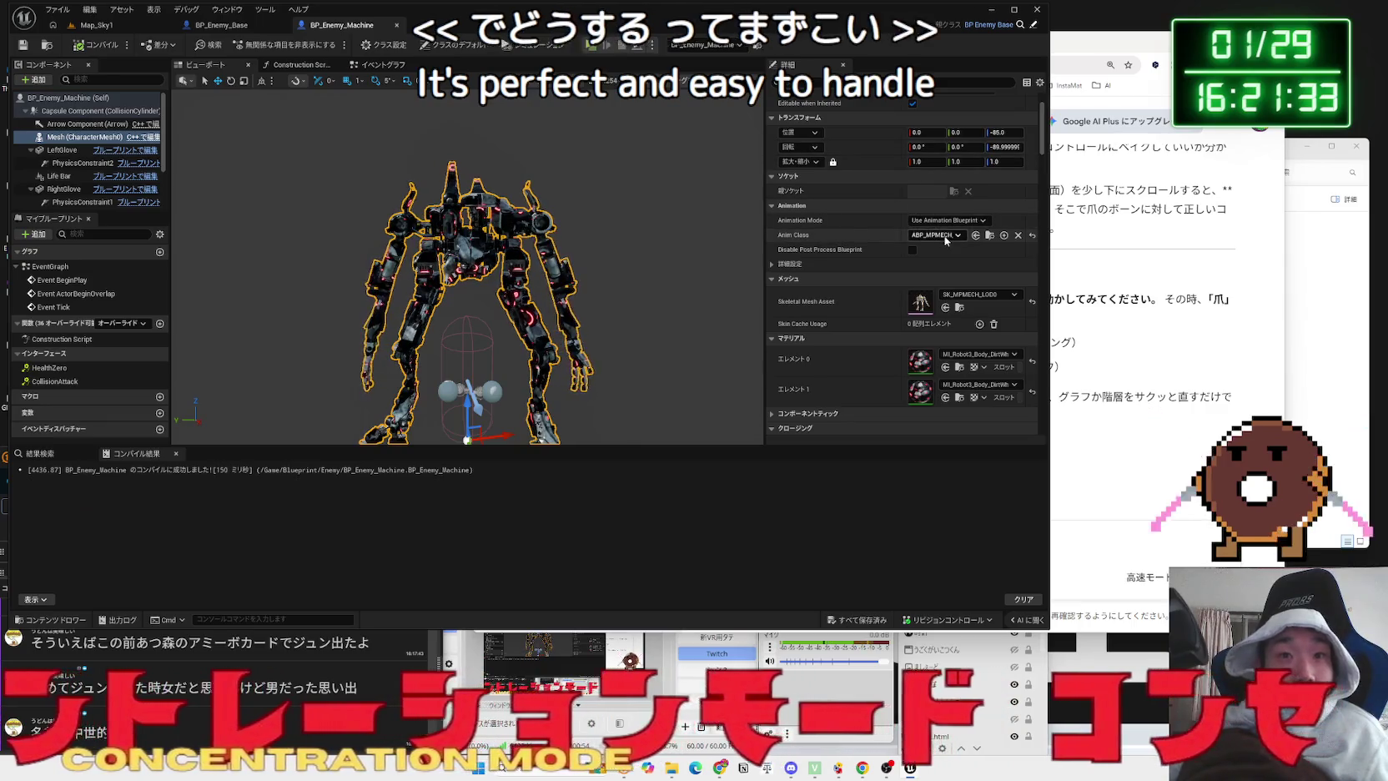
click(938, 234)
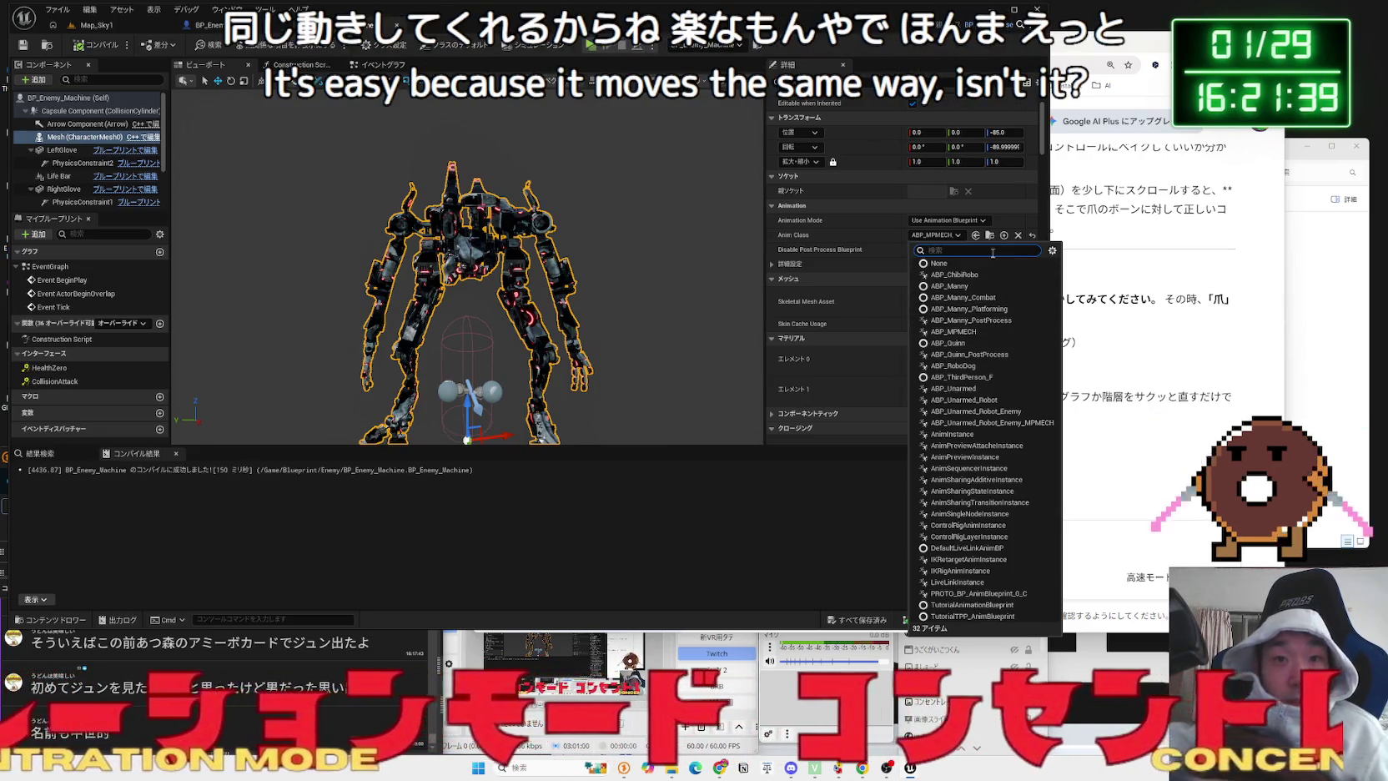
text(mp)
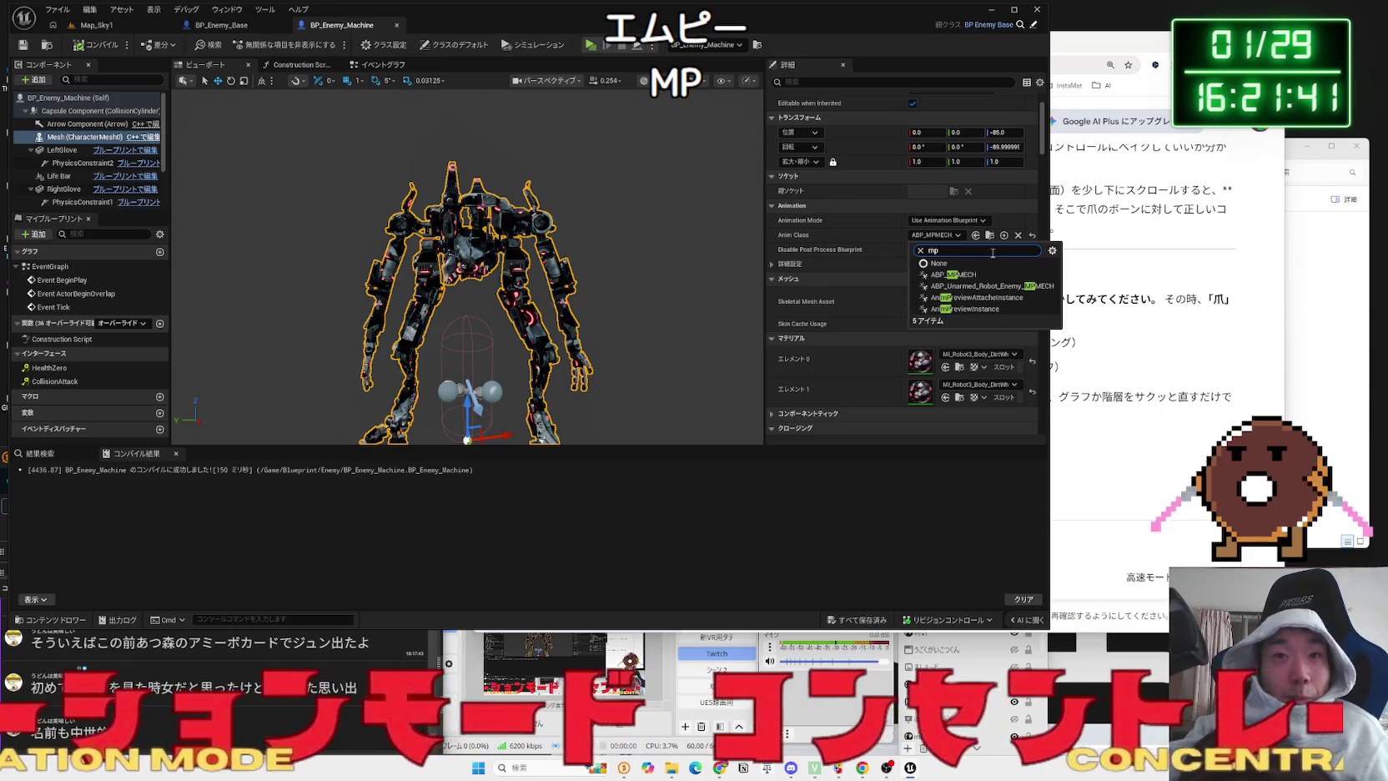
click(978, 280)
key(ctrl+shift+s)
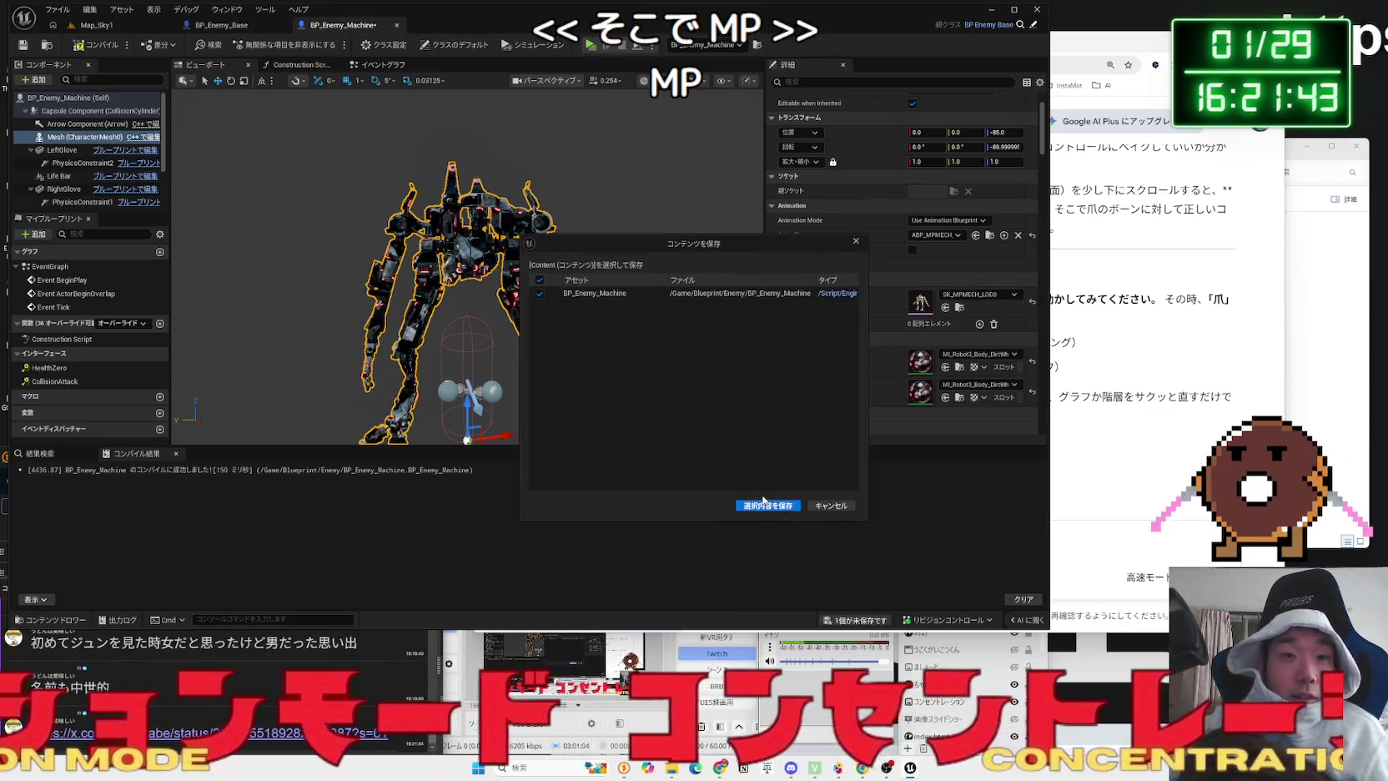
key(Return)
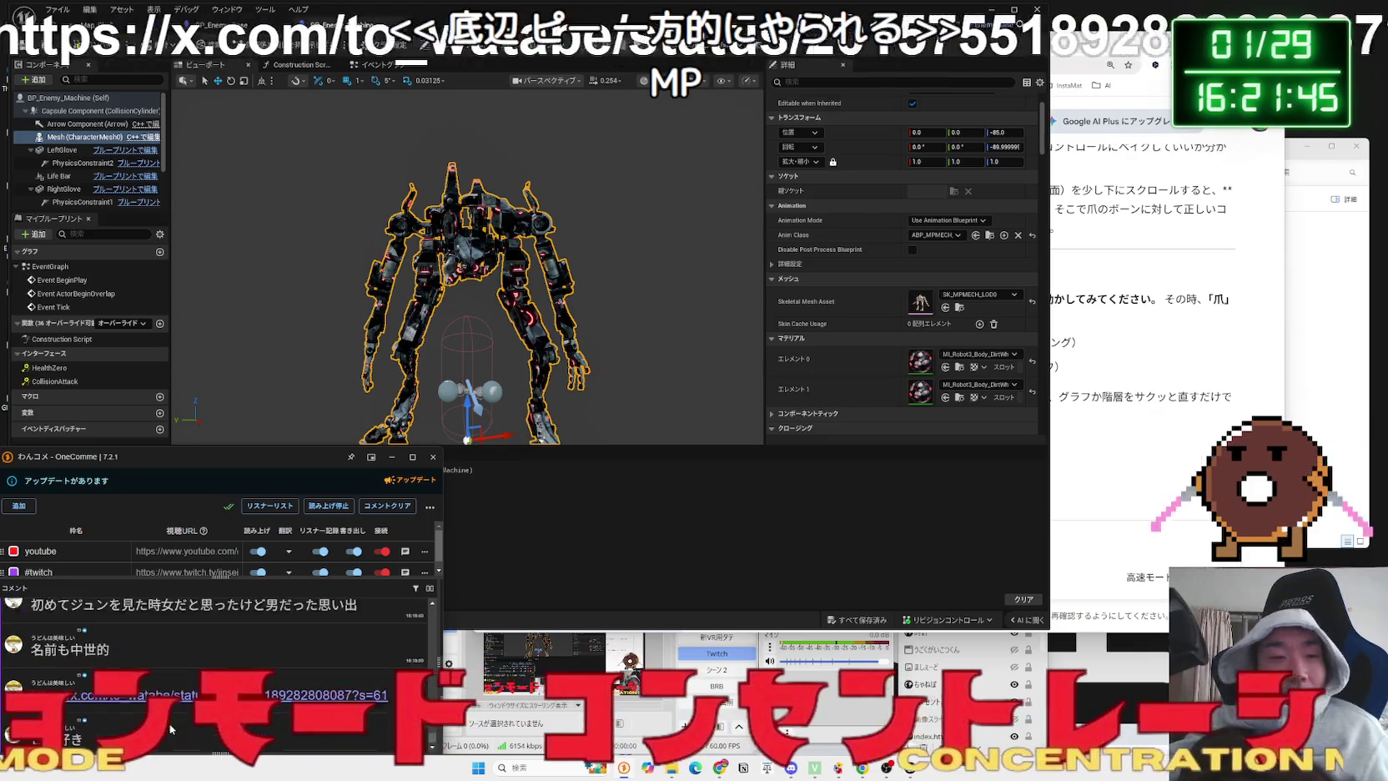
click(125, 687)
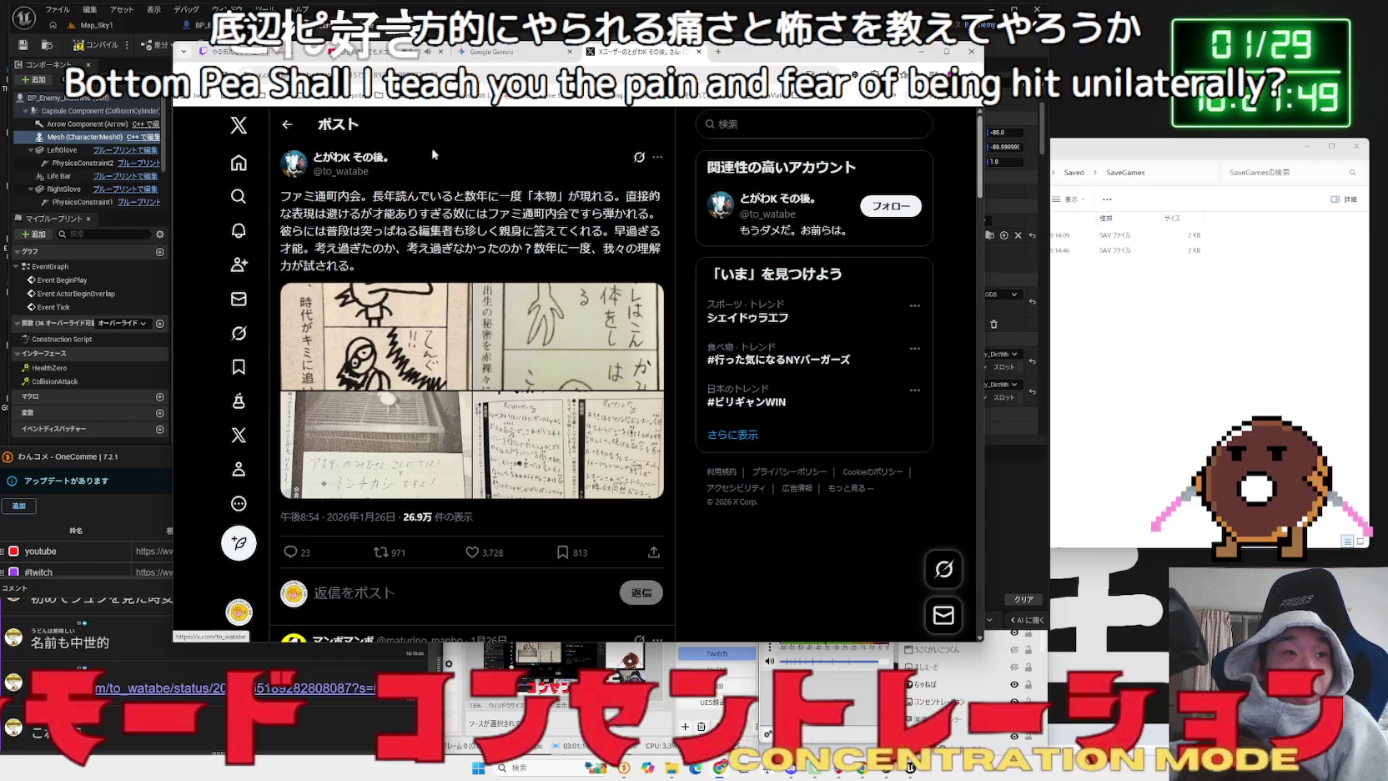
- Read the Famitsu reader-comics post, highlighting and clearing its opening, third and fourth lines
double_click(332, 196)
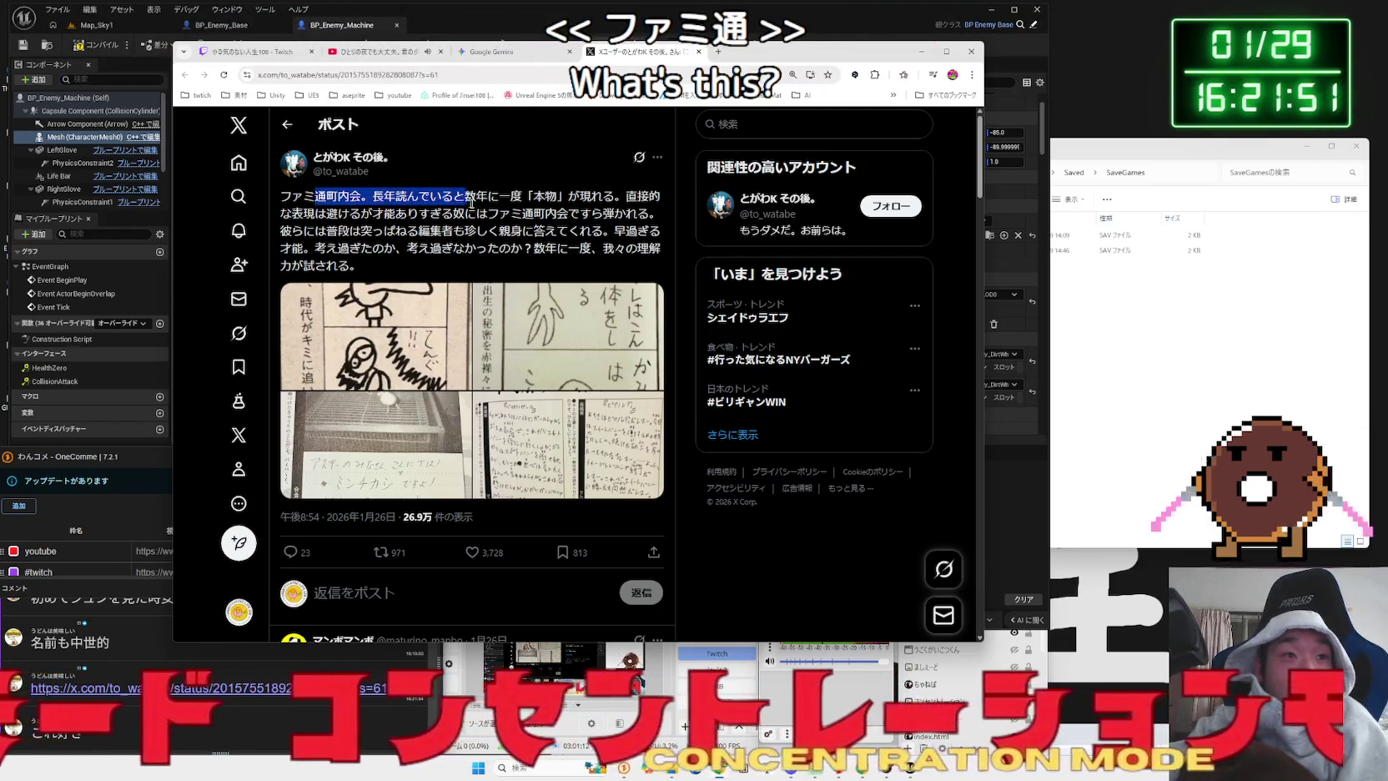
mouse_move(367, 195)
mouse_down()
mouse_move(616, 197)
mouse_move(445, 197)
mouse_up()
double_click(337, 196)
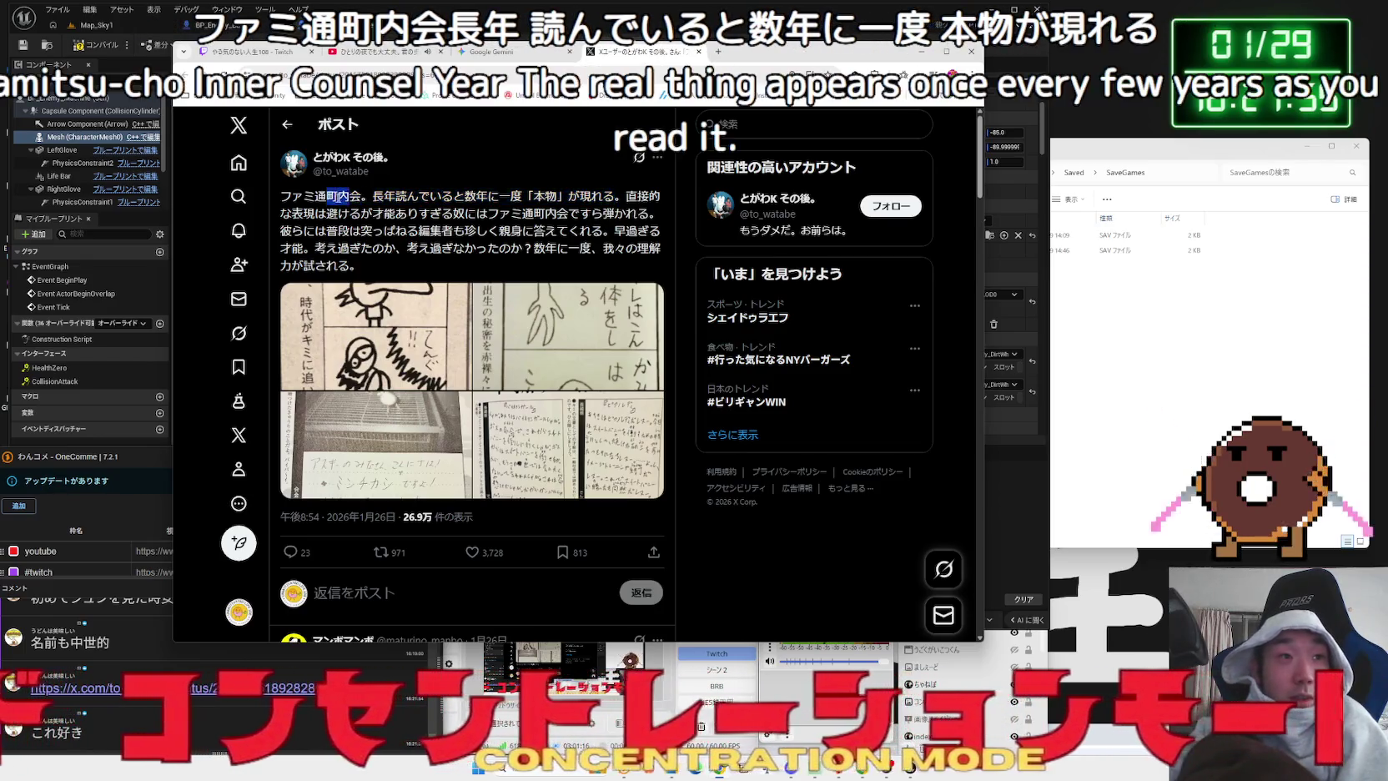
click(504, 213)
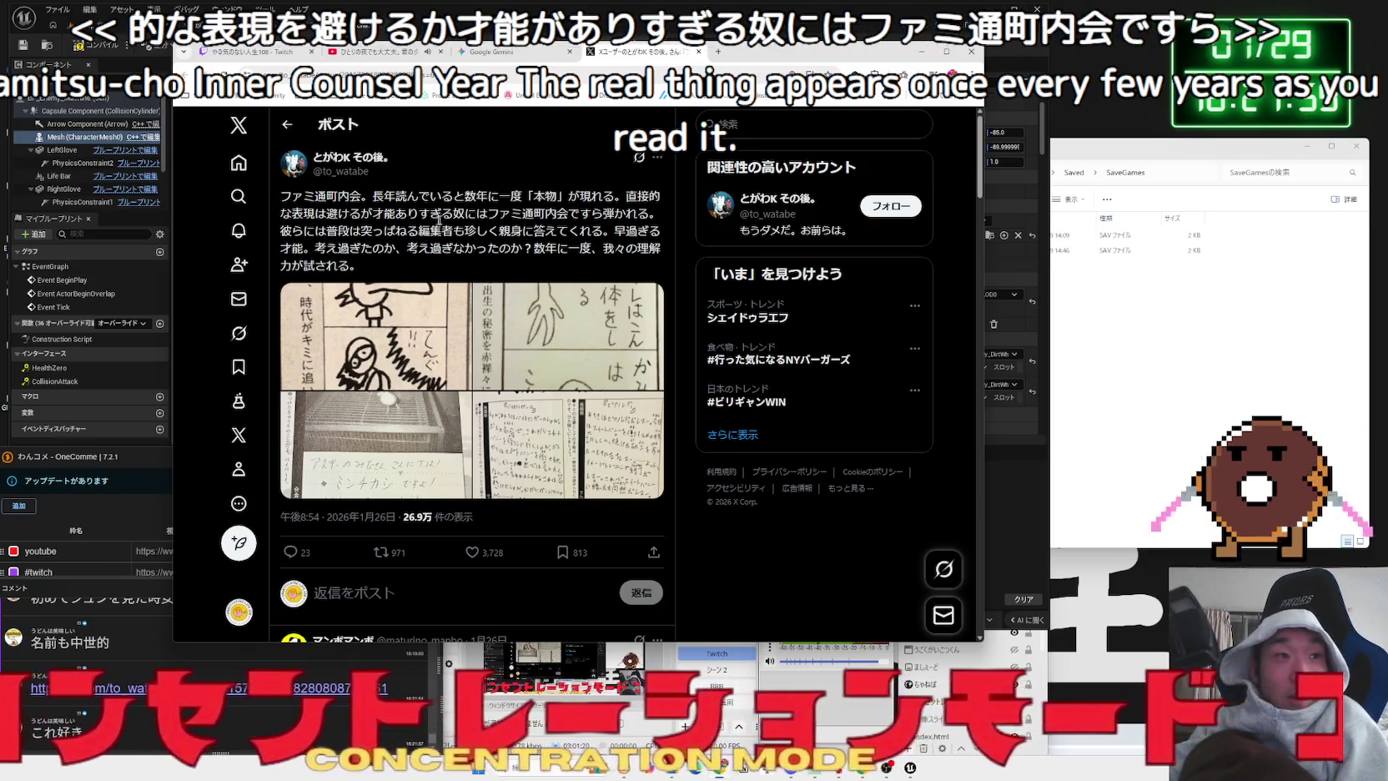
drag(315, 231, 486, 233)
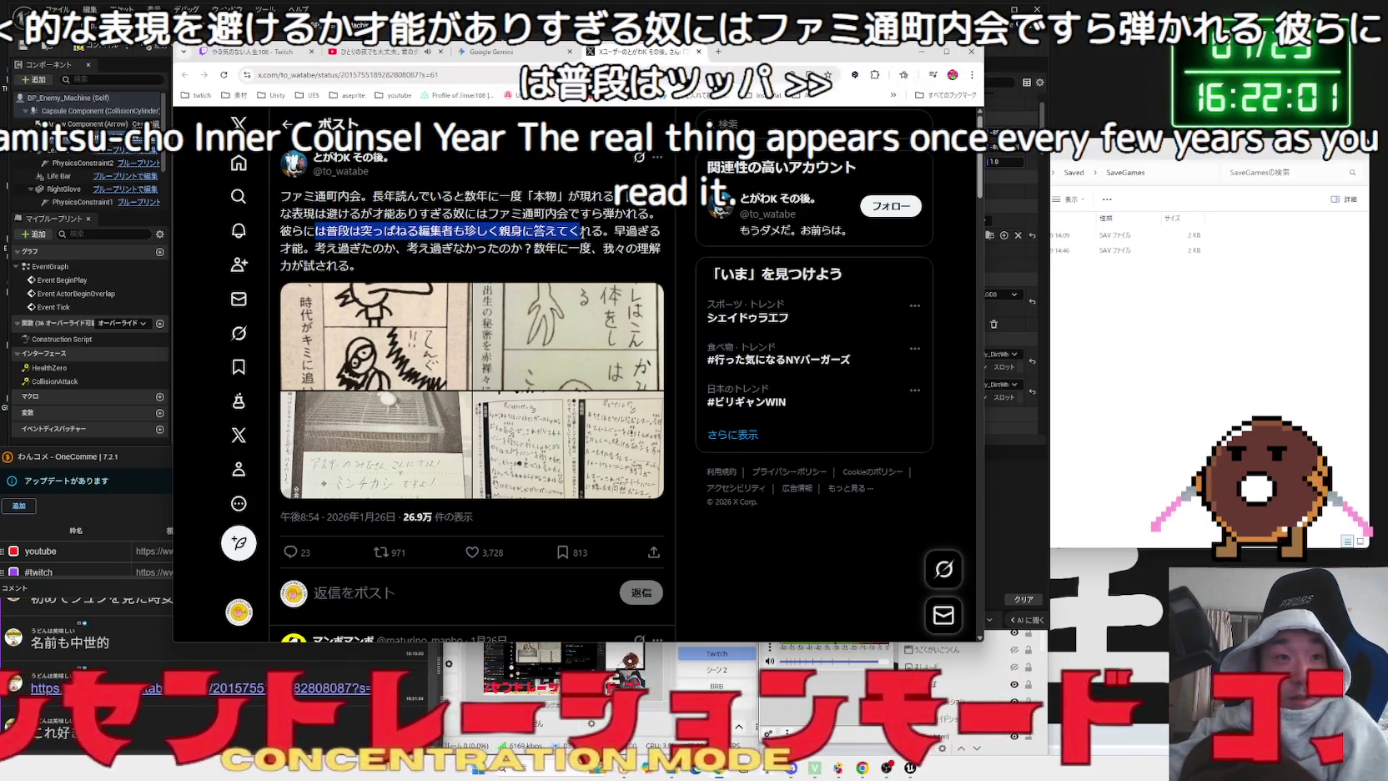
click(321, 245)
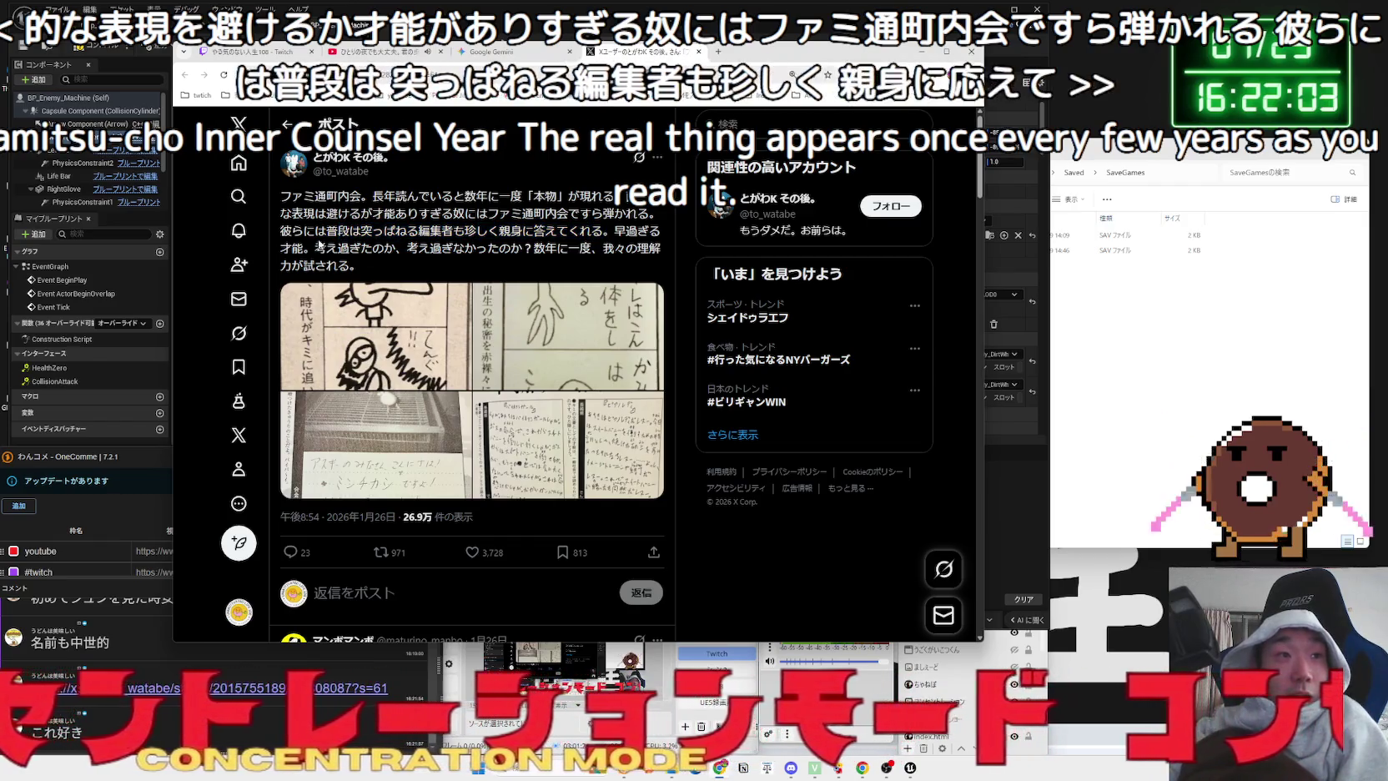
drag(315, 248, 627, 248)
click(419, 305)
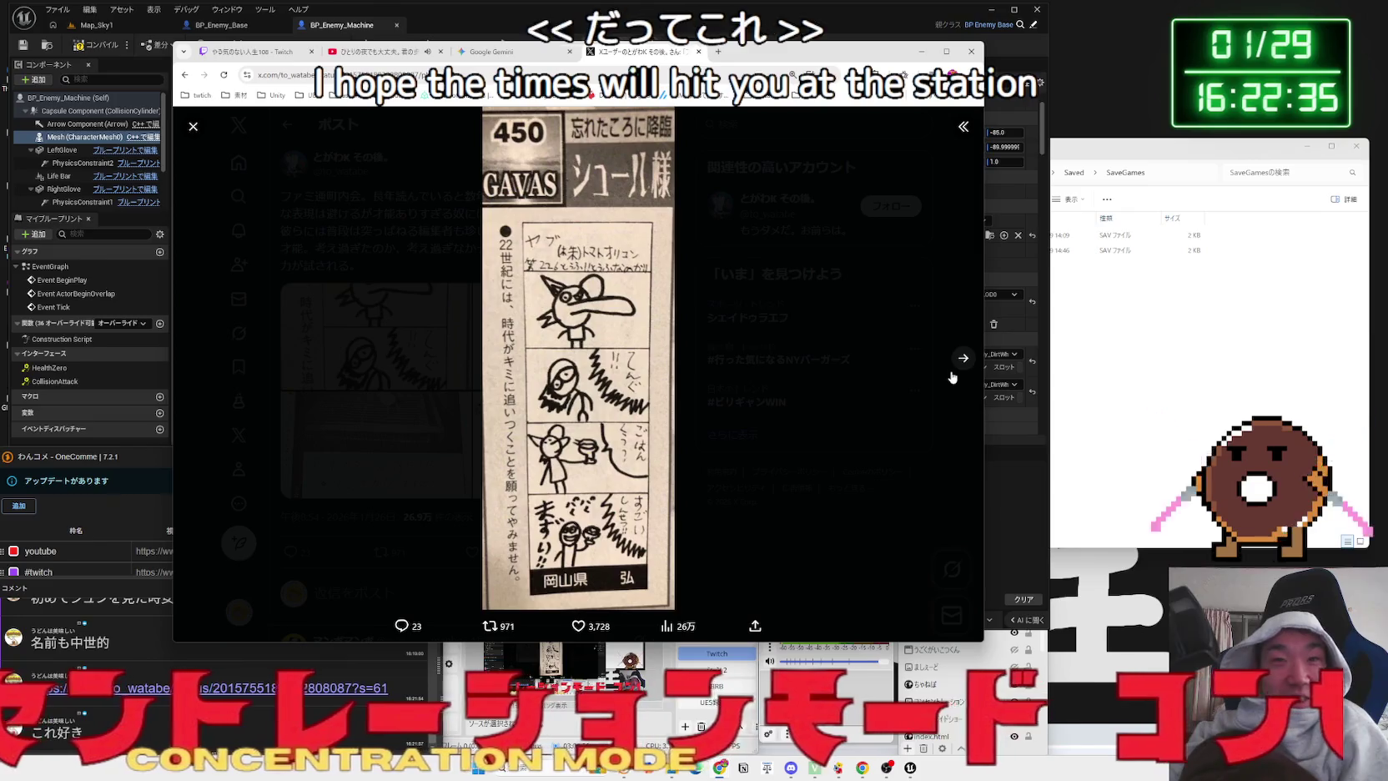
- Page through the comic photos to the fourth, opening the other linked post in a new tab
key(Right)
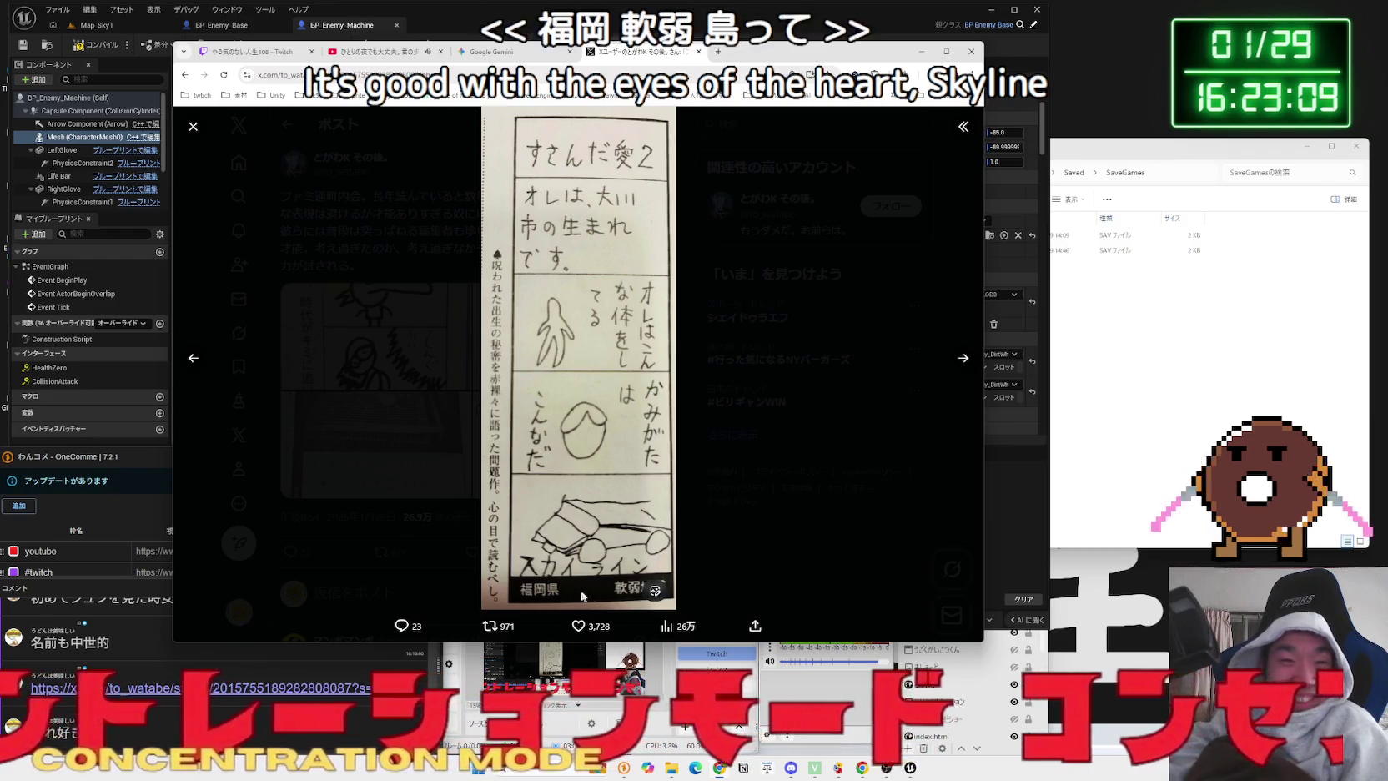
click(963, 367)
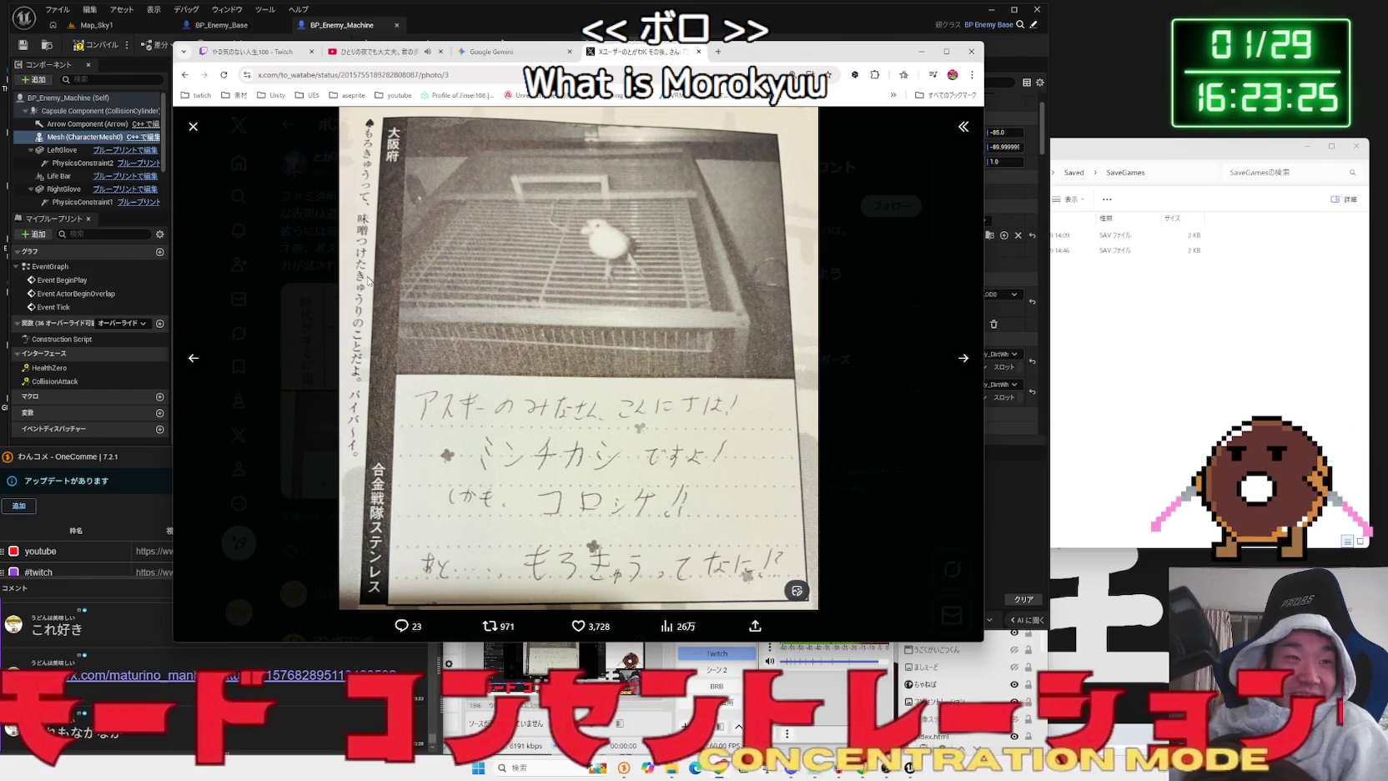
click(92, 675)
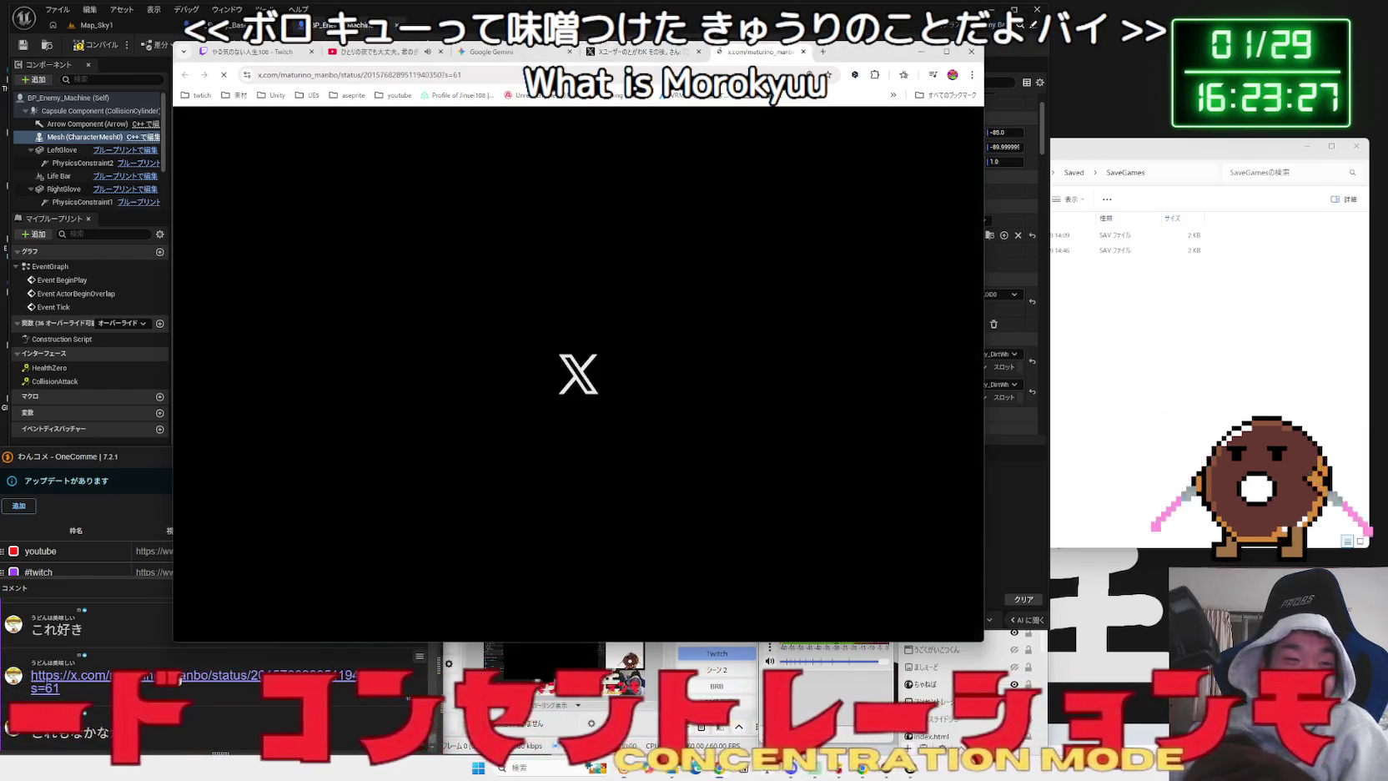
click(619, 55)
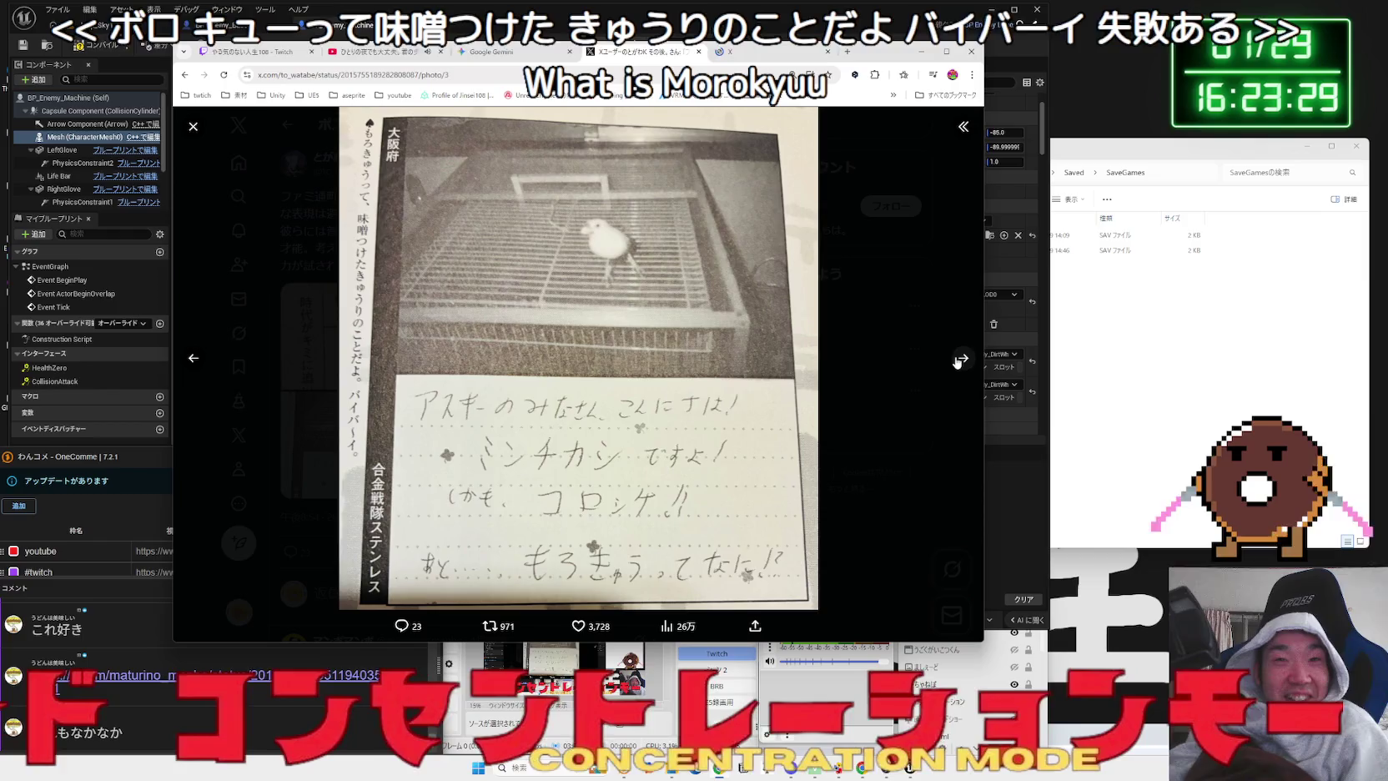
click(958, 358)
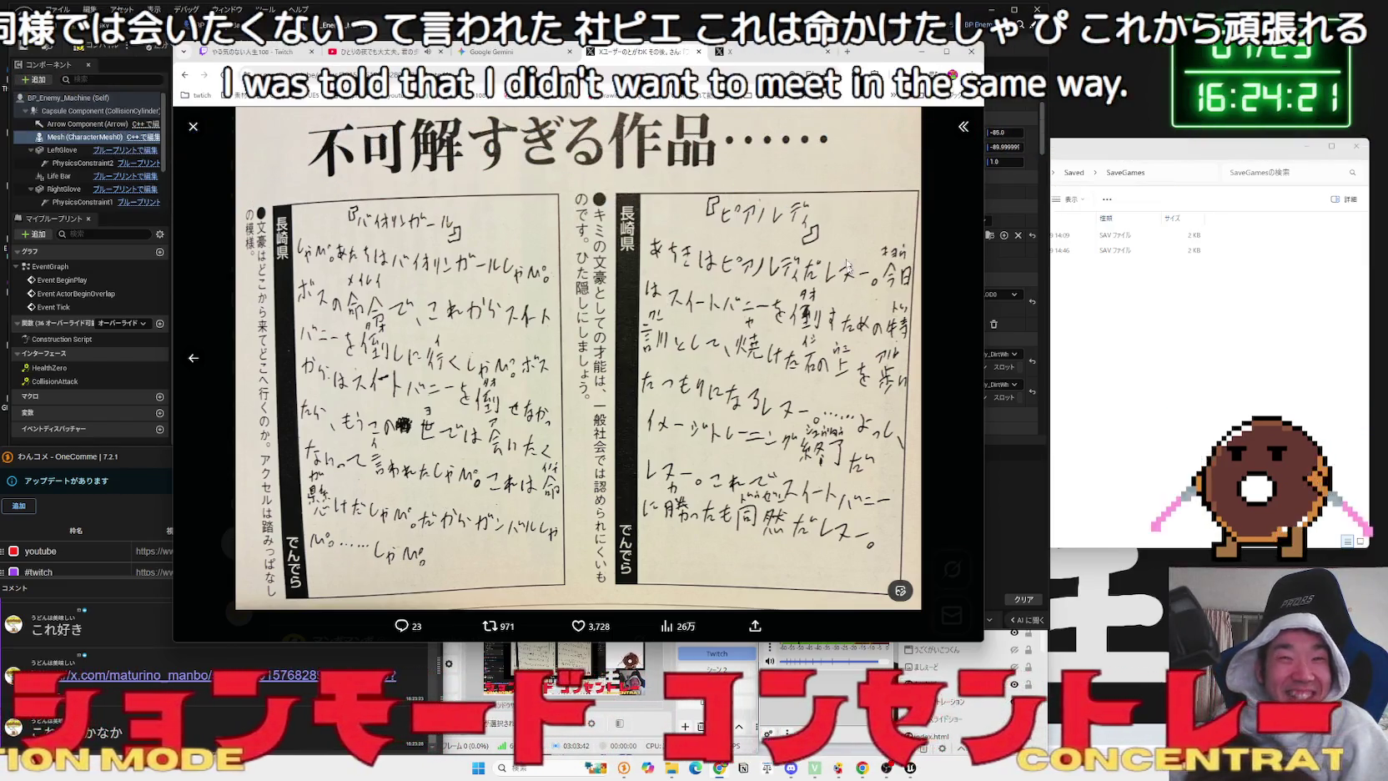
click(699, 52)
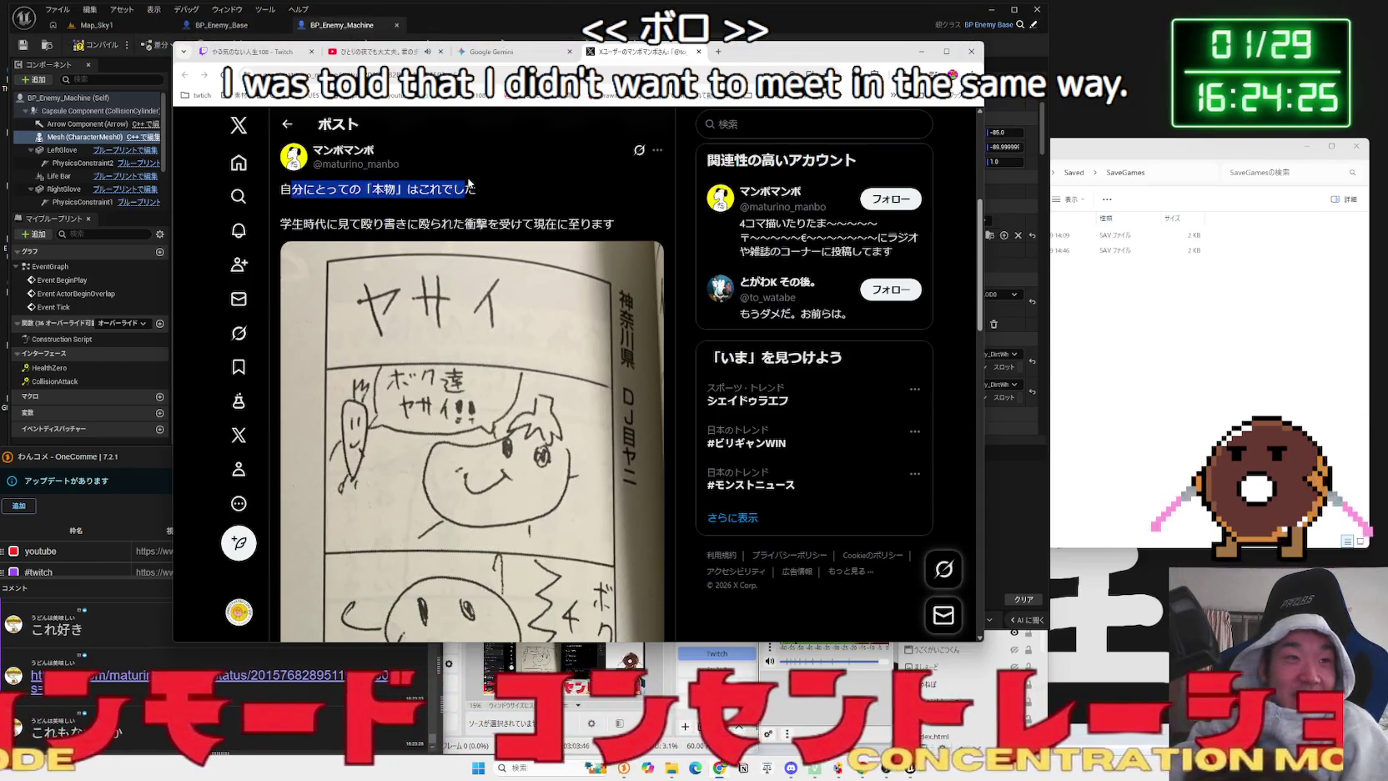
- Highlight a line of the post, then view its comic image full-size and close it
mouse_move(280, 223)
mouse_down()
mouse_move(613, 221)
mouse_move(321, 224)
mouse_move(281, 208)
mouse_up()
click(613, 221)
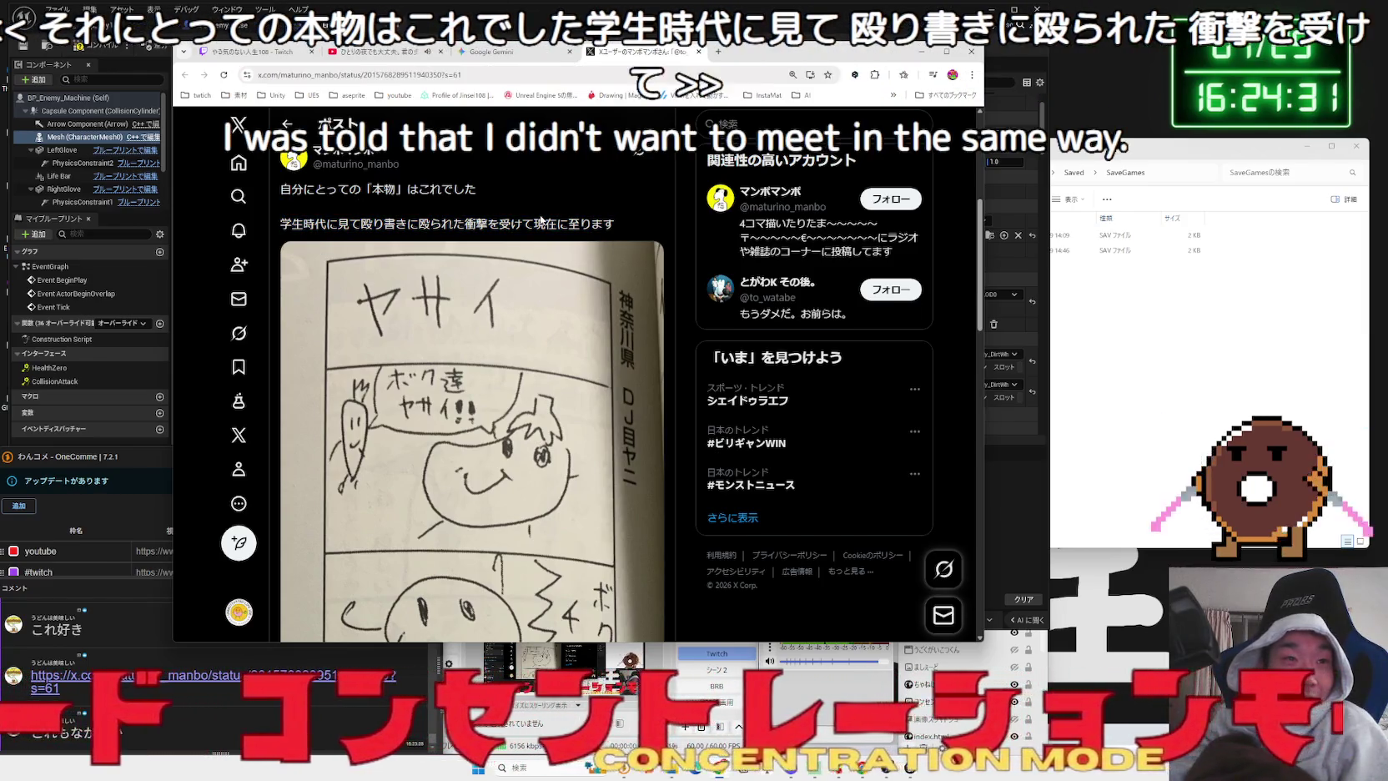
scroll(541, 218, down, 3)
click(541, 233)
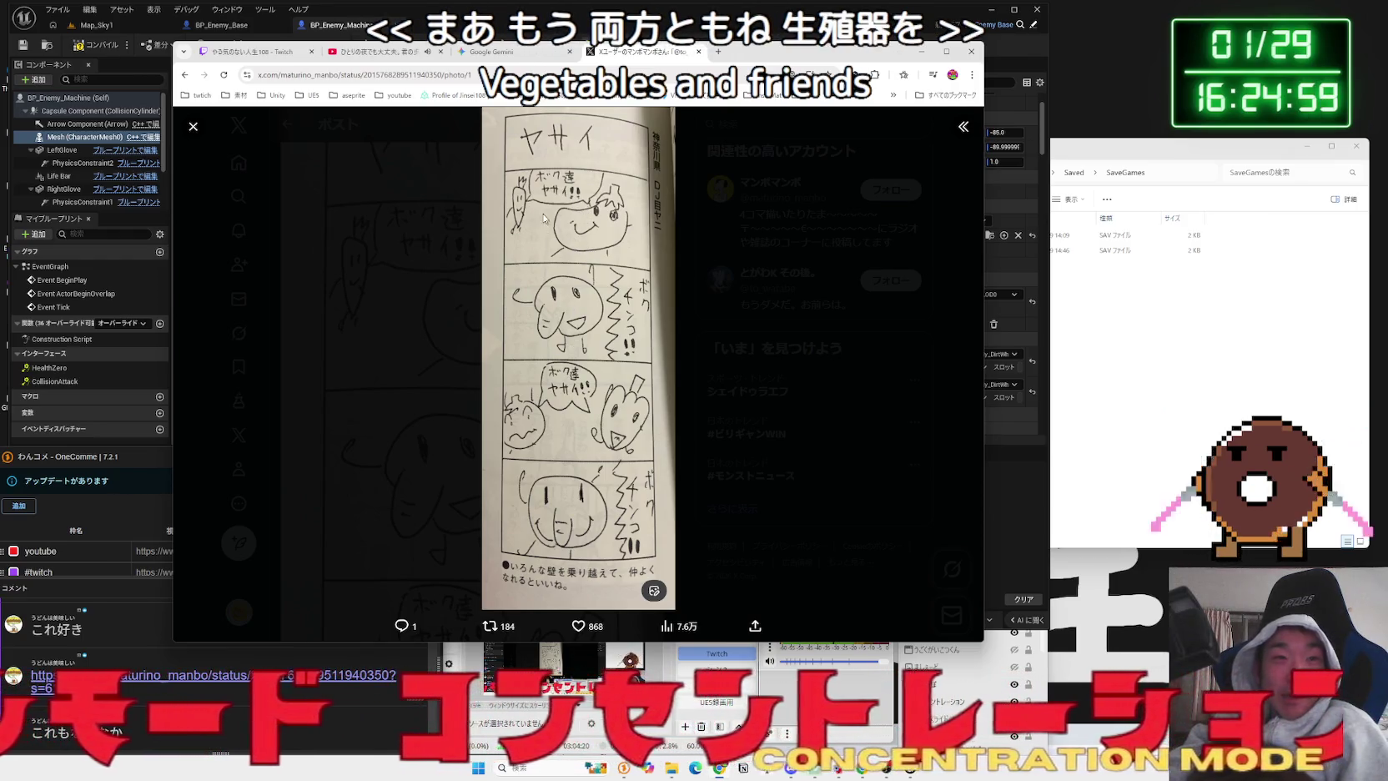
click(719, 369)
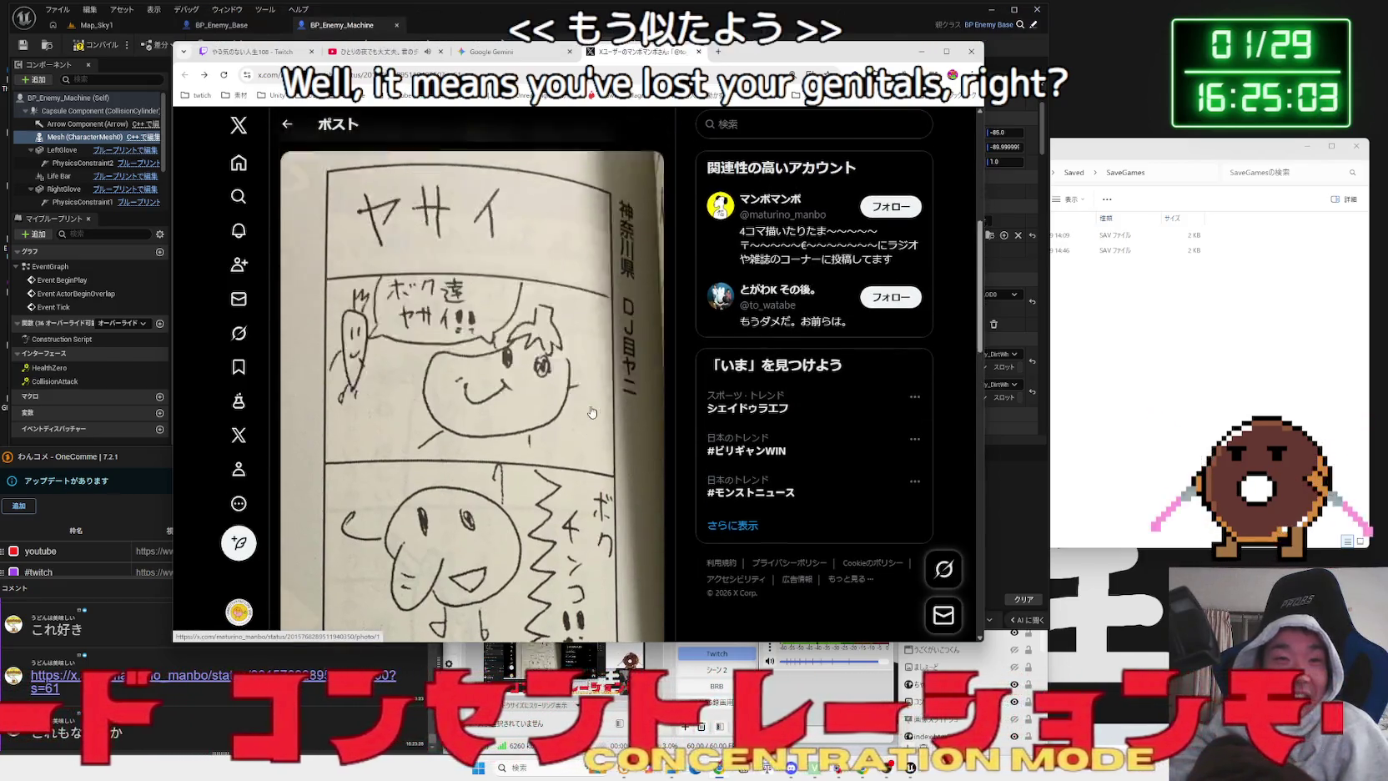
- View the post's second photo, then close the X tab and move the browser aside
scroll(591, 412, up, 5)
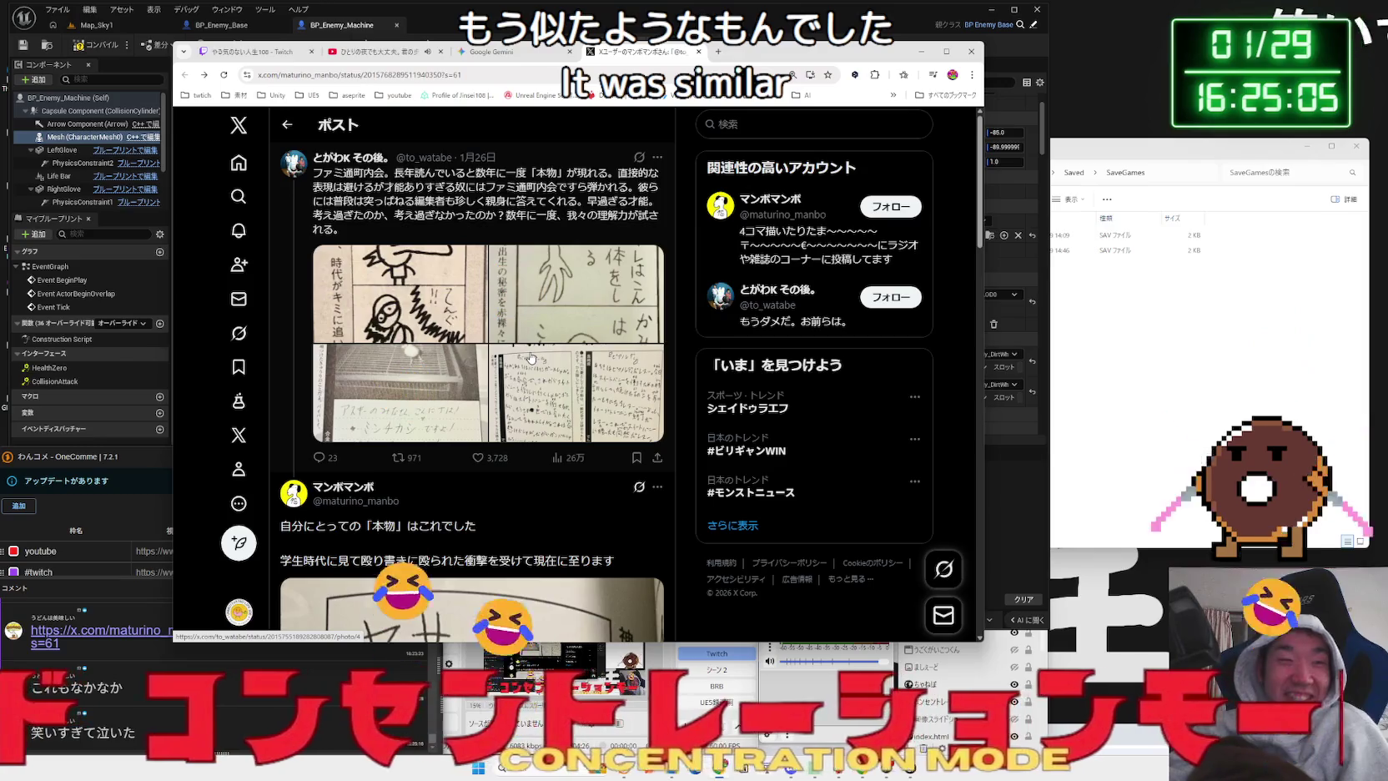
click(552, 300)
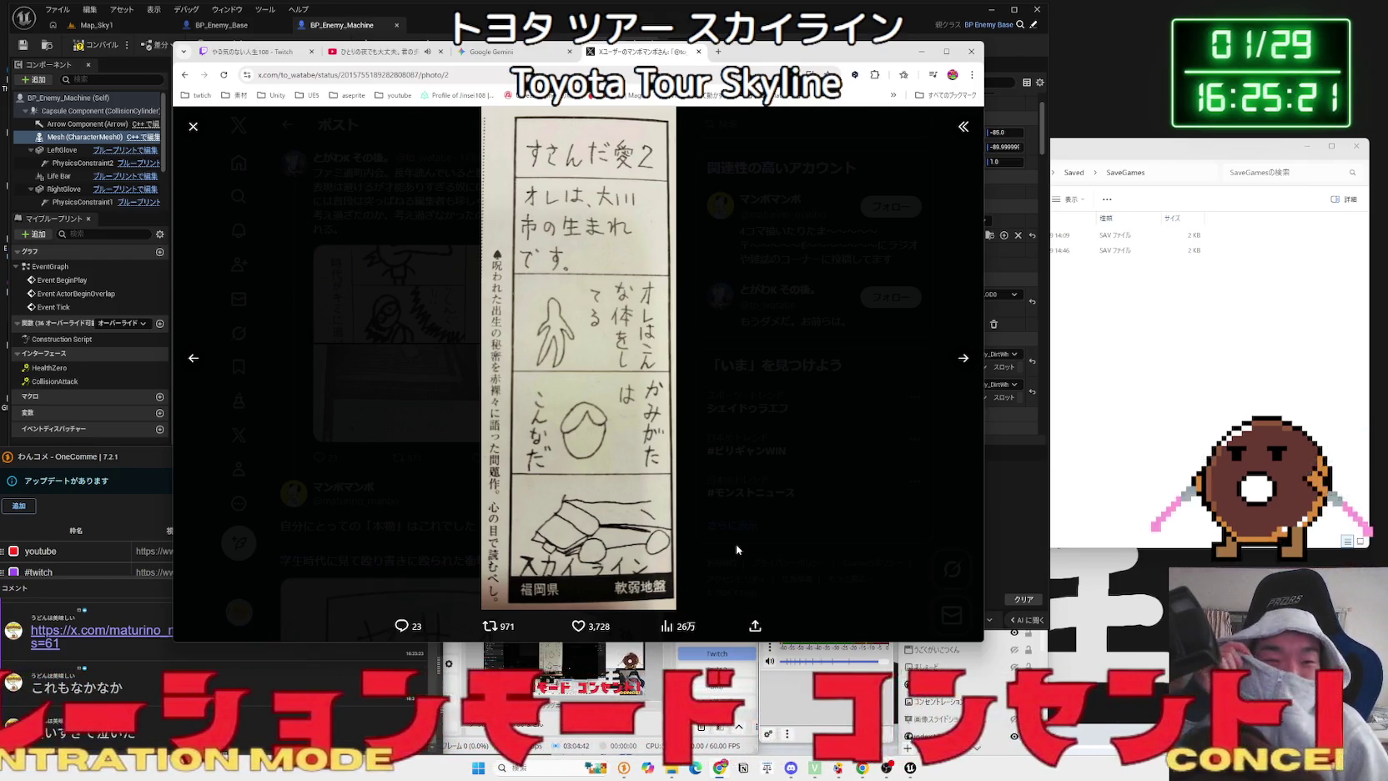
click(760, 409)
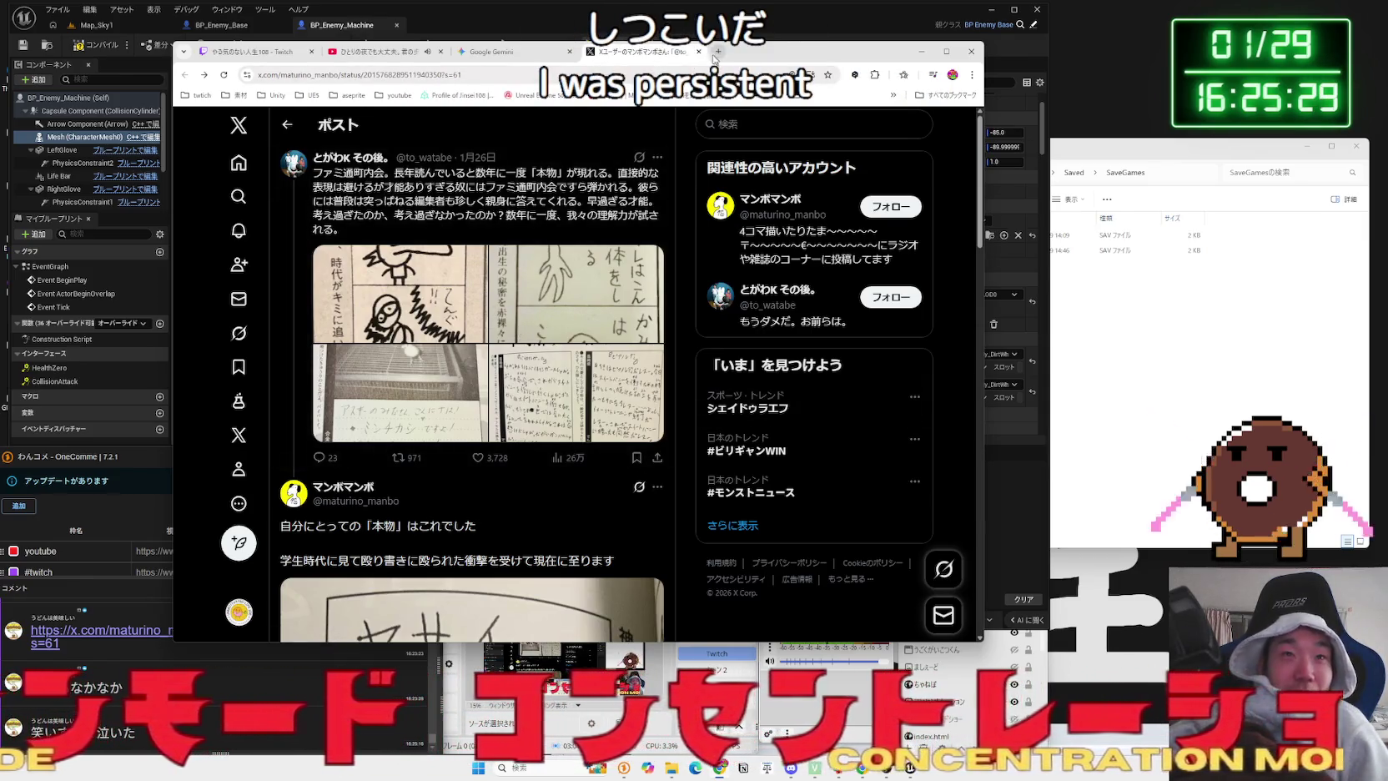
click(699, 52)
drag(699, 52, 1104, 71)
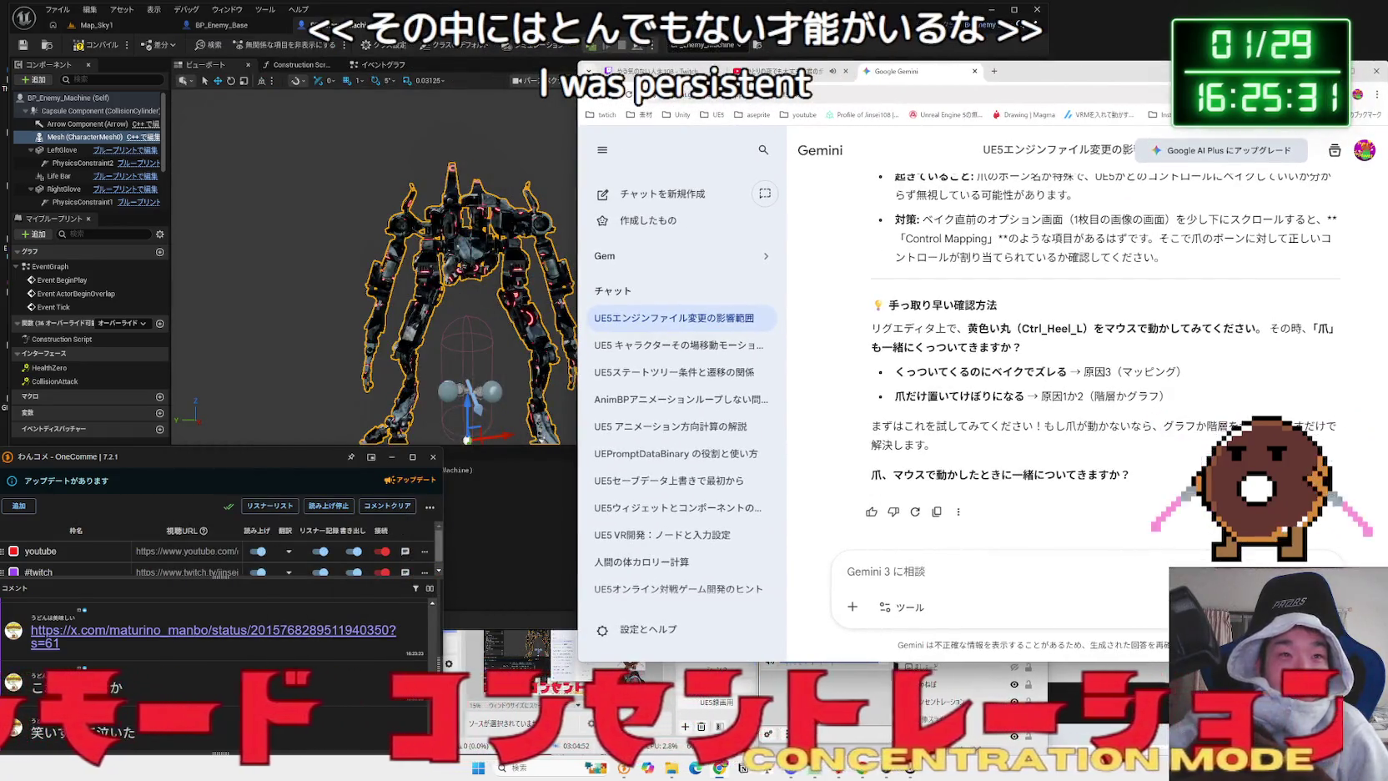
- Run a Play session of Map_Sky1 to watch the mech, then stop it with Esc
click(834, 25)
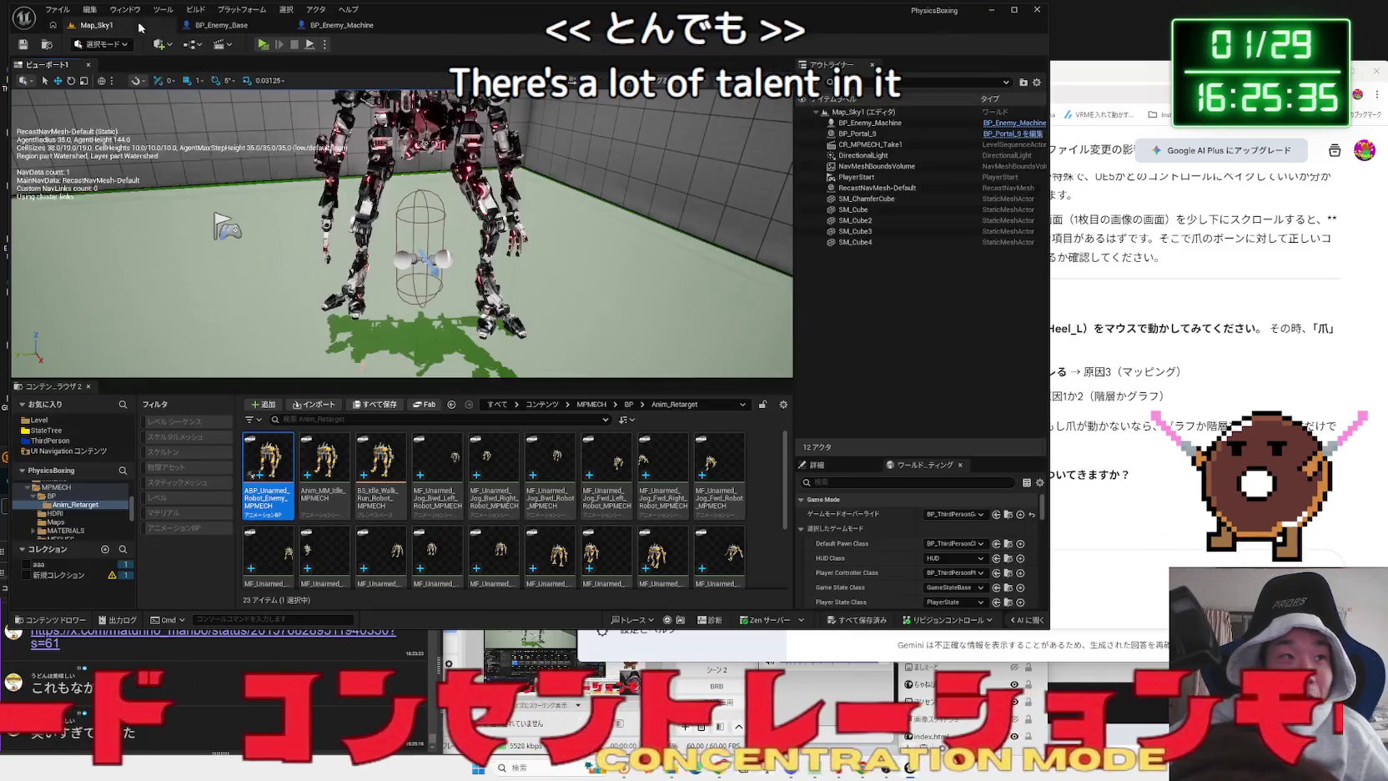
click(97, 25)
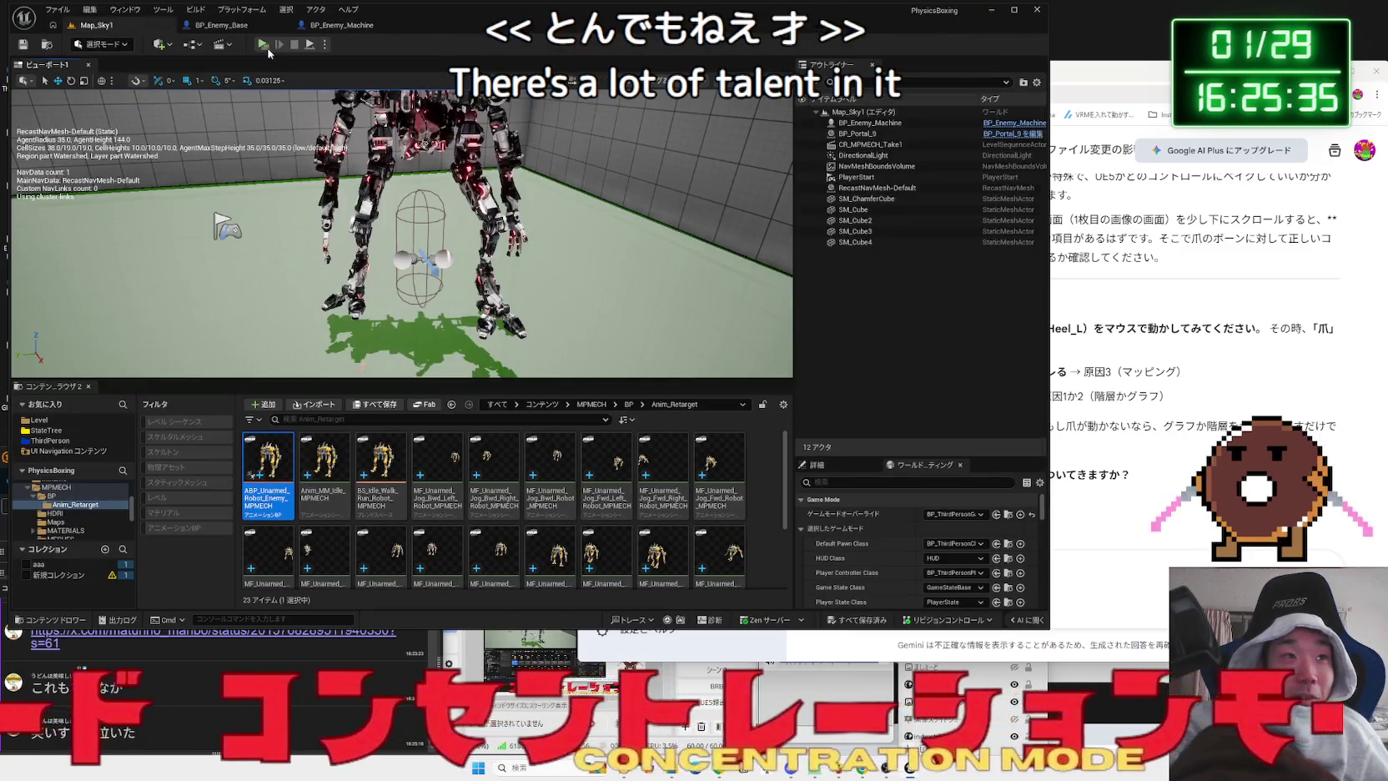
click(263, 45)
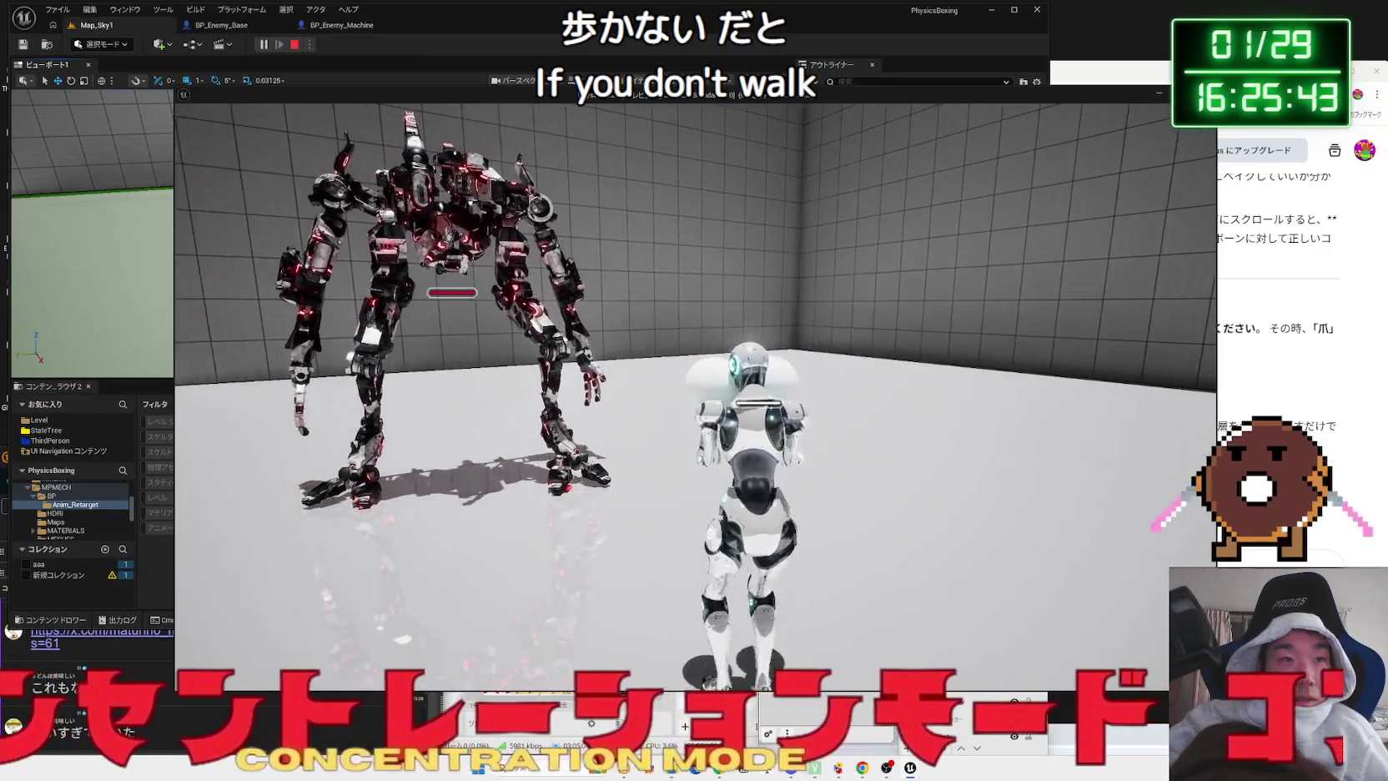
key(Escape)
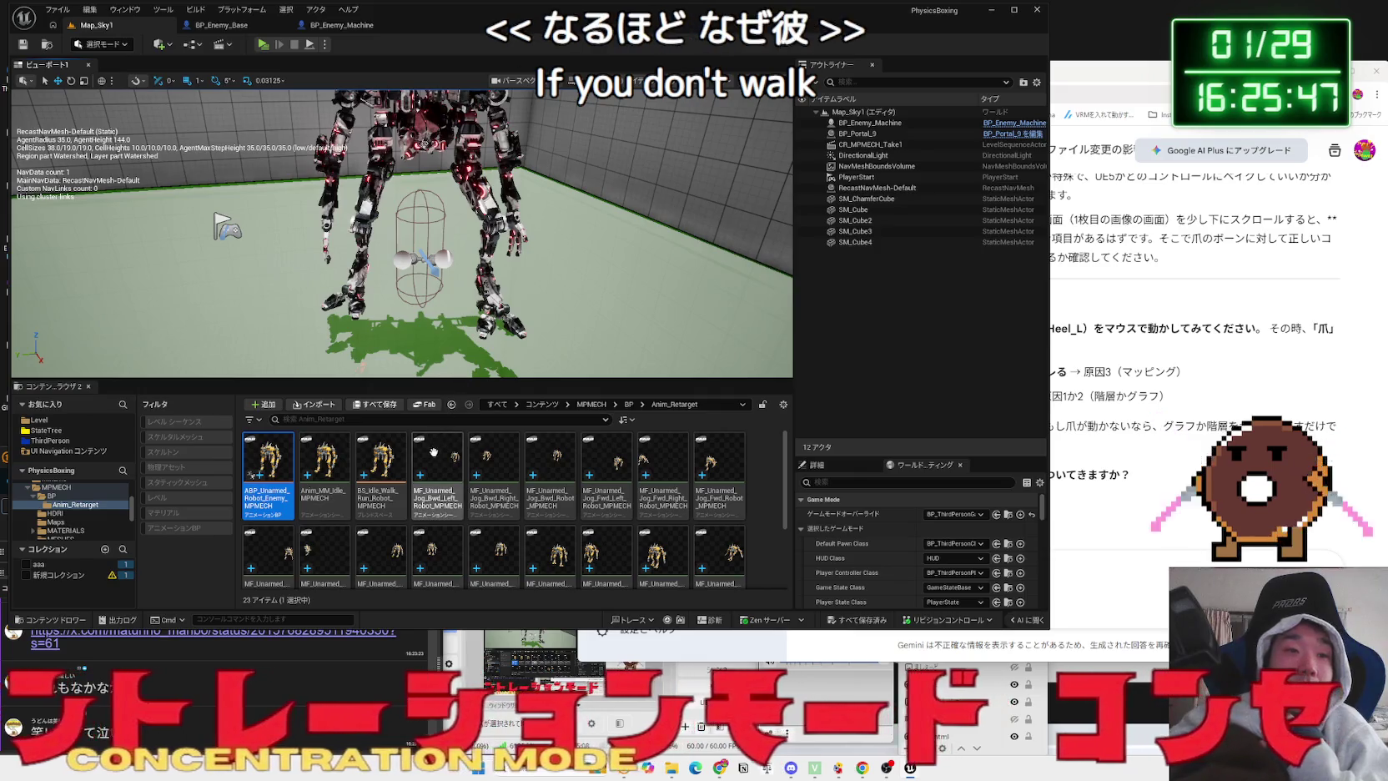
- Drill from ABP_Unarmed_Robot_Enemy_MPMECH through Main States > Locomotion > Walk / Run into its Blend Space Player's asset
double_click(278, 432)
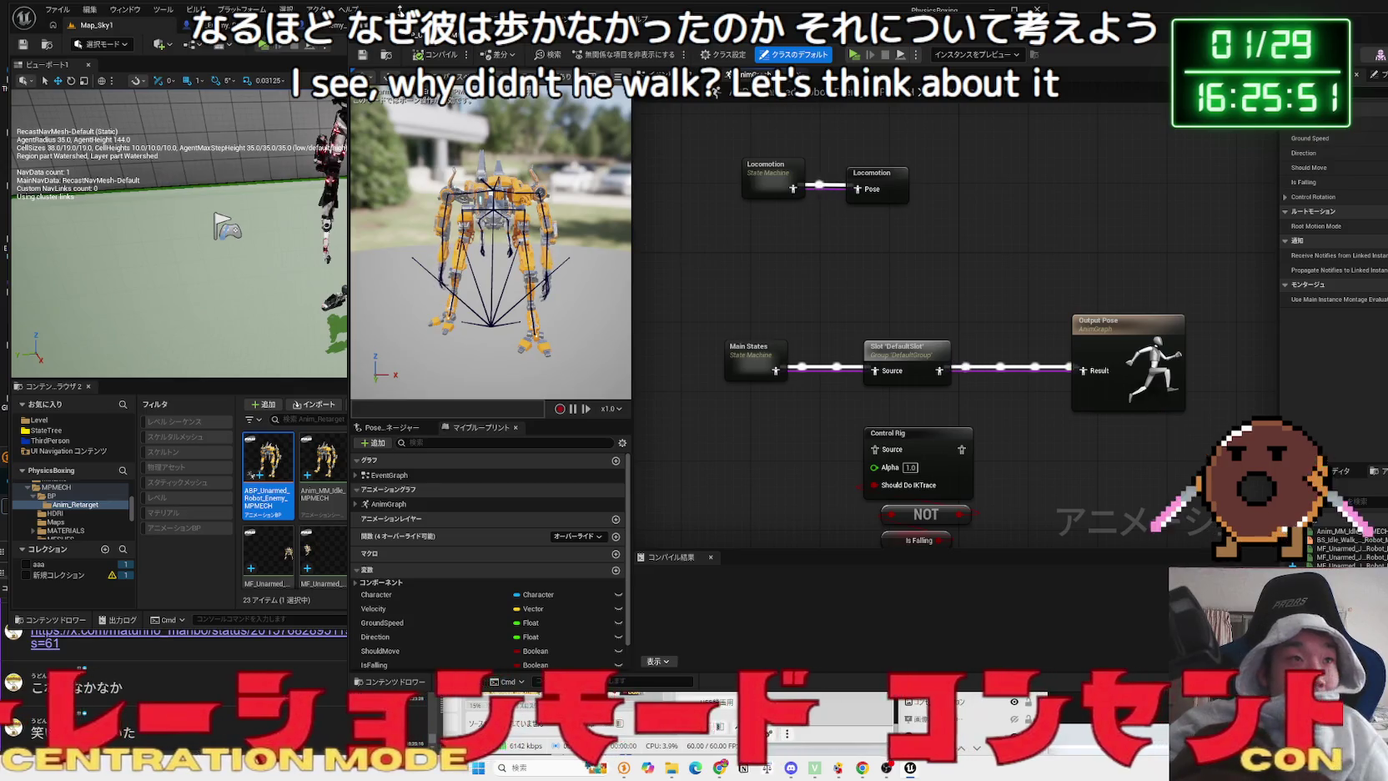
drag(367, 48, 694, 48)
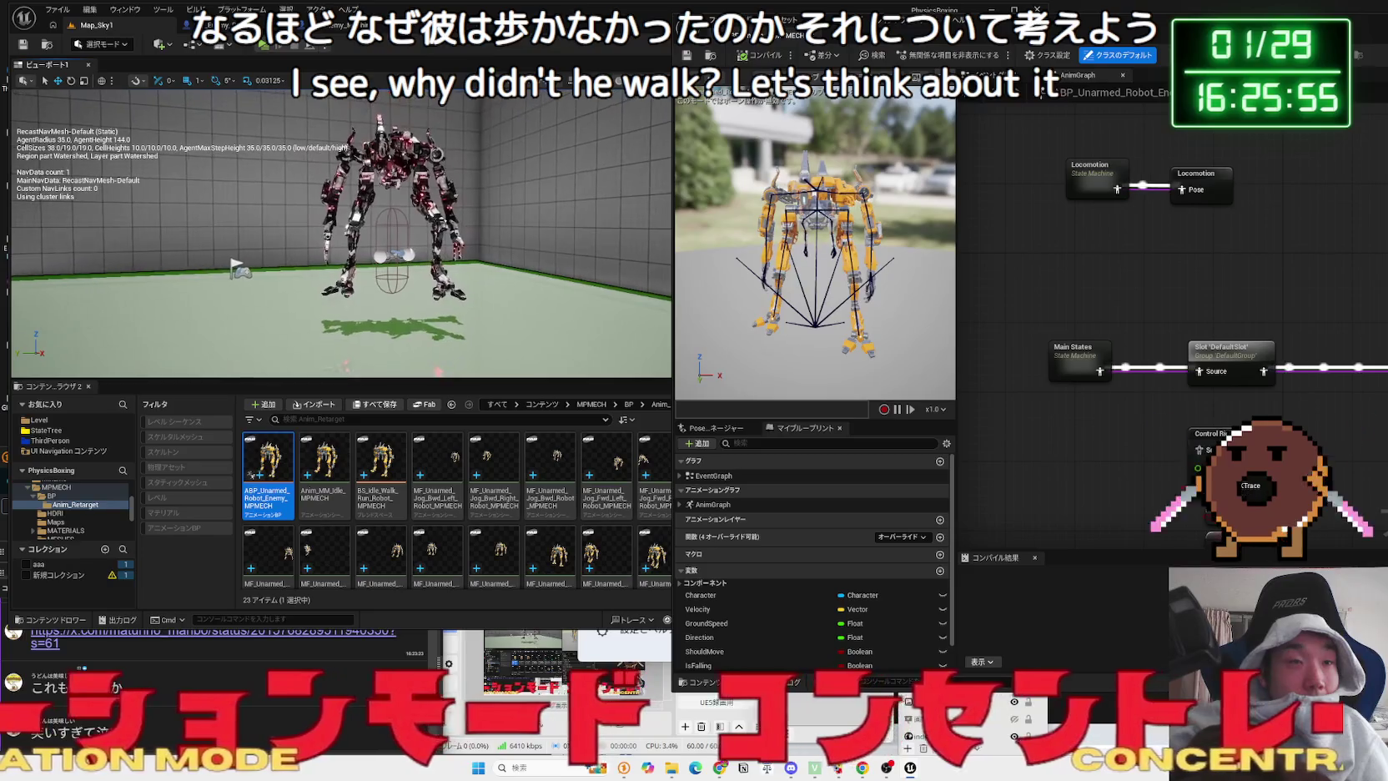
drag(1182, 33, 690, 37)
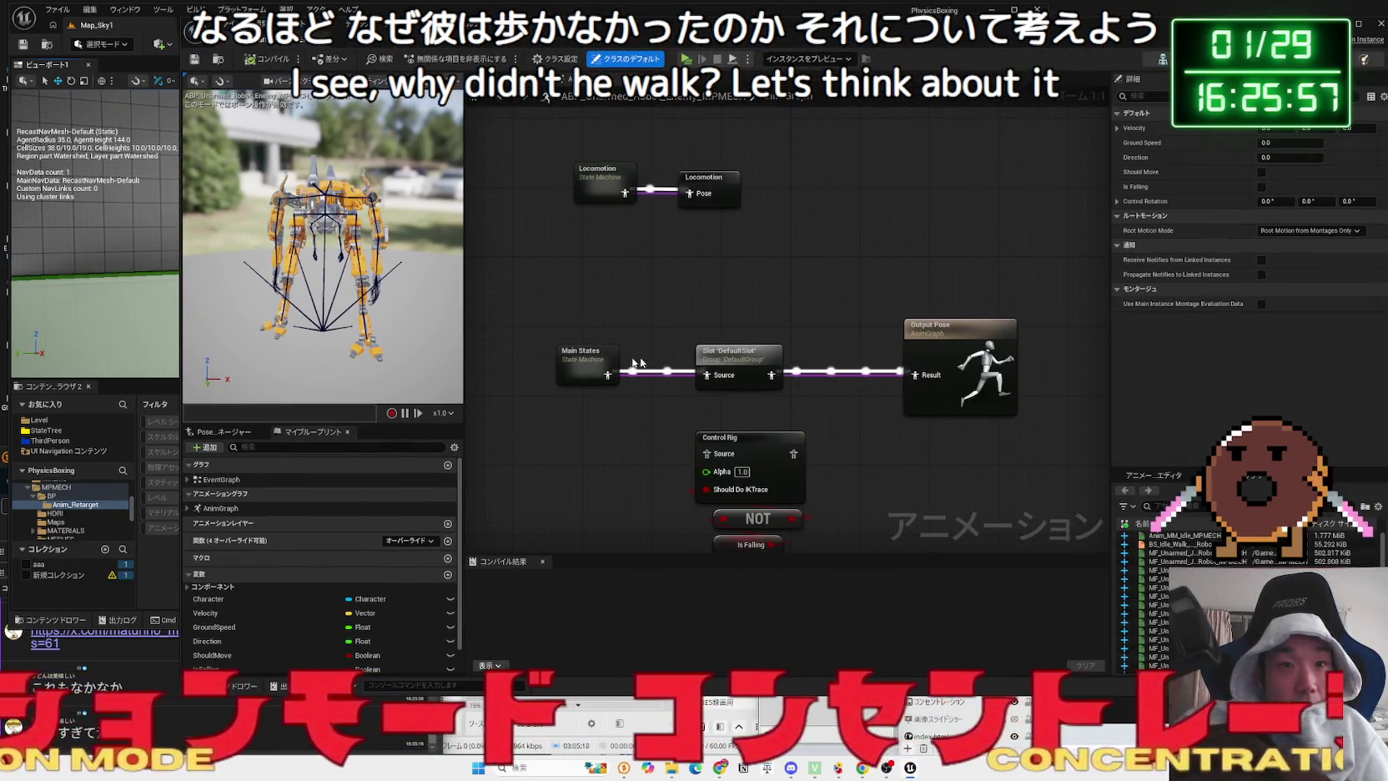
double_click(585, 357)
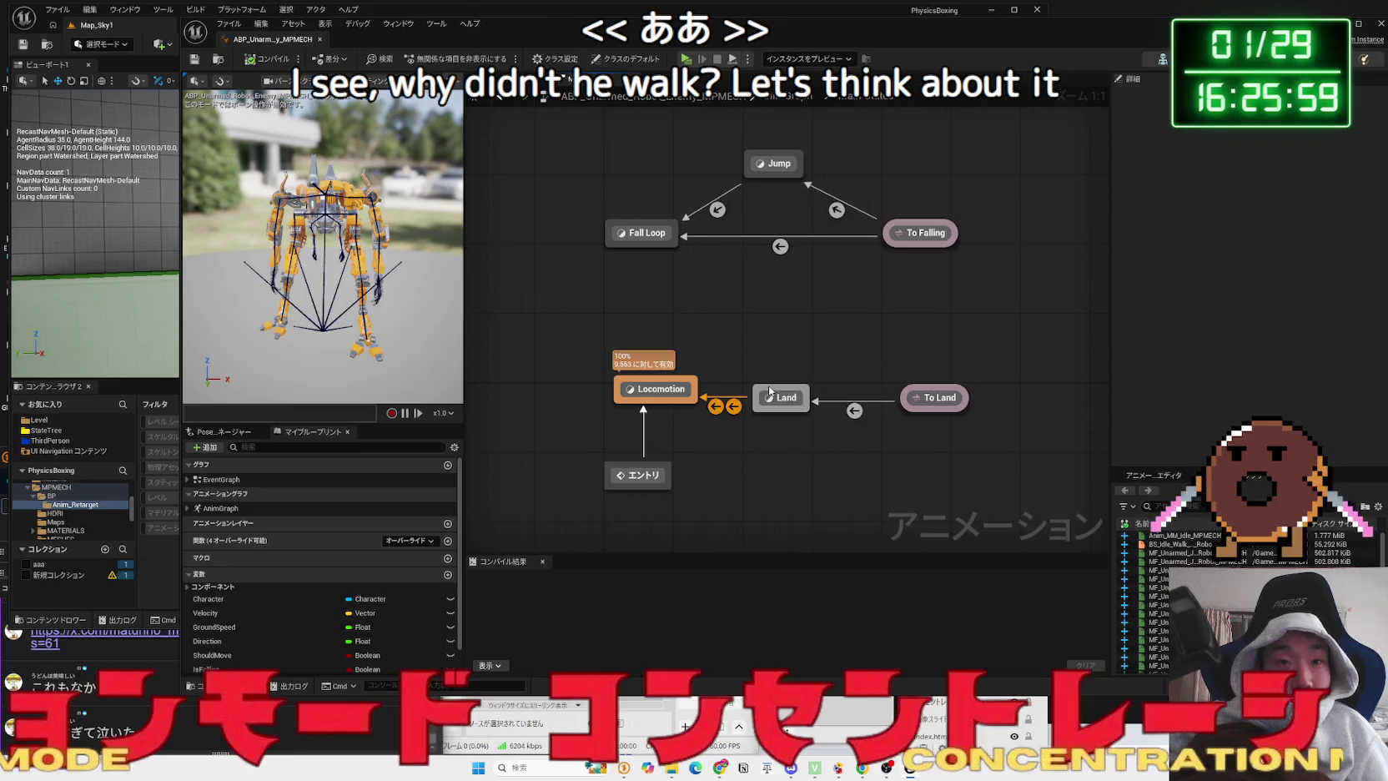
double_click(769, 392)
double_click(750, 467)
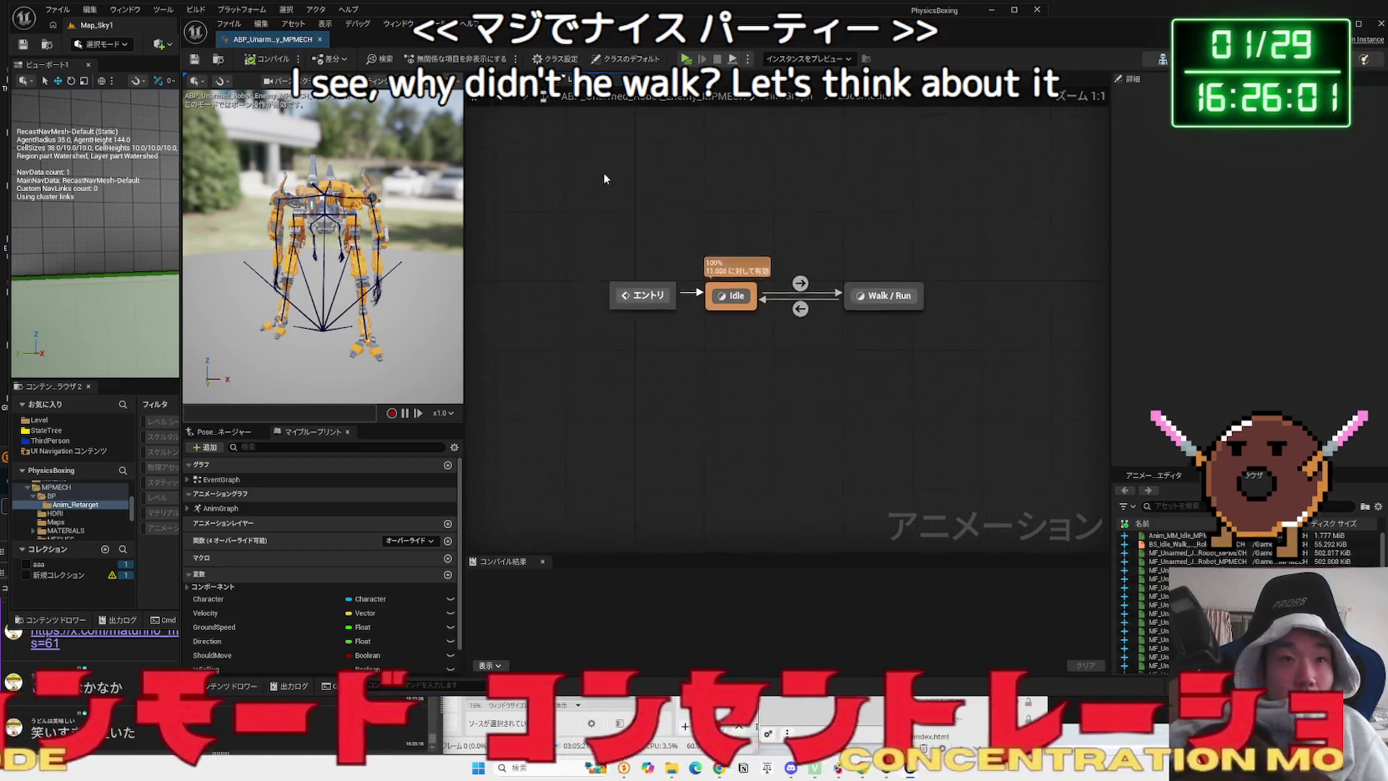
double_click(746, 317)
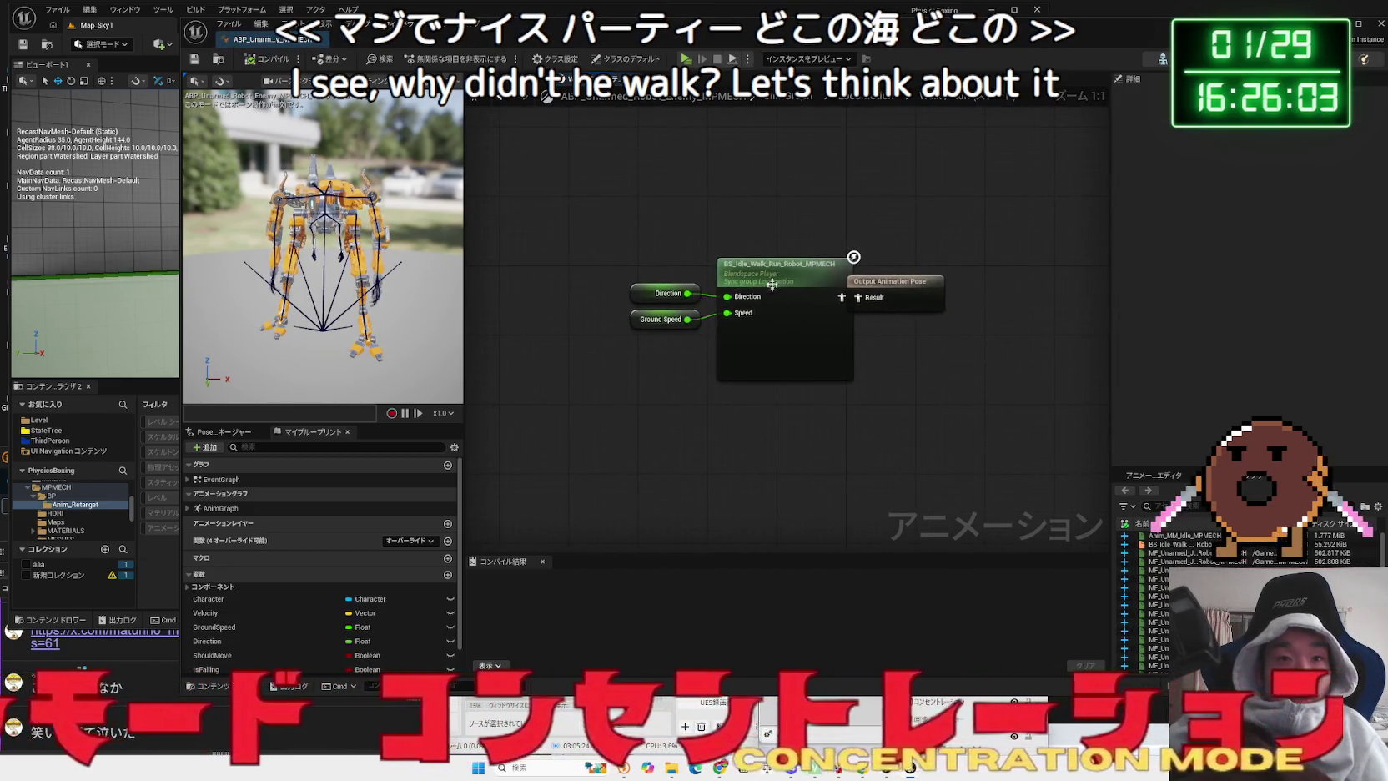
click(773, 288)
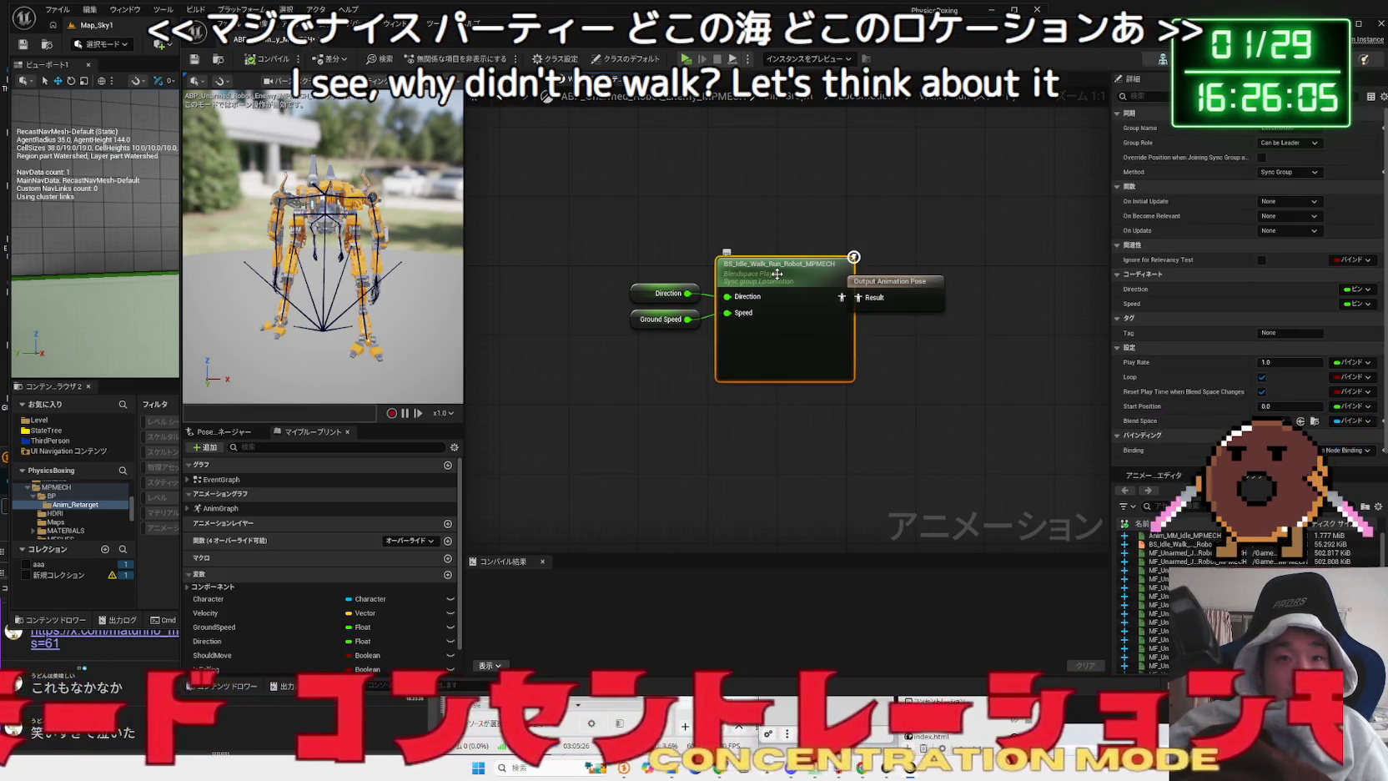
double_click(776, 273)
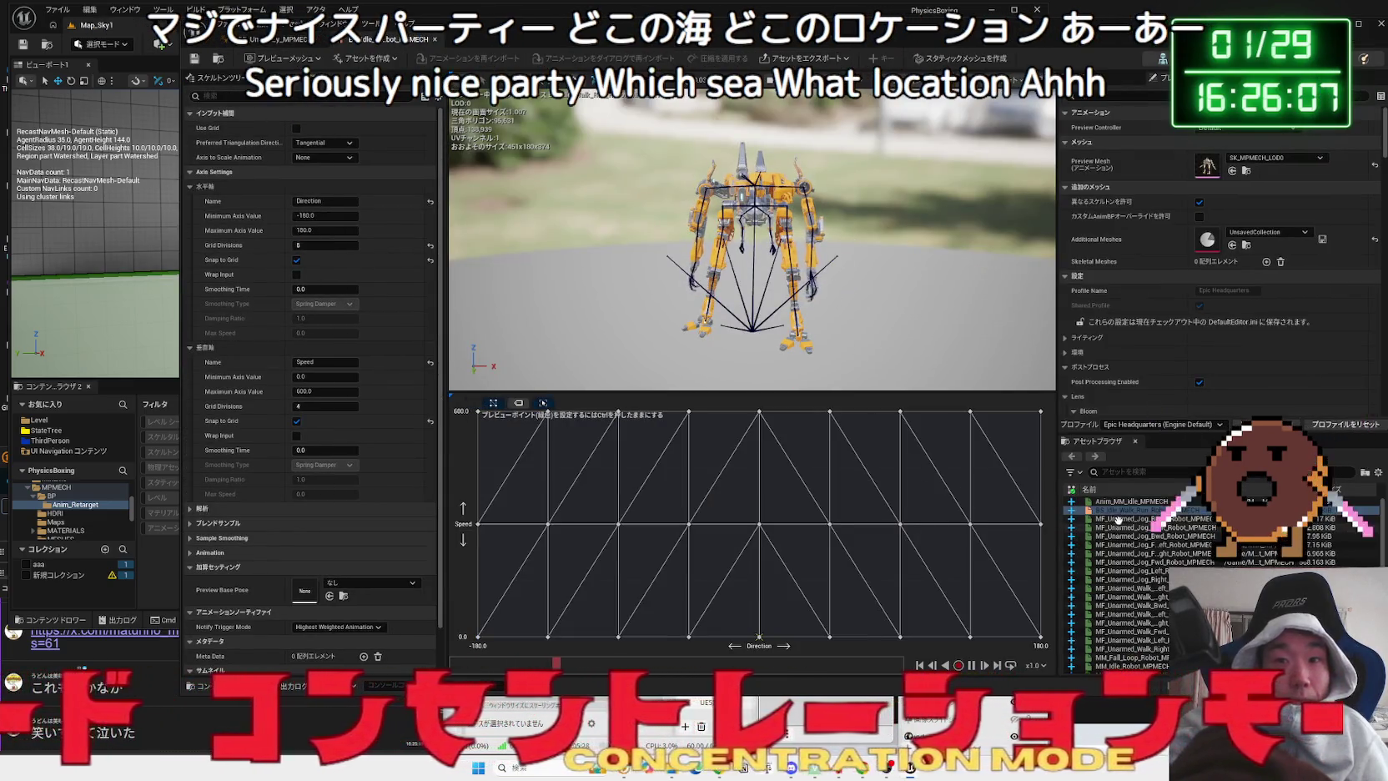
- Preview the mech's walk and run poses in the blend space and filter its details for 'root'
key(ctrl)
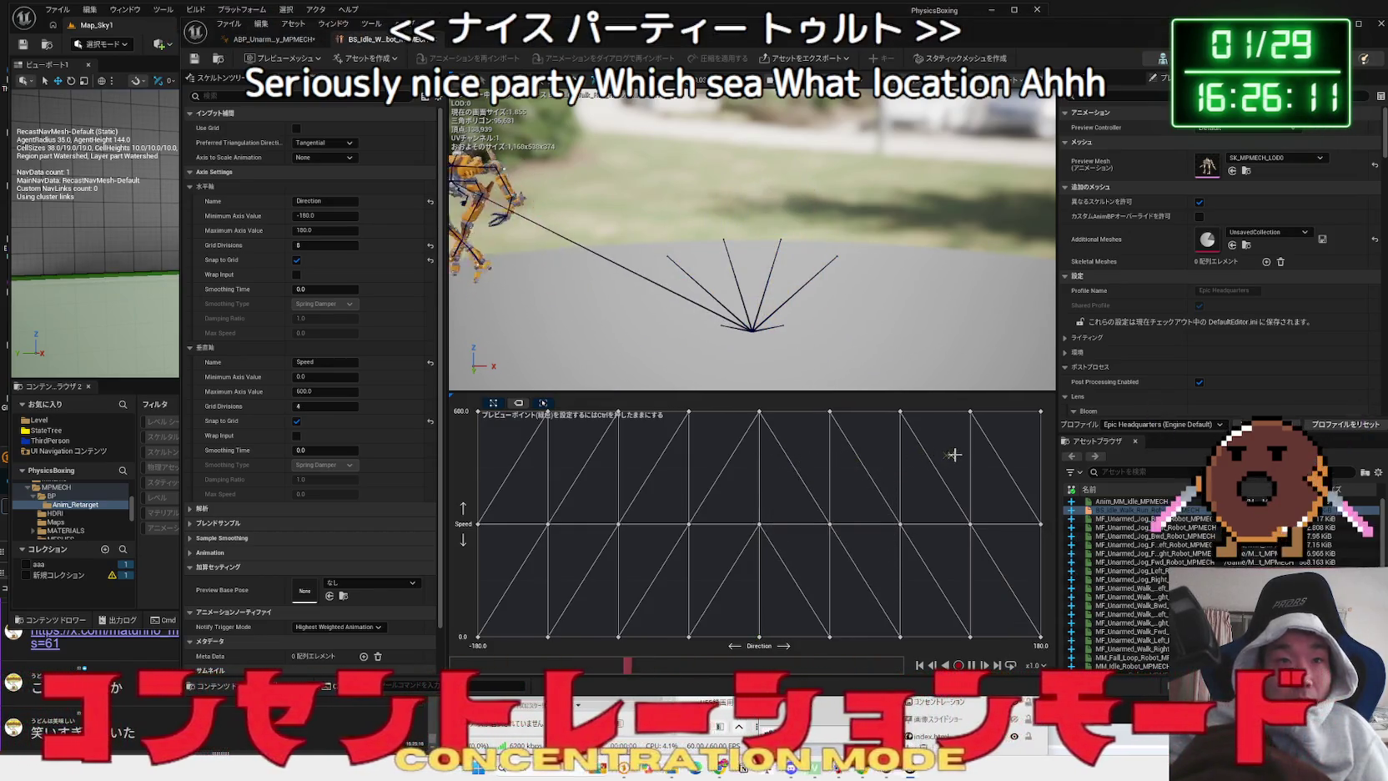
key(ctrl)
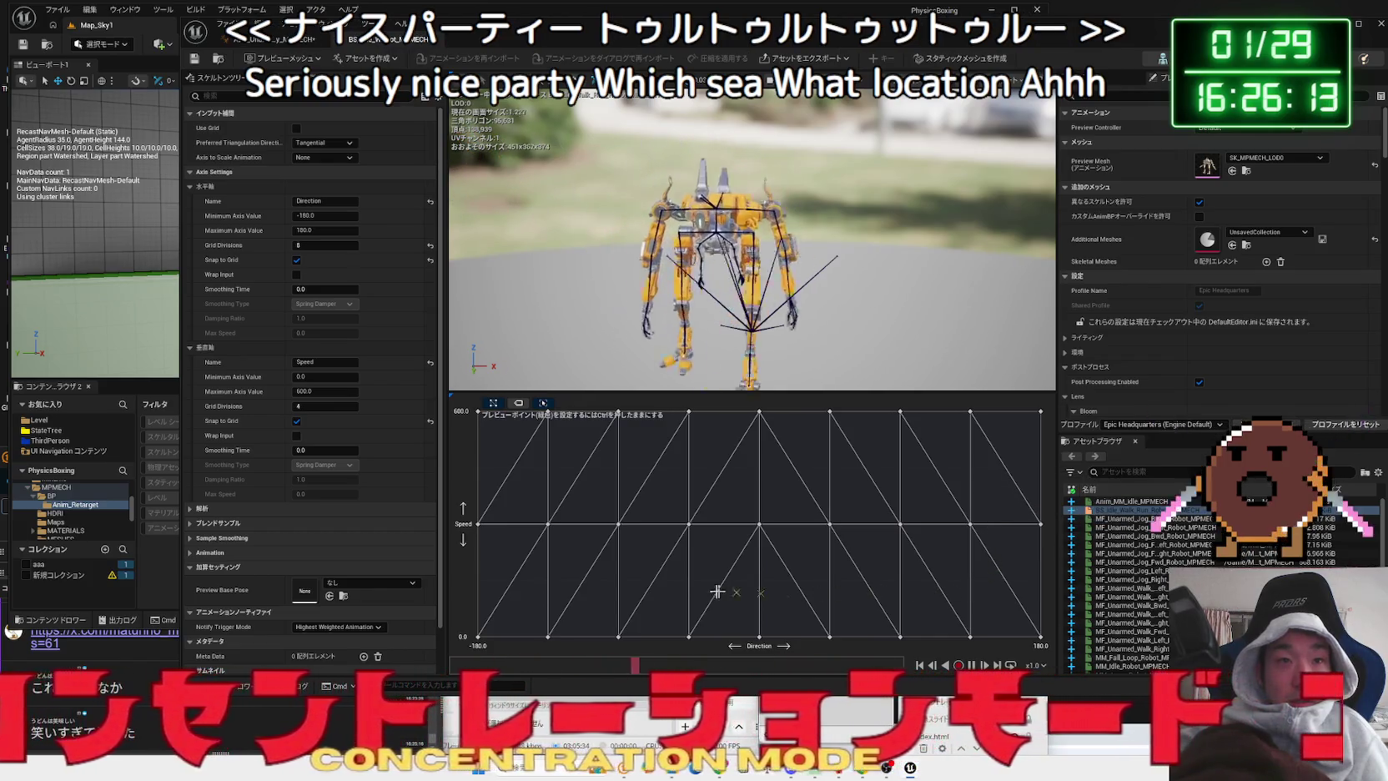
key(ctrl)
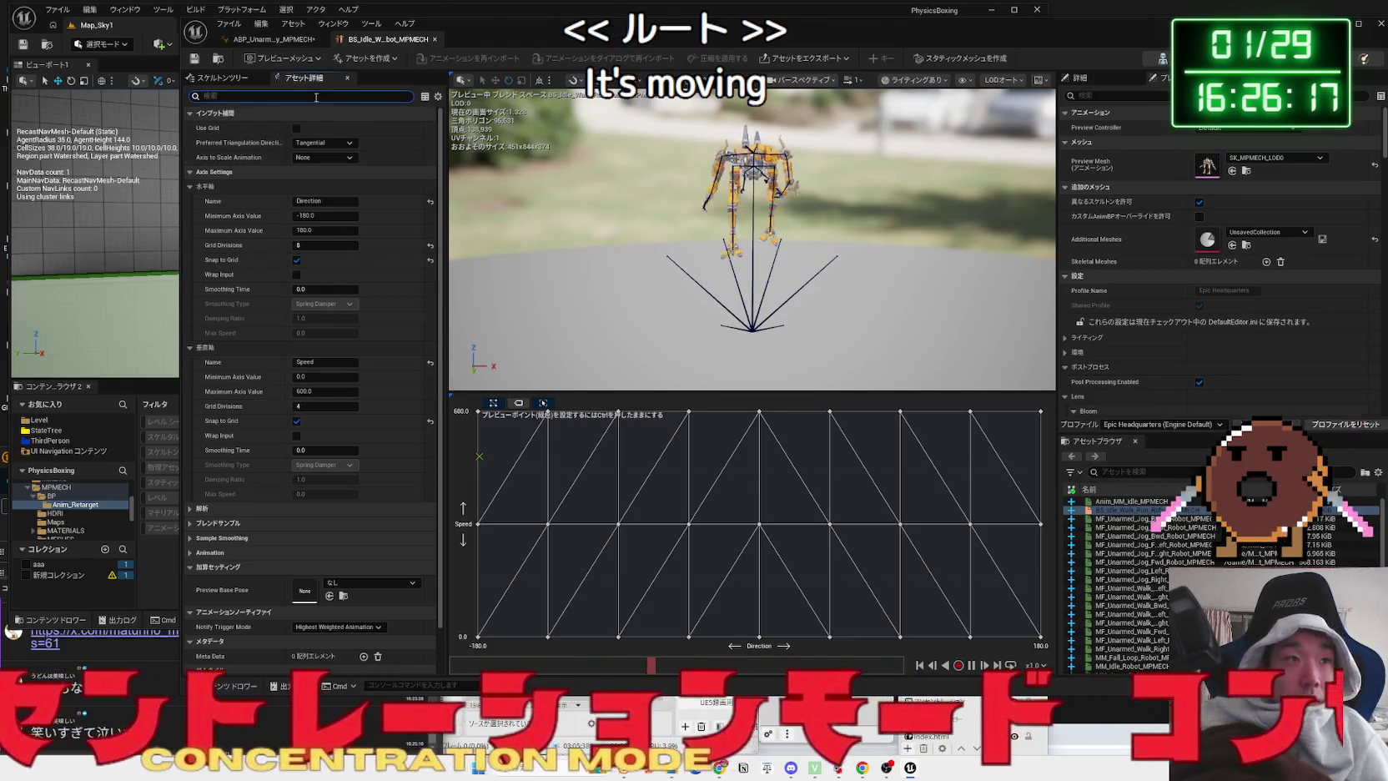
text(root)
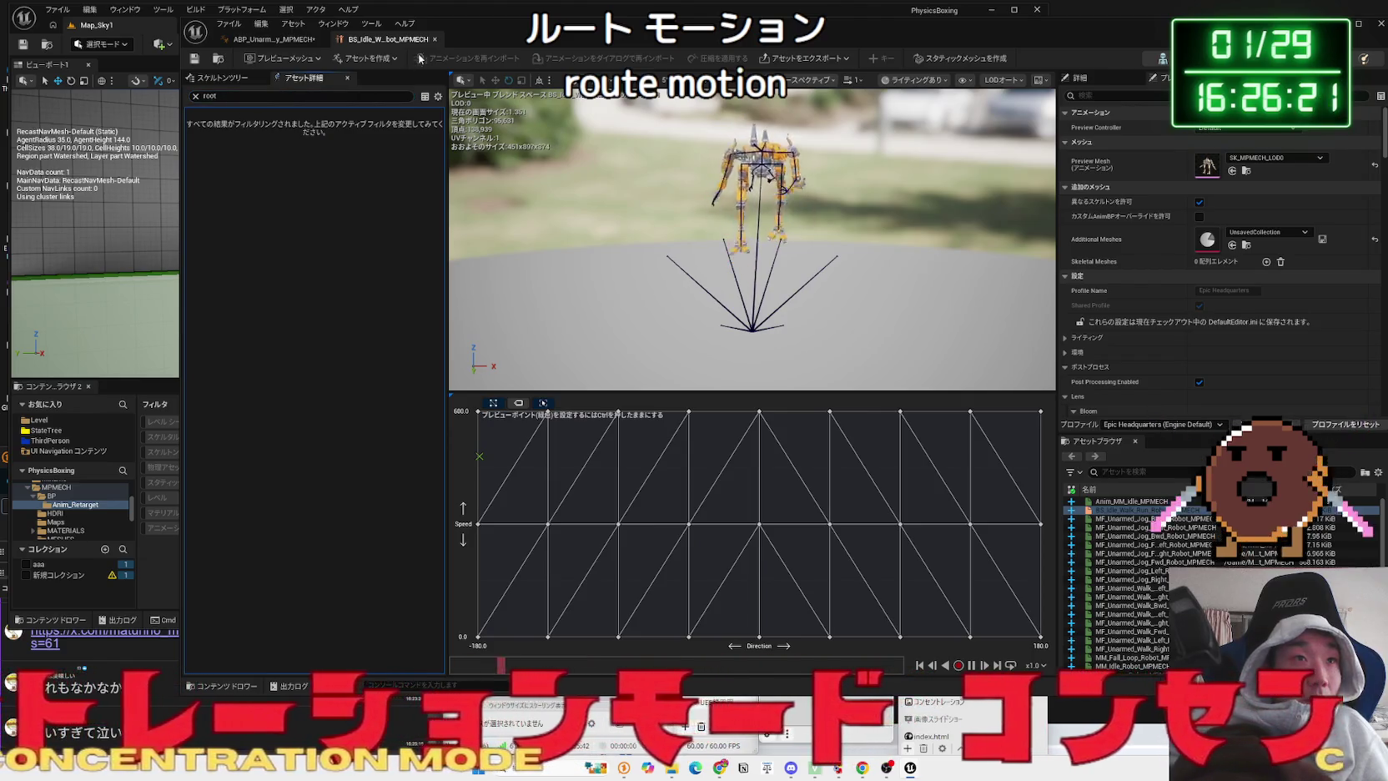
click(435, 39)
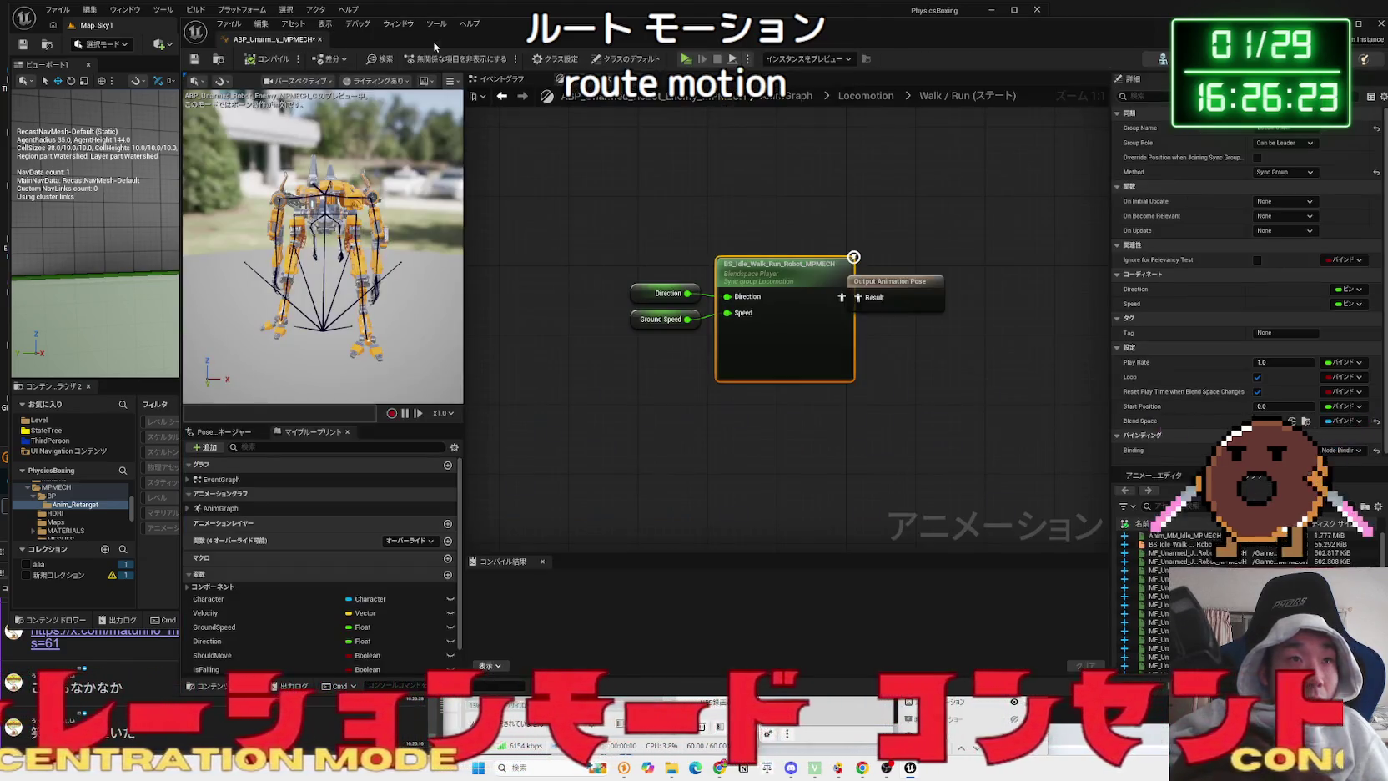
- Check the animation blueprint's Event Graph initialize and update events, then play-test Map_Sky1 again
click(907, 291)
click(498, 170)
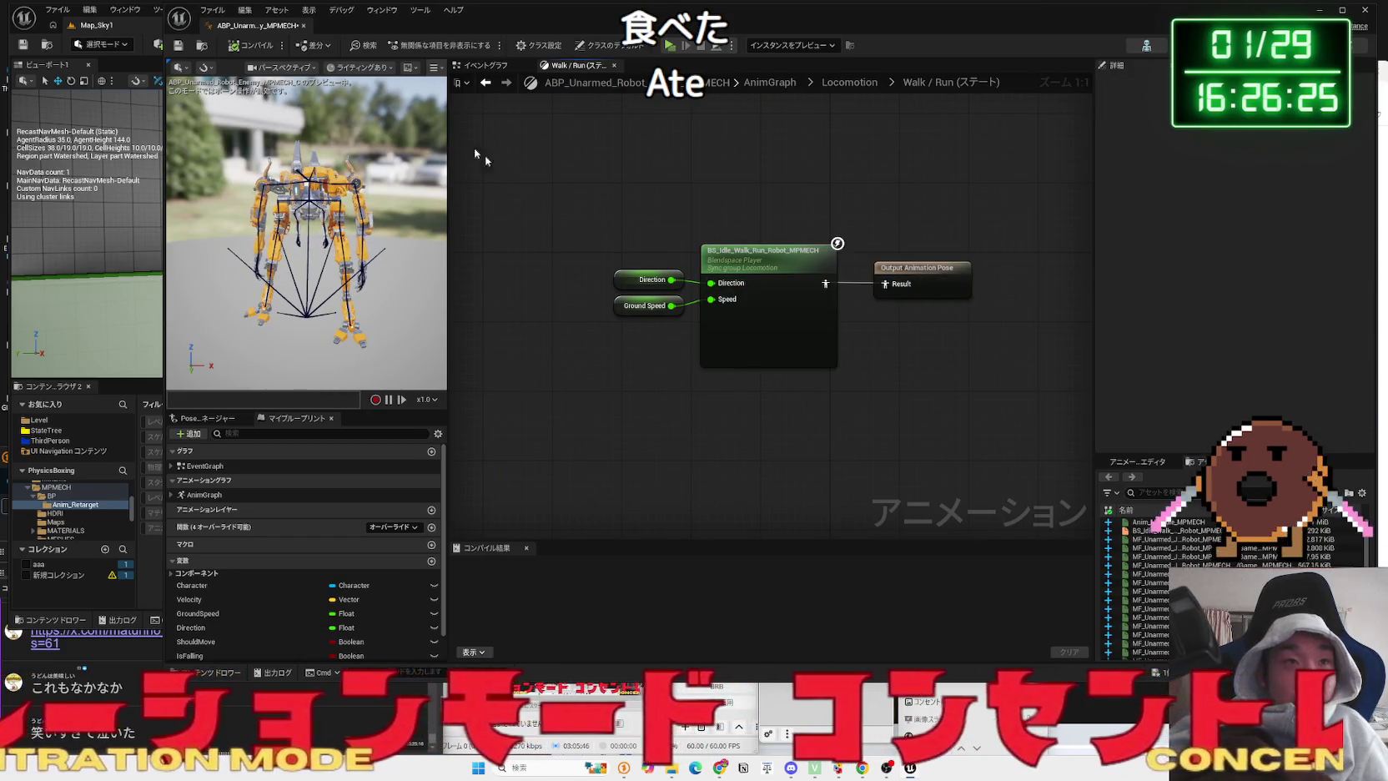
click(506, 72)
scroll(1059, 350, up, 4)
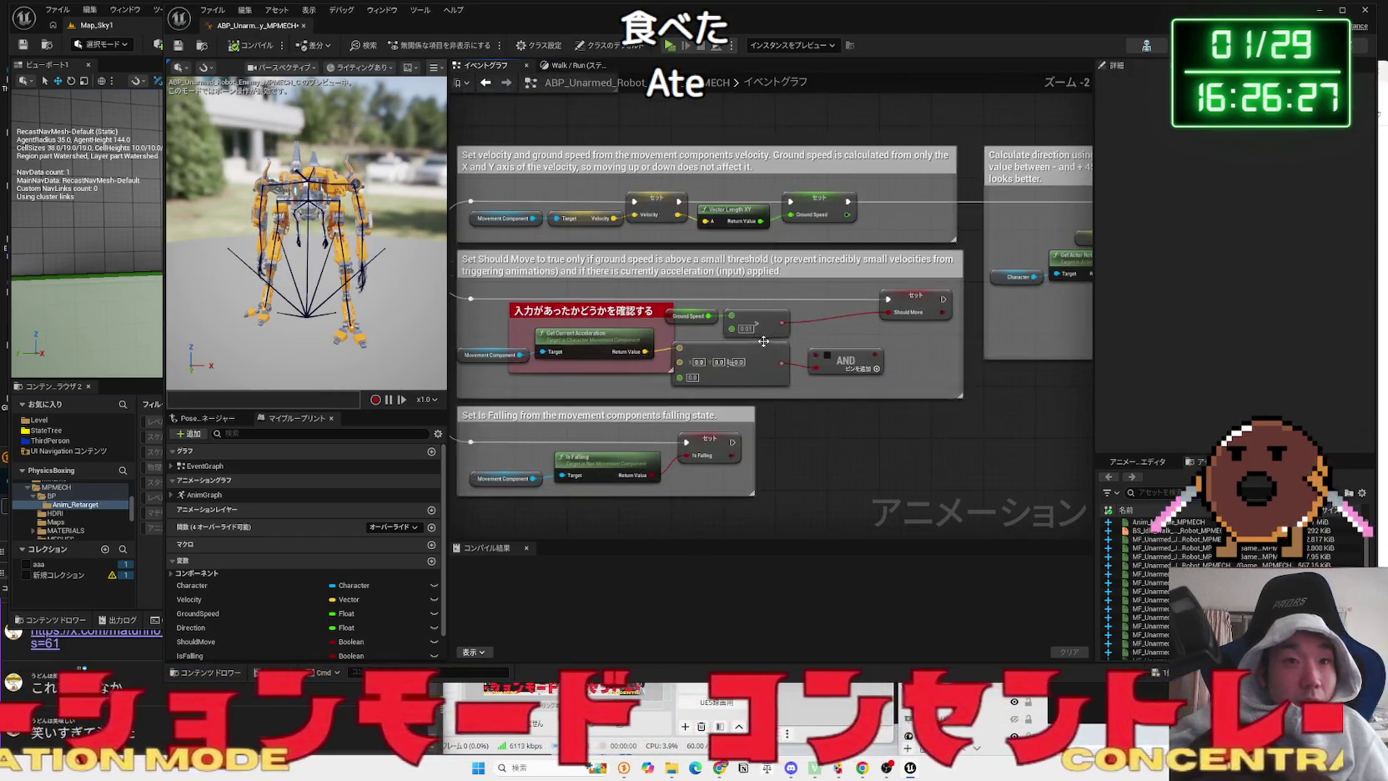
mouse_move(473, 181)
mouse_down()
mouse_move(665, 213)
mouse_move(762, 344)
mouse_up()
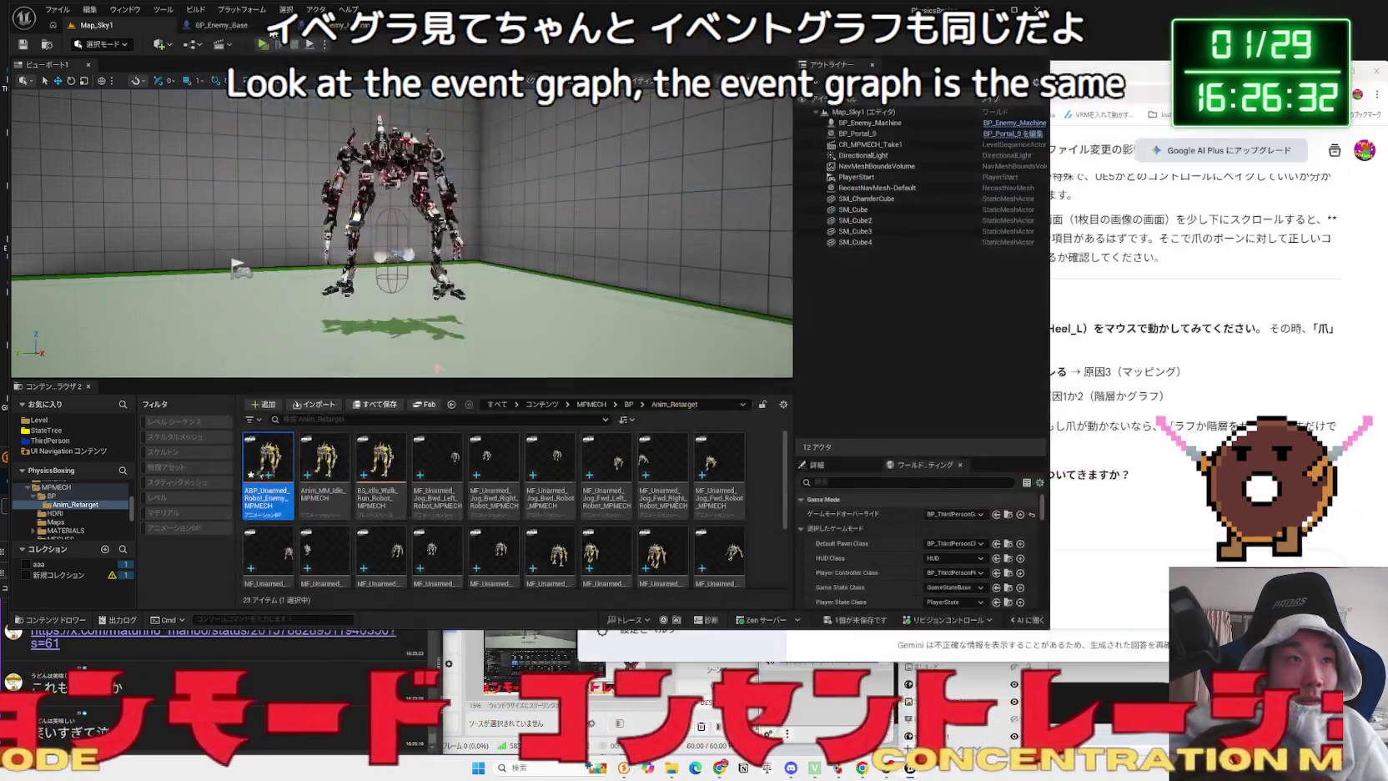
click(158, 46)
click(261, 45)
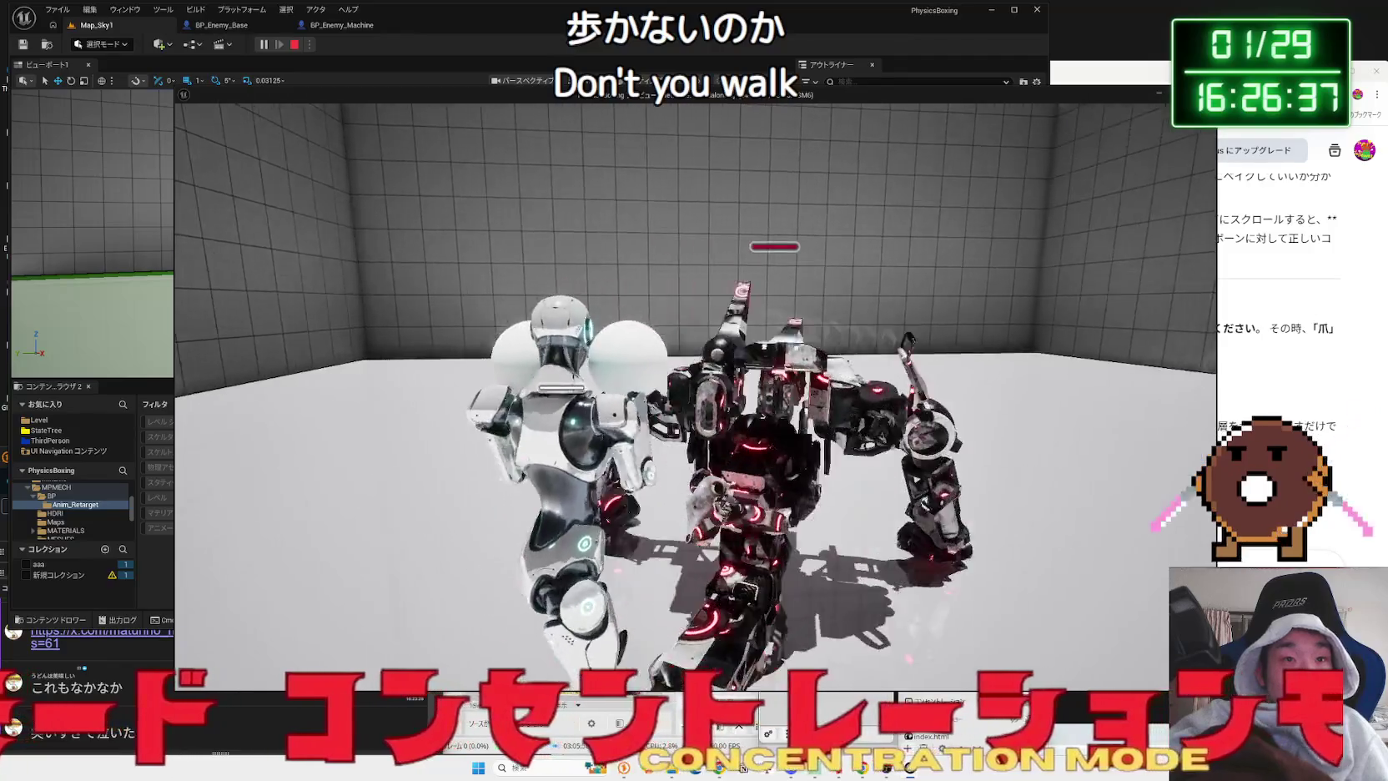
- Stop the play-test and set BP_Enemy_Machine's mesh anim class to ABP_Unarmed_Robot_Enemy_MPMECH
key(Escape)
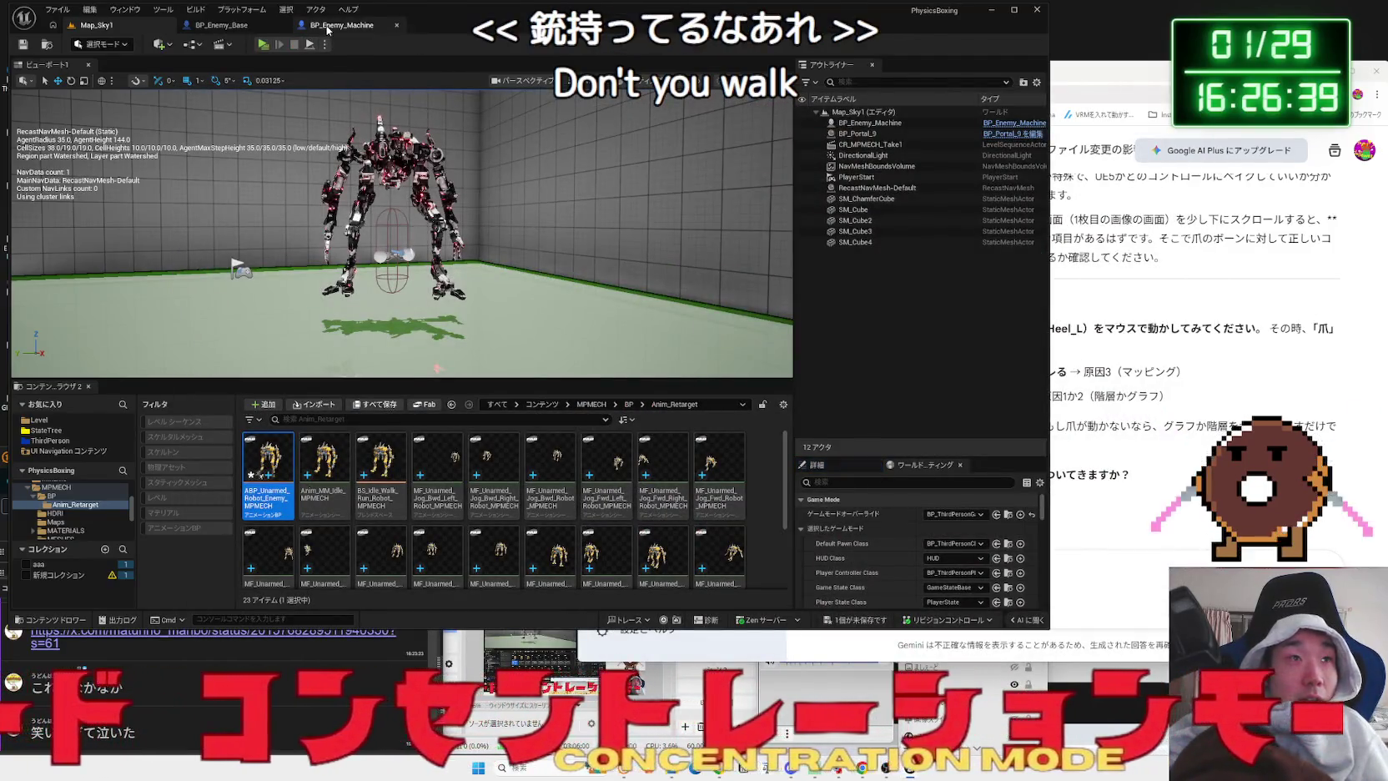
click(327, 28)
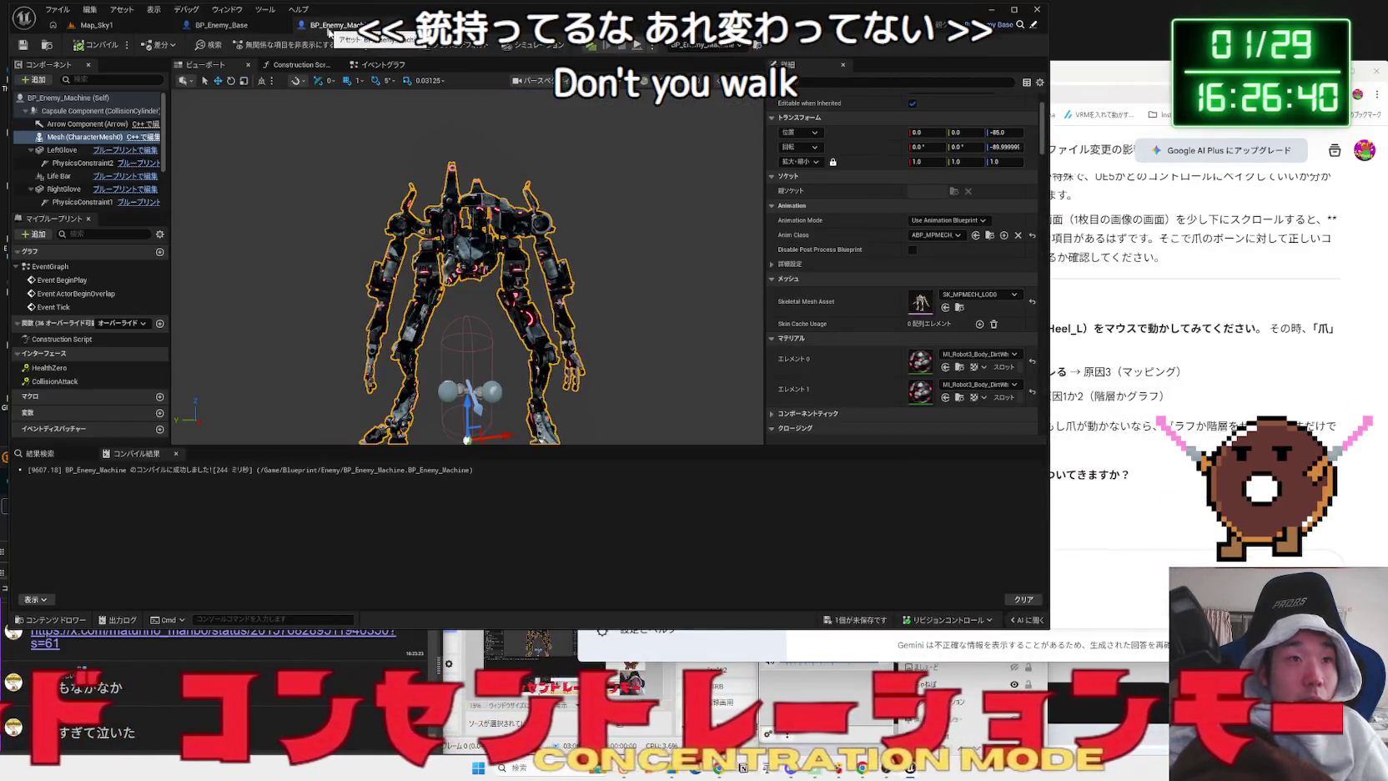
click(935, 236)
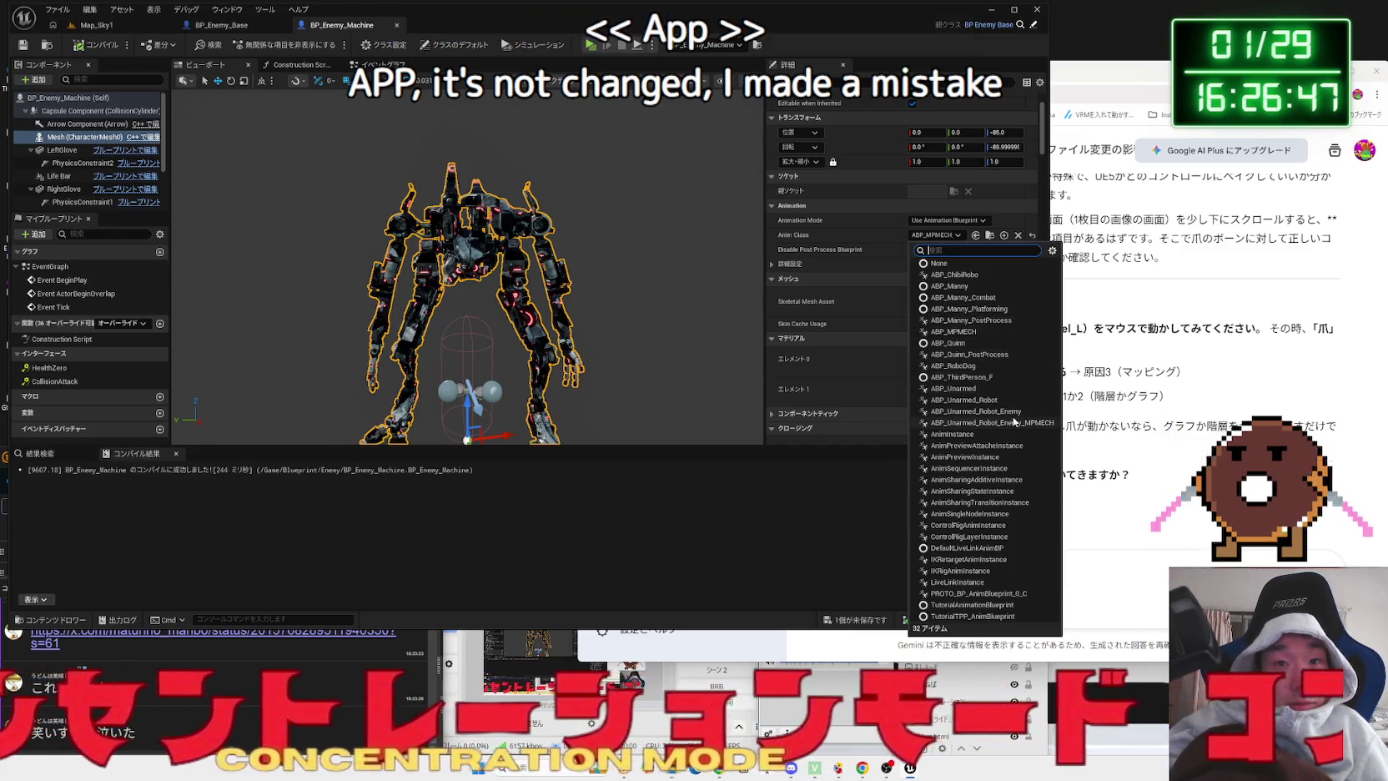
click(1040, 423)
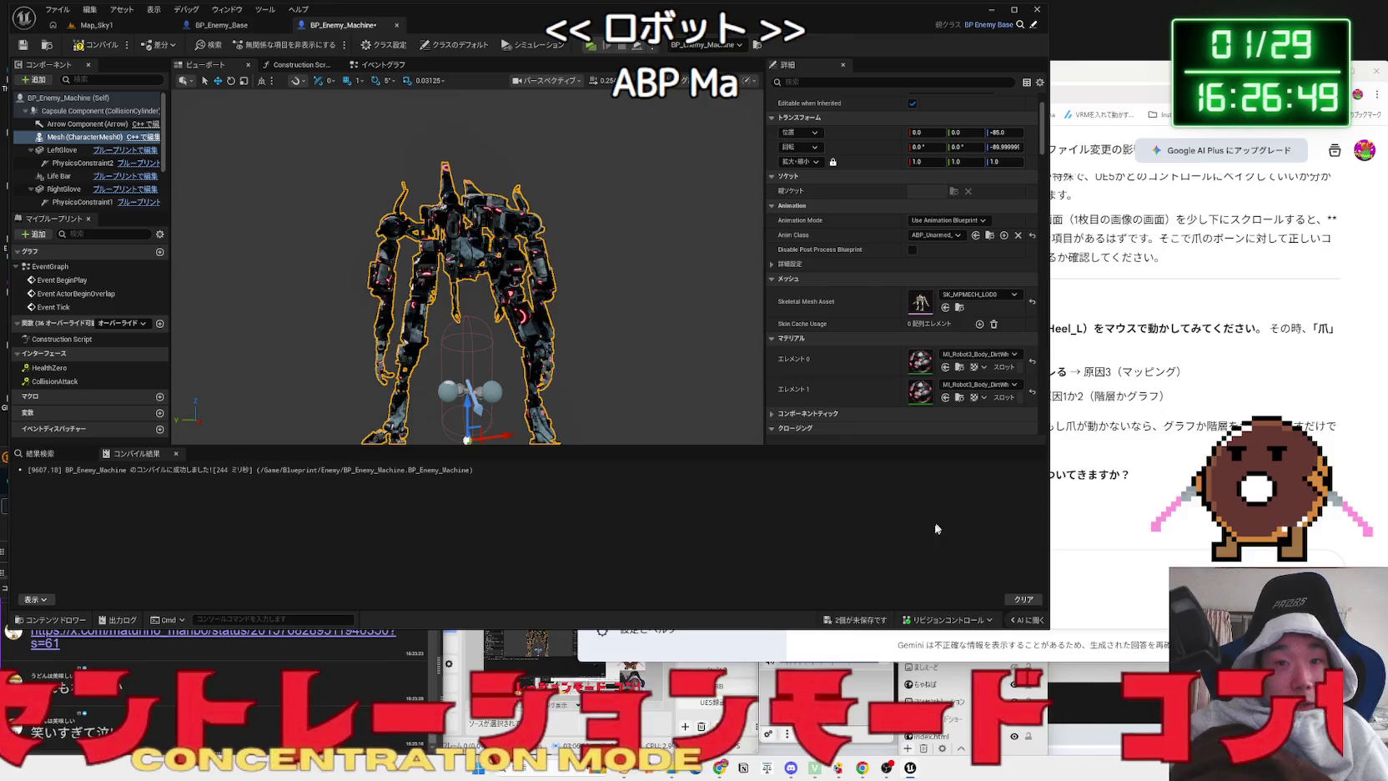
- Save the selected content changes and return to the Map_Sky1 level
key(ctrl+shift+s)
click(760, 509)
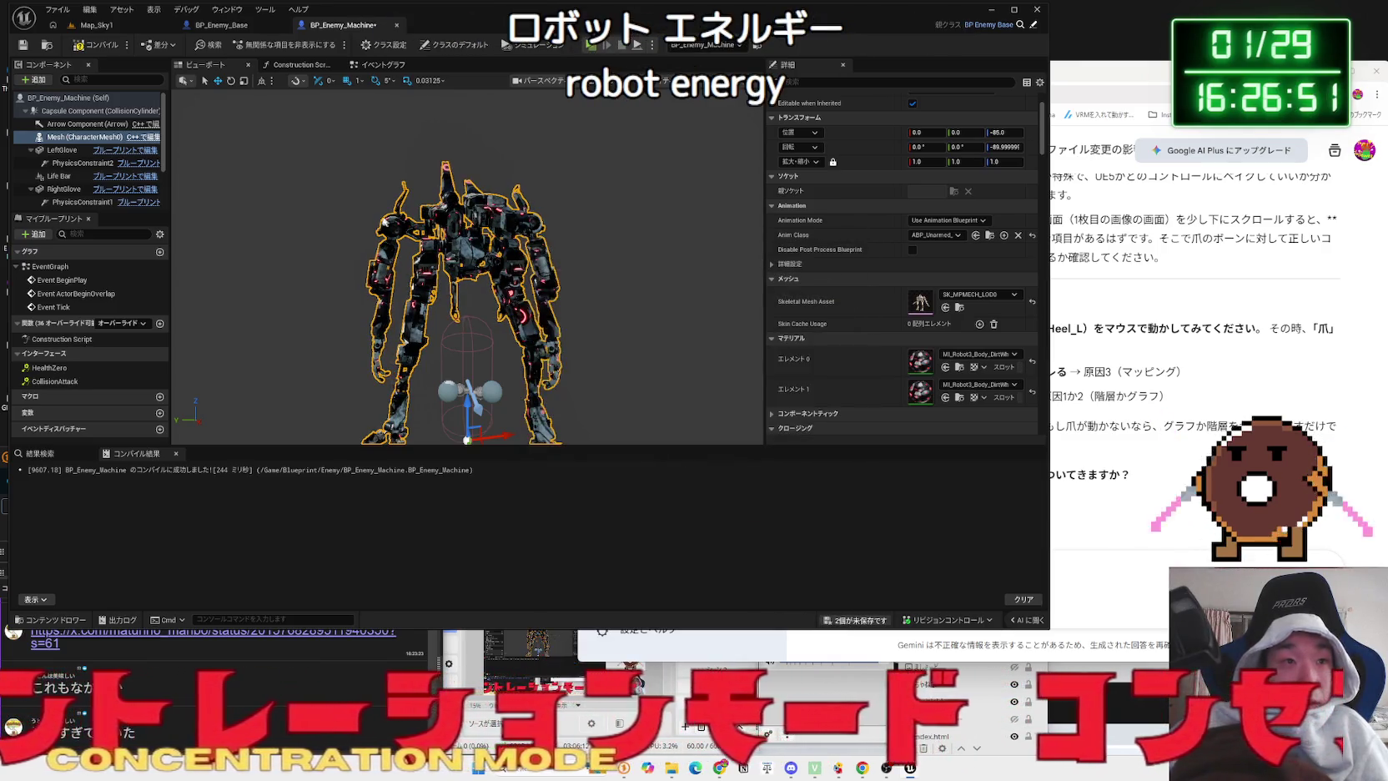
click(97, 25)
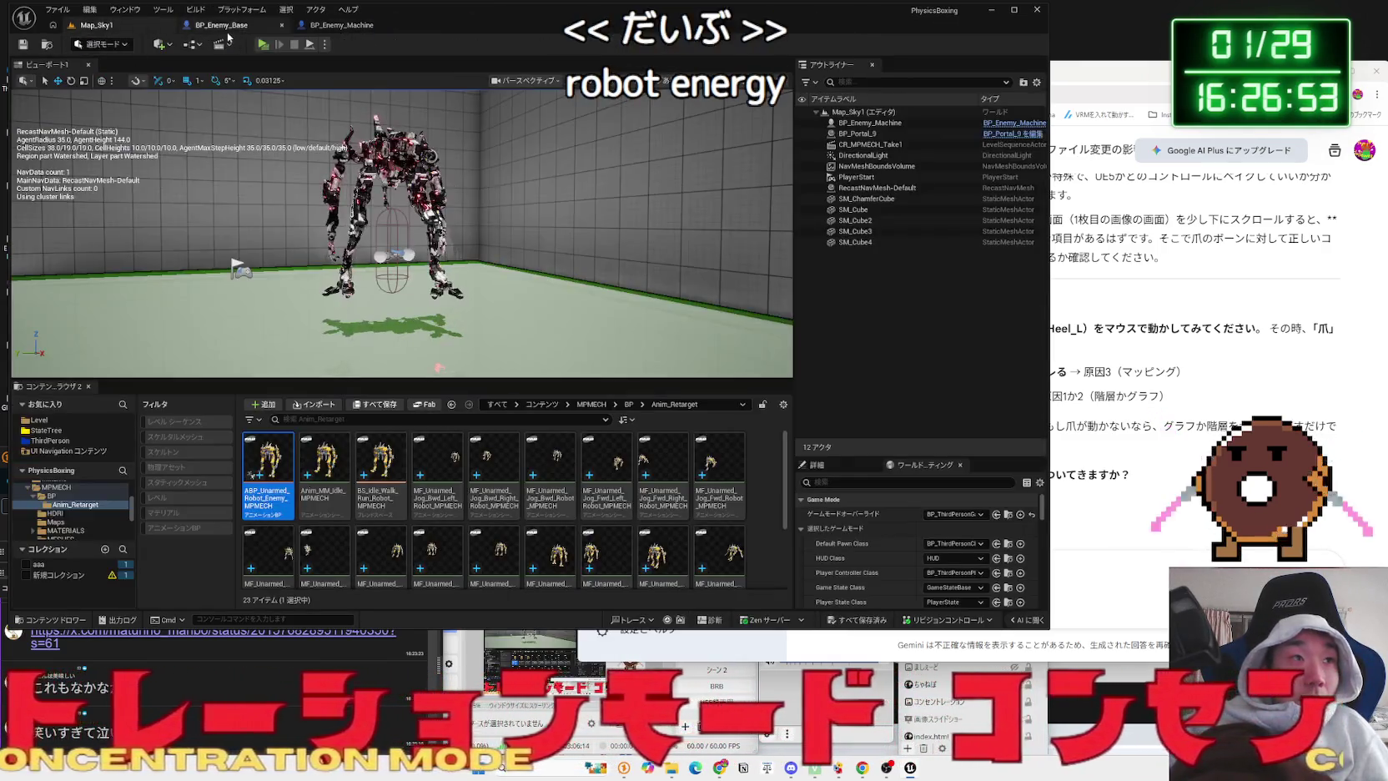
click(263, 44)
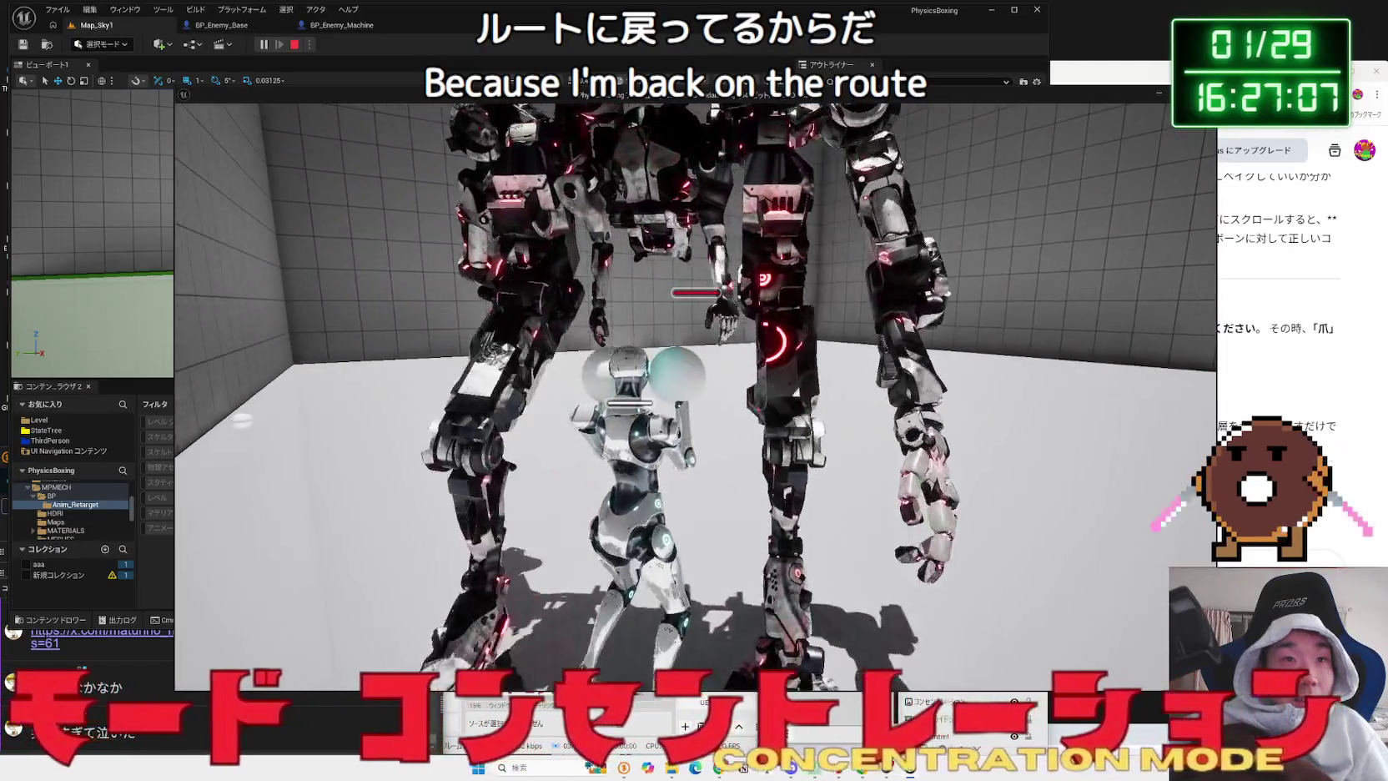
key(Escape)
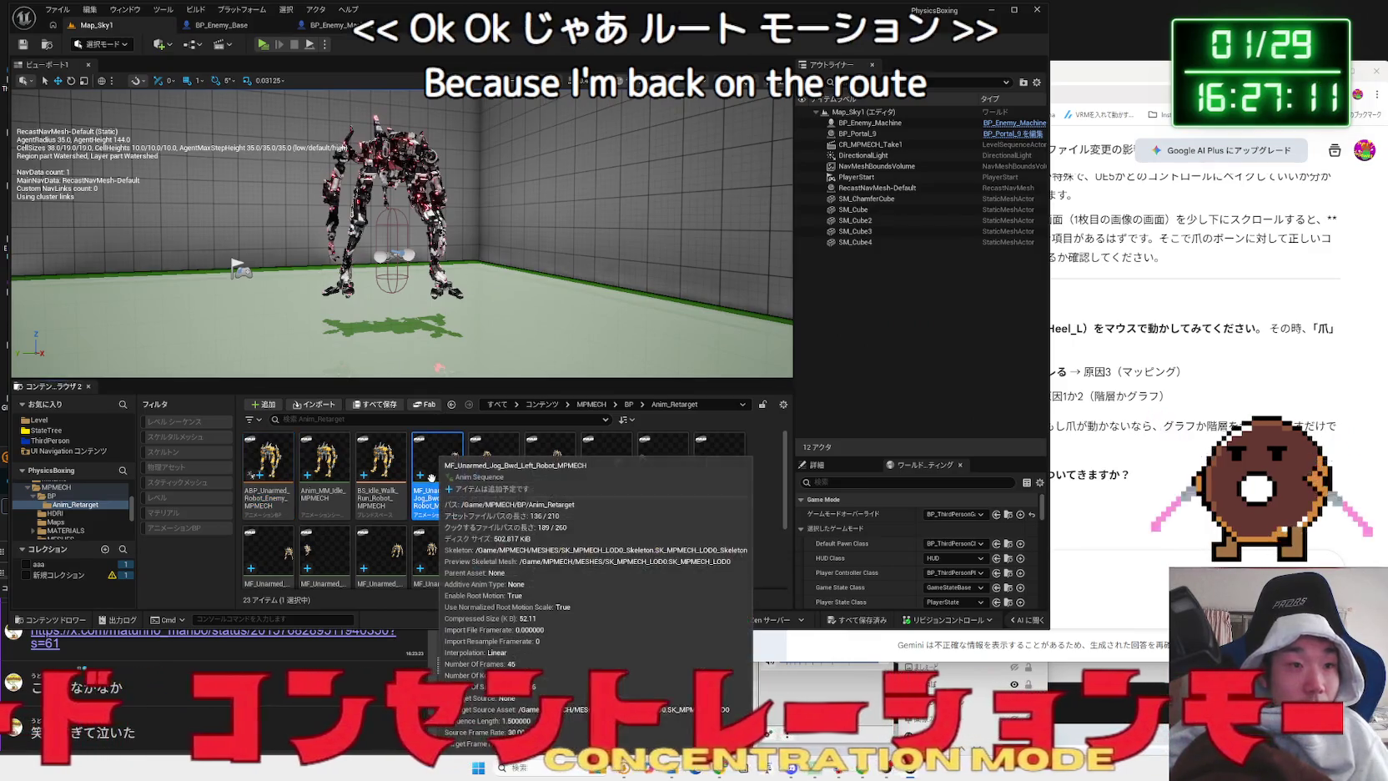
- Filter the Property Matrix for 'root', check Enable Root Motion on all 21 animations, and save
click(418, 477)
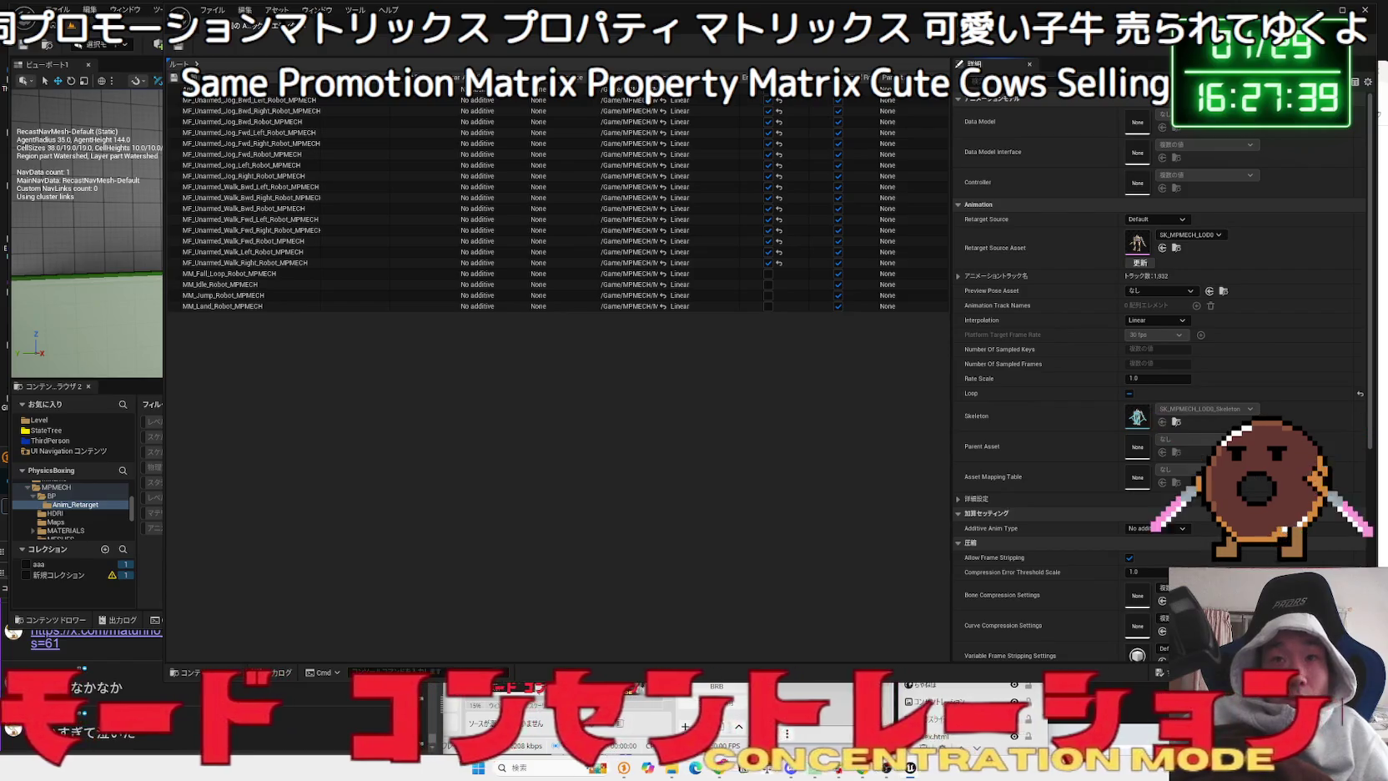
text(root)
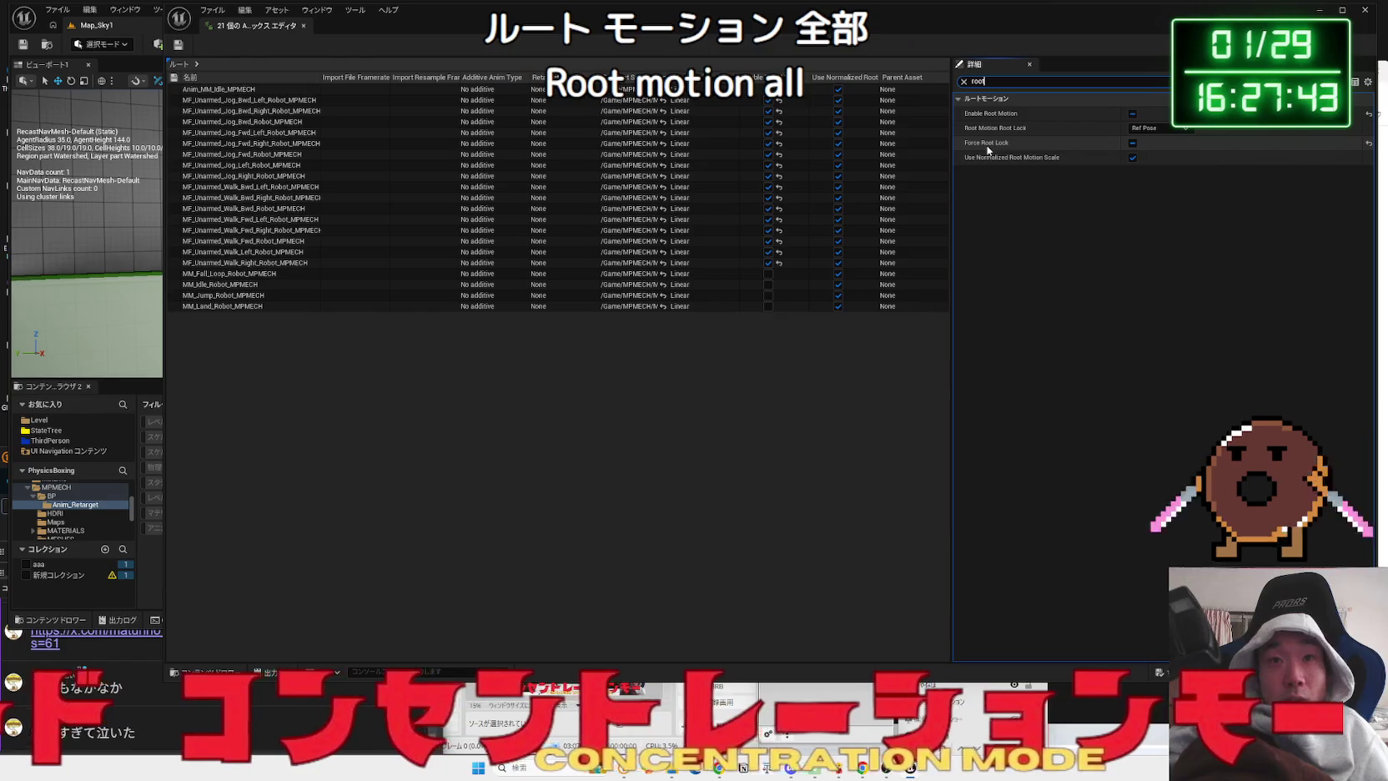
click(1136, 115)
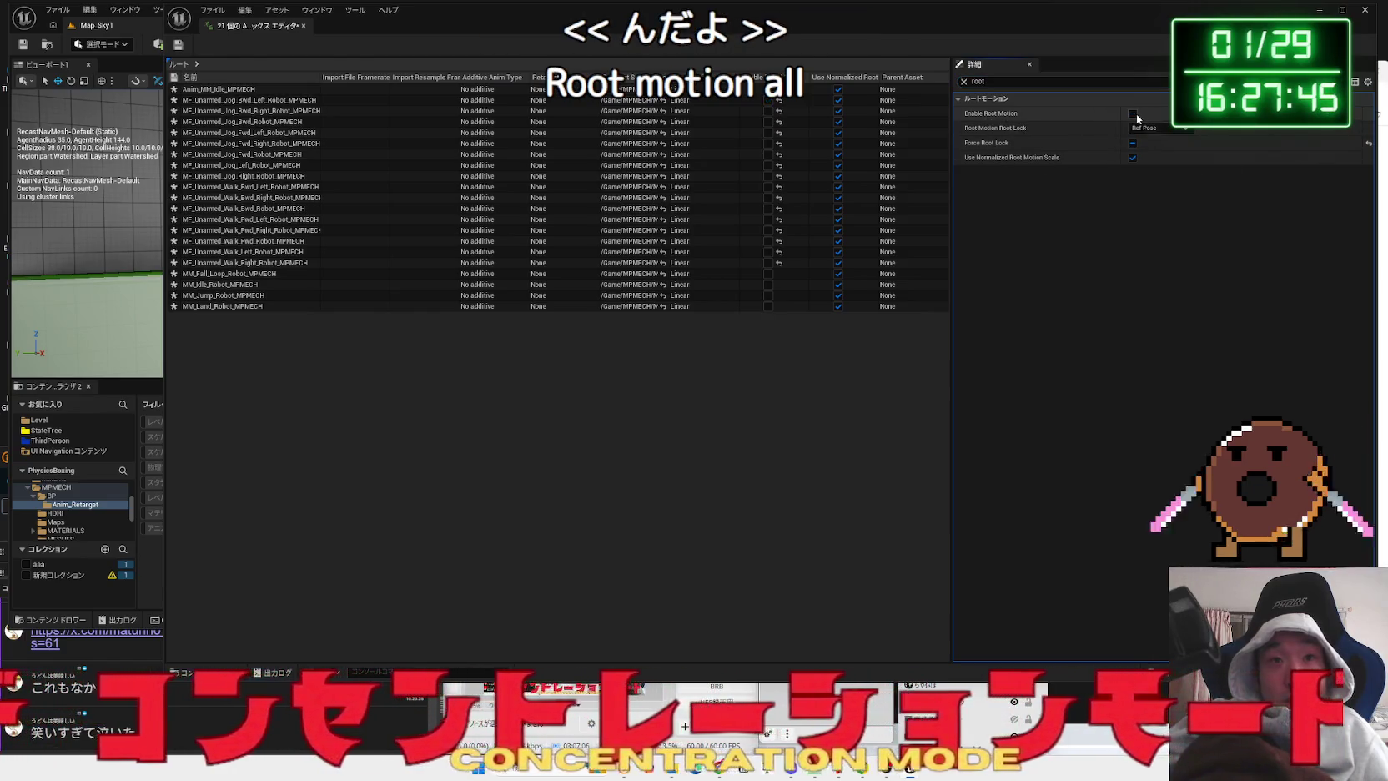
click(1134, 114)
click(176, 44)
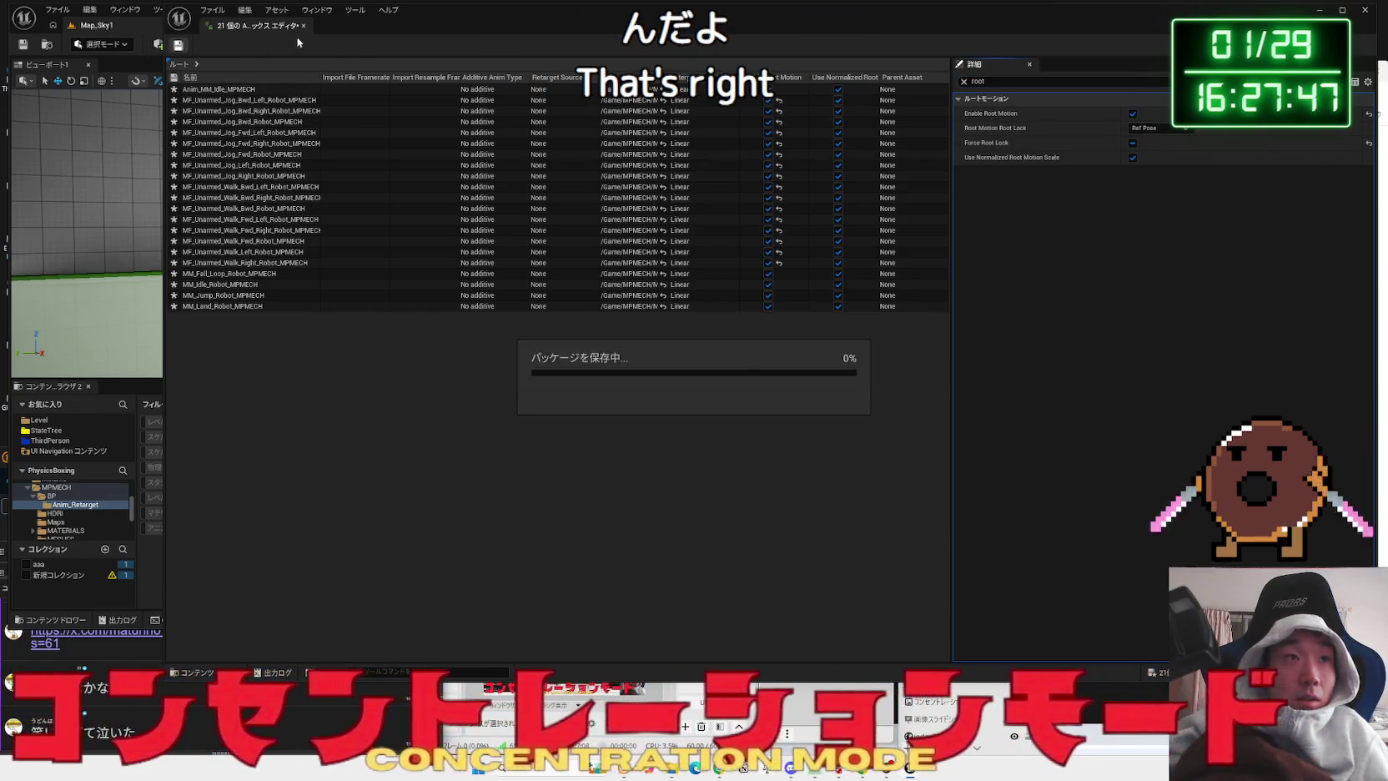
click(304, 26)
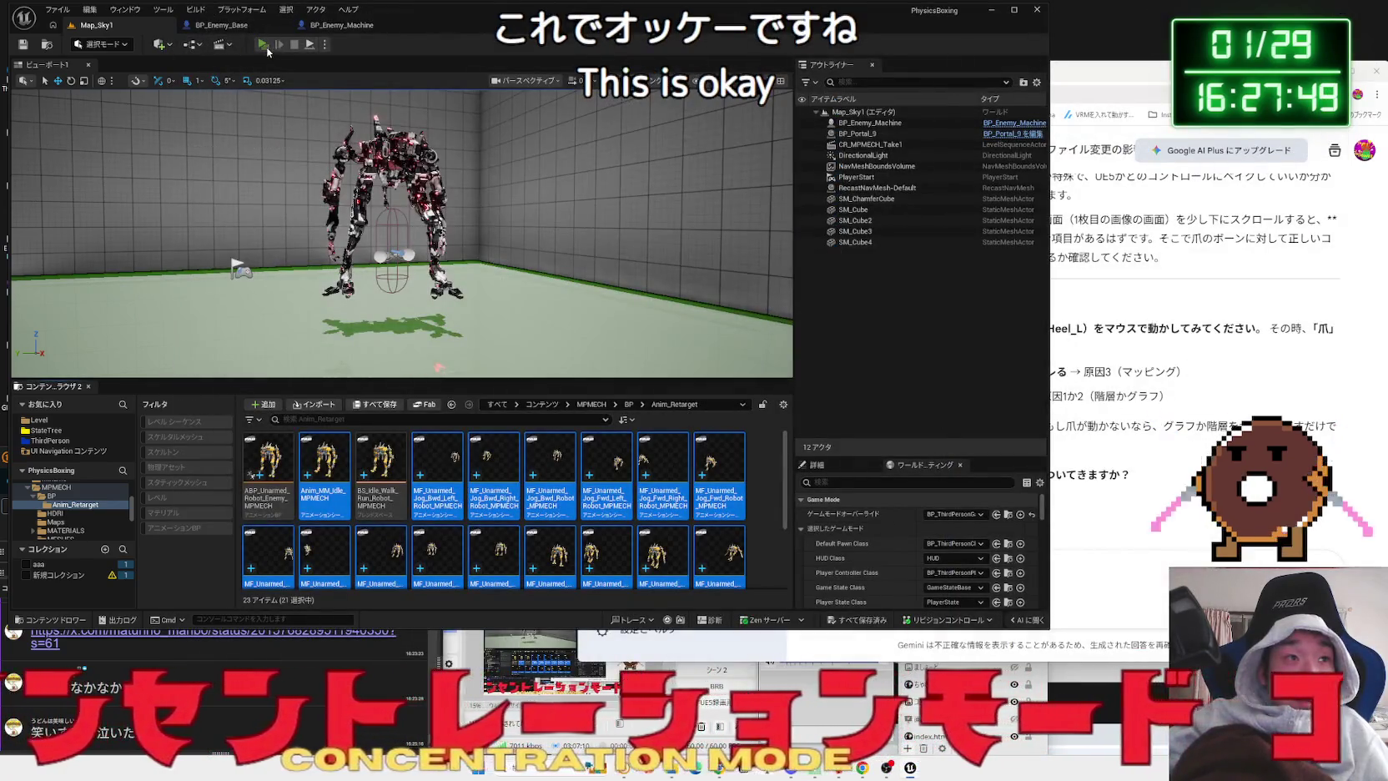
click(265, 46)
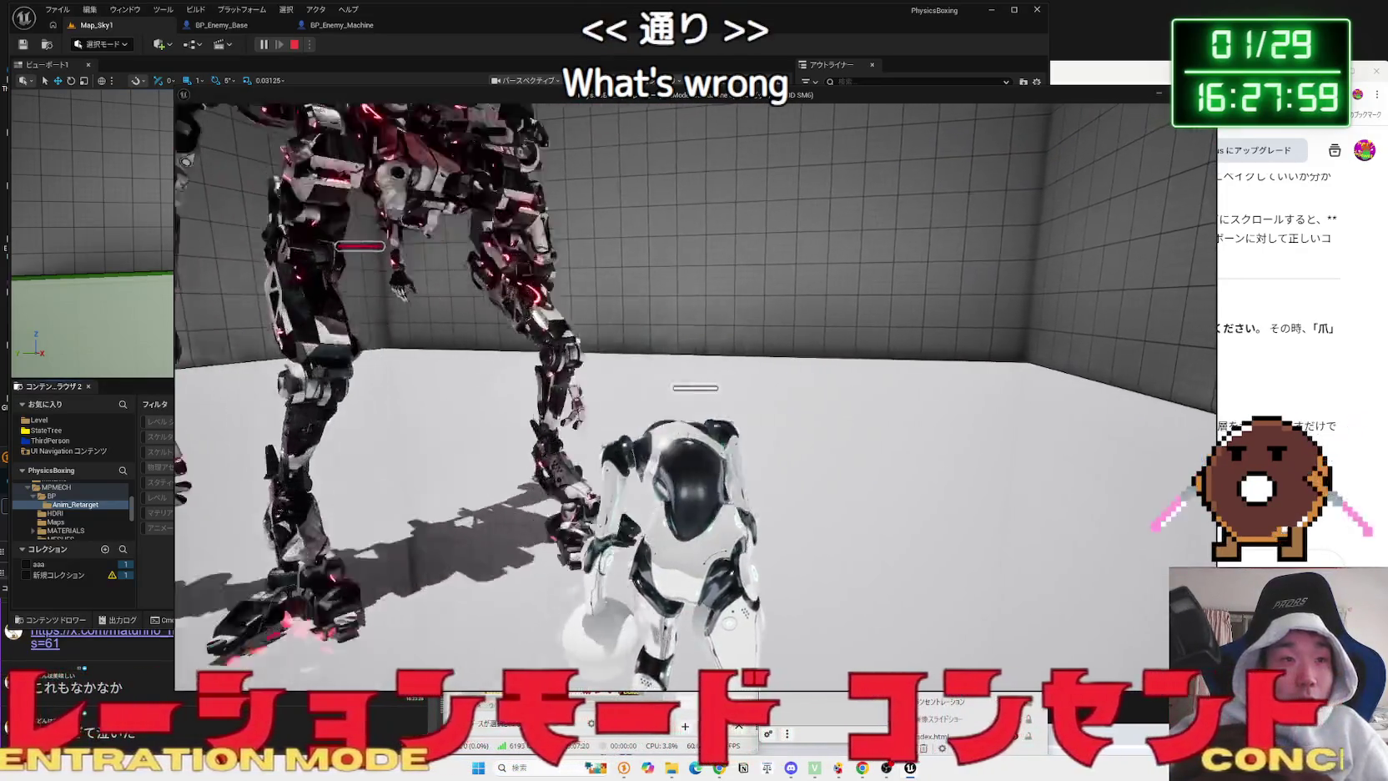
key(Escape)
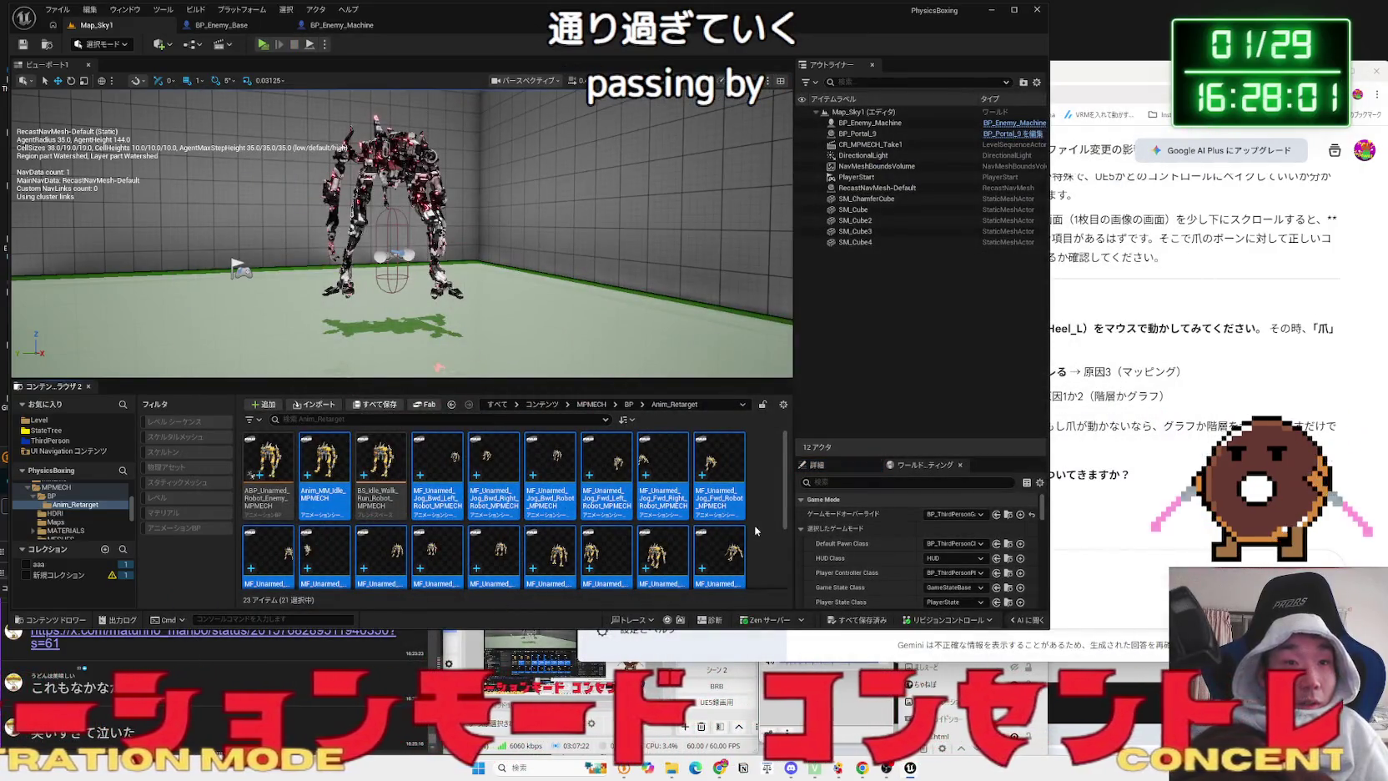
click(756, 530)
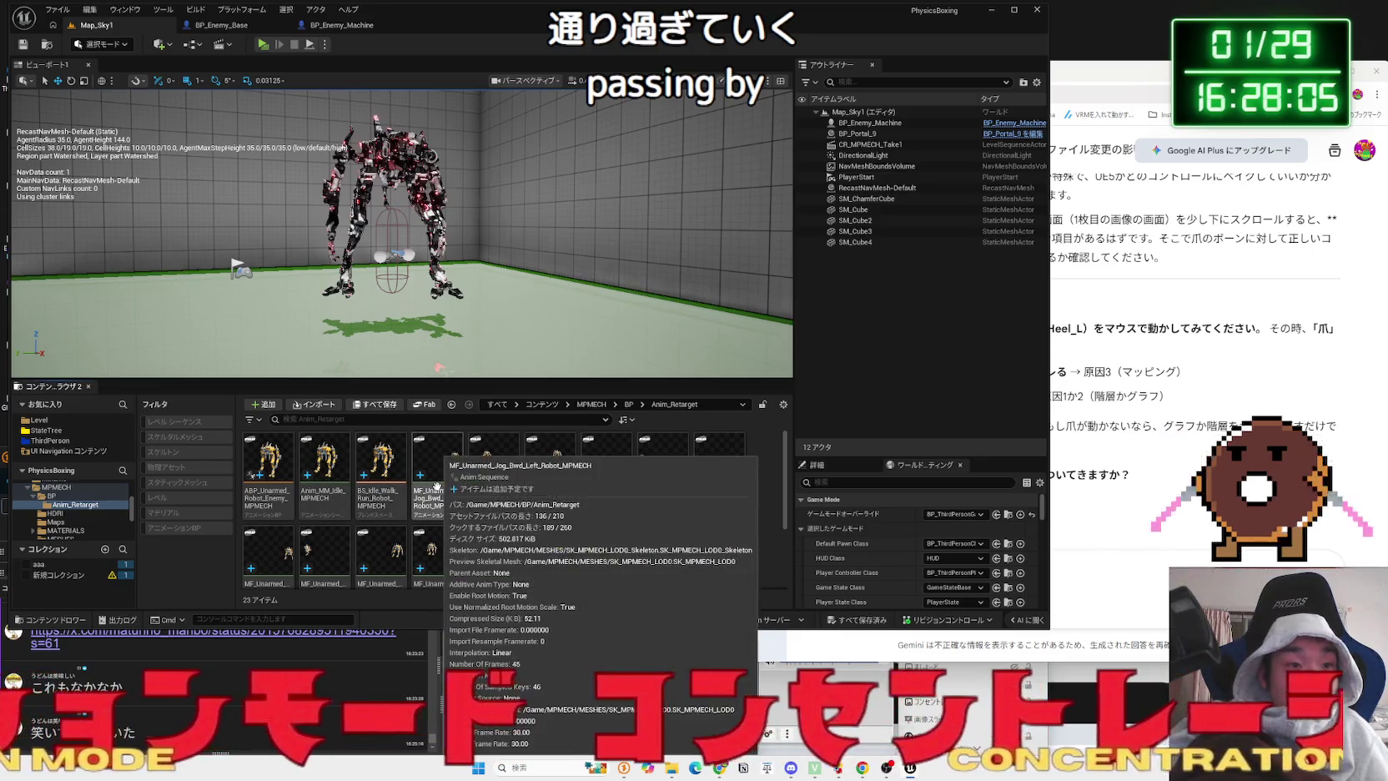
- Open BS_Idle_Walk_Run_Robot_MPMECH and briefly filter its details for 'enab'
double_click(385, 480)
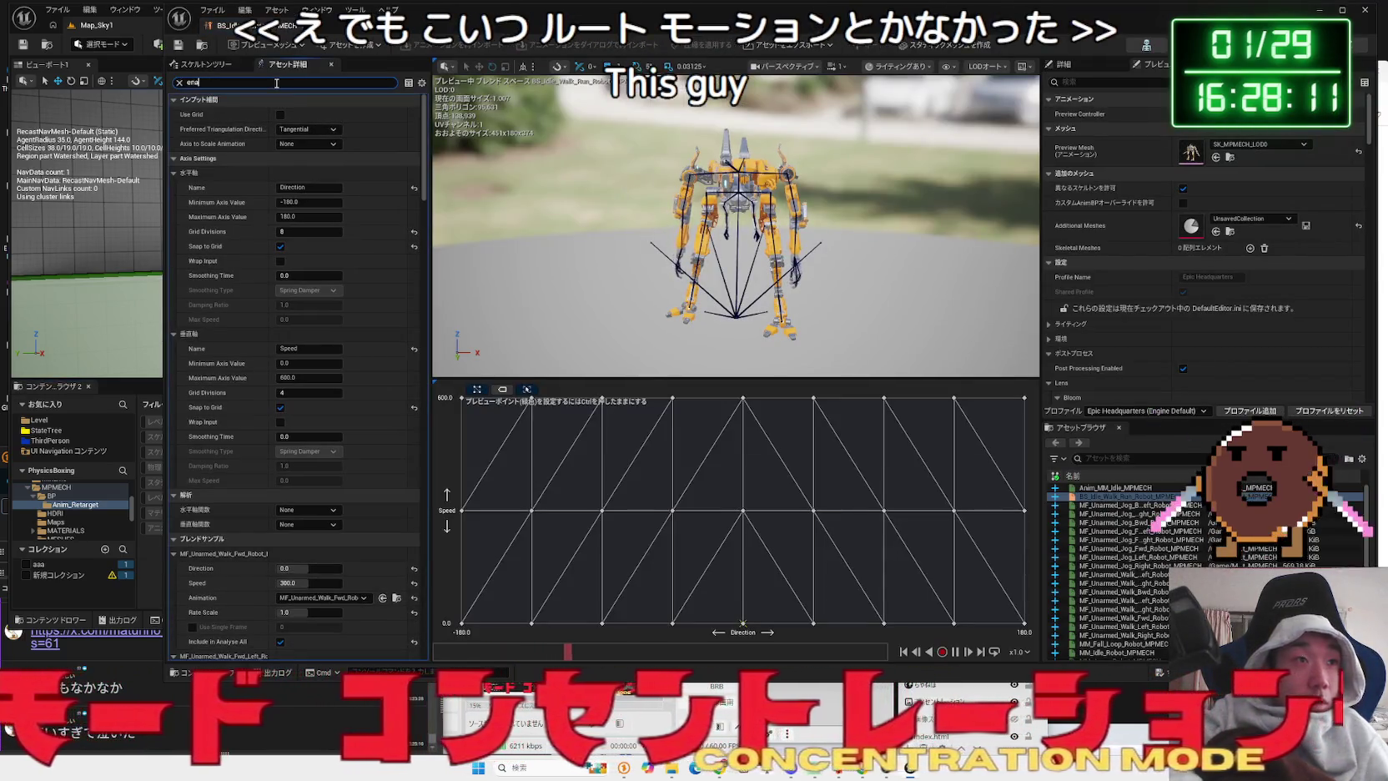
click(276, 83)
text(enab)
key(BackSpace)
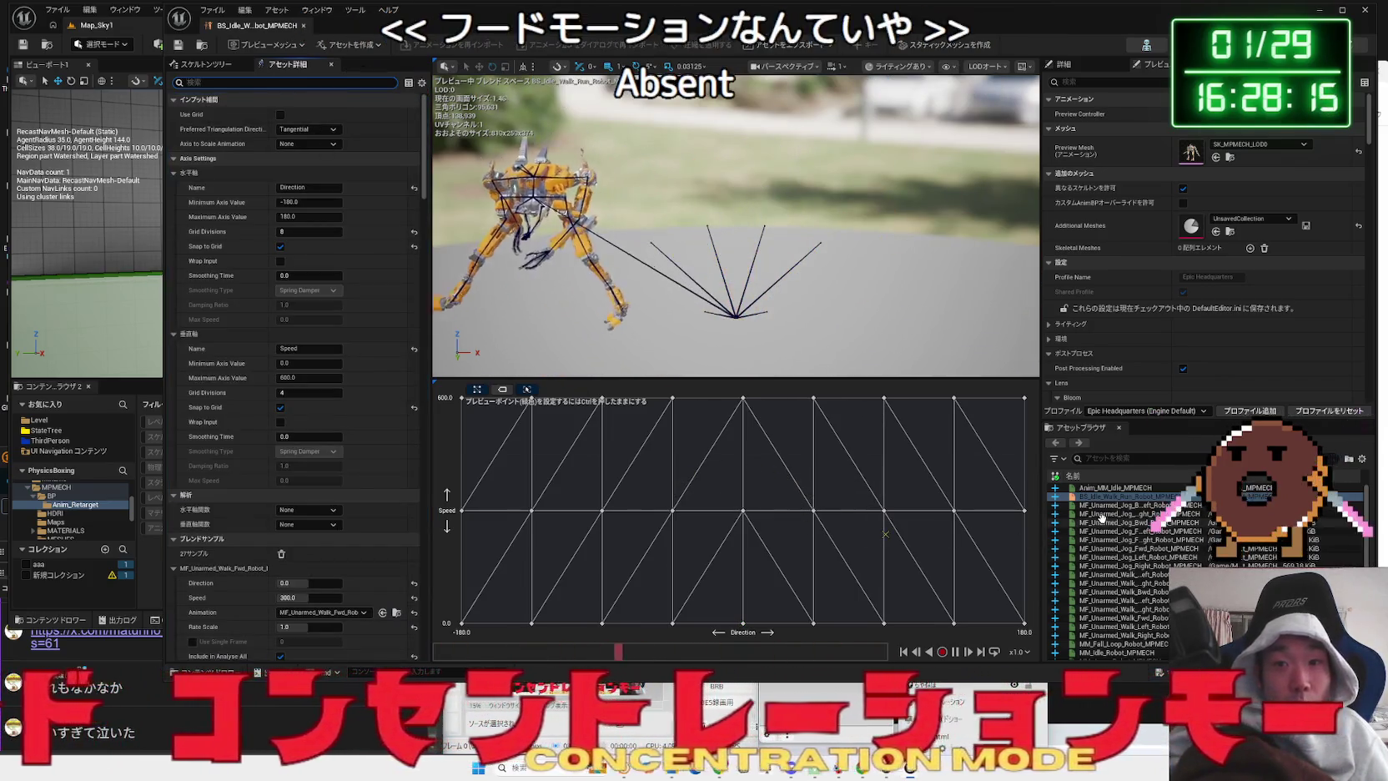
- Preview walk assets like MF_Unarmed_Walk_Left_Robot_MPMECH and MM_Walk_Fwd_ANIM, then open the chat-linked post
text(wa)
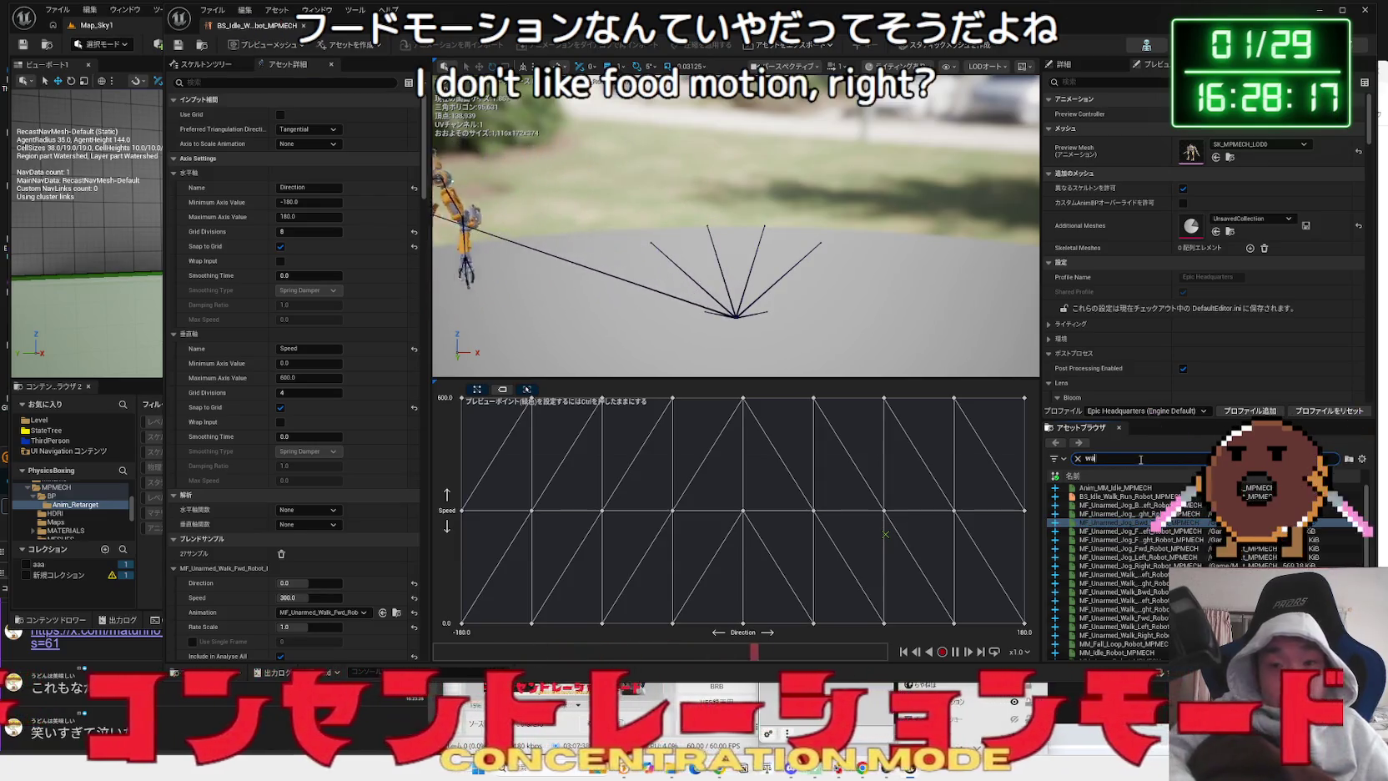
double_click(1144, 496)
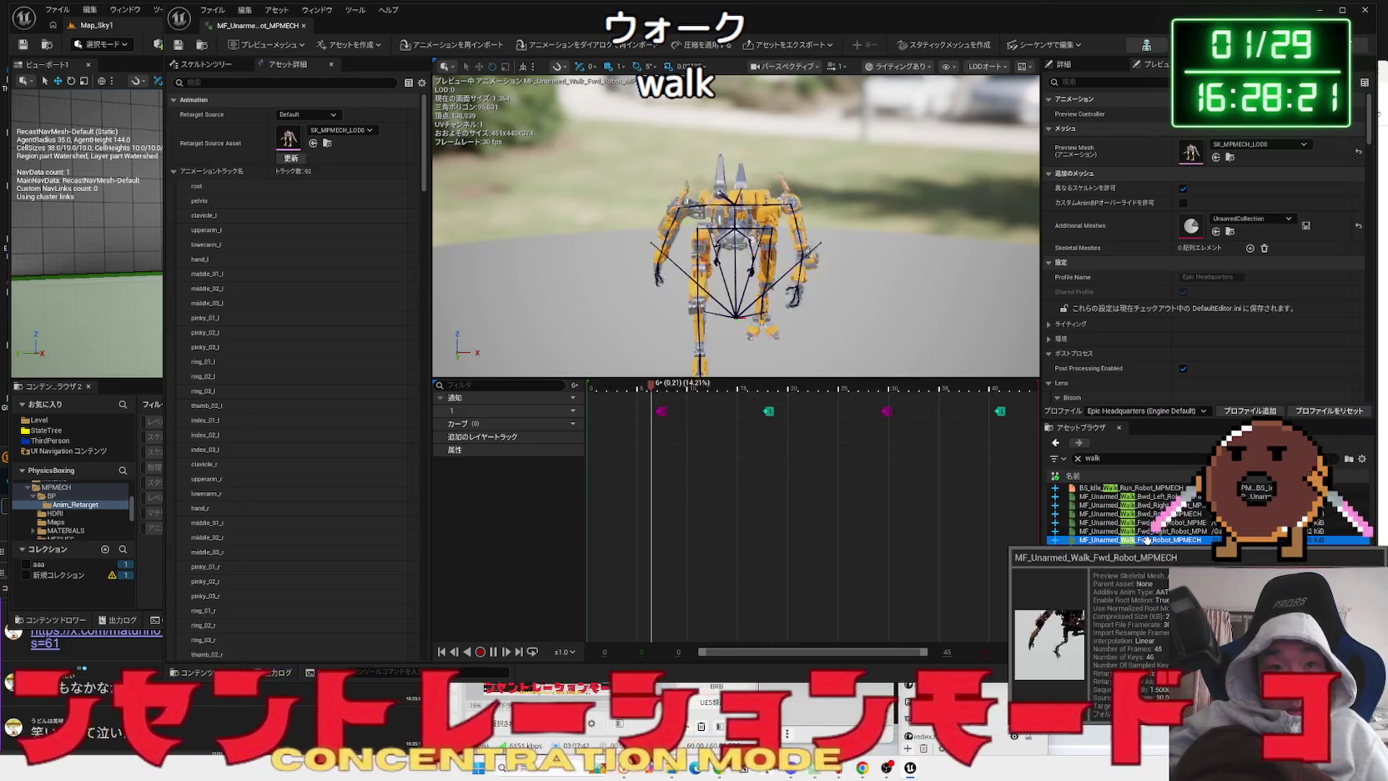
double_click(1147, 540)
click(1147, 557)
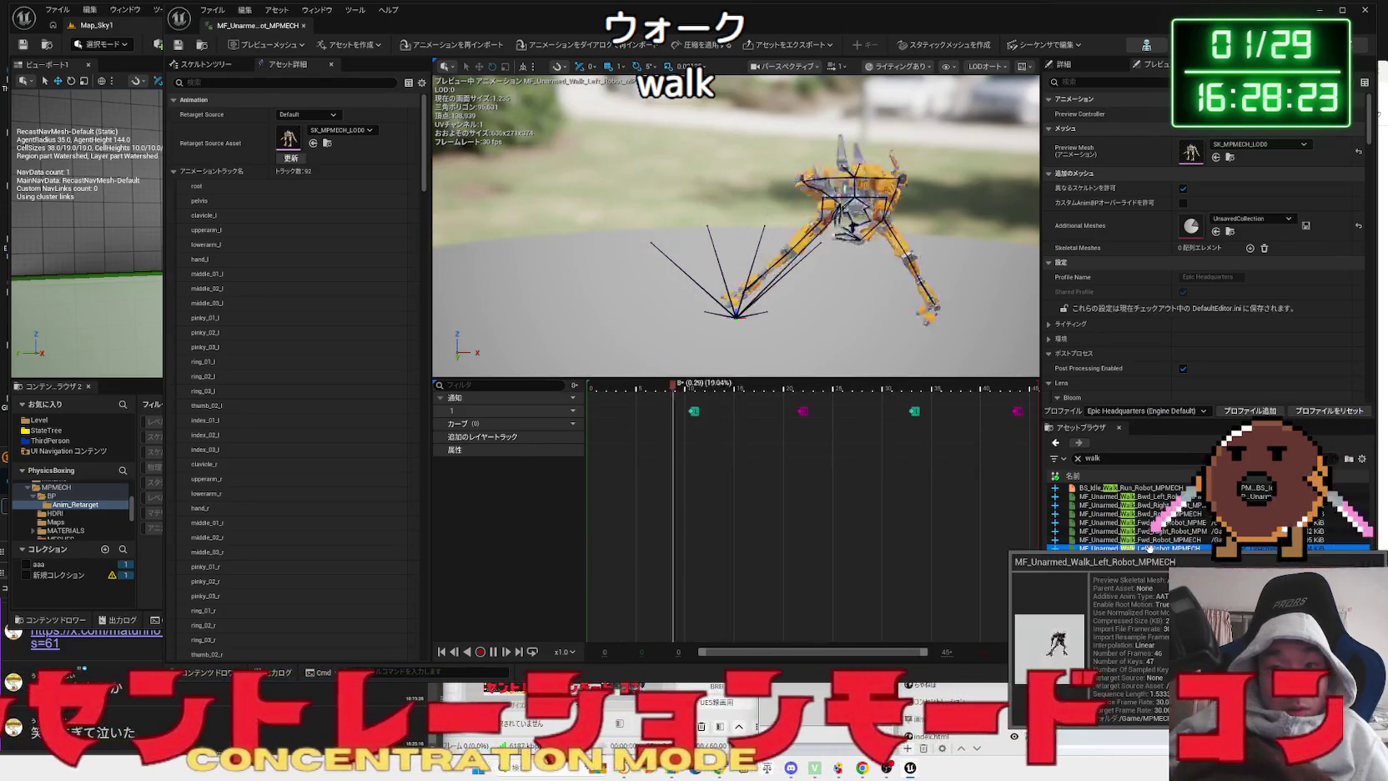
click(1147, 566)
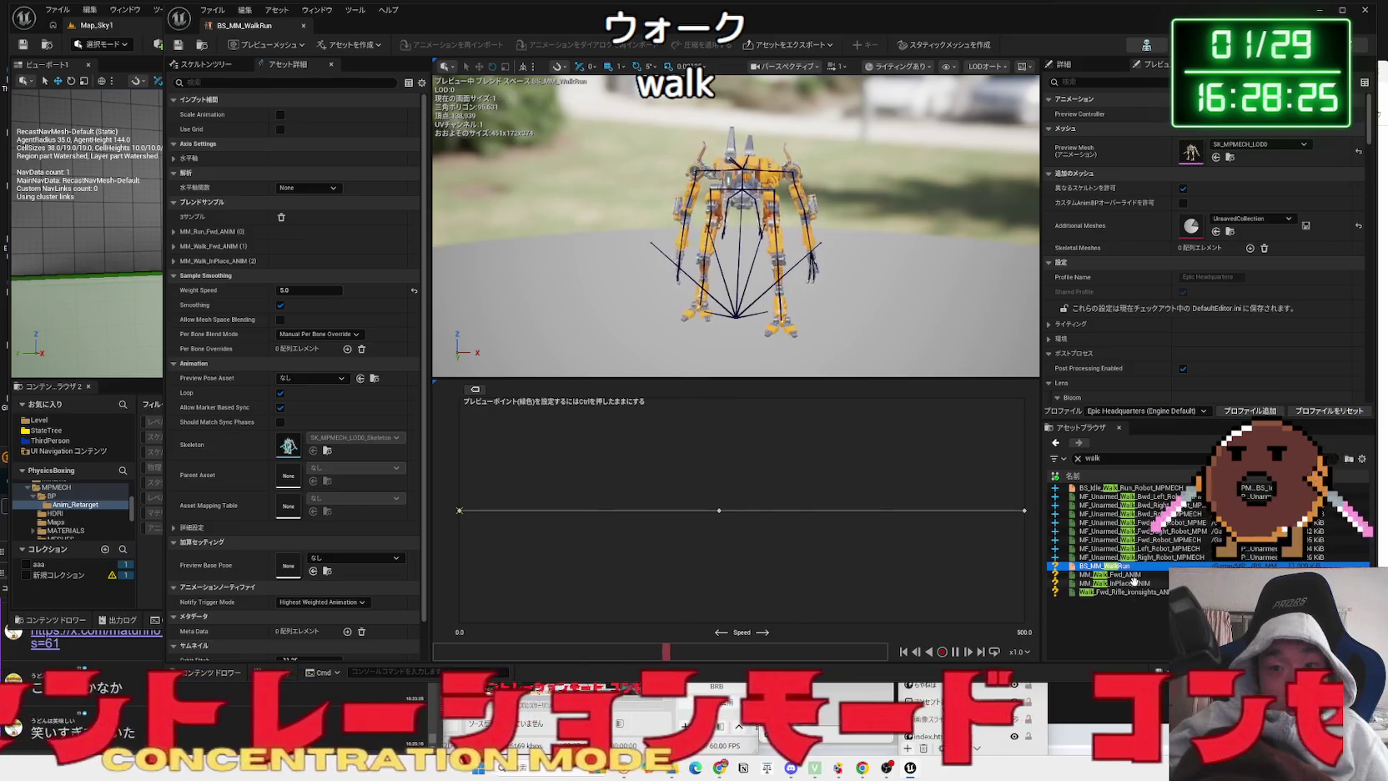
click(1133, 575)
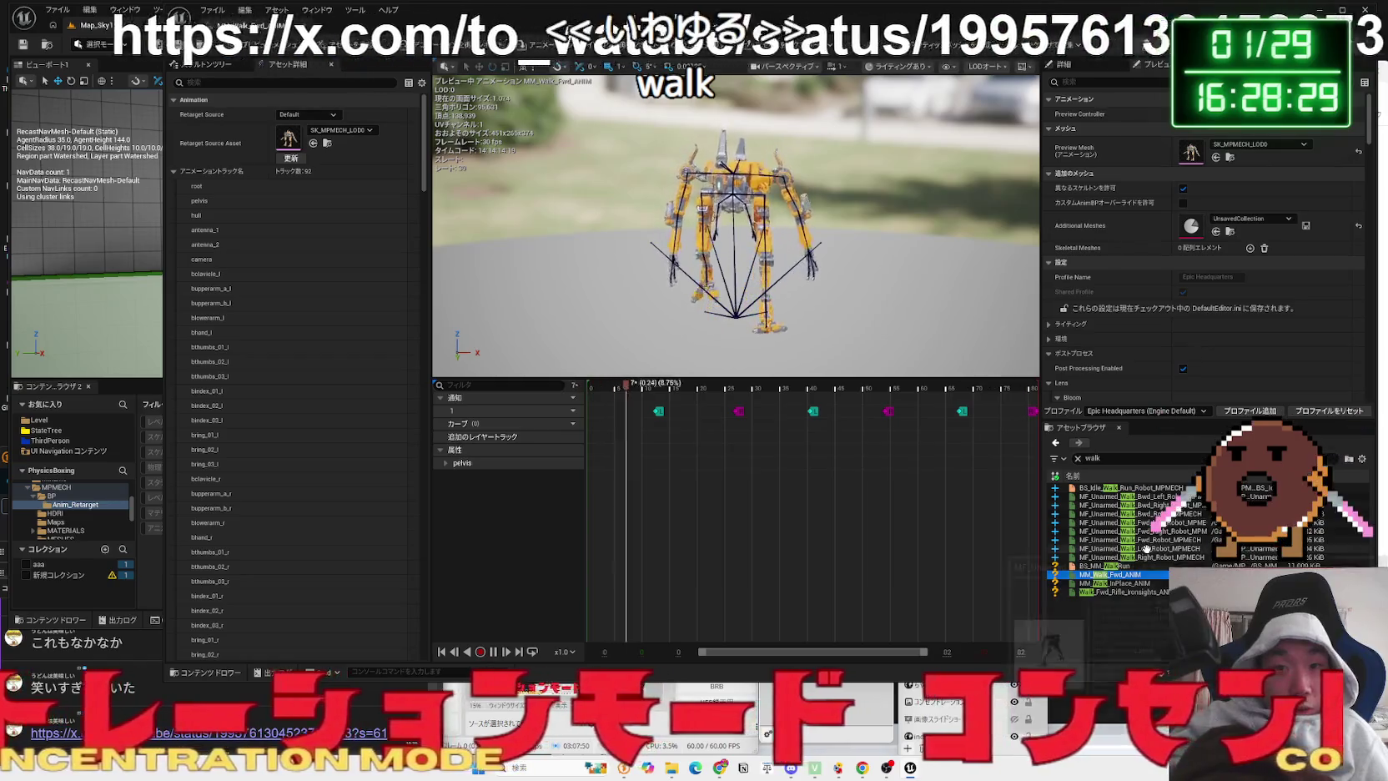
click(1146, 548)
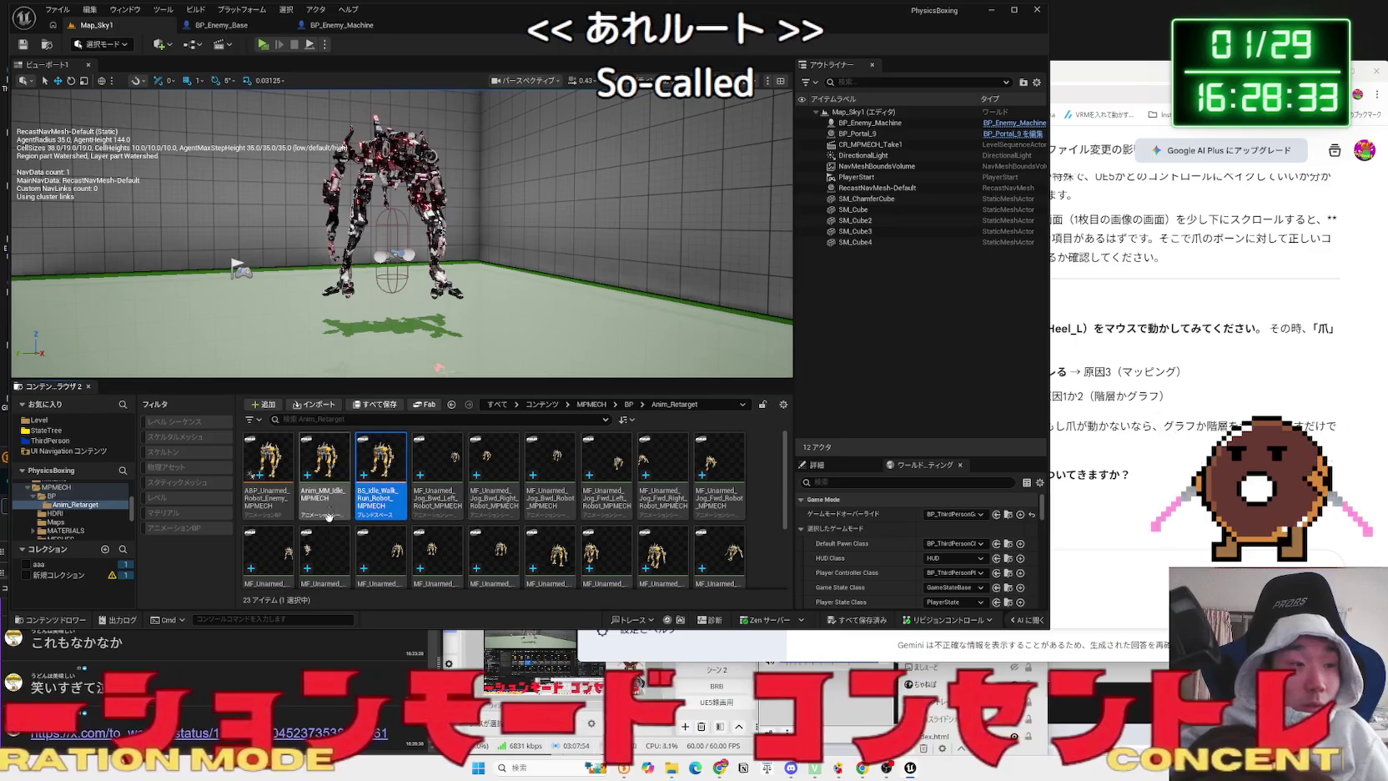
click(75, 733)
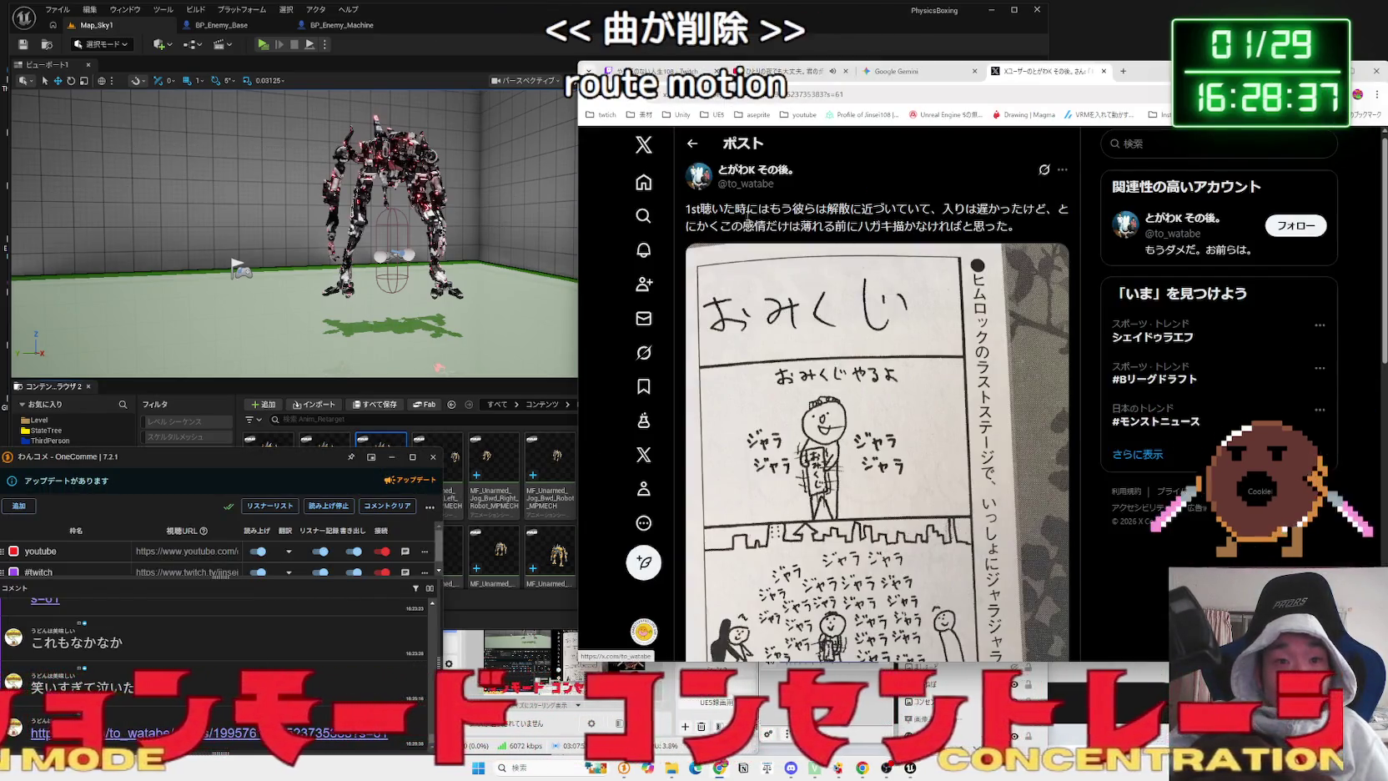
- Open the omikuji comic image full-size and stretch the Chrome window to full height
click(774, 210)
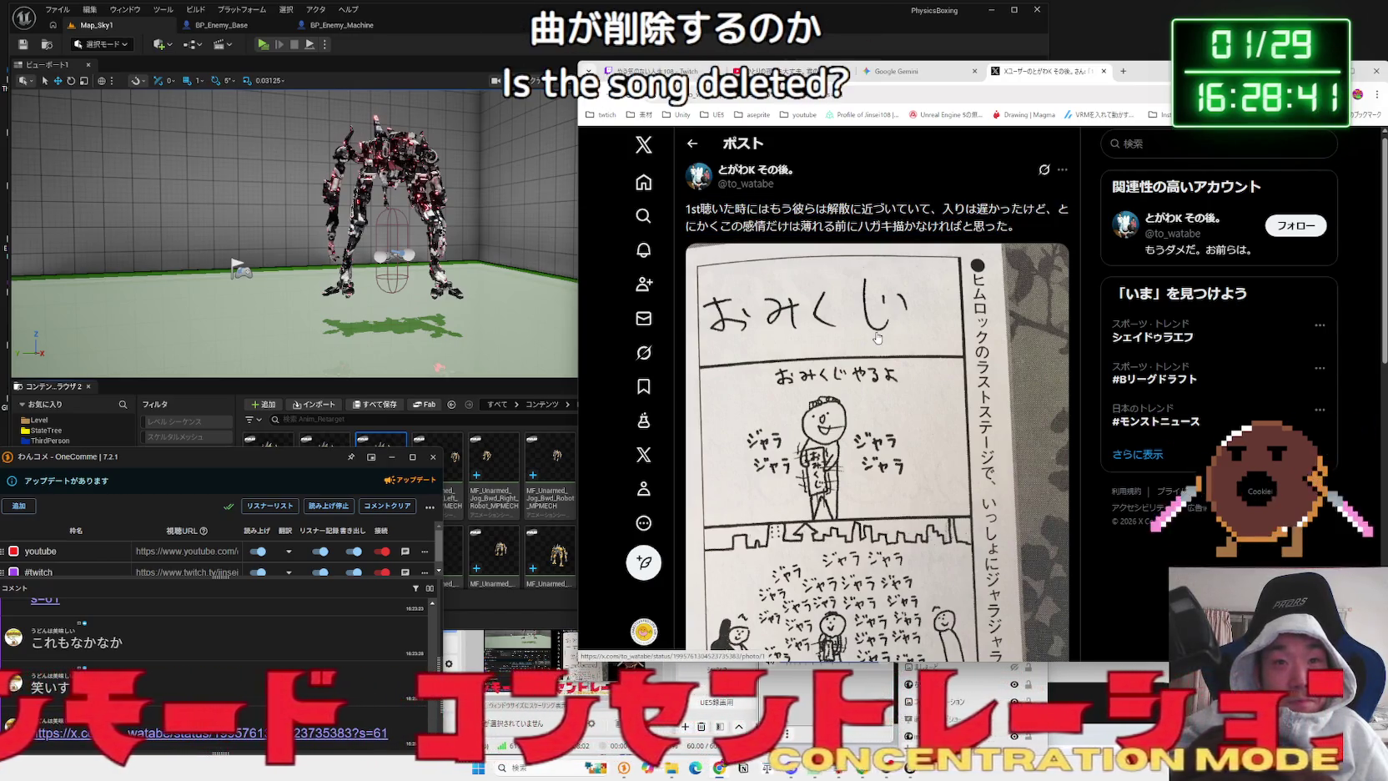
click(877, 338)
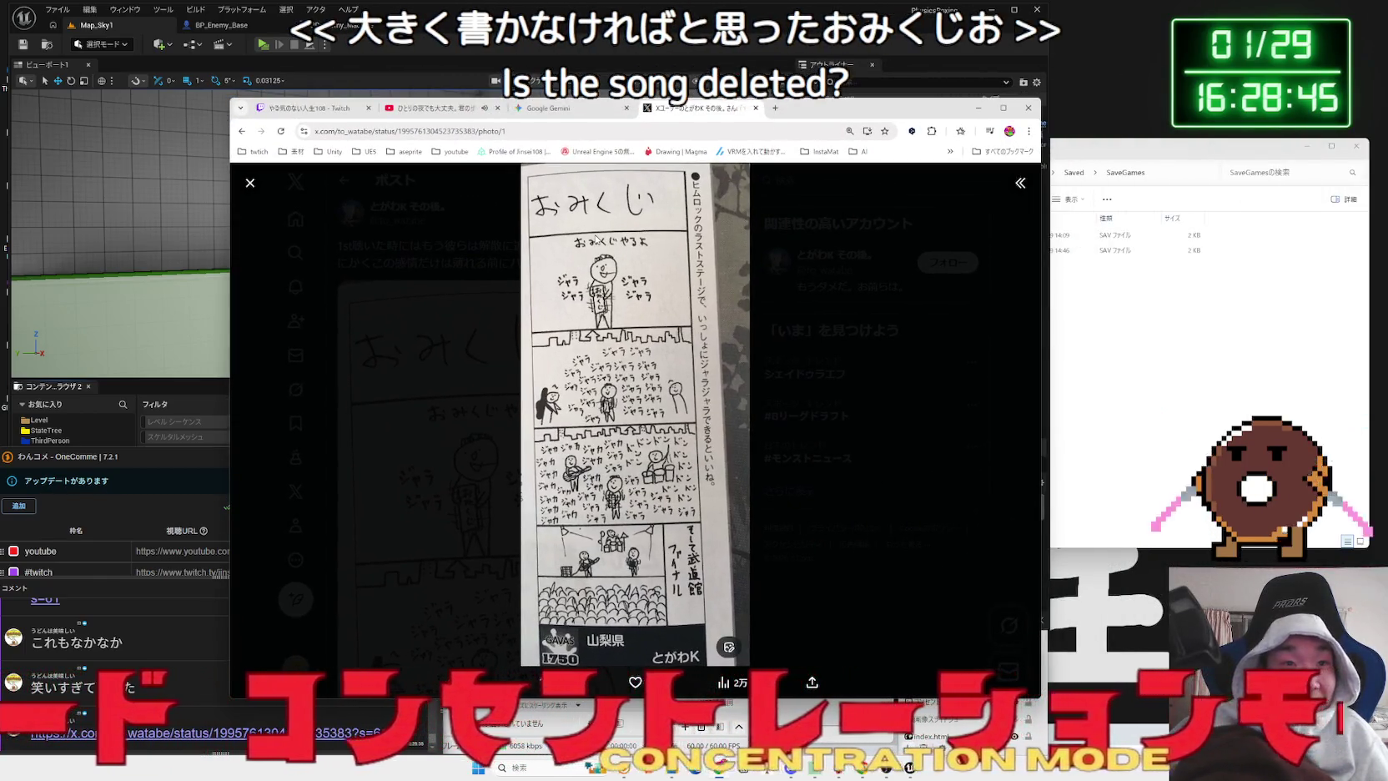
click(831, 90)
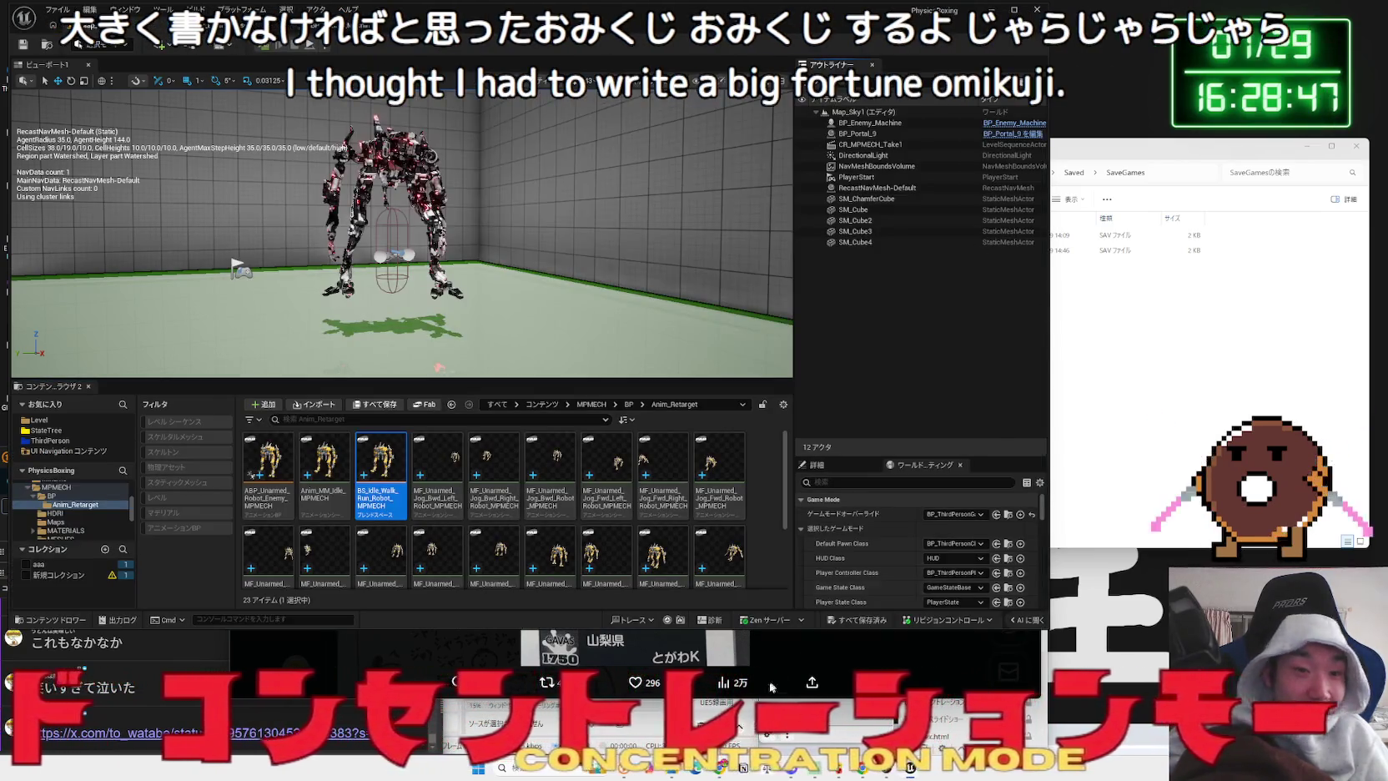
click(725, 772)
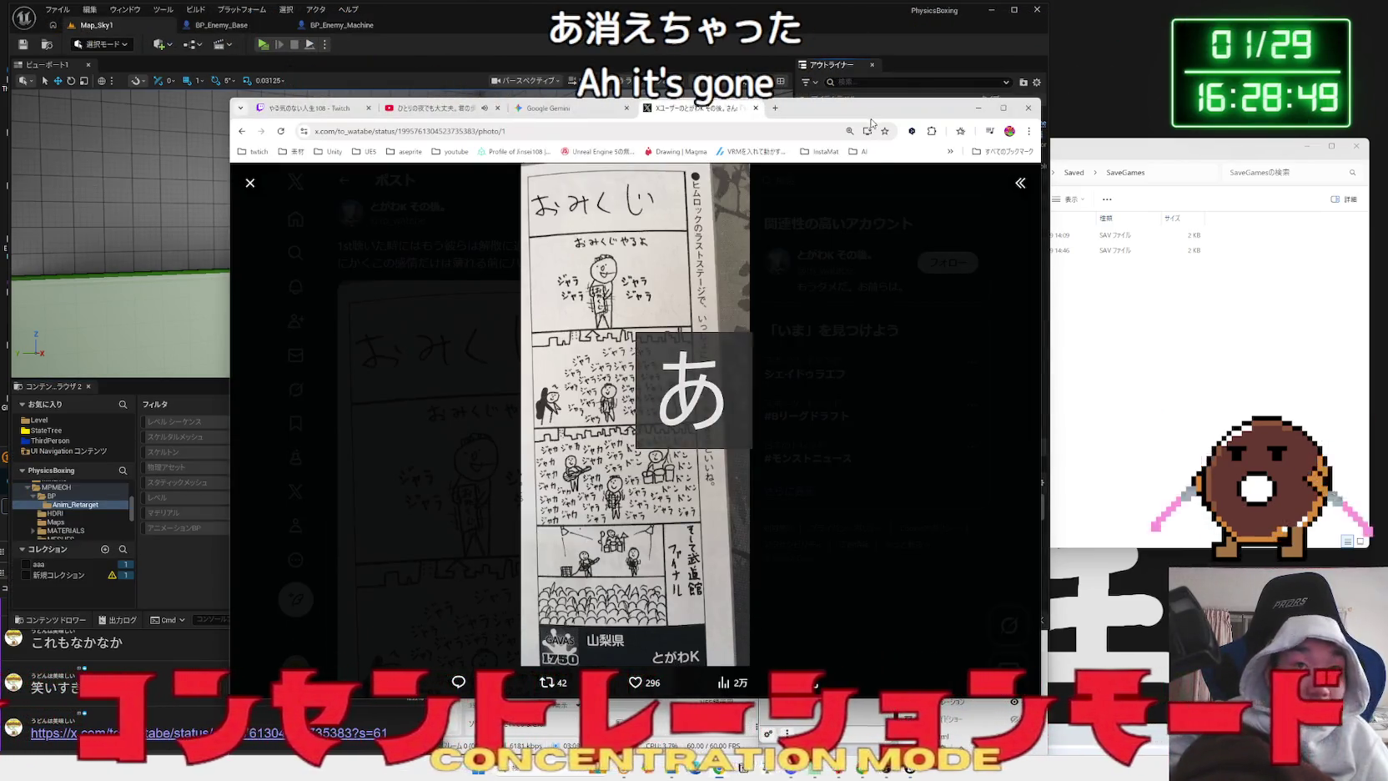
drag(870, 98, 880, 9)
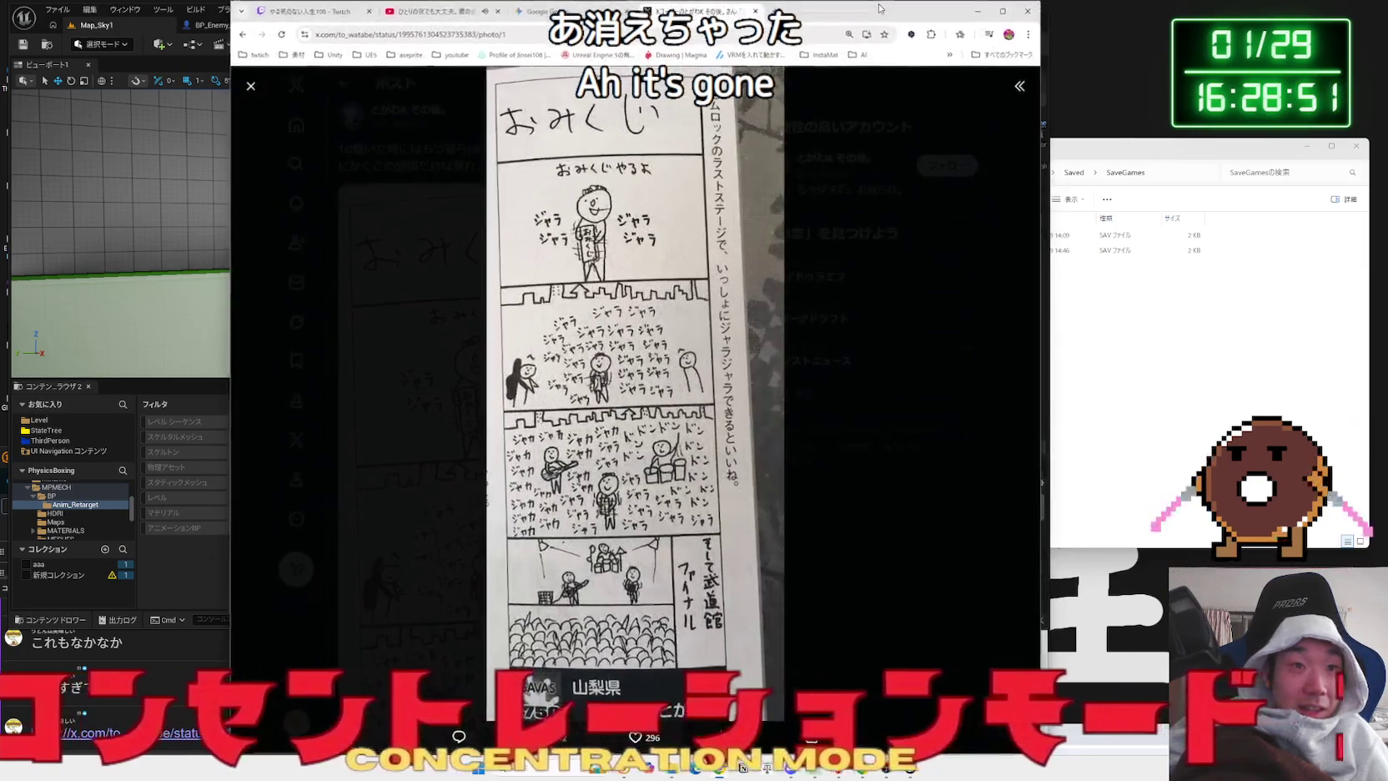
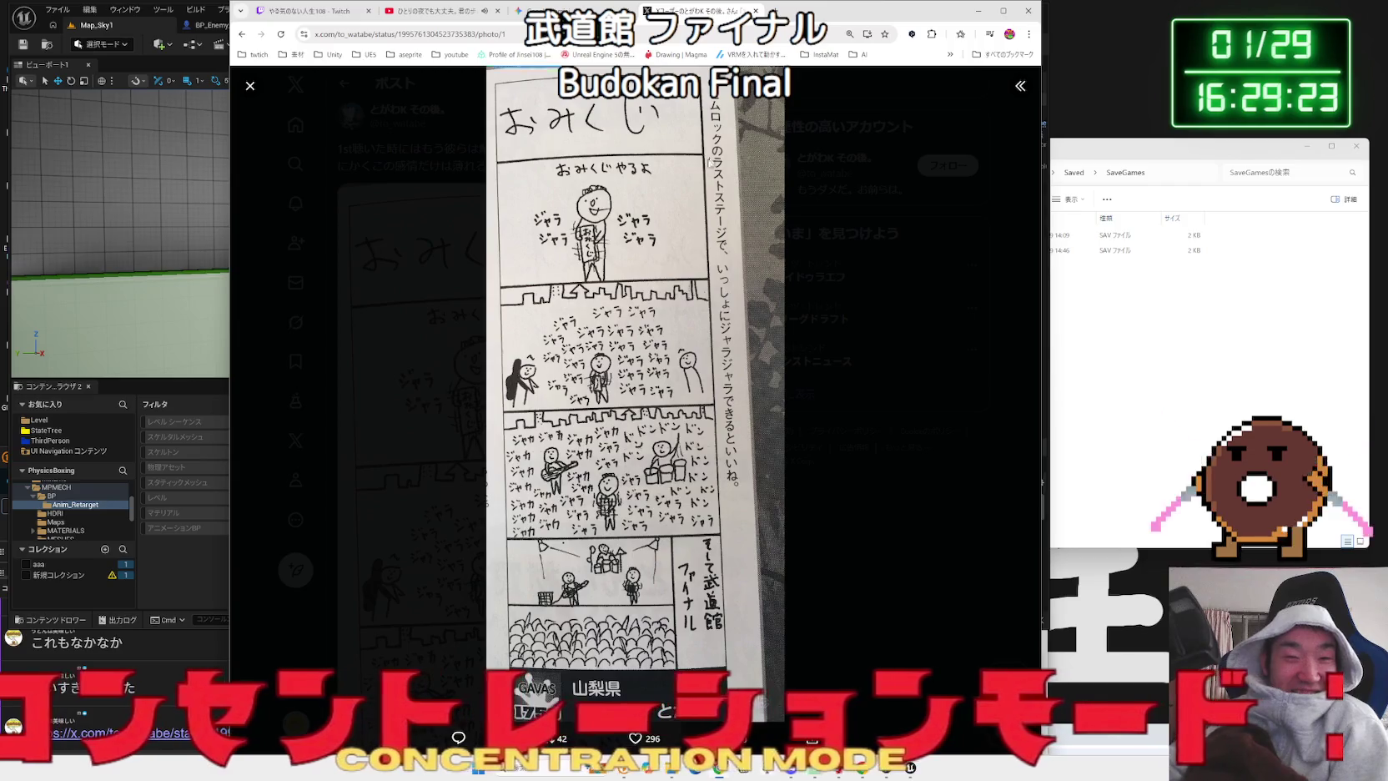
- Move the browser aside and close the X illustration post tab
mouse_move(812, 8)
mouse_down()
mouse_move(896, 79)
mouse_move(1117, 80)
mouse_up()
click(854, 79)
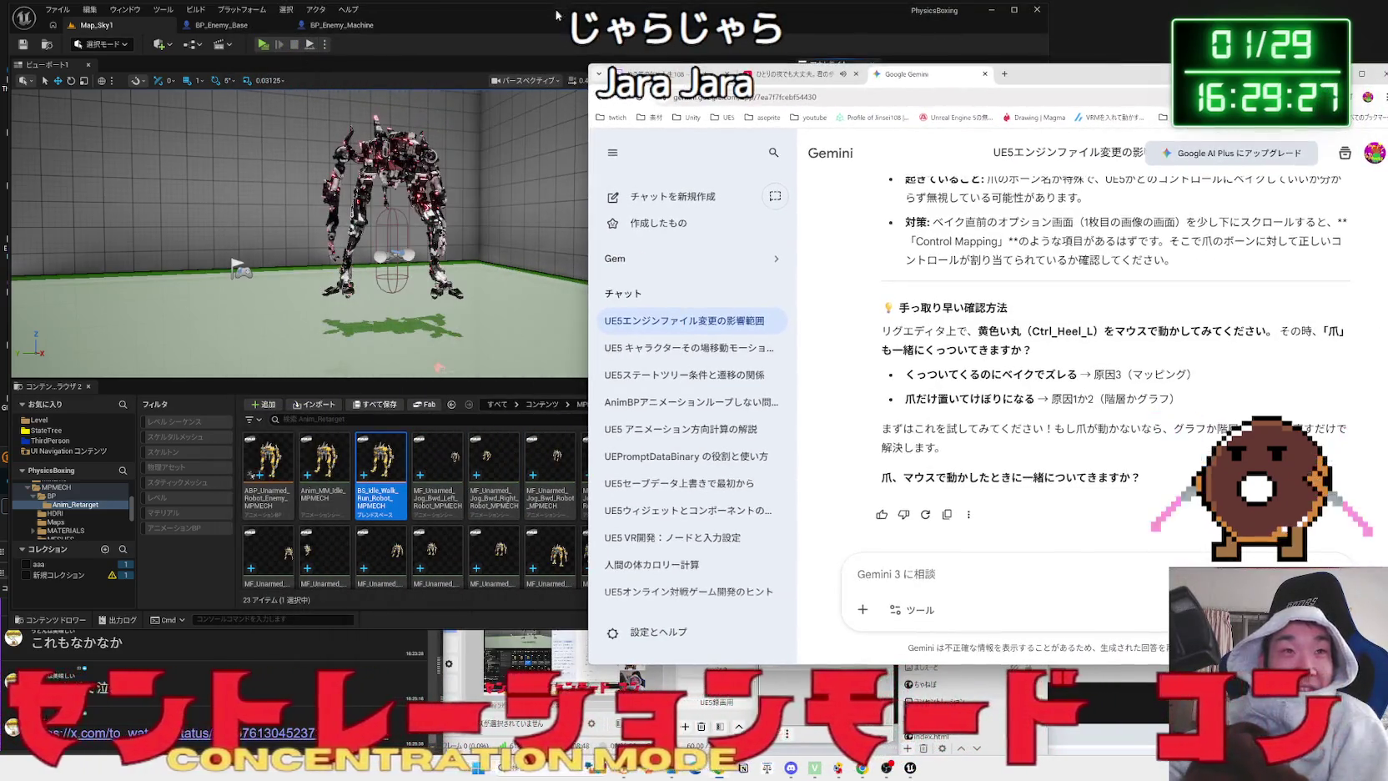
- Begin a Gemini follow-up saying the animation still misbehaves even with EnableRootMotion on
click(553, 22)
scroll(406, 492, down, 2)
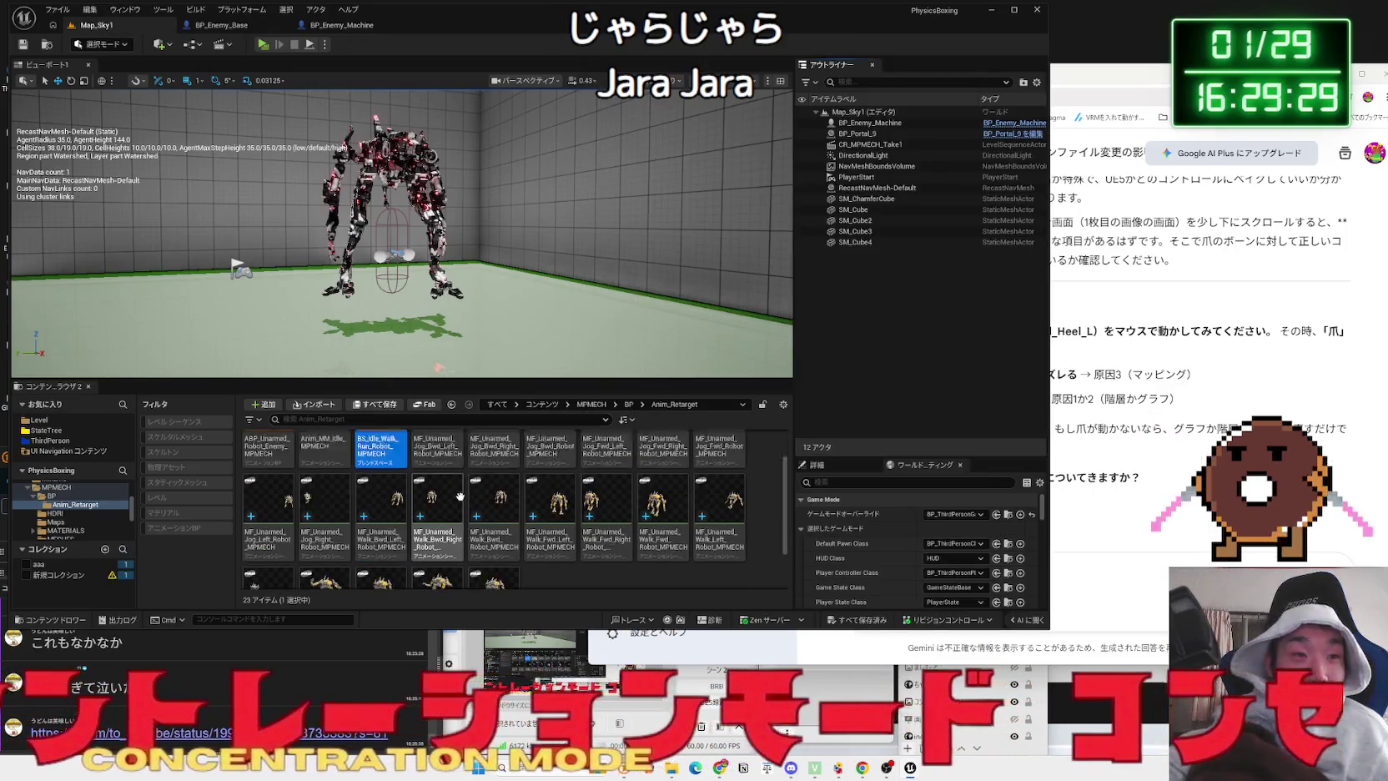
click(1135, 78)
text(ＥｎａｂｌｅＲｏｏｔＭｏｔｉｏｎをオンにしてもあ)
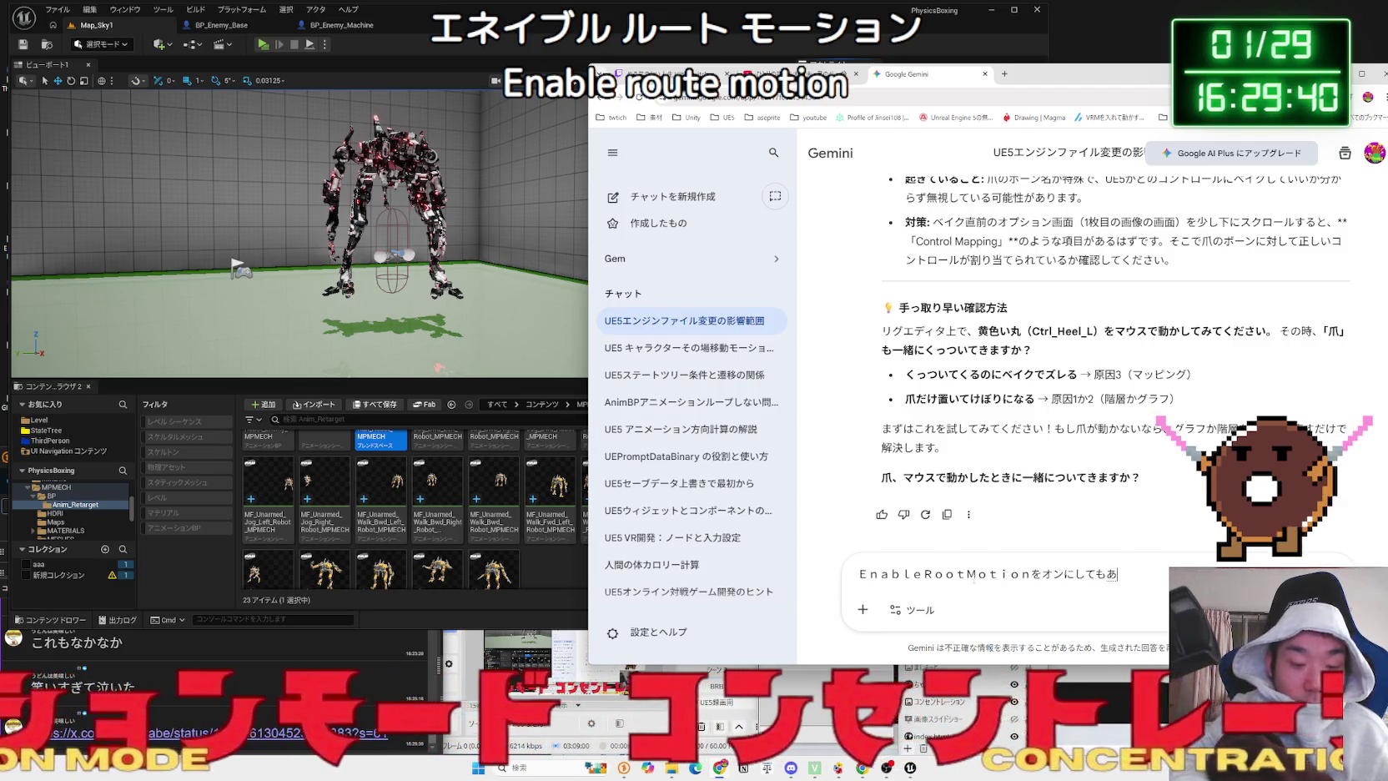
text(にめ)
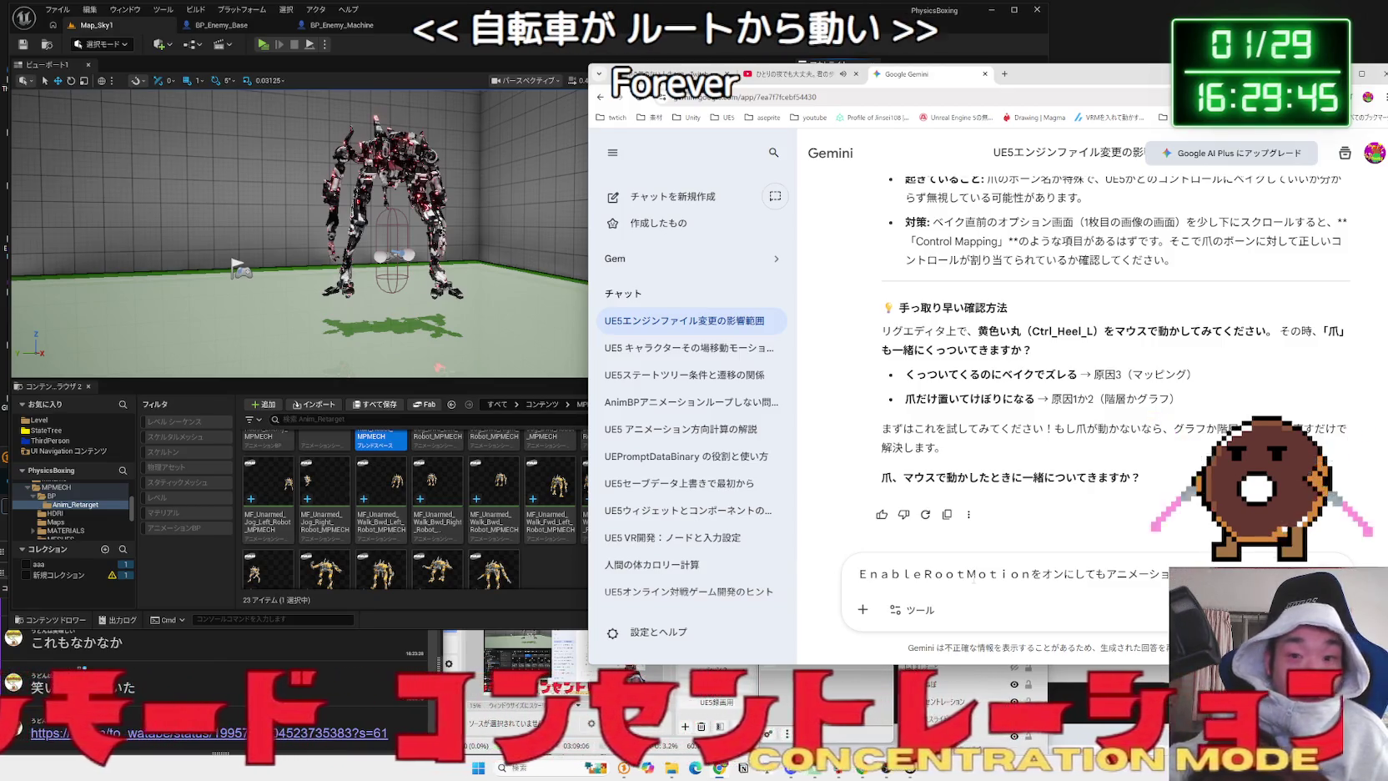
click(267, 488)
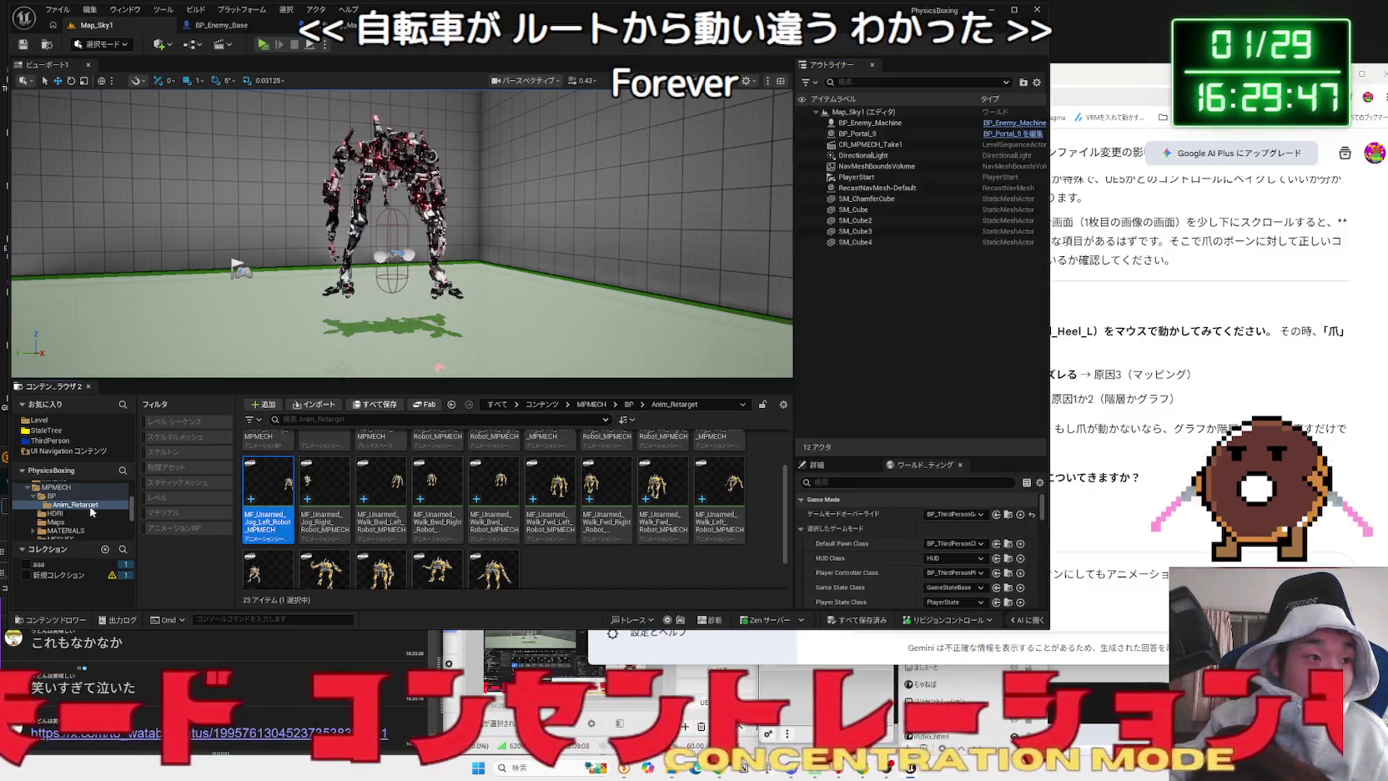
- Browse the SaveData, Level, Blueprint and Examples folders, then open Robot3's Anim folder
click(52, 497)
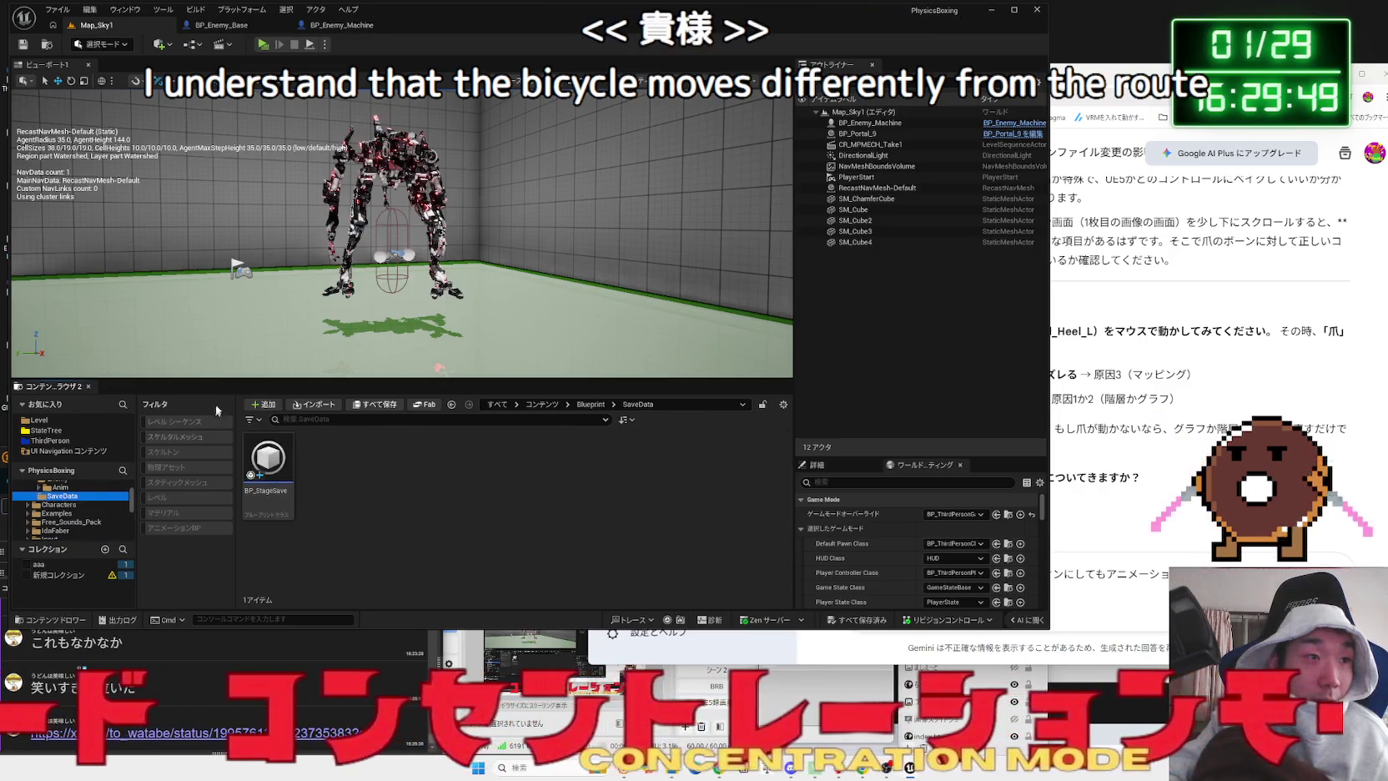
drag(124, 383, 124, 305)
click(47, 472)
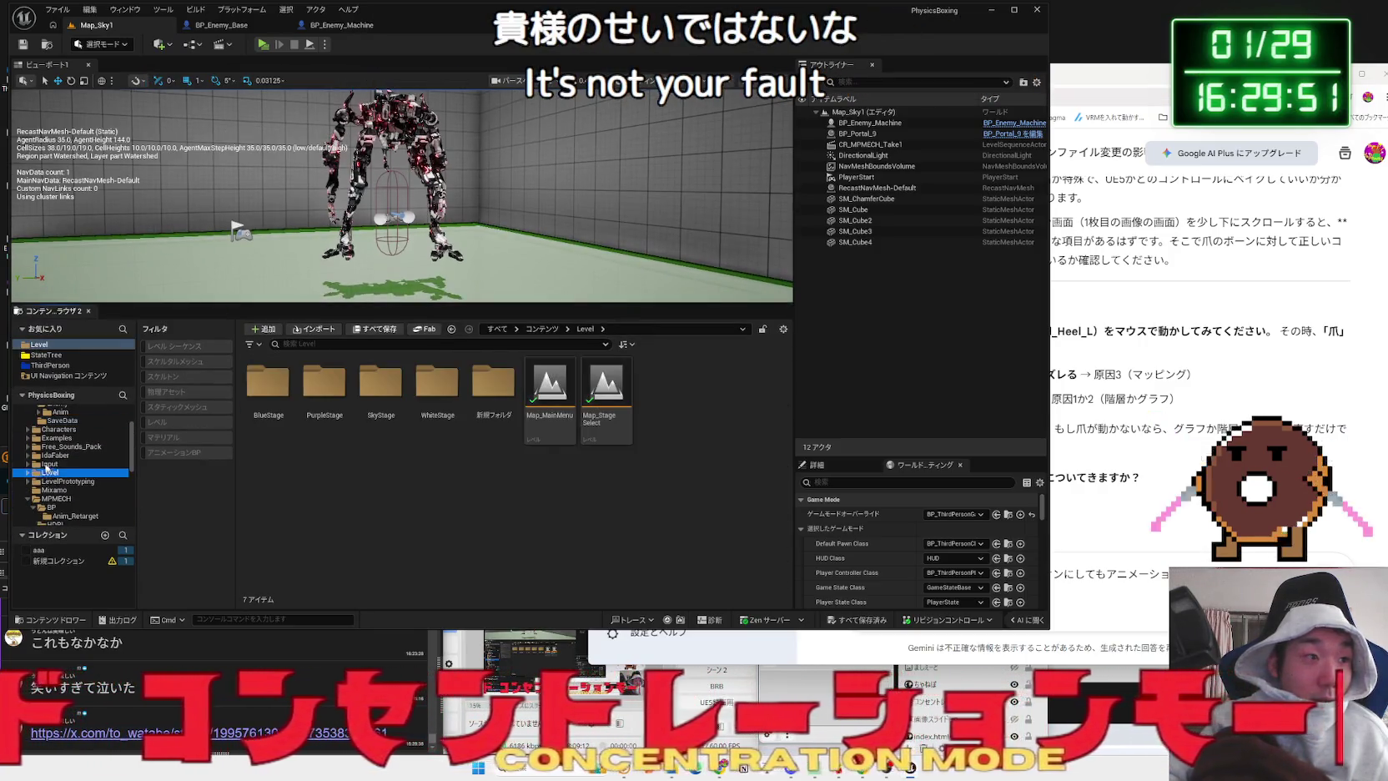
click(48, 461)
click(55, 445)
click(28, 445)
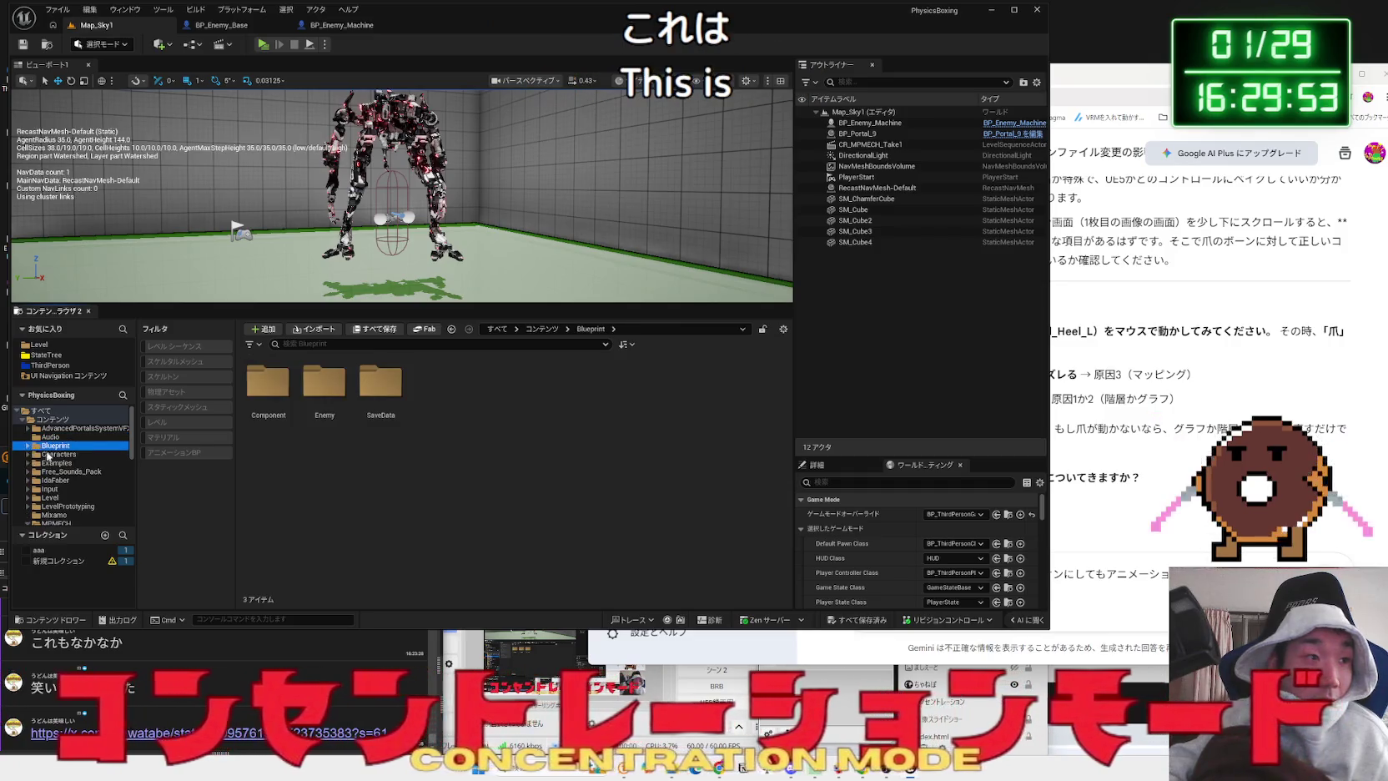
click(58, 453)
click(55, 463)
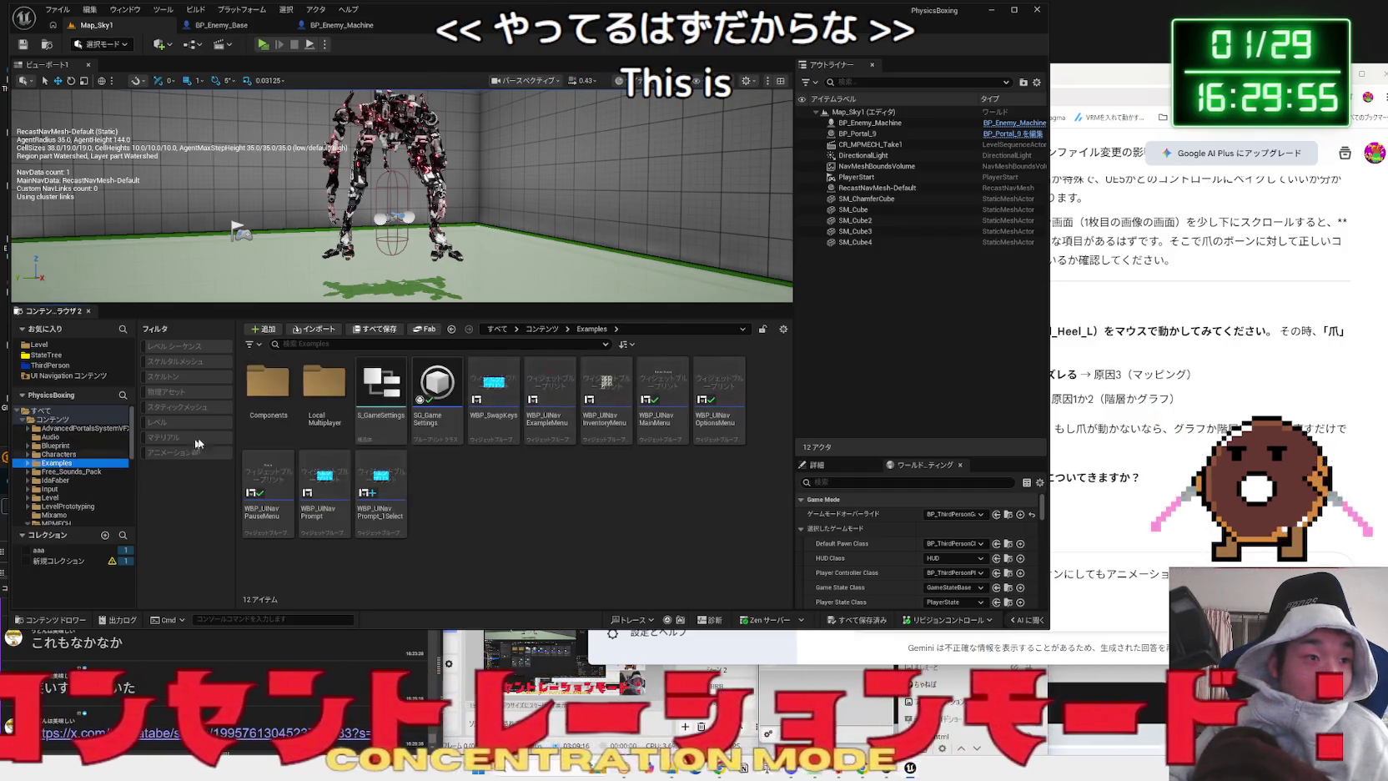
click(56, 480)
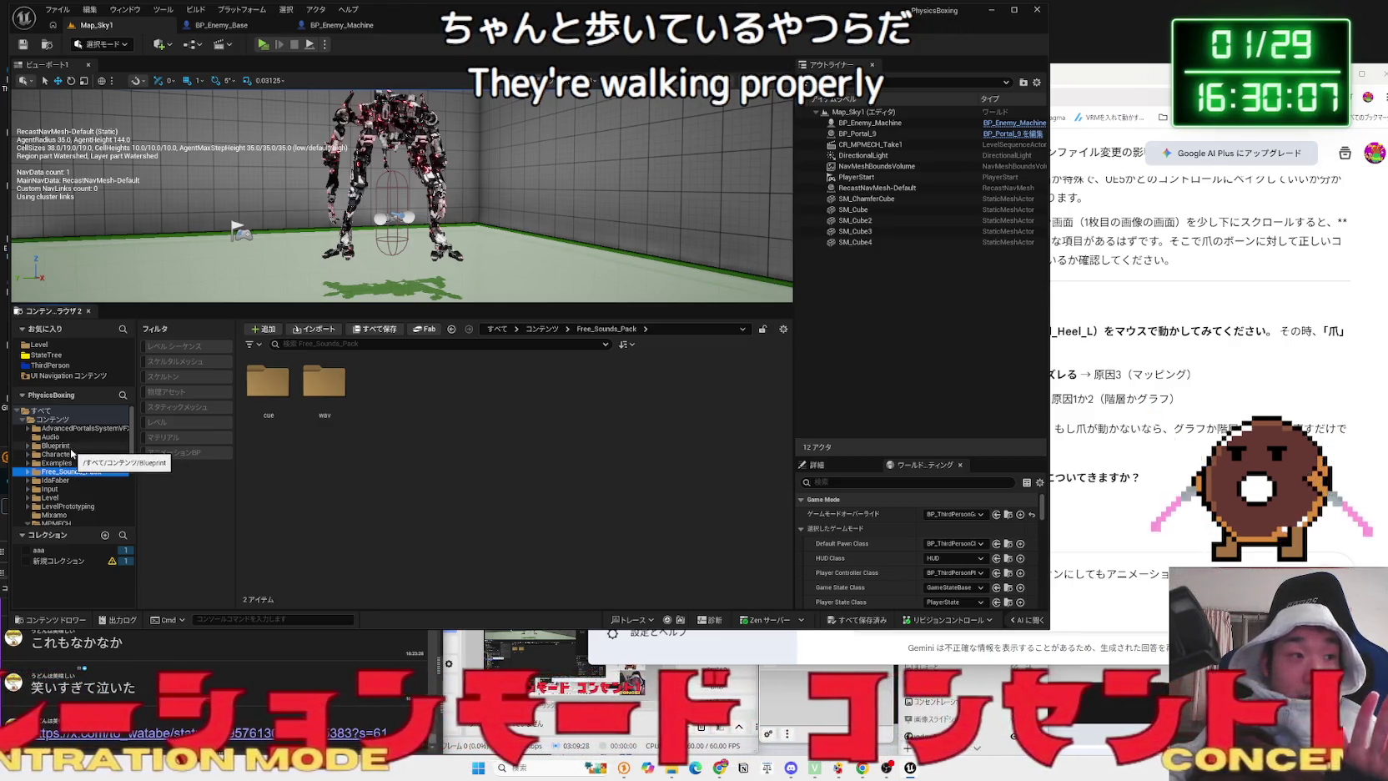
scroll(69, 506, down, 1)
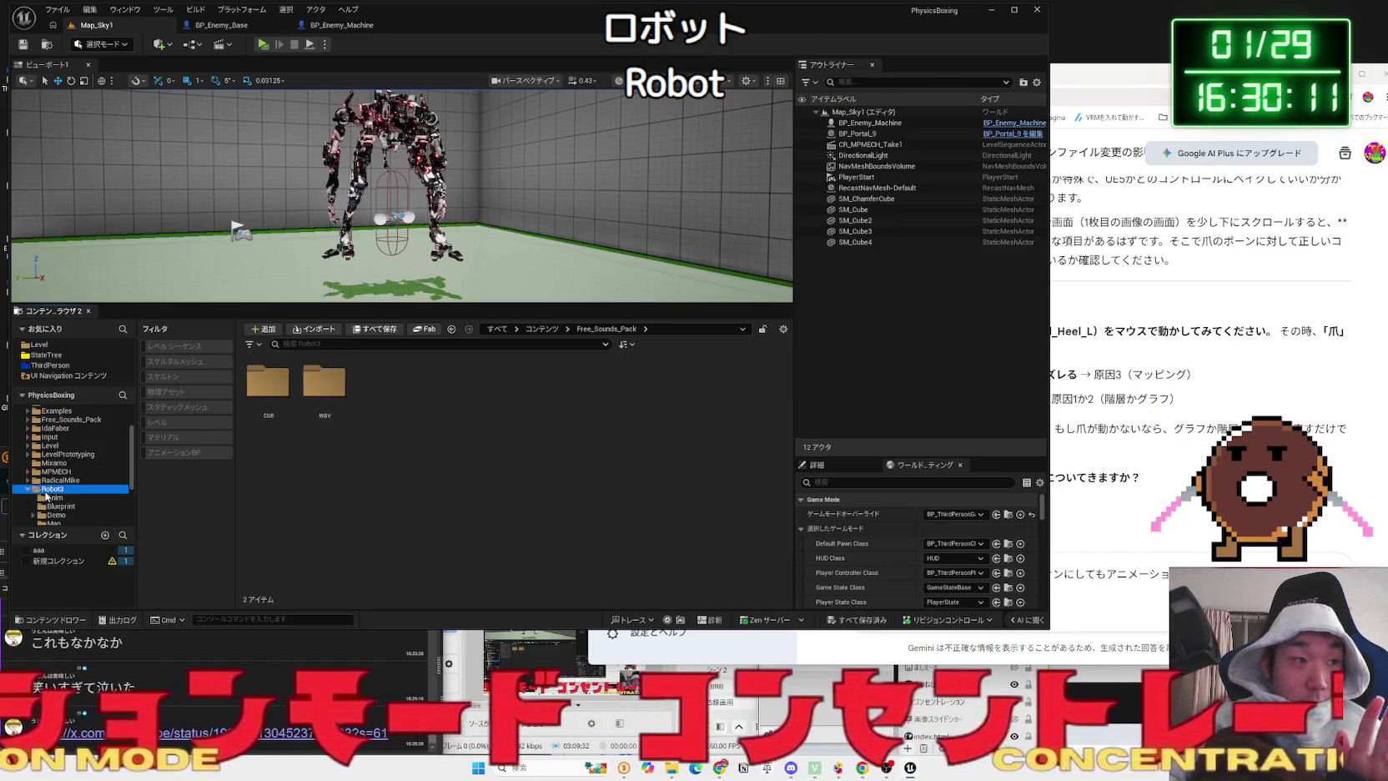
click(54, 497)
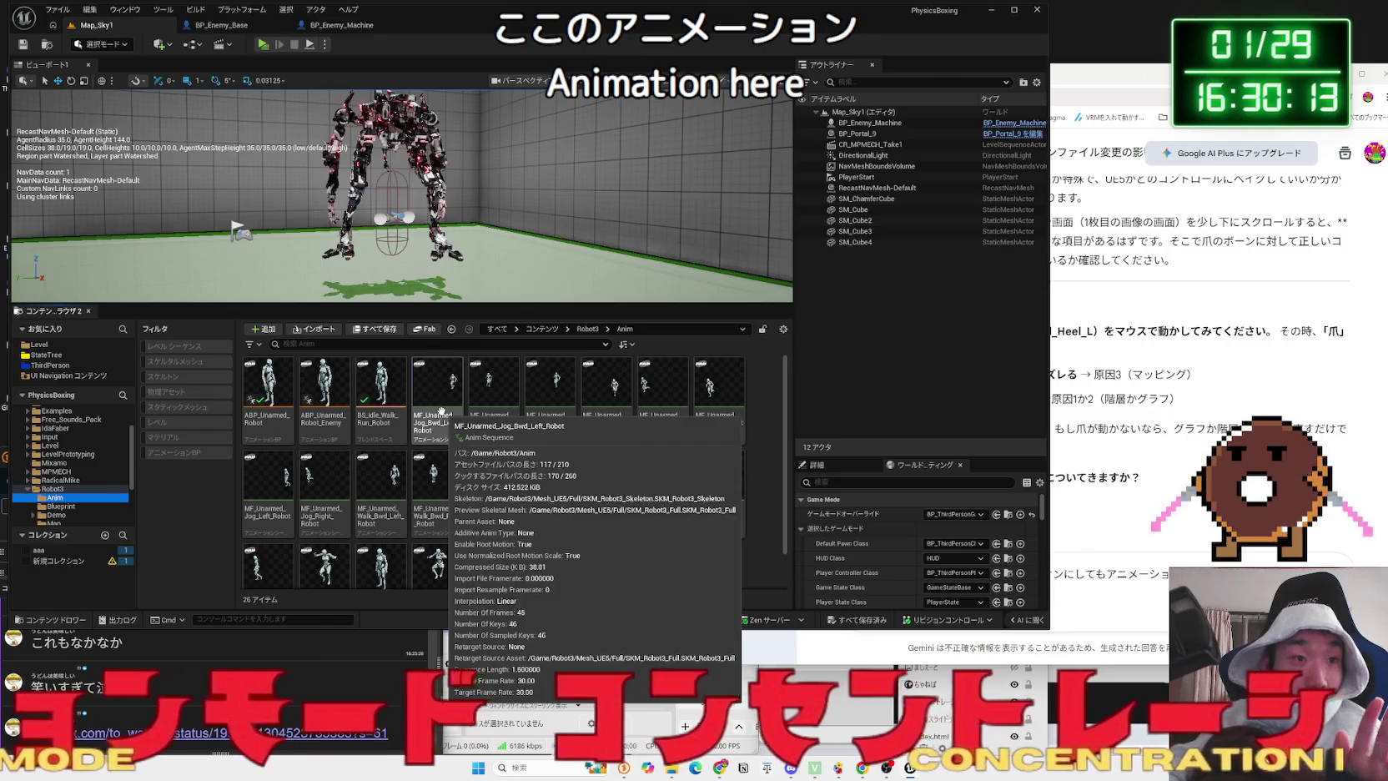
double_click(440, 410)
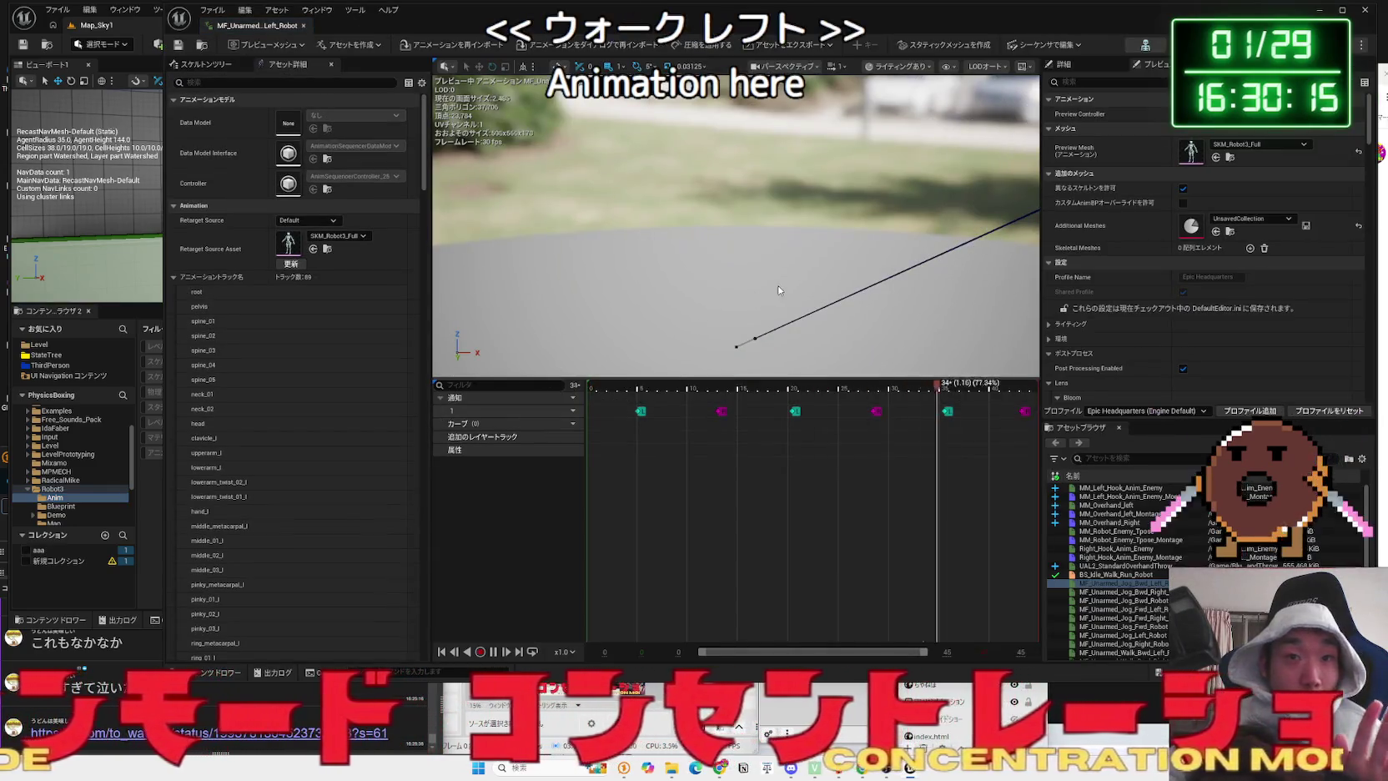
click(284, 83)
text(root)
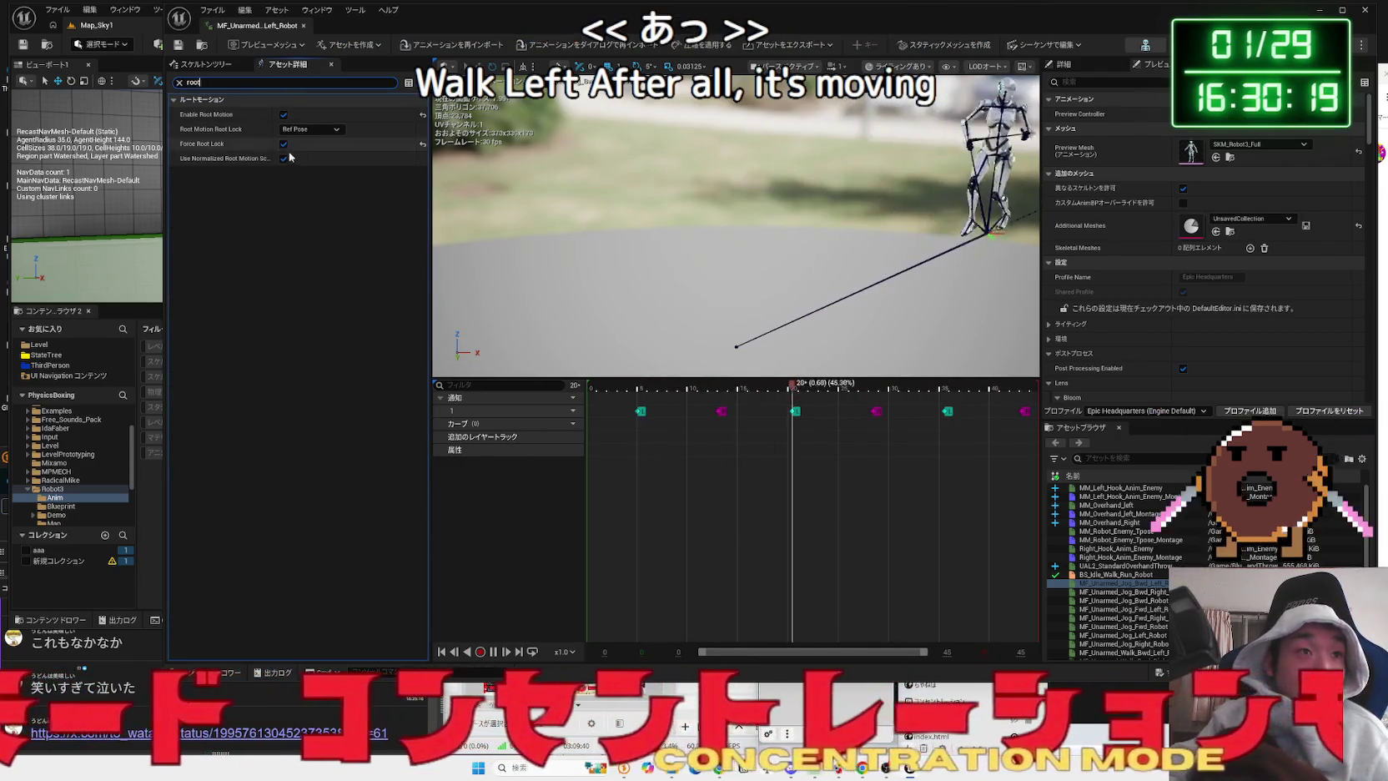
click(179, 82)
click(302, 27)
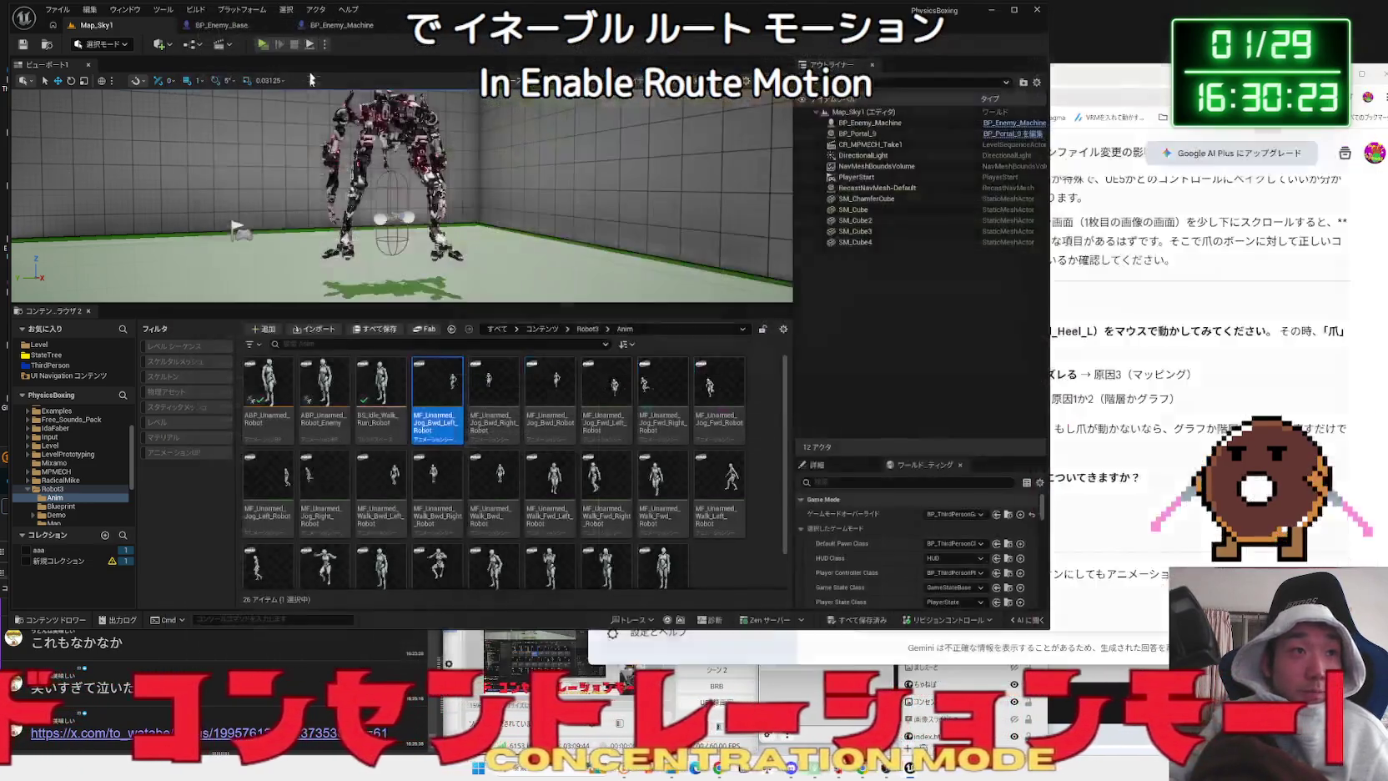
click(345, 427)
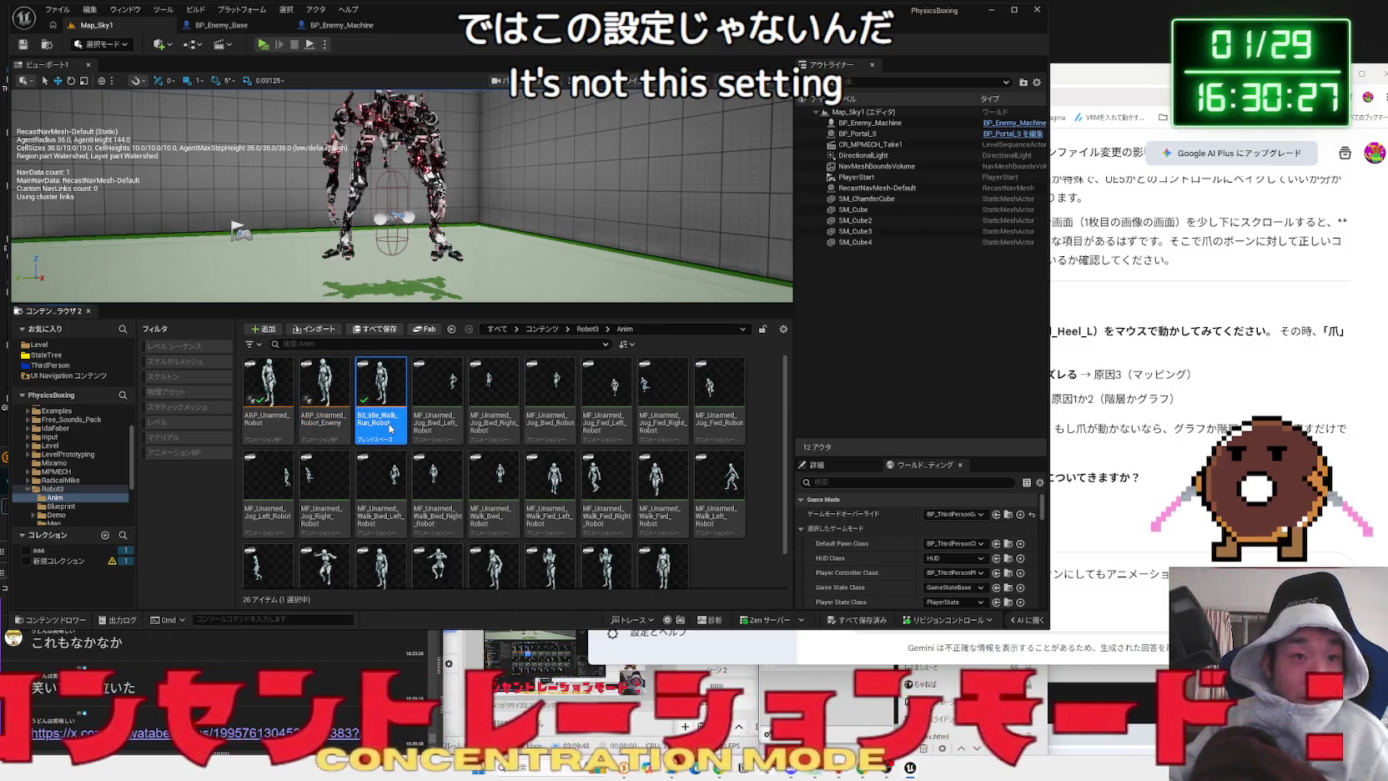
double_click(390, 428)
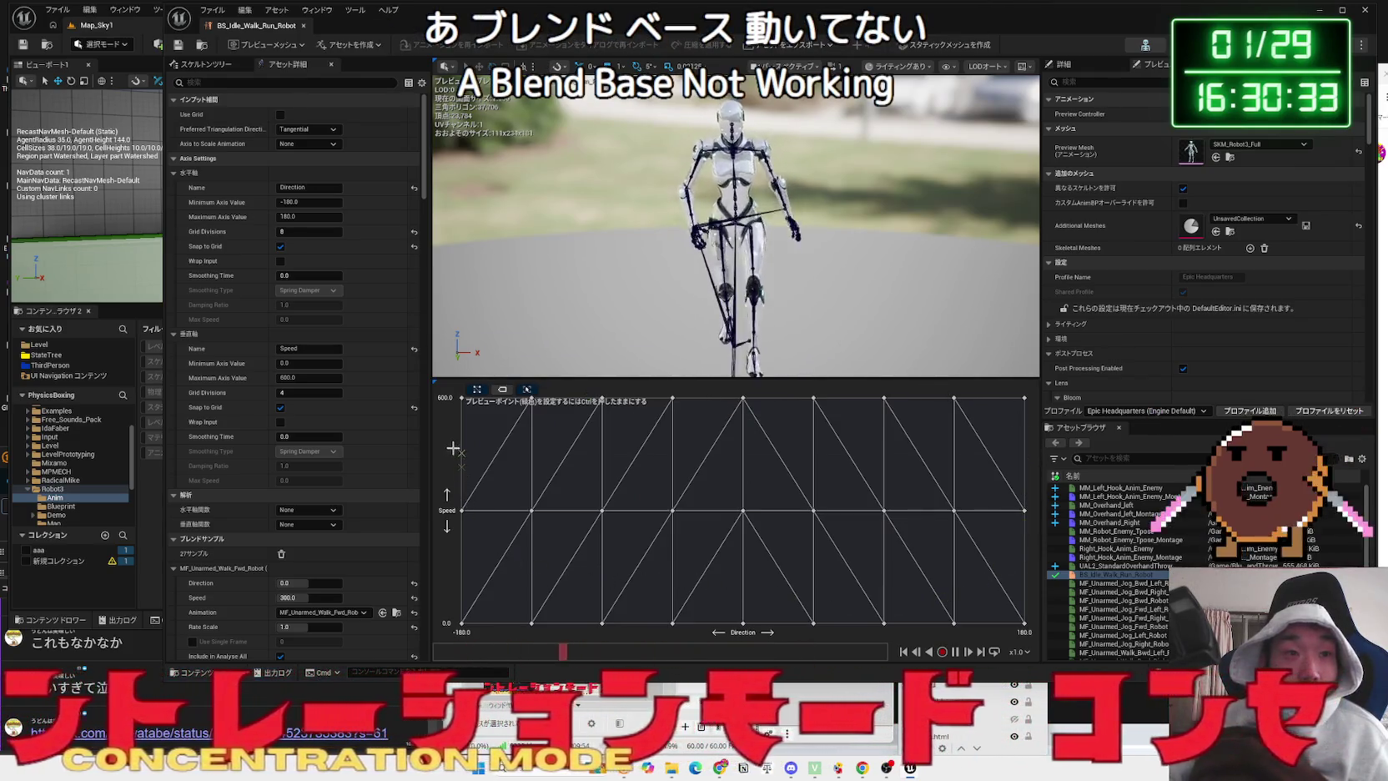
click(303, 26)
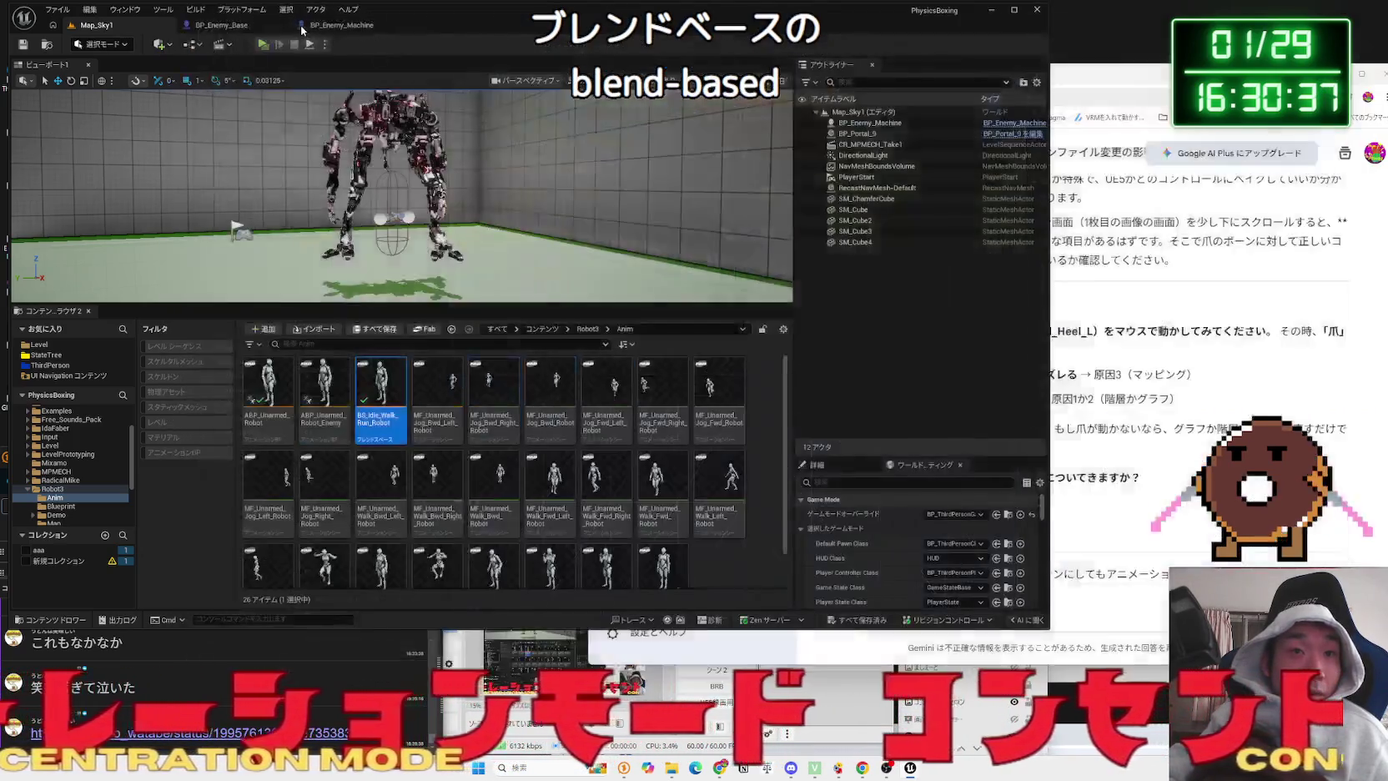
double_click(706, 487)
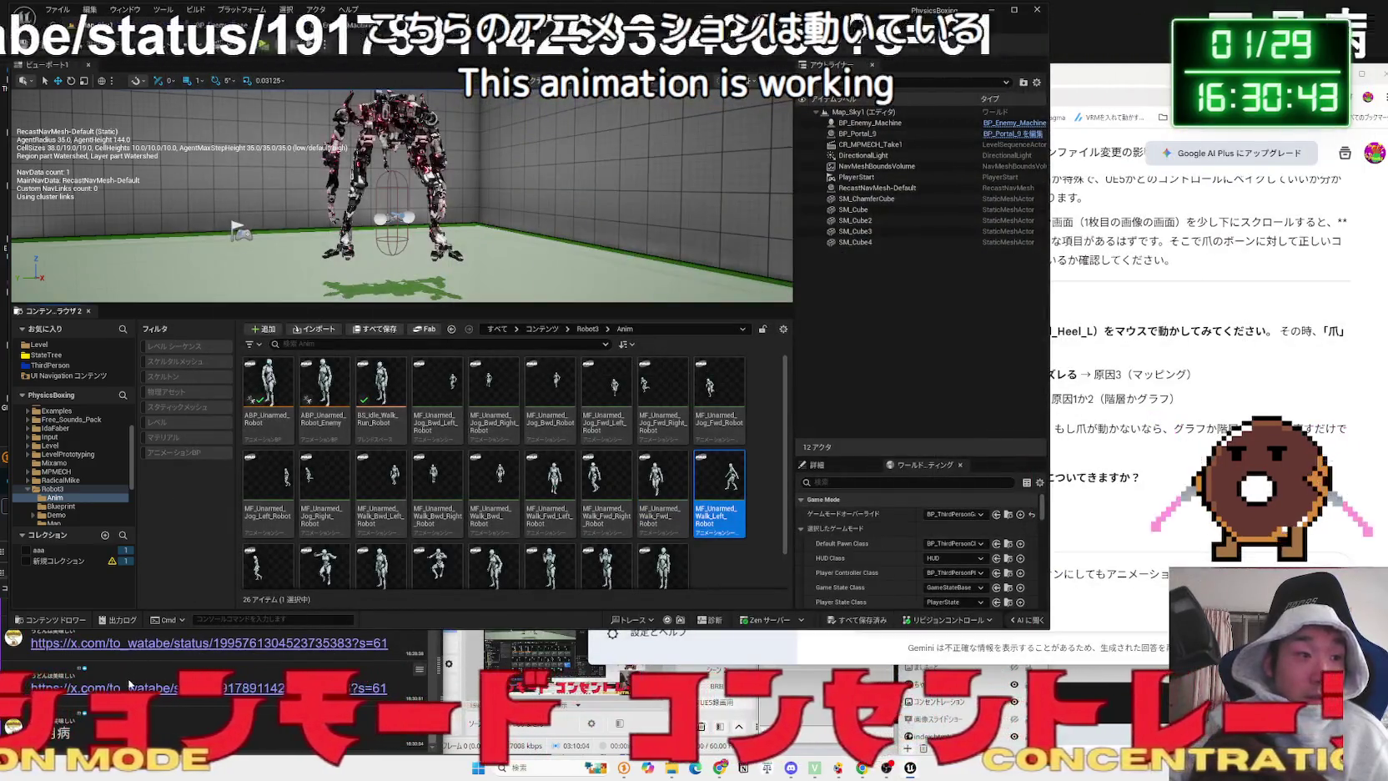
- Open the shared X post, view its 五月病 illustration full size, then return to Unreal
click(123, 689)
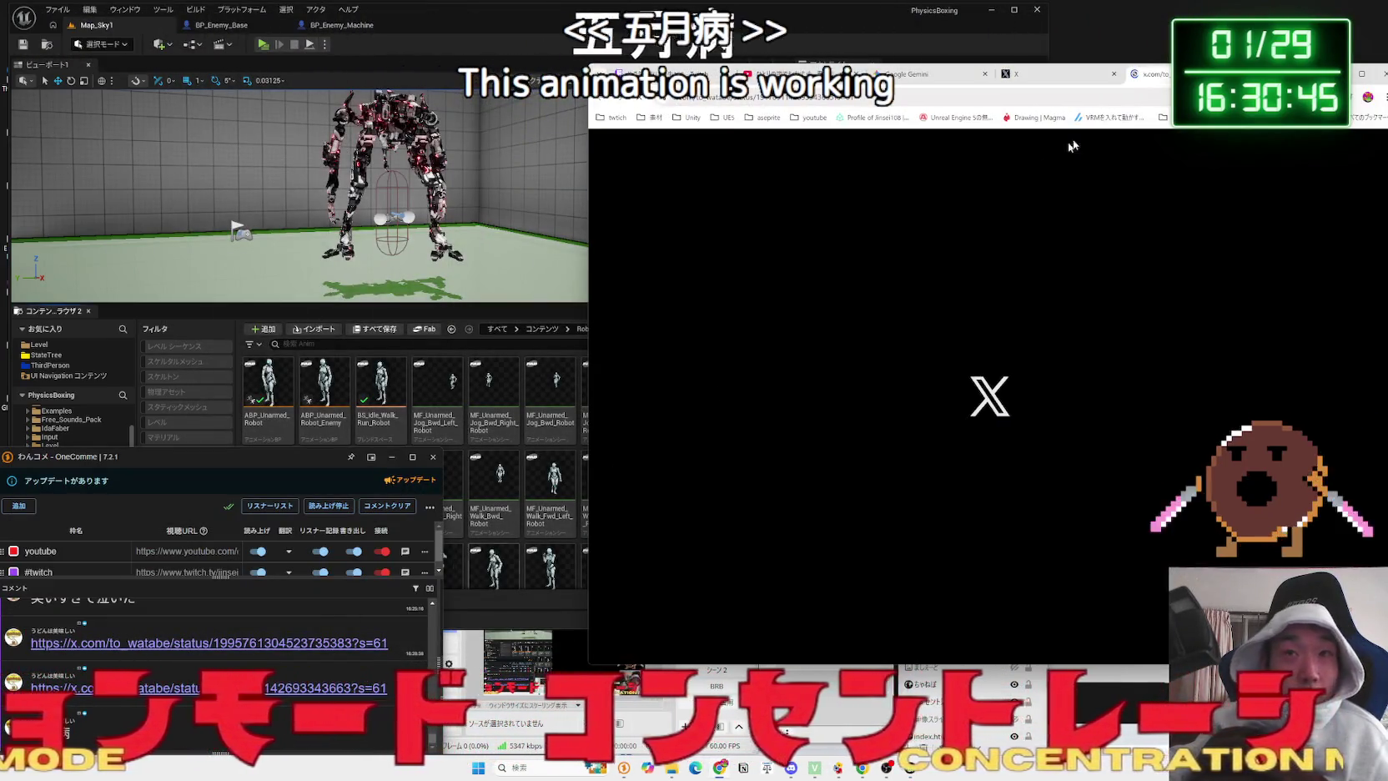
drag(1112, 80, 733, 70)
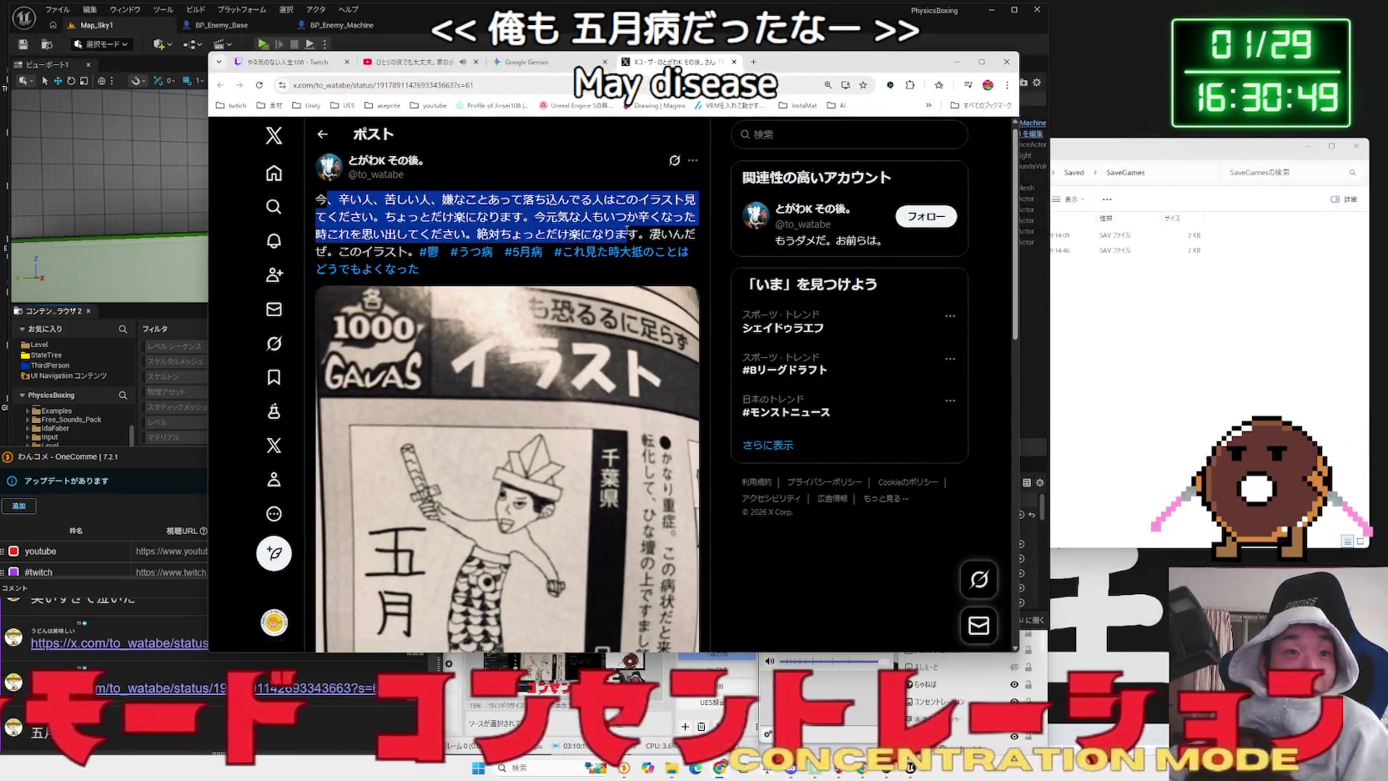
drag(696, 235, 368, 212)
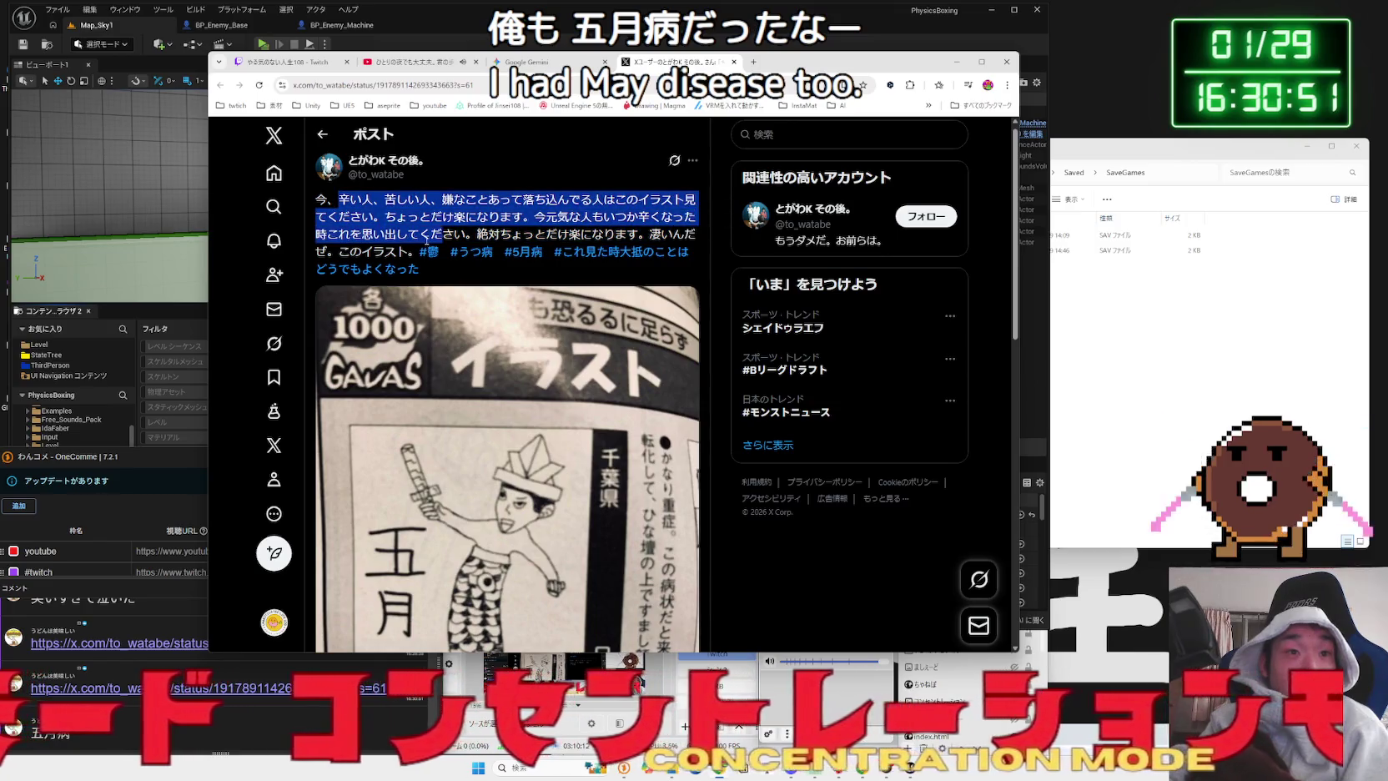
click(359, 219)
click(541, 324)
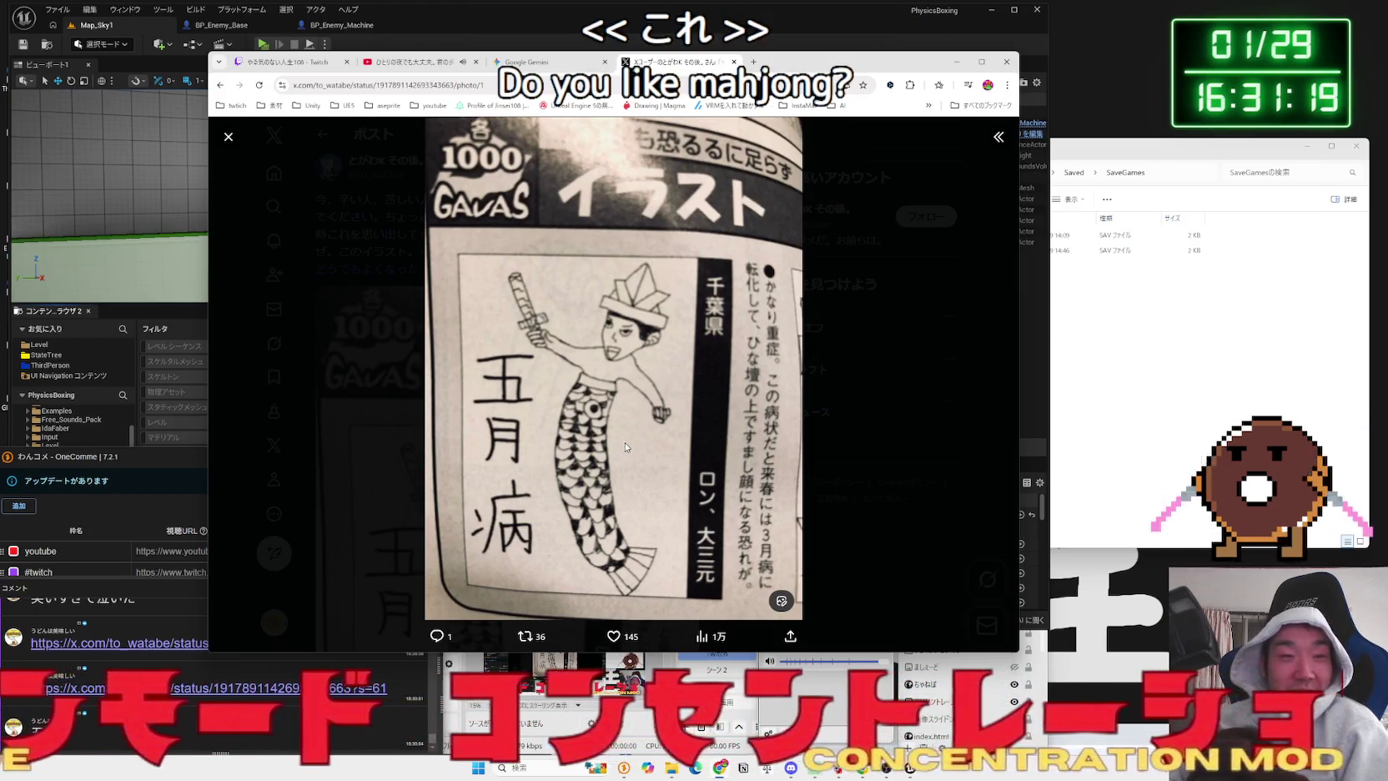
drag(818, 60, 1106, 46)
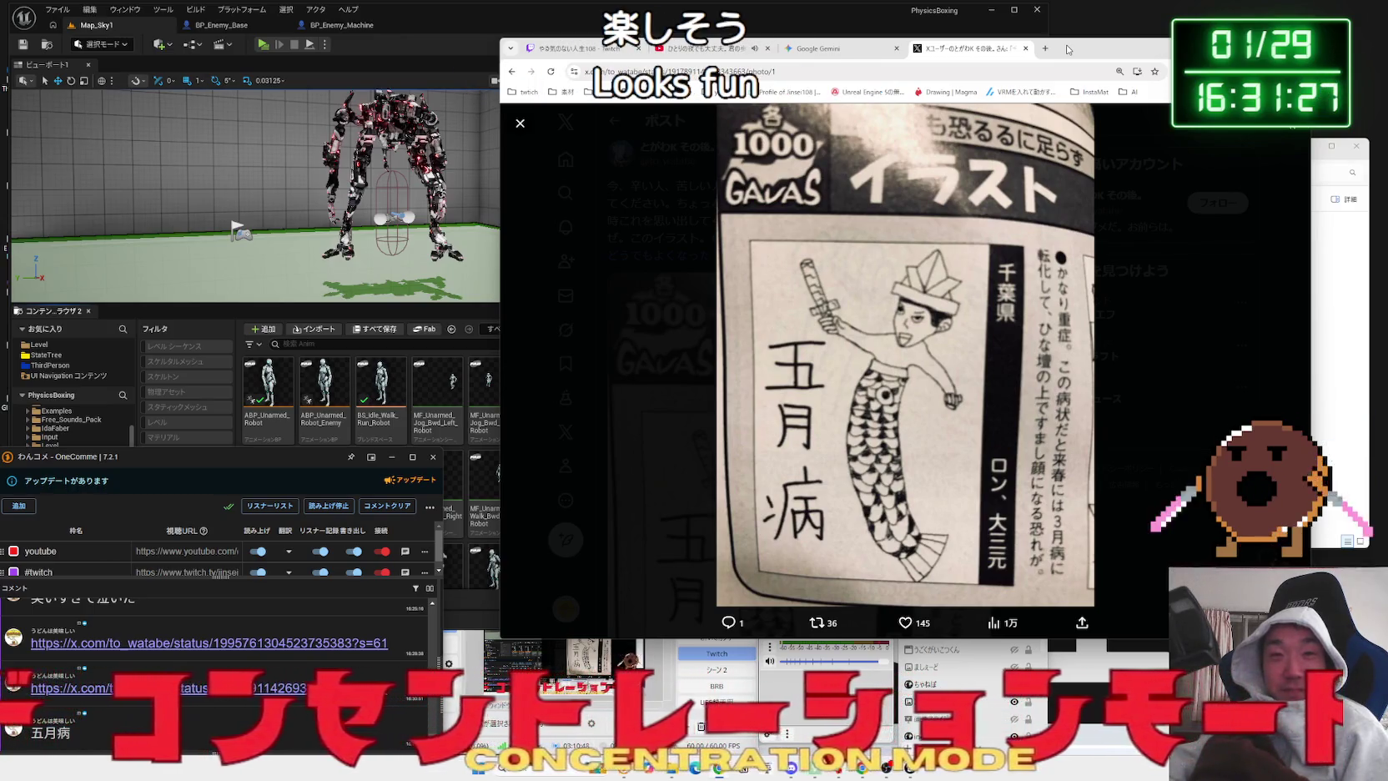
click(659, 28)
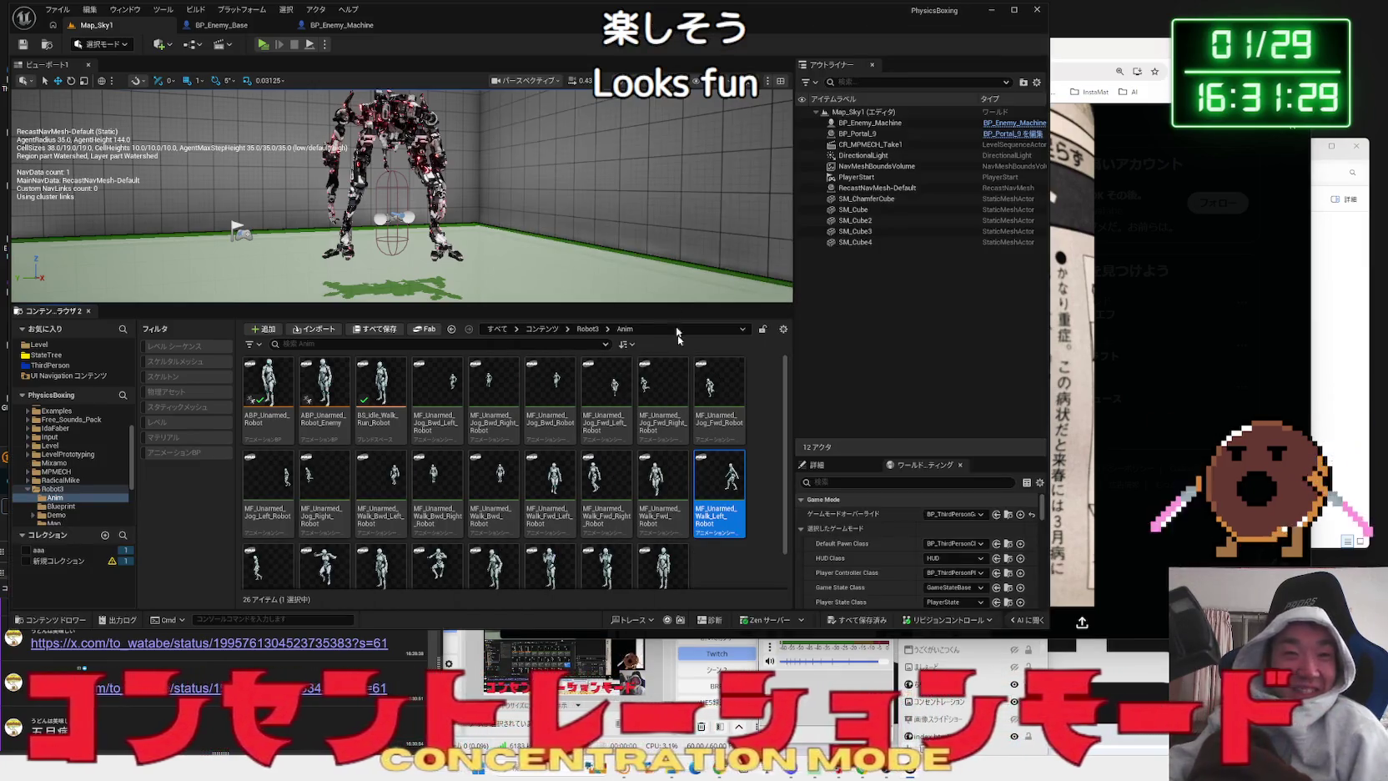
- Check the forward-left walk animation, then ask Gemini why blend space animations drift from Root
double_click(550, 484)
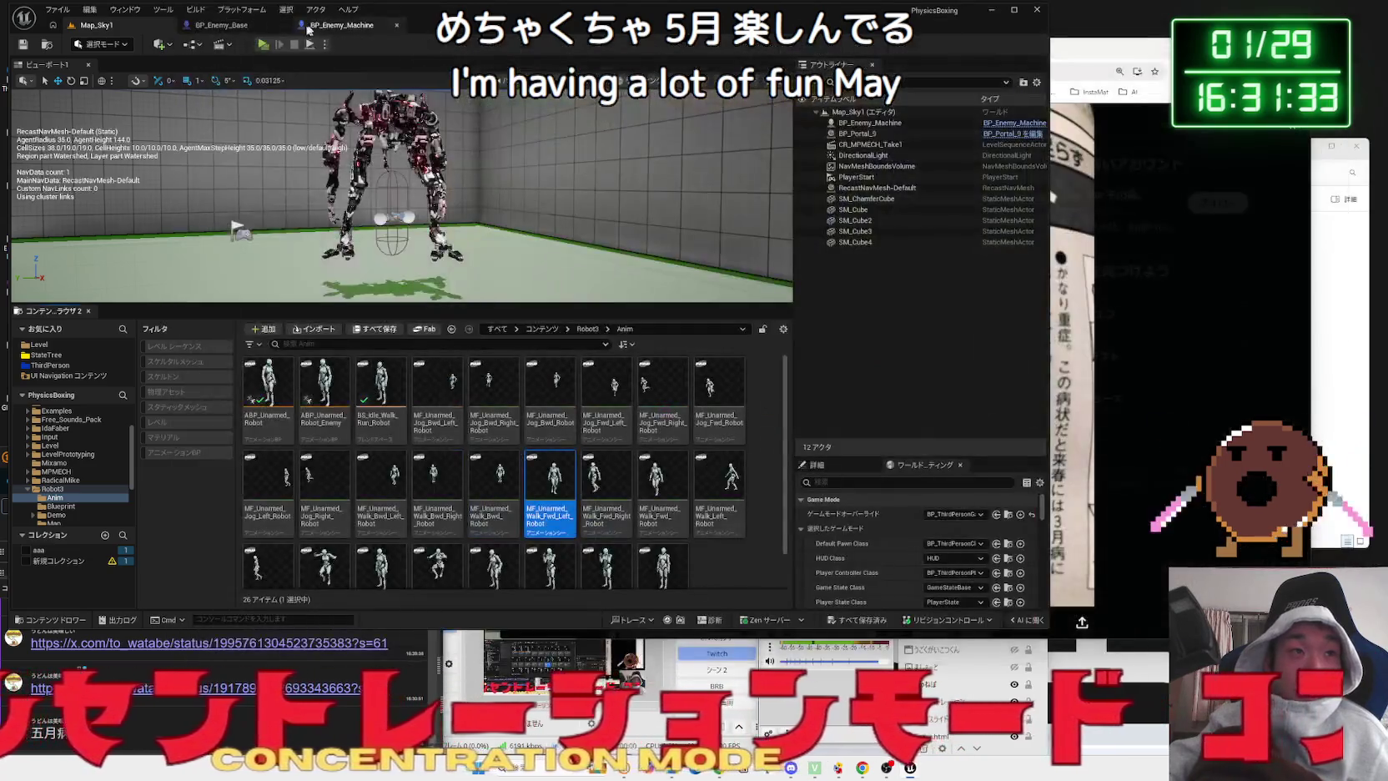
click(1085, 40)
click(813, 47)
text(ぶれんどｓ)
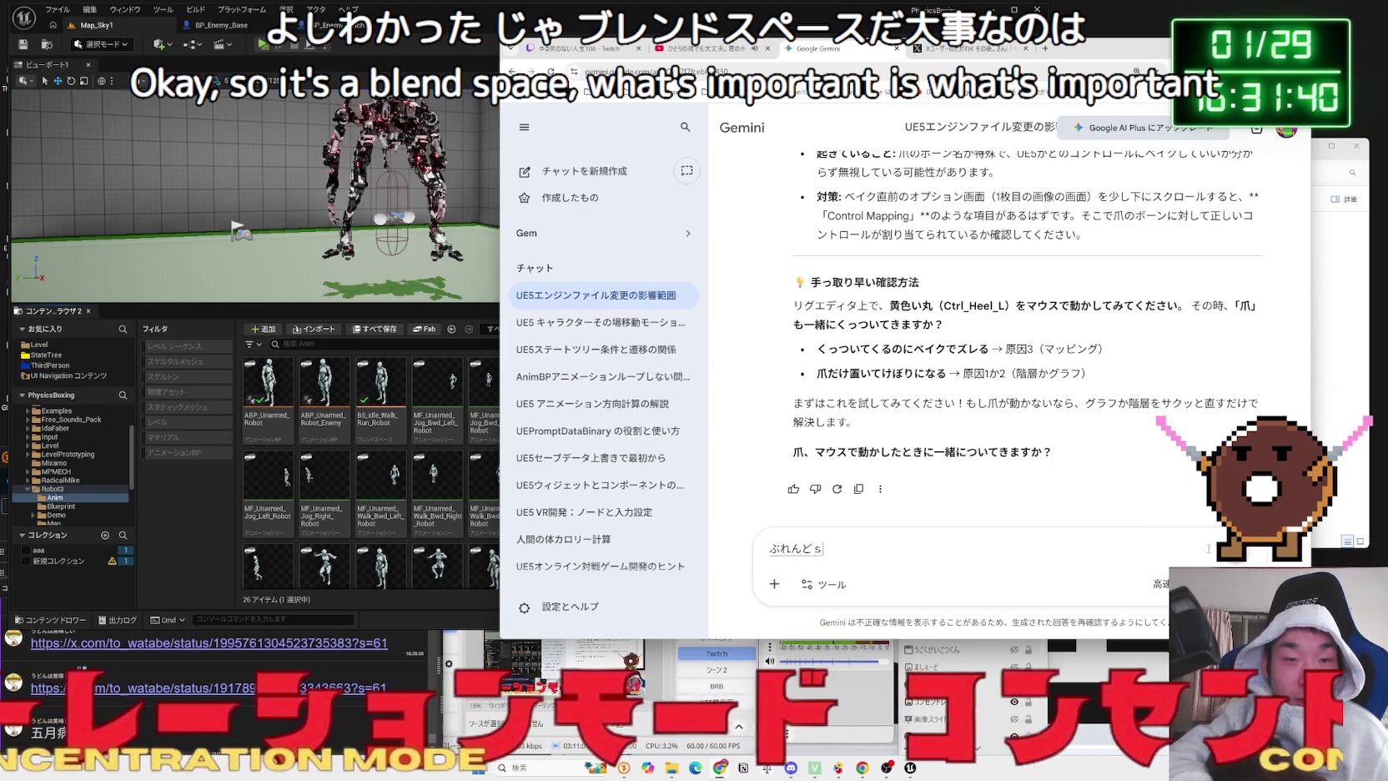
text(upe)
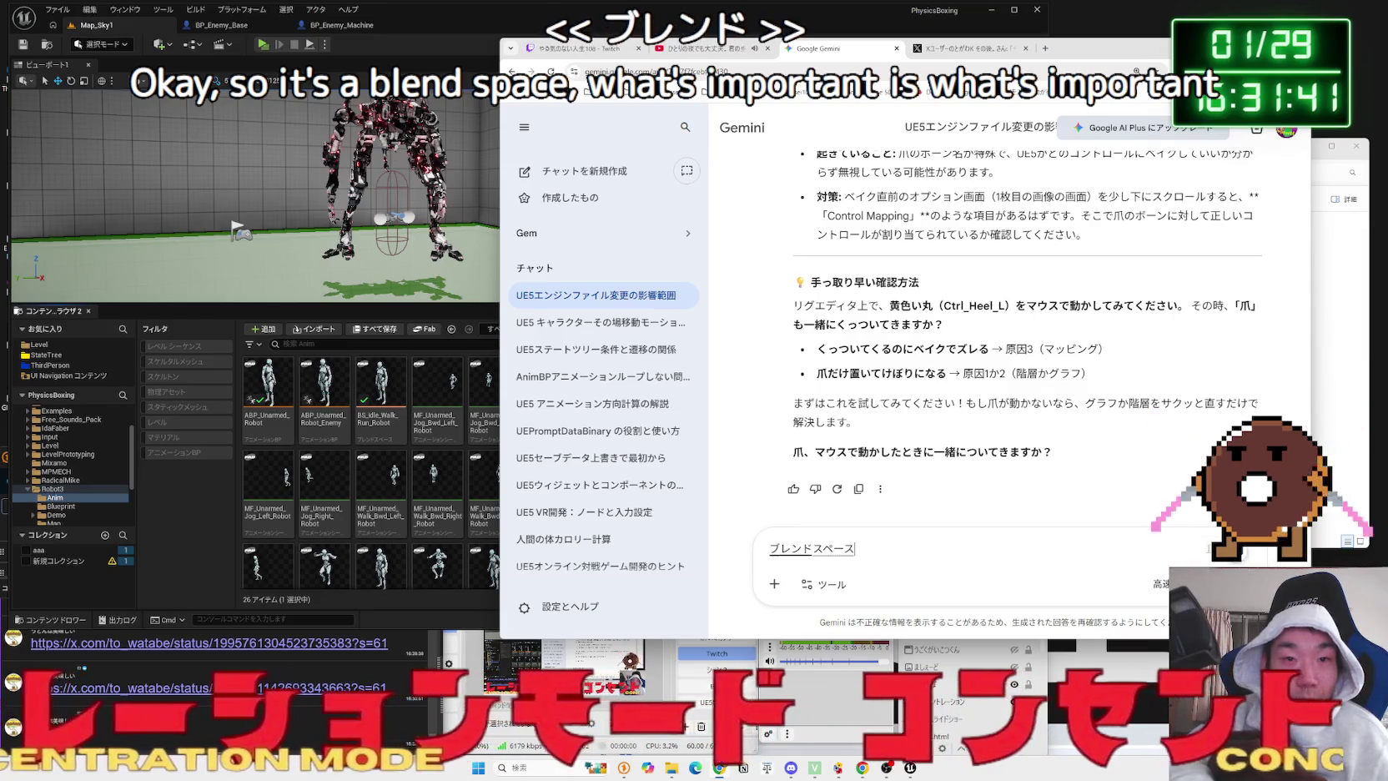
text(d)
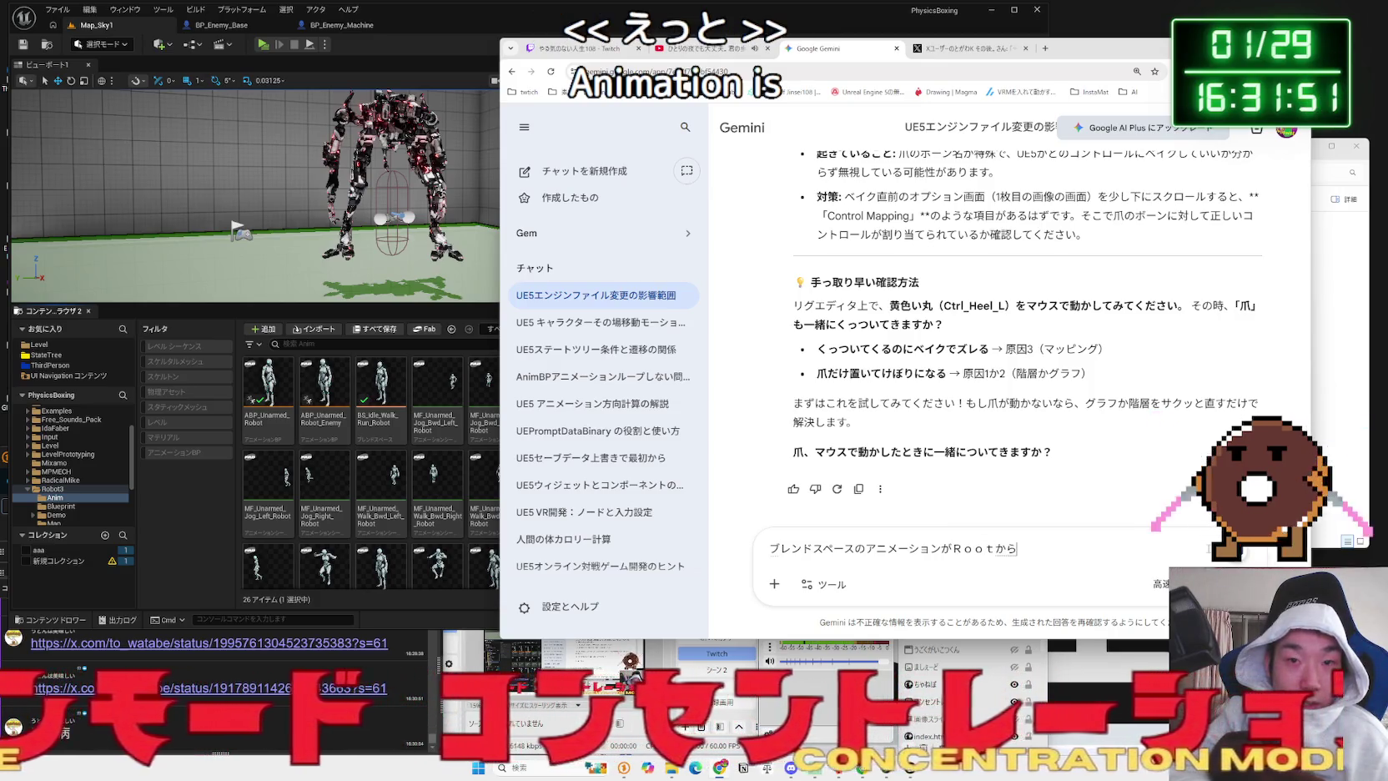
text(ずれてしまう？)
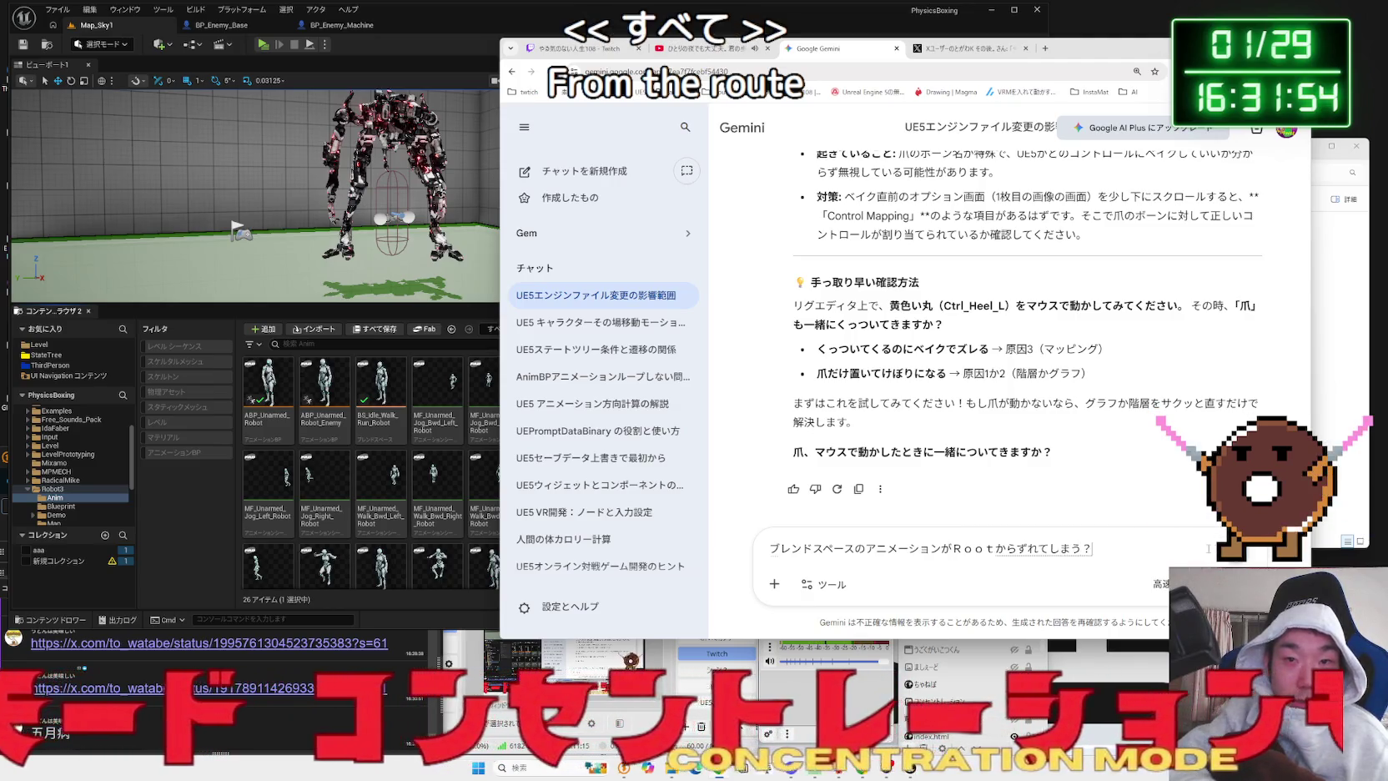
key(Return)
key(shift+Return)
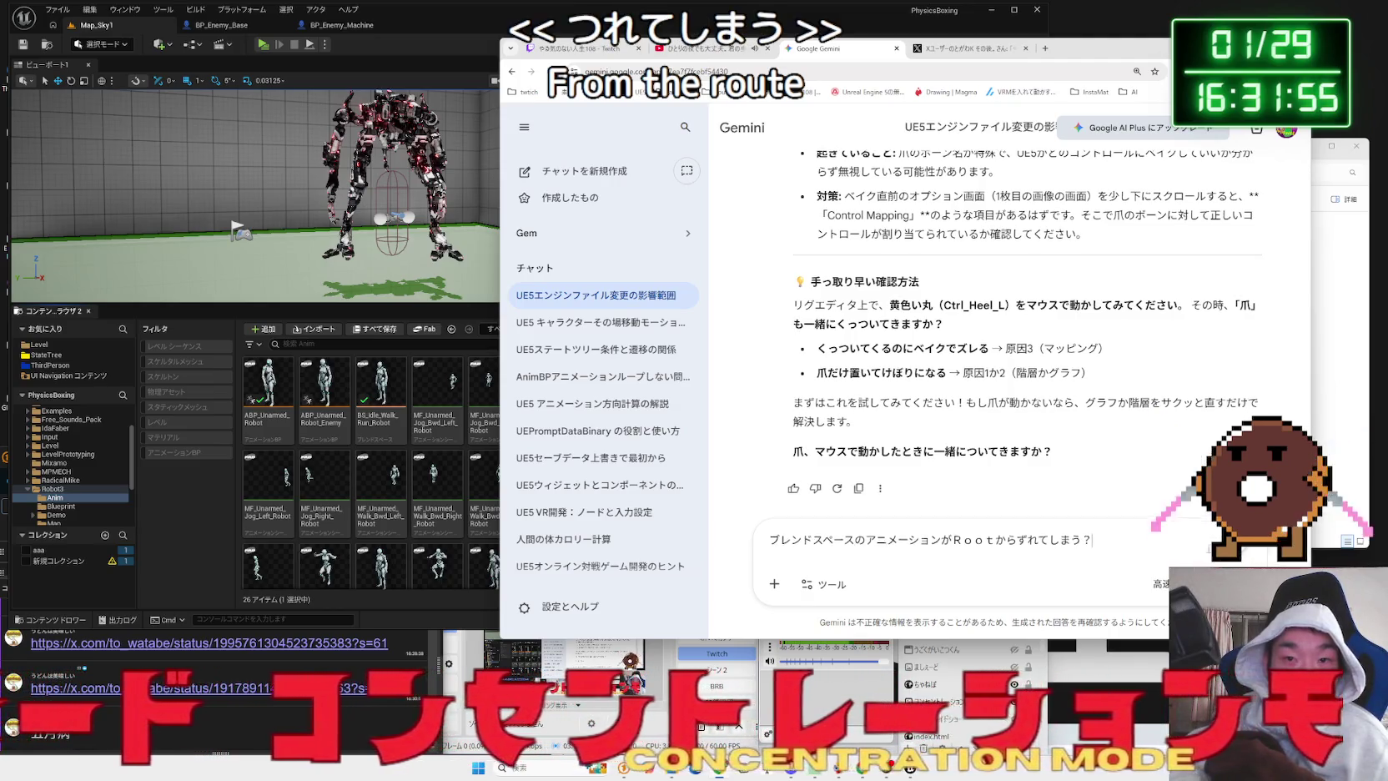
text(もn)
key(Return)
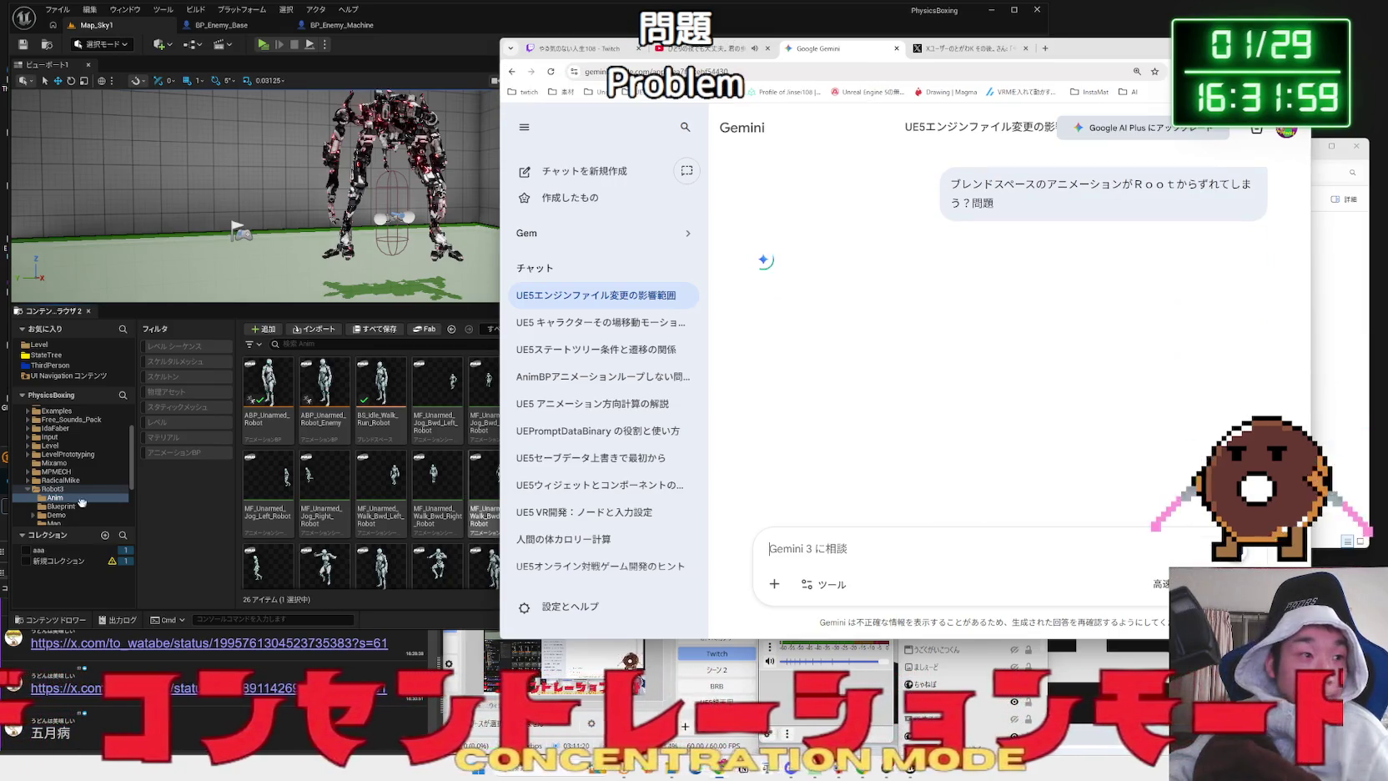
click(30, 503)
- Inspect the BS_MM_WalkRun blend space in the MPMECH BP folder
click(63, 494)
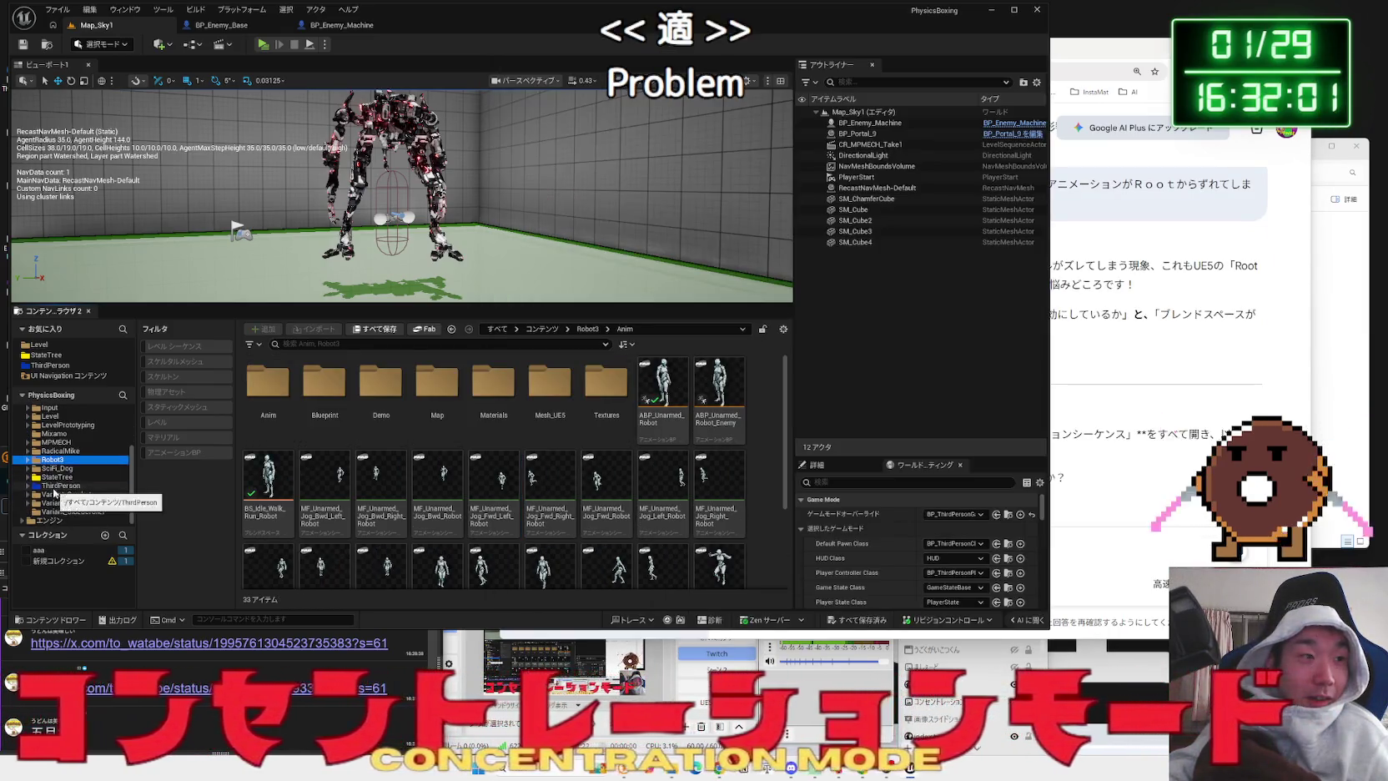
click(57, 467)
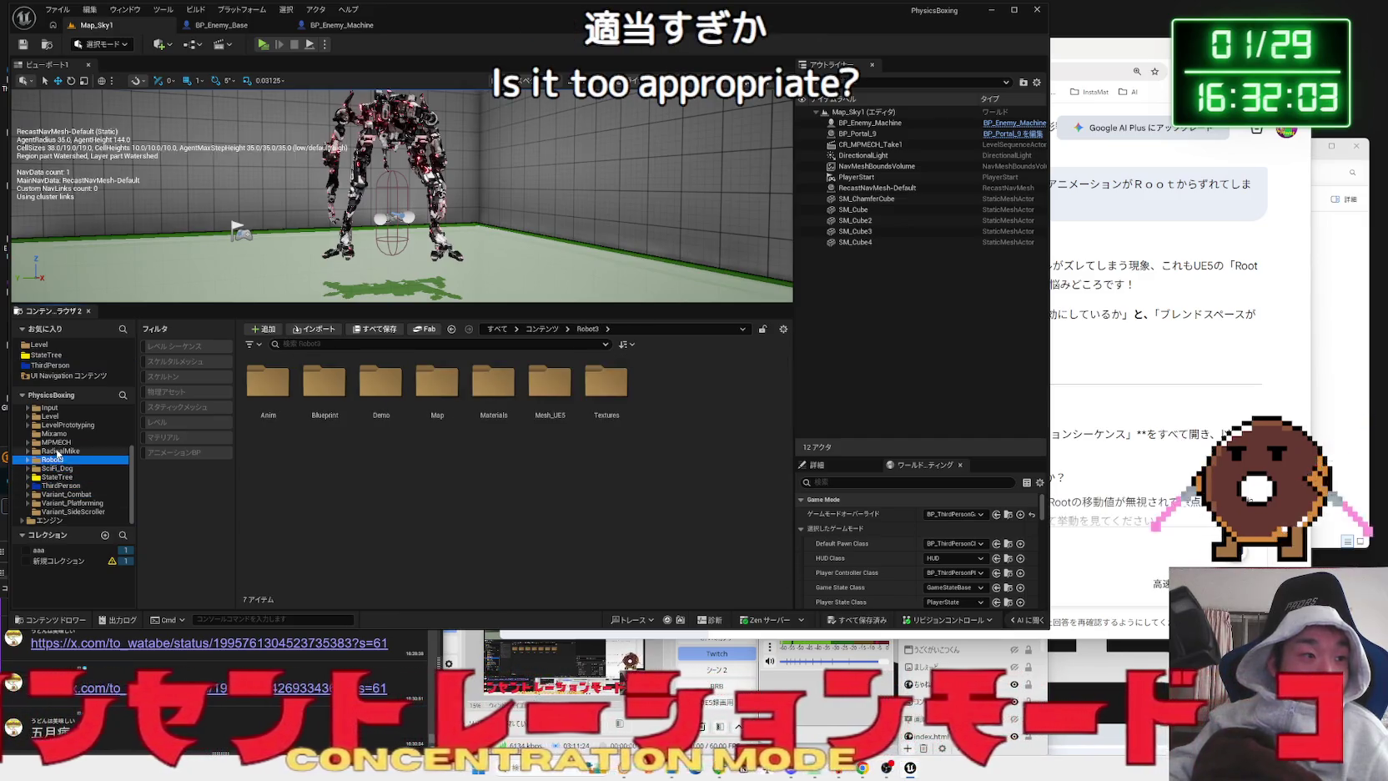
double_click(267, 382)
click(358, 401)
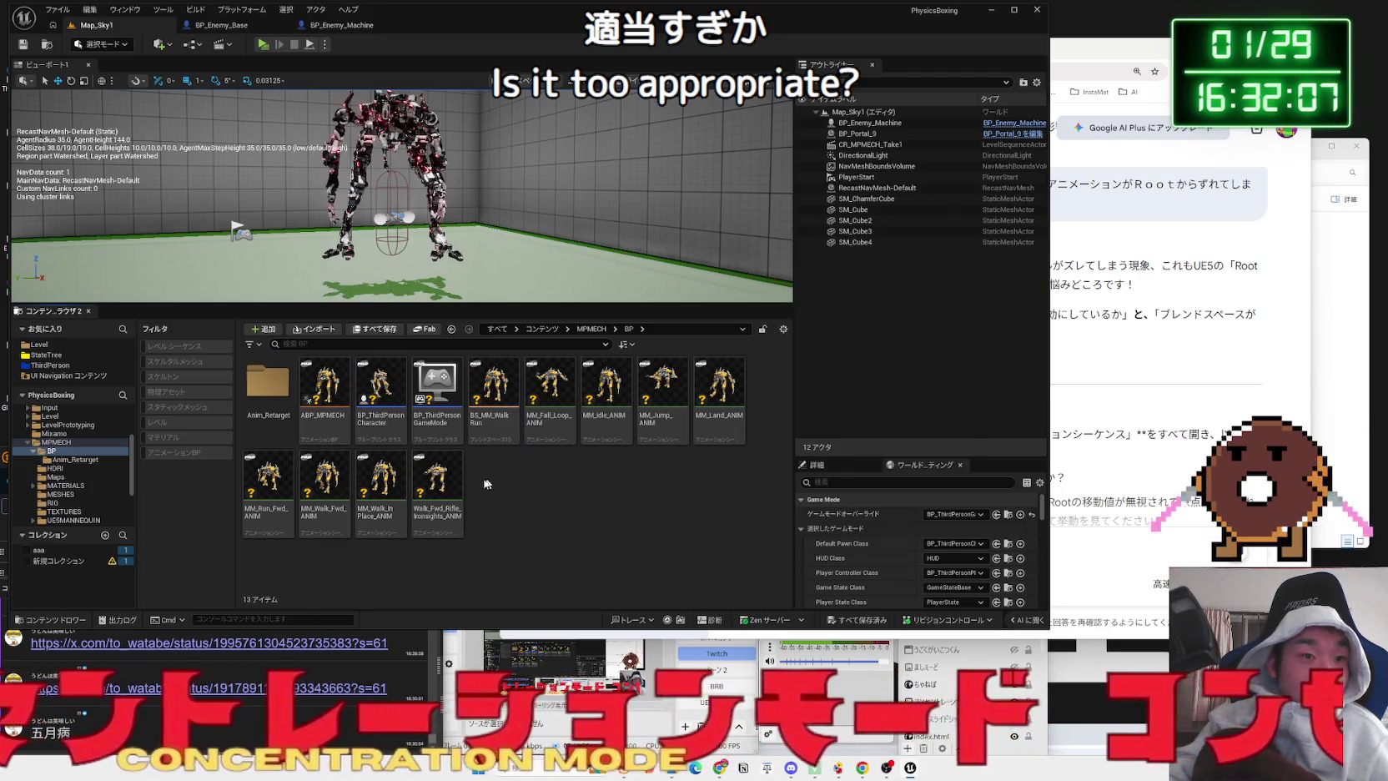
double_click(492, 390)
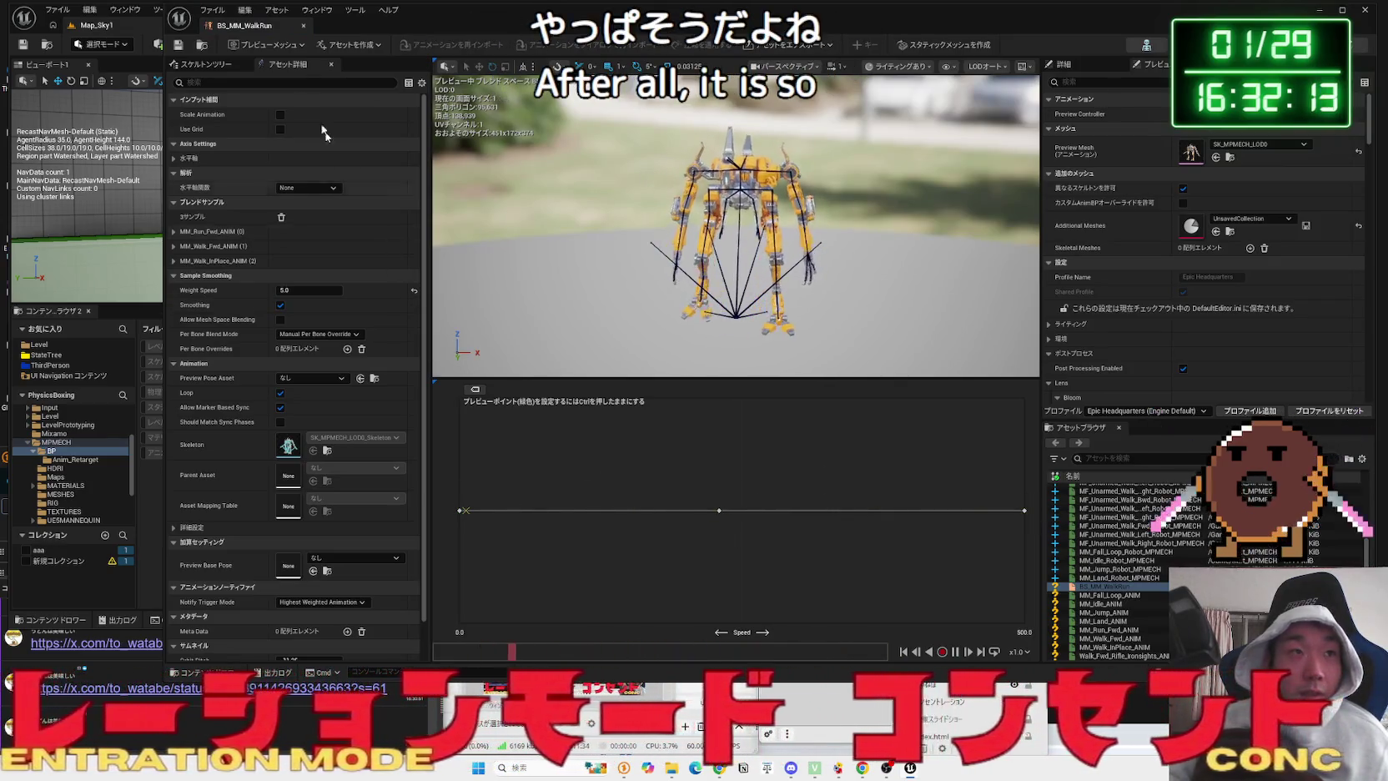
click(302, 25)
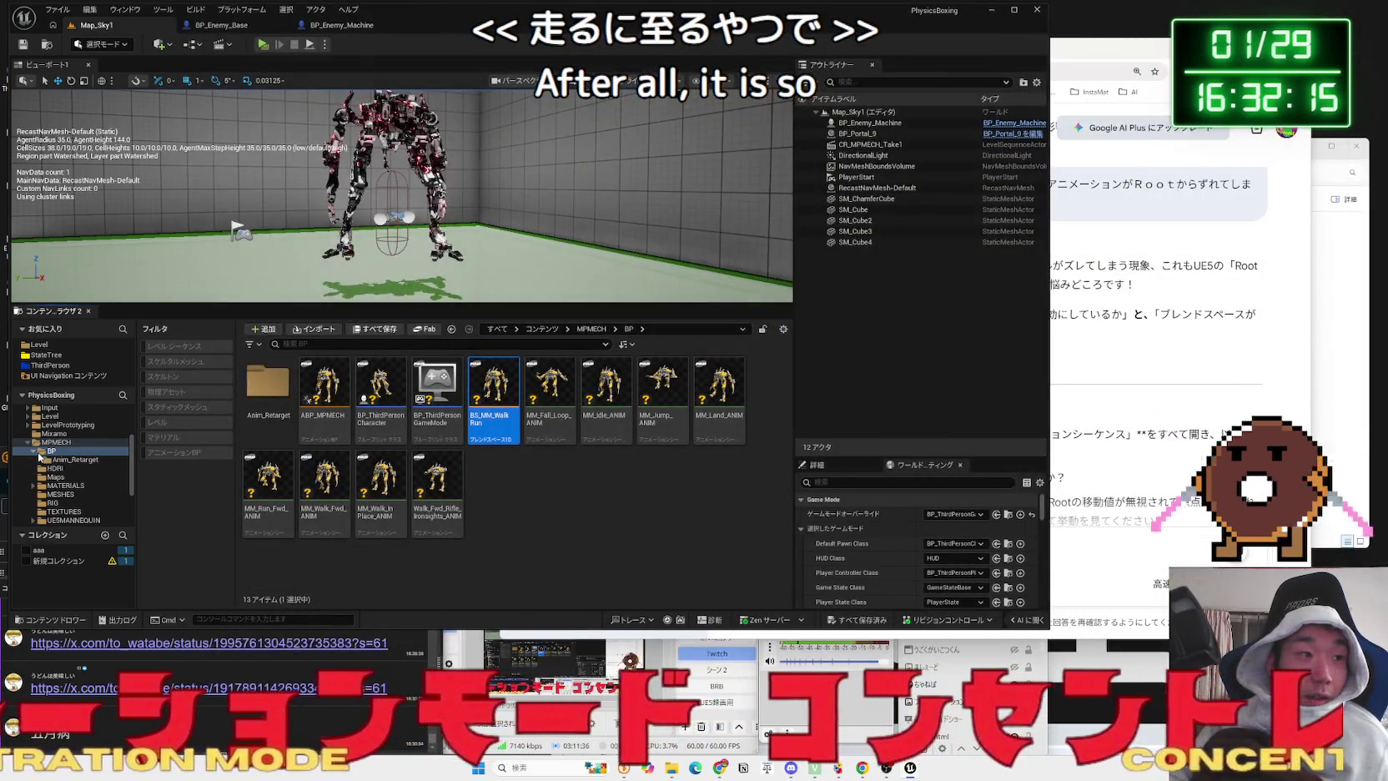
- Browse the UE5MANNEQUIN Quinn and Manny animation folders
click(55, 467)
click(55, 477)
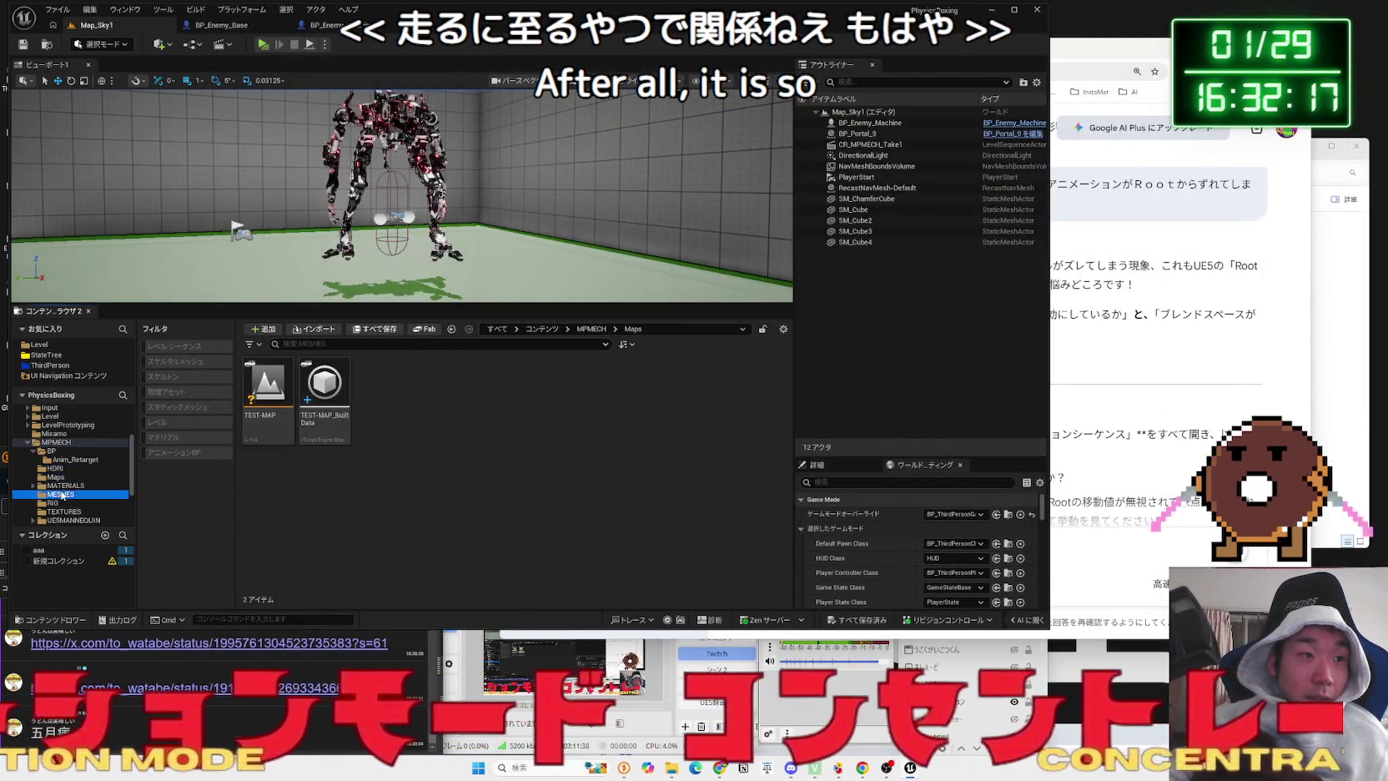
click(58, 493)
click(60, 510)
click(59, 518)
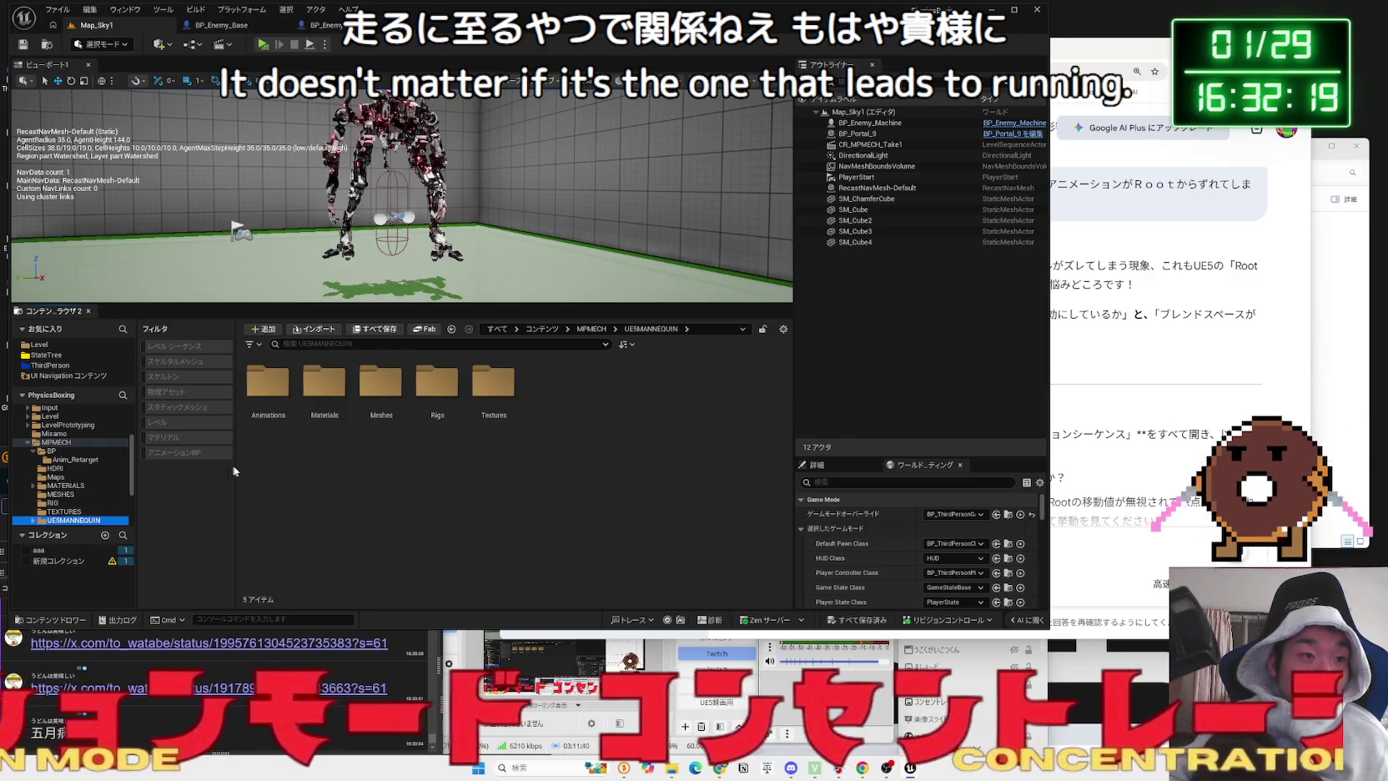
click(324, 384)
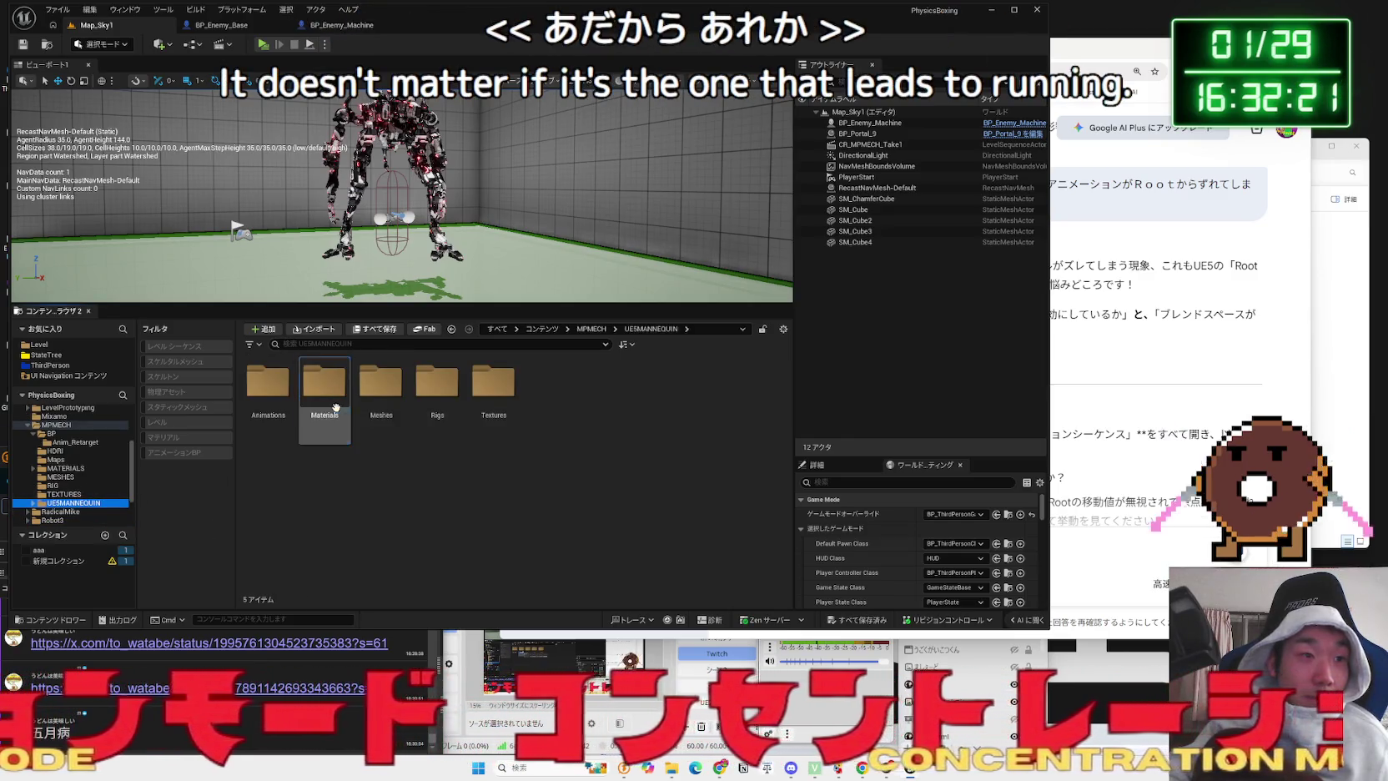
double_click(278, 392)
double_click(325, 388)
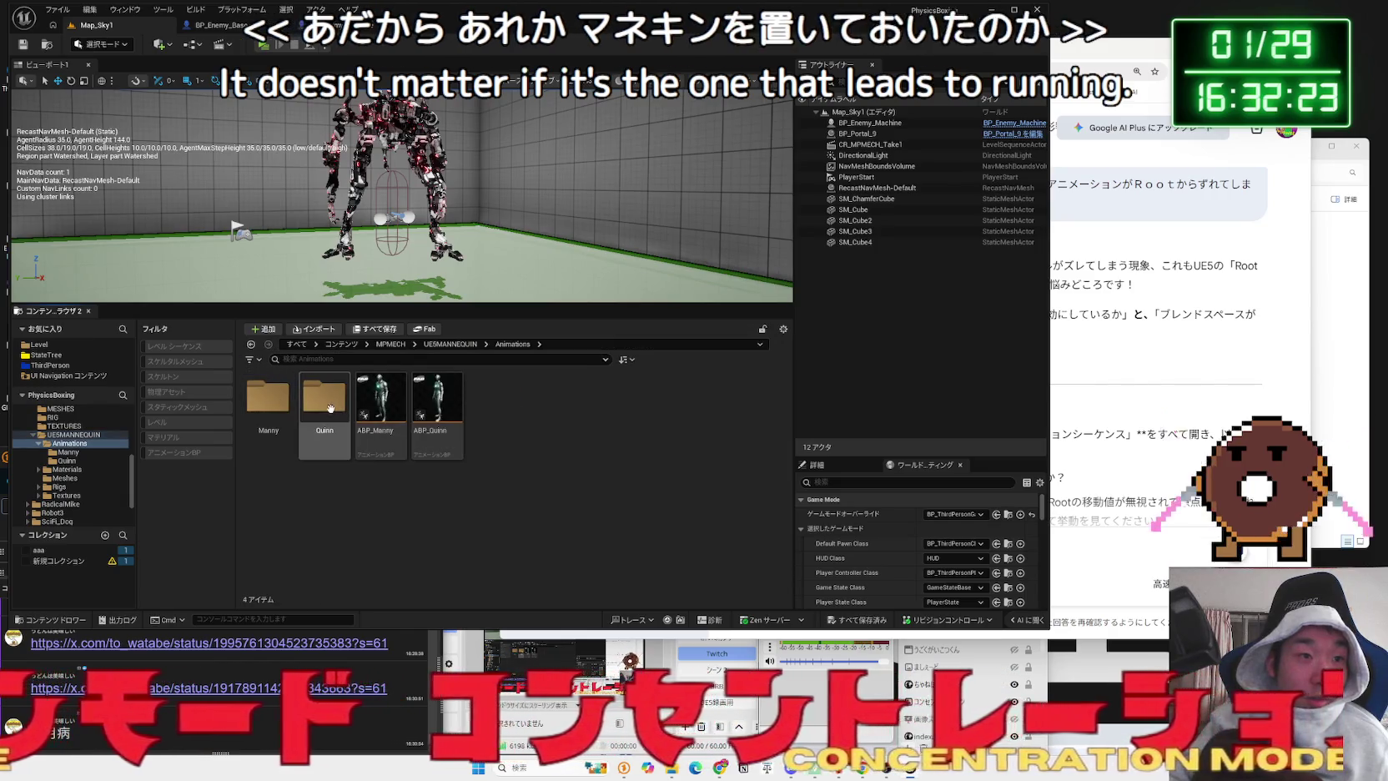
mouse_move(328, 408)
key(alt+Left)
double_click(267, 397)
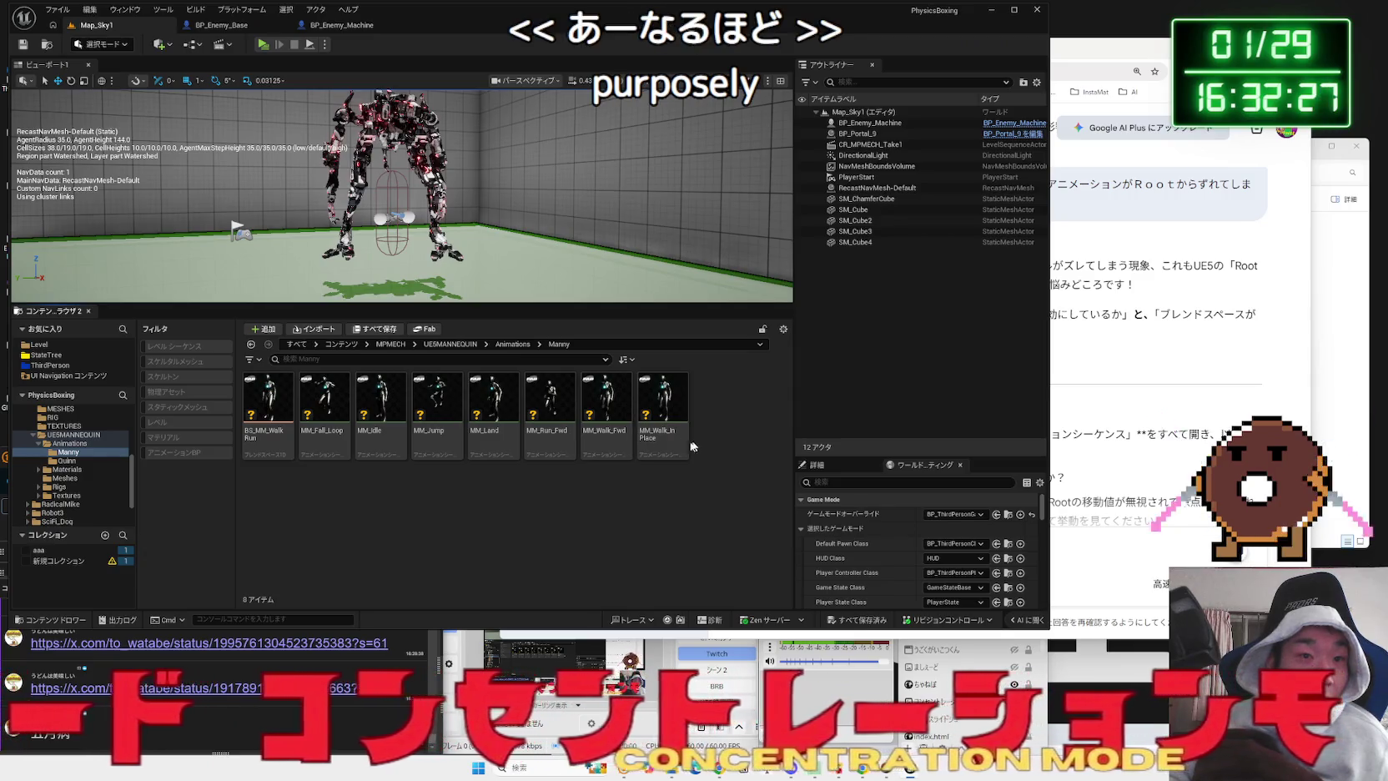
key(alt+Left)
key(alt+Left)
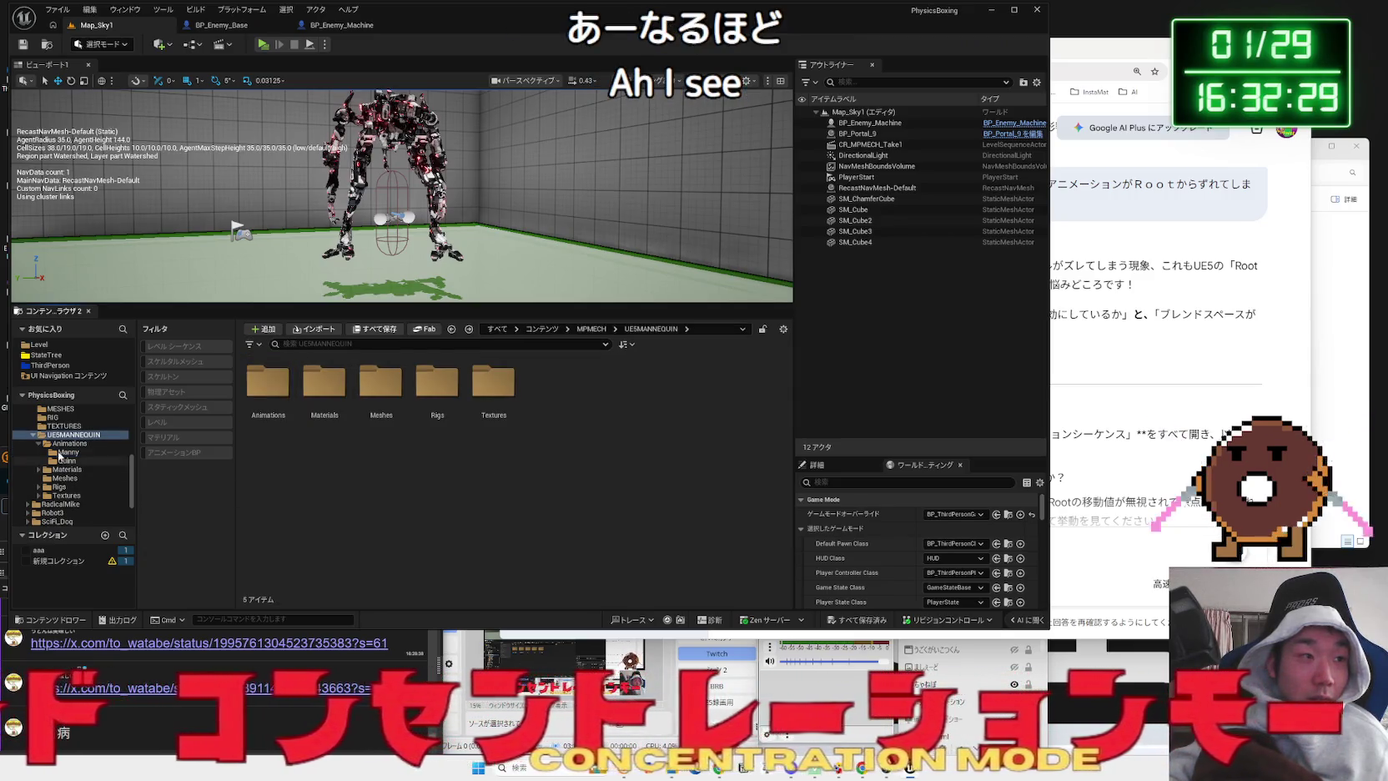
click(33, 434)
- Open BS_Idle_Walk_Run_Robot_MPMECH from Anim_Retarget and preview it at walking speed
click(54, 451)
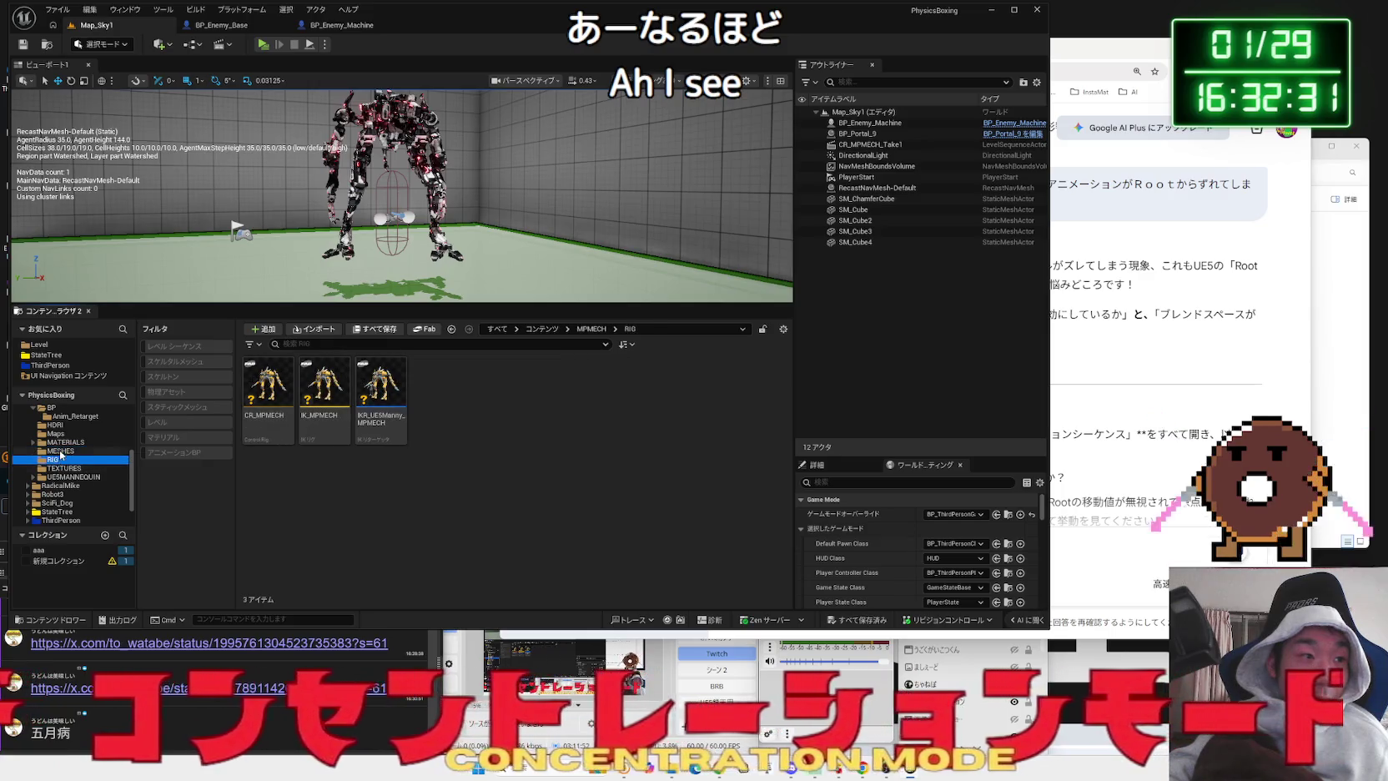
key(Up)
click(71, 415)
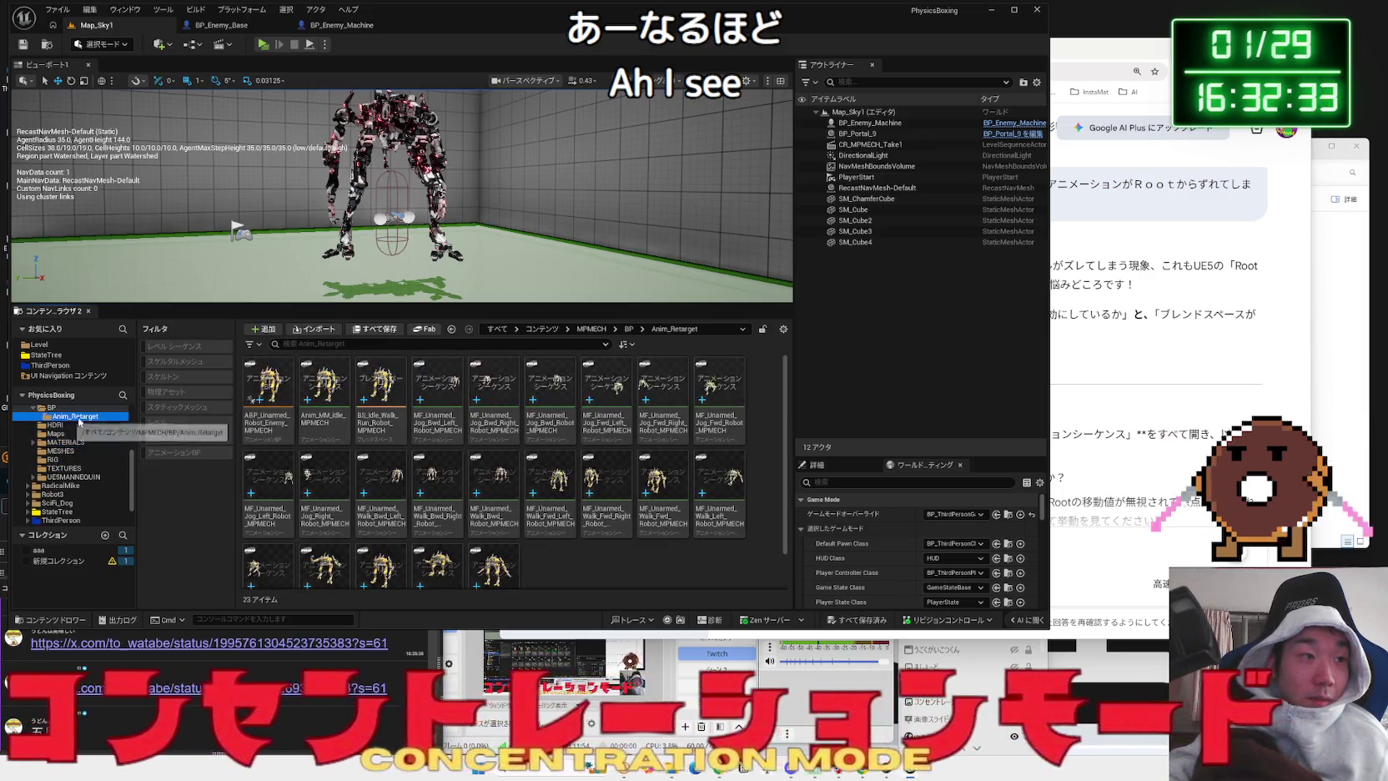
click(381, 415)
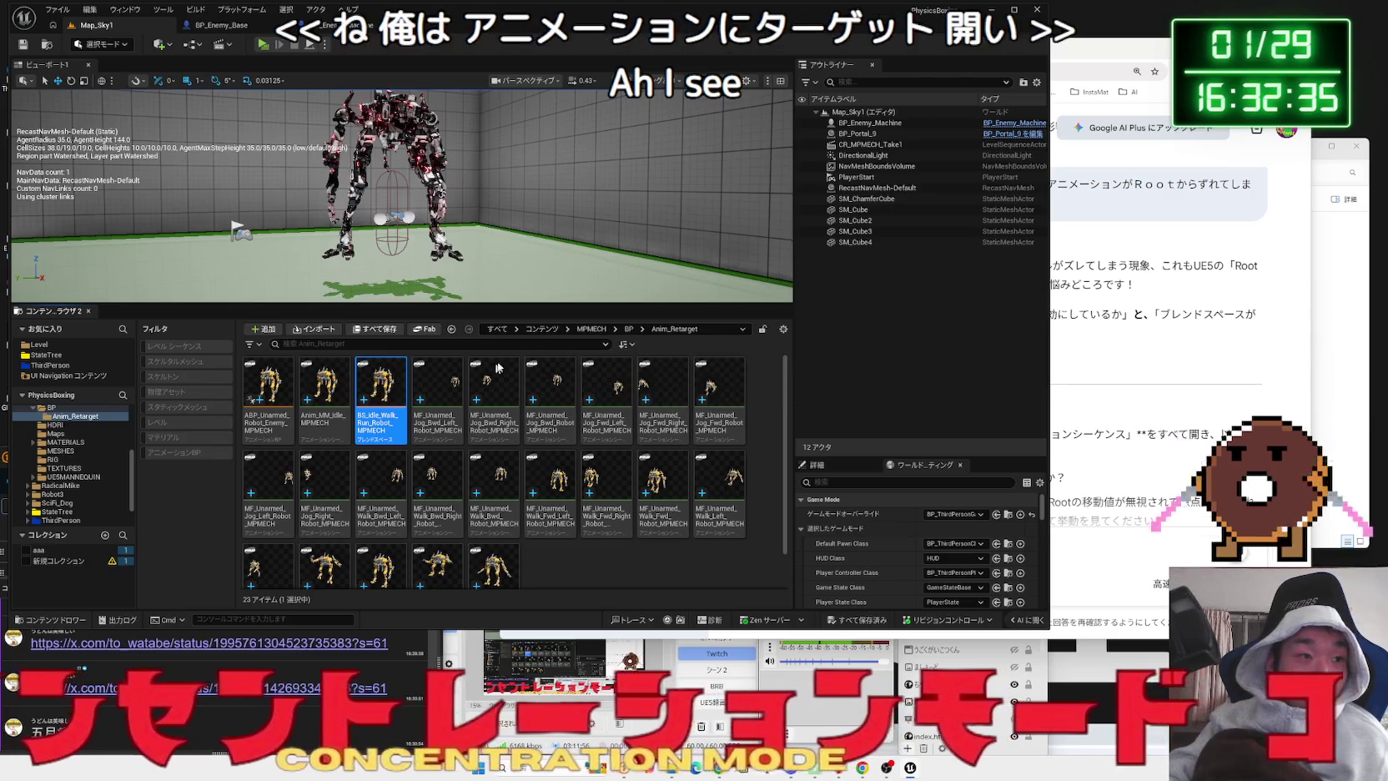
double_click(382, 416)
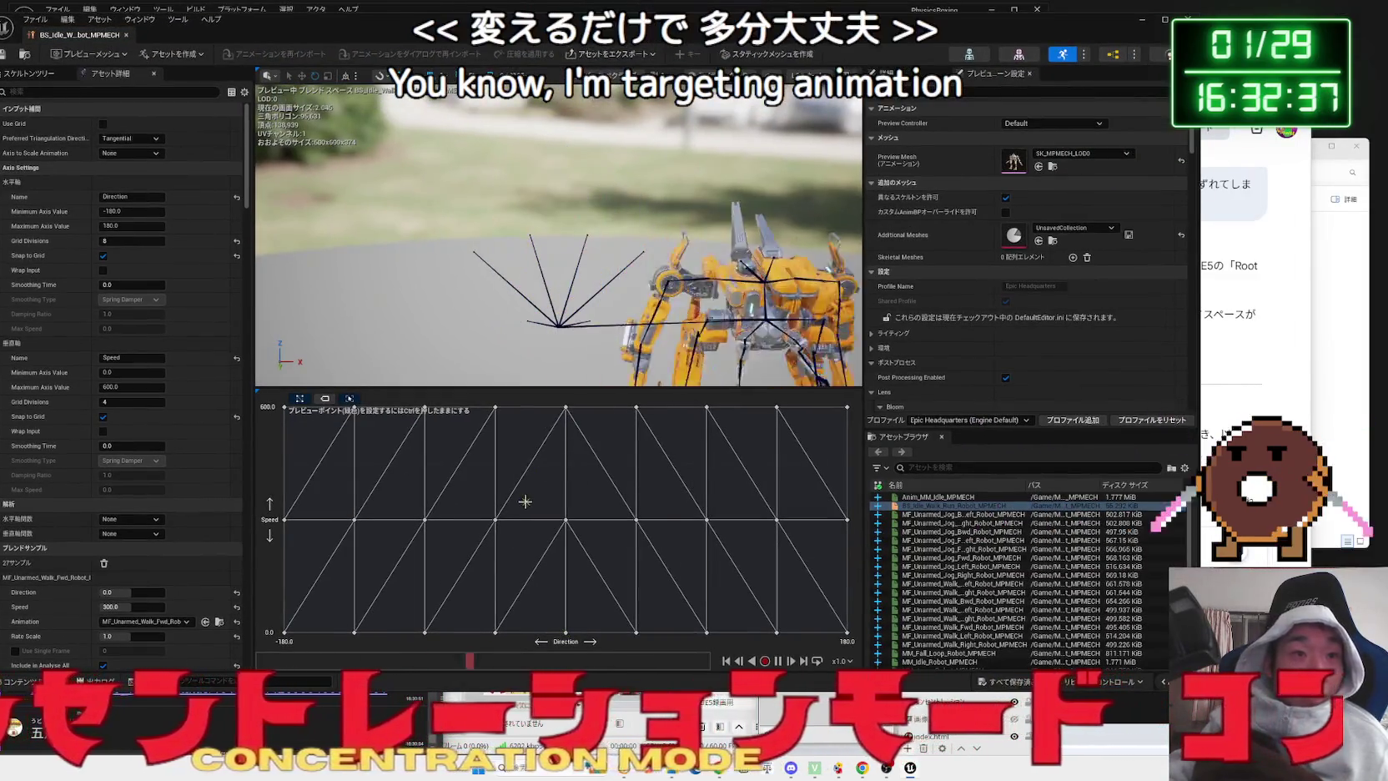
ctrl+click(566, 557)
key(alt+Tab)
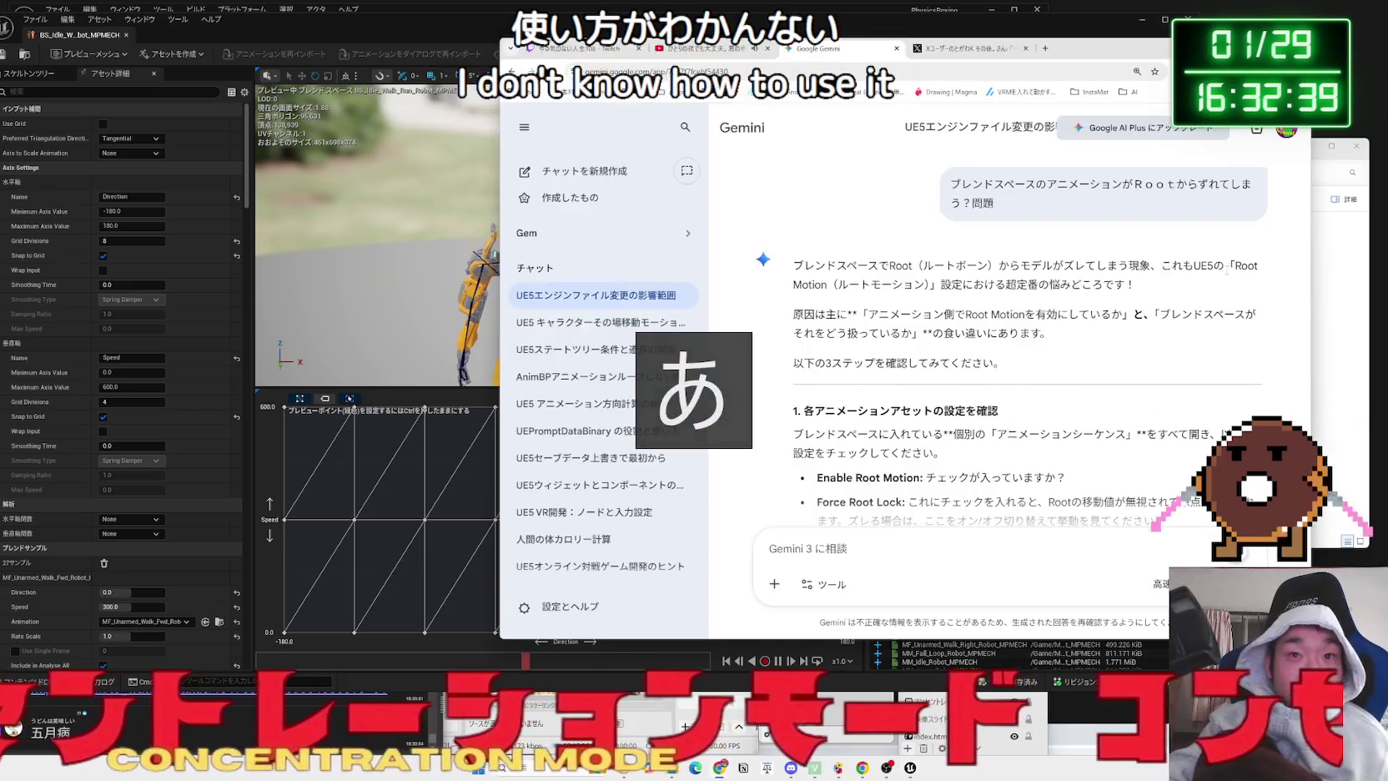
- Read through Gemini's Force Root Lock advice, then return to the Unreal editor
drag(1134, 284, 915, 278)
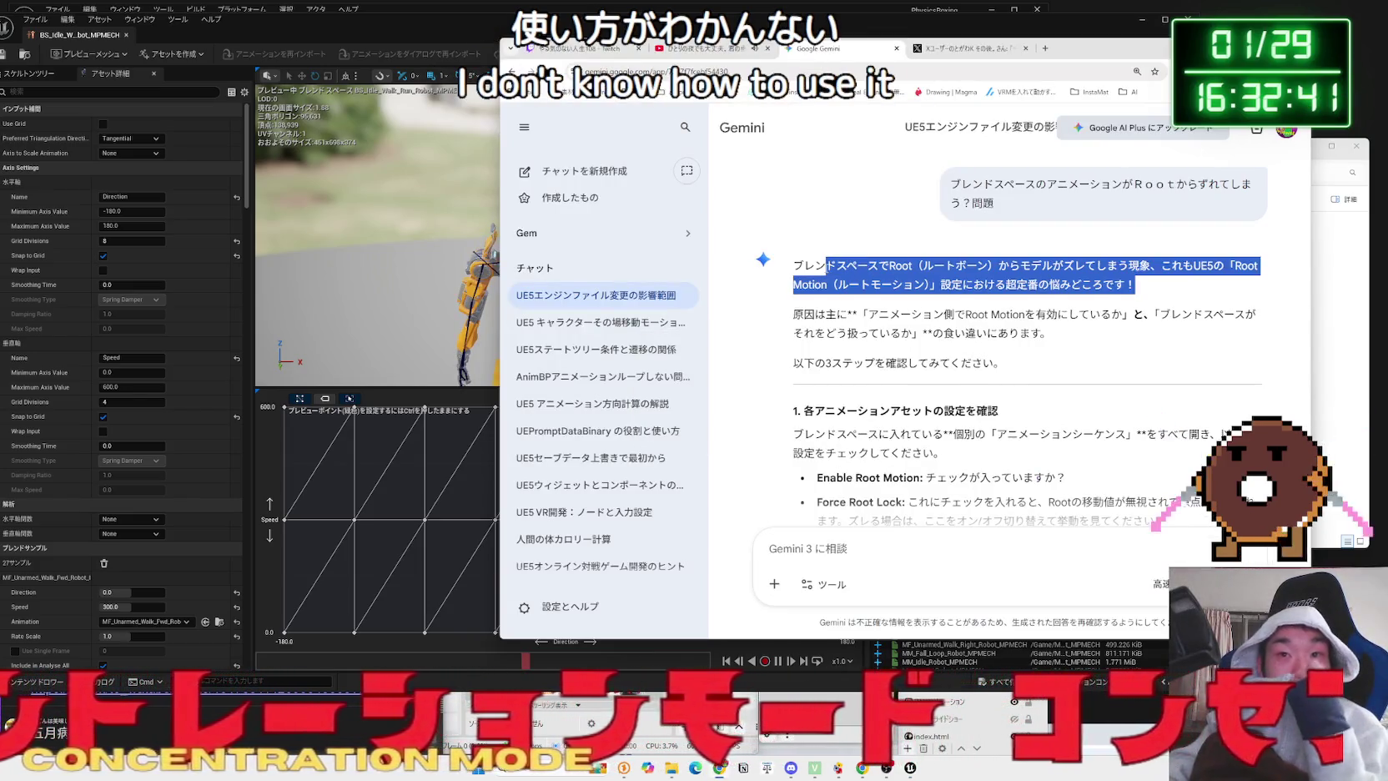
scroll(904, 346, down, 2)
mouse_move(943, 290)
mouse_down()
mouse_move(797, 271)
mouse_move(873, 291)
mouse_up()
click(1063, 335)
drag(940, 340, 1154, 358)
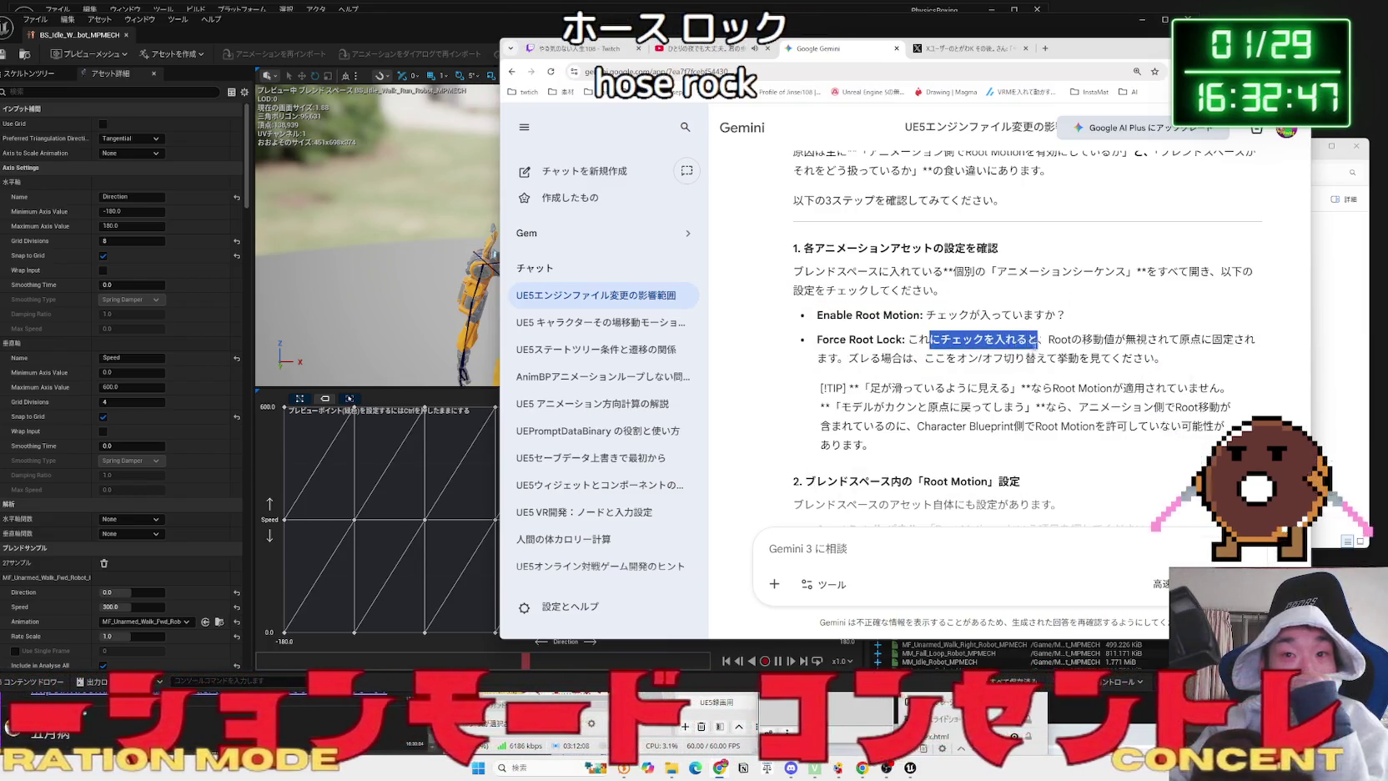
drag(908, 339, 1154, 358)
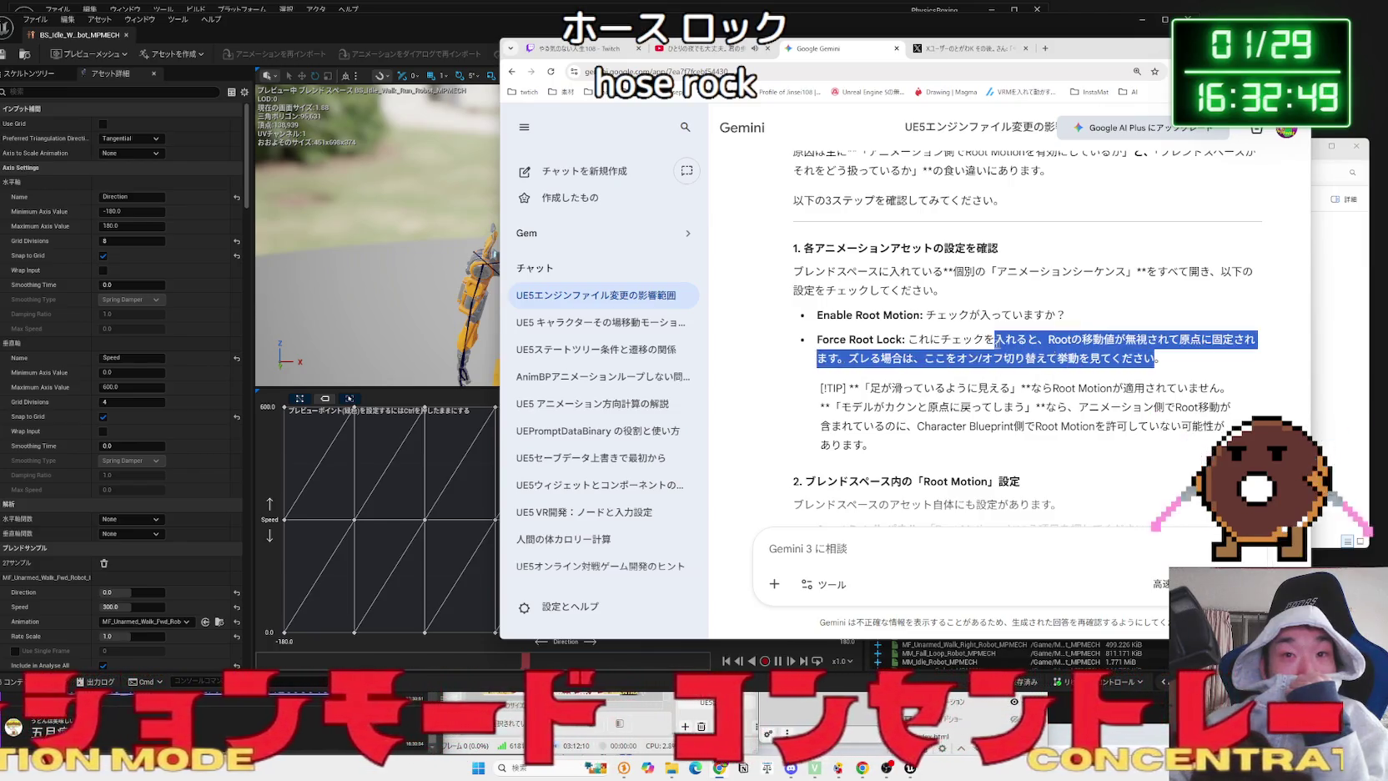
drag(1033, 342, 907, 340)
click(907, 340)
click(332, 52)
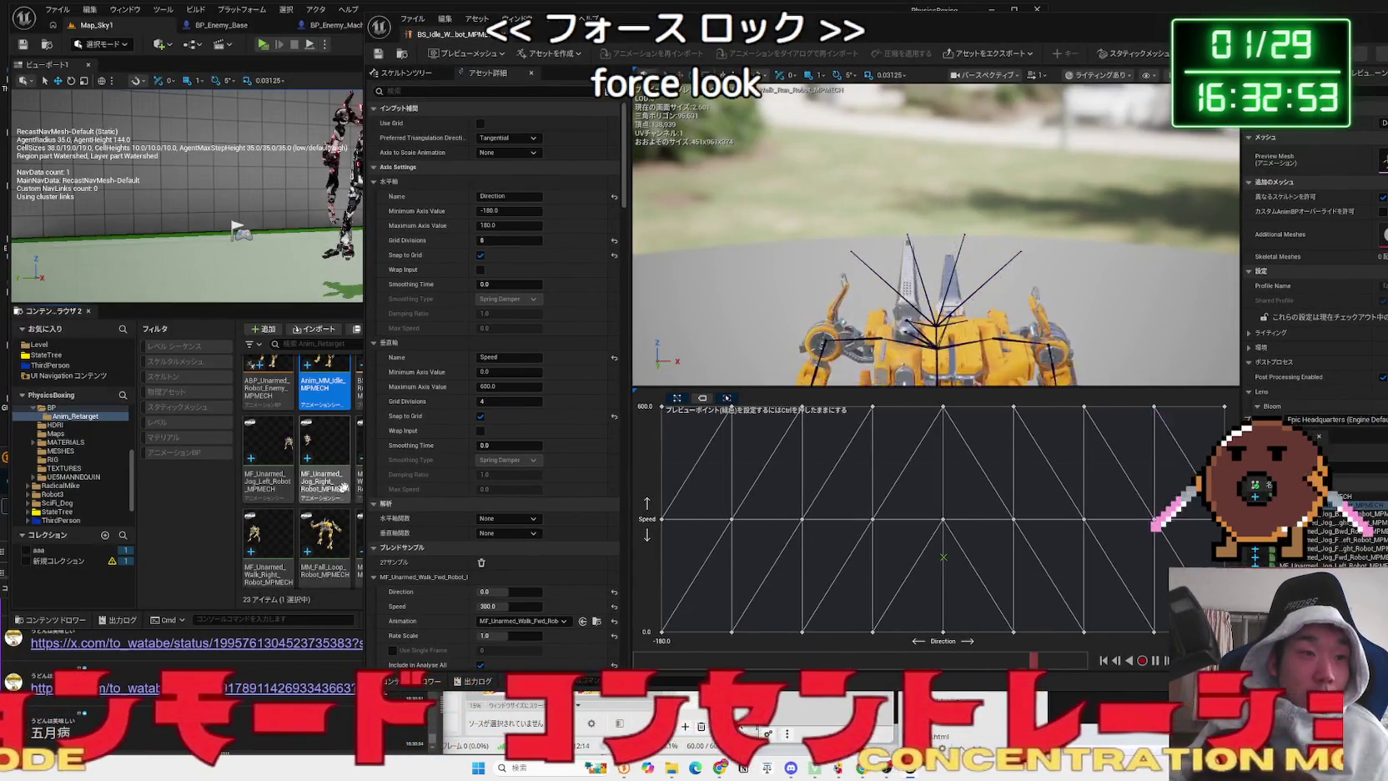
- Select the 21 retargeted animations and open them in the Property Matrix bulk editor
click(487, 498)
shift+click(493, 546)
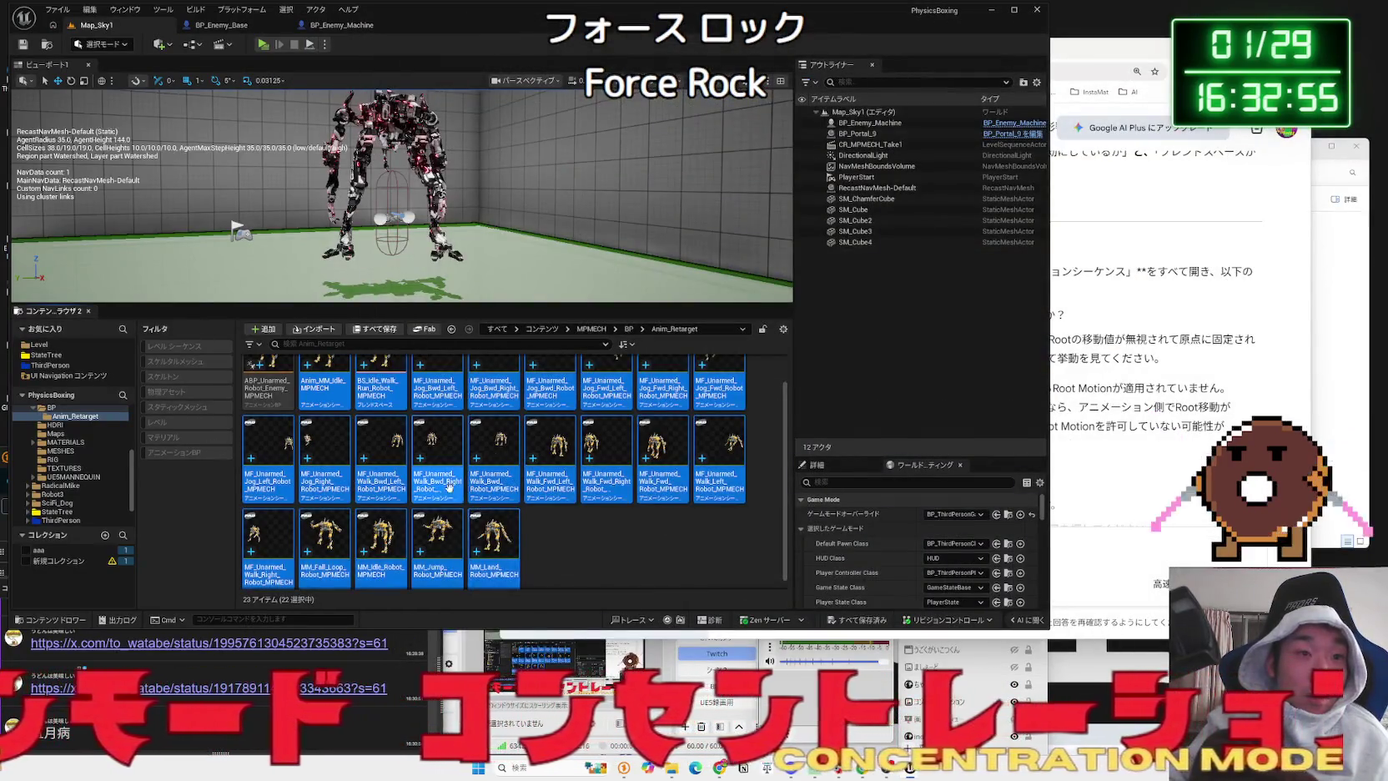
scroll(493, 534, up, 1)
right_click(442, 492)
mouse_move(535, 538)
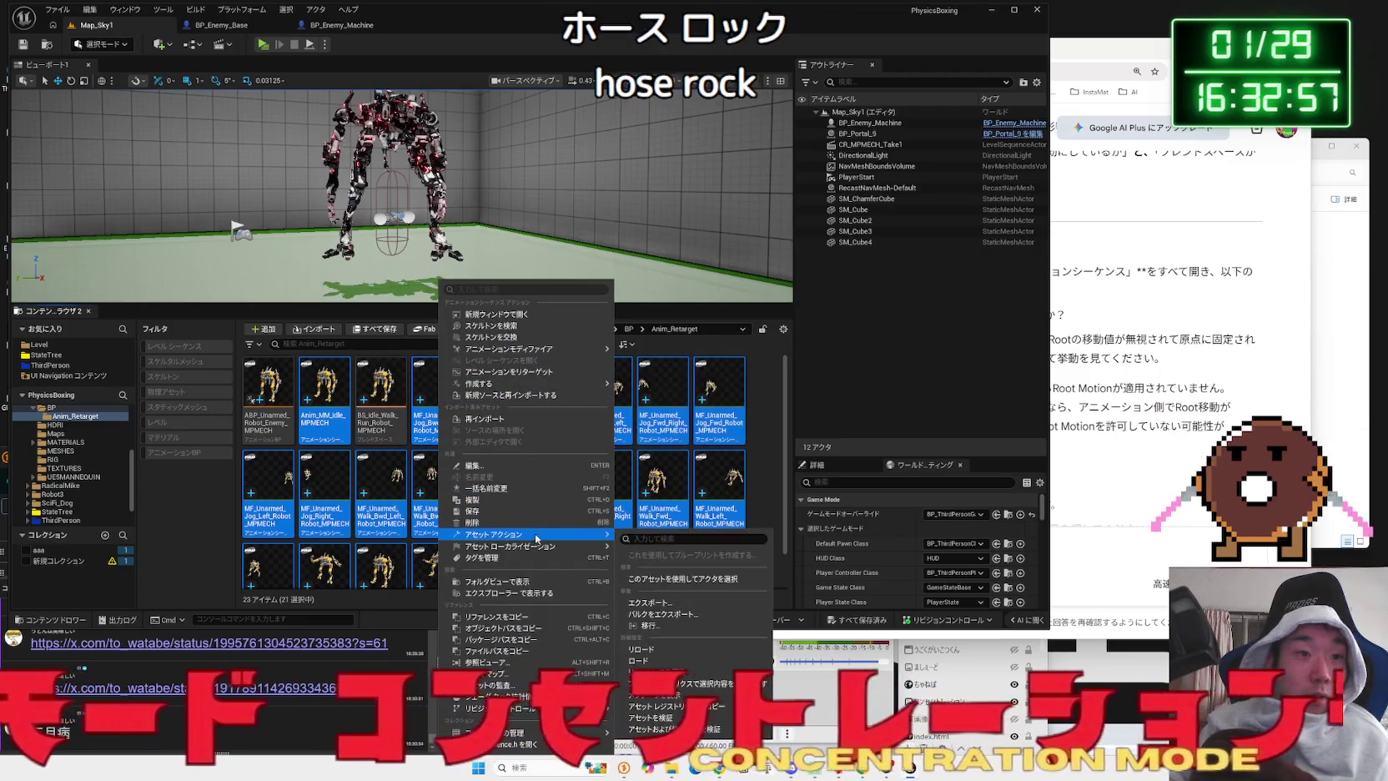
click(667, 686)
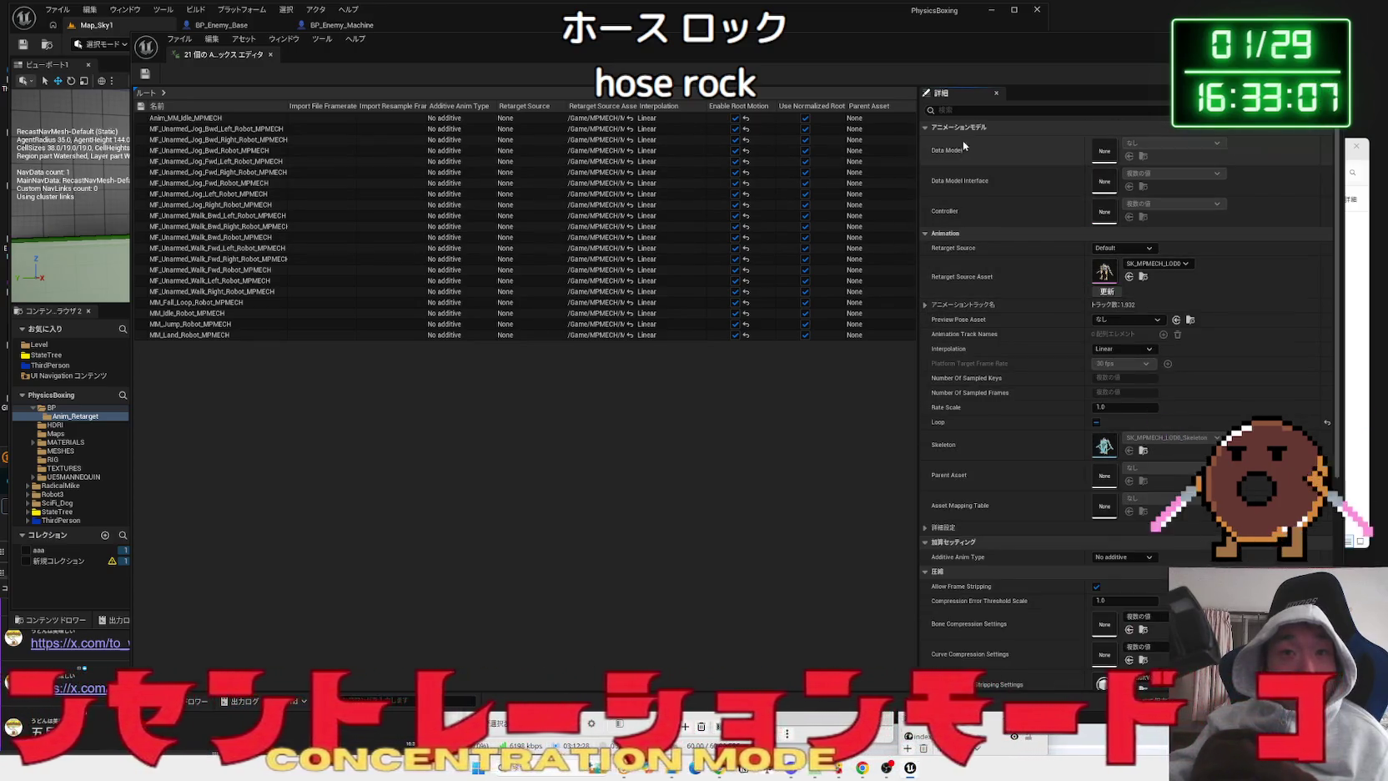
- Enable Force Root Lock on all 21 animations and save them
text(fo)
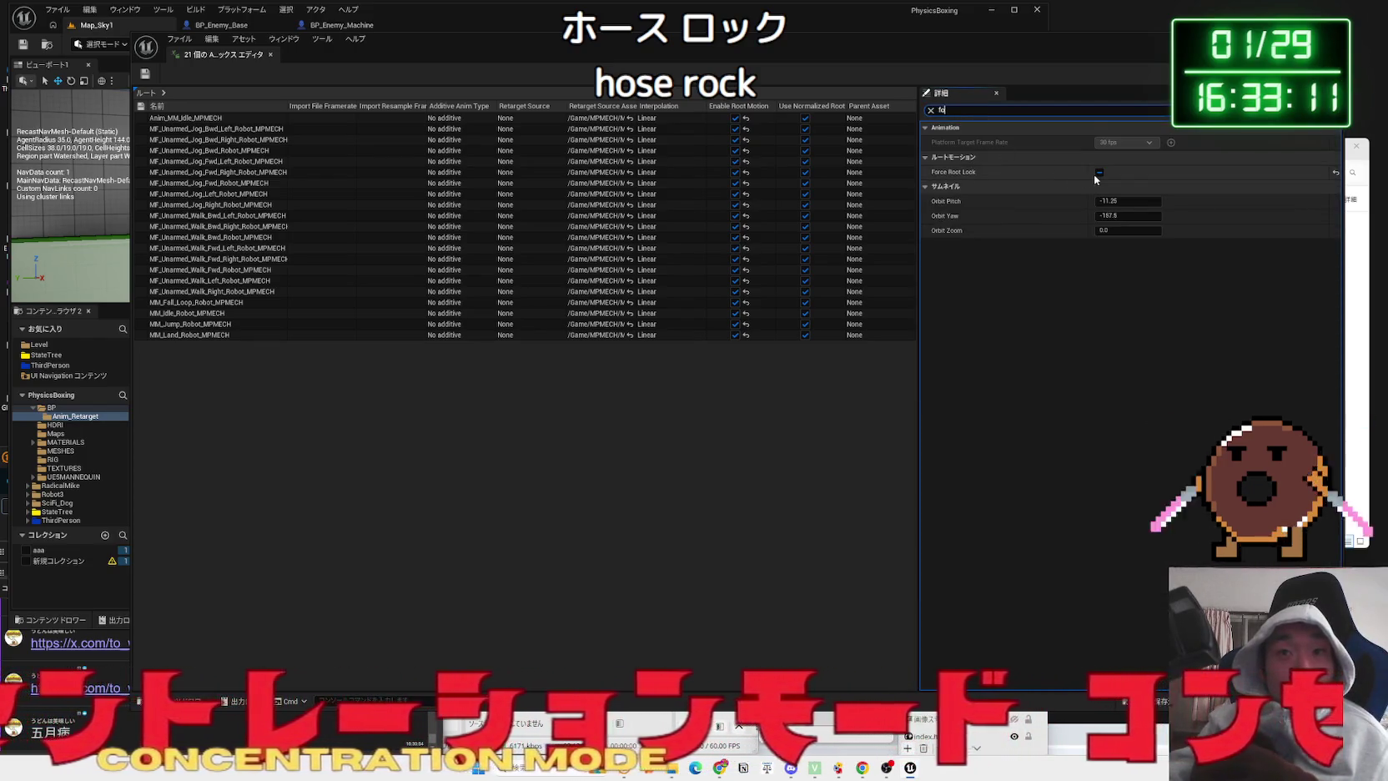
click(1100, 171)
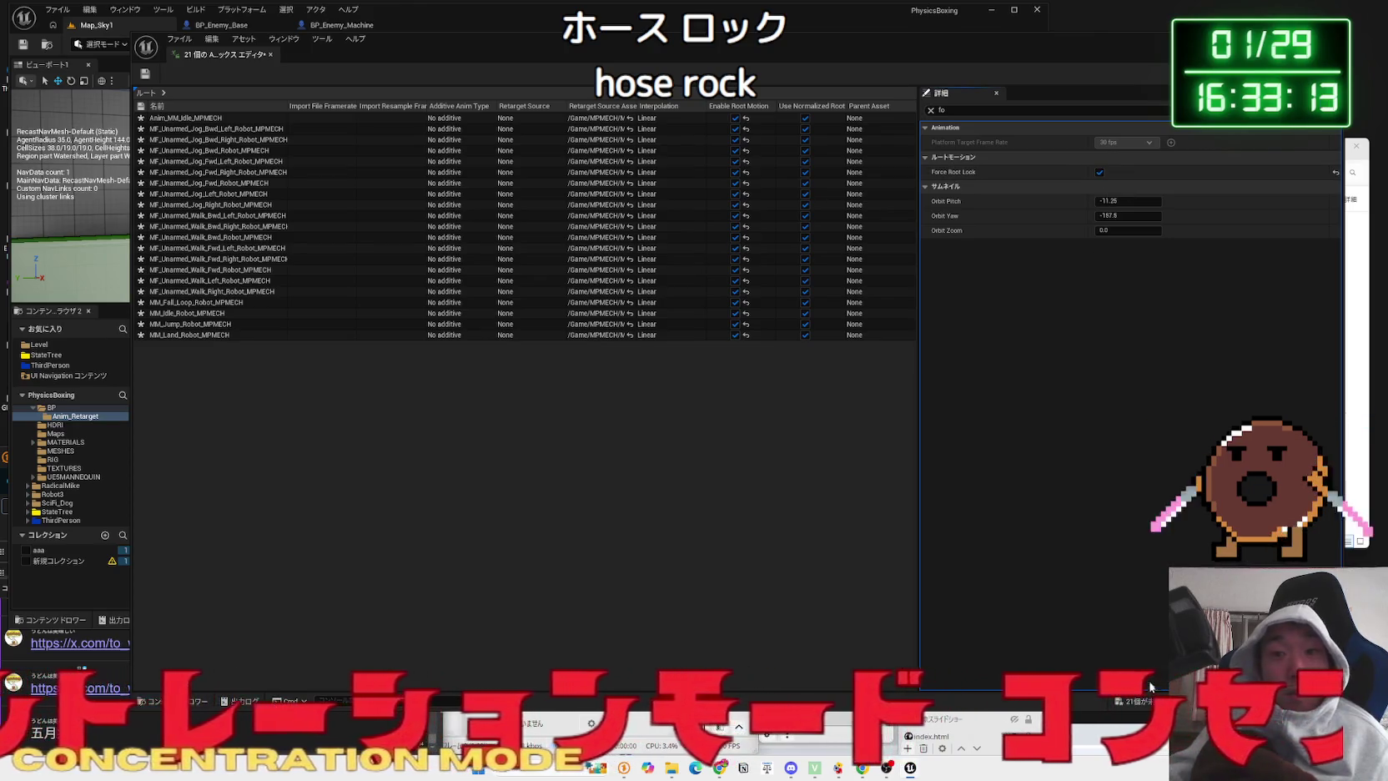
key(ctrl+s)
click(751, 509)
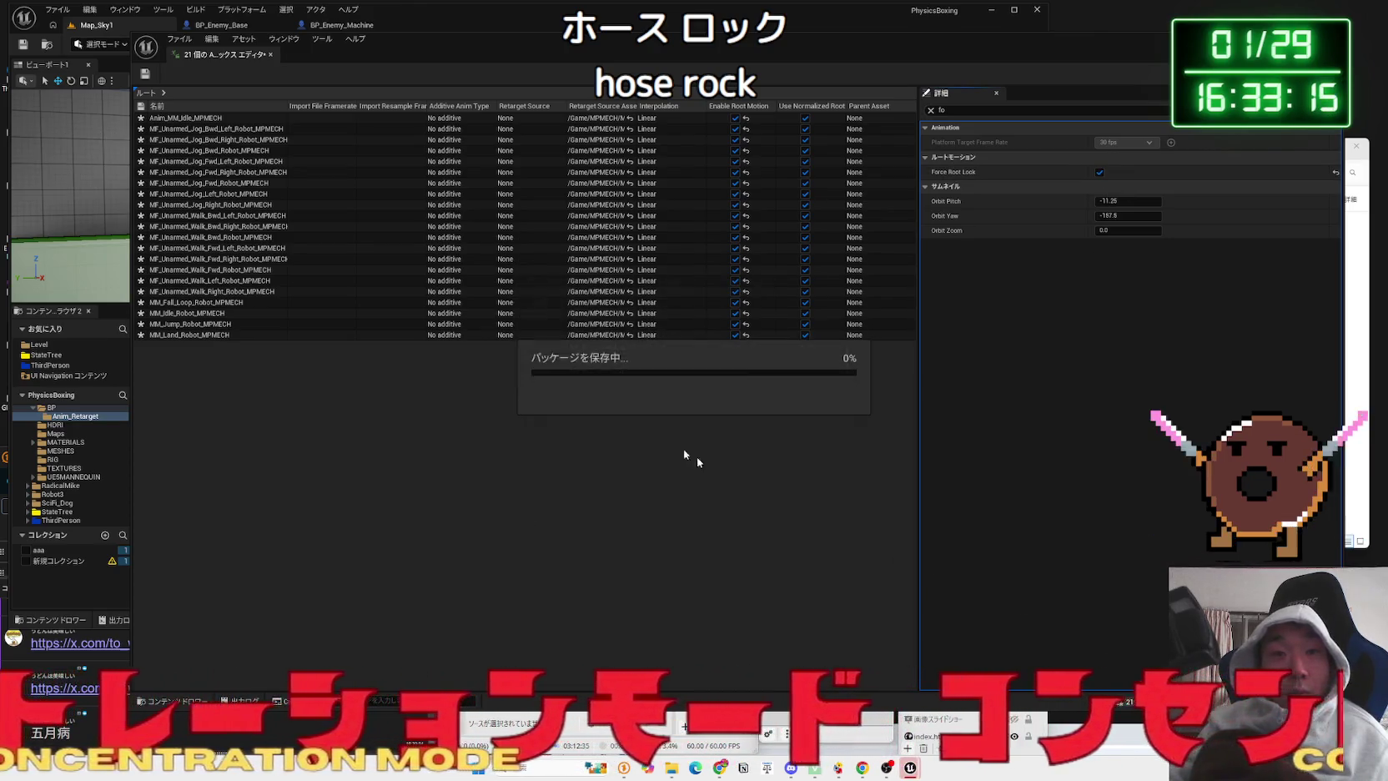
click(147, 74)
click(269, 55)
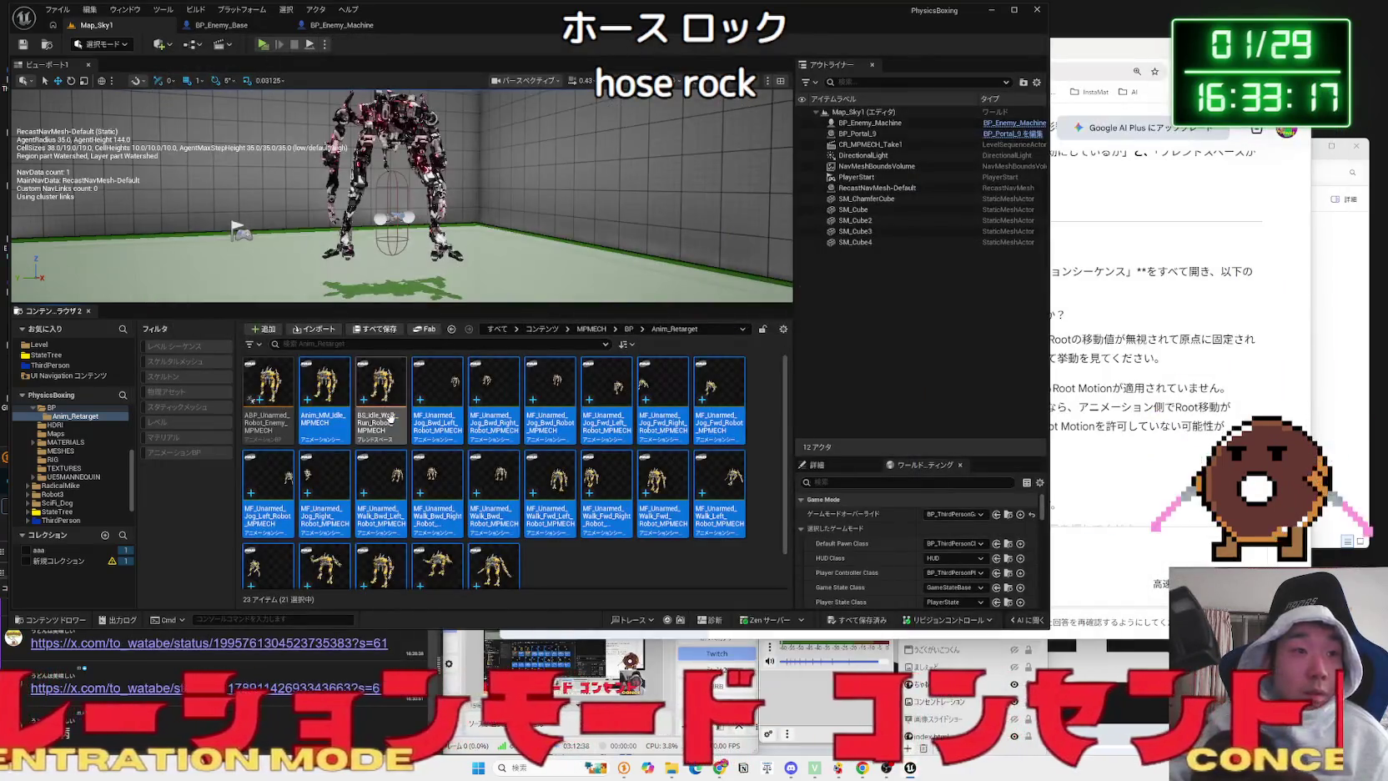
click(390, 417)
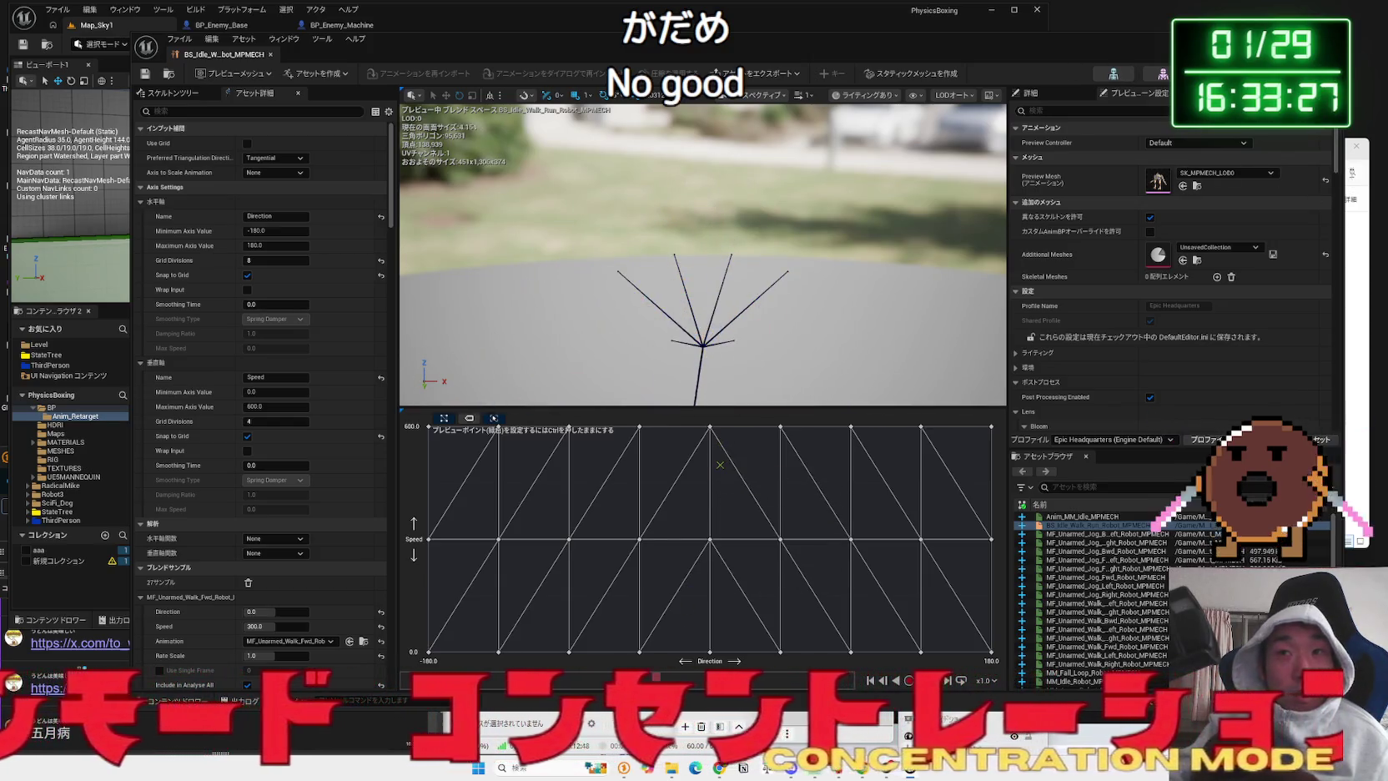
- Read Gemini's section on the blend space Root Motion setting, then filter the details for 'root'
key(alt+Tab)
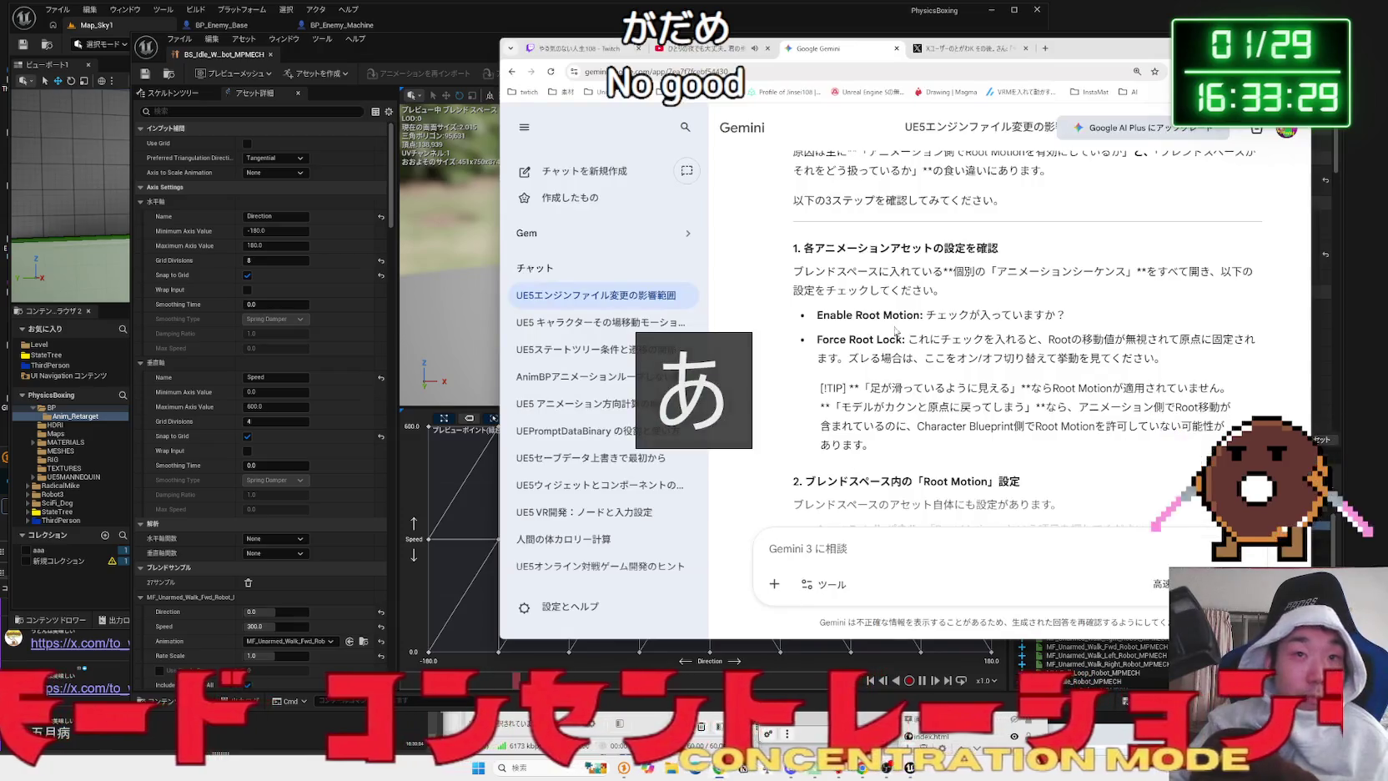
scroll(888, 327, down, 2)
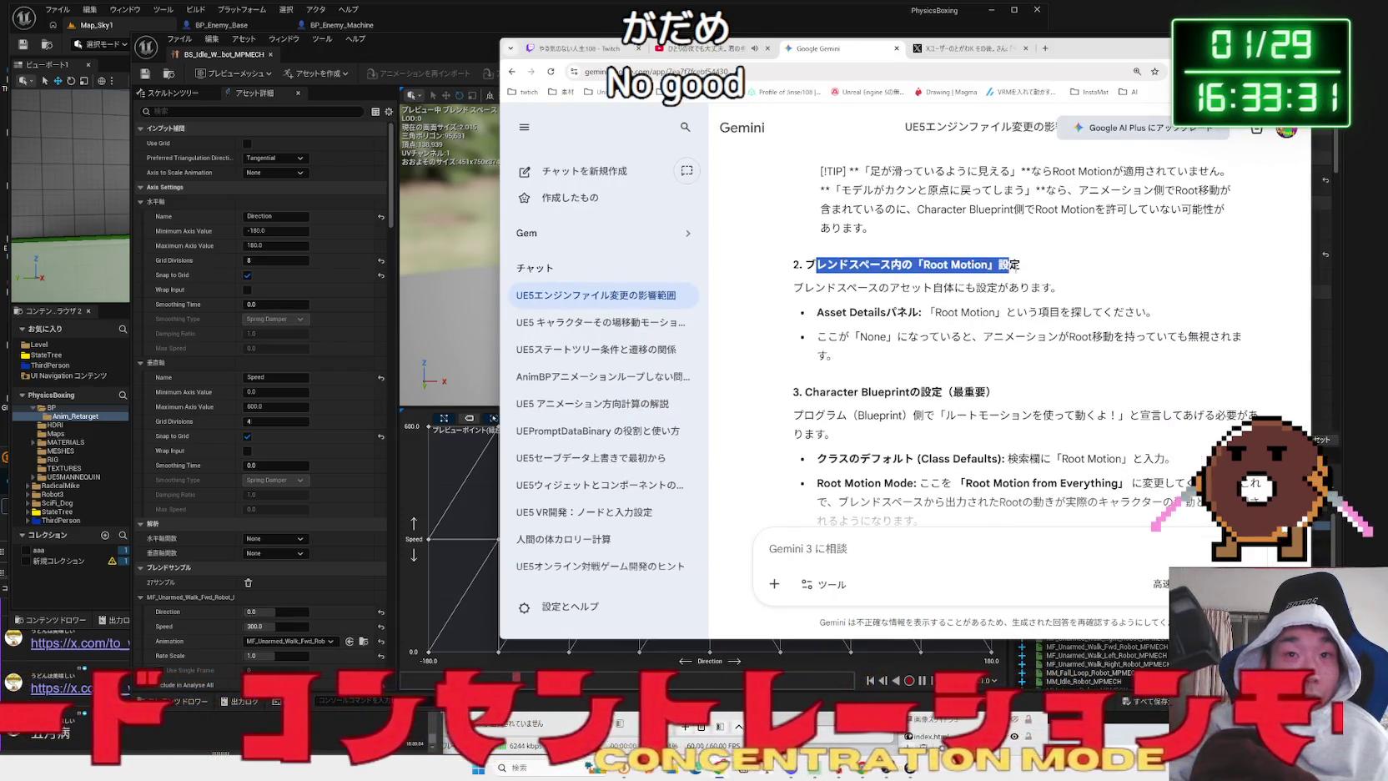
drag(838, 265, 1081, 312)
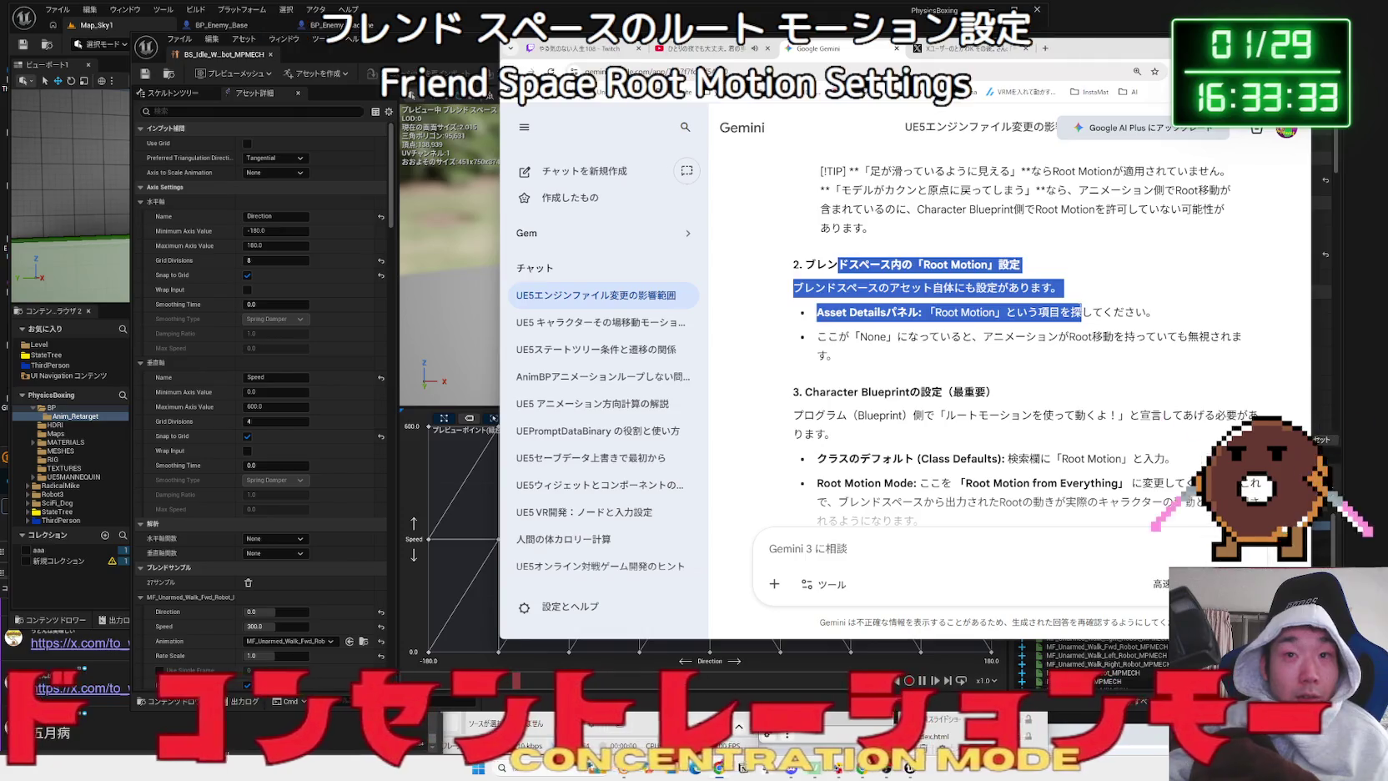
drag(836, 357, 807, 280)
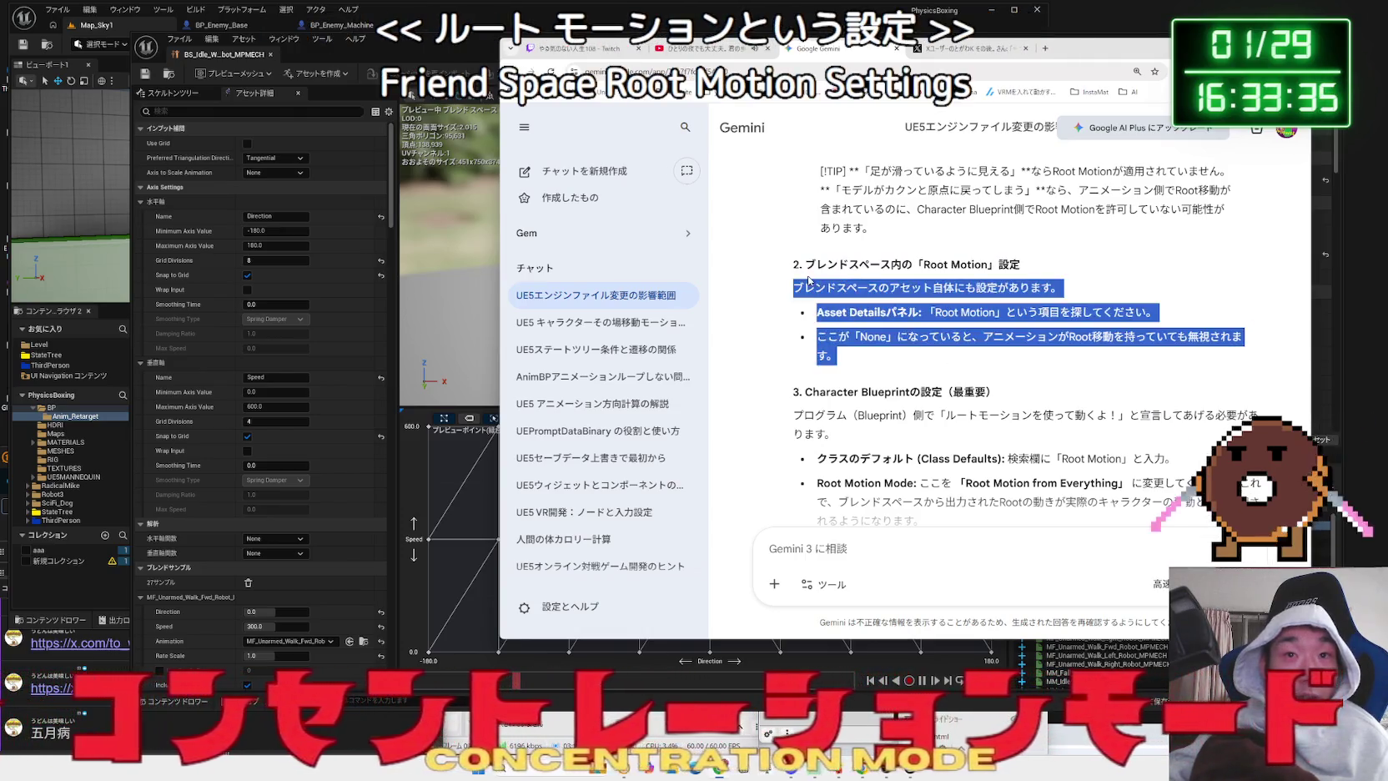
click(807, 280)
click(261, 111)
text(root)
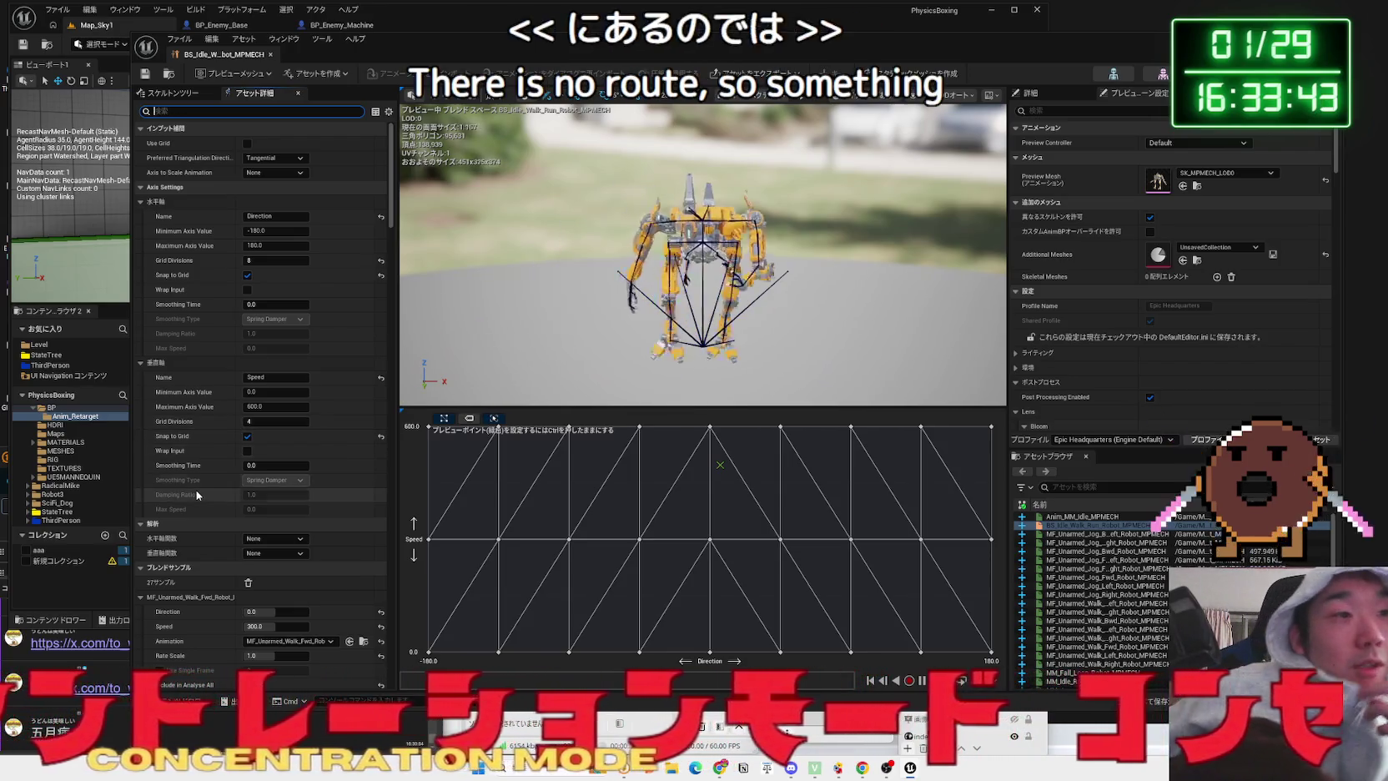
- Scroll the blend space details and toggle Loop off and back on
scroll(194, 492, down, 5)
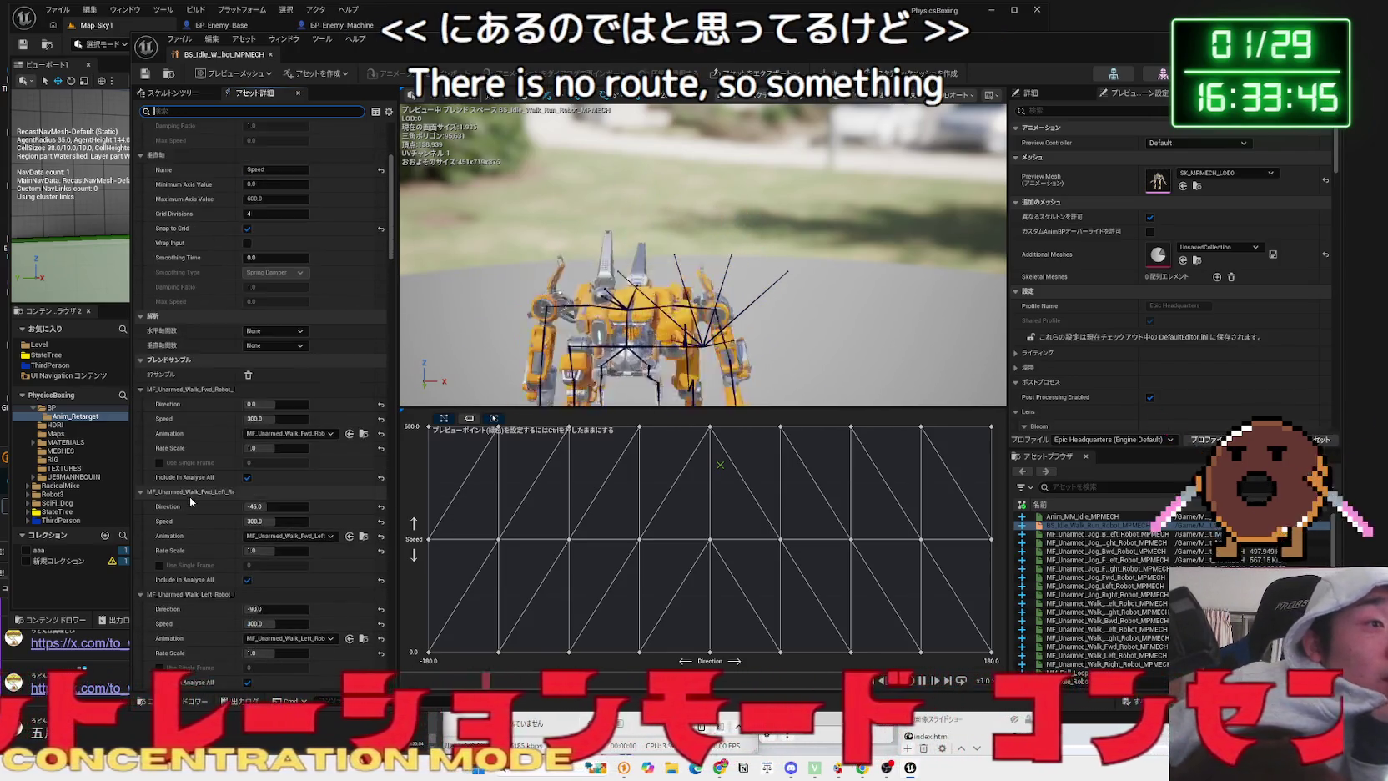
scroll(188, 500, down, 10)
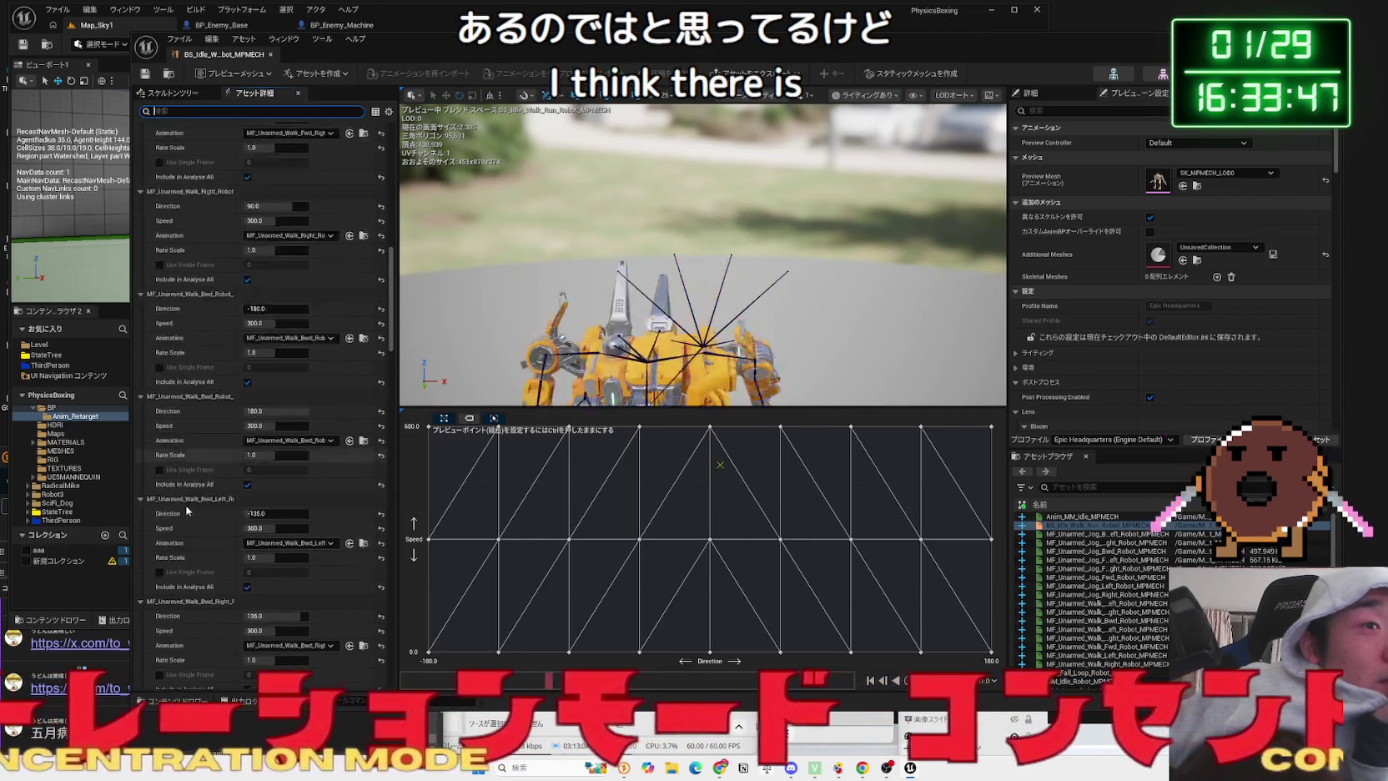
scroll(187, 507, down, 15)
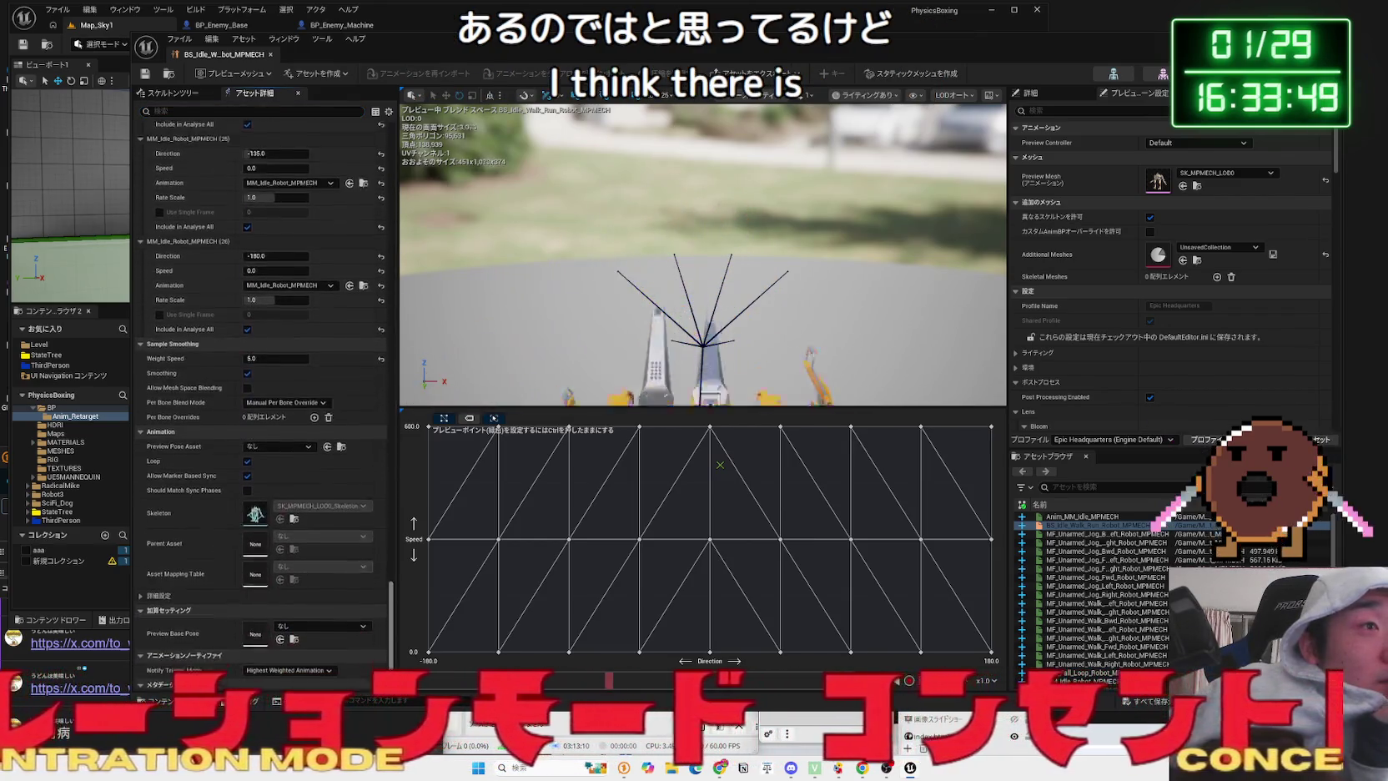
scroll(192, 619, down, 3)
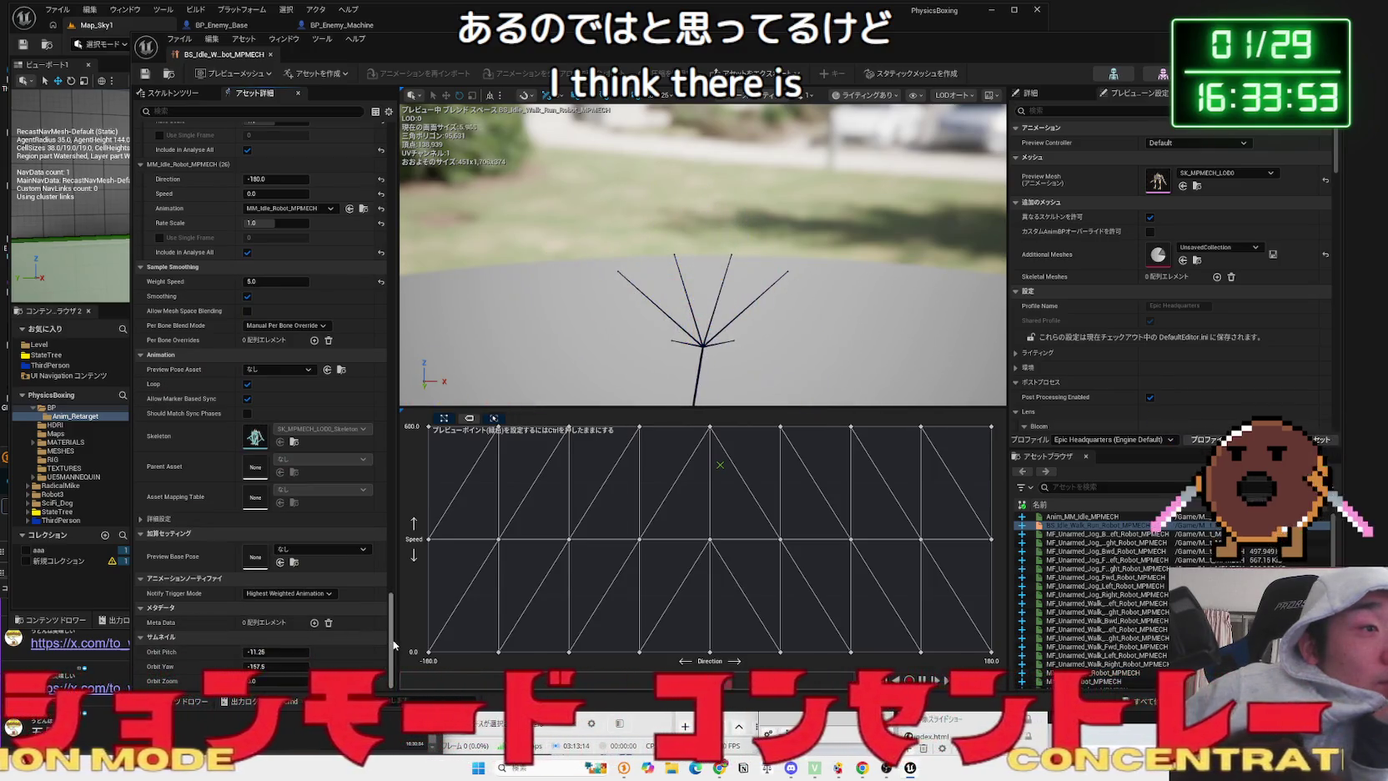
scroll(165, 453, up, 1)
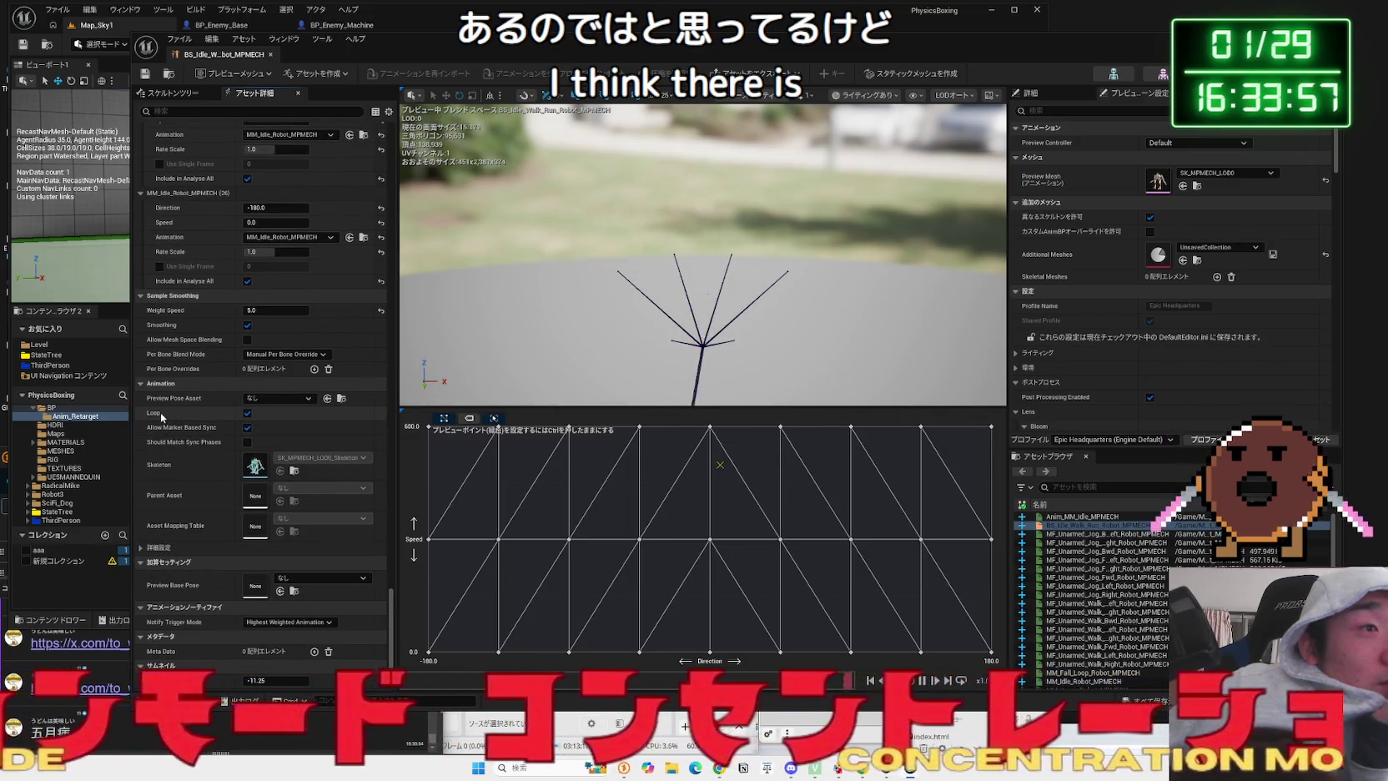
click(246, 413)
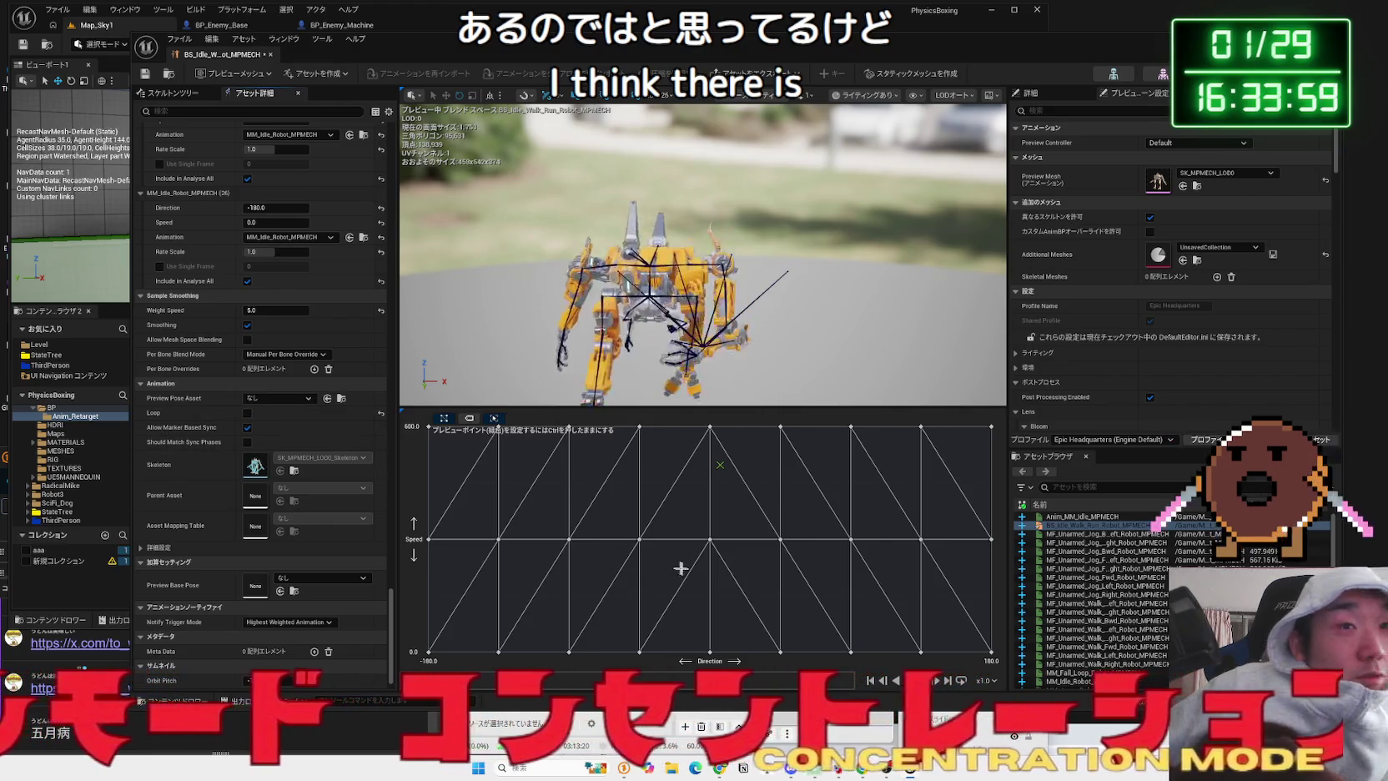
key(ctrl)
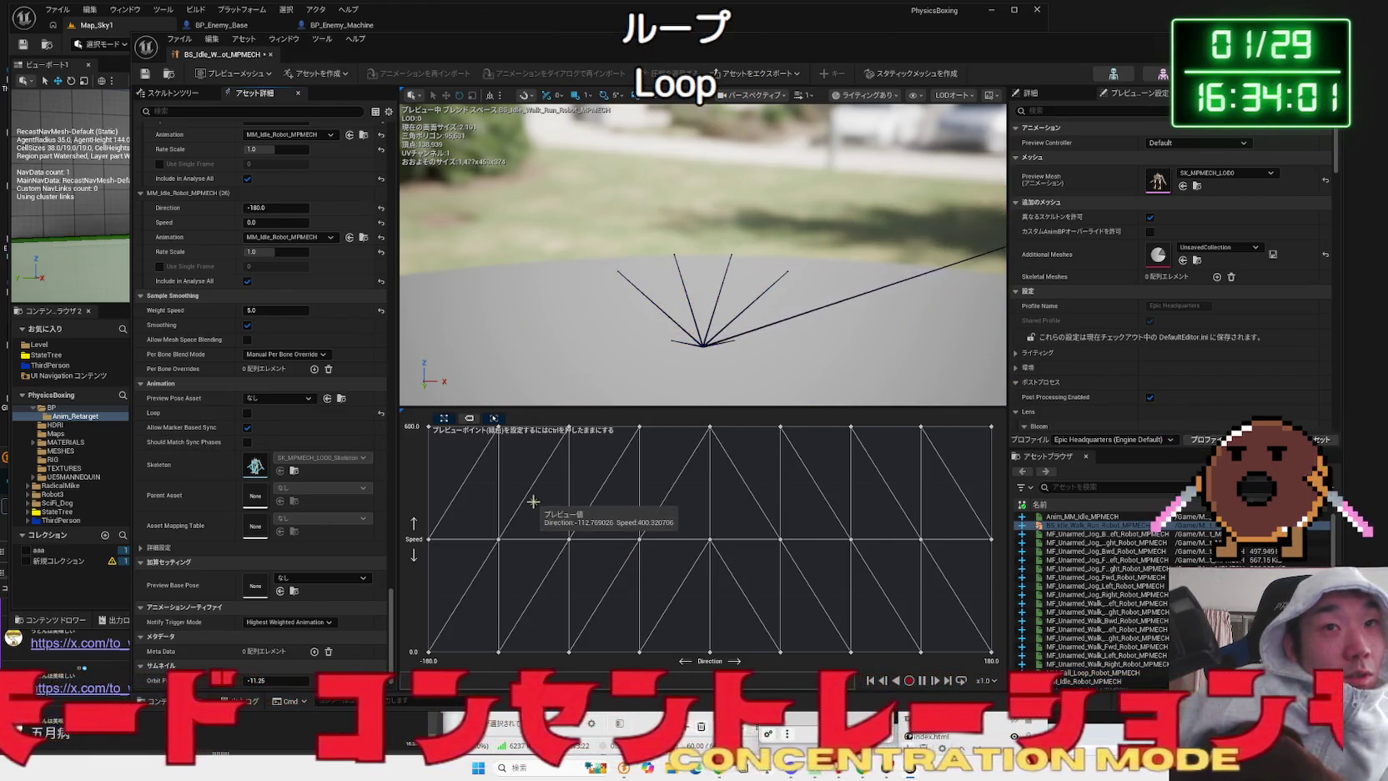
click(247, 413)
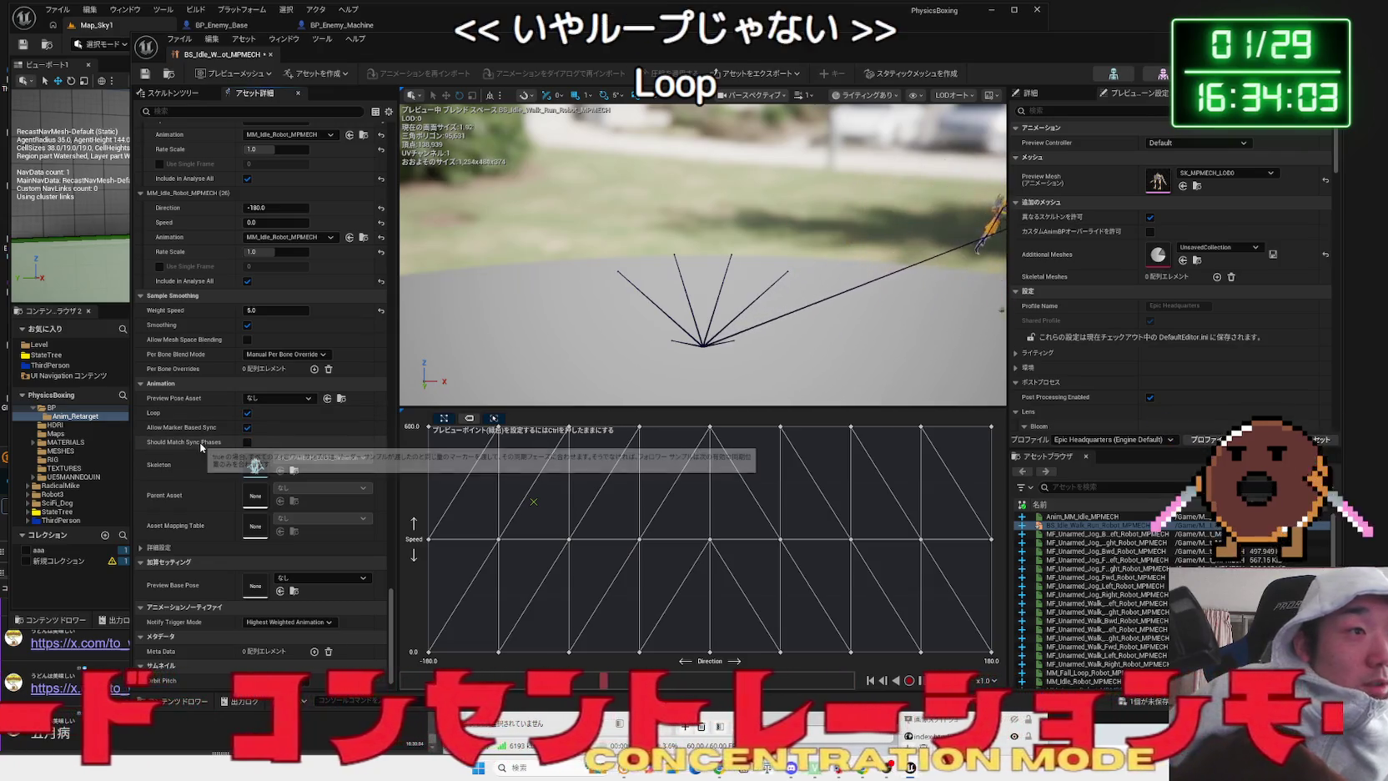
- Collapse the Advanced, Additive and Blend Samples sections, keeping Manual Per Bone Override blend mode
click(141, 547)
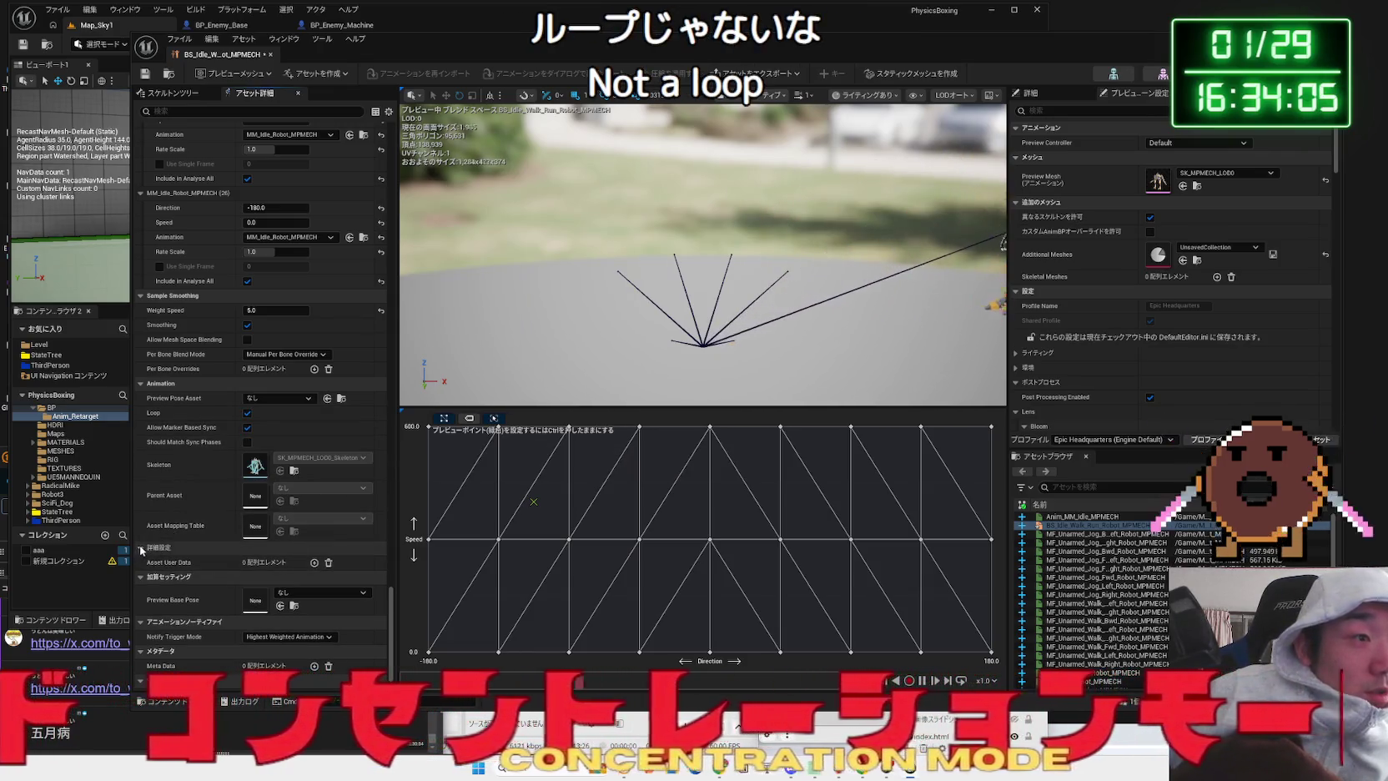
click(141, 548)
click(141, 563)
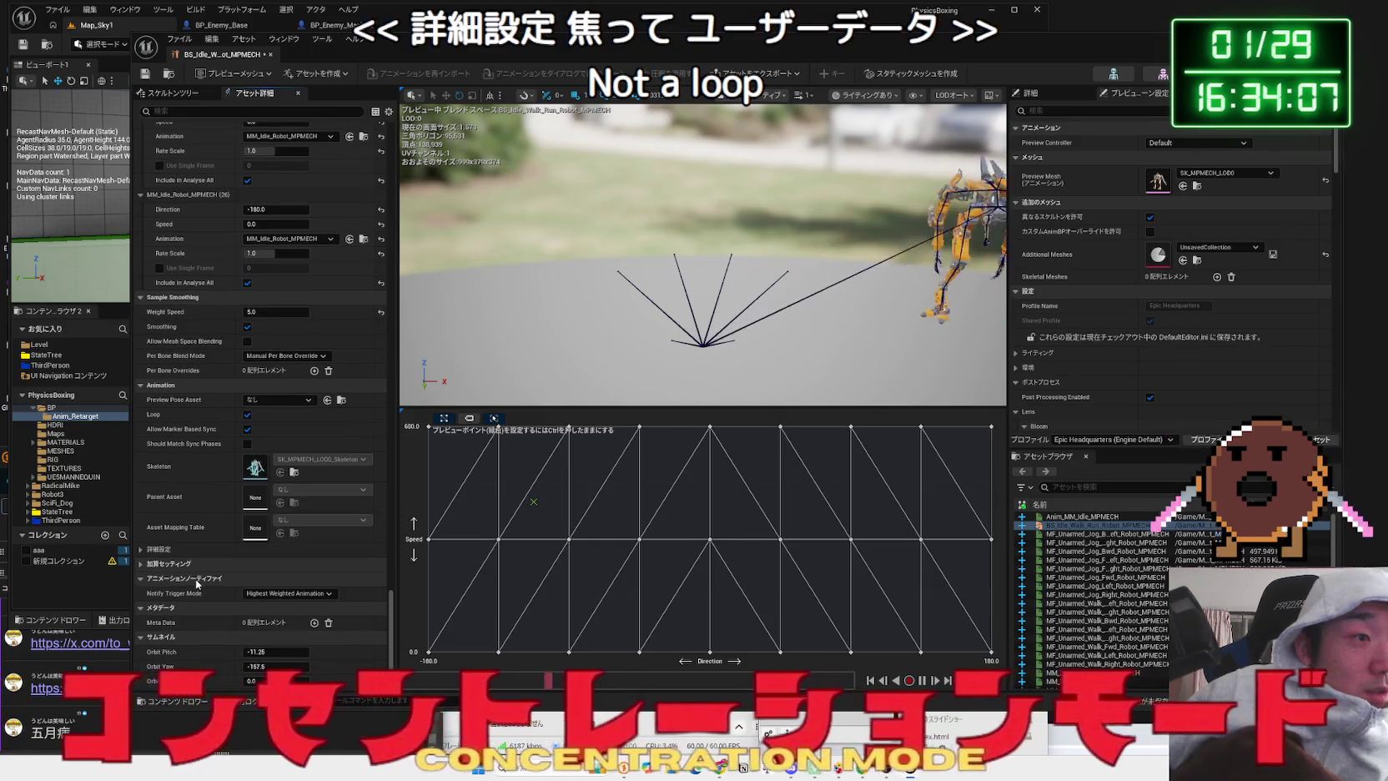
drag(394, 626, 404, 186)
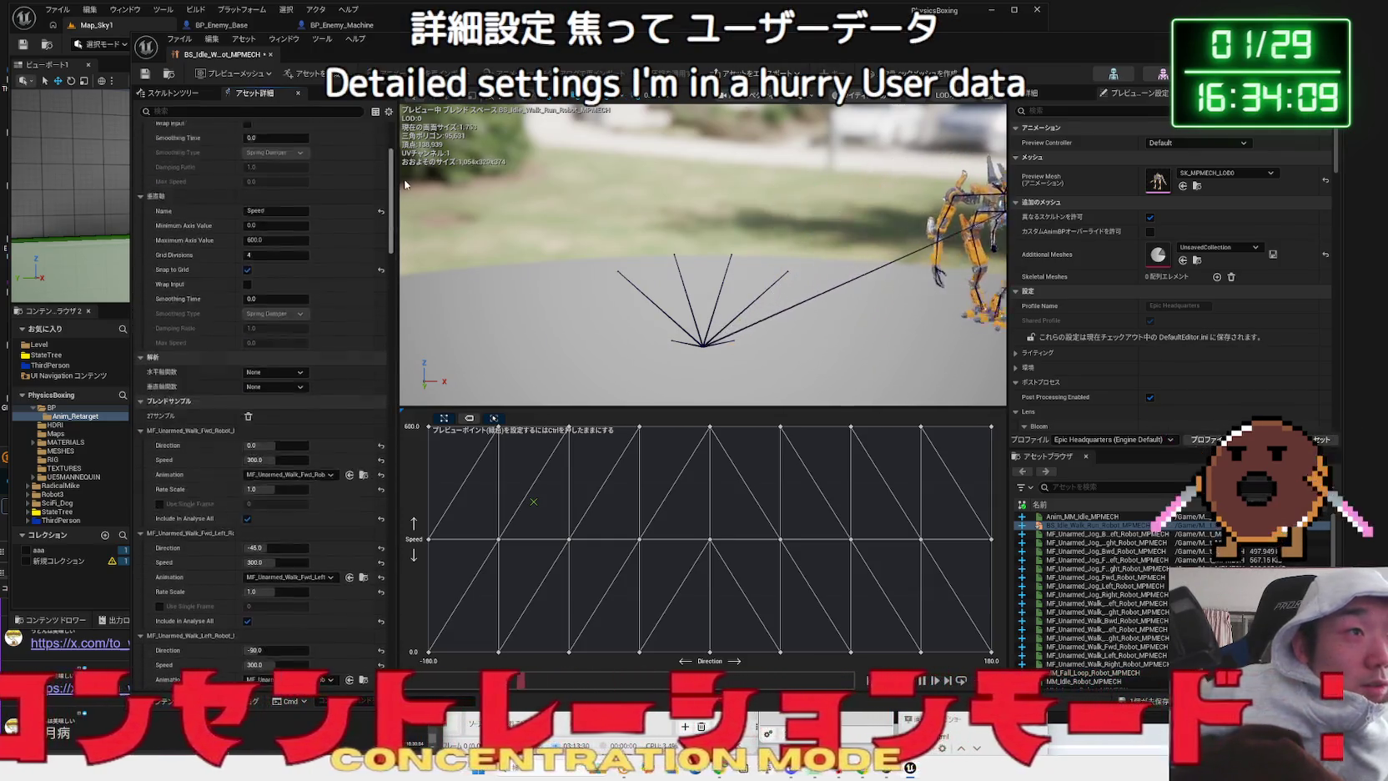
scroll(211, 331, up, 2)
click(140, 483)
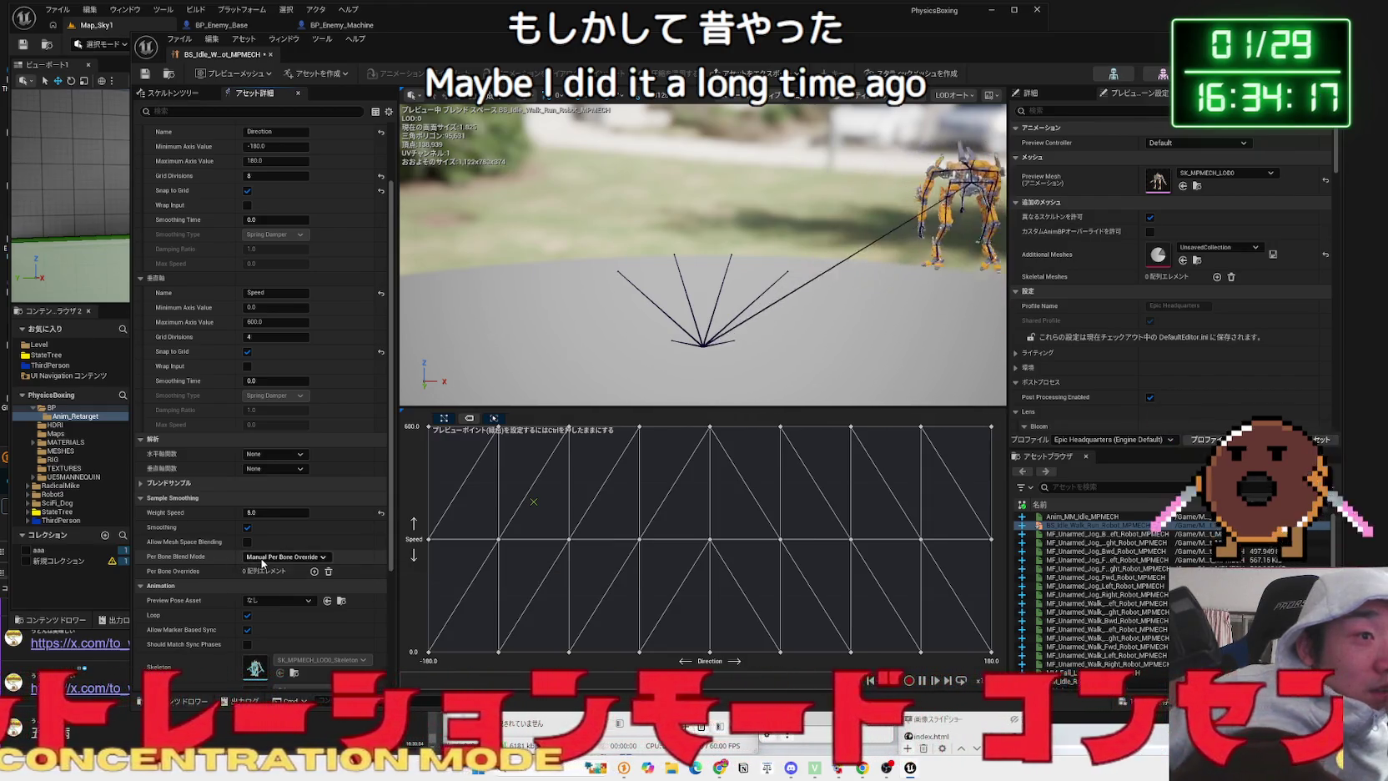
click(308, 565)
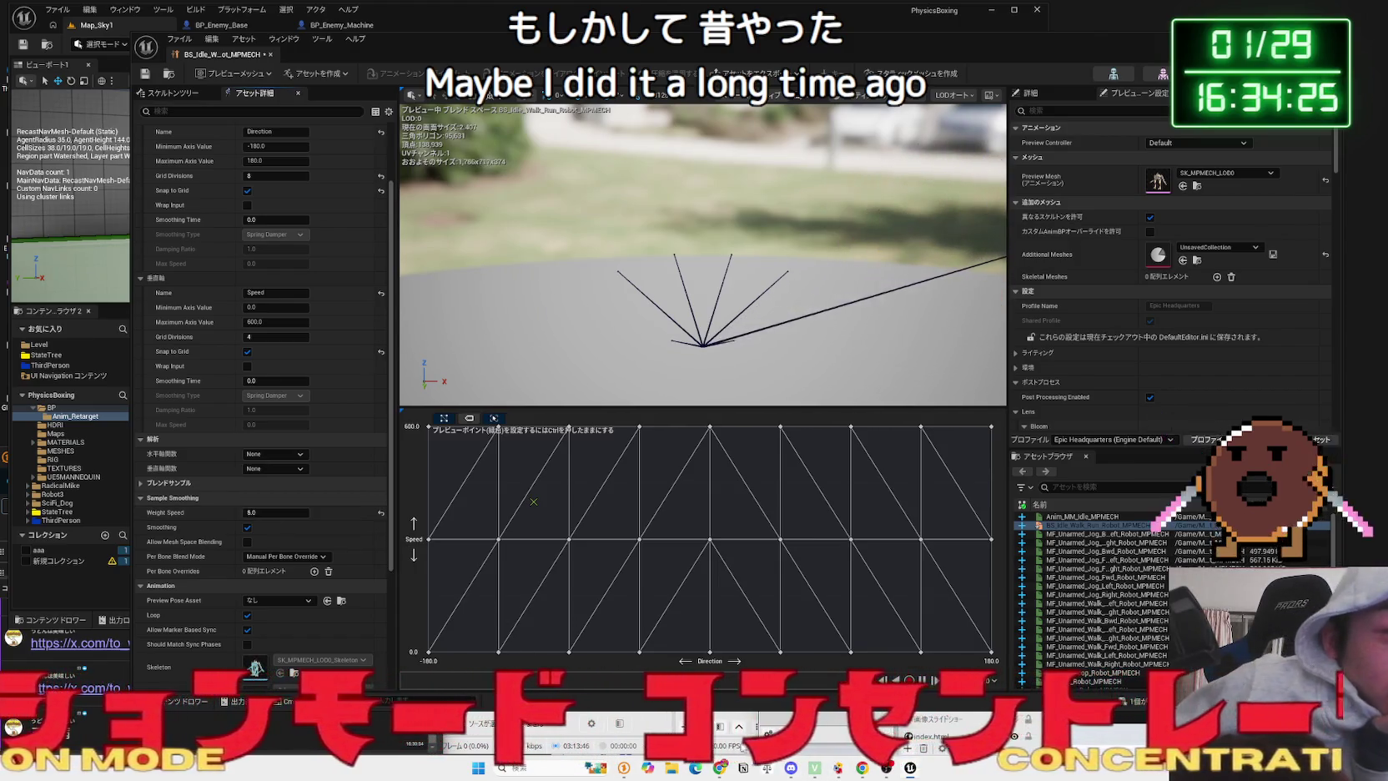
click(722, 768)
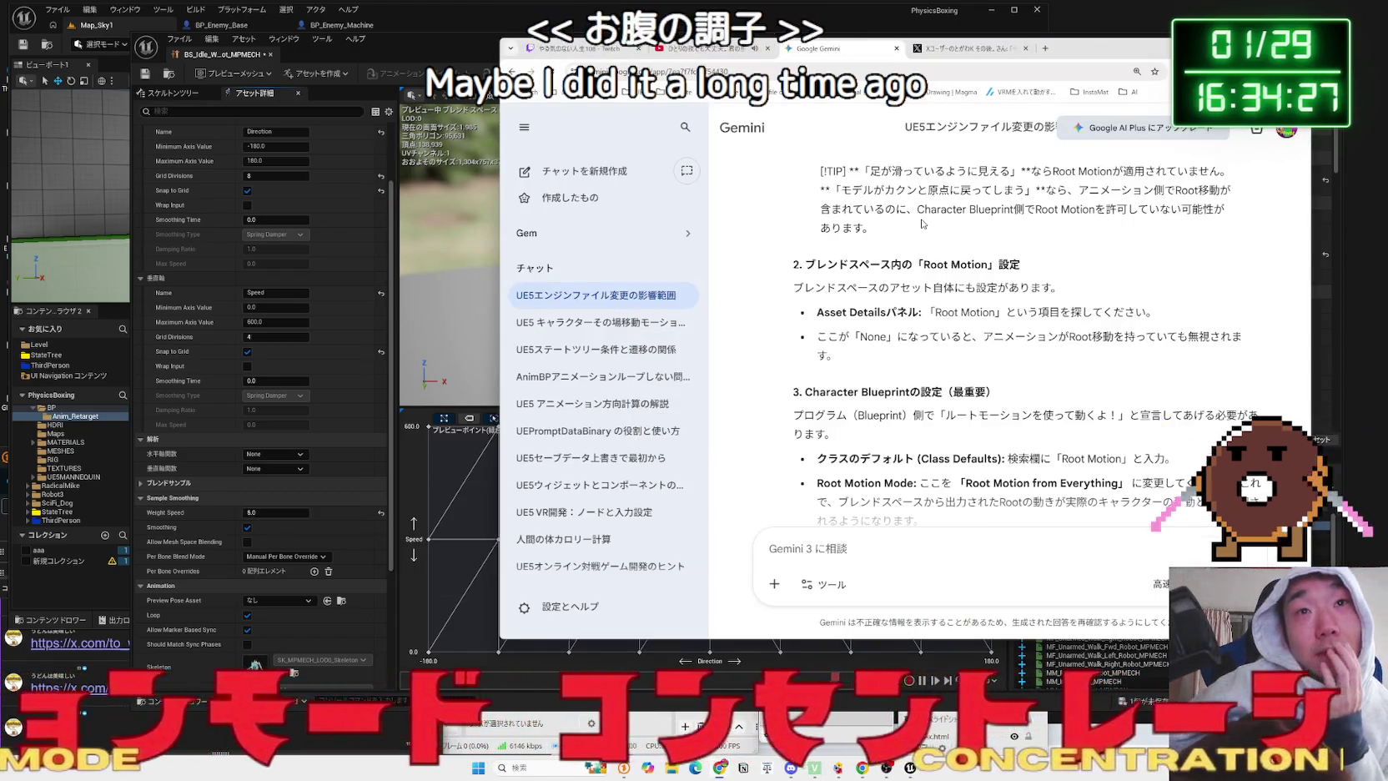
- Read and highlight Gemini's section 3 on the Character Blueprint's Root Motion from Everything setting
scroll(922, 224, down, 2)
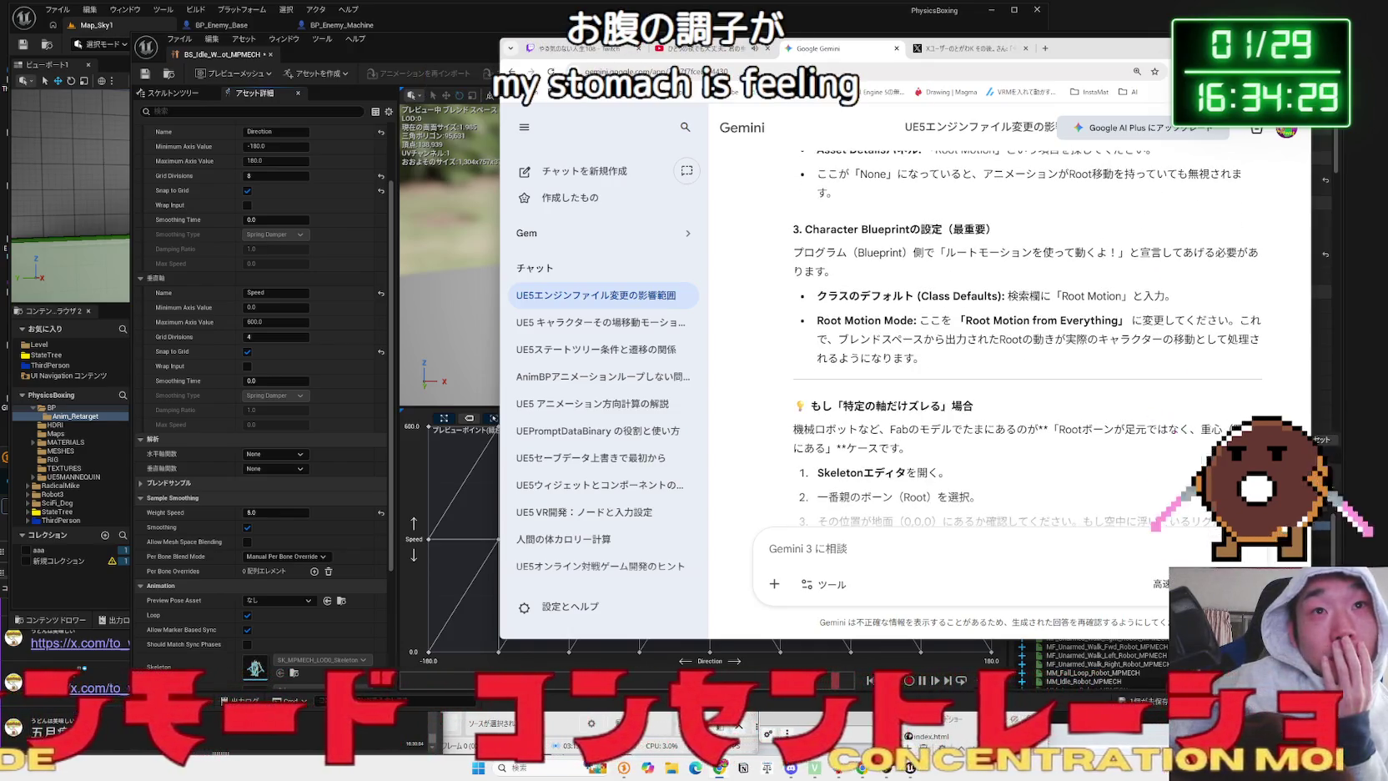
triple_click(899, 229)
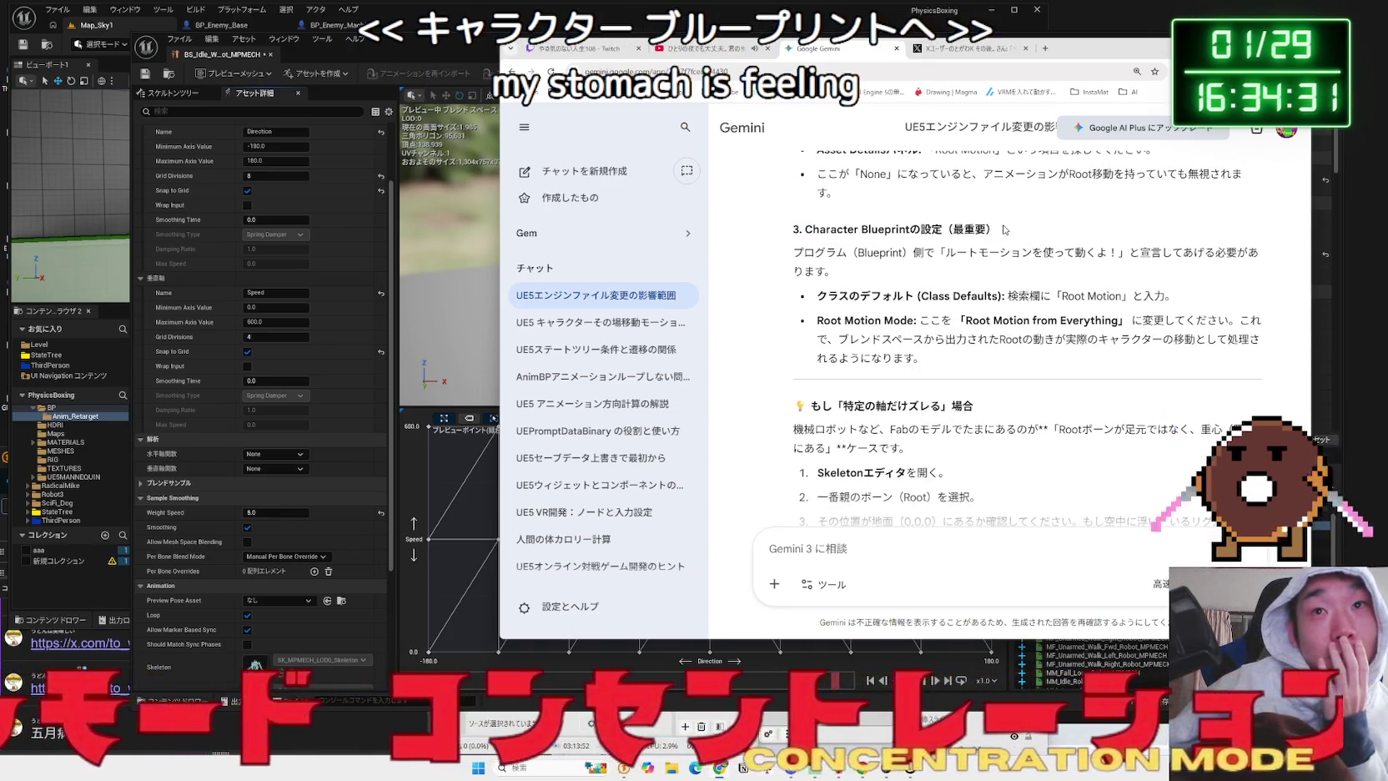
double_click(834, 230)
drag(836, 241, 992, 342)
drag(984, 429, 867, 409)
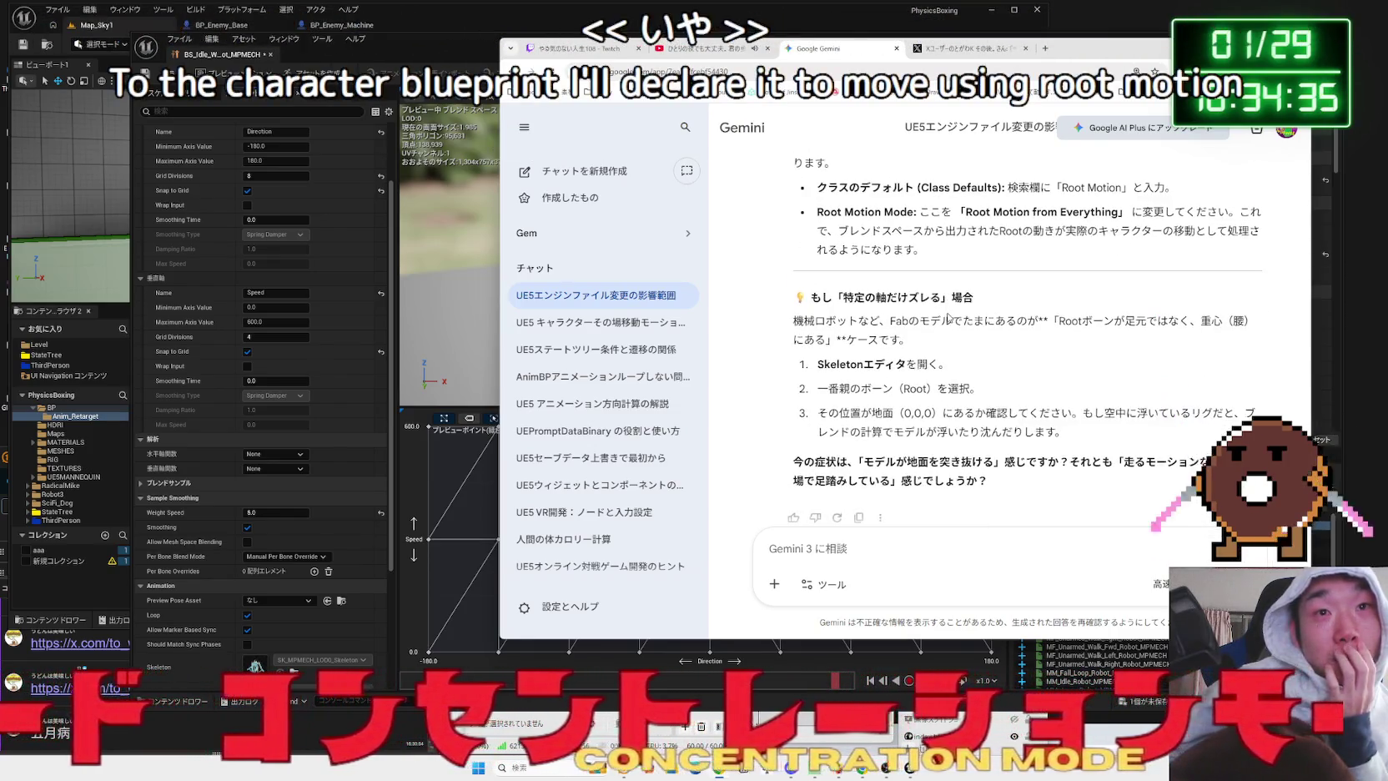
scroll(868, 408, down, 2)
click(837, 302)
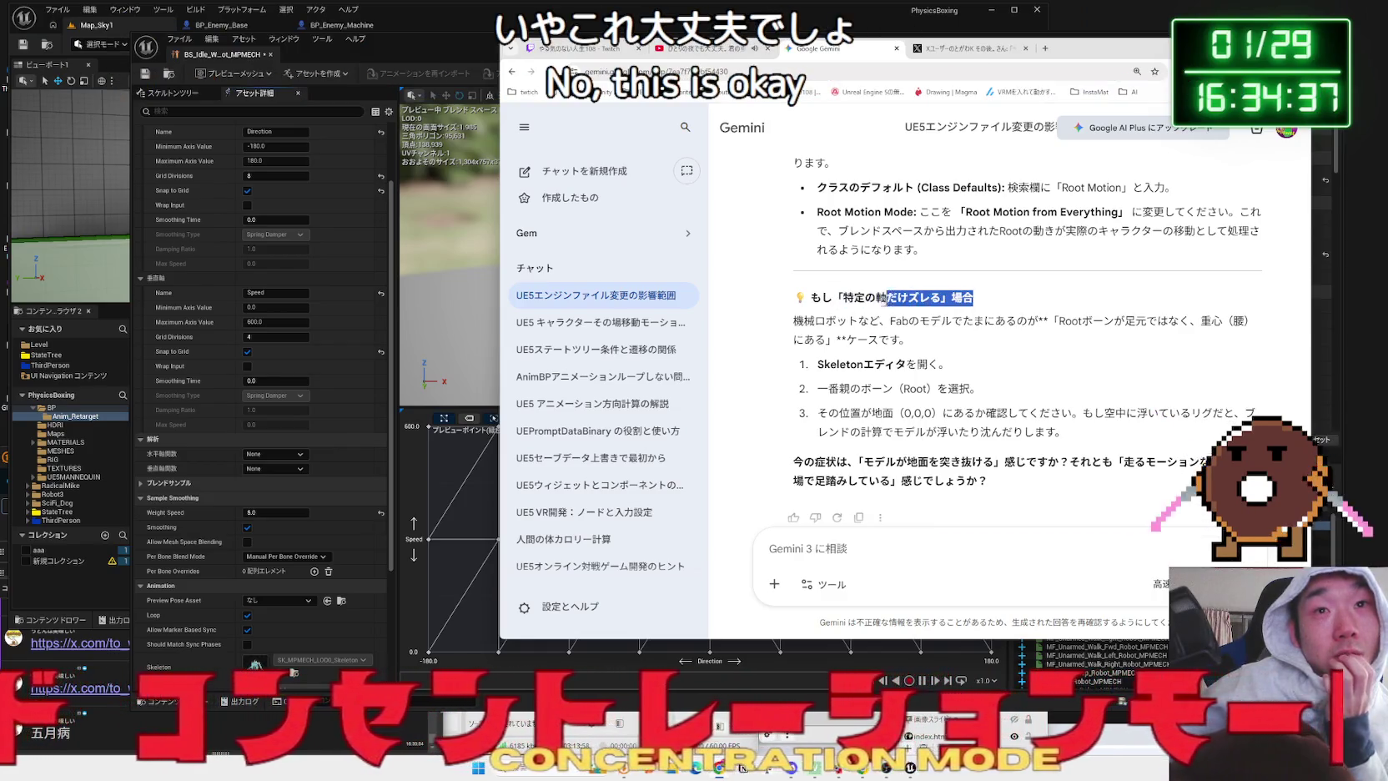
- Scroll back to the top of the answer and bring the Unreal blend space editor forward
scroll(845, 300, up, 10)
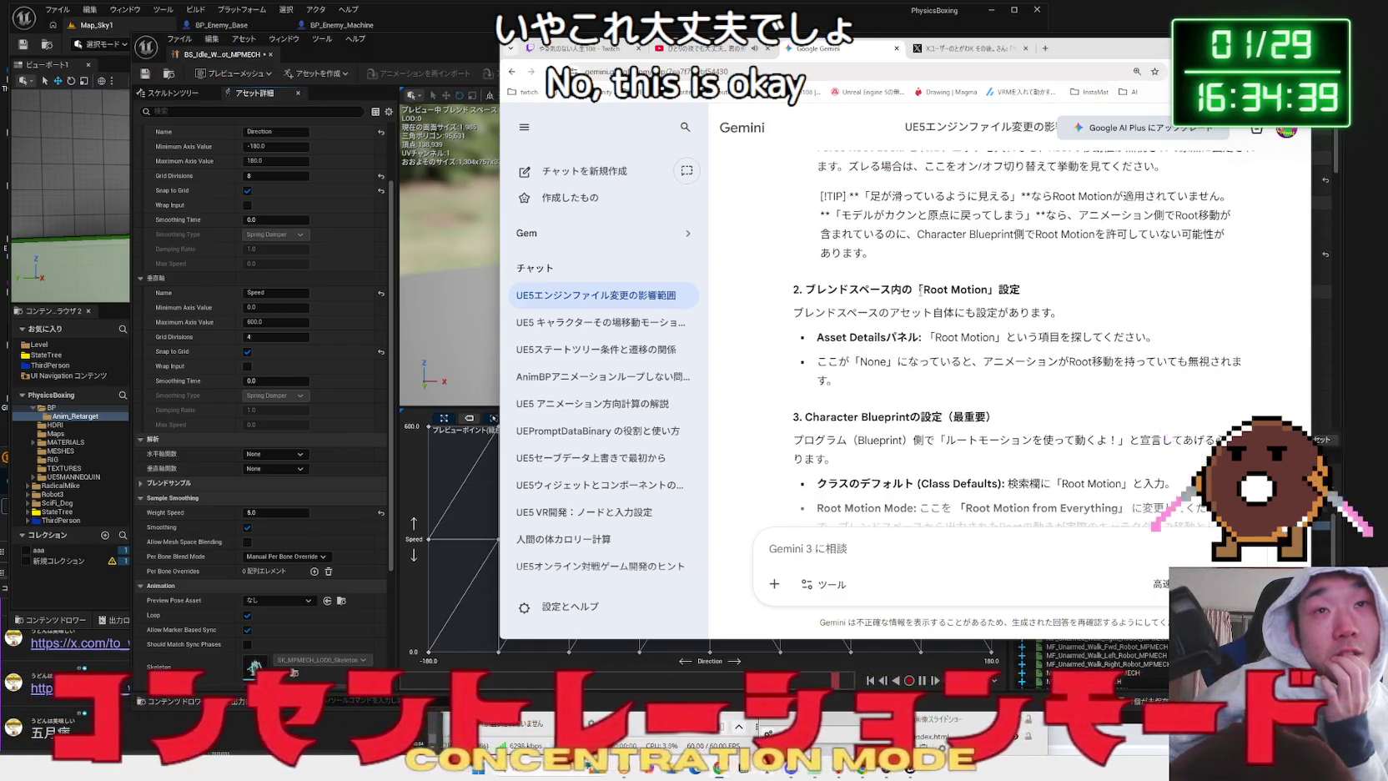
scroll(921, 291, up, 3)
scroll(922, 296, up, 1)
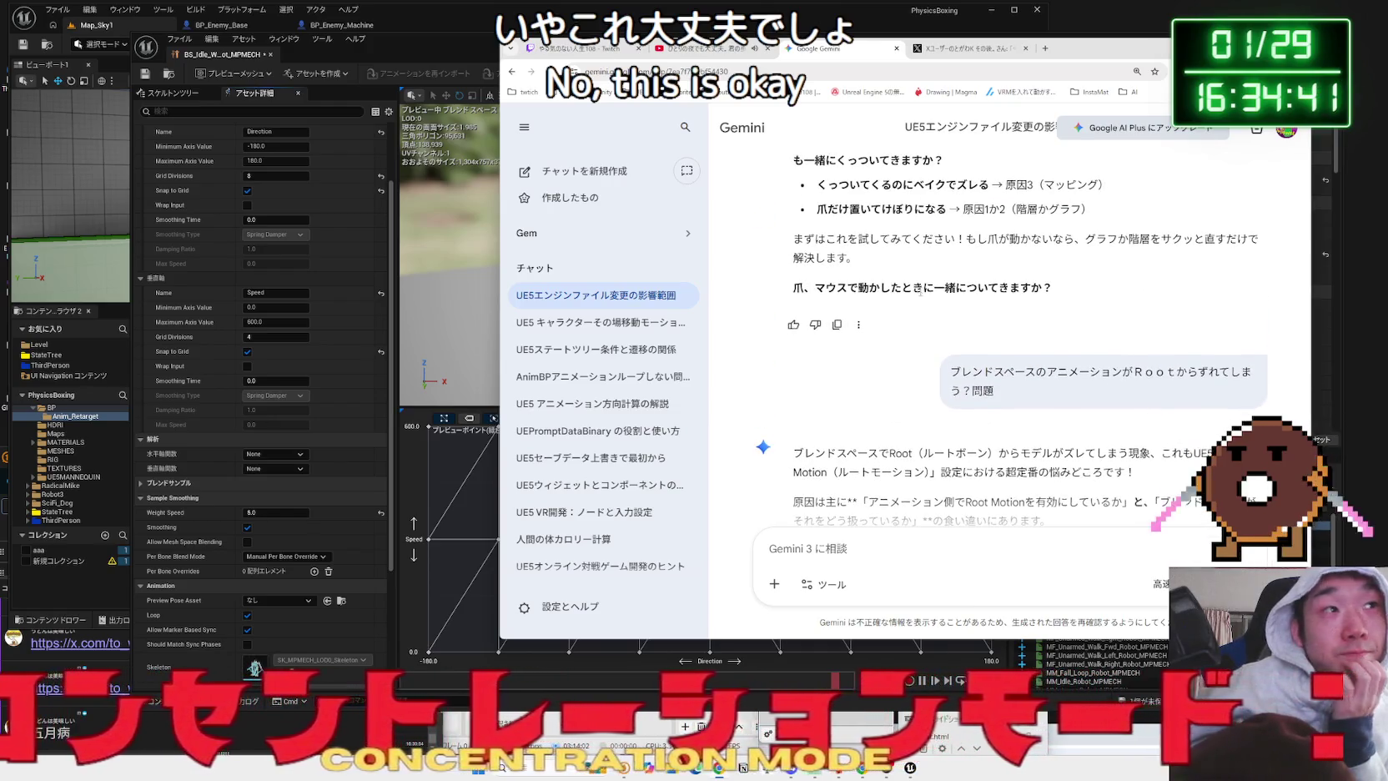
click(382, 54)
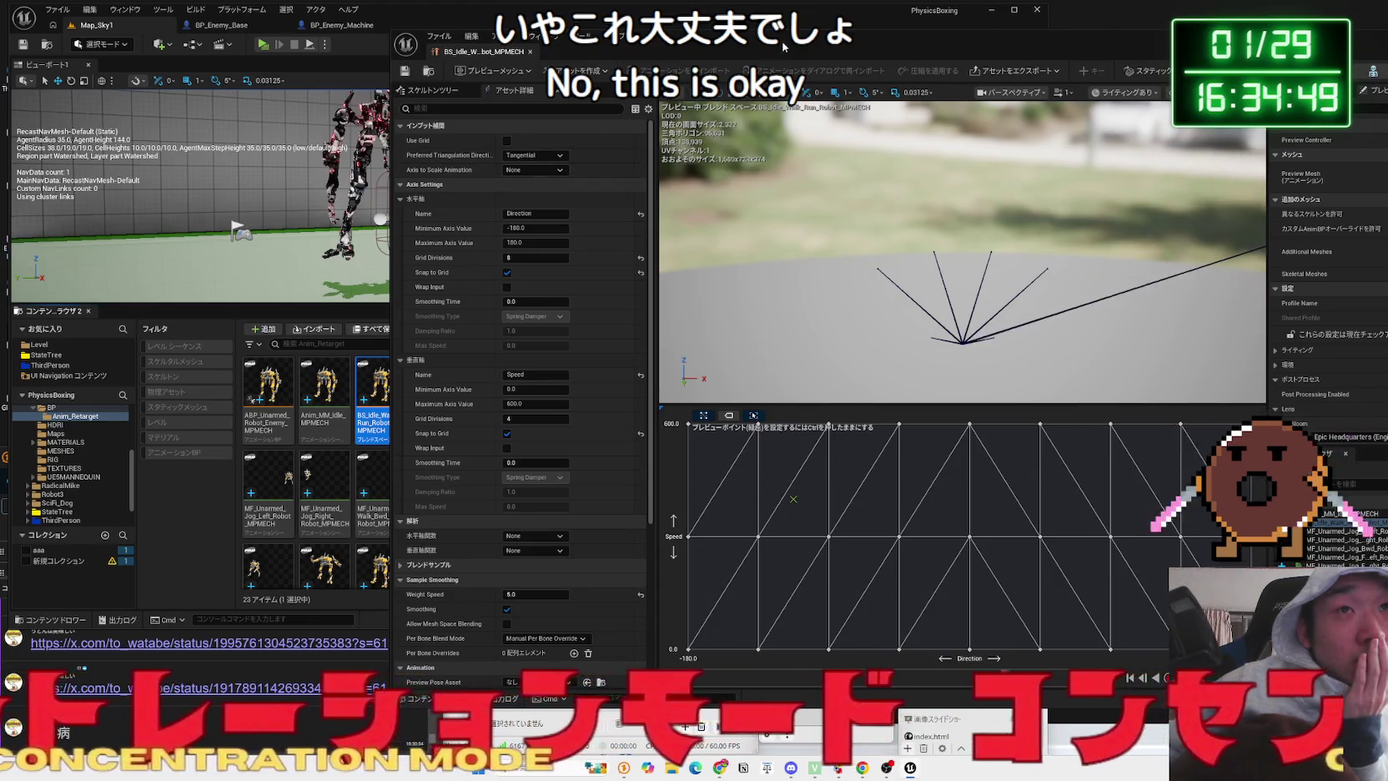
- Clear the preview settings search and move the BS_Idle_Walk_Run_MPMECH editor aside to reveal the level
drag(782, 46, 492, 38)
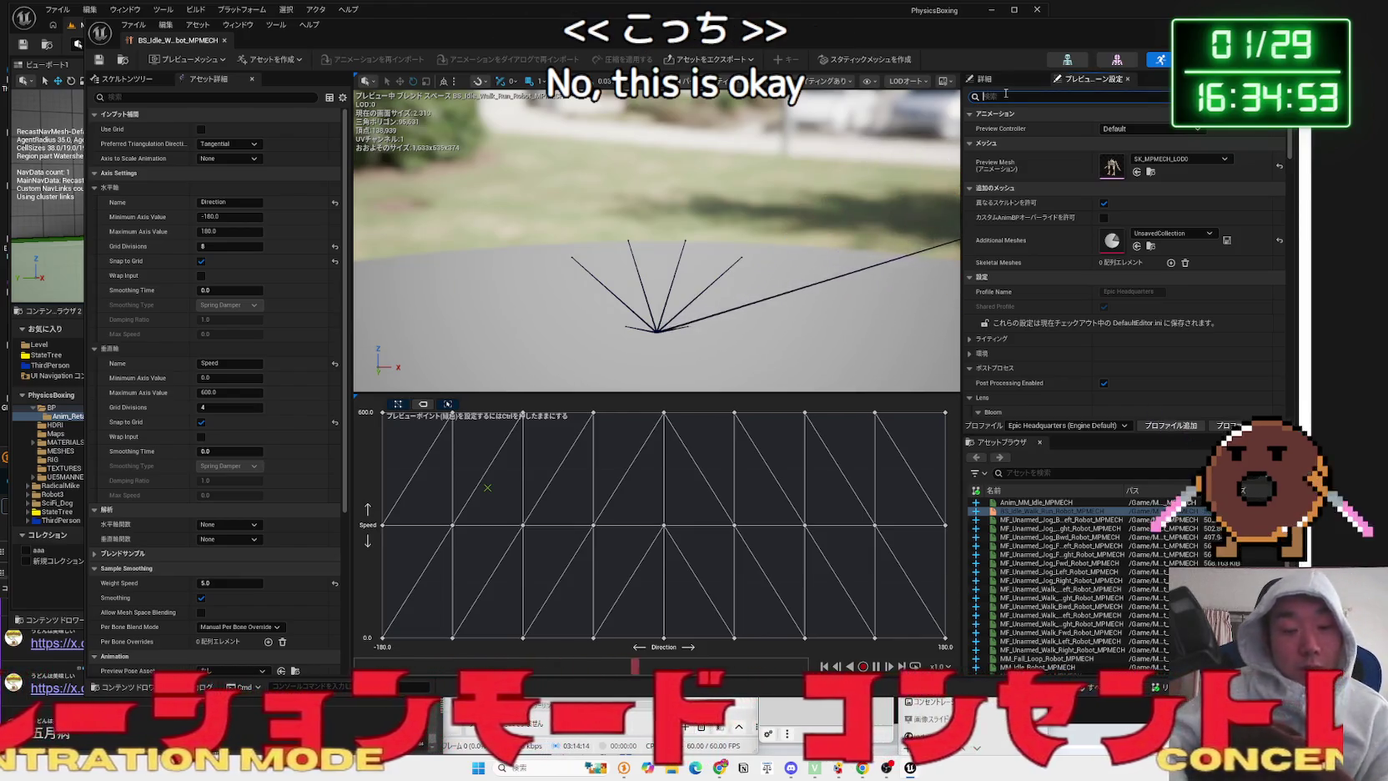
text(root)
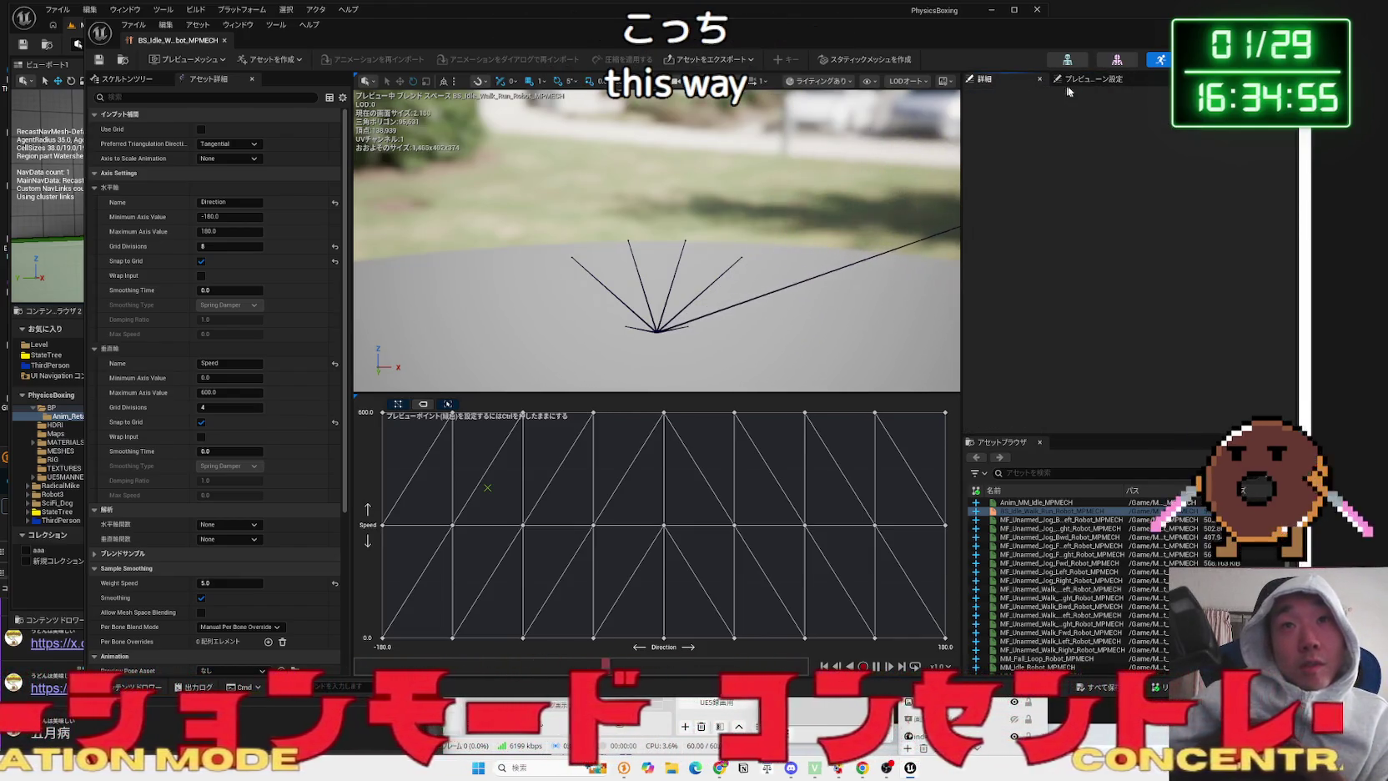
click(975, 96)
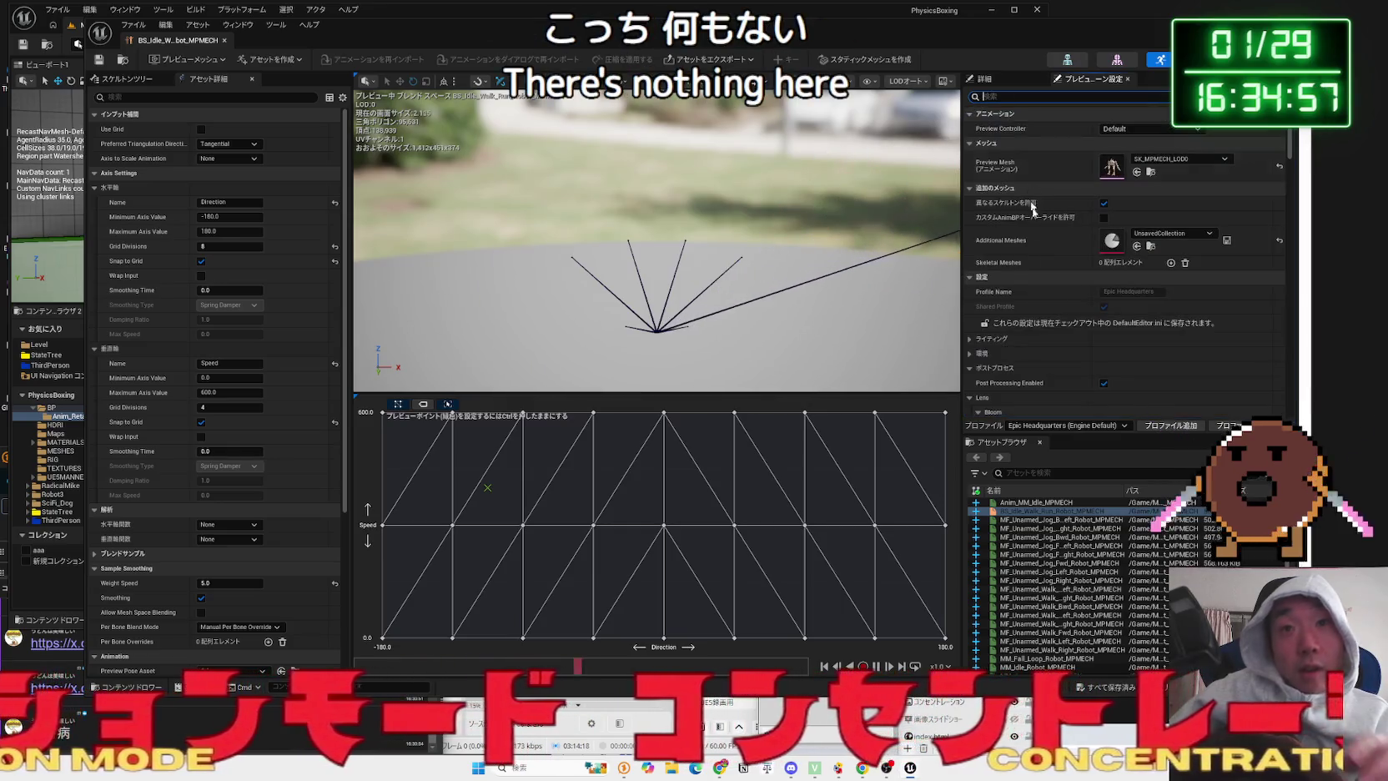
scroll(1074, 338, down, 3)
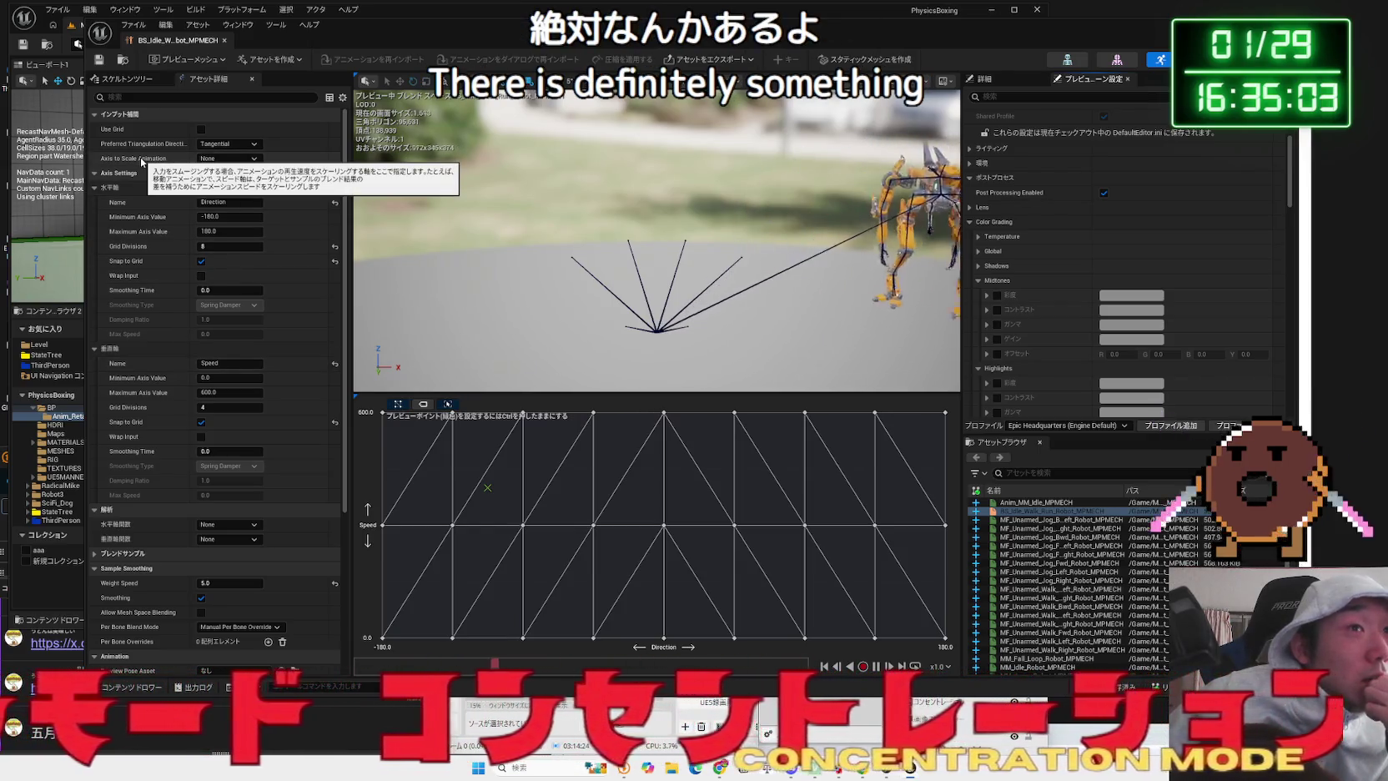
scroll(144, 338, down, 5)
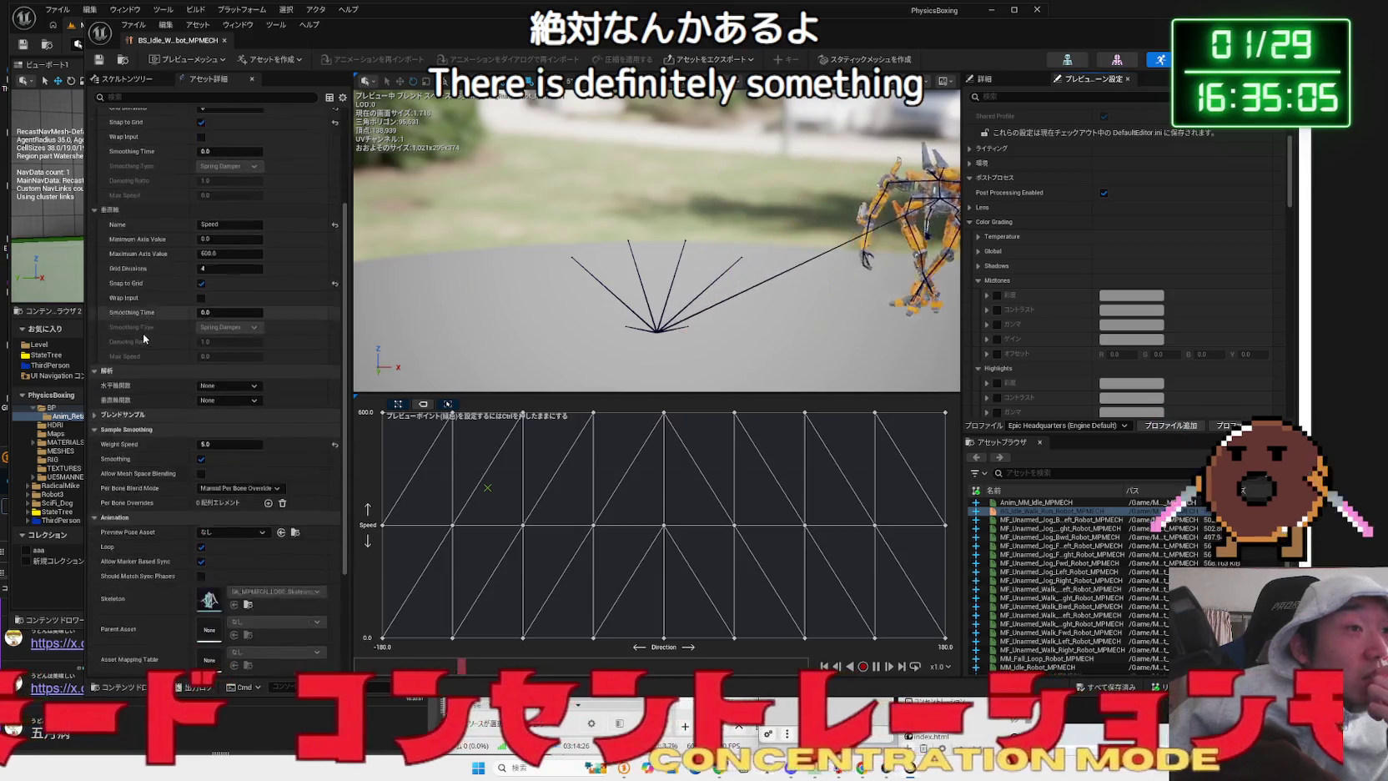
scroll(169, 236, up, 3)
mouse_move(364, 34)
mouse_down()
mouse_move(524, 10)
mouse_move(445, 10)
mouse_up()
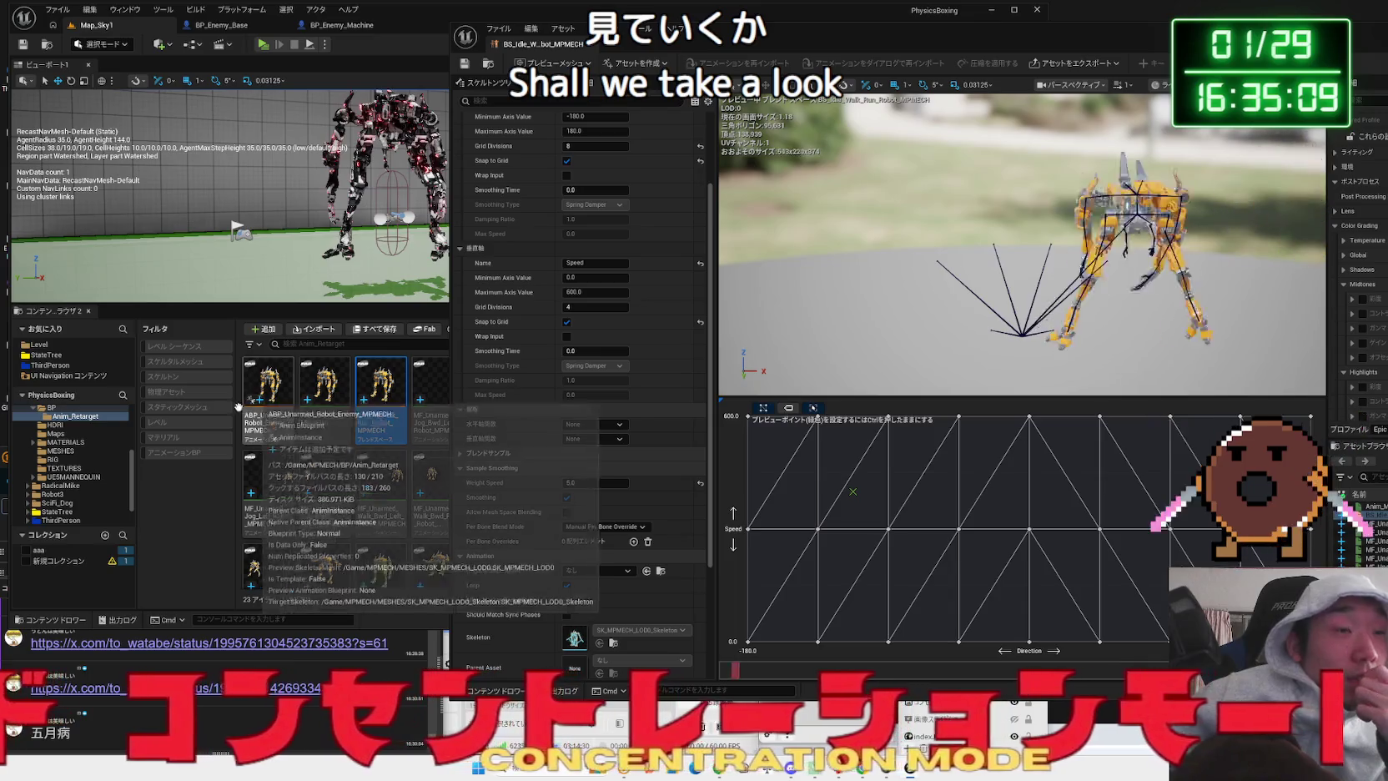
- Browse Blueprint > Robot3 > Anim and open the BS_Idle_Walk_Run_Robot blend space
click(55, 432)
scroll(61, 446, up, 5)
click(60, 444)
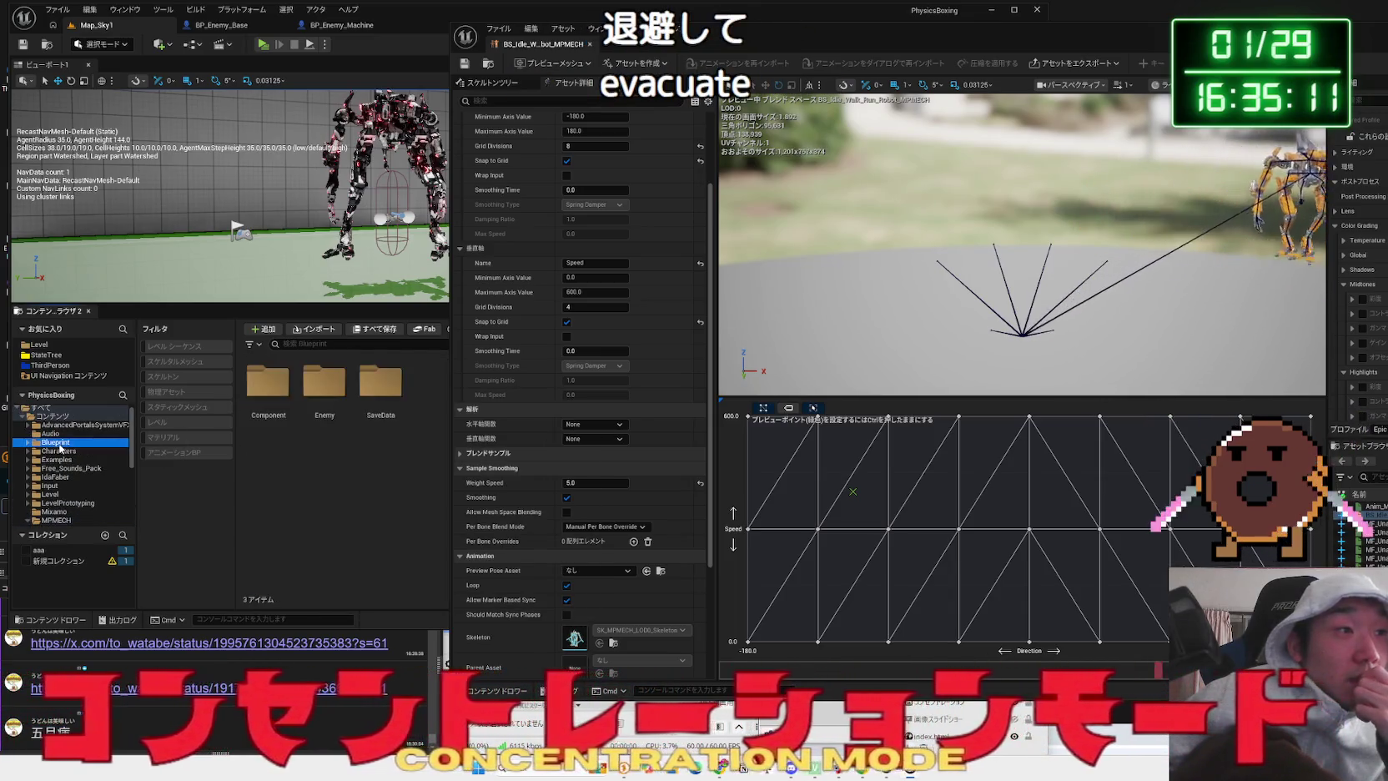
drag(801, 28, 846, 28)
drag(650, 43, 817, 44)
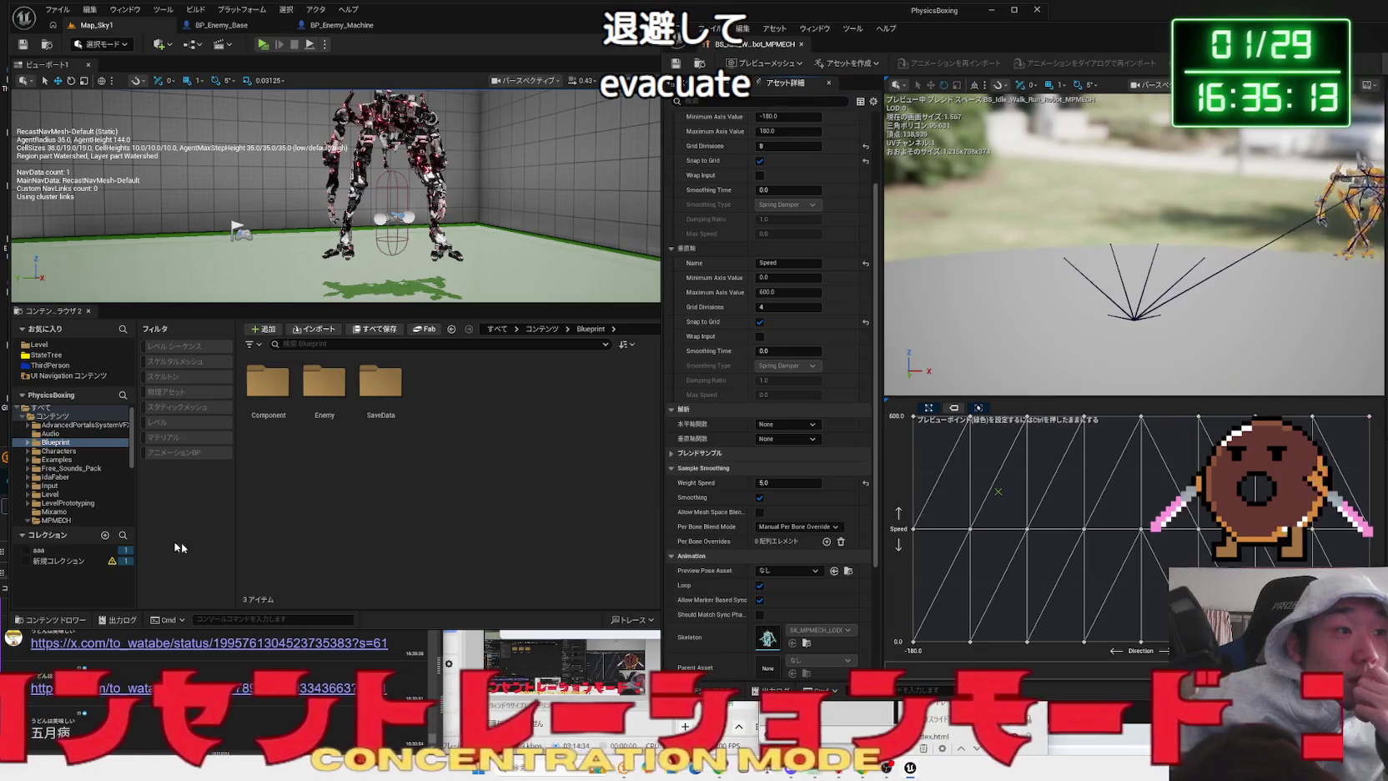
scroll(58, 467, down, 3)
click(51, 467)
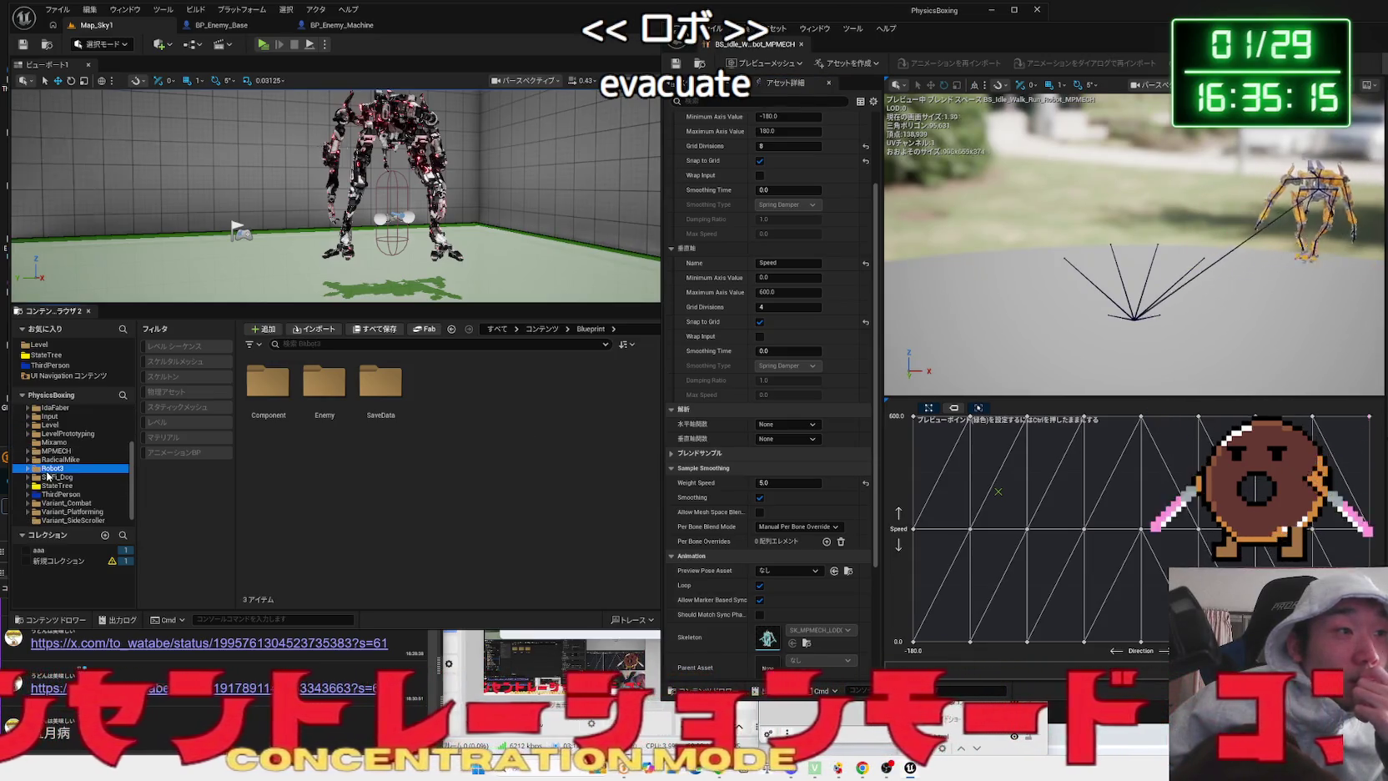
double_click(269, 386)
click(383, 399)
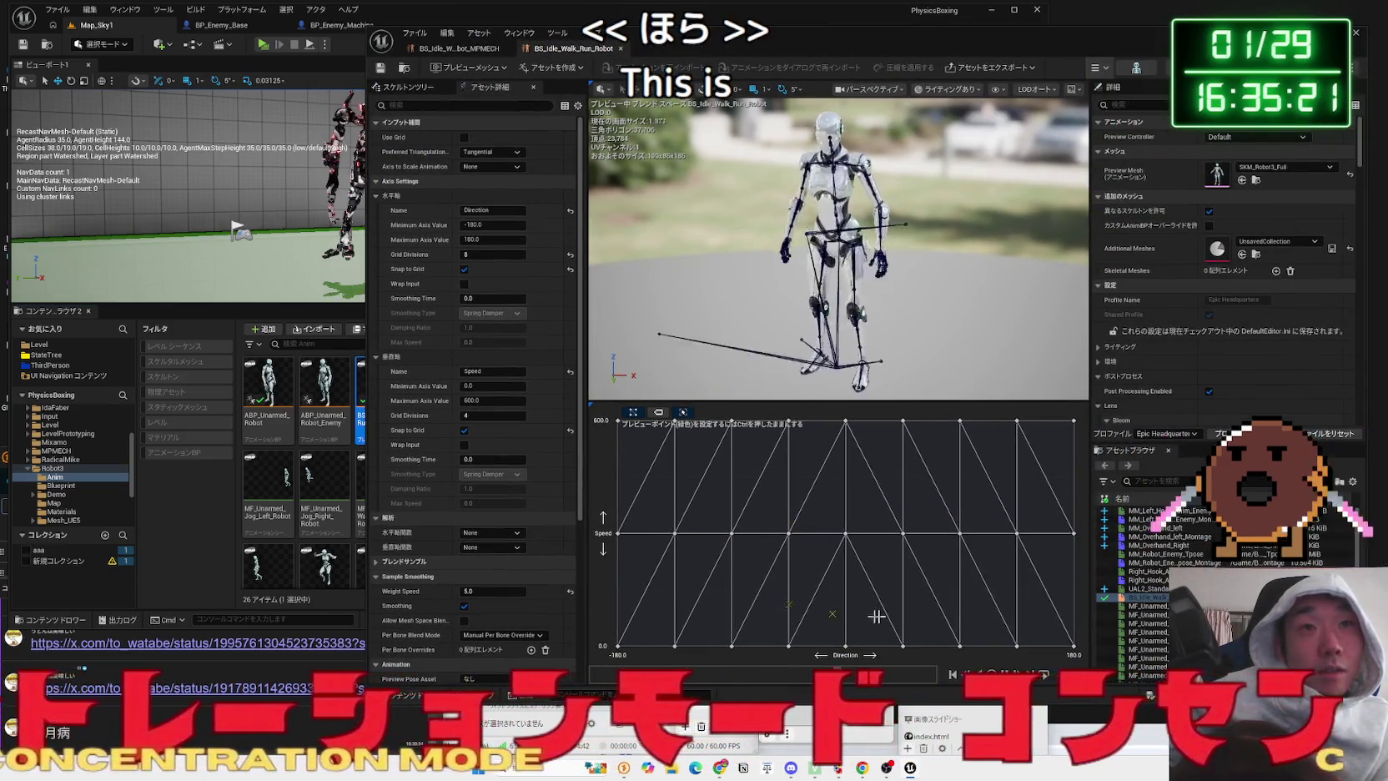
- Dock the robot blend space in the main window and collapse Axis Settings in both blend spaces
drag(573, 48, 261, 28)
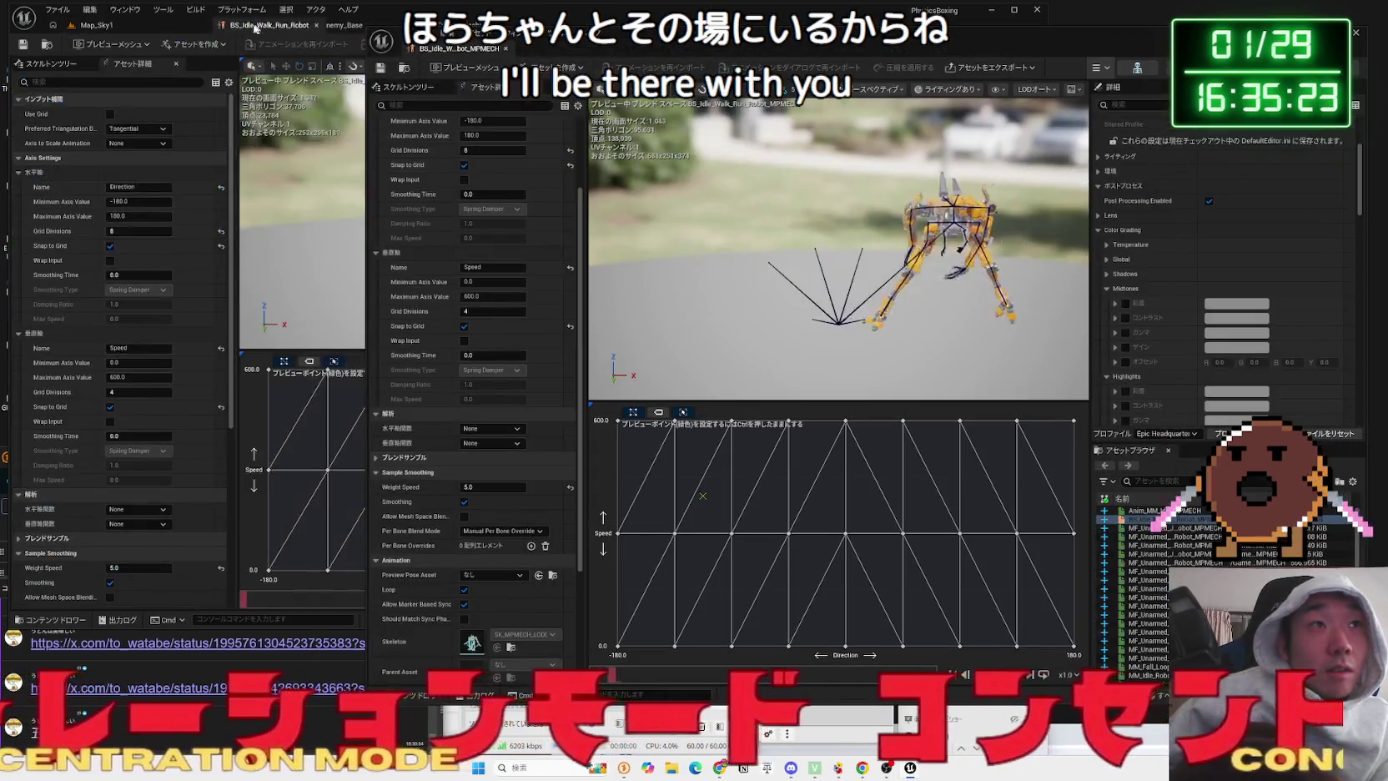
drag(439, 42, 354, 39)
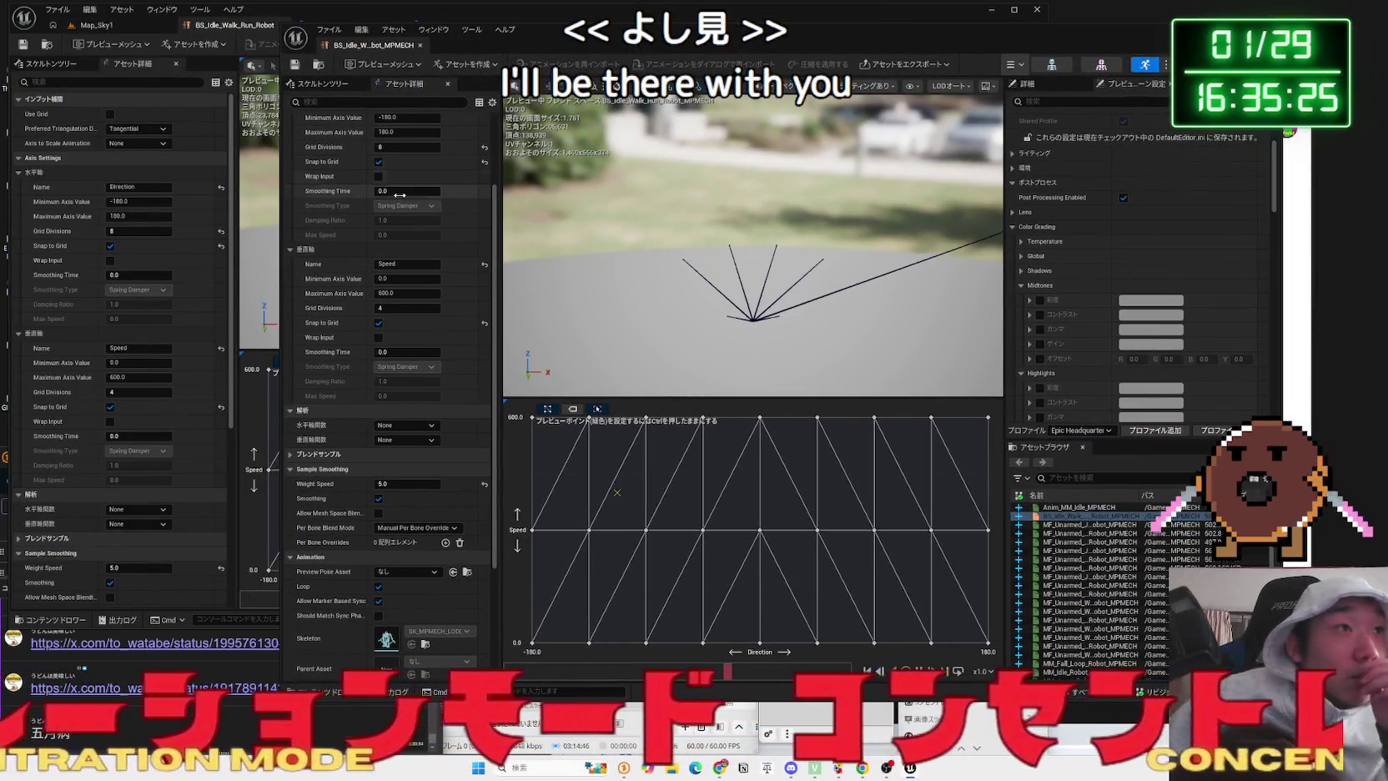
scroll(399, 205, up, 3)
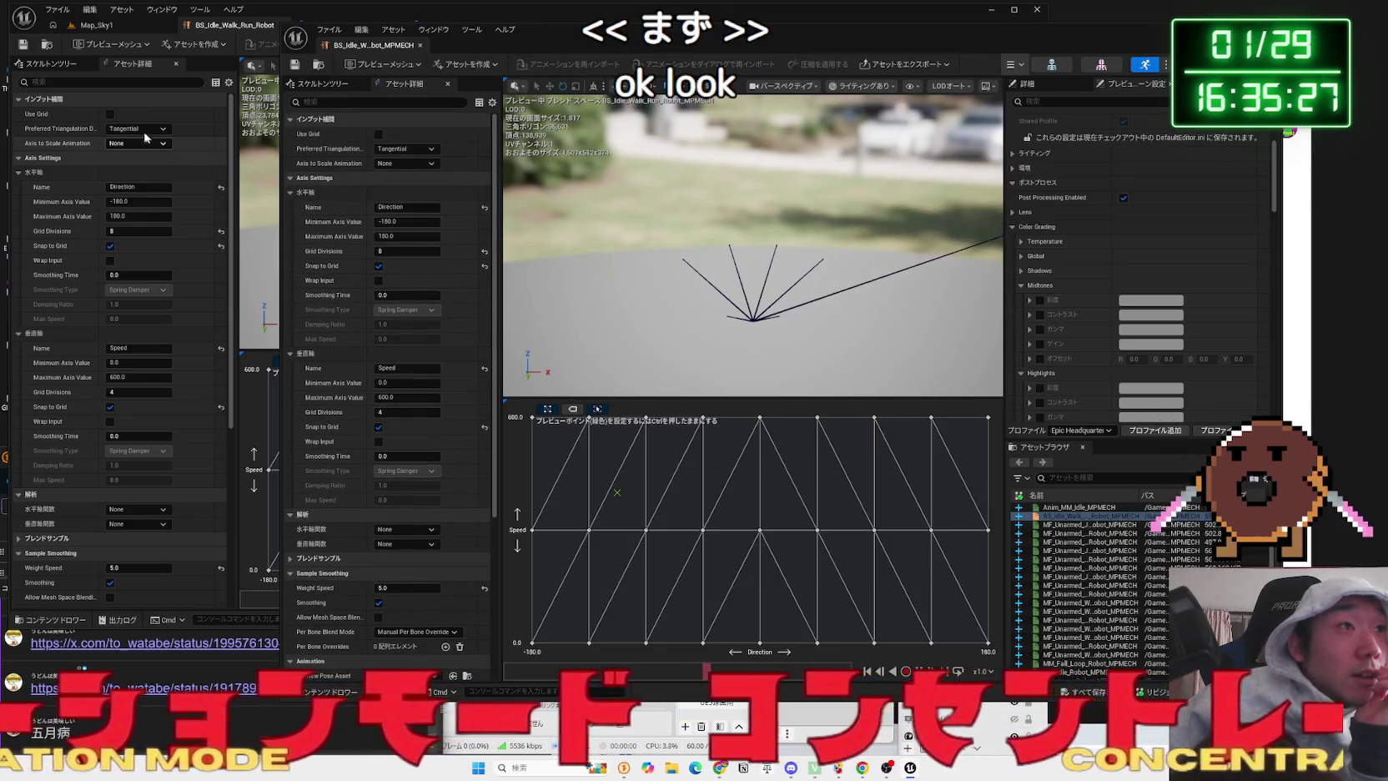
click(305, 192)
click(305, 207)
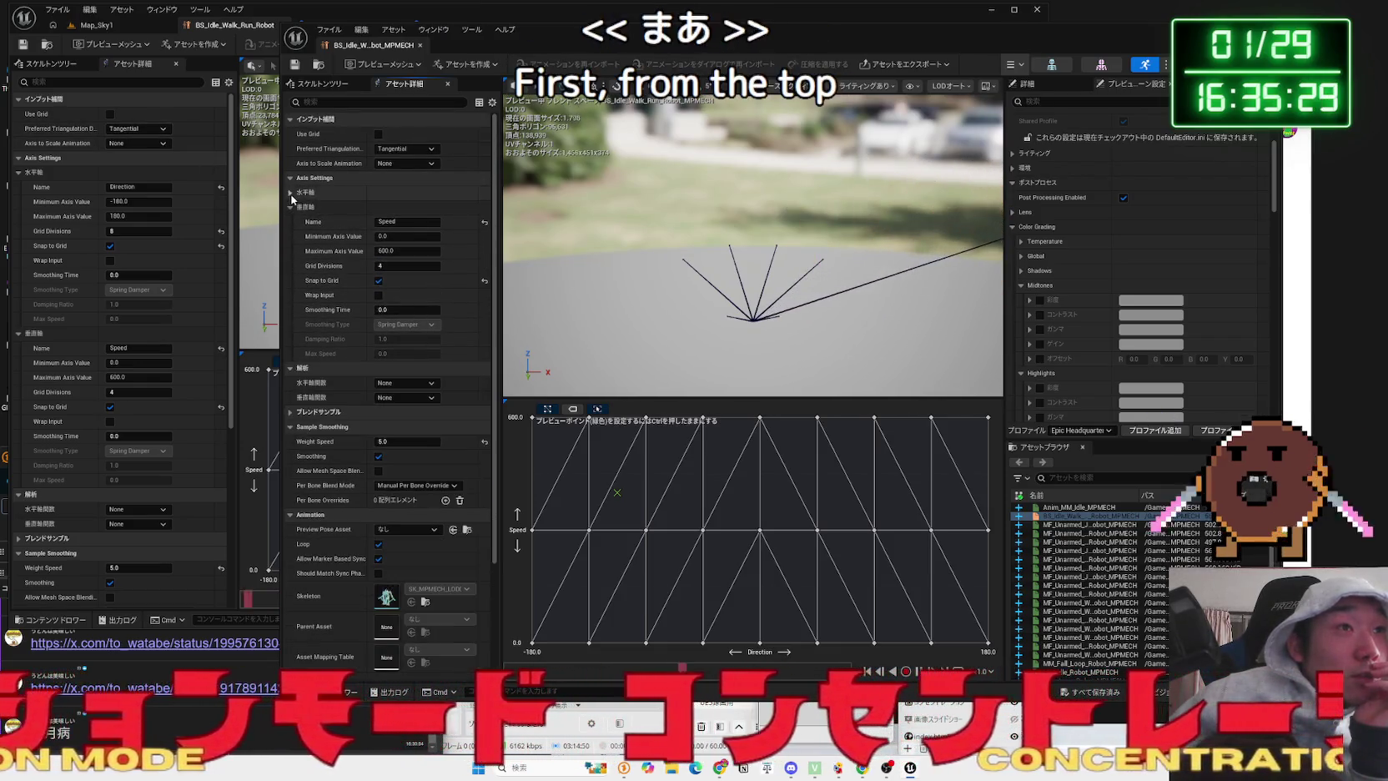
click(16, 172)
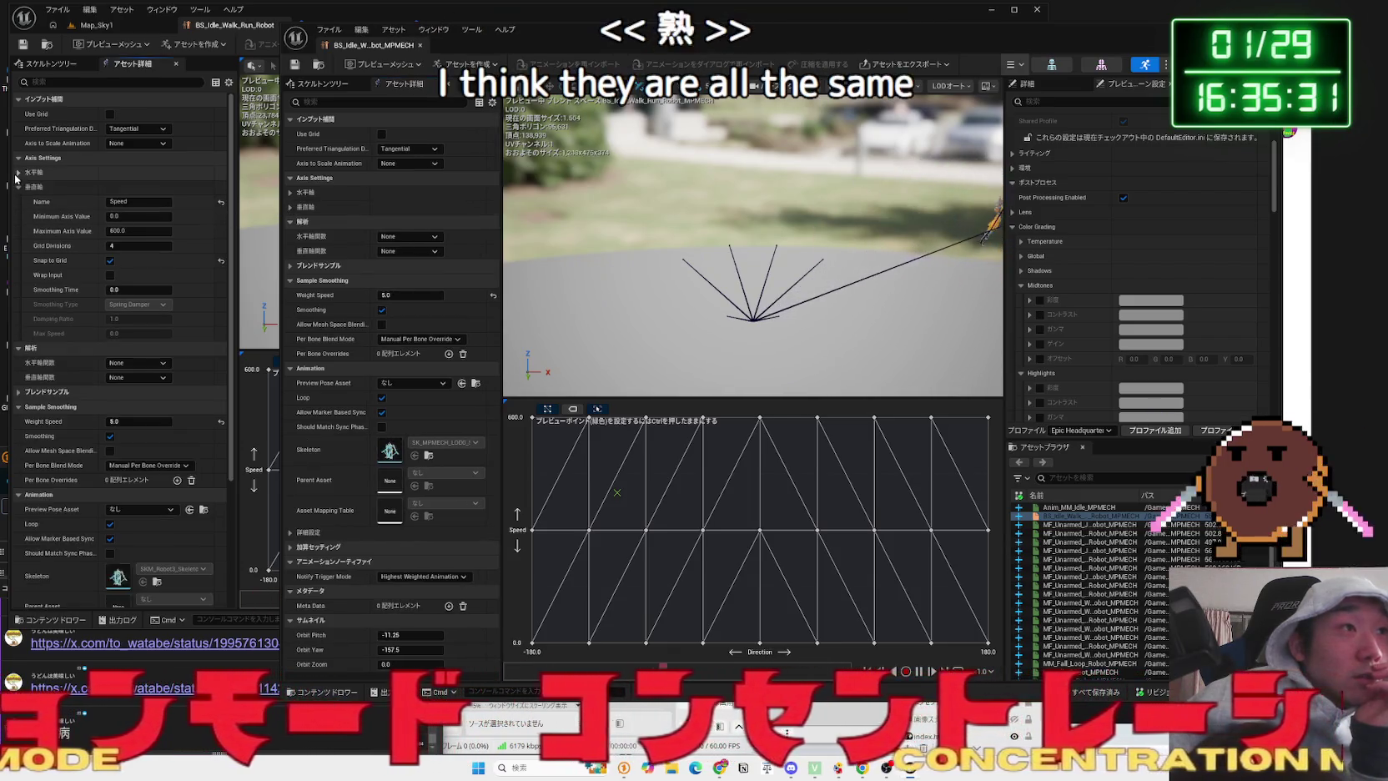
click(18, 158)
click(290, 179)
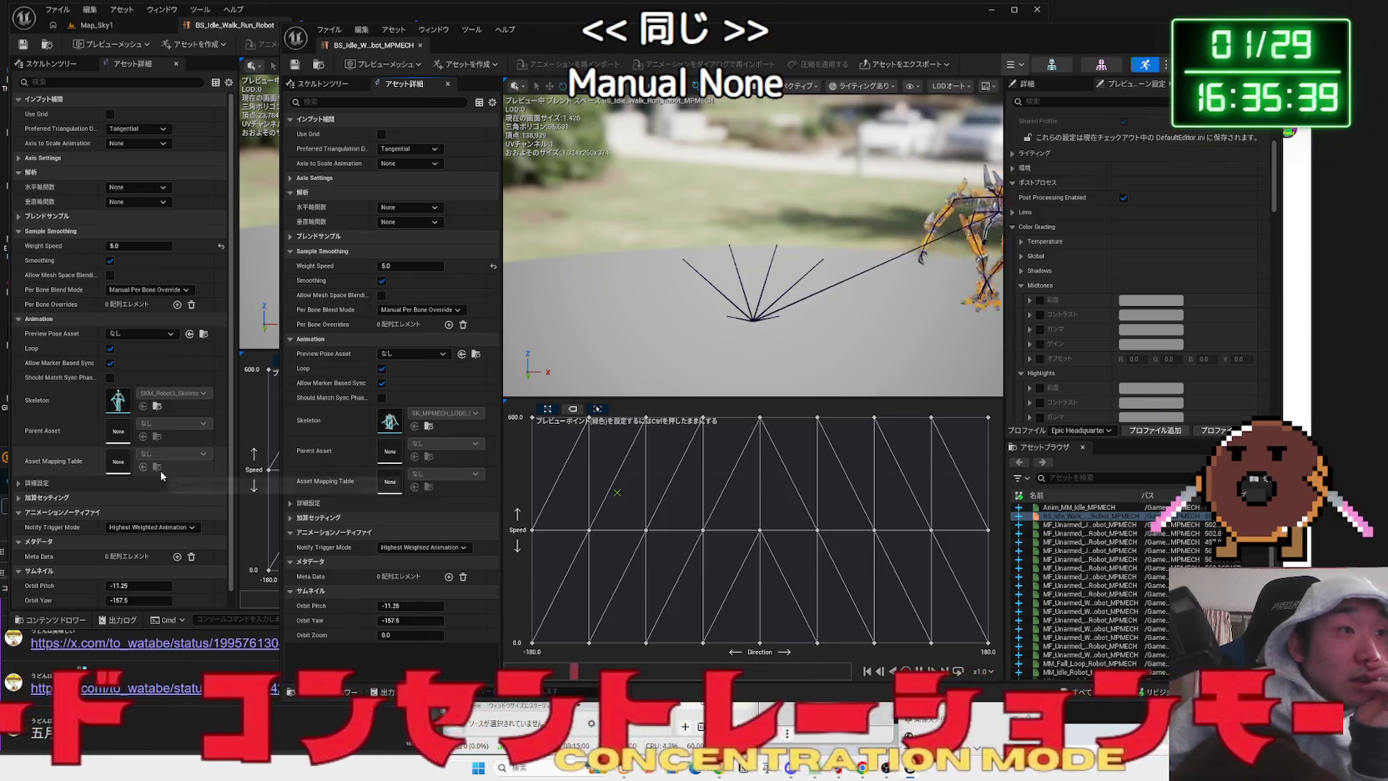
- Expand Additive Settings in both Asset Details panels and tidy the robot's other sections
scroll(160, 470, down, 1)
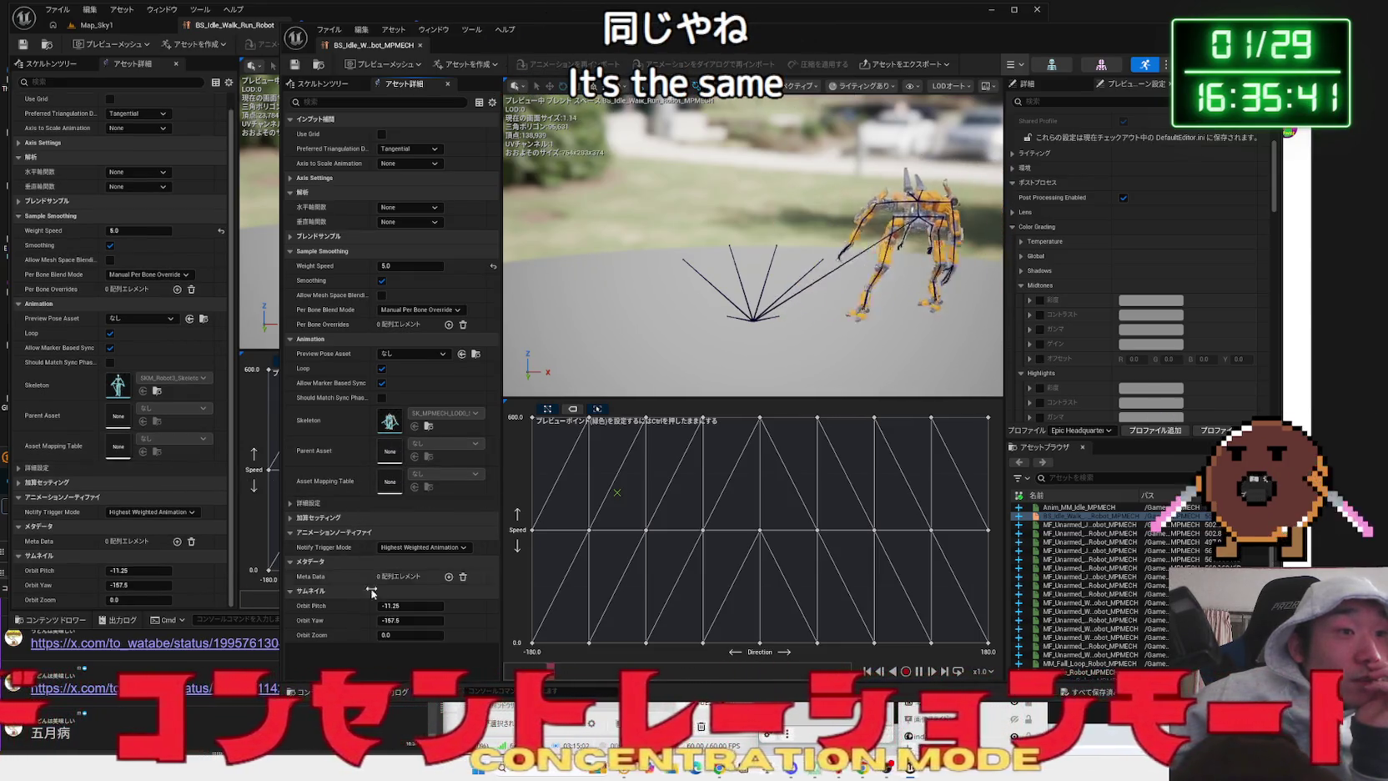
click(291, 518)
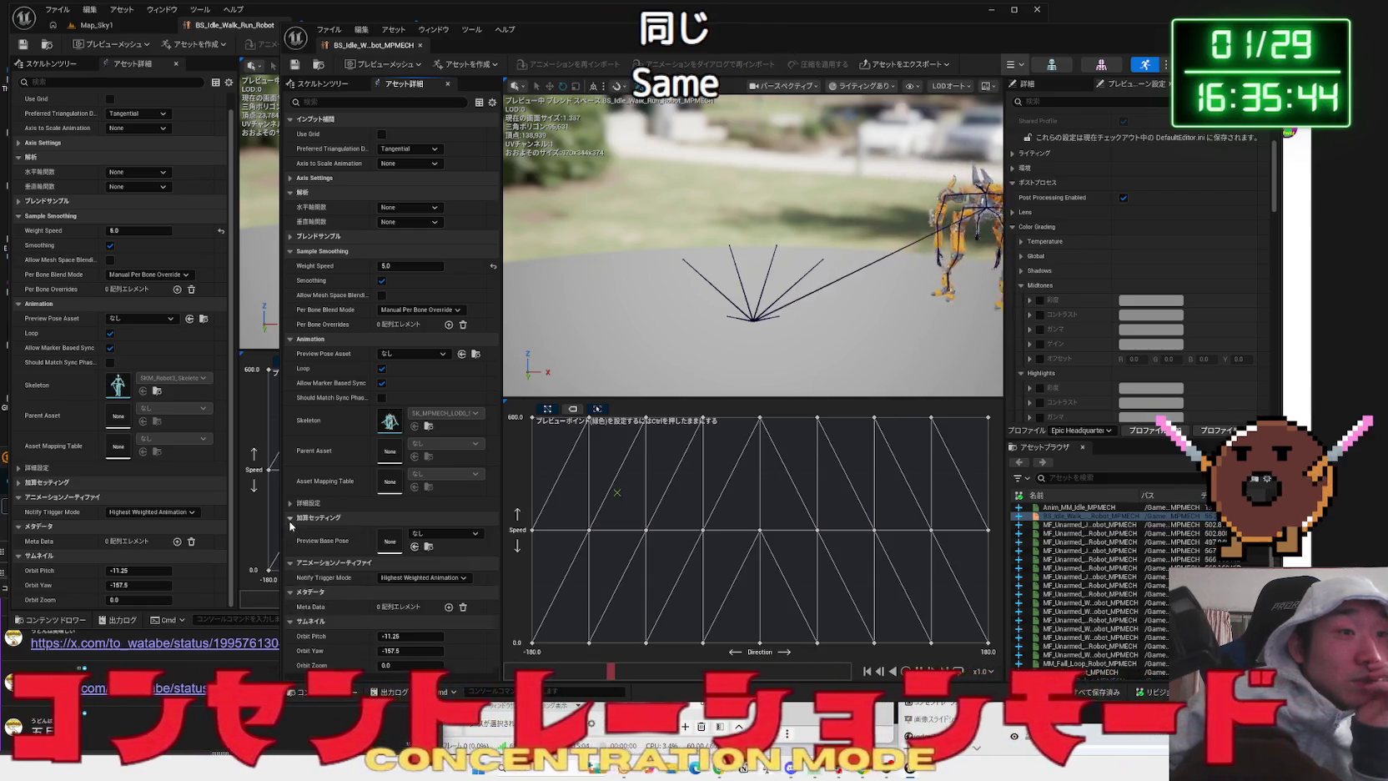
click(18, 484)
click(21, 533)
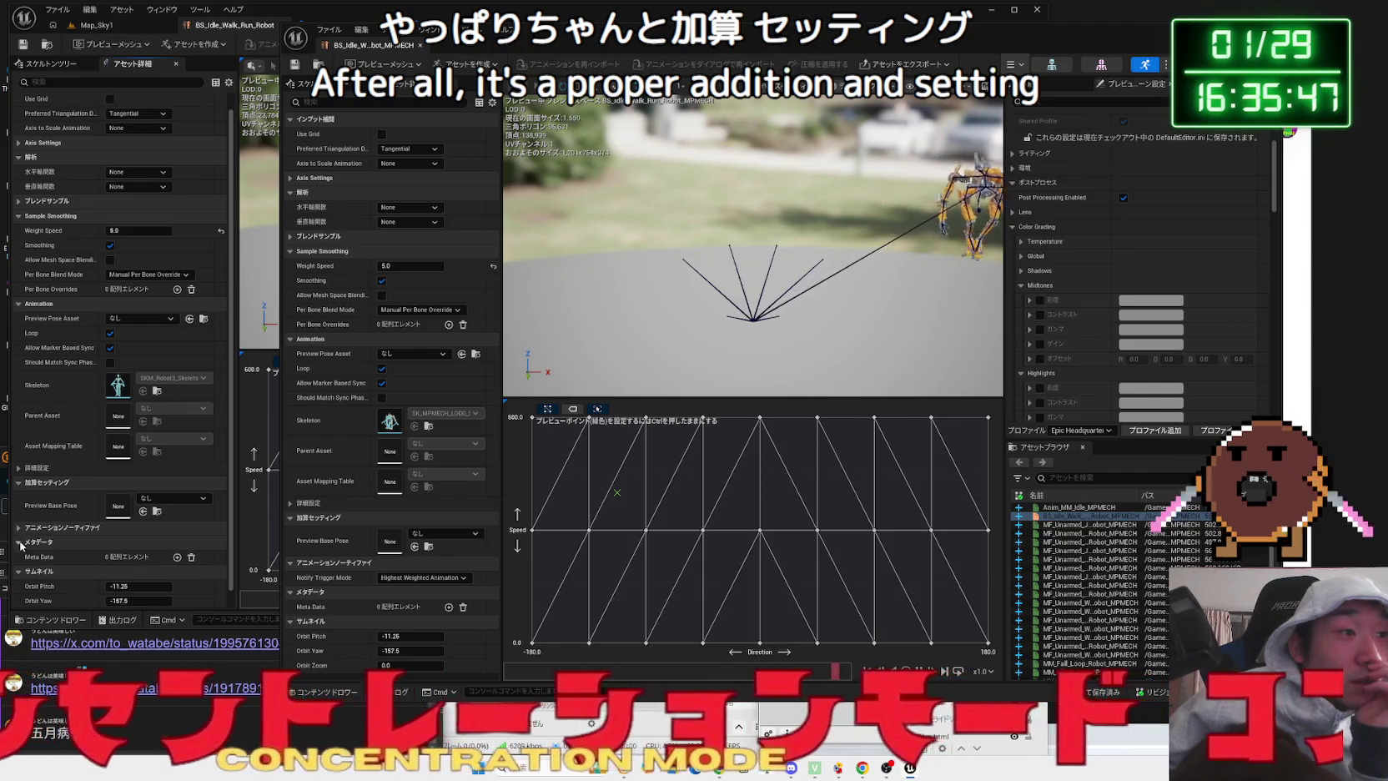
click(20, 544)
click(22, 557)
click(18, 543)
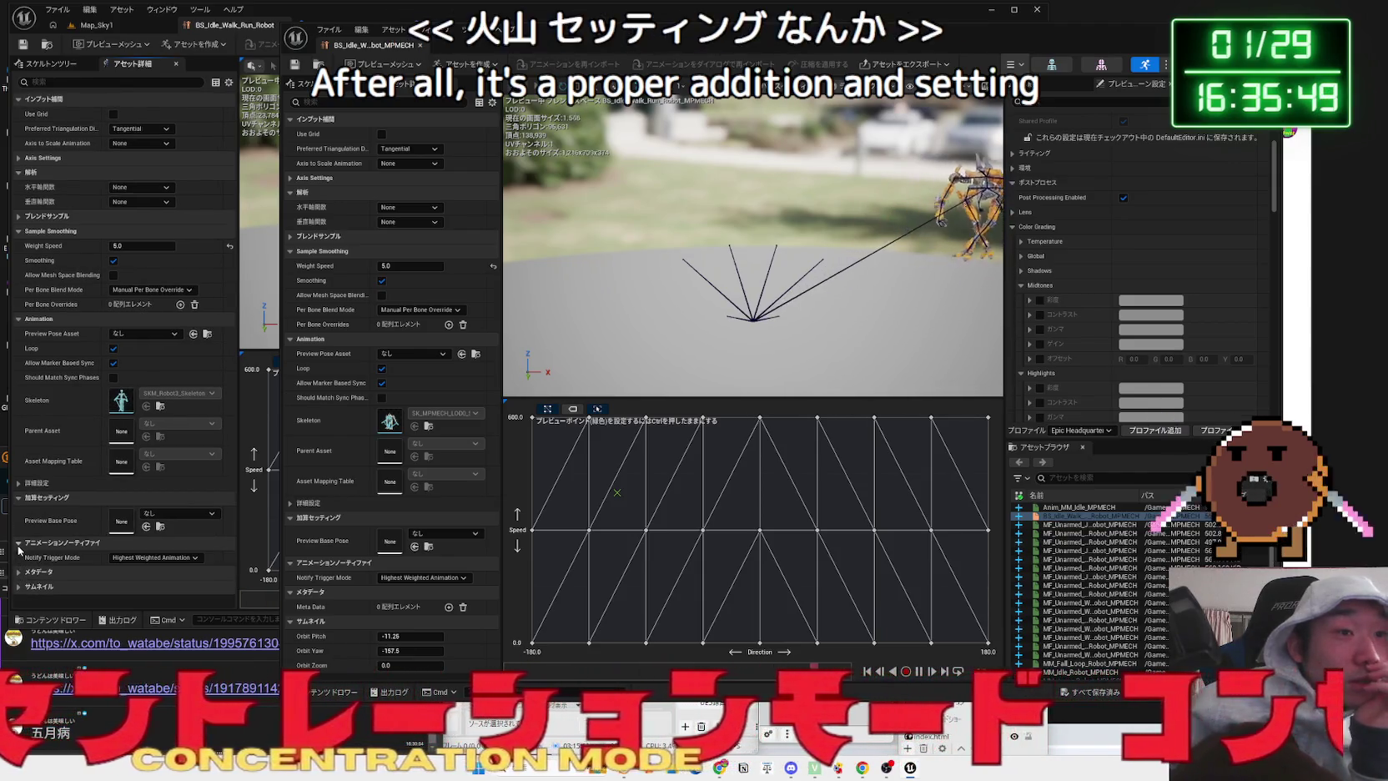
click(145, 484)
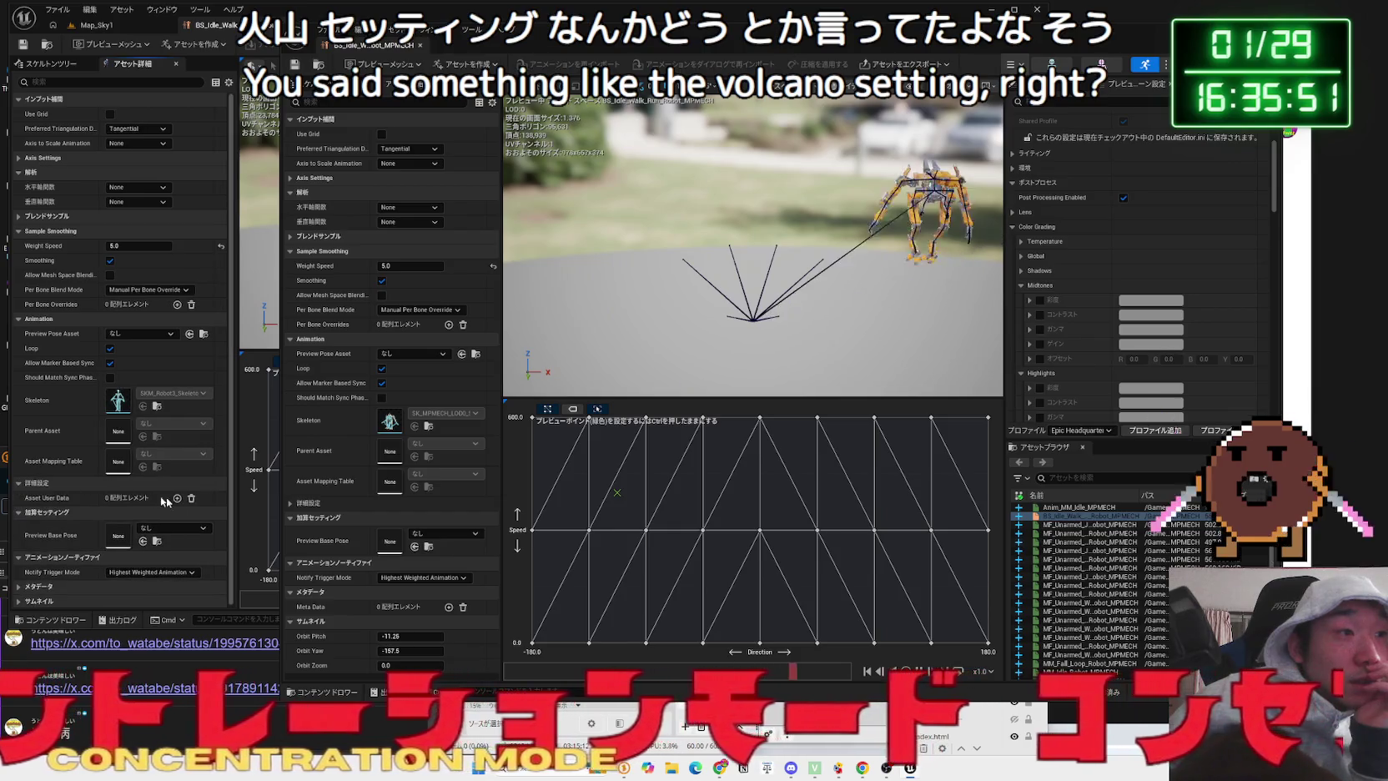
click(289, 504)
click(289, 505)
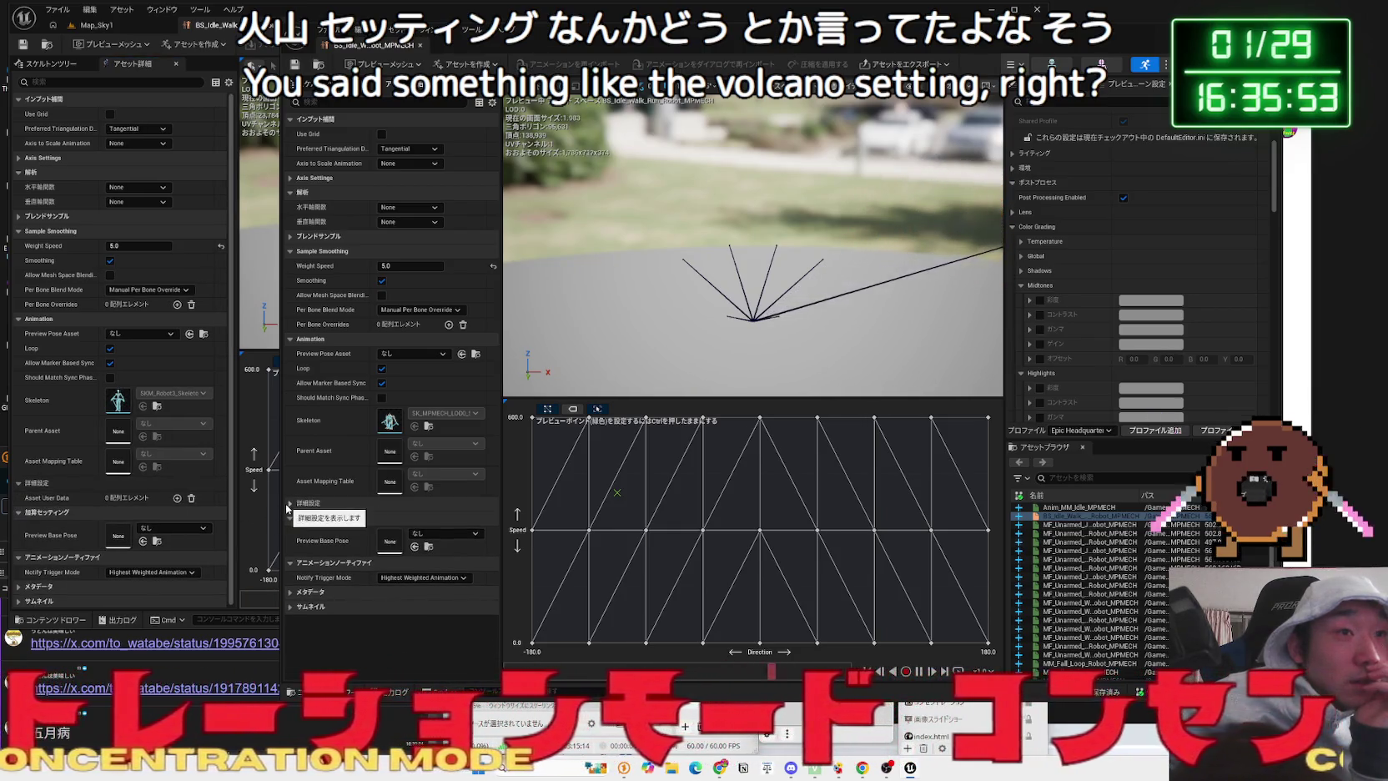
click(50, 483)
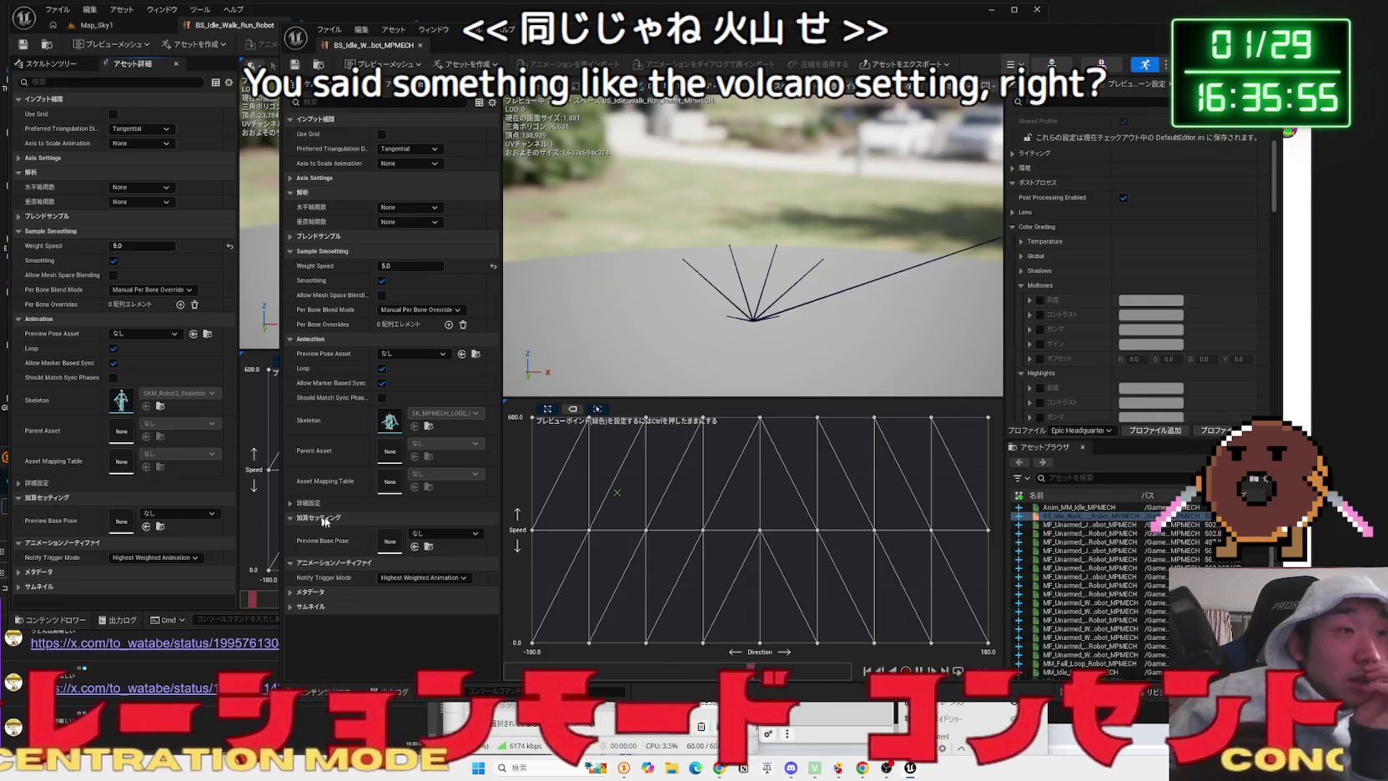
click(429, 537)
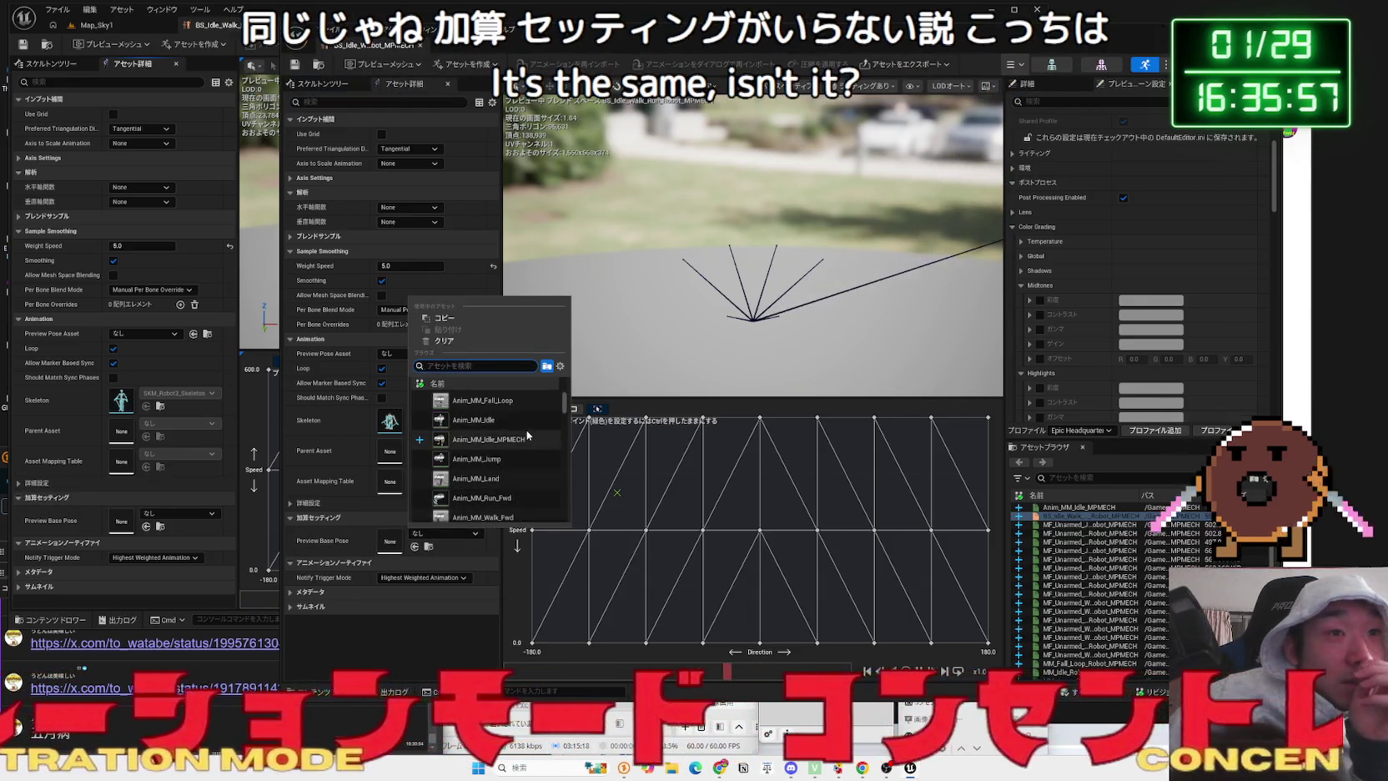
- Browse the Preview Base Pose animation list and close it without choosing a pose
scroll(533, 467, down, 10)
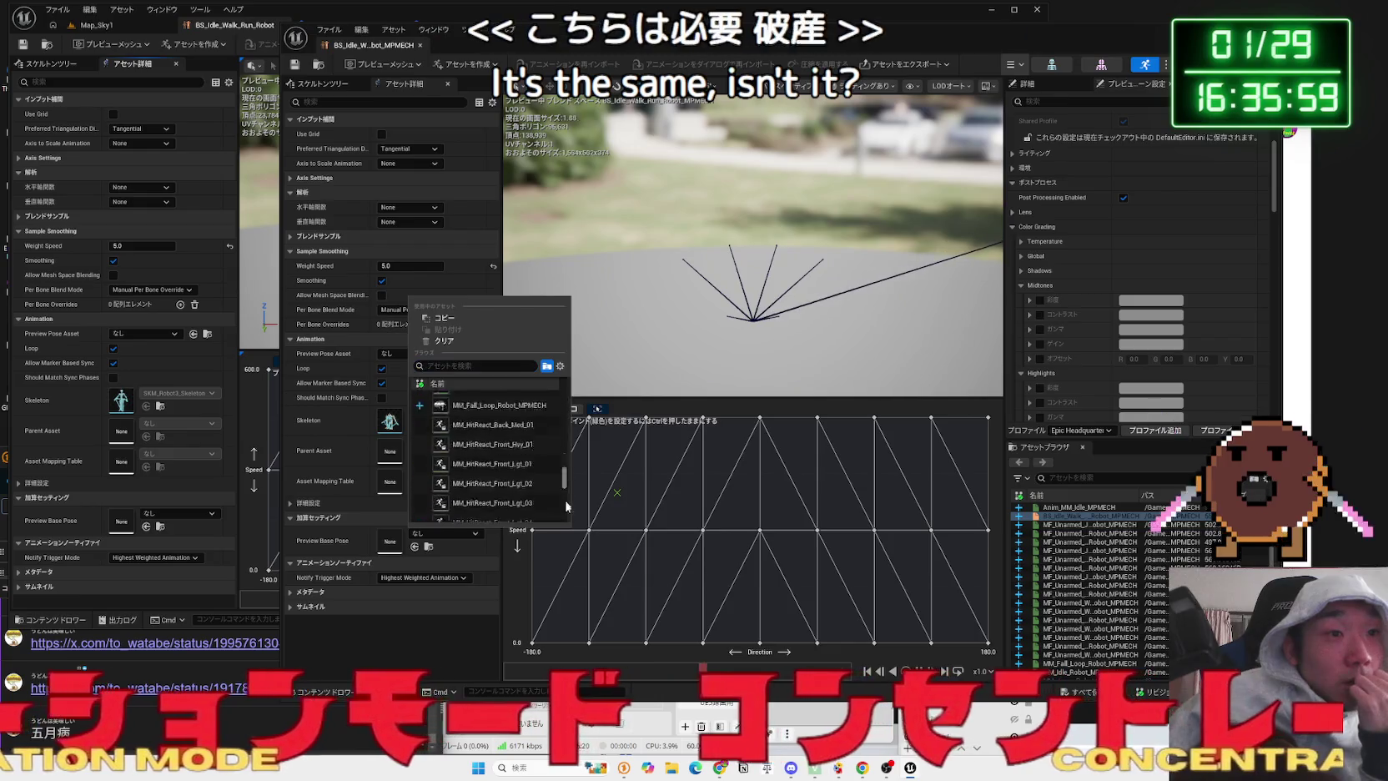
scroll(566, 503, down, 15)
drag(566, 521, 574, 388)
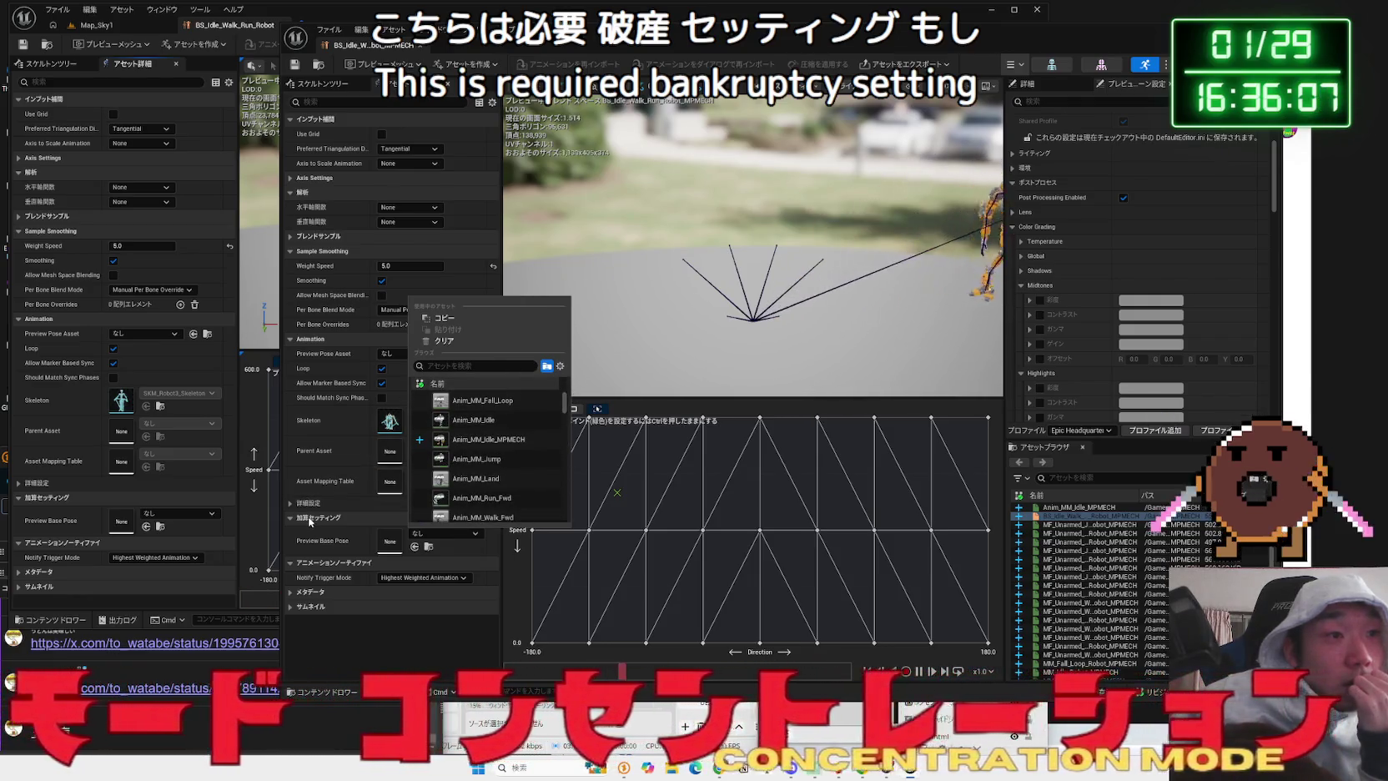
key(Escape)
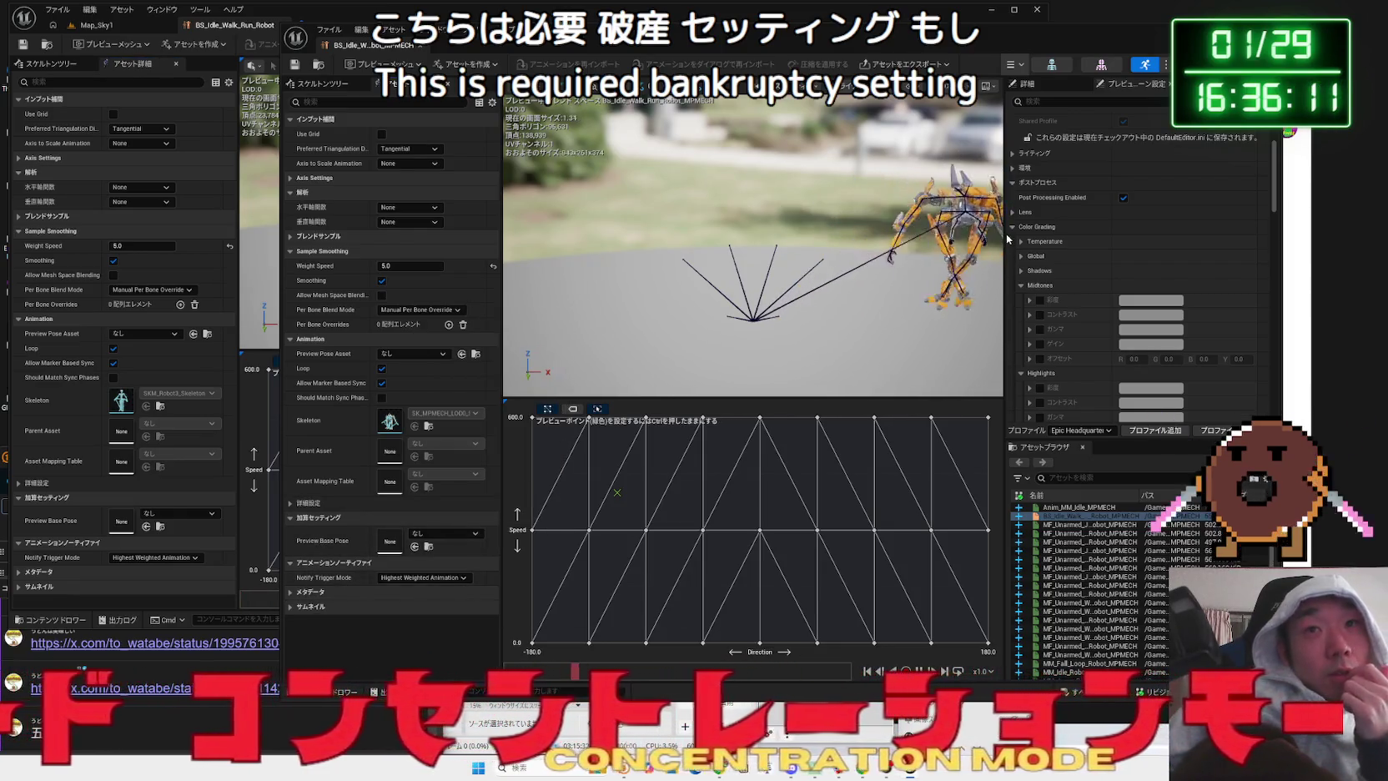
- Preview the mech idle at zero speed and move its editor to the lower right
mouse_move(808, 323)
mouse_down()
mouse_move(901, 323)
mouse_move(834, 279)
mouse_up()
ctrl+click(762, 643)
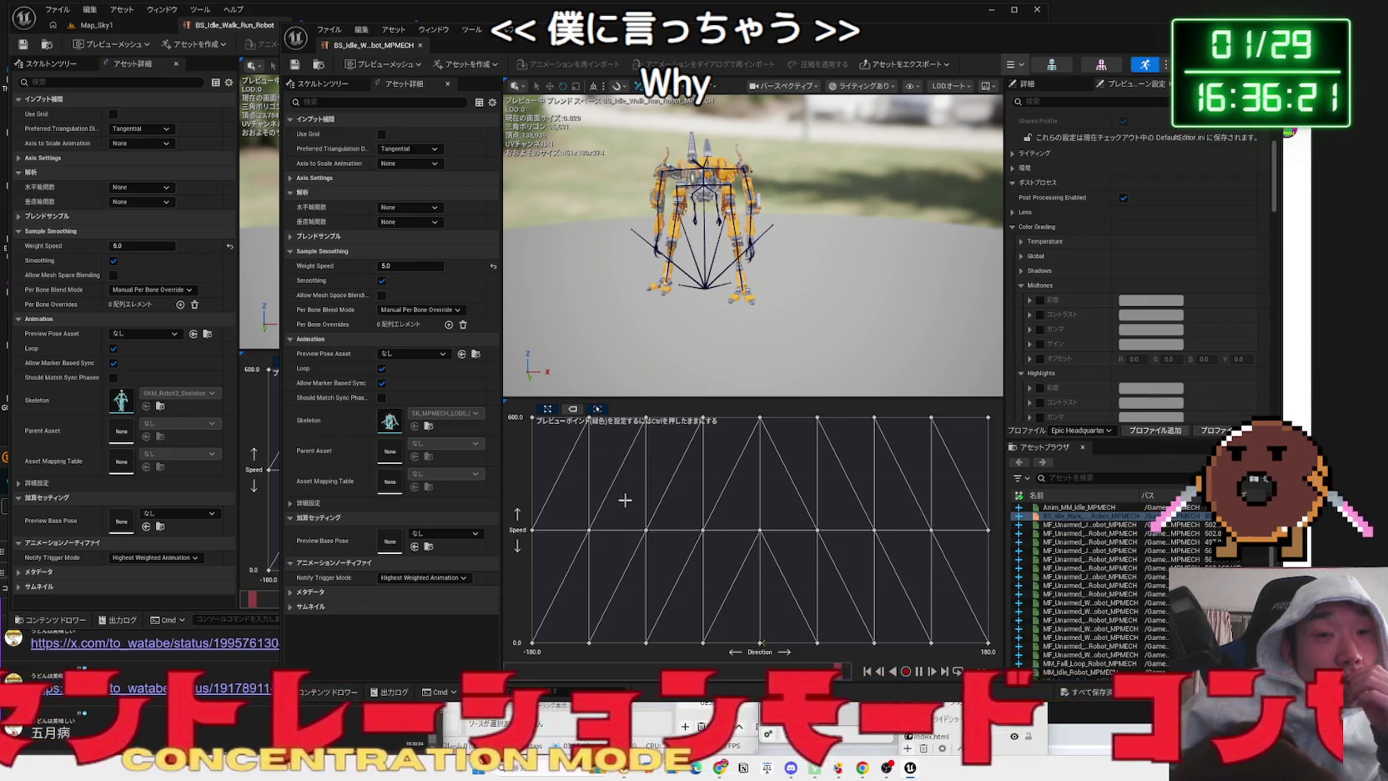
mouse_move(582, 41)
mouse_down()
mouse_move(765, 51)
mouse_move(1176, 173)
mouse_move(1222, 393)
mouse_up()
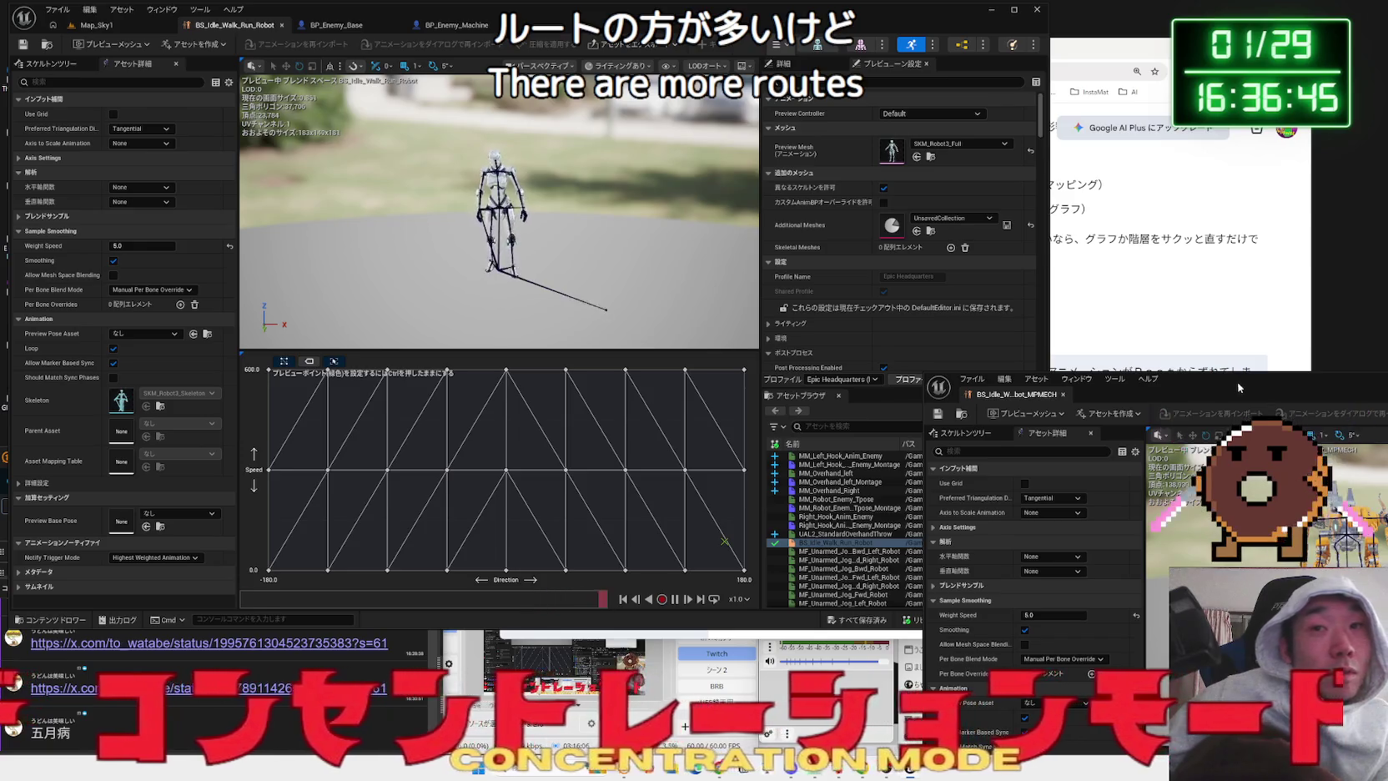
- Type in Japanese to Gemini that the working animation's Root moves while the character stays centred
drag(1238, 387, 696, 95)
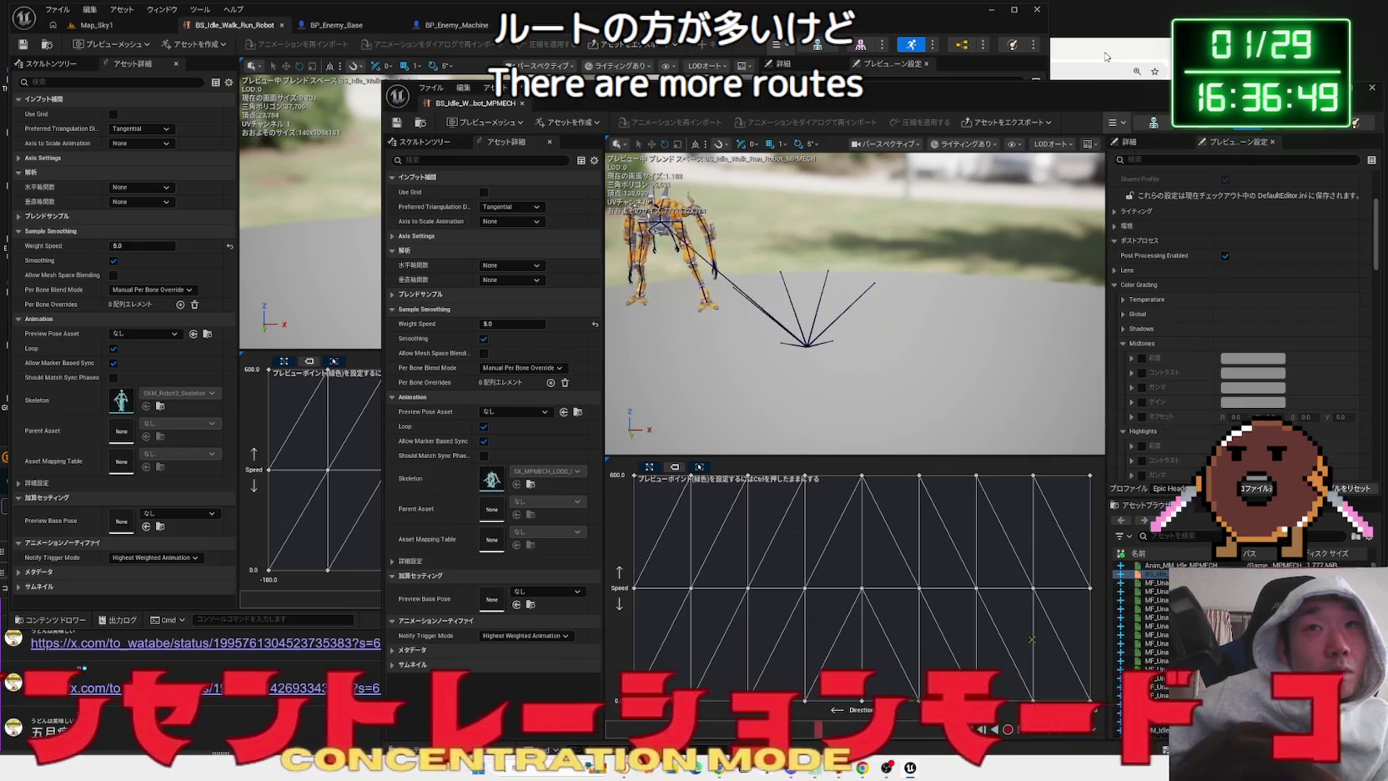
drag(1105, 57, 982, 44)
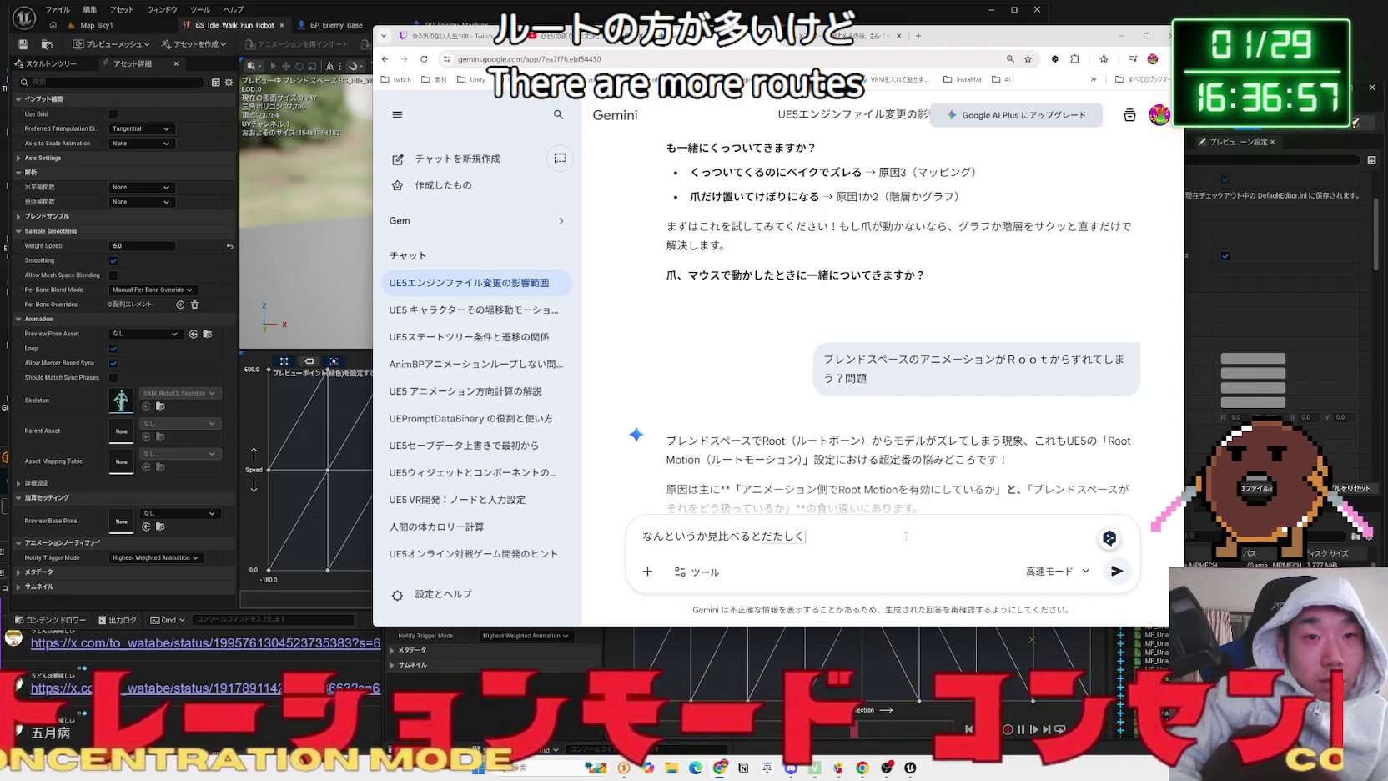
text(つか)
text(えてるほうは)
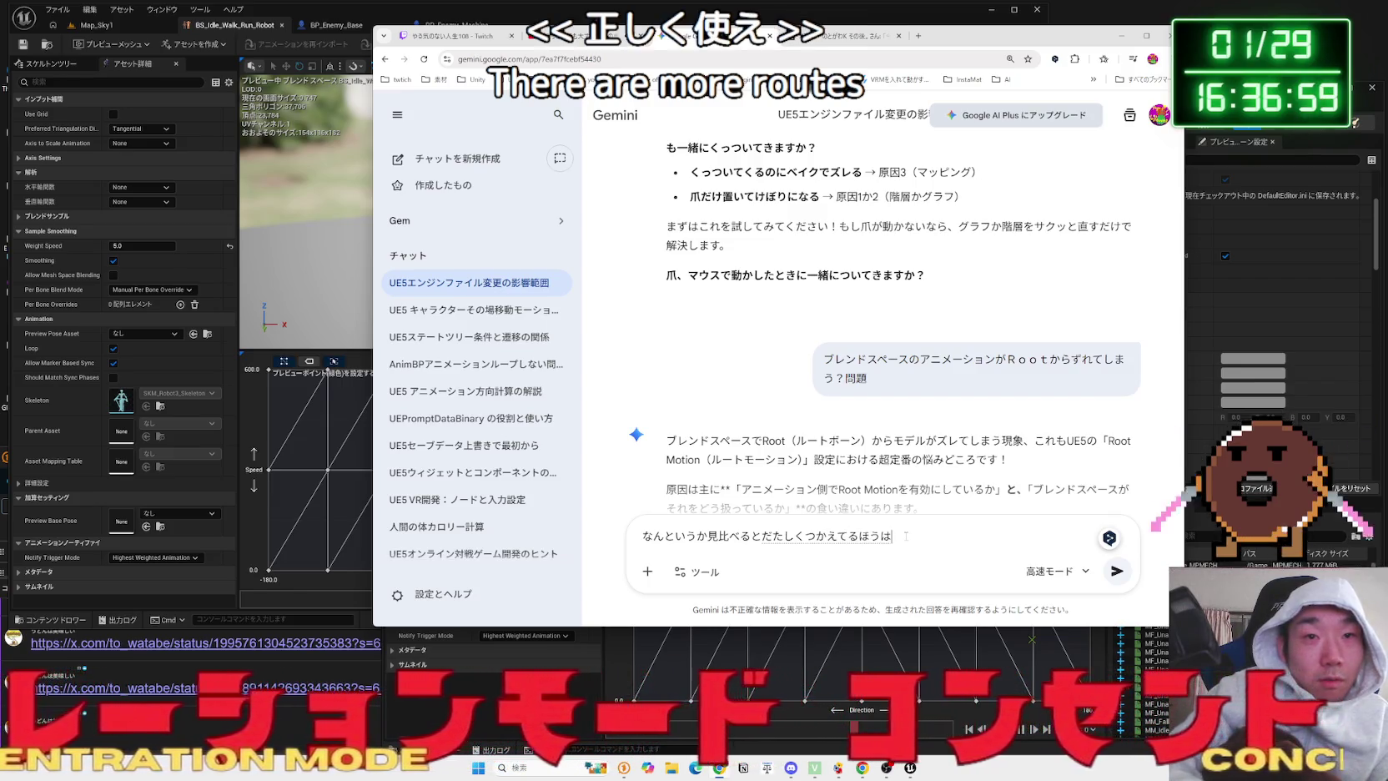
key(Return)
key(BackSpace)
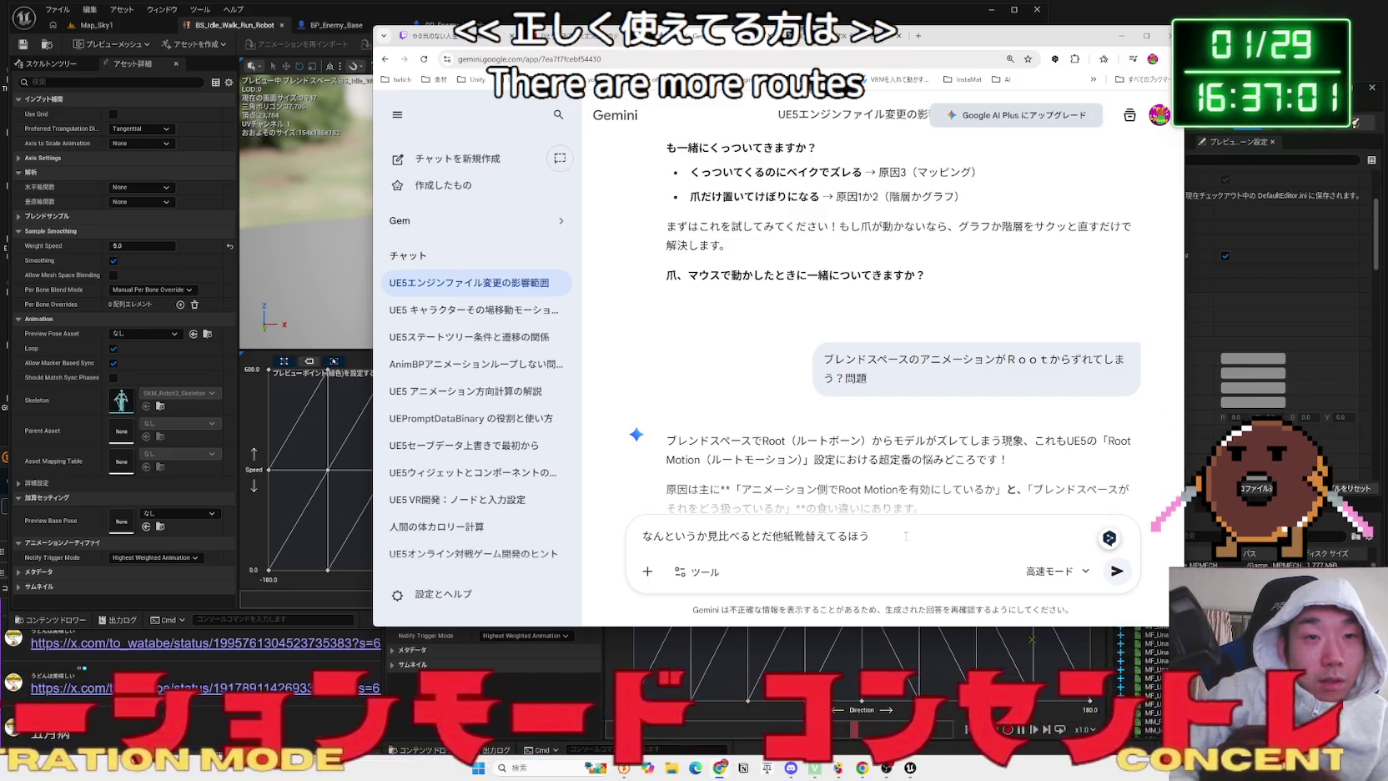
key(BackSpace)
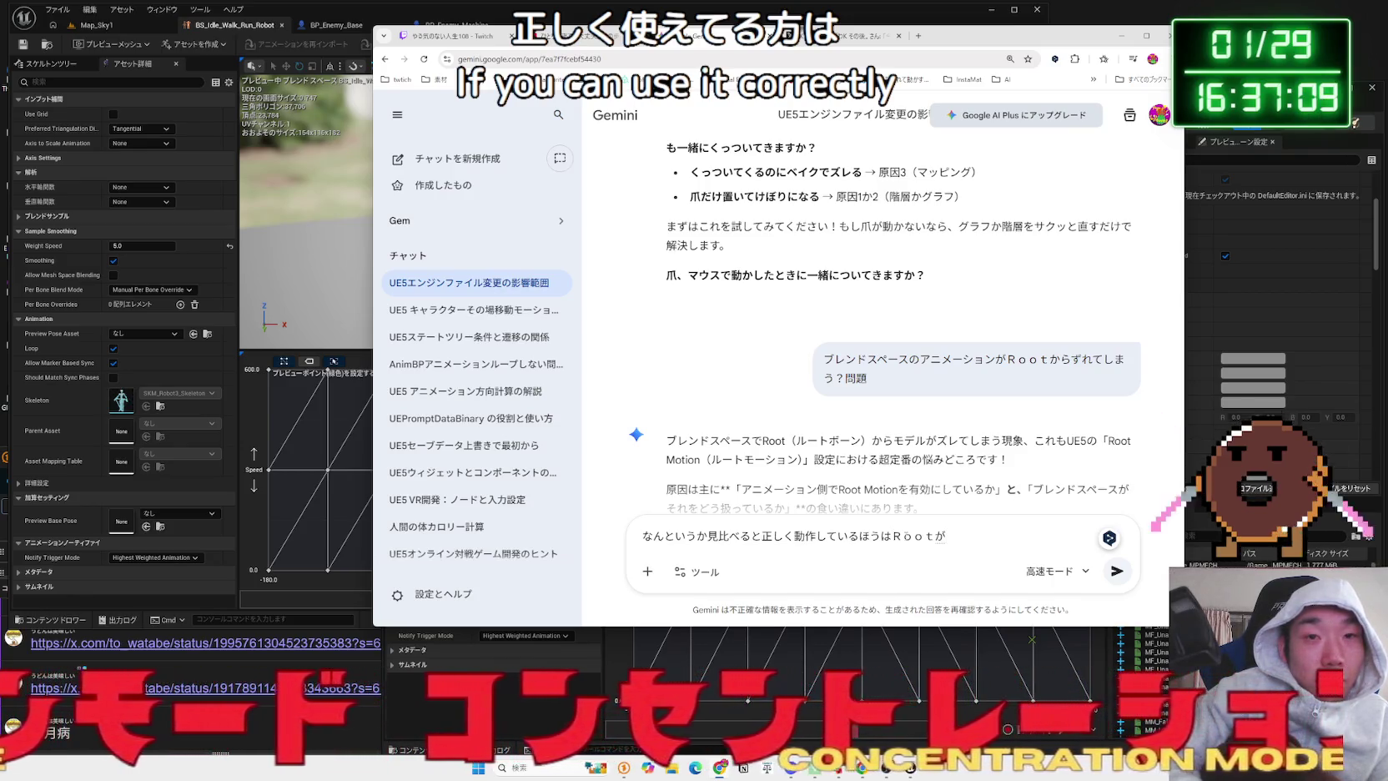
text(いどうして)
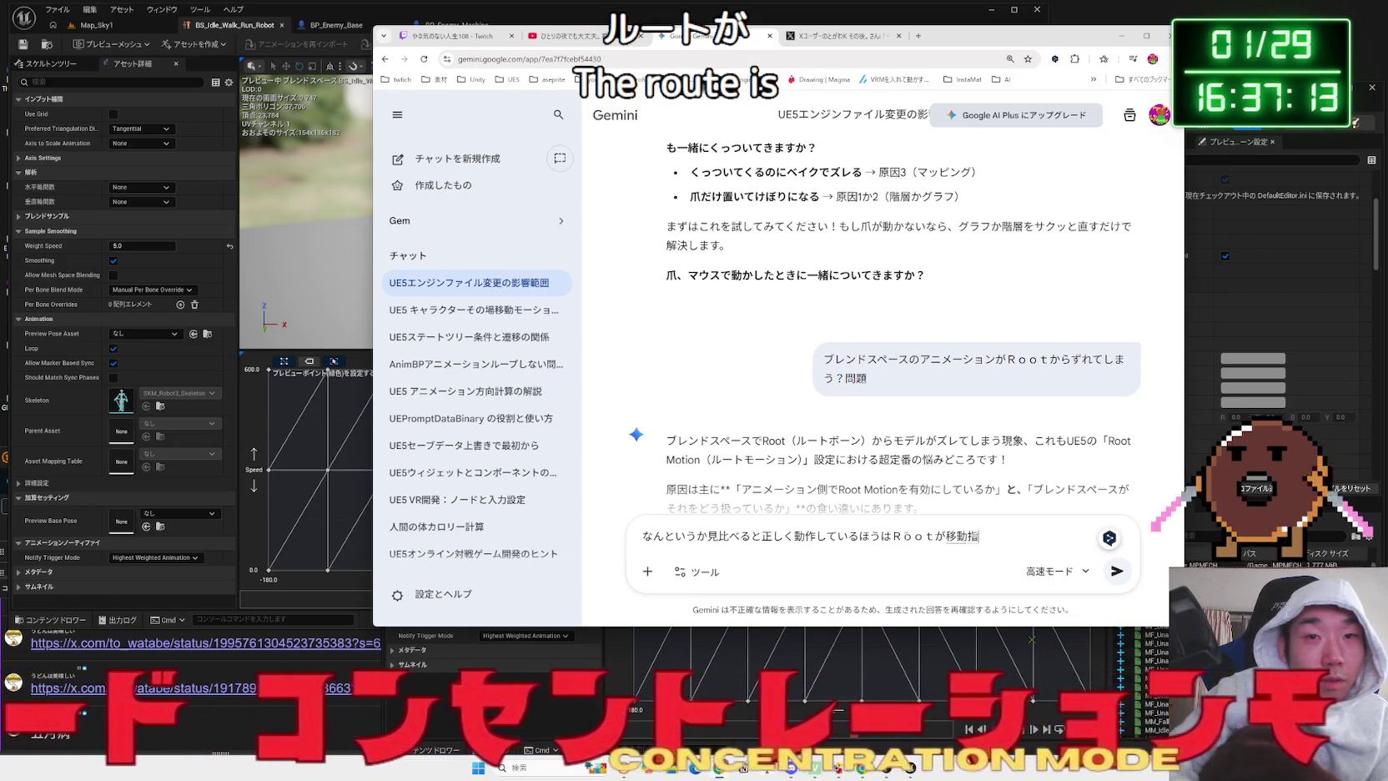
text(kyra)
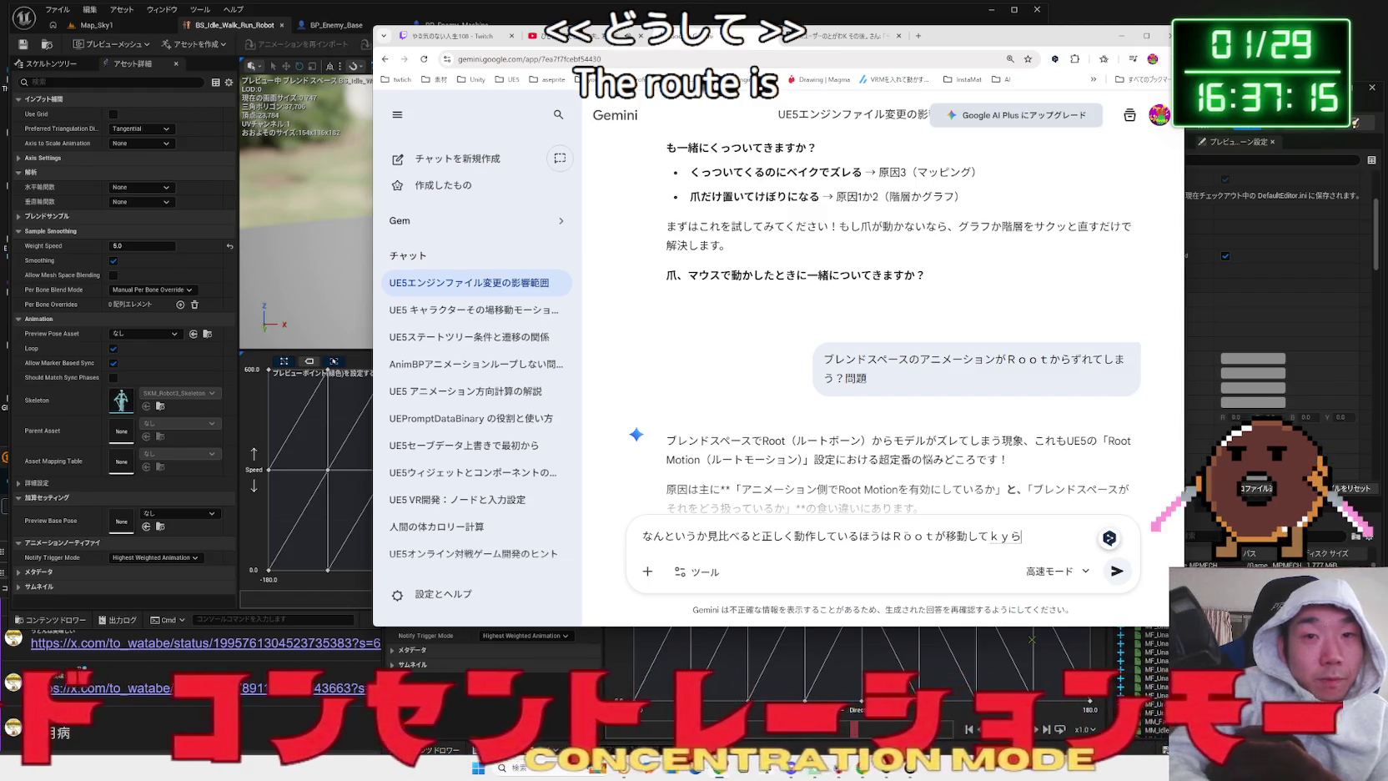
text(らくたー)
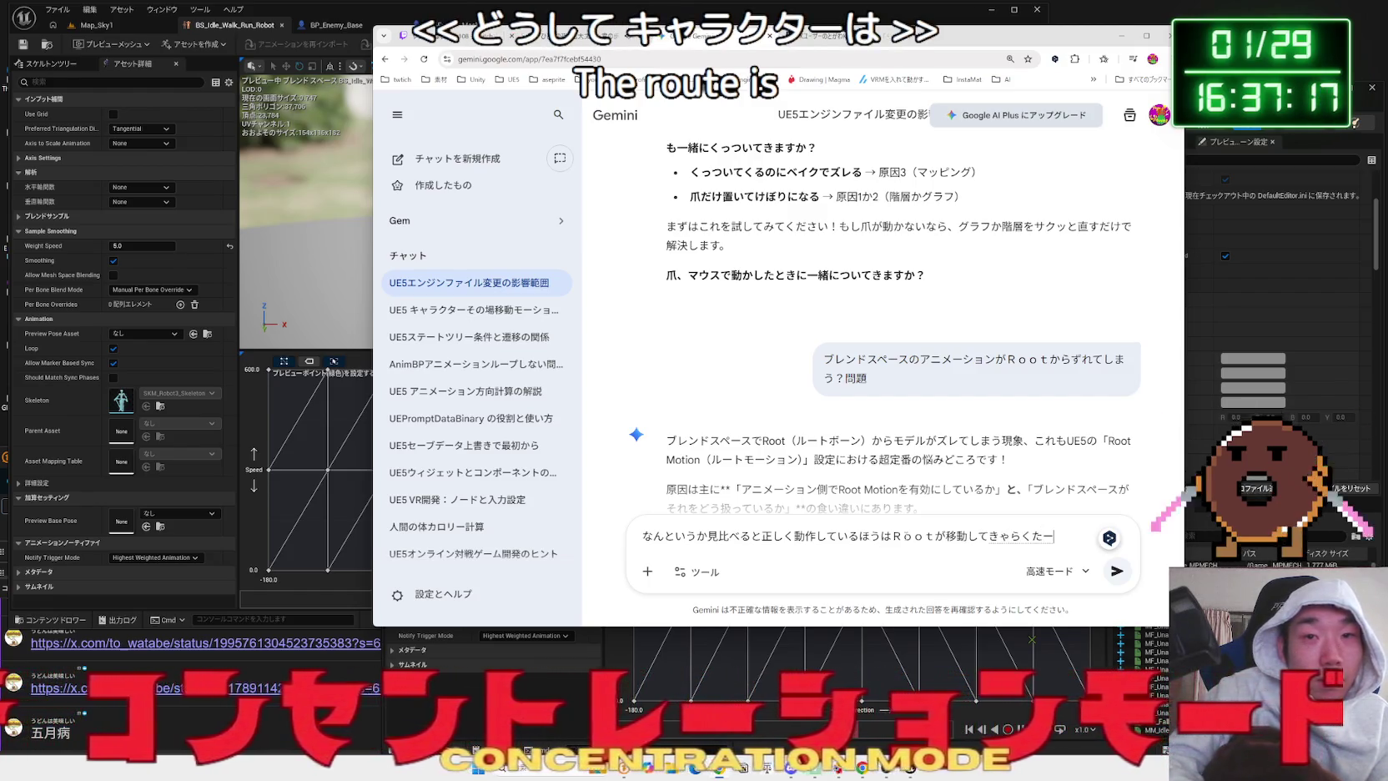
text(がめん)
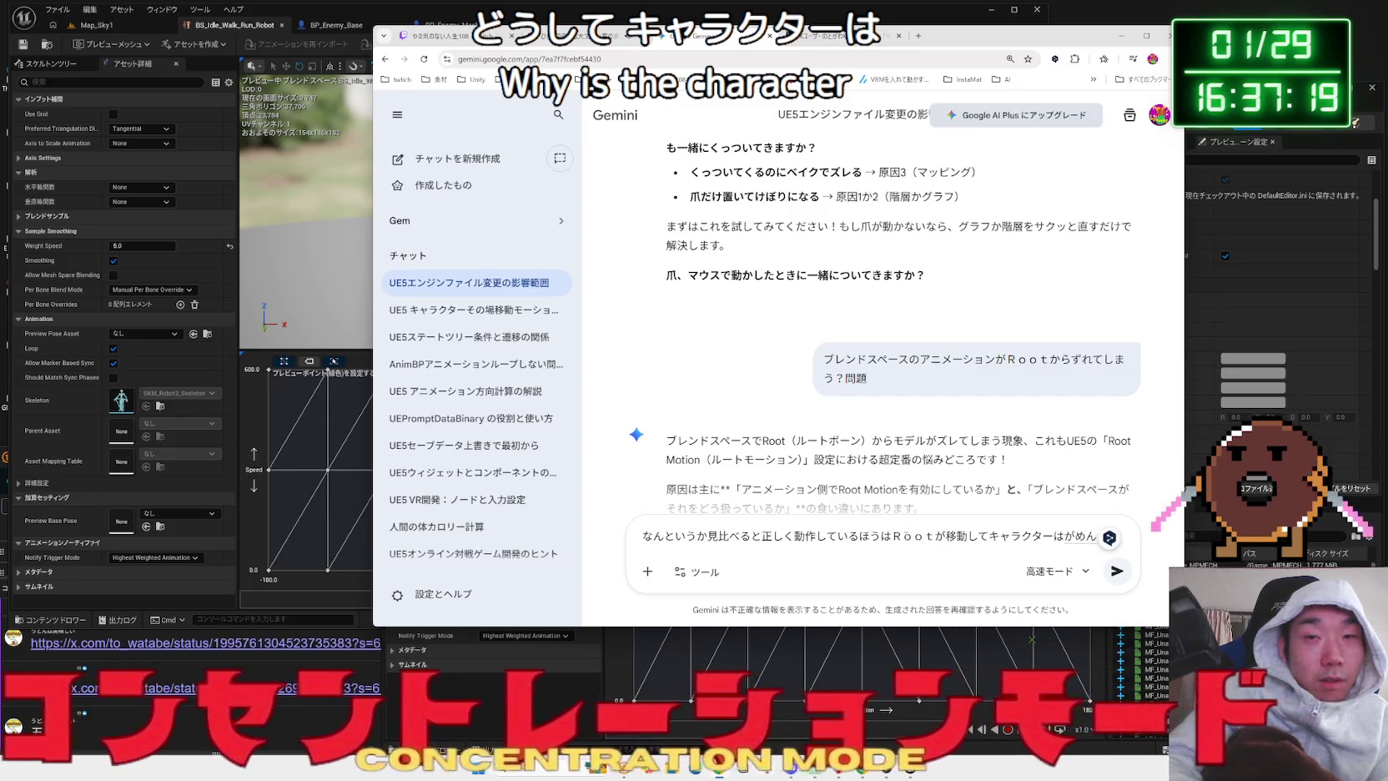
text(ちゅうおう)
key(space)
text(dea-shonshiteimasu)
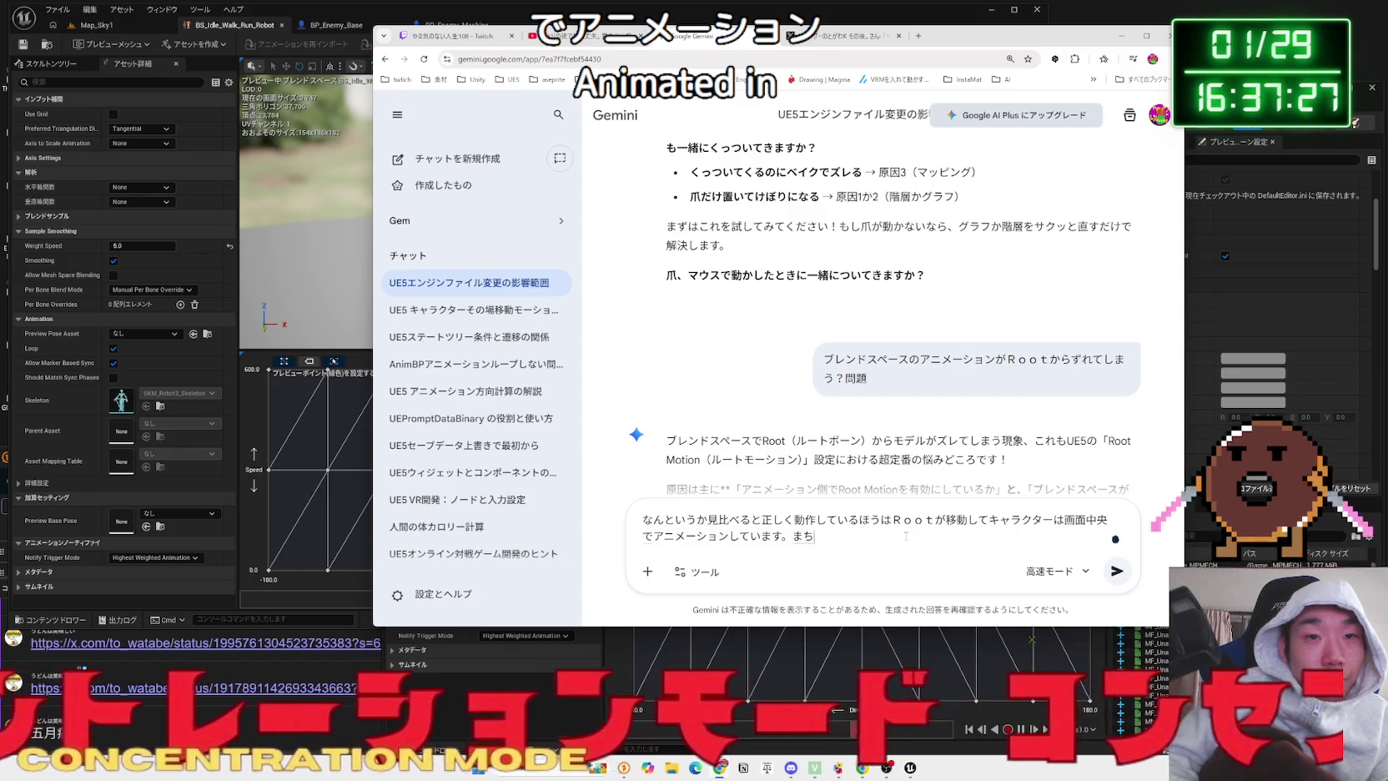
- Add that in the broken one (ダメなほう) the character moves, and send the follow-up
text(ouha)
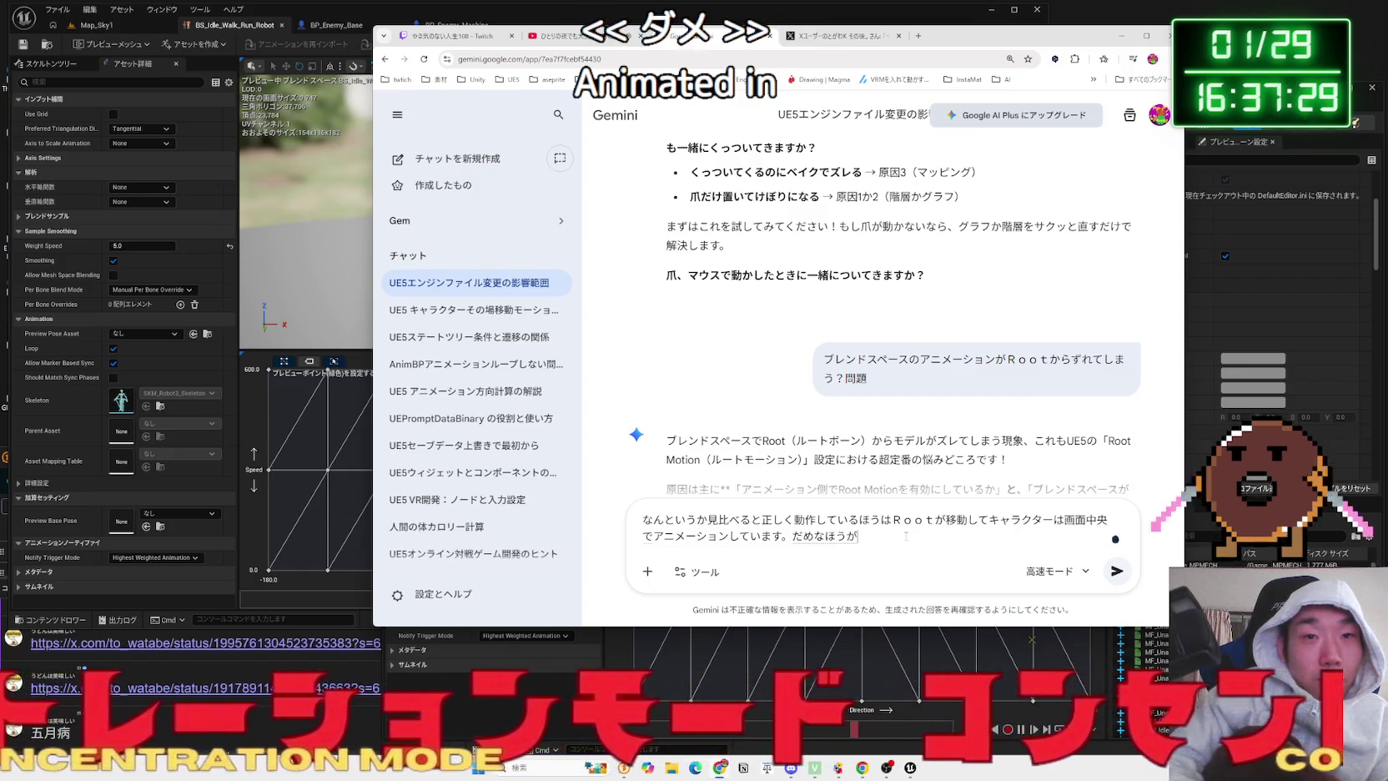
key(space)
key(Return)
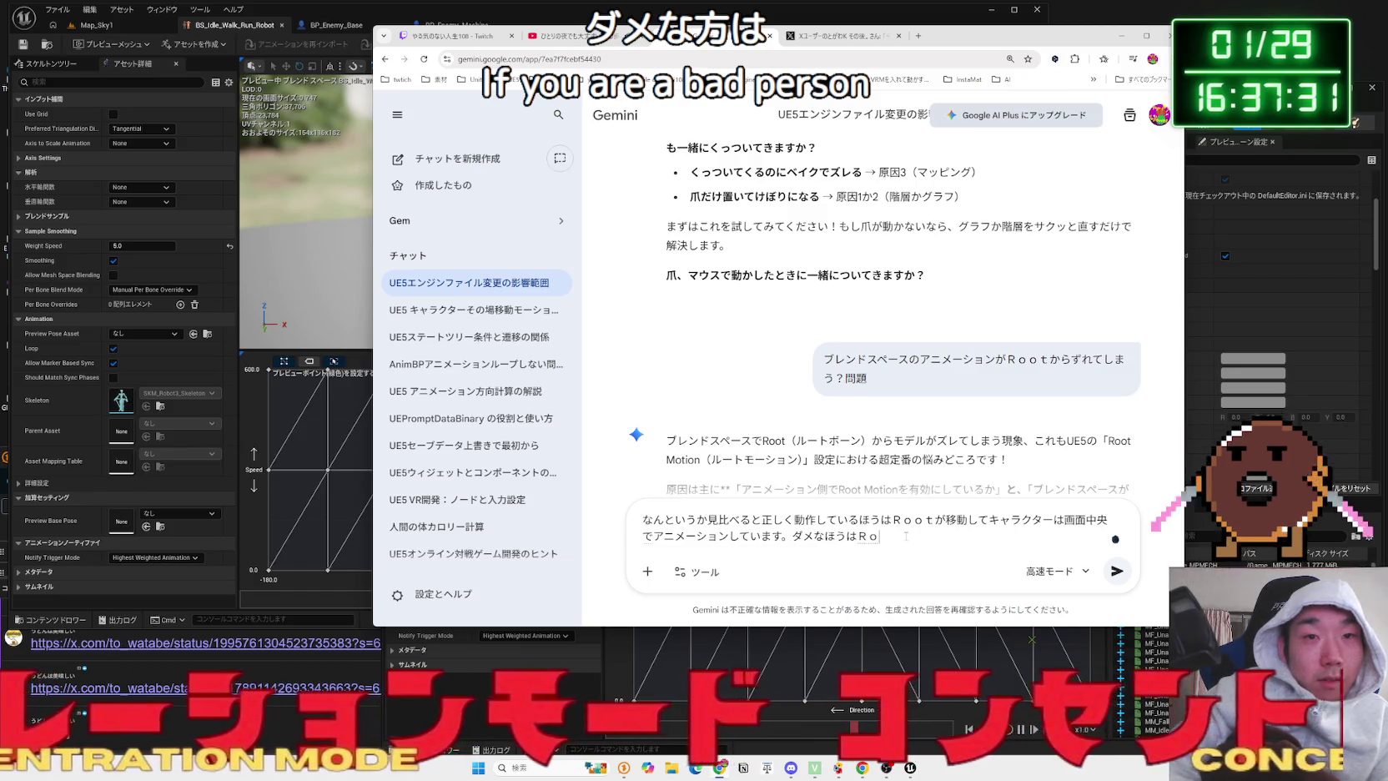
text(gam)
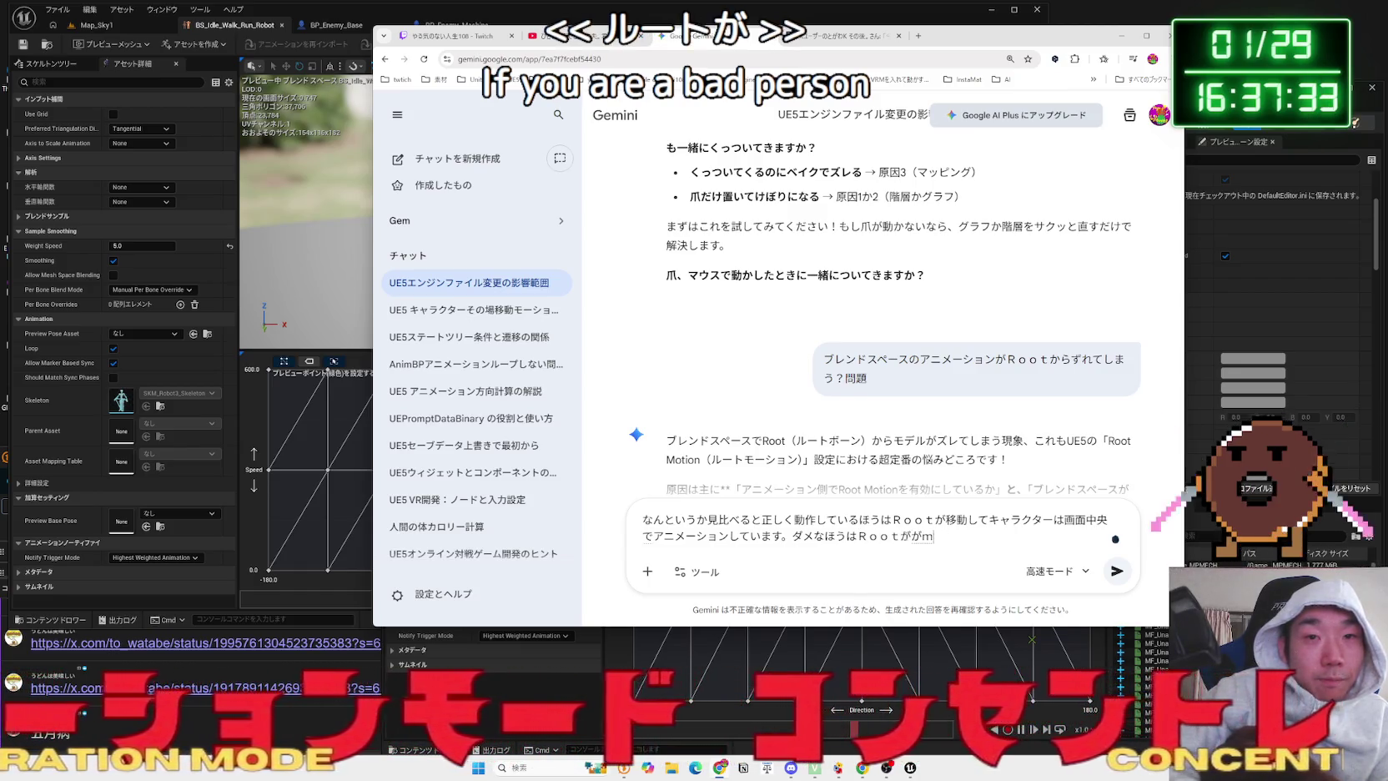
text(a)
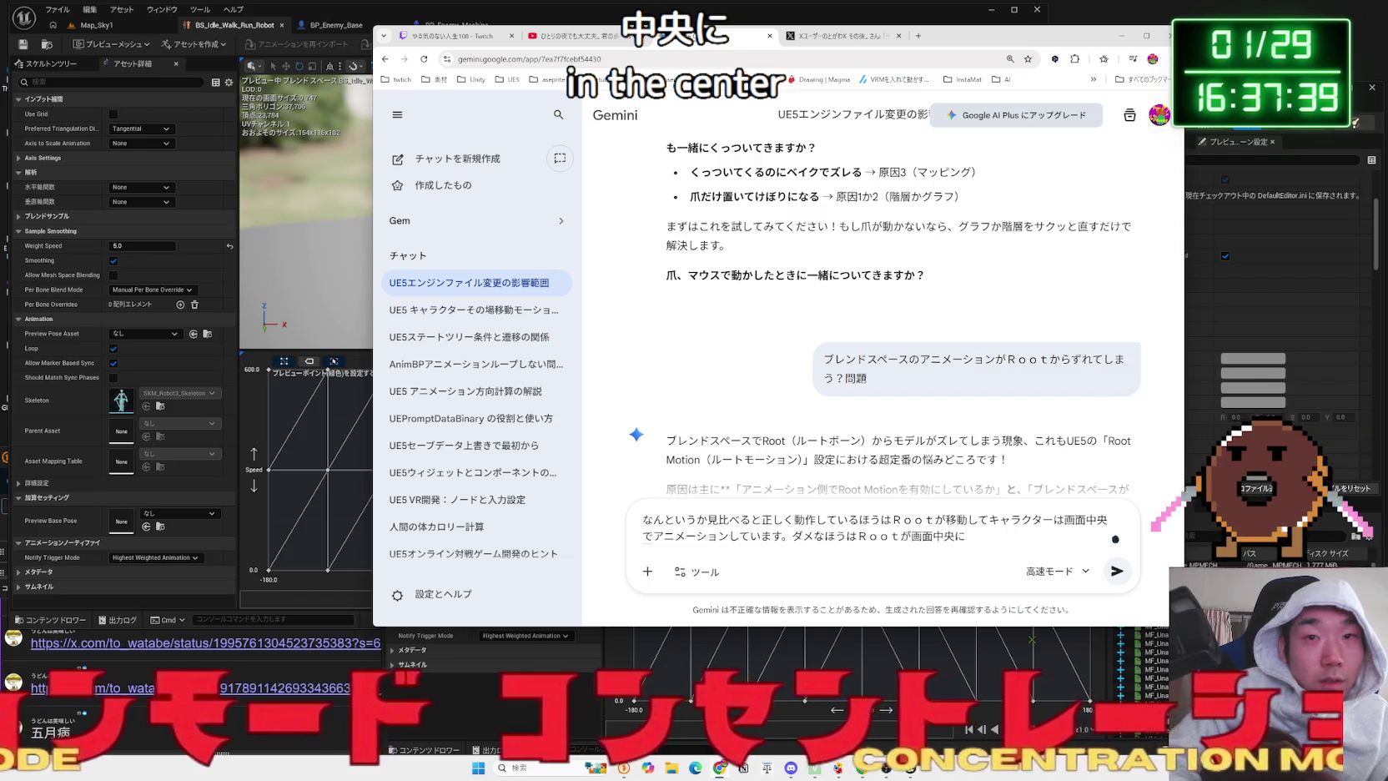
text(kyarak)
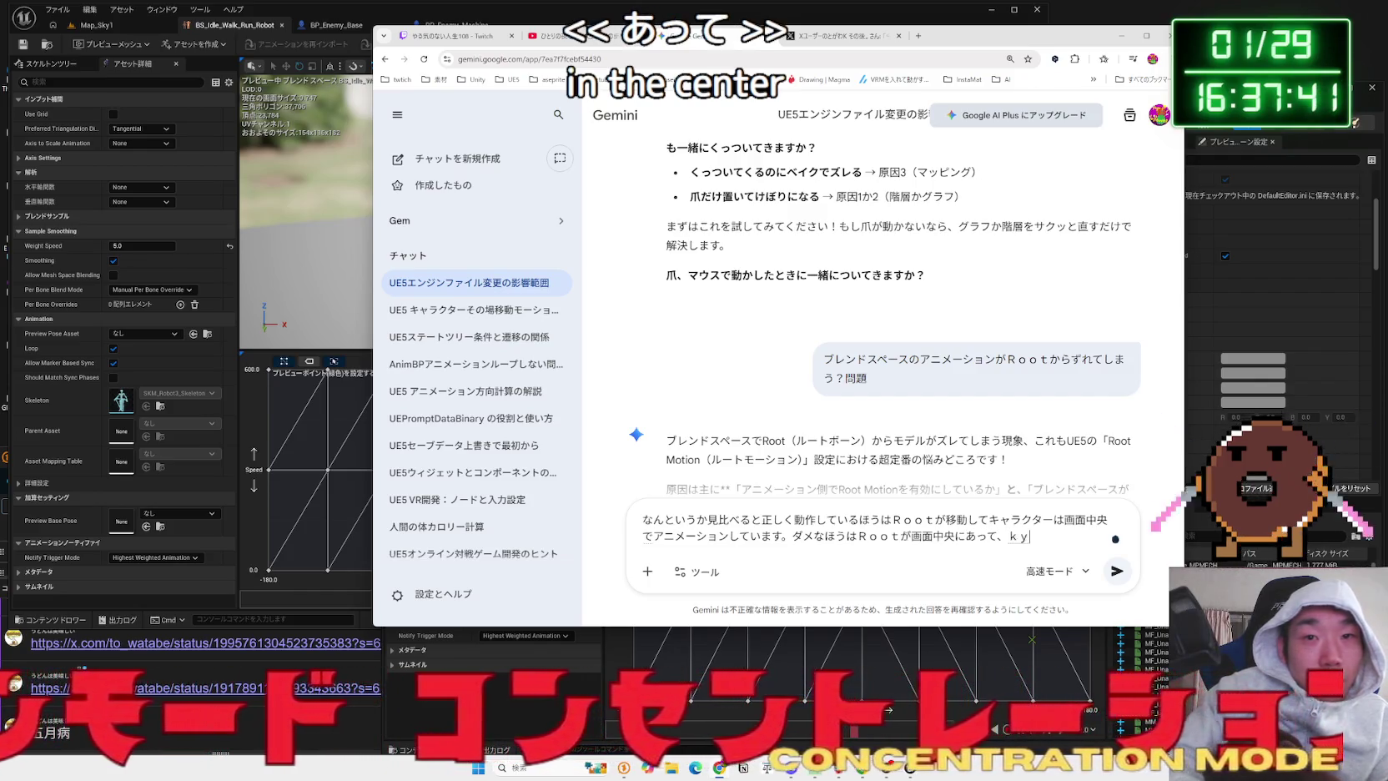
text(a)
key(space)
key(Return)
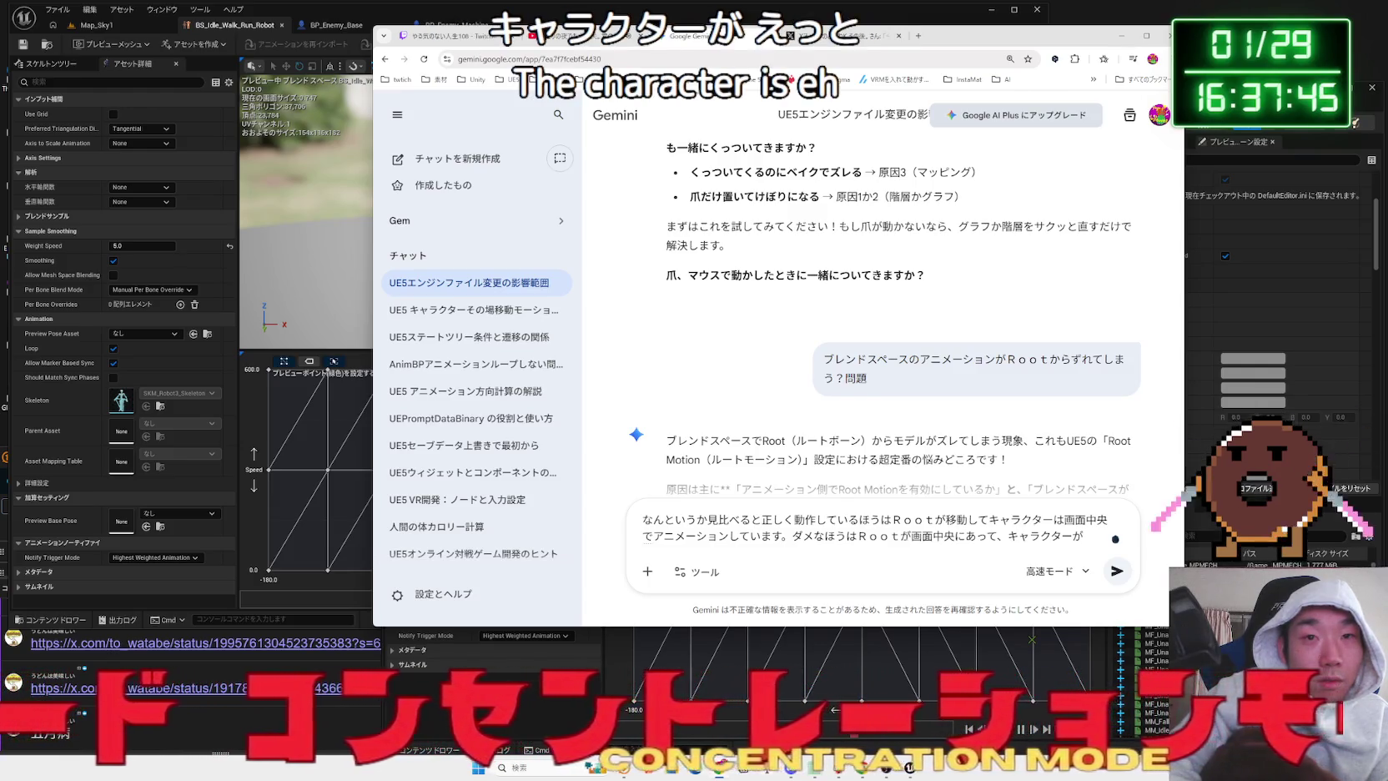
text(ousimasu)
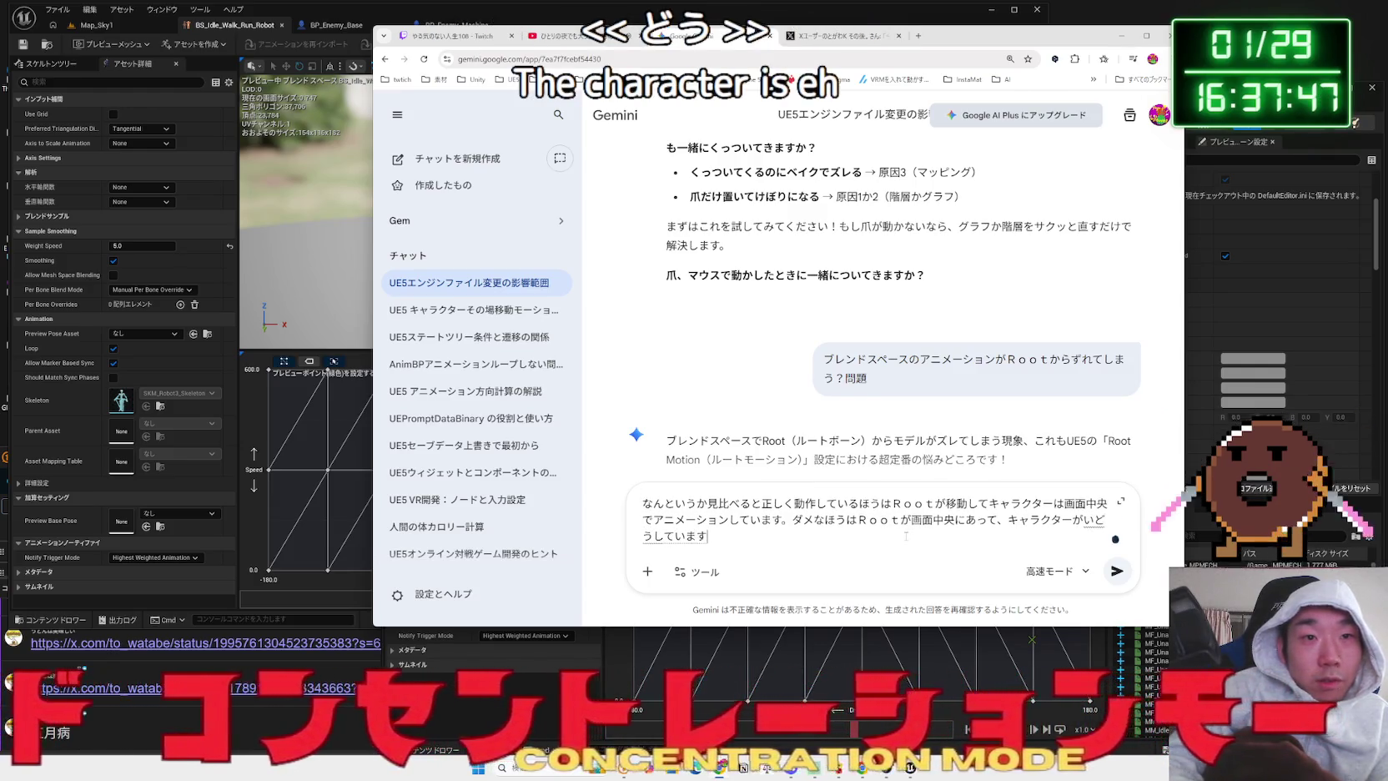
key(space)
key(Return)
key(Return)
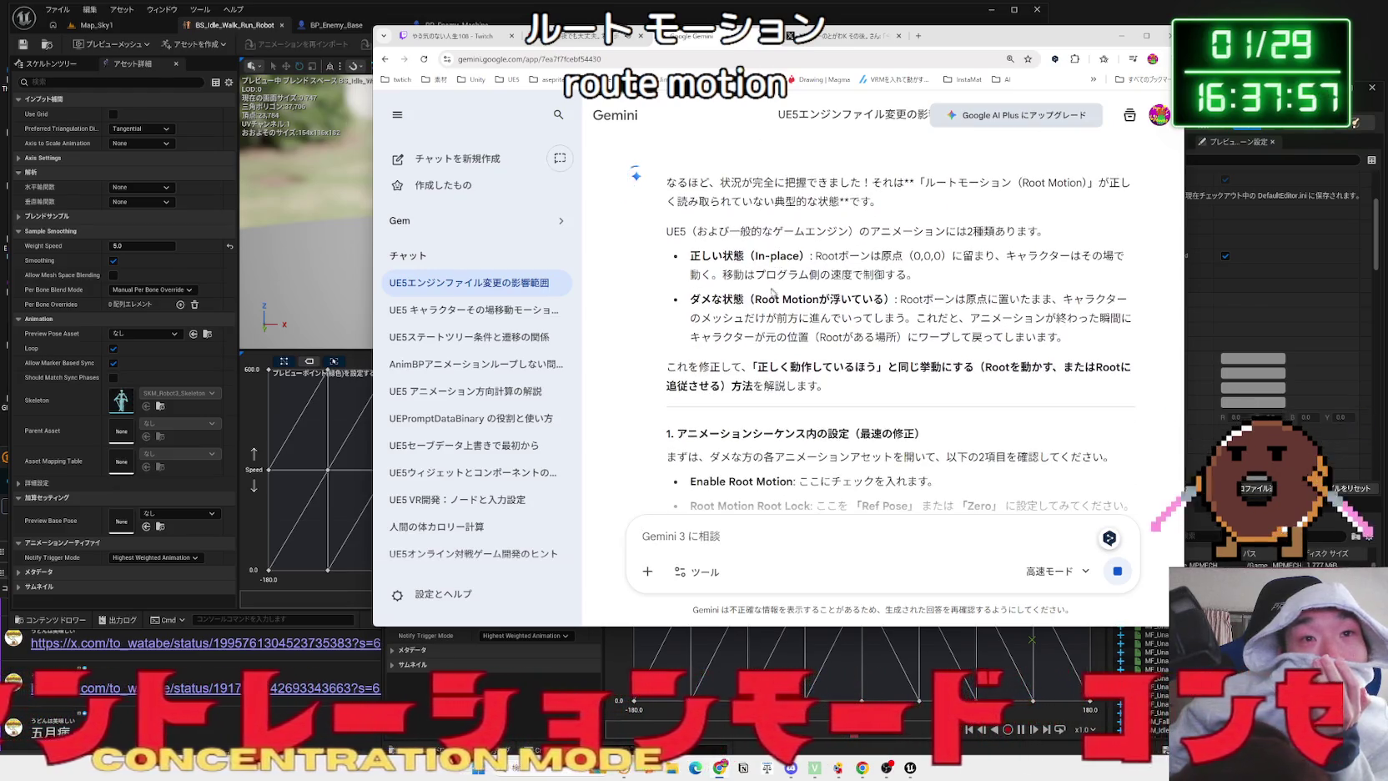
- Read Gemini's fix: Enable Root Motion and Root Motion Root Lock at Ref Pose or Zero, then minimize the browser
mouse_move(861, 304)
mouse_down()
mouse_move(1084, 333)
mouse_move(851, 251)
mouse_move(1080, 337)
mouse_move(847, 318)
mouse_up()
mouse_move(702, 318)
mouse_down()
mouse_move(900, 299)
mouse_move(1065, 336)
mouse_move(798, 318)
mouse_up()
mouse_move(701, 318)
mouse_down()
mouse_move(748, 310)
mouse_move(702, 318)
mouse_up()
scroll(685, 254, down, 3)
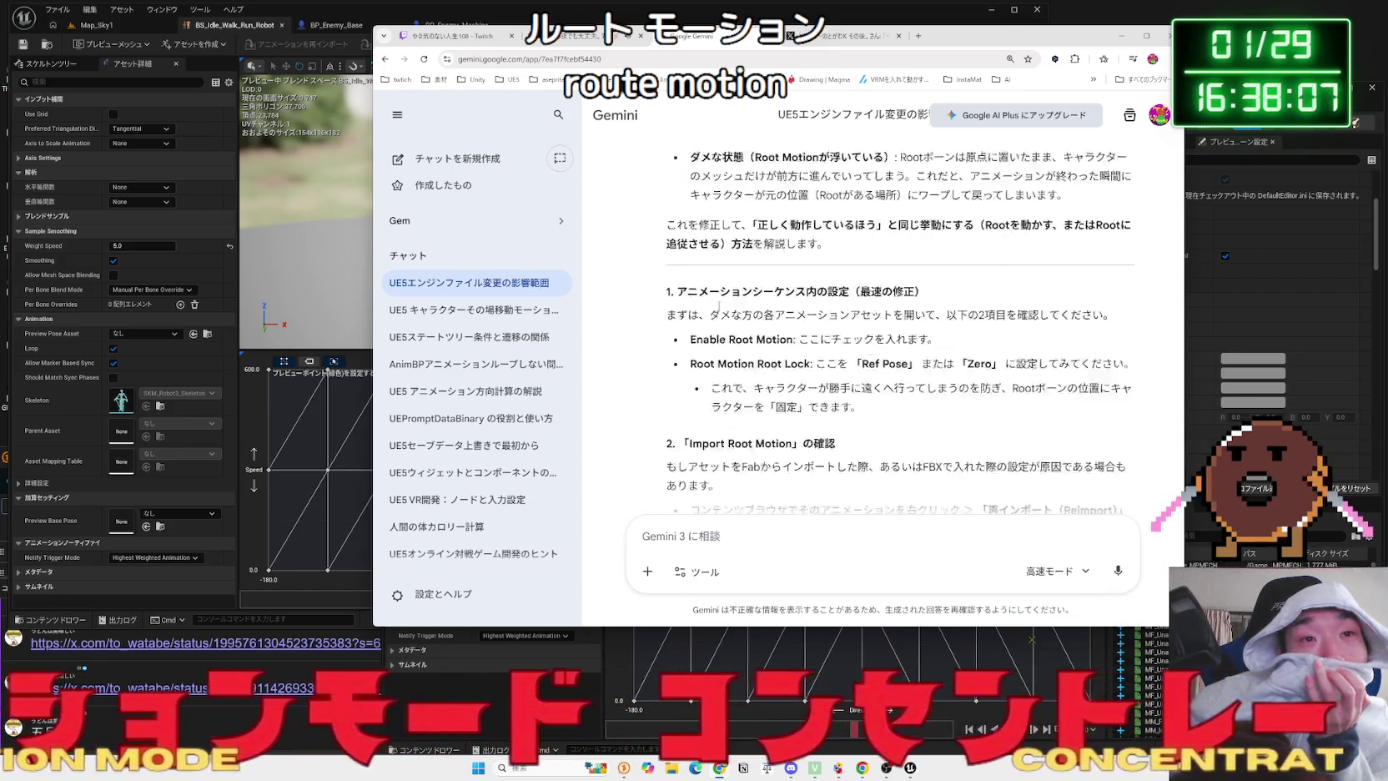
mouse_move(774, 219)
mouse_down()
mouse_move(924, 219)
mouse_move(893, 240)
mouse_move(936, 266)
mouse_up()
triple_click(734, 217)
mouse_move(682, 227)
mouse_down()
mouse_move(668, 229)
mouse_move(767, 239)
mouse_move(738, 240)
mouse_move(766, 269)
mouse_move(724, 266)
mouse_move(795, 294)
mouse_up()
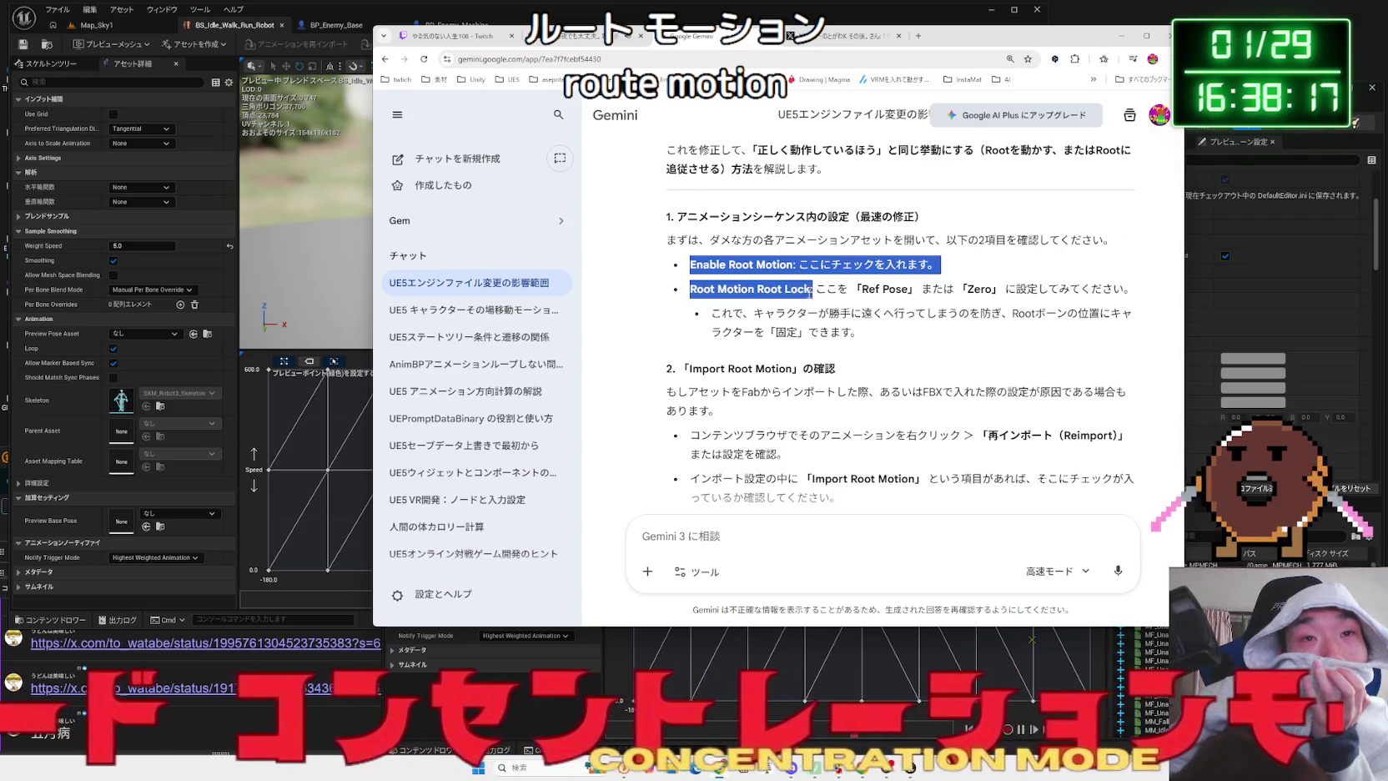
drag(953, 289, 976, 334)
click(976, 333)
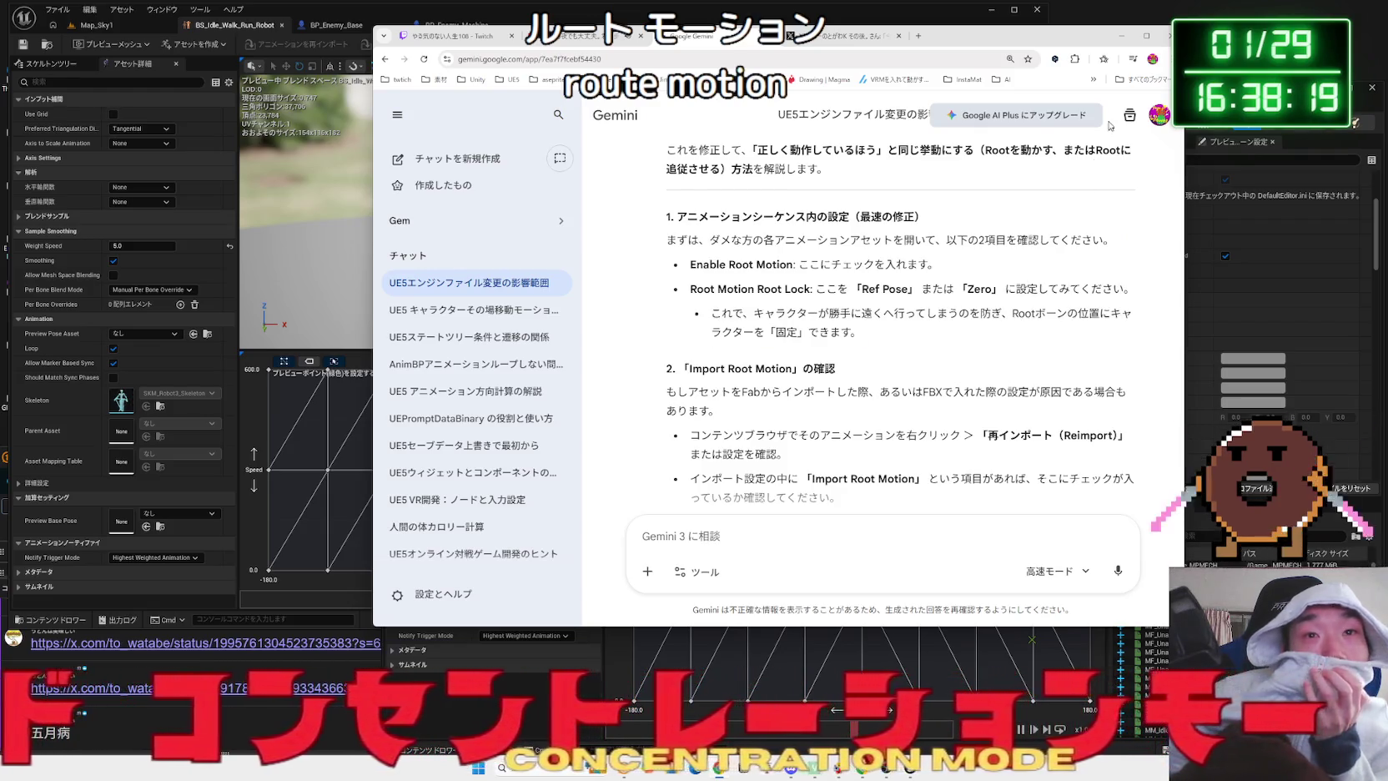
click(1120, 36)
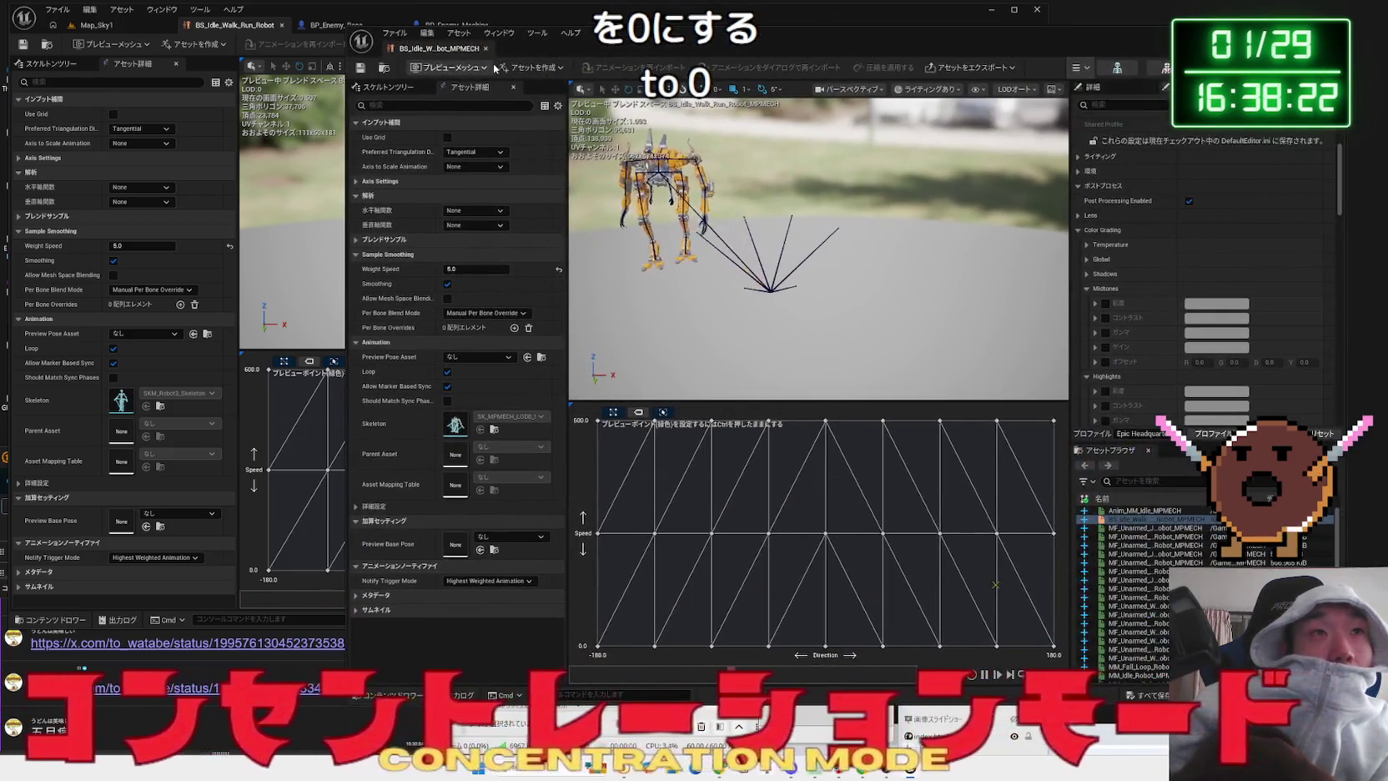
- Close both blend space editors and select several Robot3 animations in Map_Sky1's Content Browser
click(285, 35)
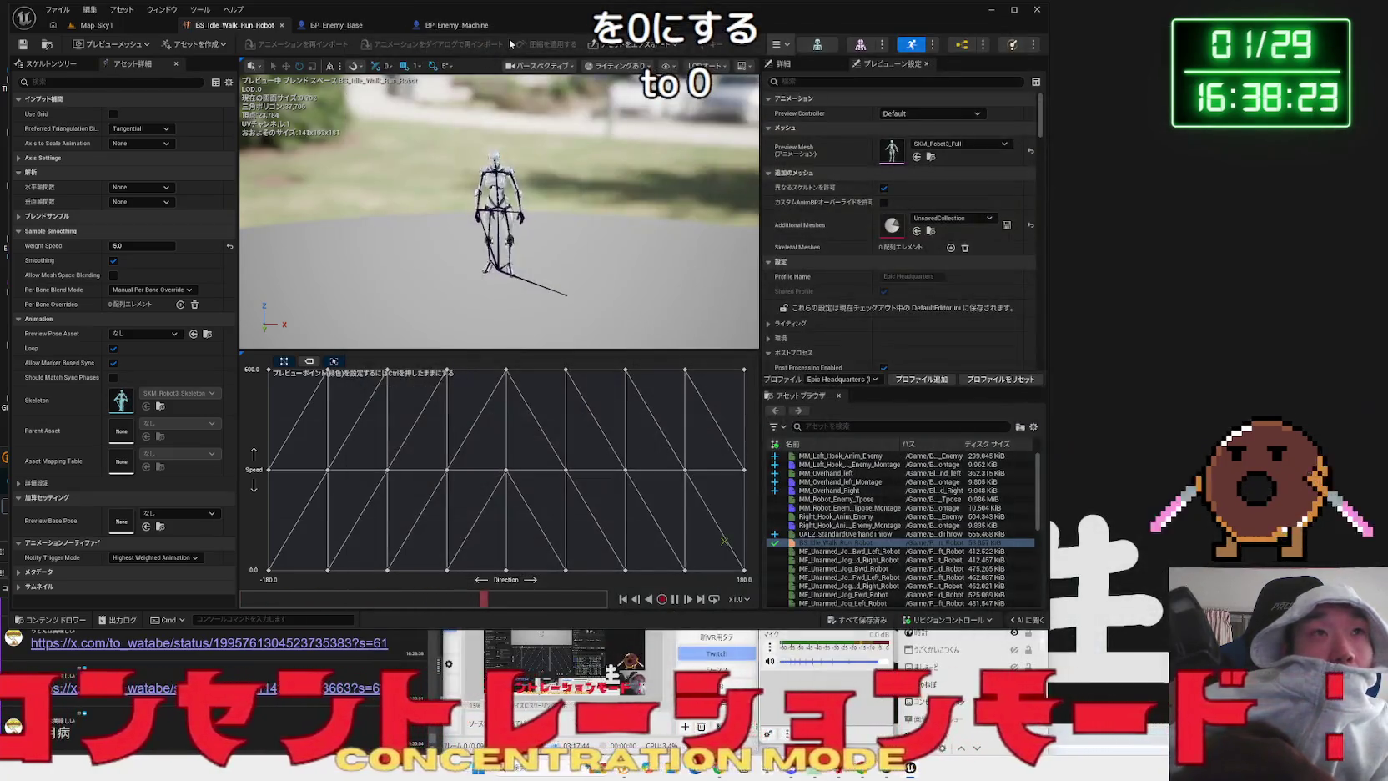
click(282, 26)
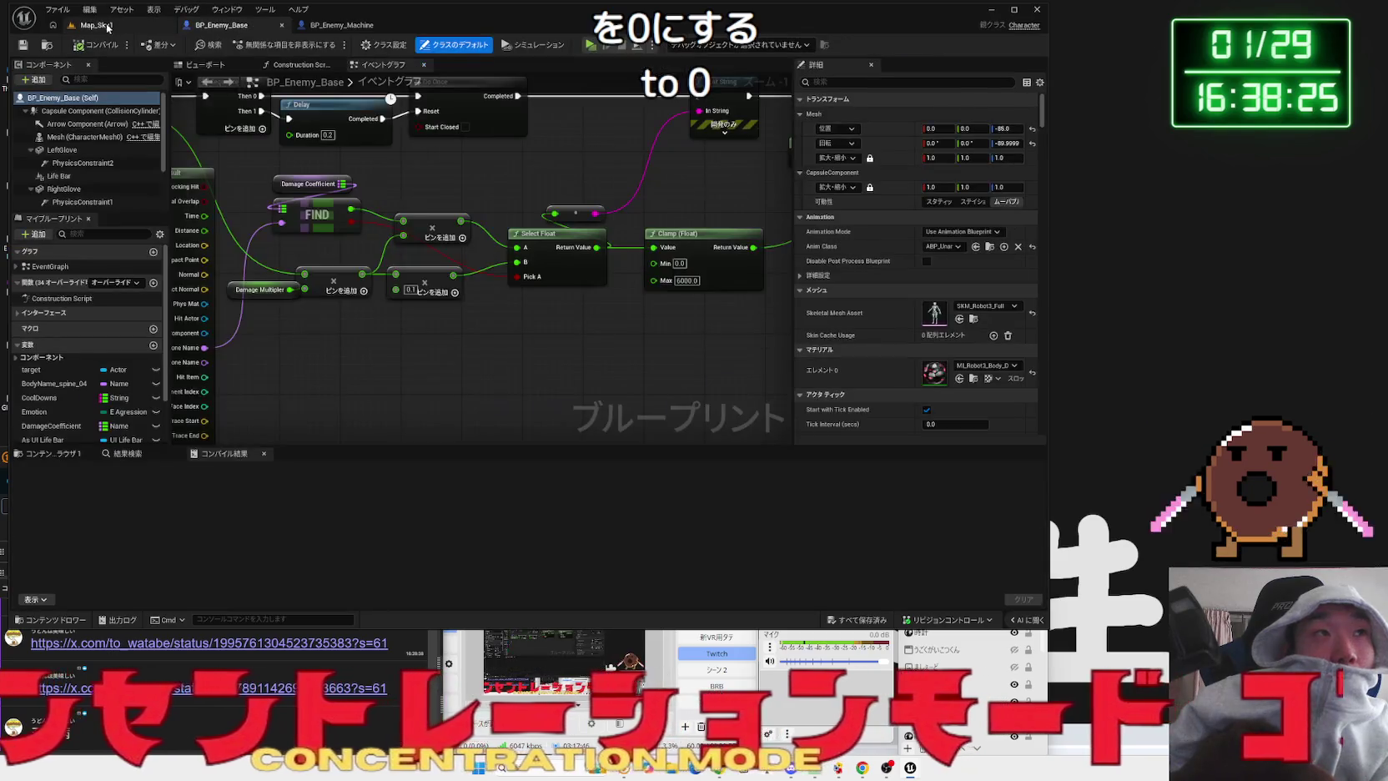
click(120, 30)
click(493, 392)
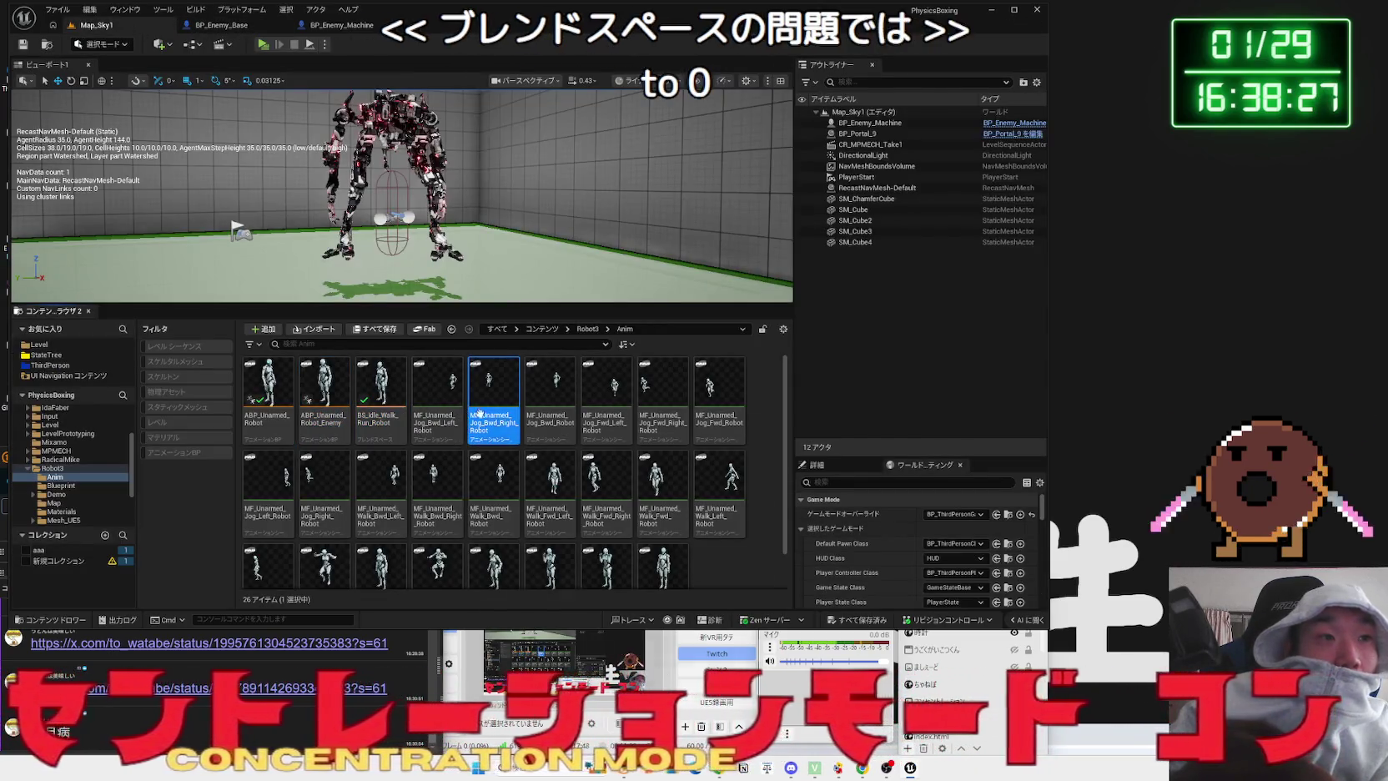
shift+click(601, 563)
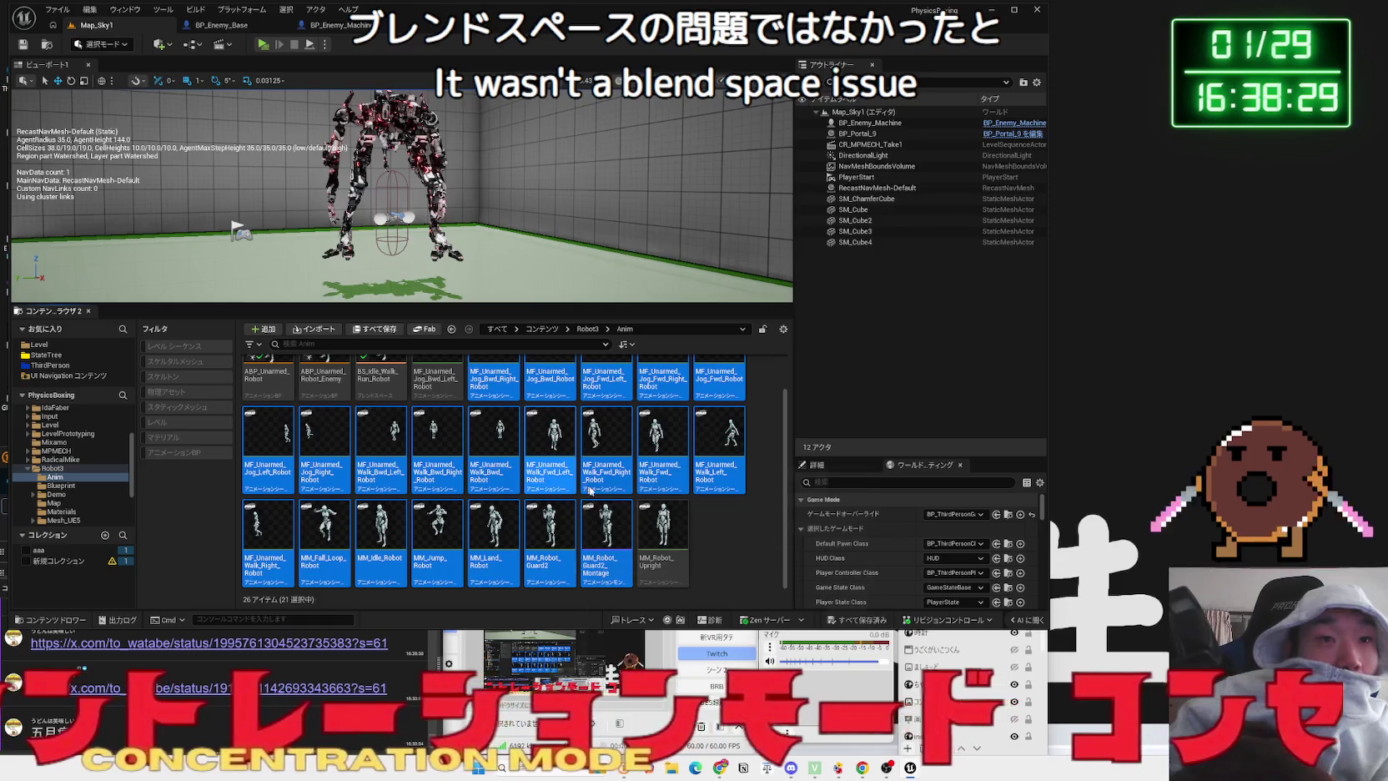
ctrl+click(663, 534)
- Browse the ThirdPerson and SciFi_Dog folders, checking SciFi_Dog's Maps, Materials and Animations subfolders
click(30, 469)
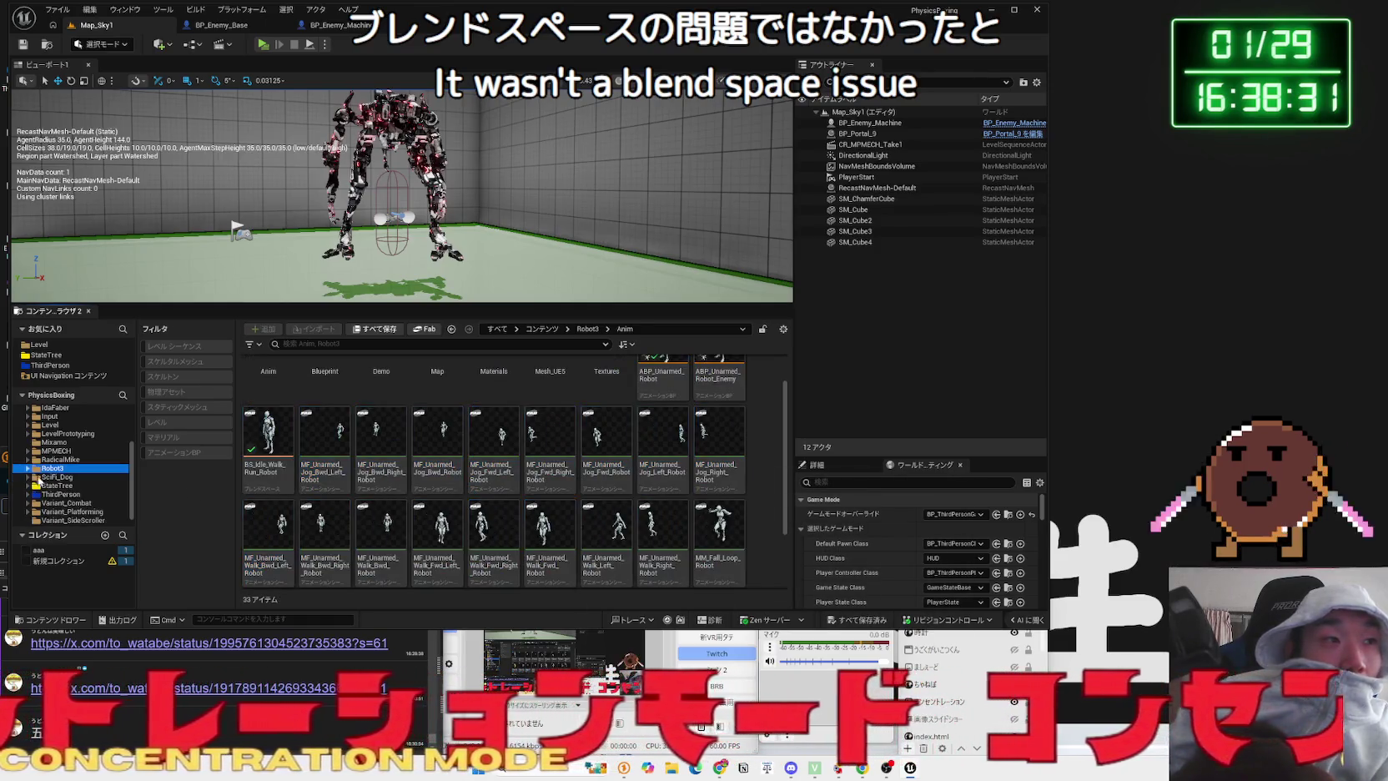
click(59, 486)
click(59, 477)
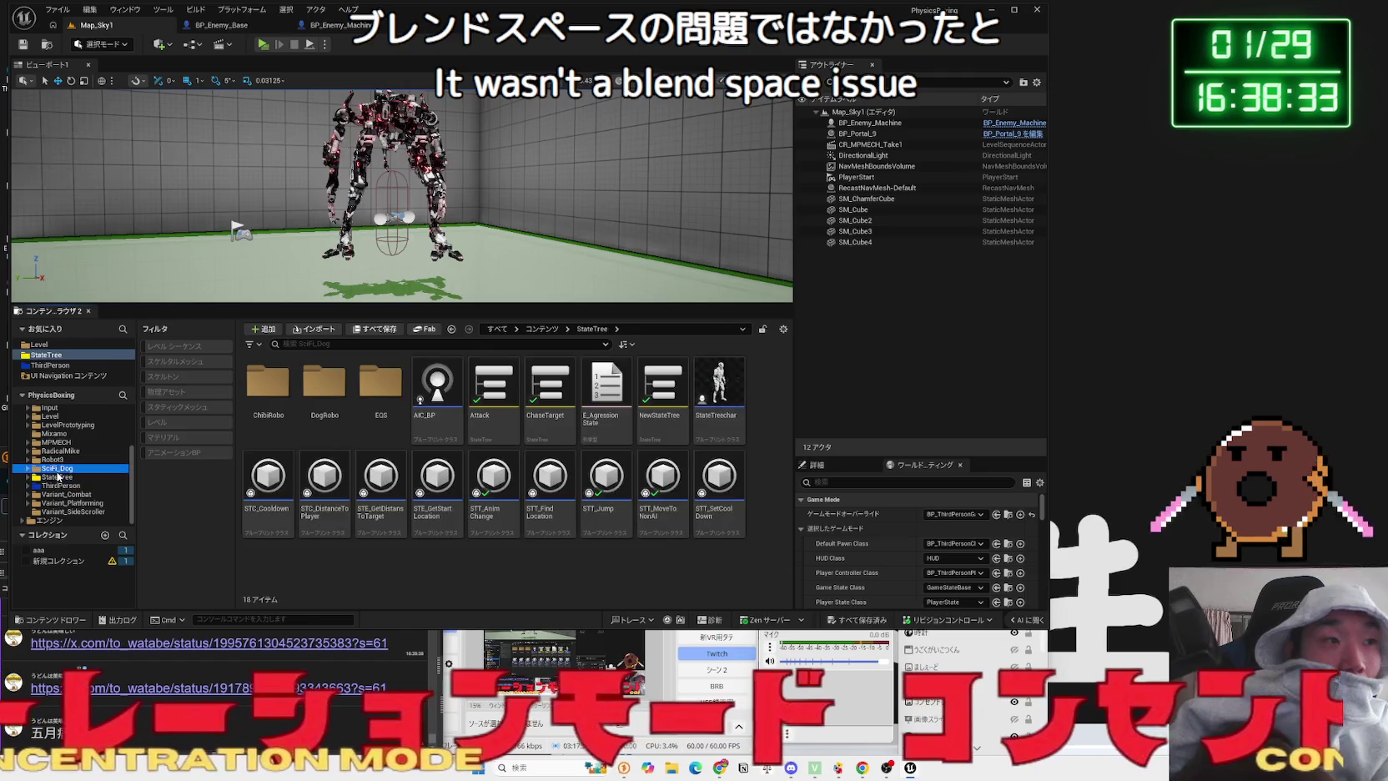
click(57, 469)
double_click(309, 404)
key(alt+Left)
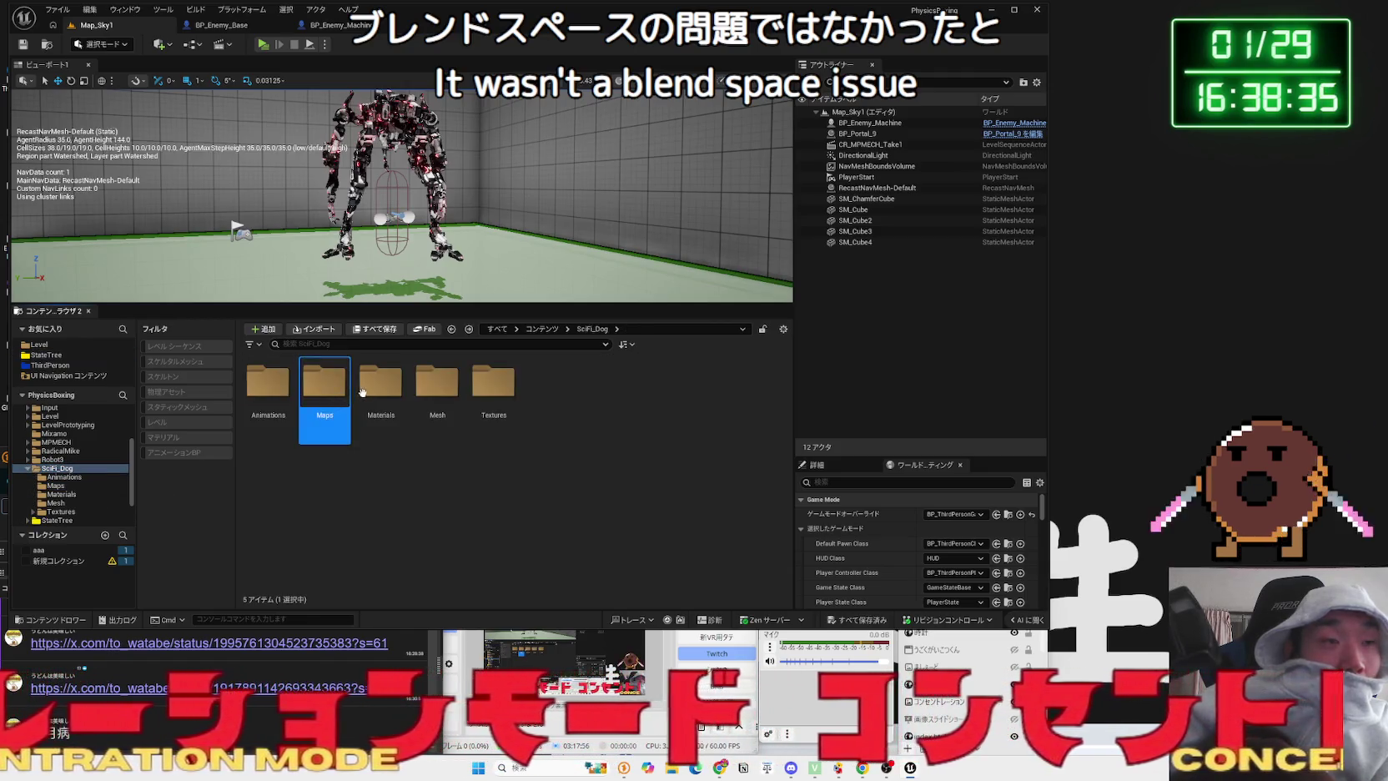
double_click(377, 409)
key(alt+Left)
double_click(267, 385)
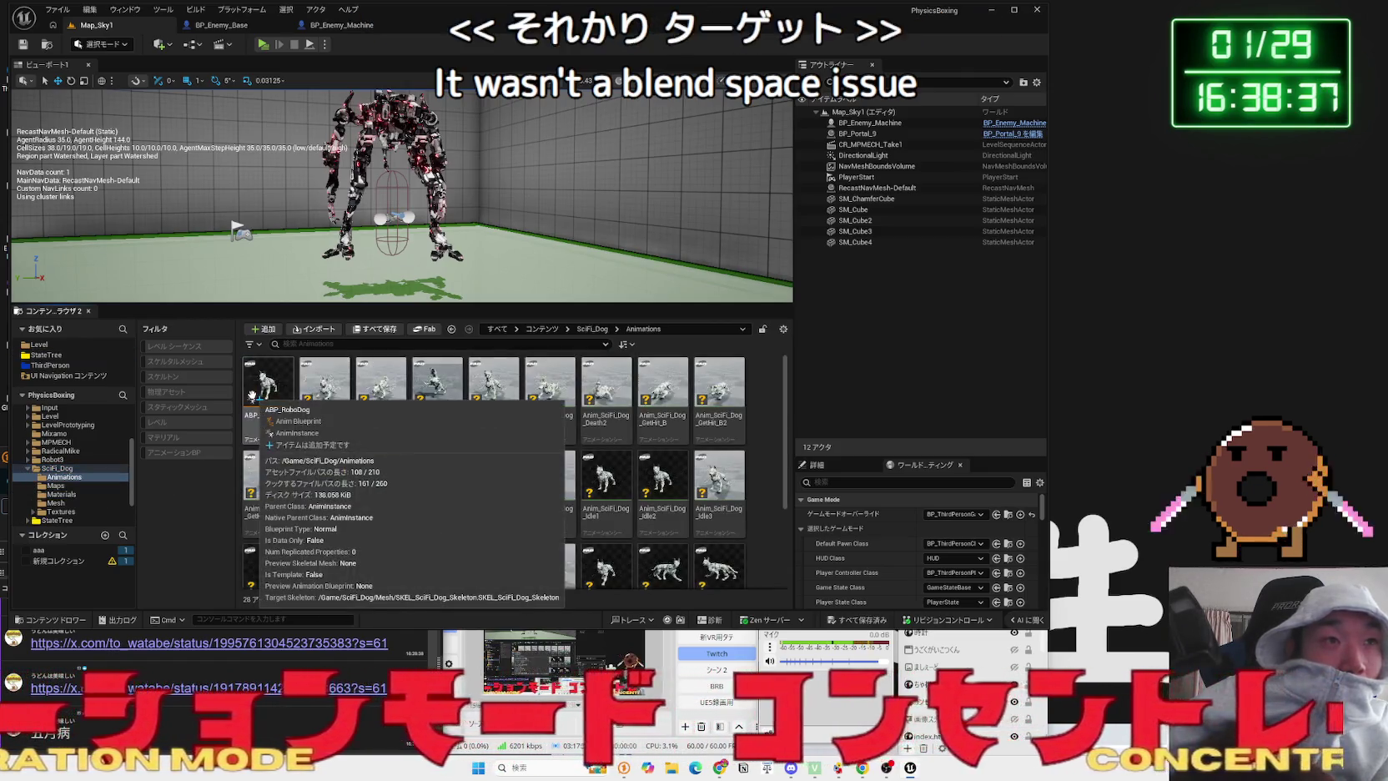
key(alt+Left)
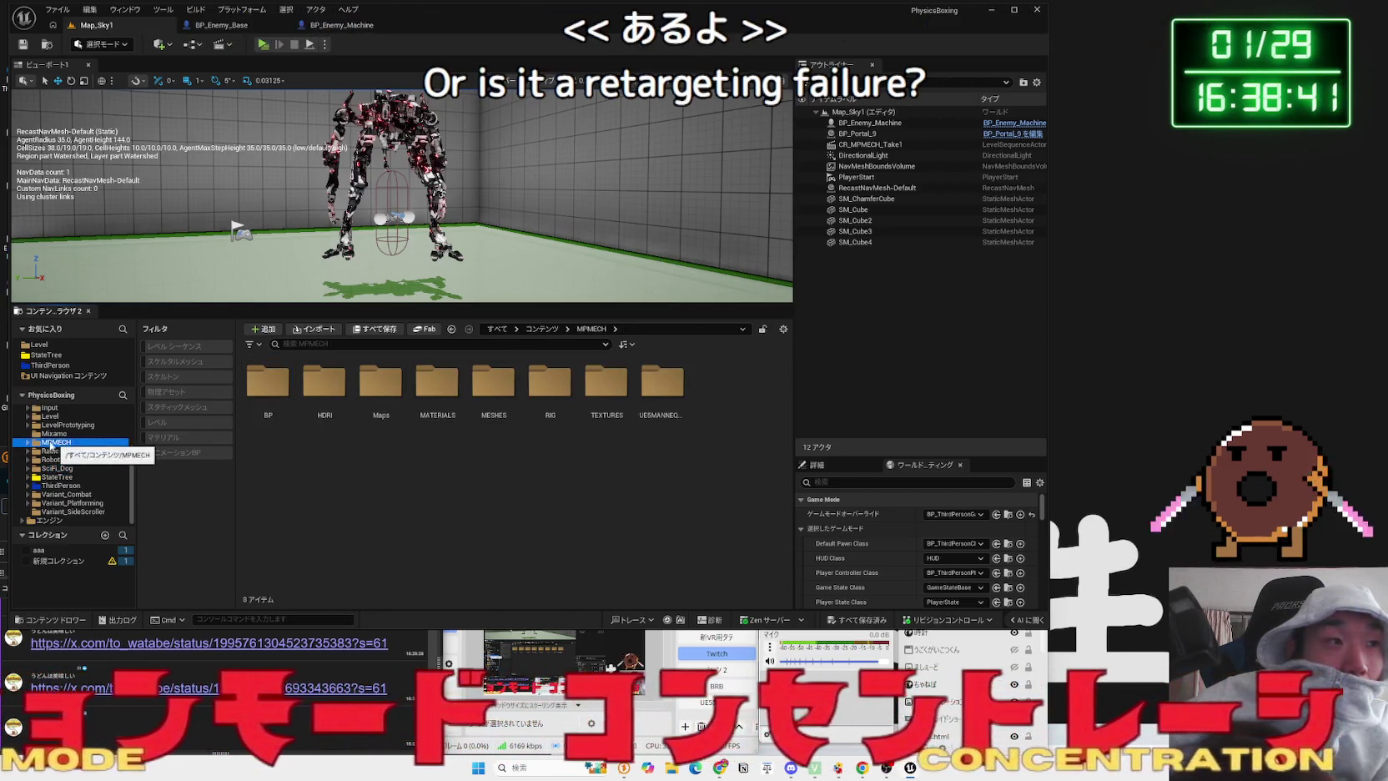
- Open MPMECH > BP > Anim_Retarget to list the retargeted robot animations
click(55, 442)
double_click(281, 399)
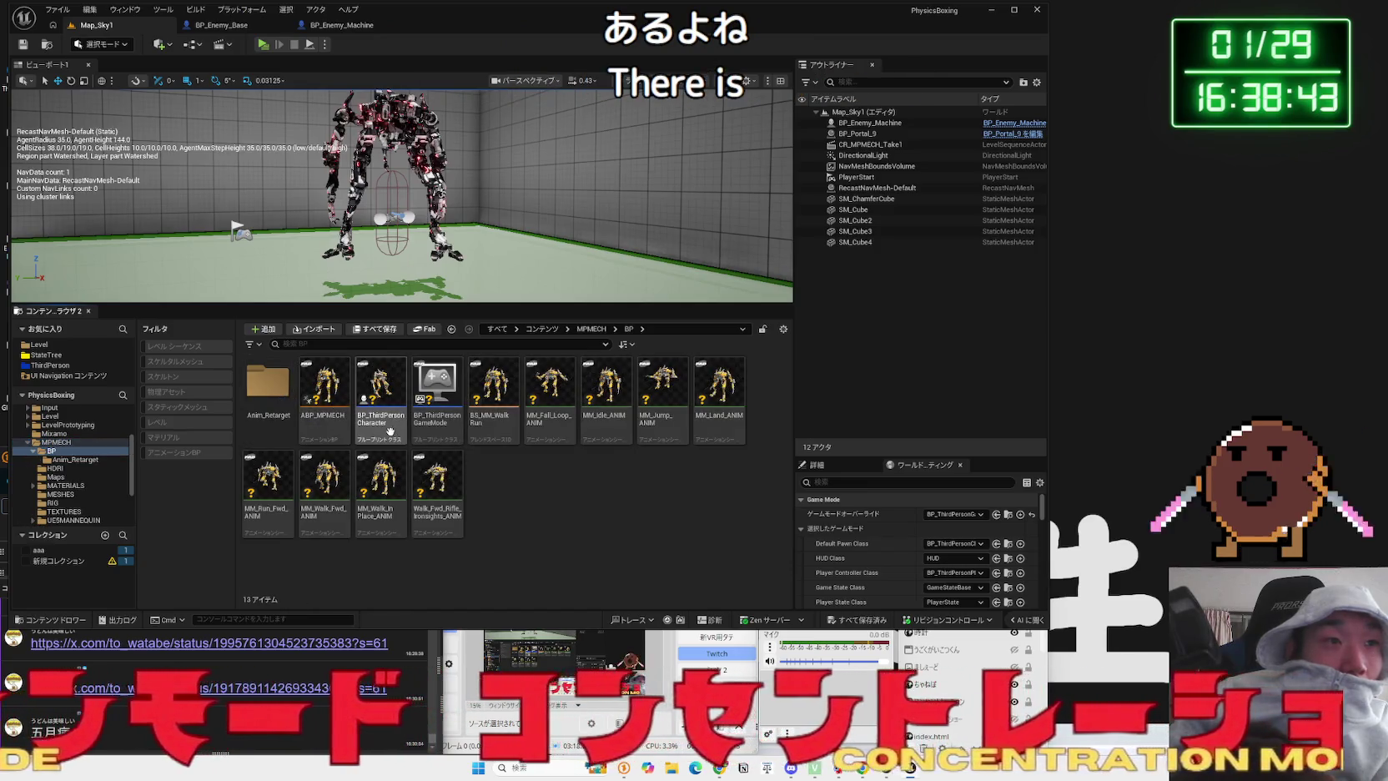
key(alt+Left)
key(alt+Right)
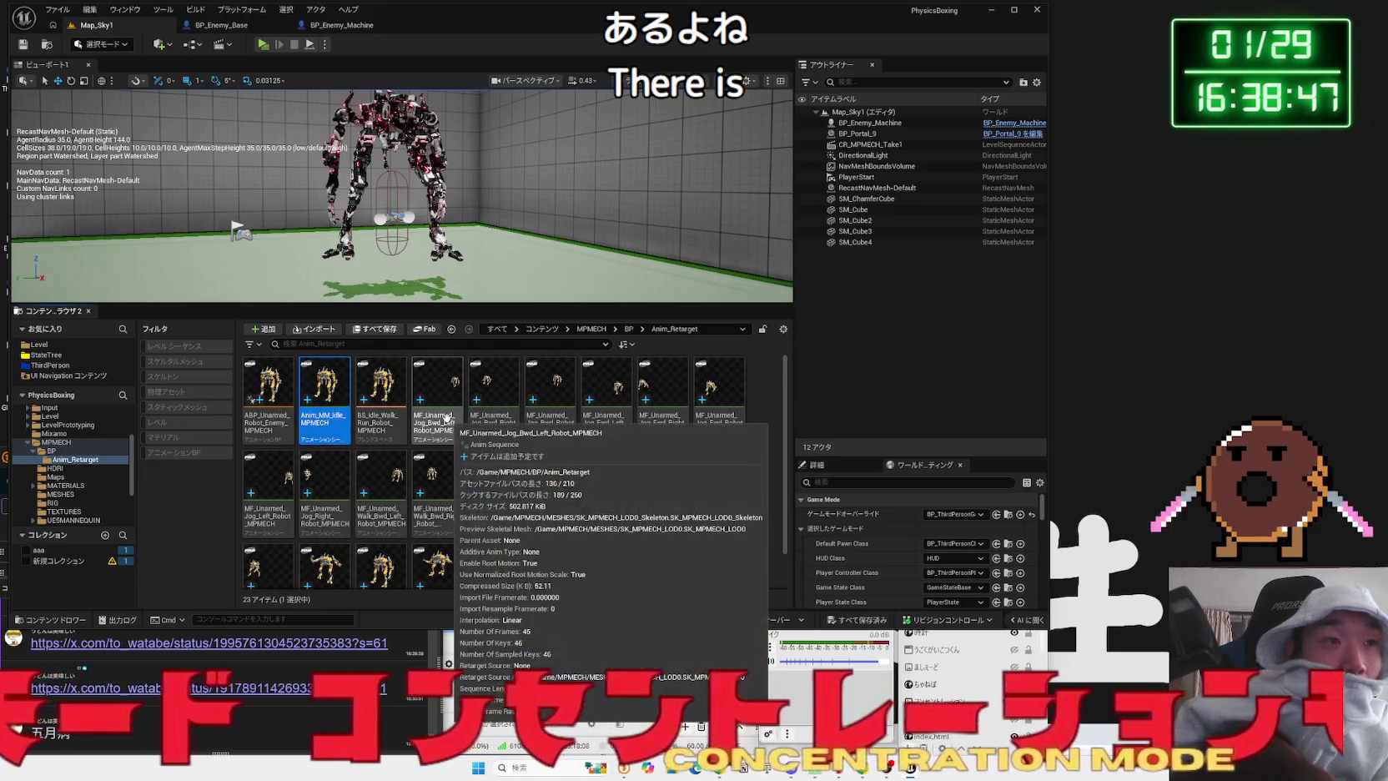
ctrl+click(445, 419)
- Bulk-edit the 21 retargeted MF_ animations in Property Matrix, setting Root Motion Root Lock to Zero, and save
ctrl+shift+click(492, 567)
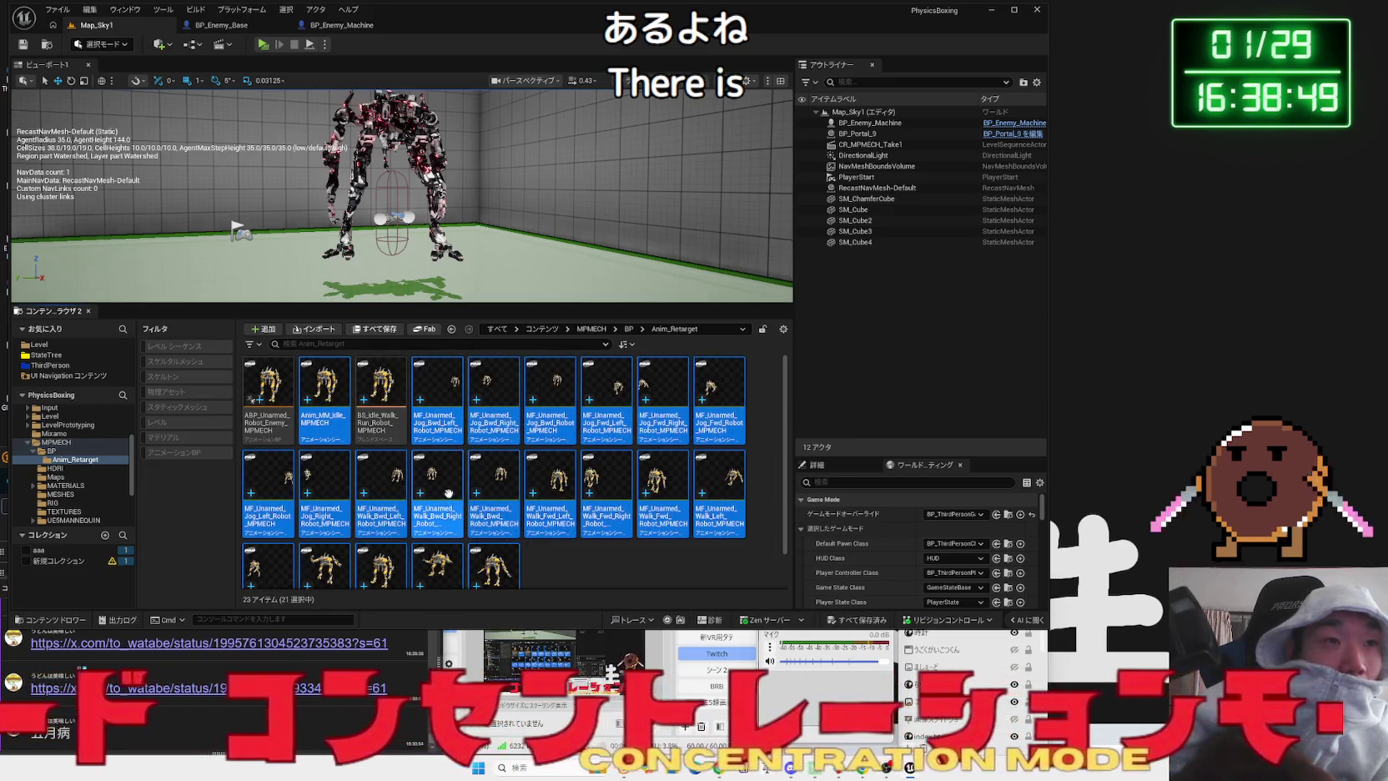
right_click(472, 503)
mouse_move(584, 284)
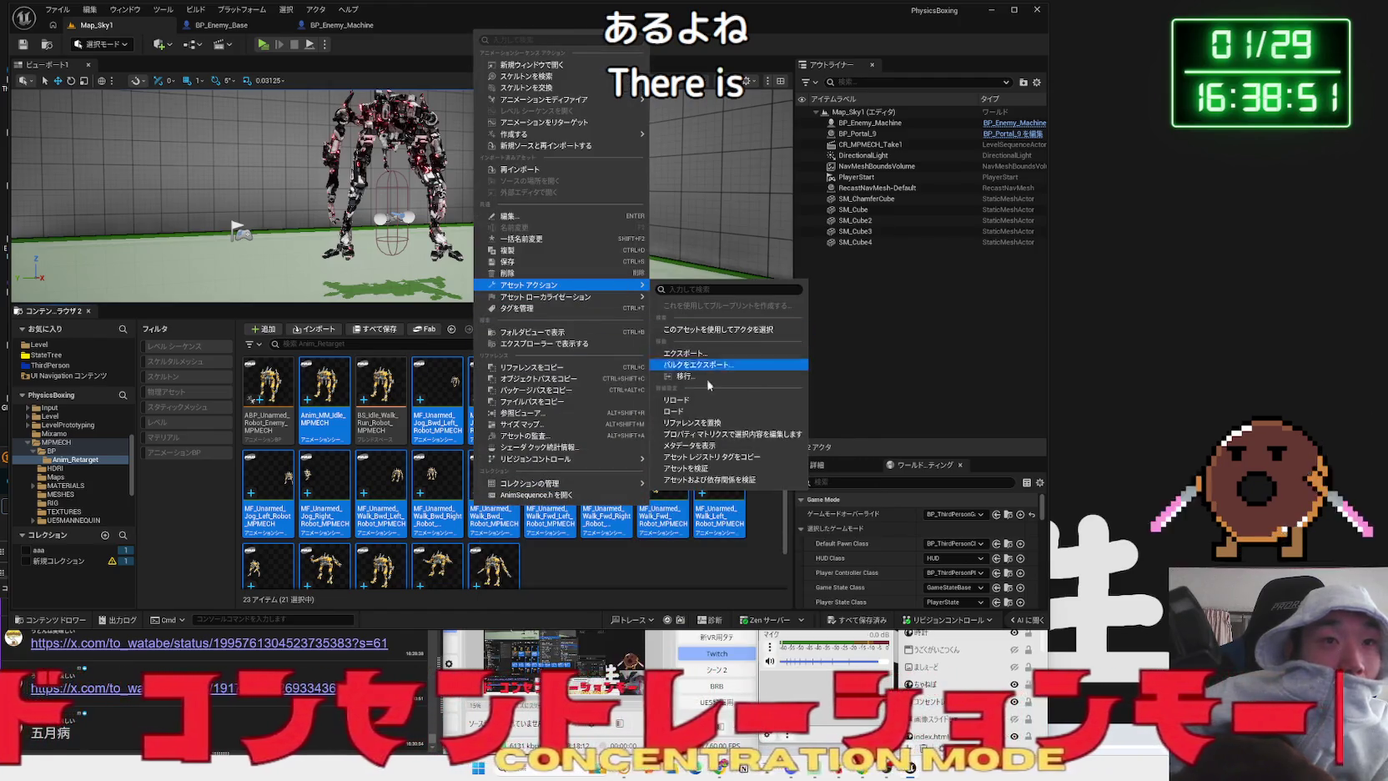
click(713, 435)
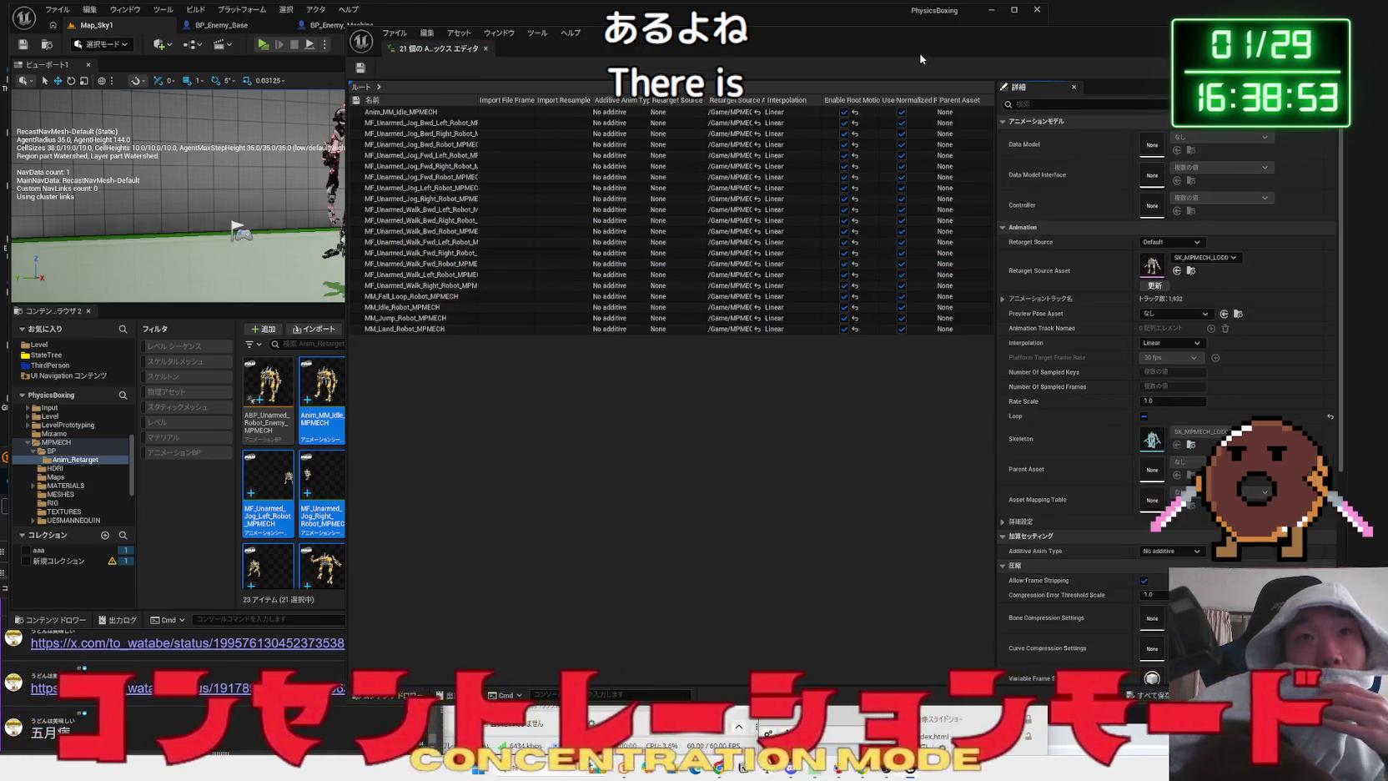
scroll(825, 431, down, 2)
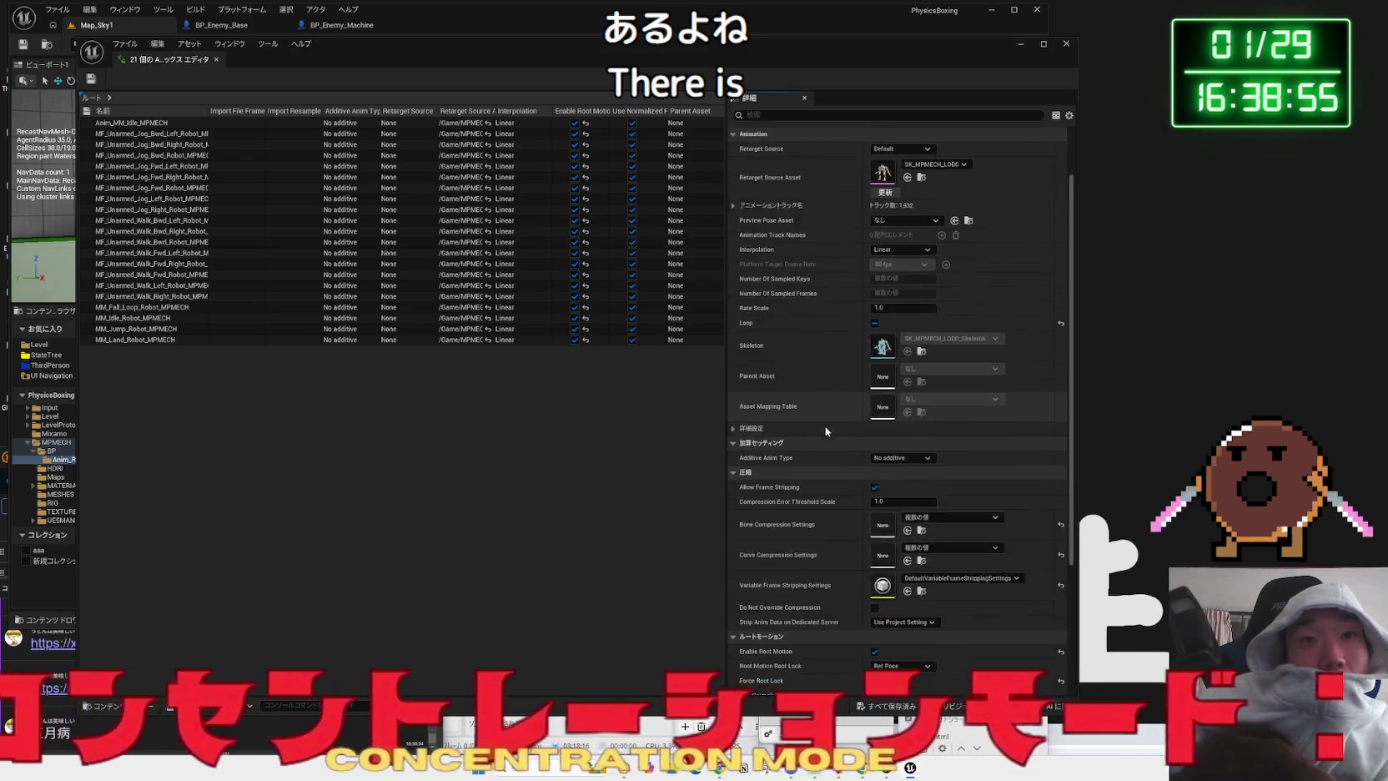
scroll(824, 425, down, 4)
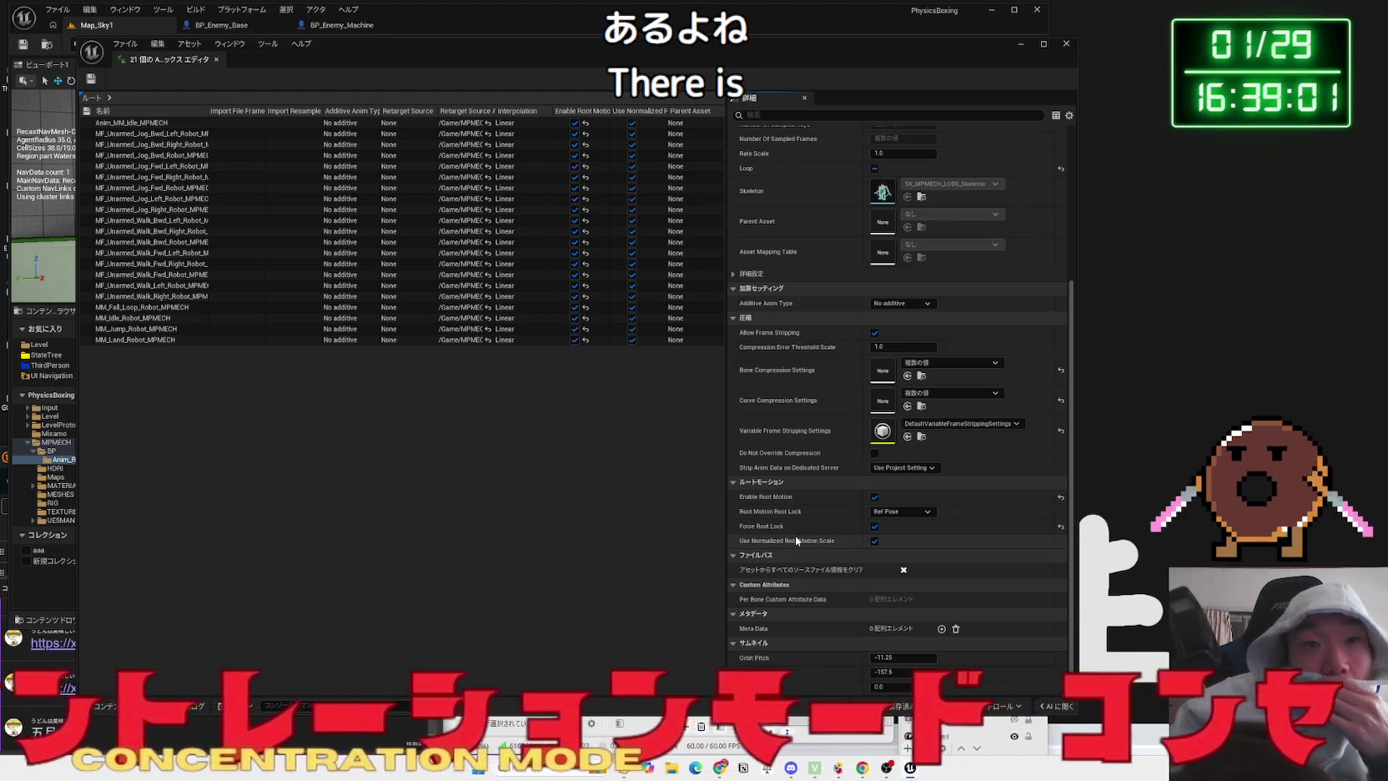
click(901, 511)
click(875, 541)
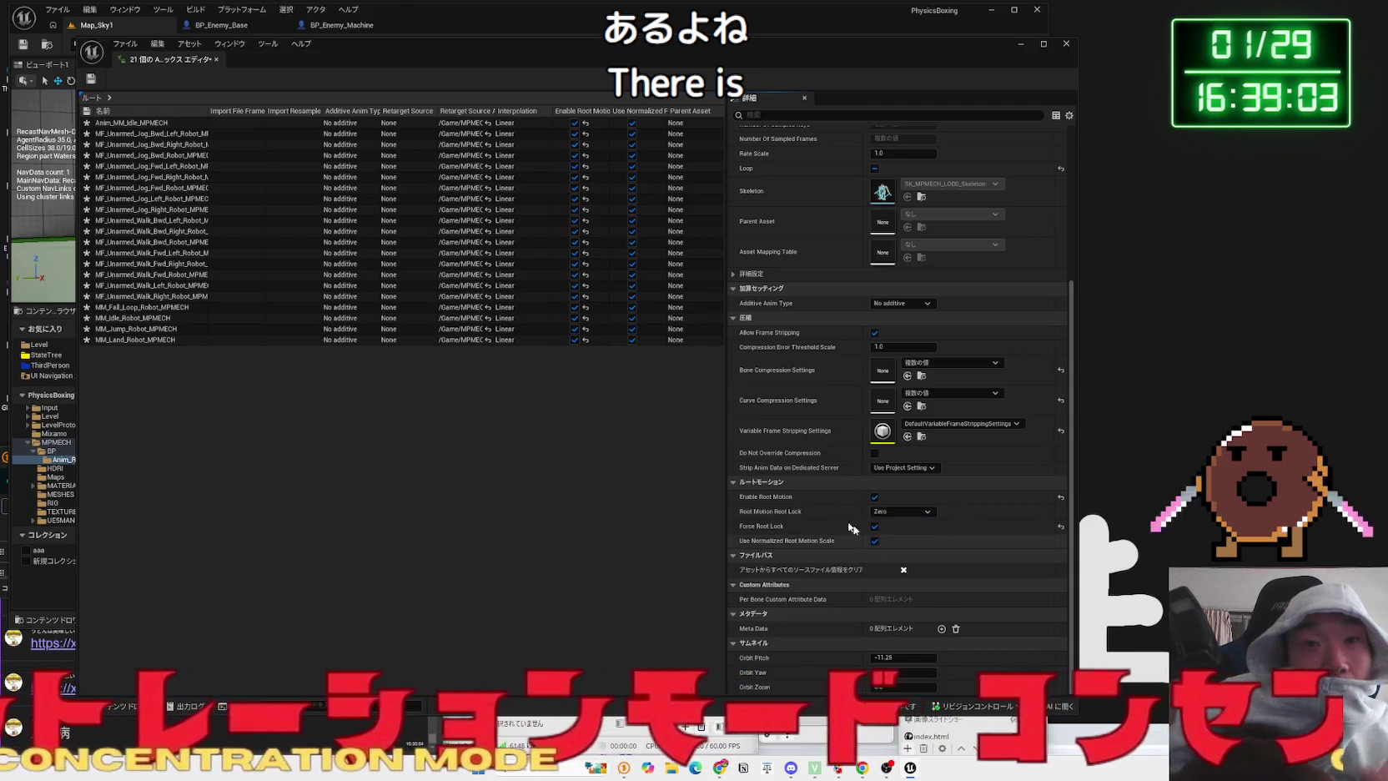
click(91, 78)
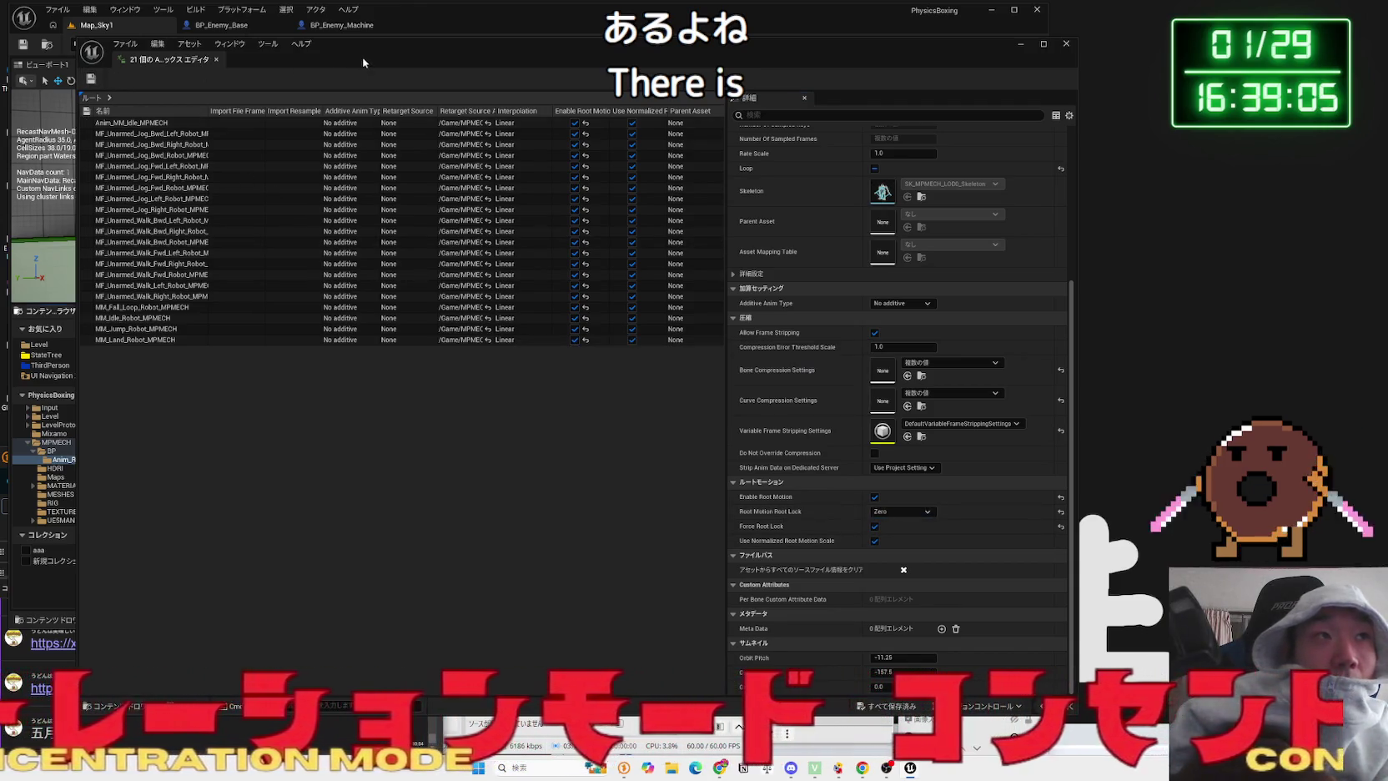
drag(363, 60, 921, 56)
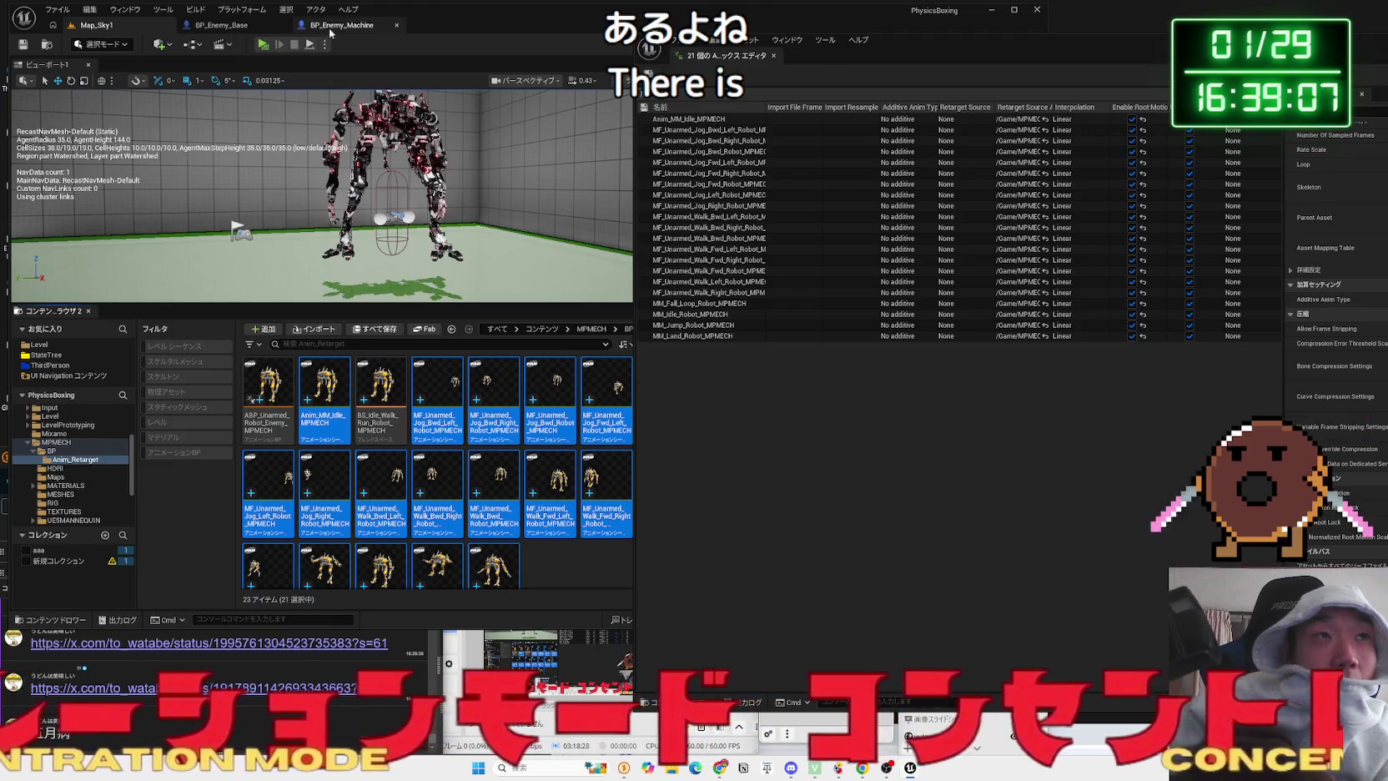
click(383, 380)
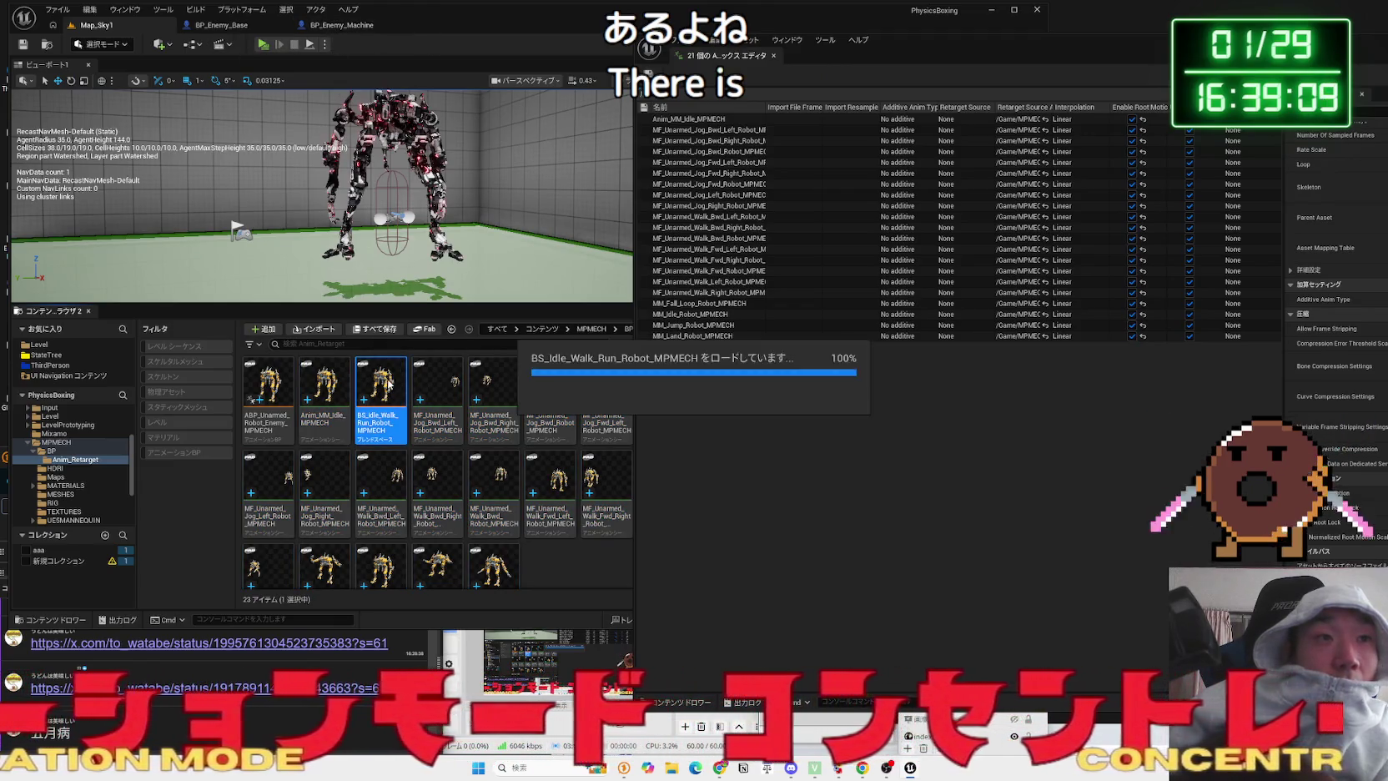
double_click(389, 384)
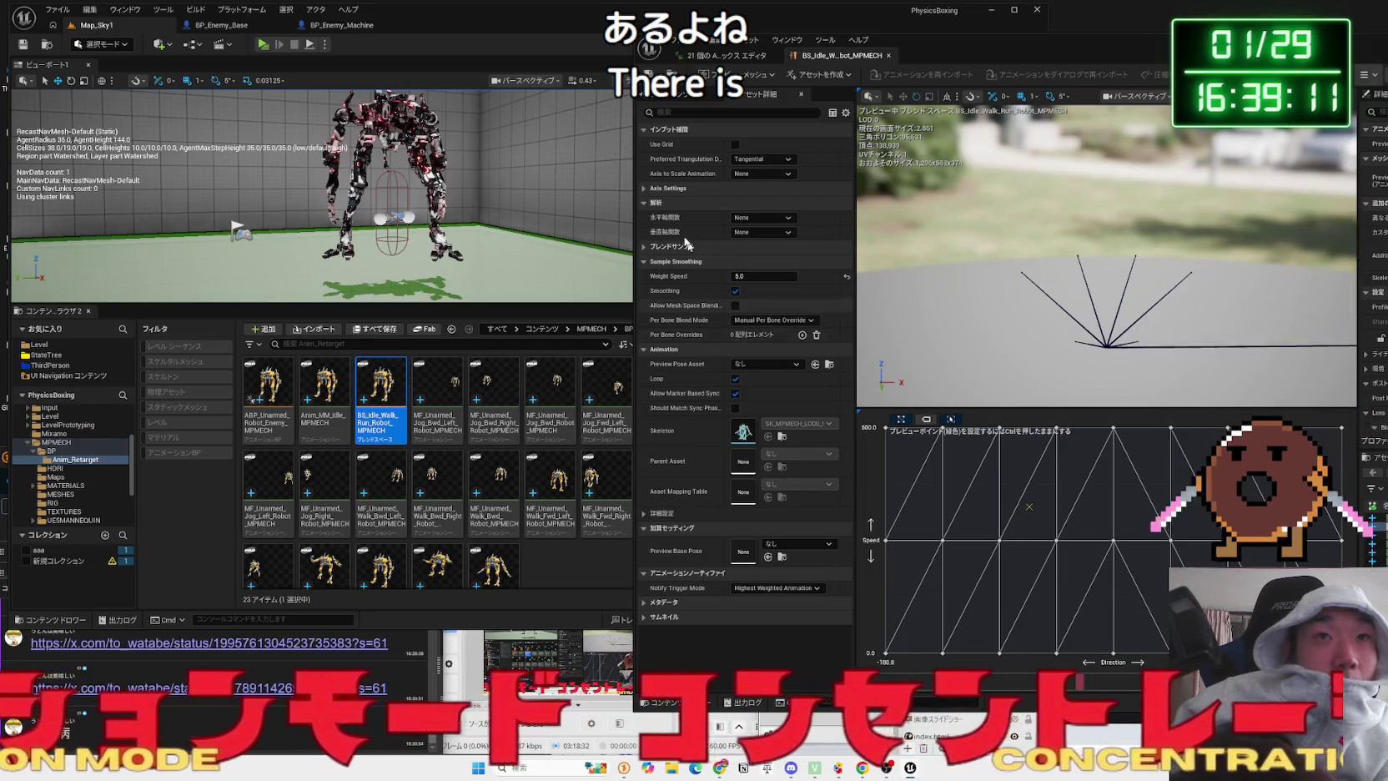
click(888, 55)
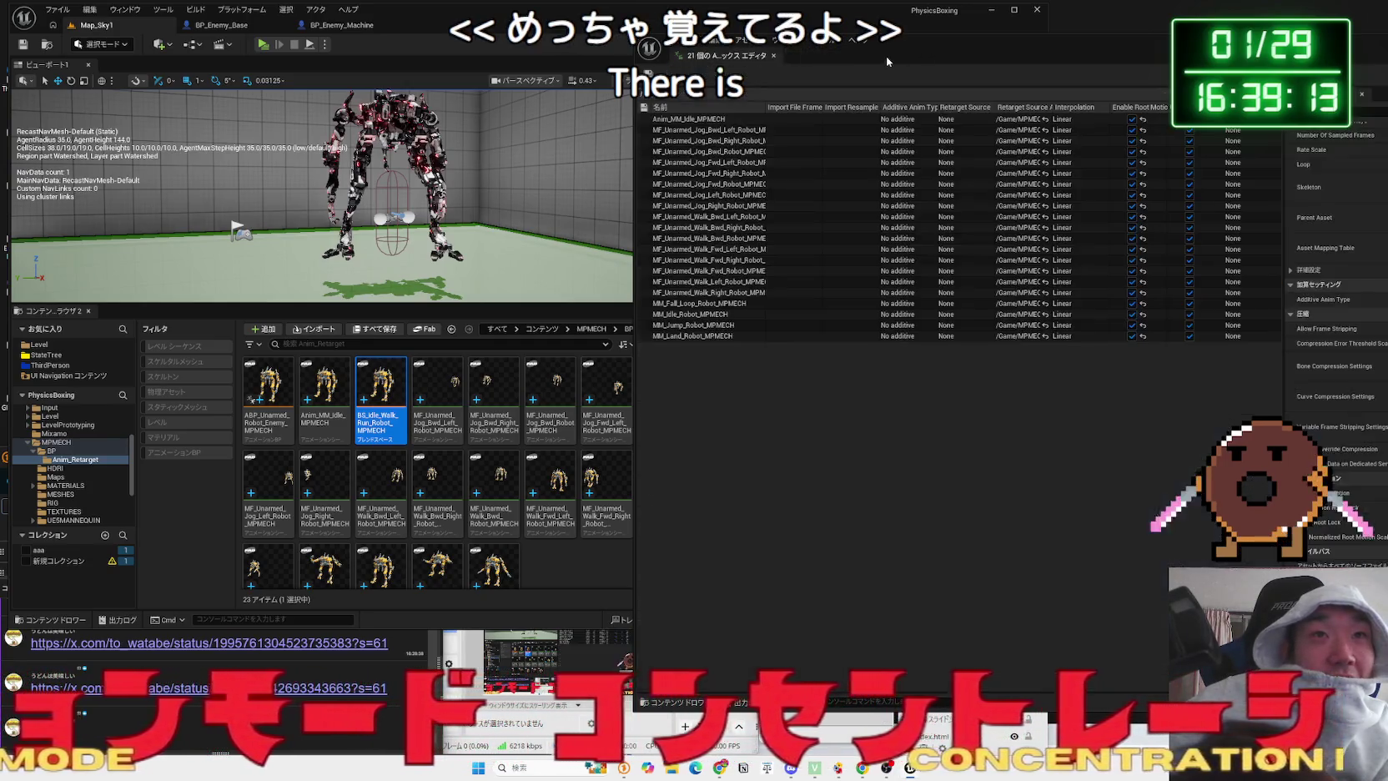
drag(892, 59, 600, 55)
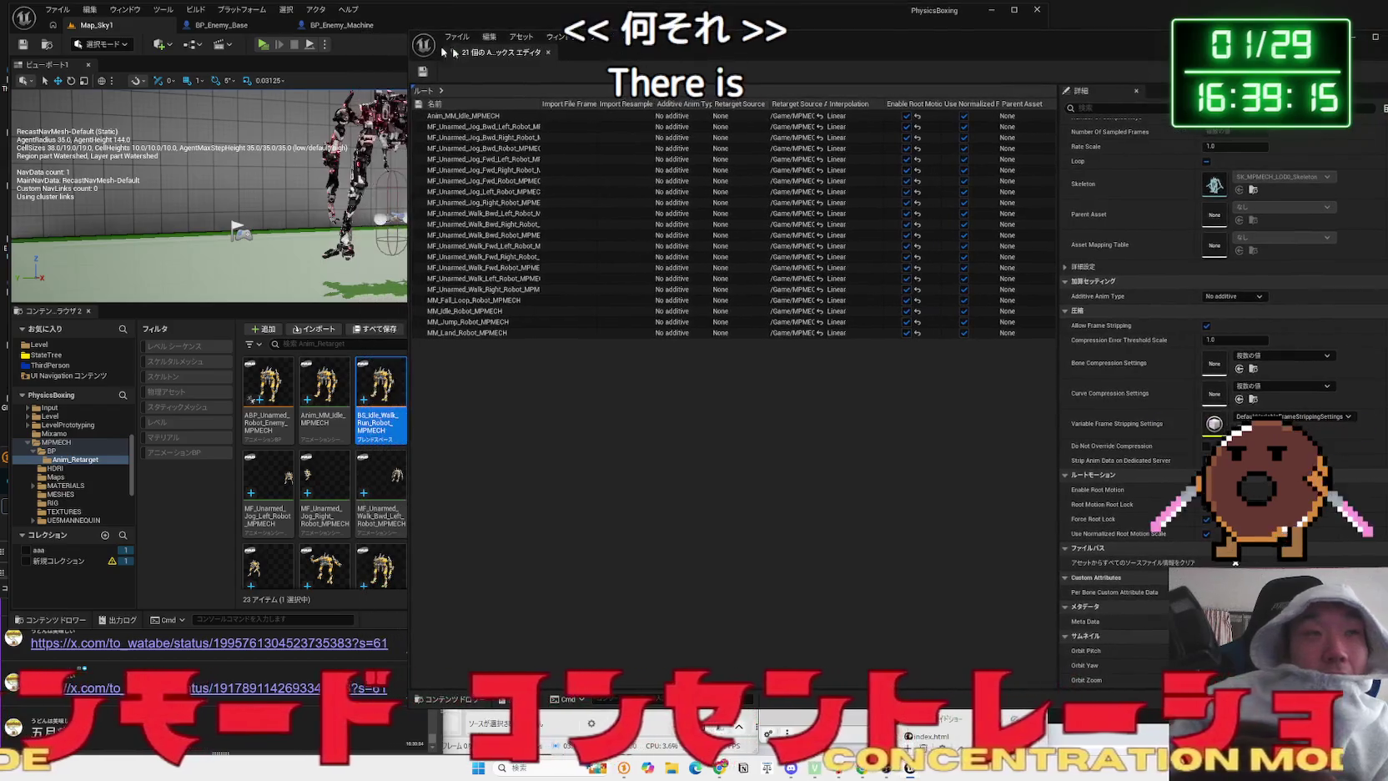
click(264, 44)
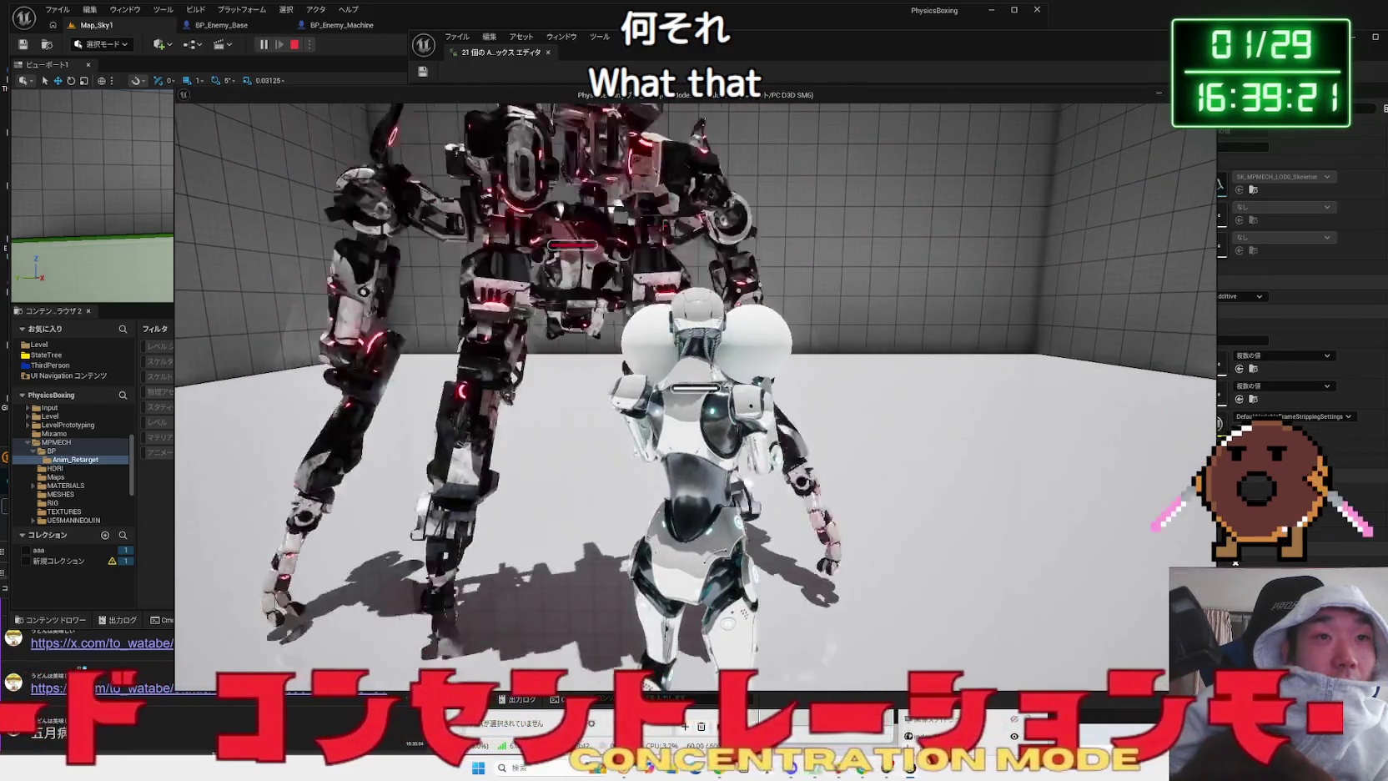
key(Escape)
mouse_move(650, 51)
mouse_down()
mouse_move(1063, 63)
mouse_move(420, 30)
mouse_up()
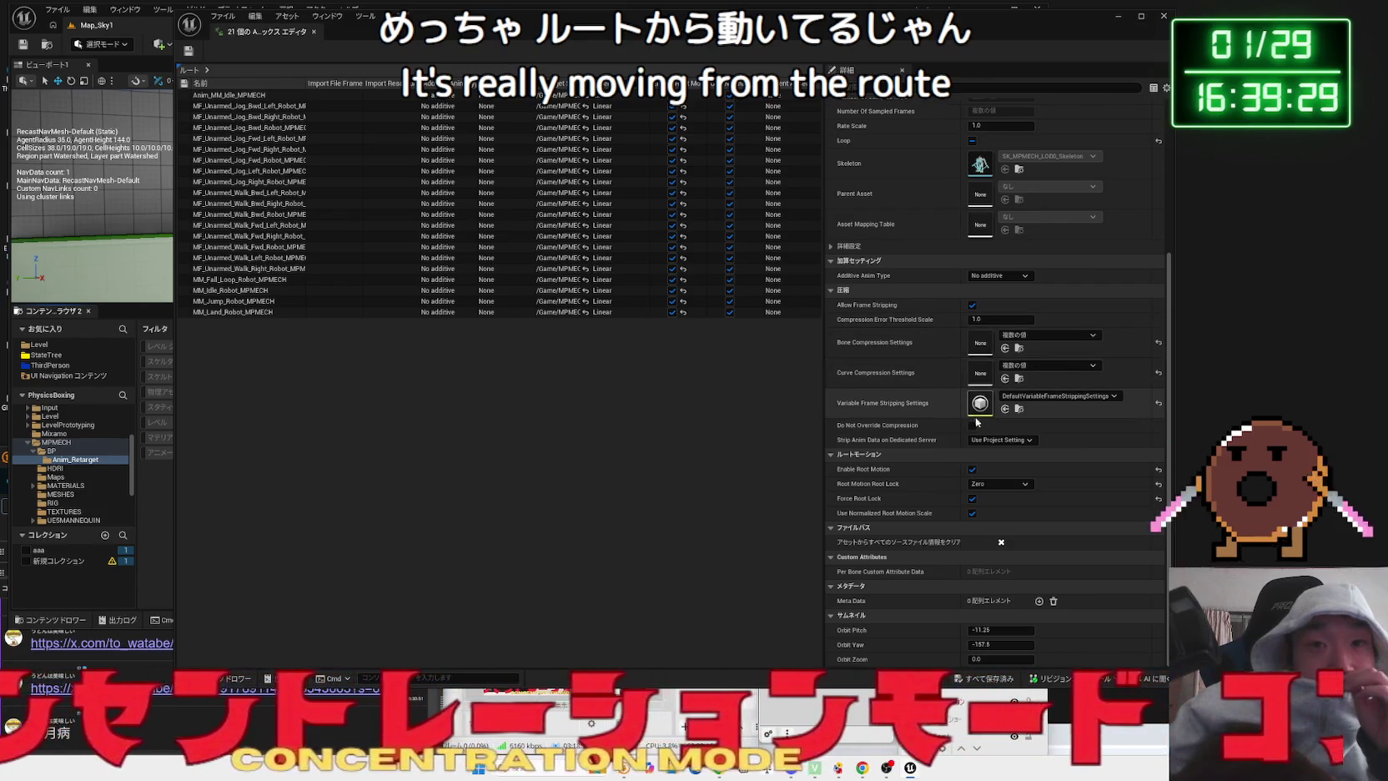
- Set Root Motion Root Lock back to Ref Pose for the 21 animations and save them
click(1005, 488)
click(1001, 505)
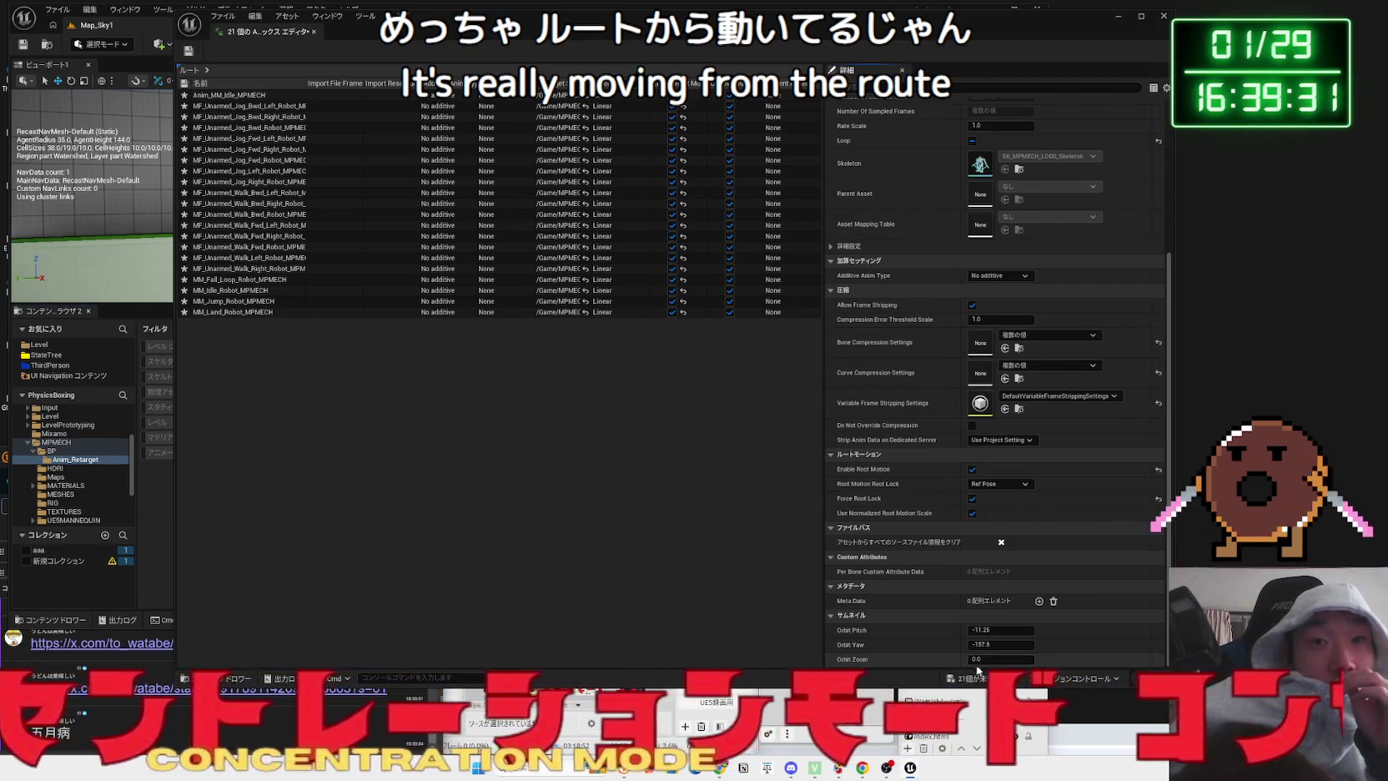
key(ctrl+s)
click(758, 507)
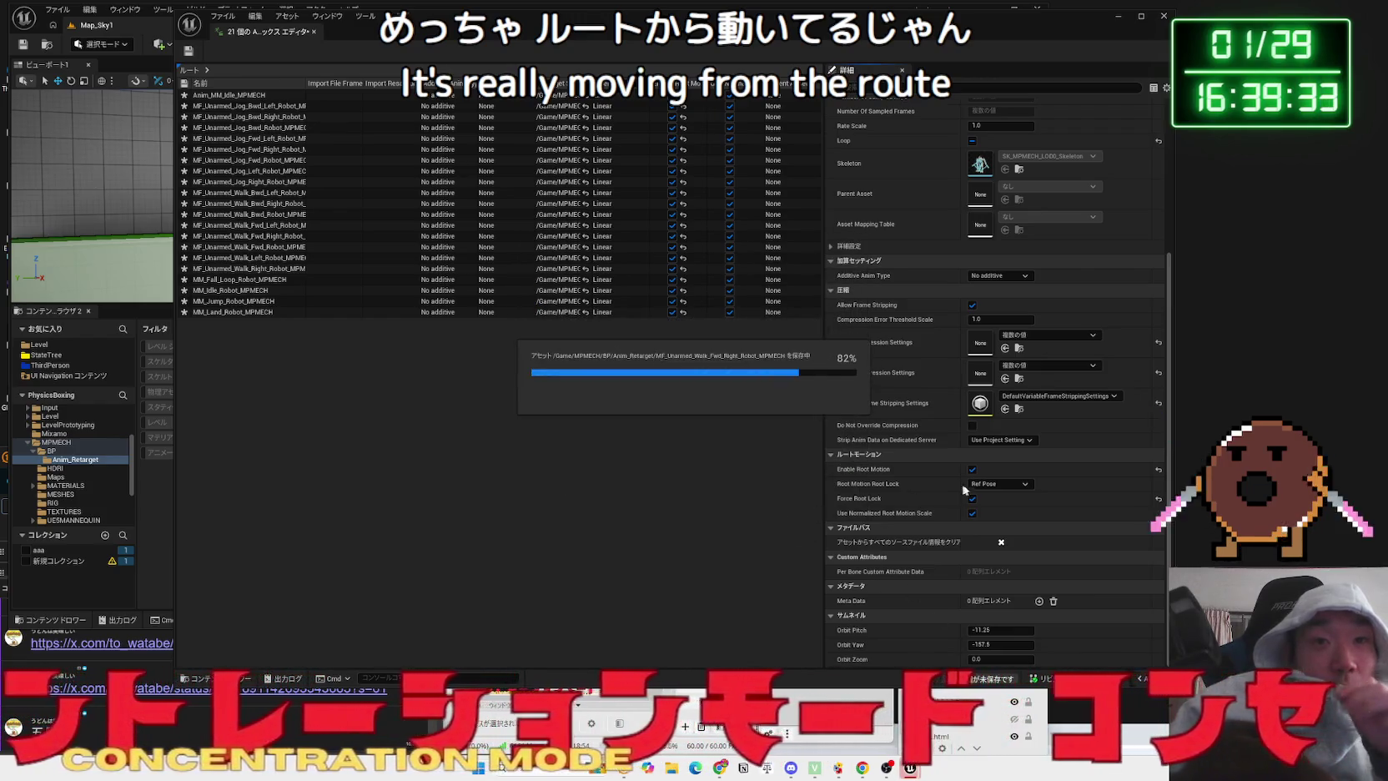
- Turn off Enable Root Motion, save, and play-test the level
click(973, 469)
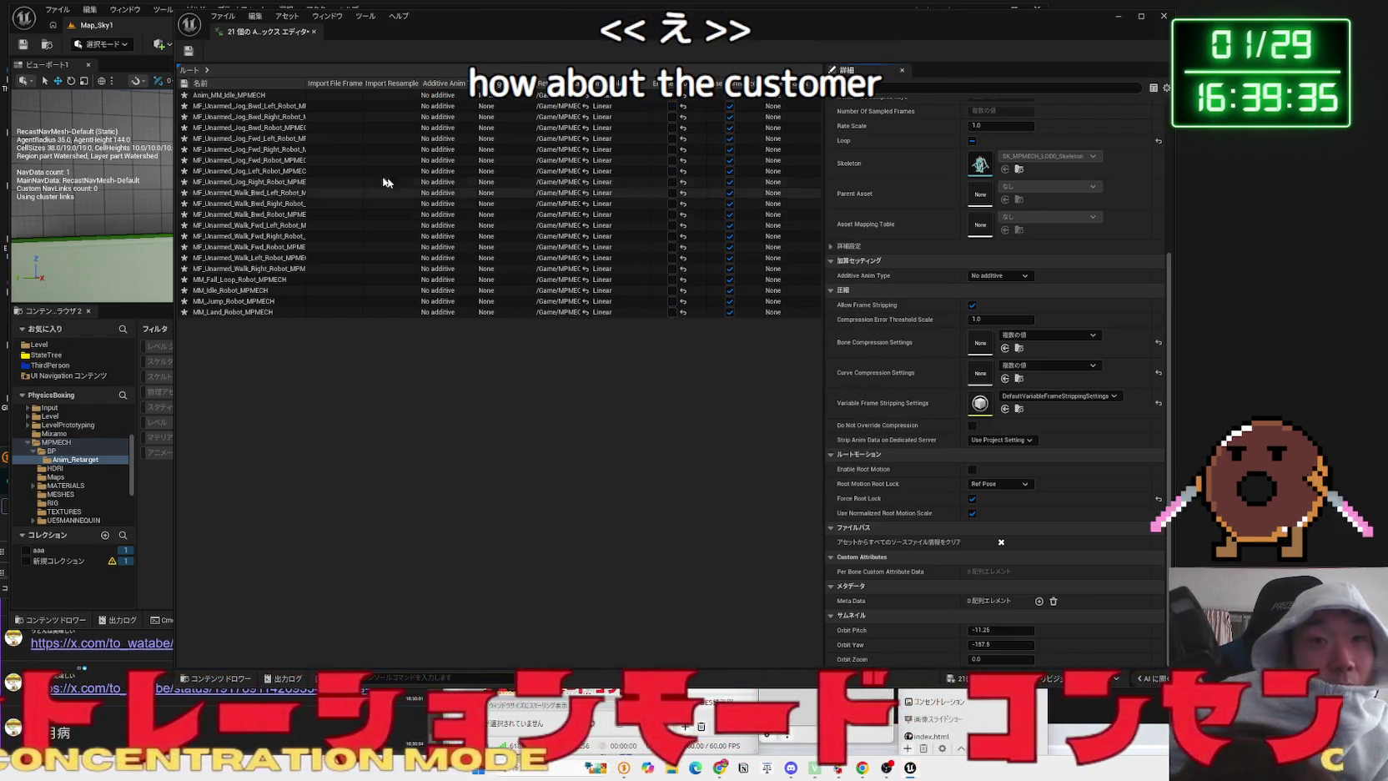
key(ctrl+s)
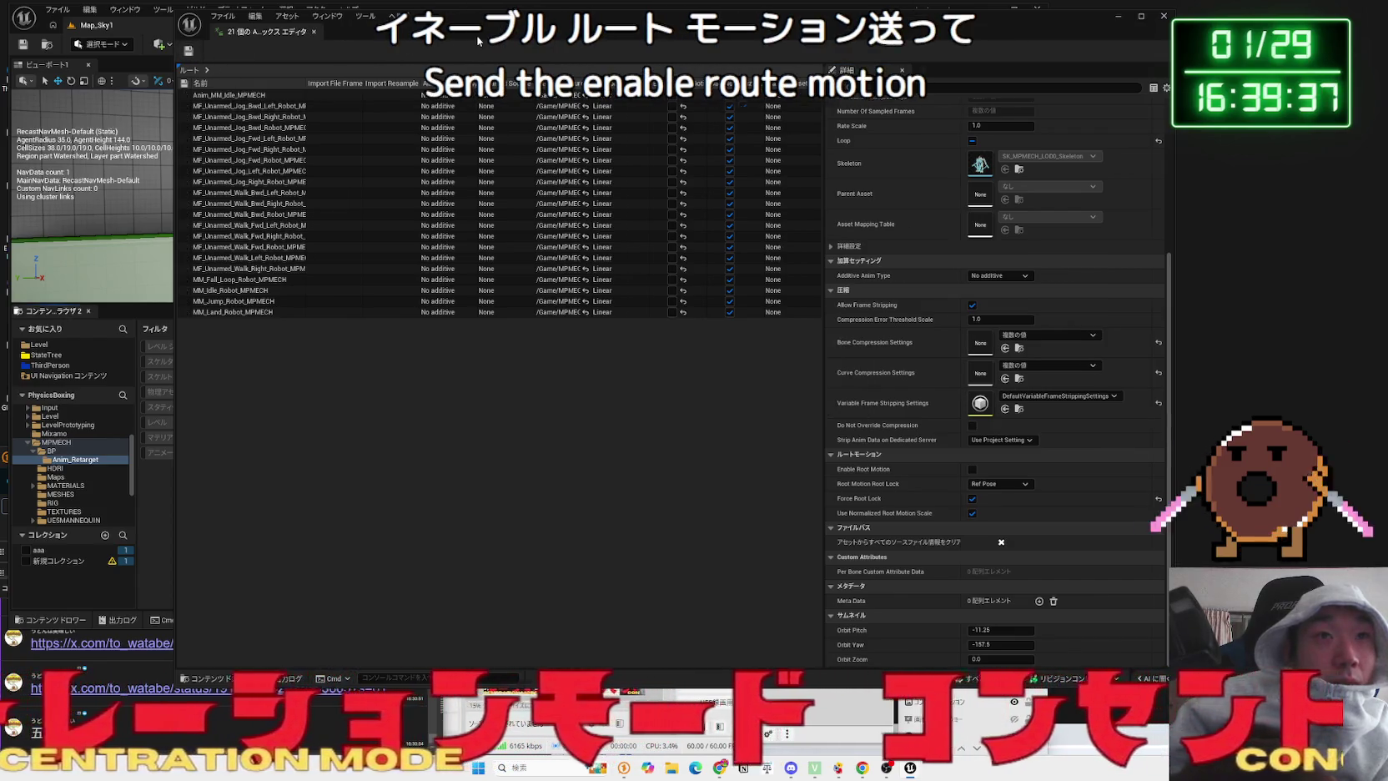
drag(464, 40, 904, 52)
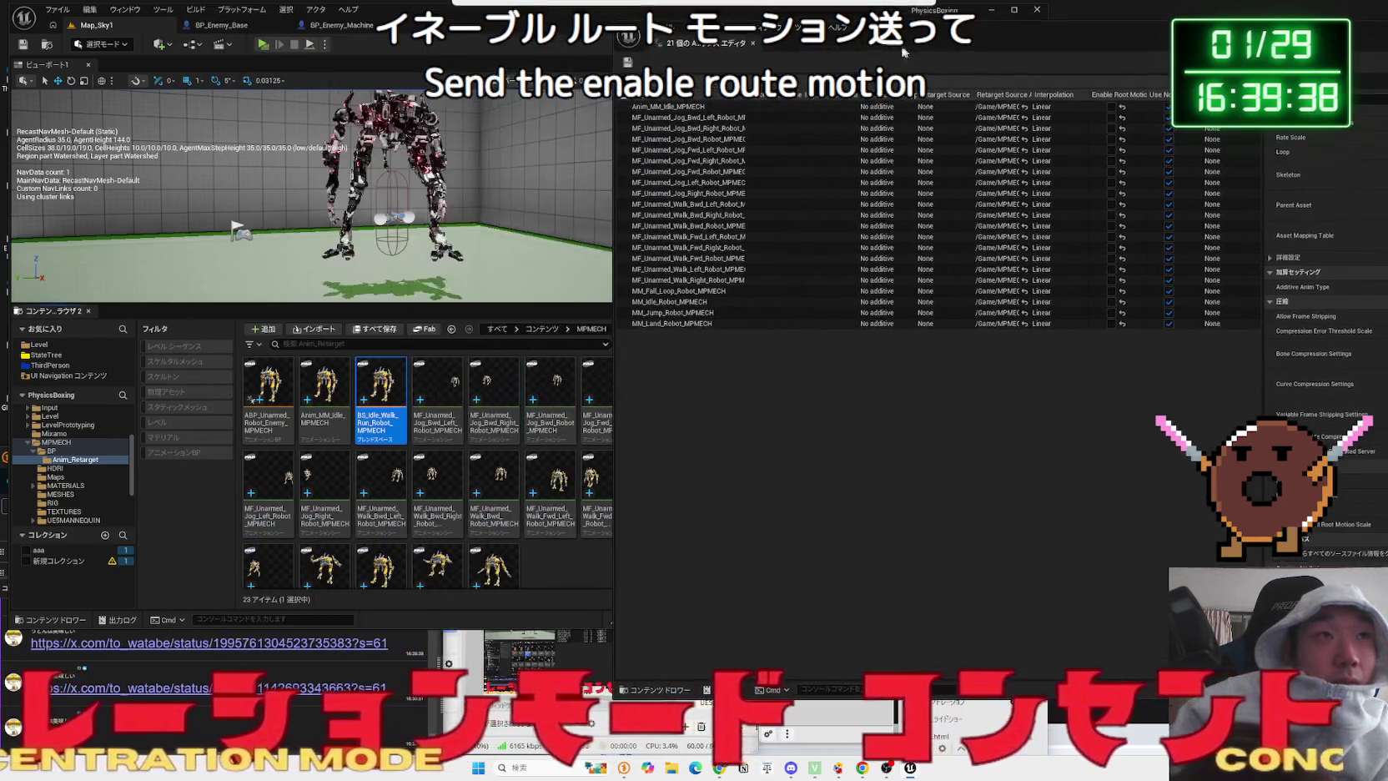
click(265, 47)
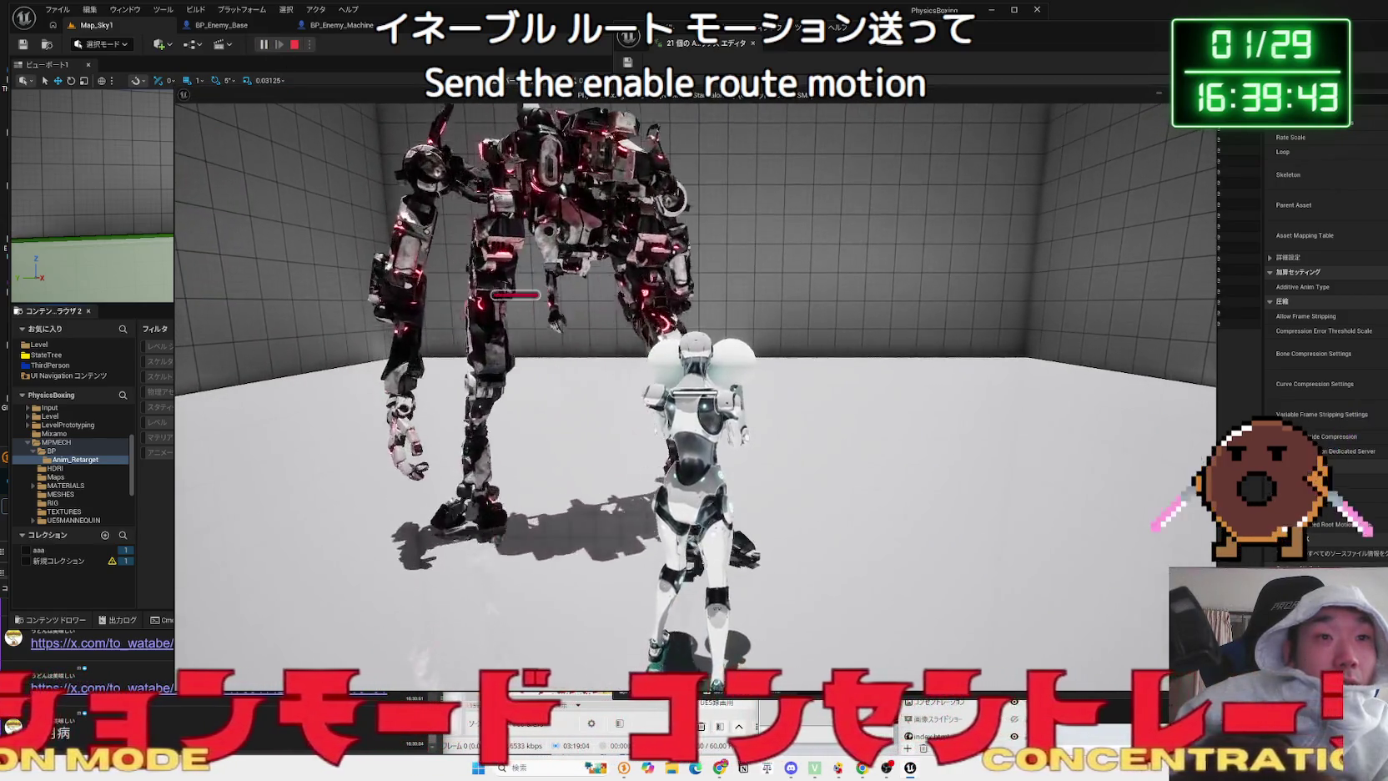
key(Escape)
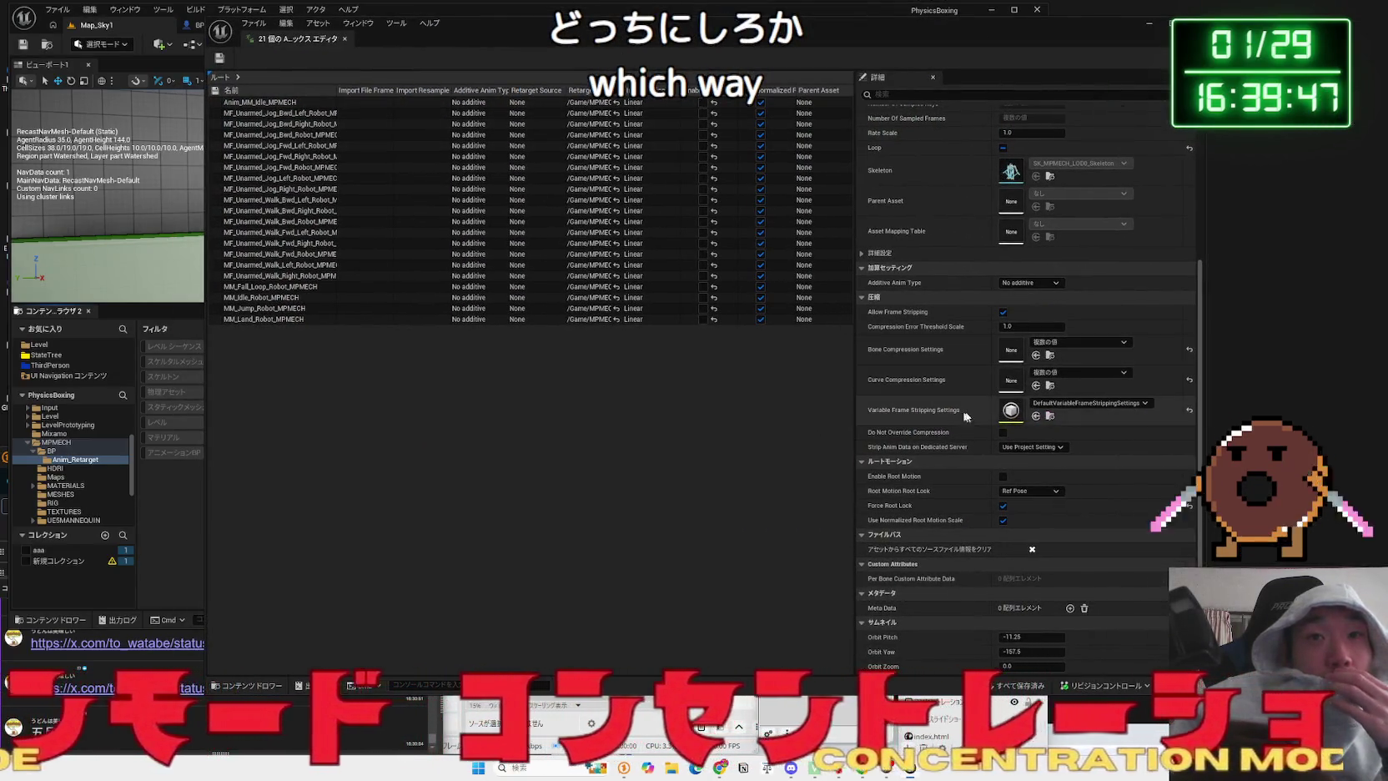
- Re-enable root motion, save all 21 animations, and close the bulk editor
click(1003, 475)
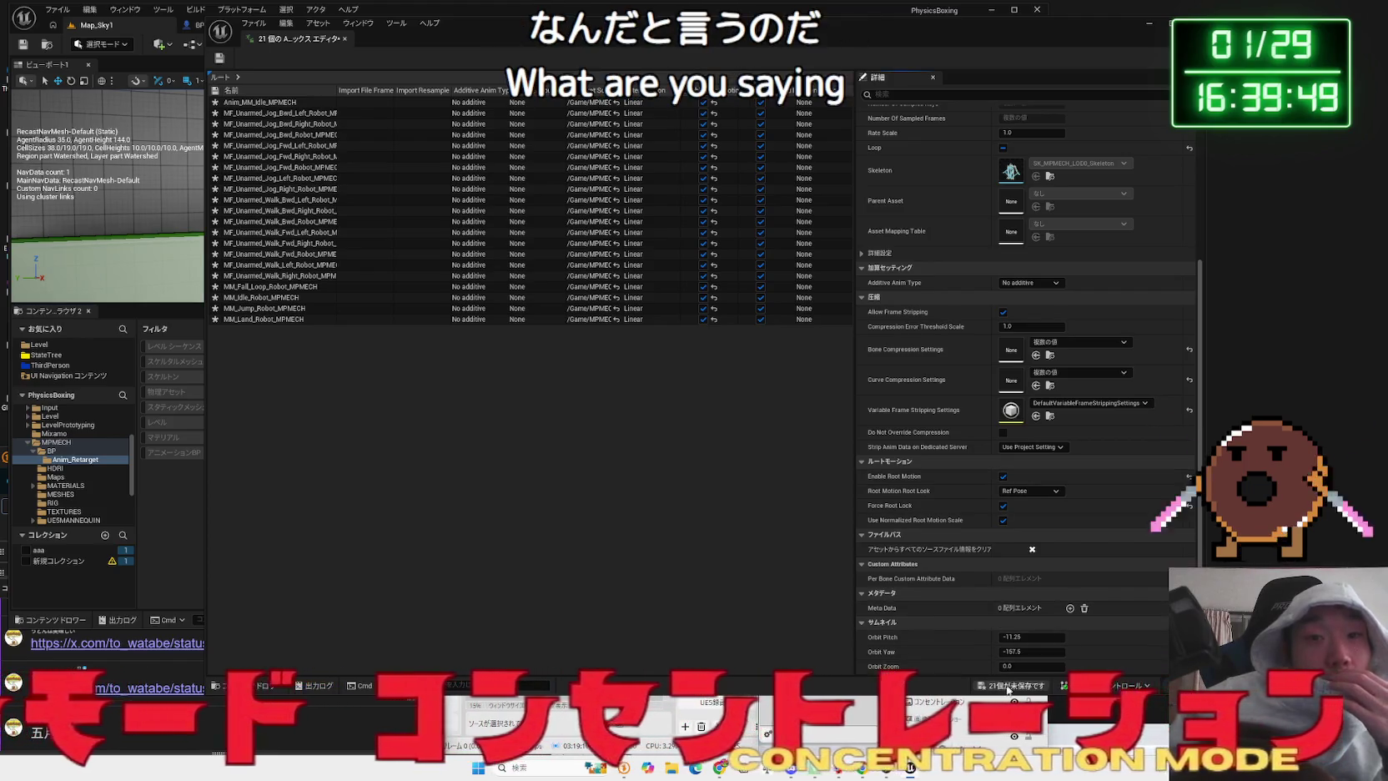
click(1007, 689)
click(751, 504)
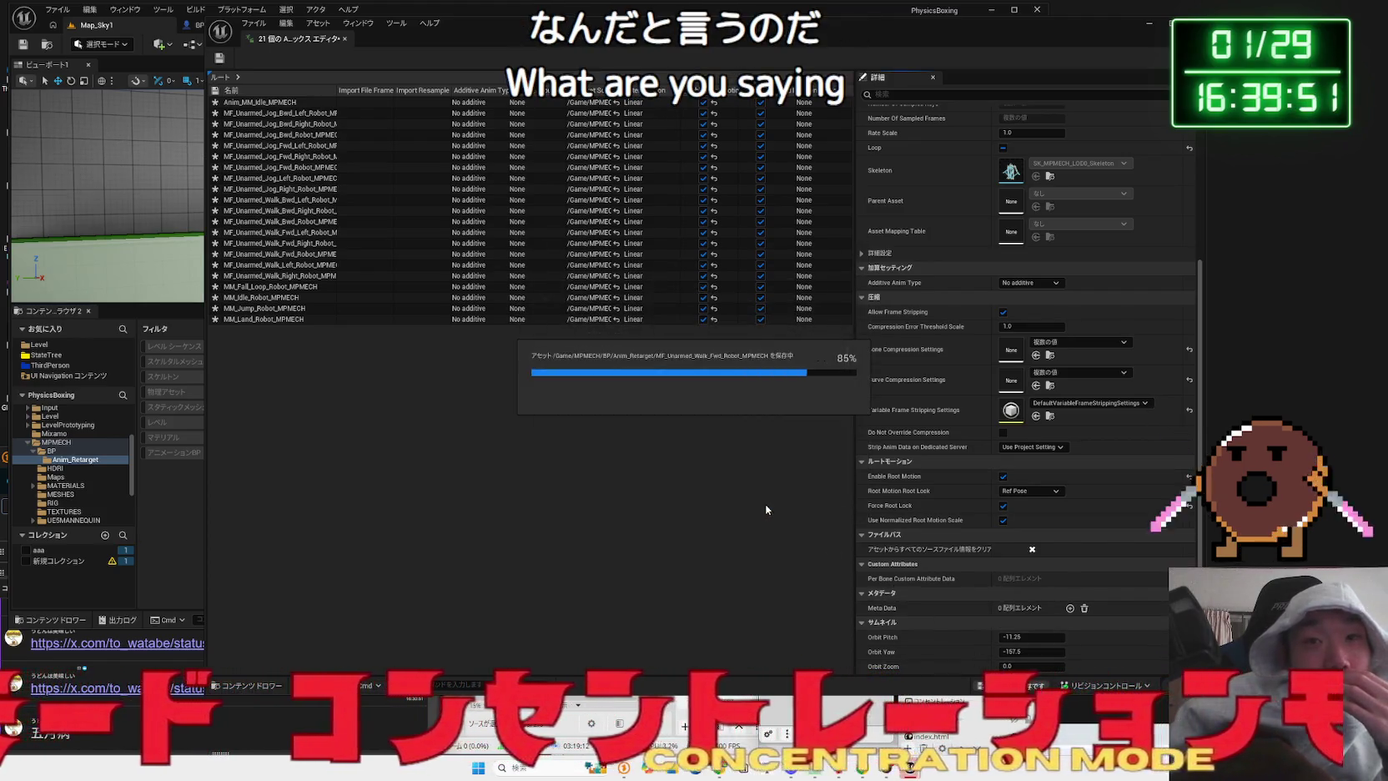
click(1032, 446)
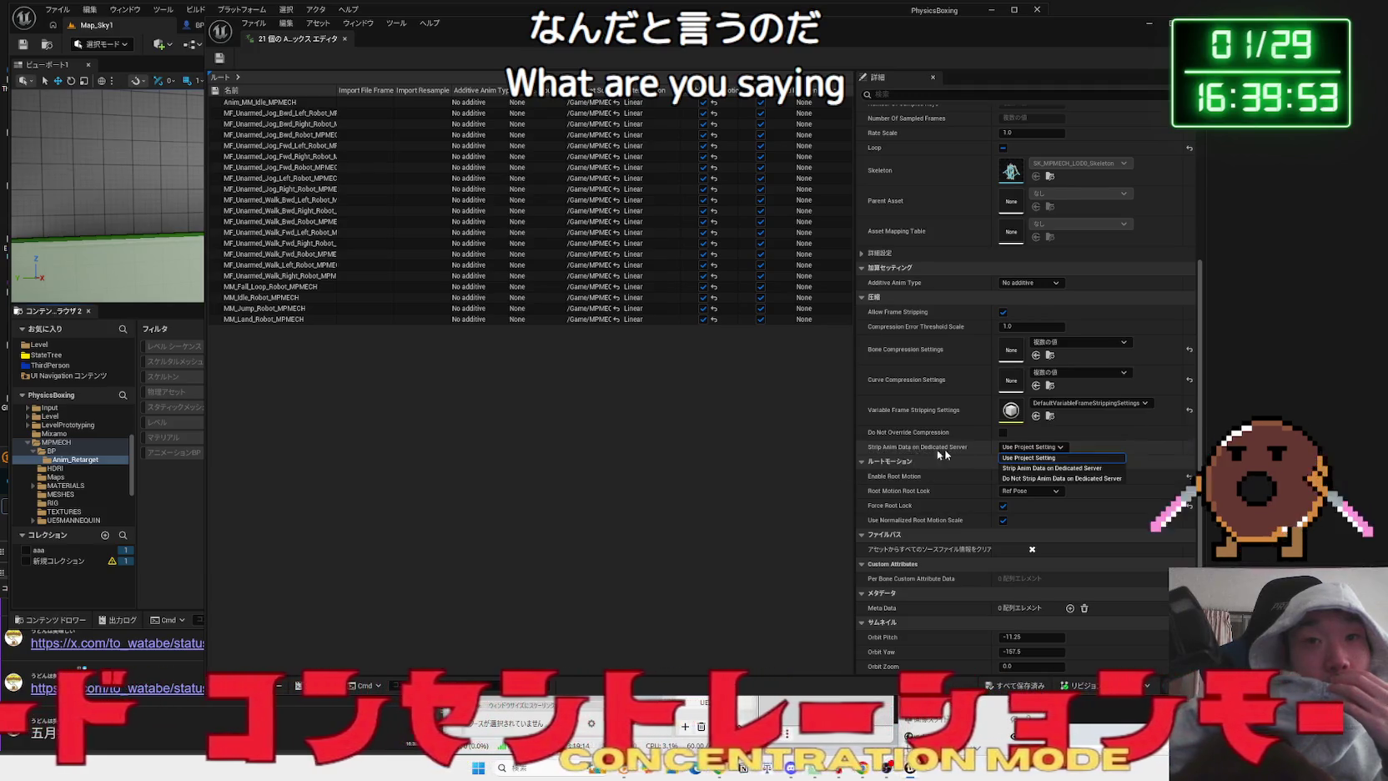
click(776, 457)
scroll(1045, 232, up, 3)
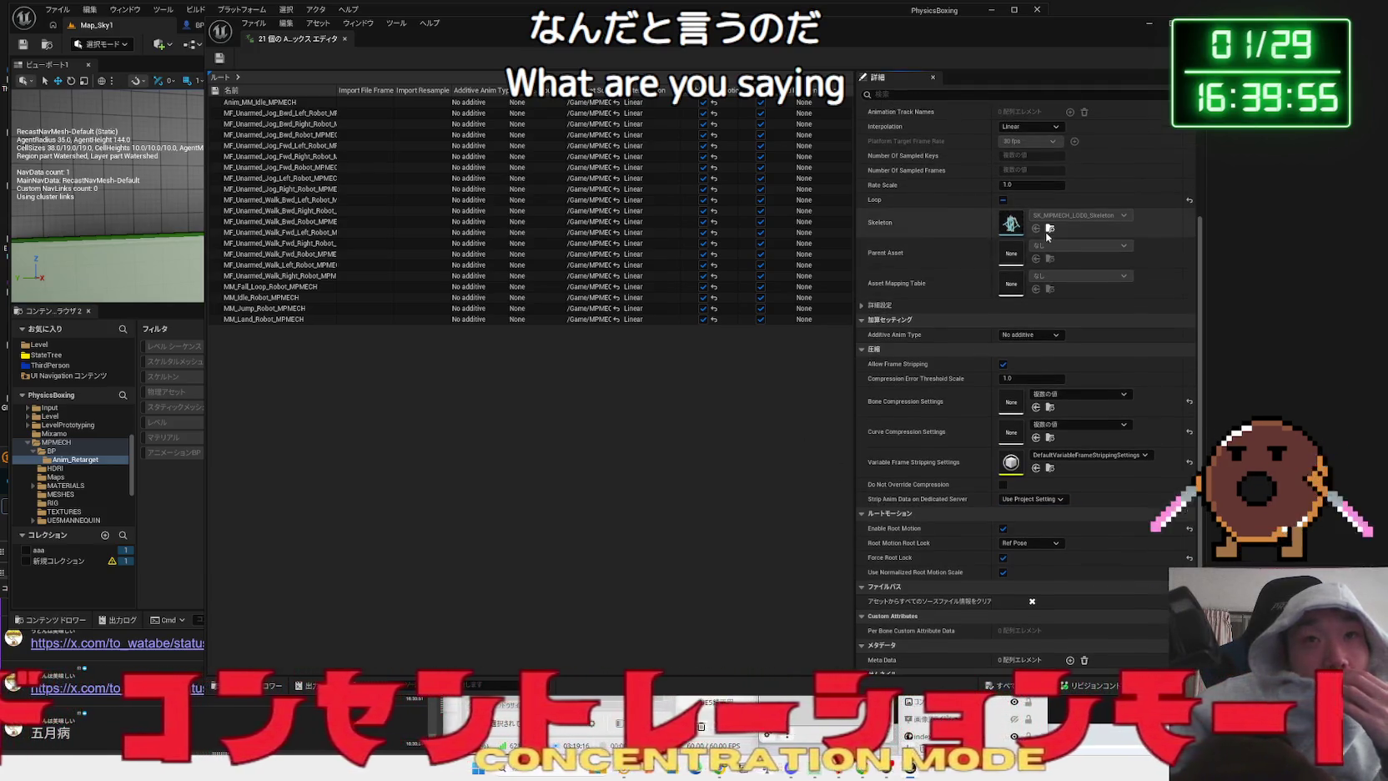
scroll(1045, 232, up, 3)
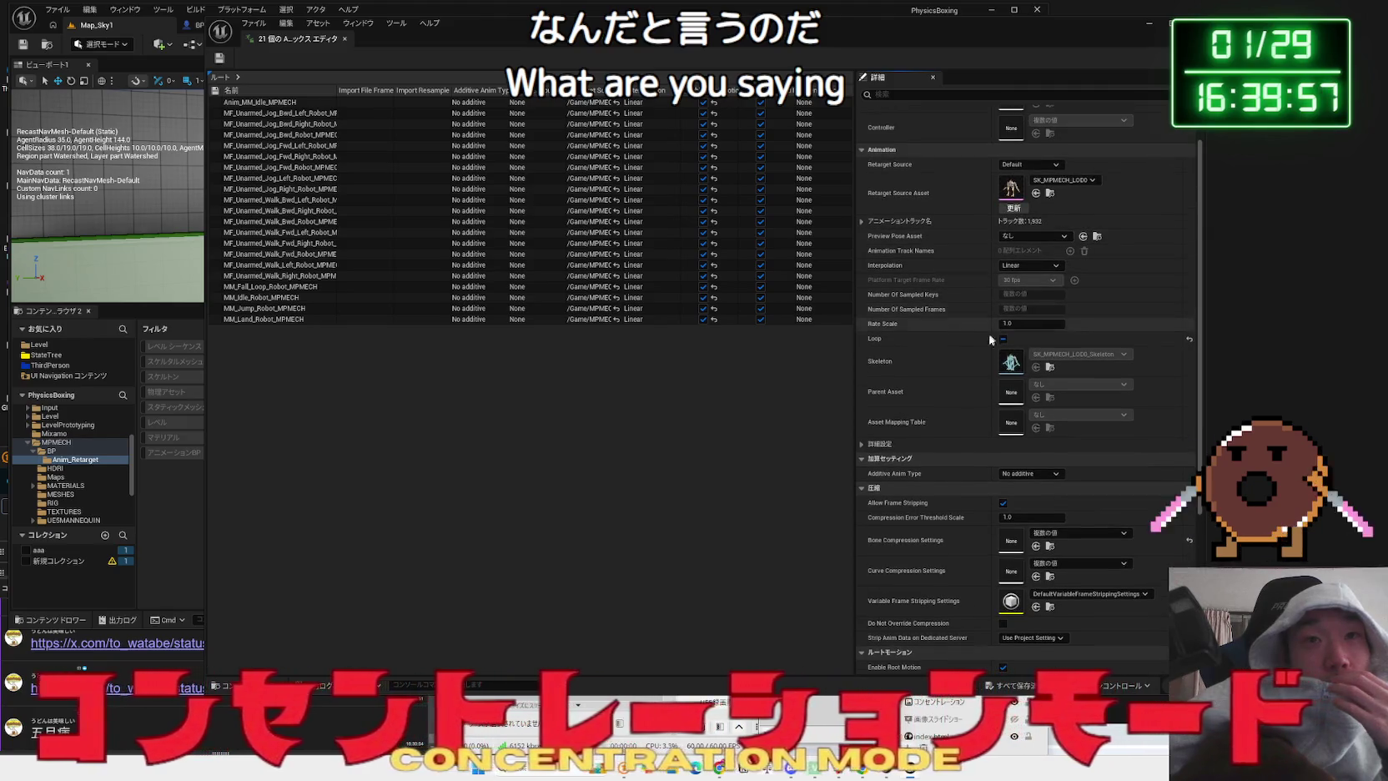
scroll(1000, 352, up, 2)
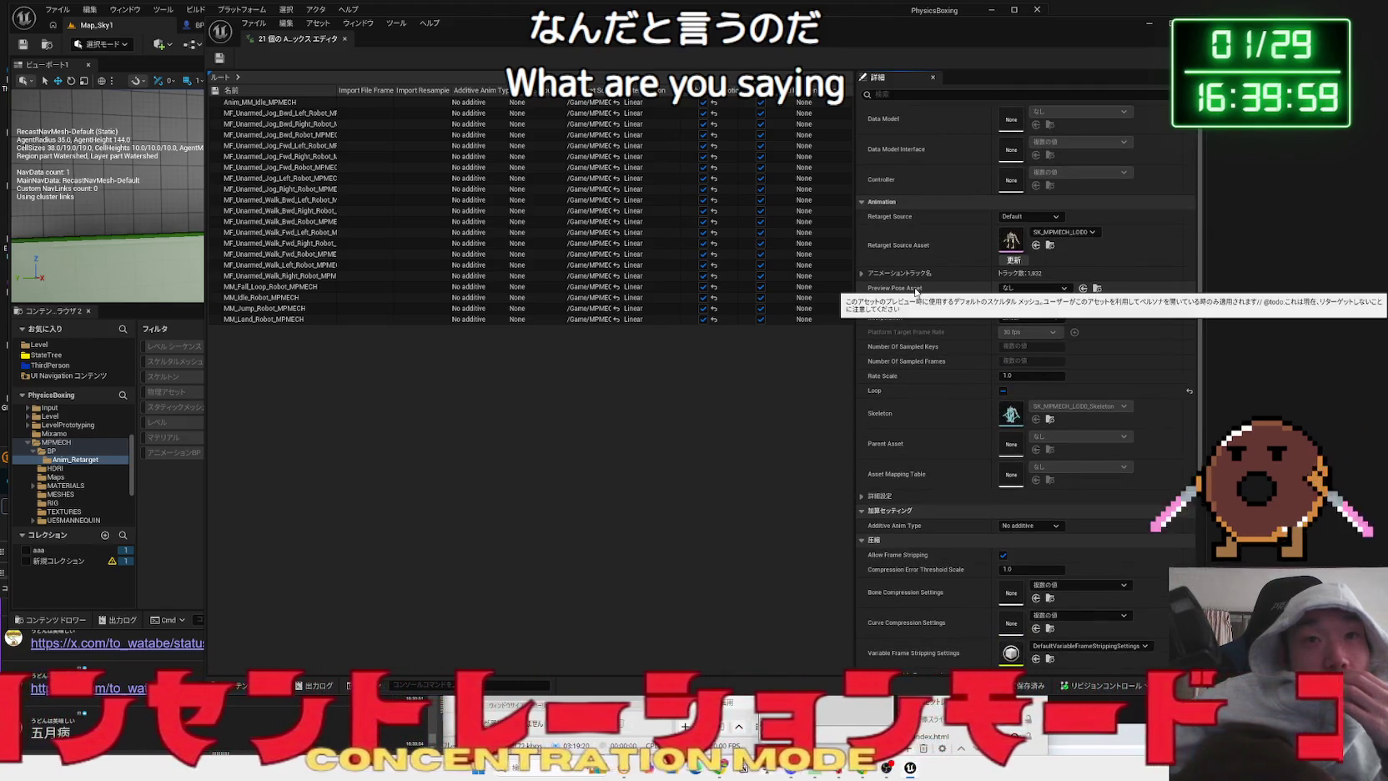
scroll(951, 338, up, 1)
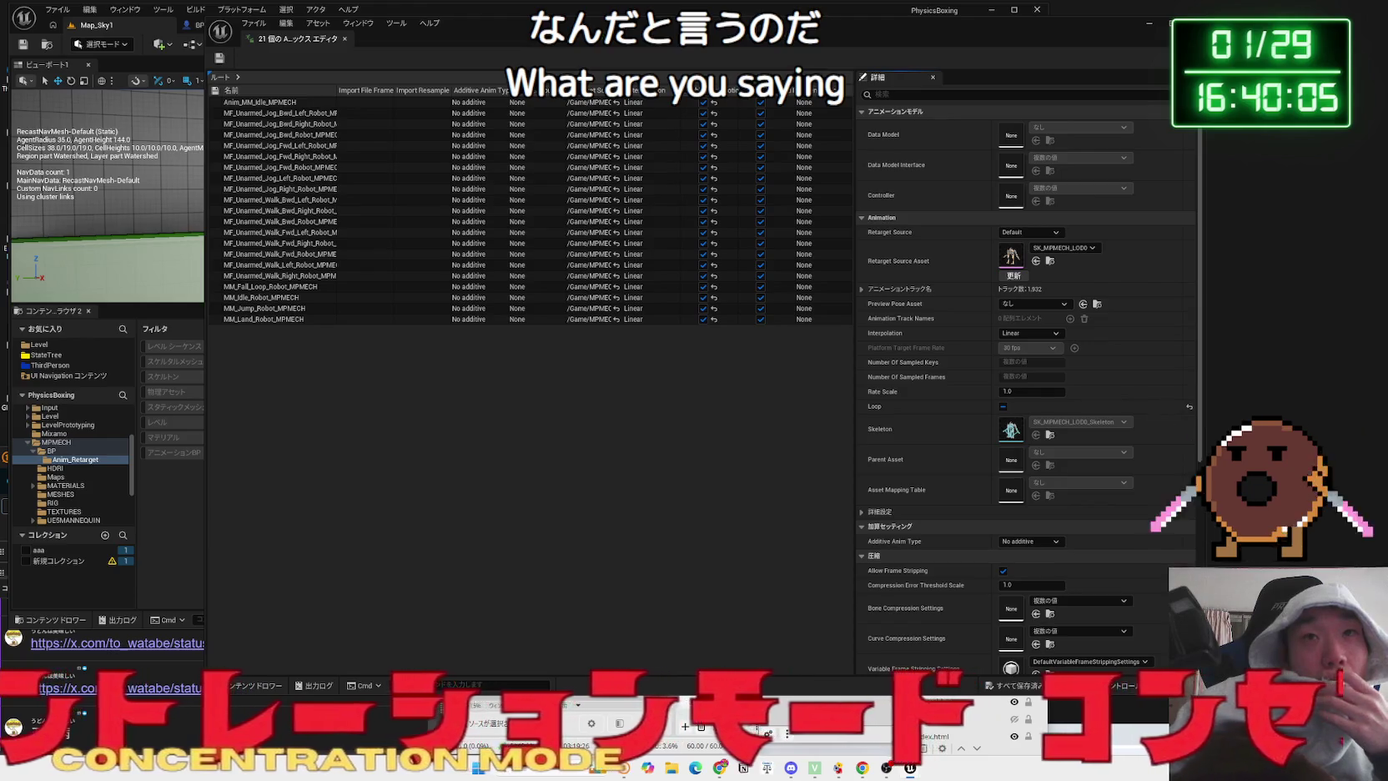
click(345, 38)
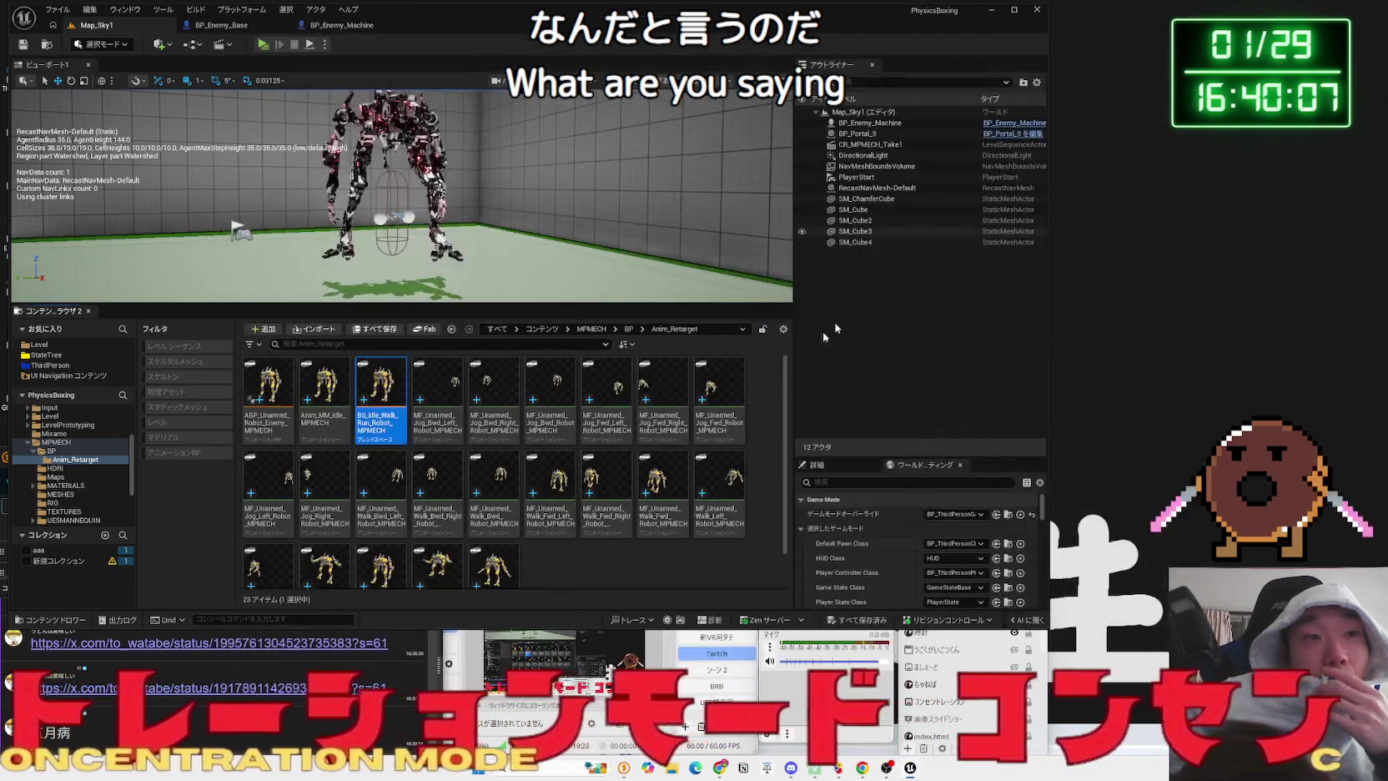
- Open IKR_UE5Manny_MPMECH from MPMECH/RIG, zoom onto the mech's pelvis, then return to the level editor
key(alt+Left)
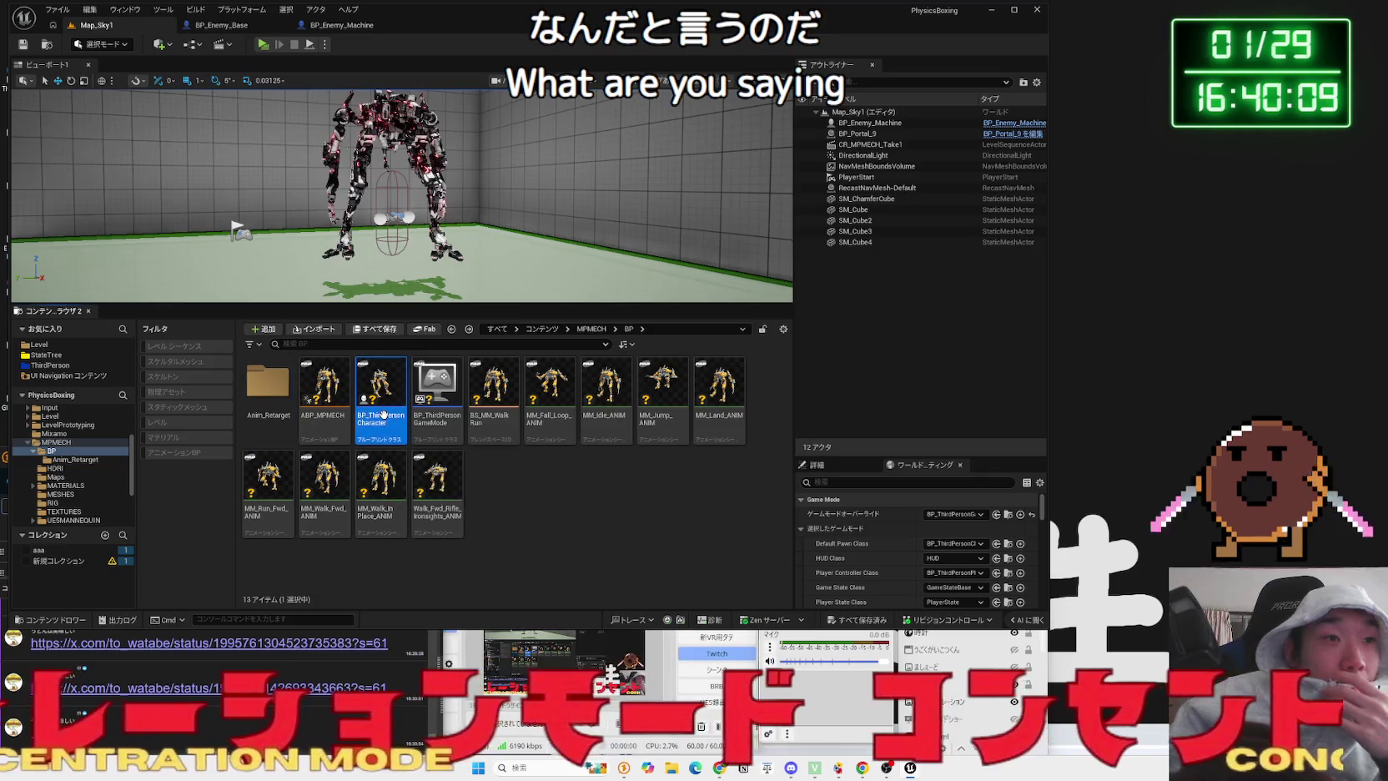
key(alt+Left)
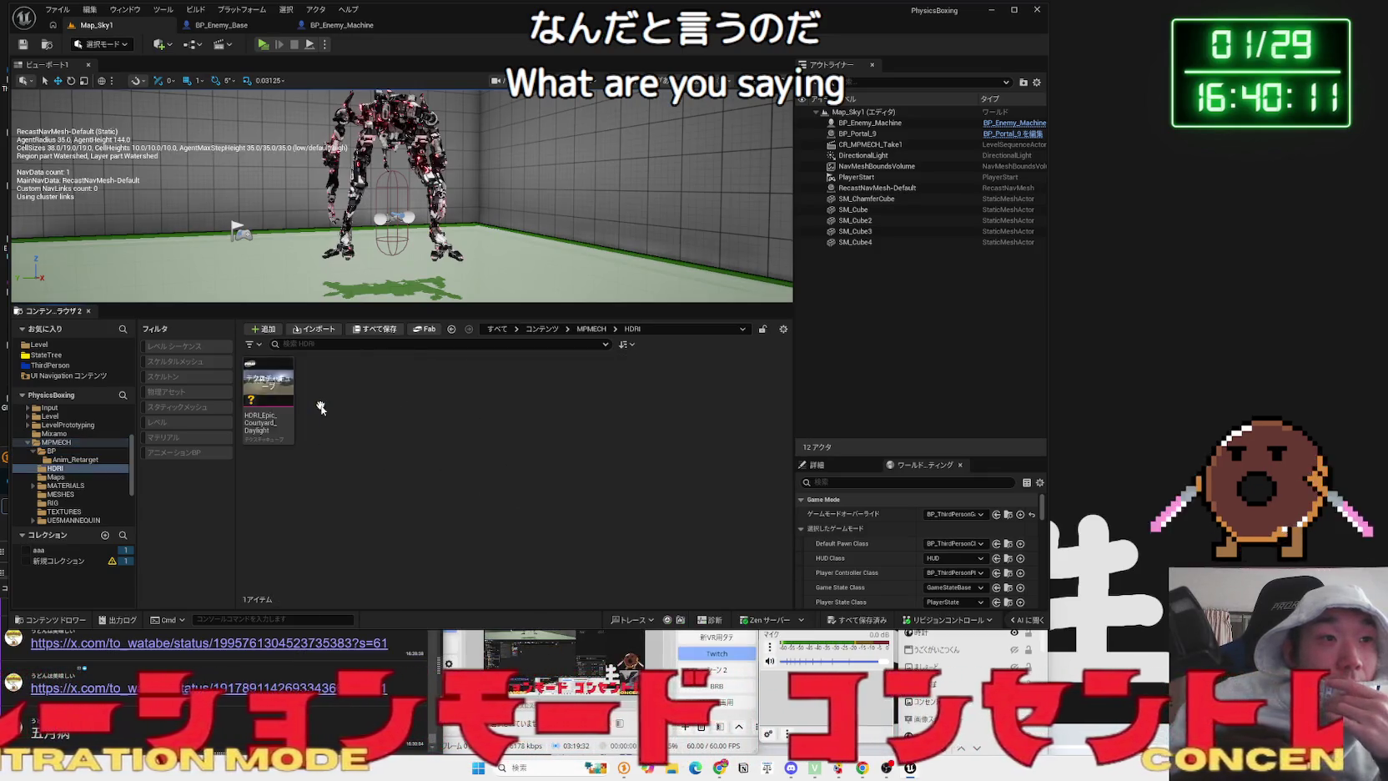
double_click(557, 392)
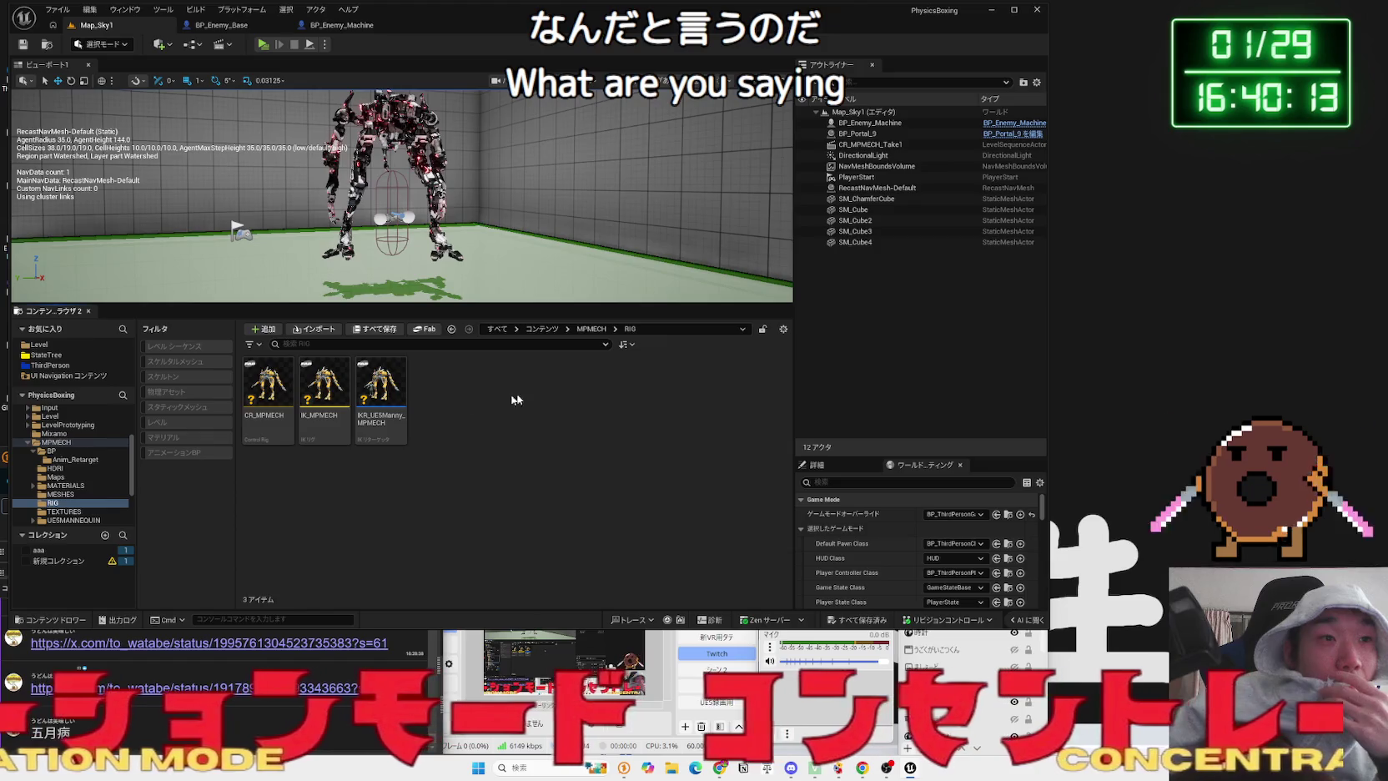
click(390, 397)
double_click(390, 398)
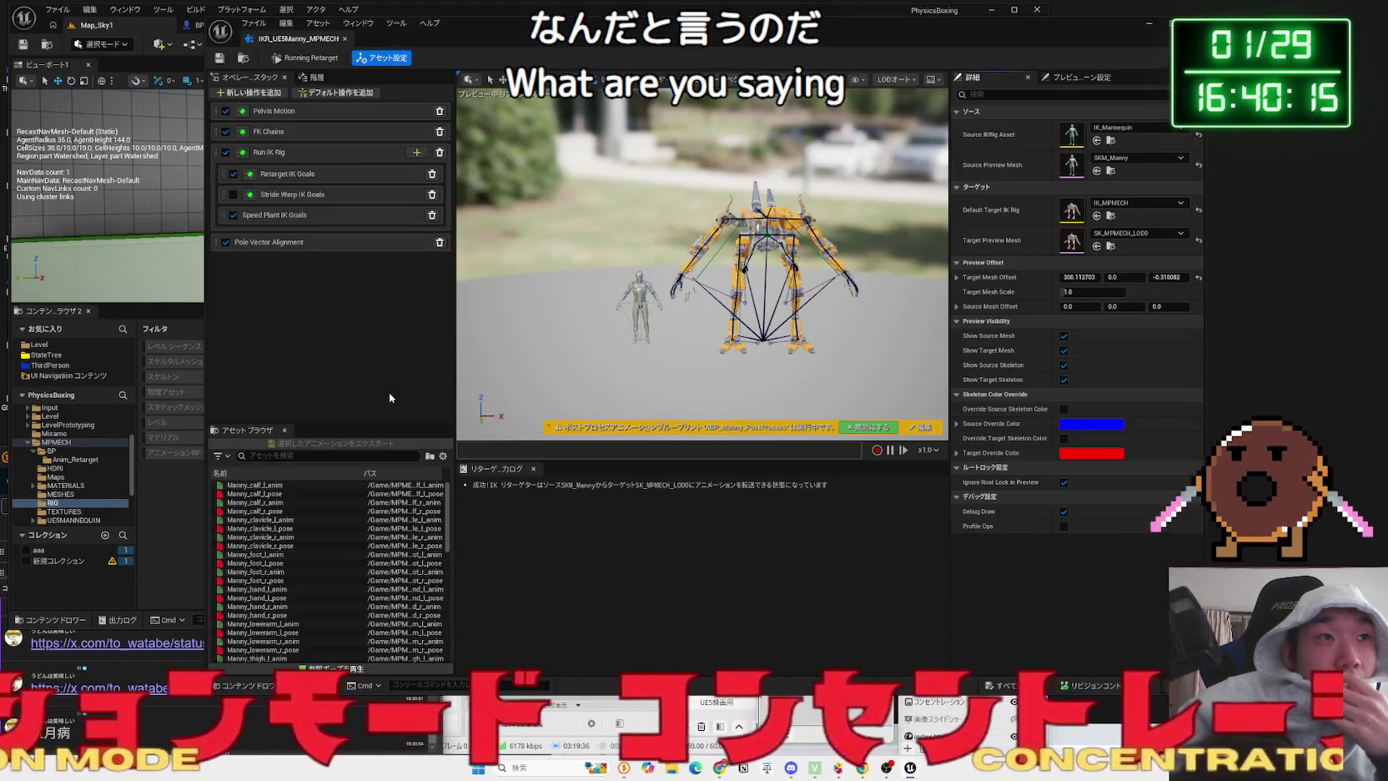
drag(549, 318, 555, 275)
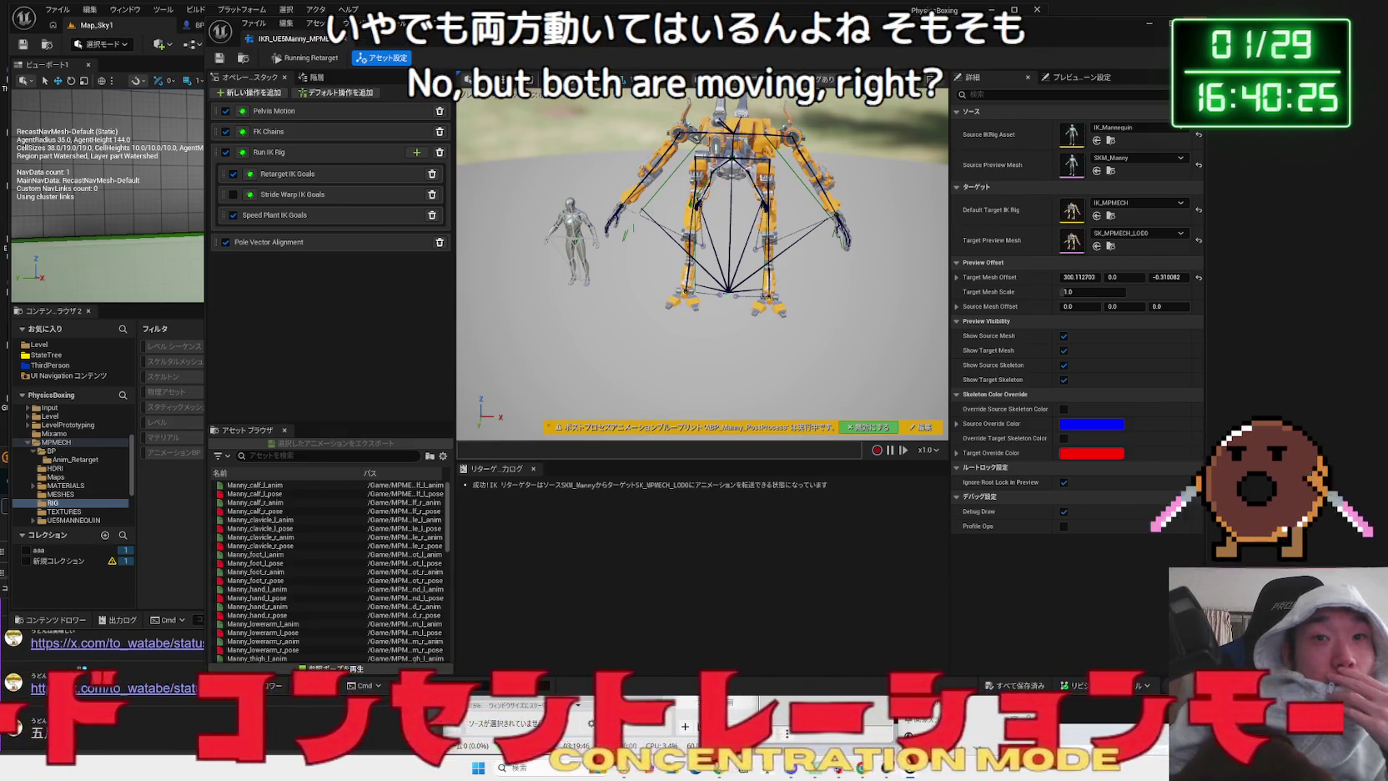
click(56, 442)
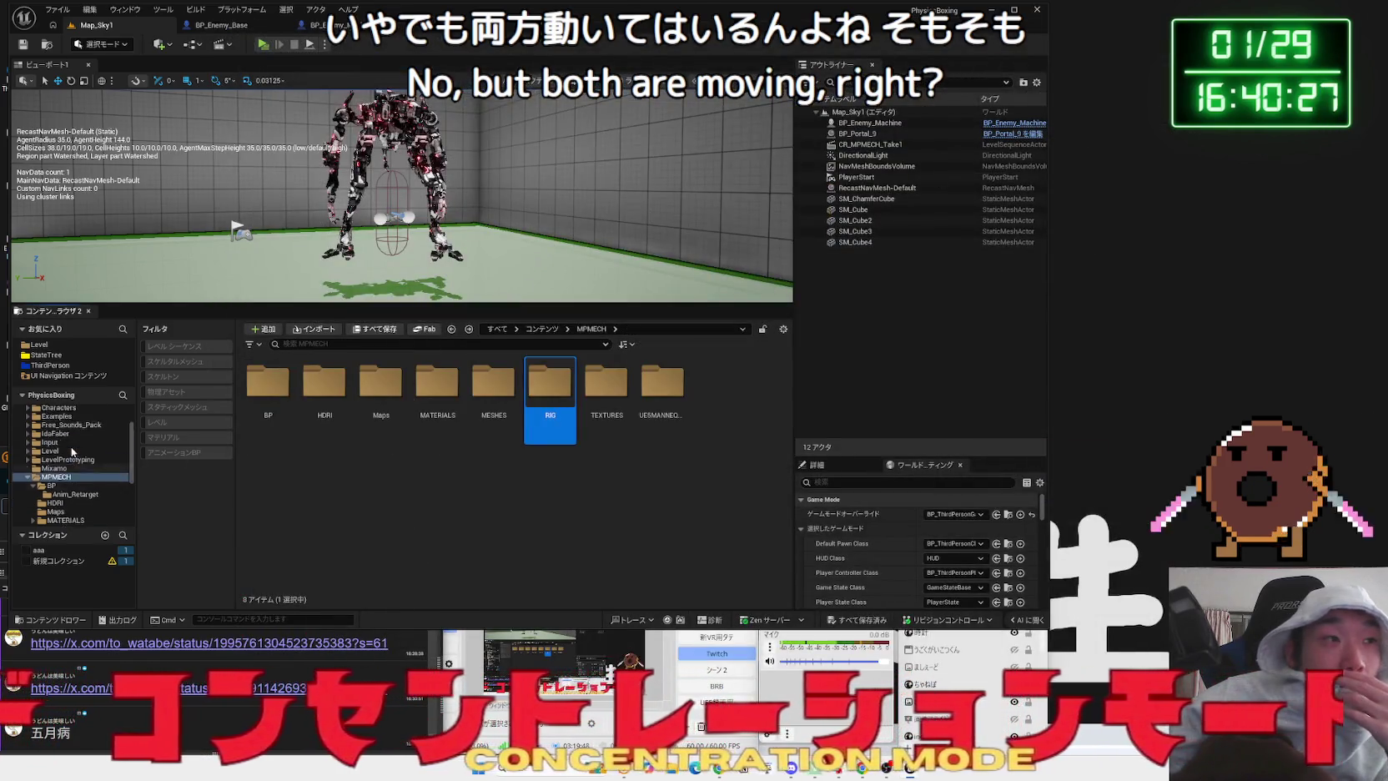
- Look through the Characters, Blueprint/Enemy and Mannequins Anims folders for the punch animations
scroll(72, 451, up, 3)
click(55, 442)
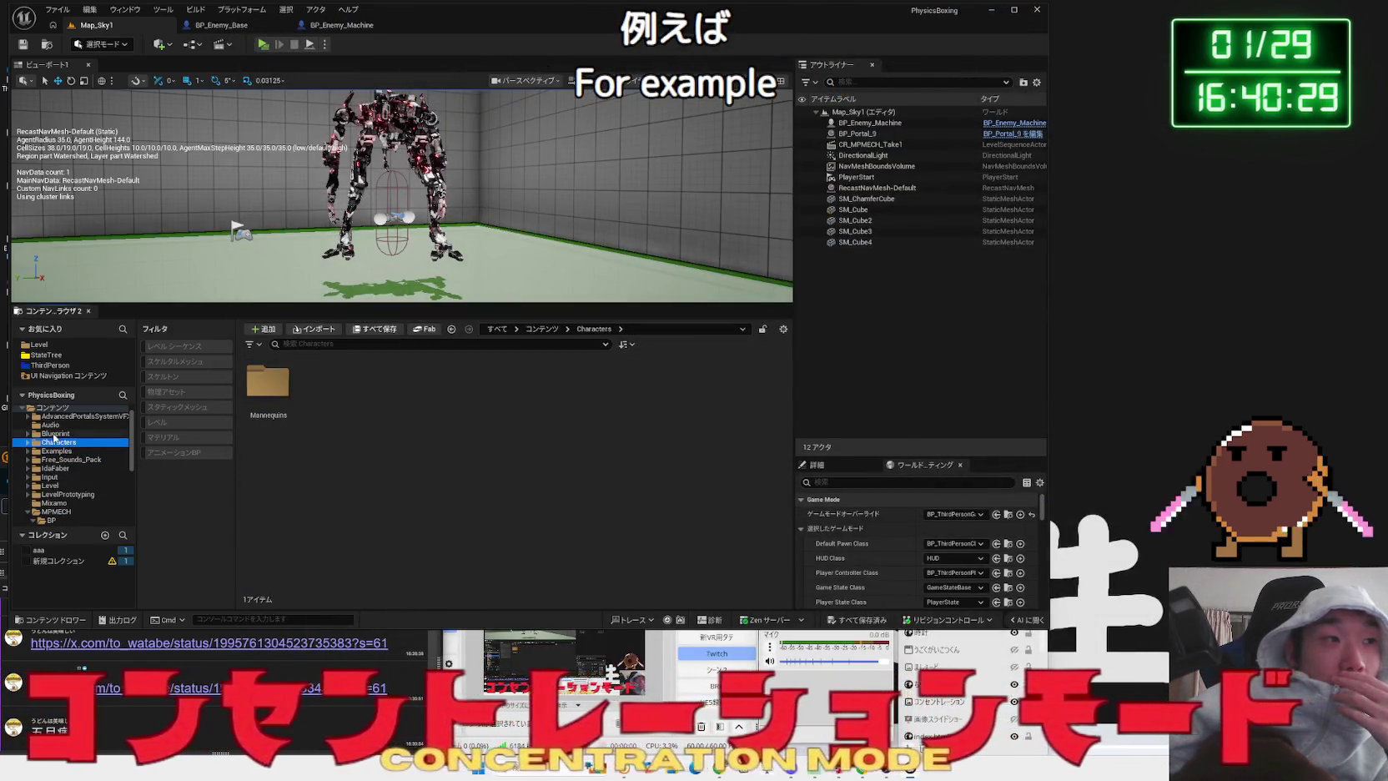
click(54, 434)
double_click(324, 381)
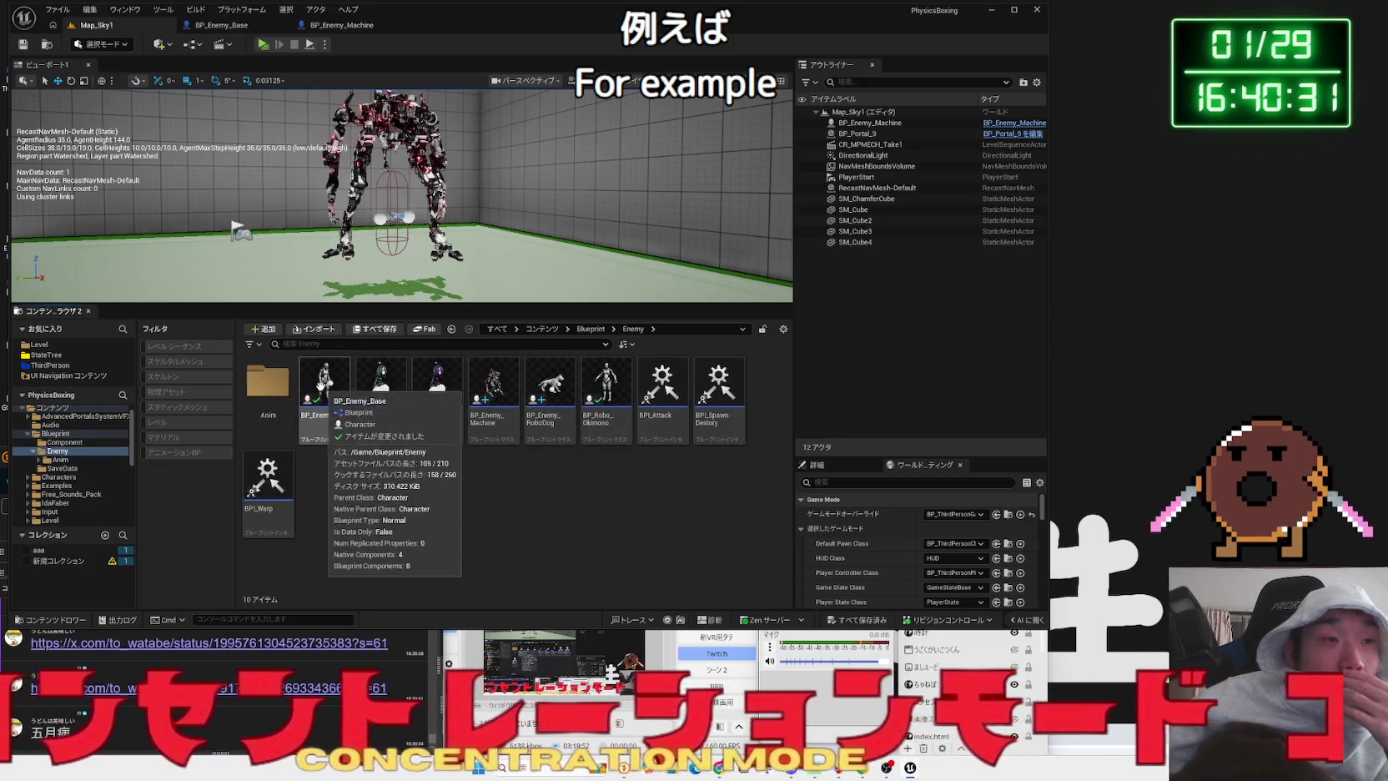
click(27, 434)
click(28, 442)
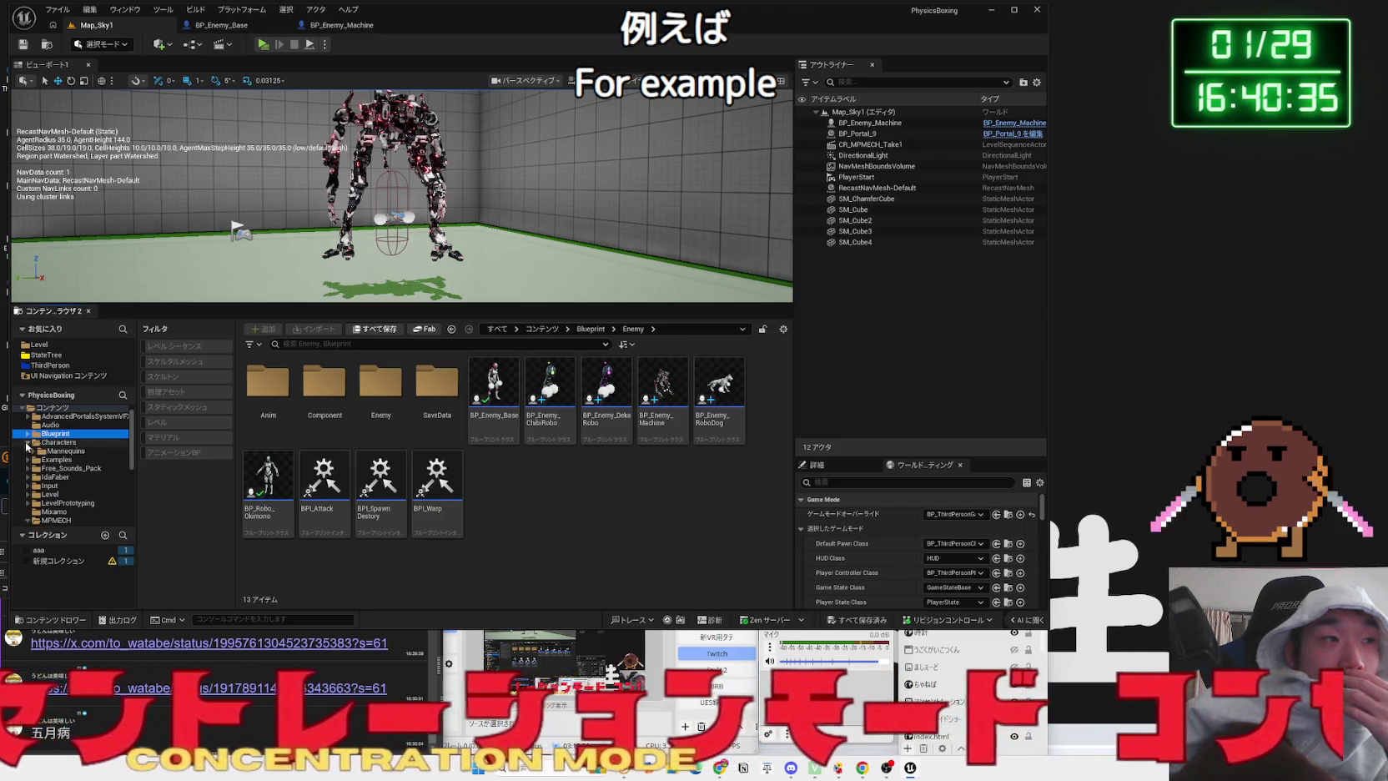
click(65, 450)
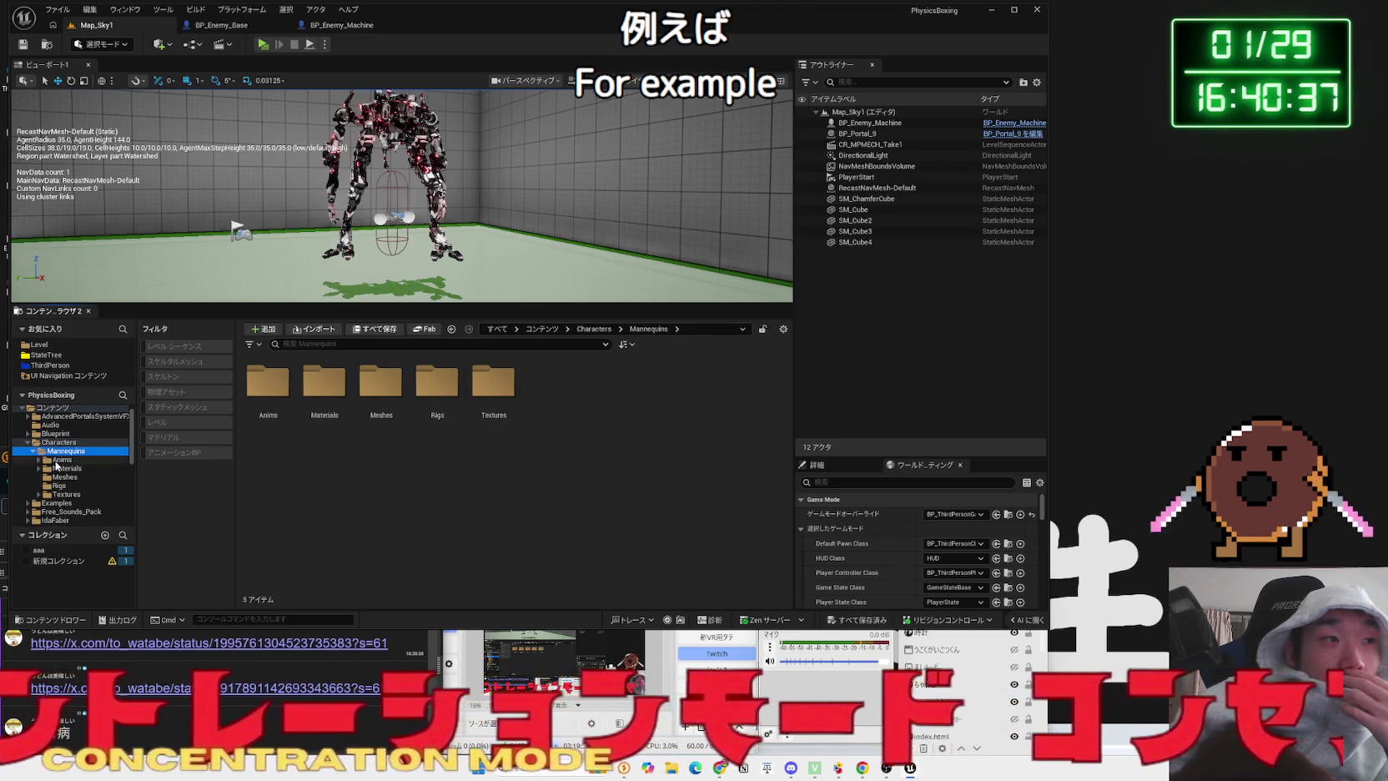
click(57, 468)
click(33, 452)
click(25, 442)
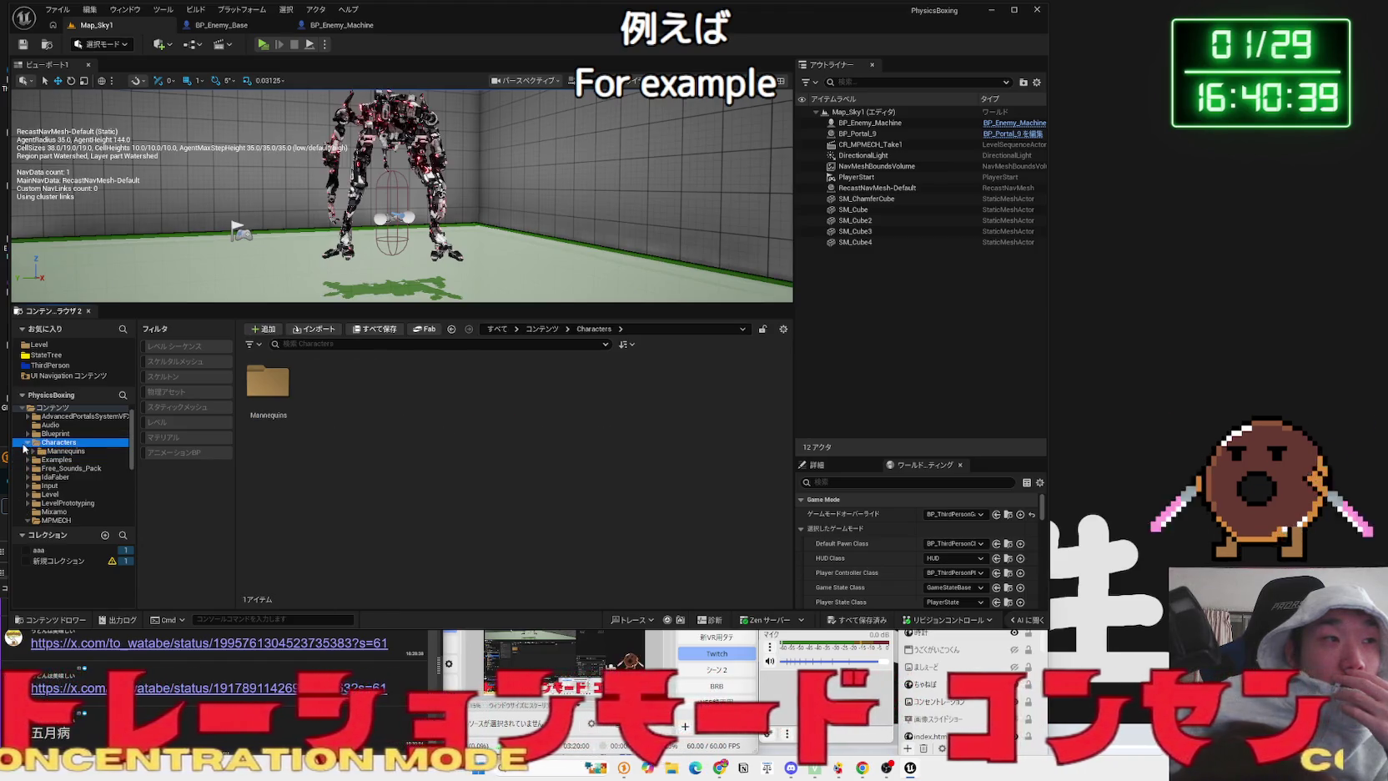
click(52, 407)
- Check the Blueprint Component folder, then the MPMECH, ThirdPerson and StateTree folders
double_click(380, 383)
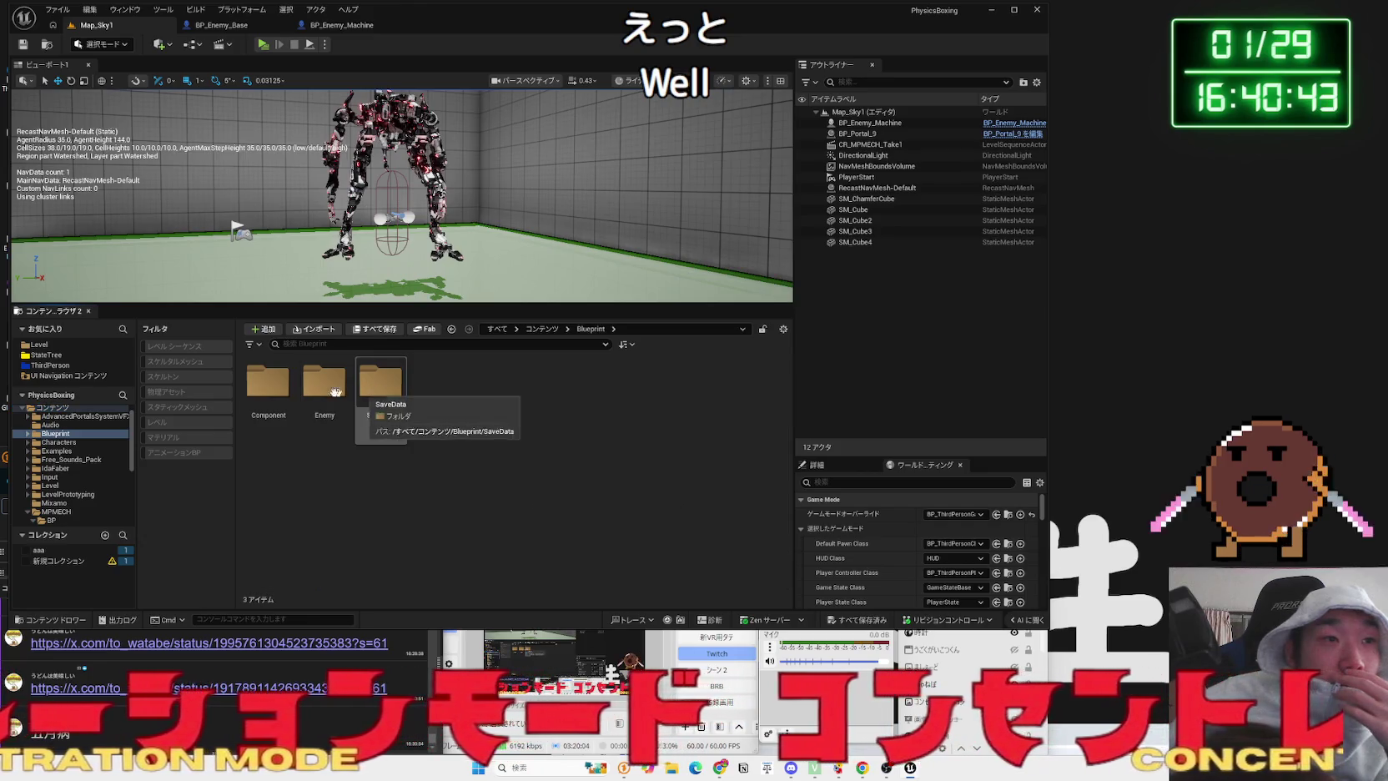
click(268, 385)
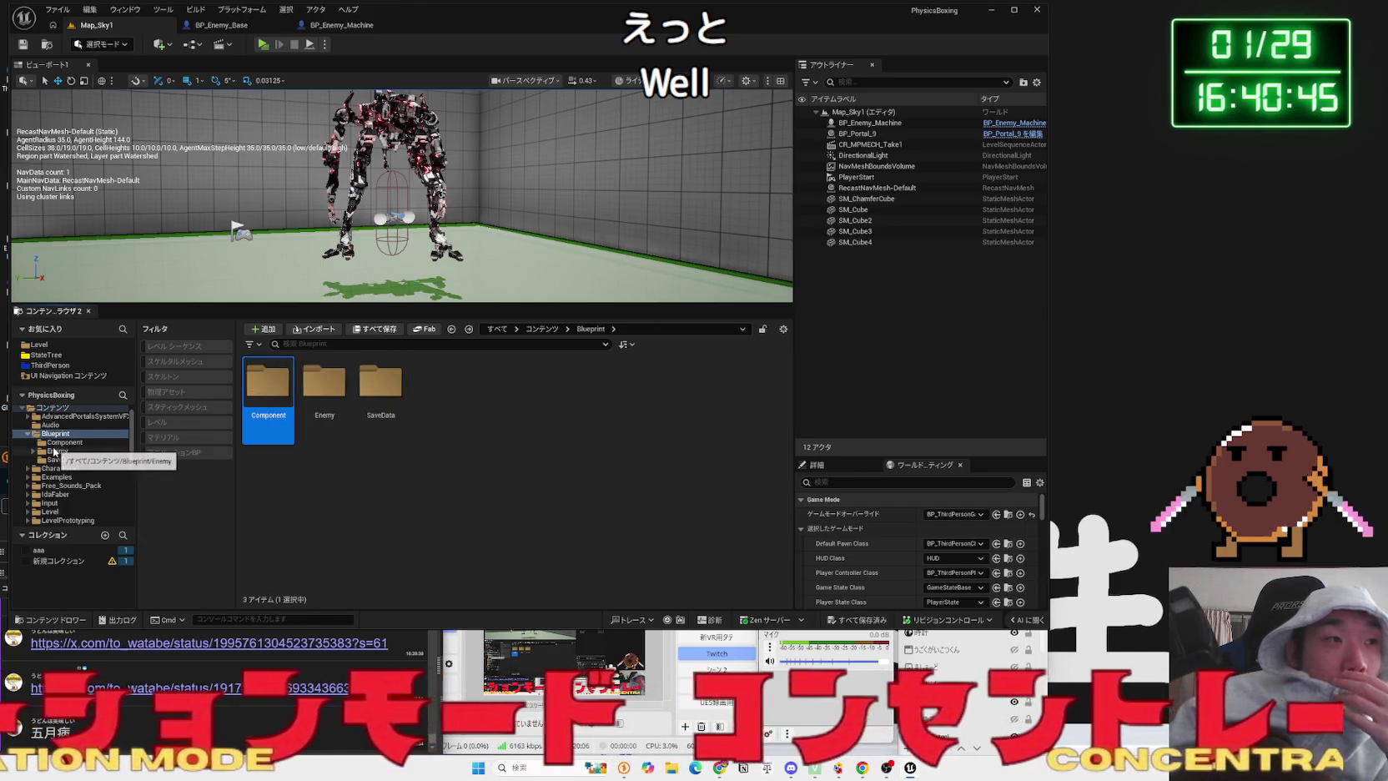
scroll(27, 442, up, 1)
ctrl+click(37, 419)
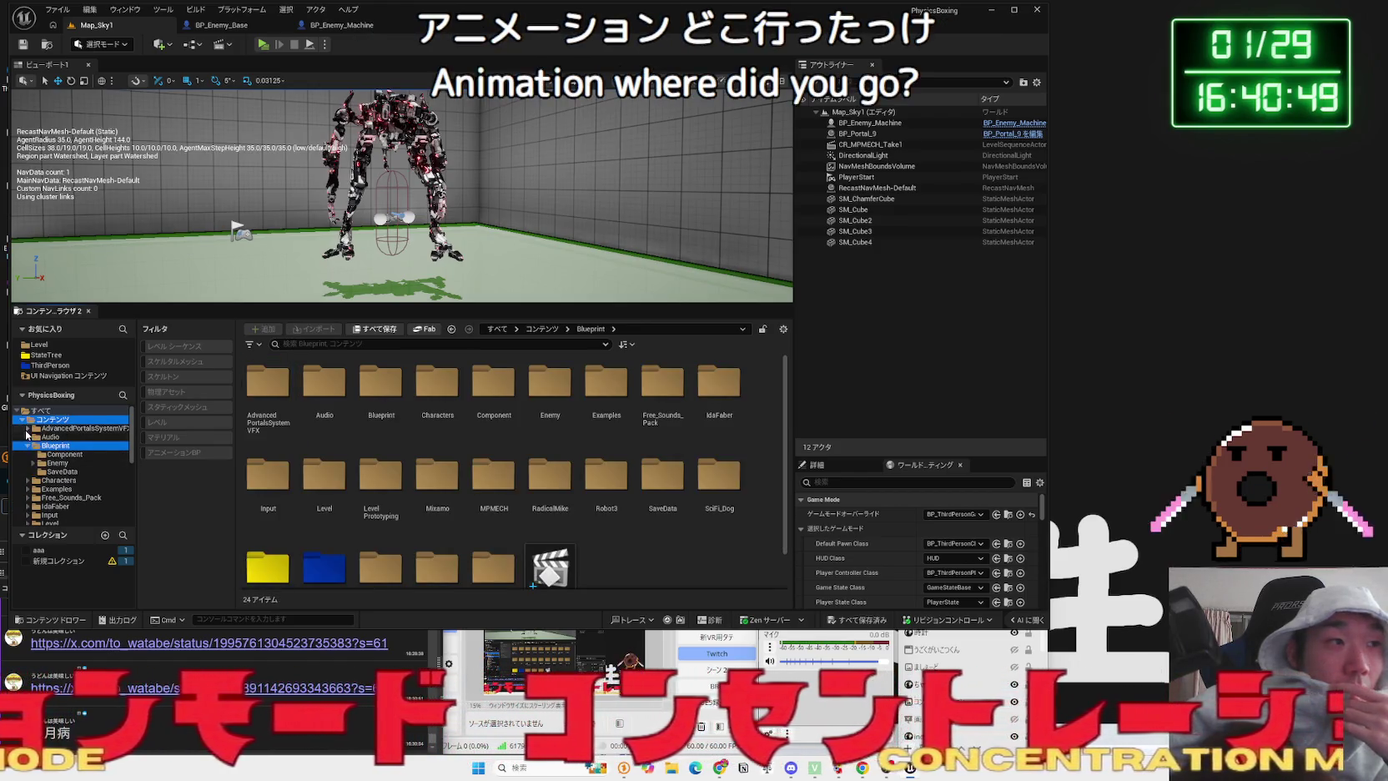
scroll(64, 476, down, 2)
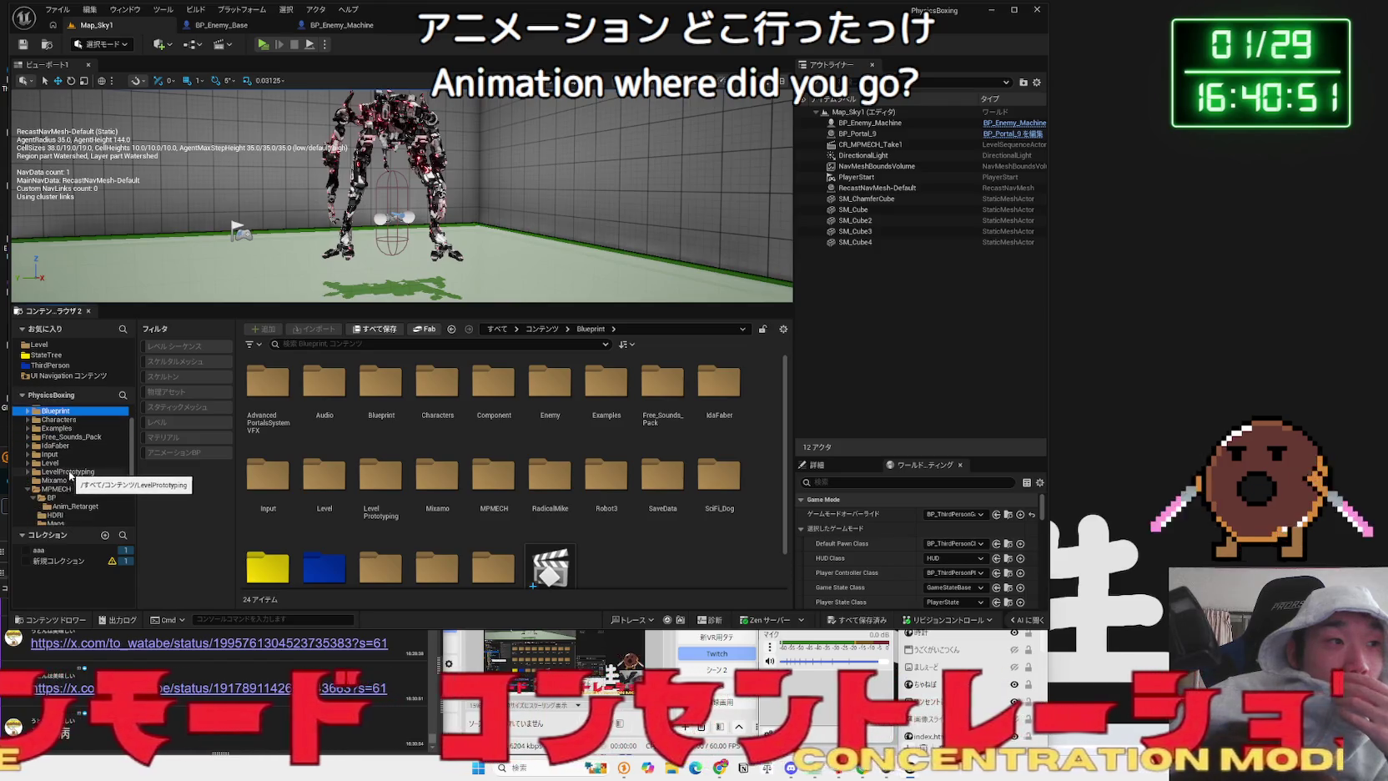
double_click(58, 472)
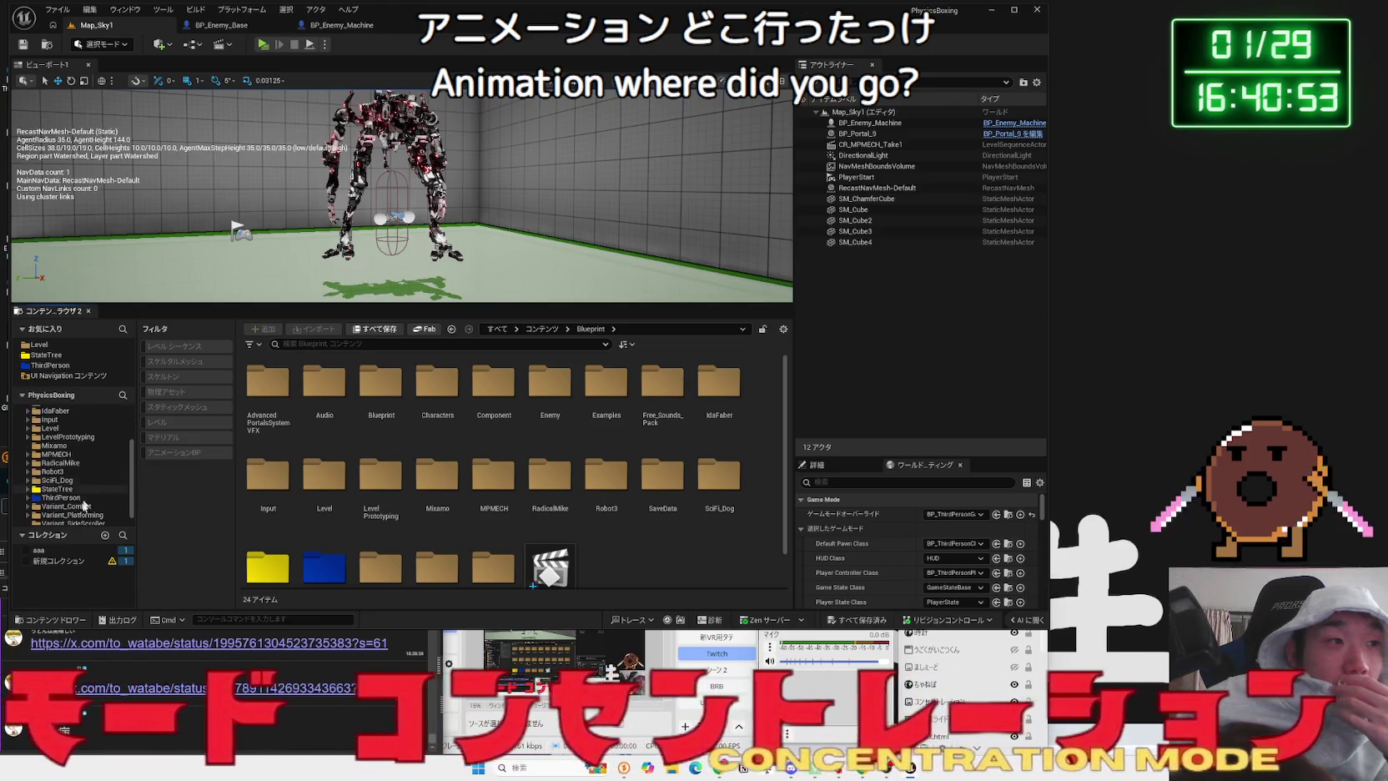
click(67, 499)
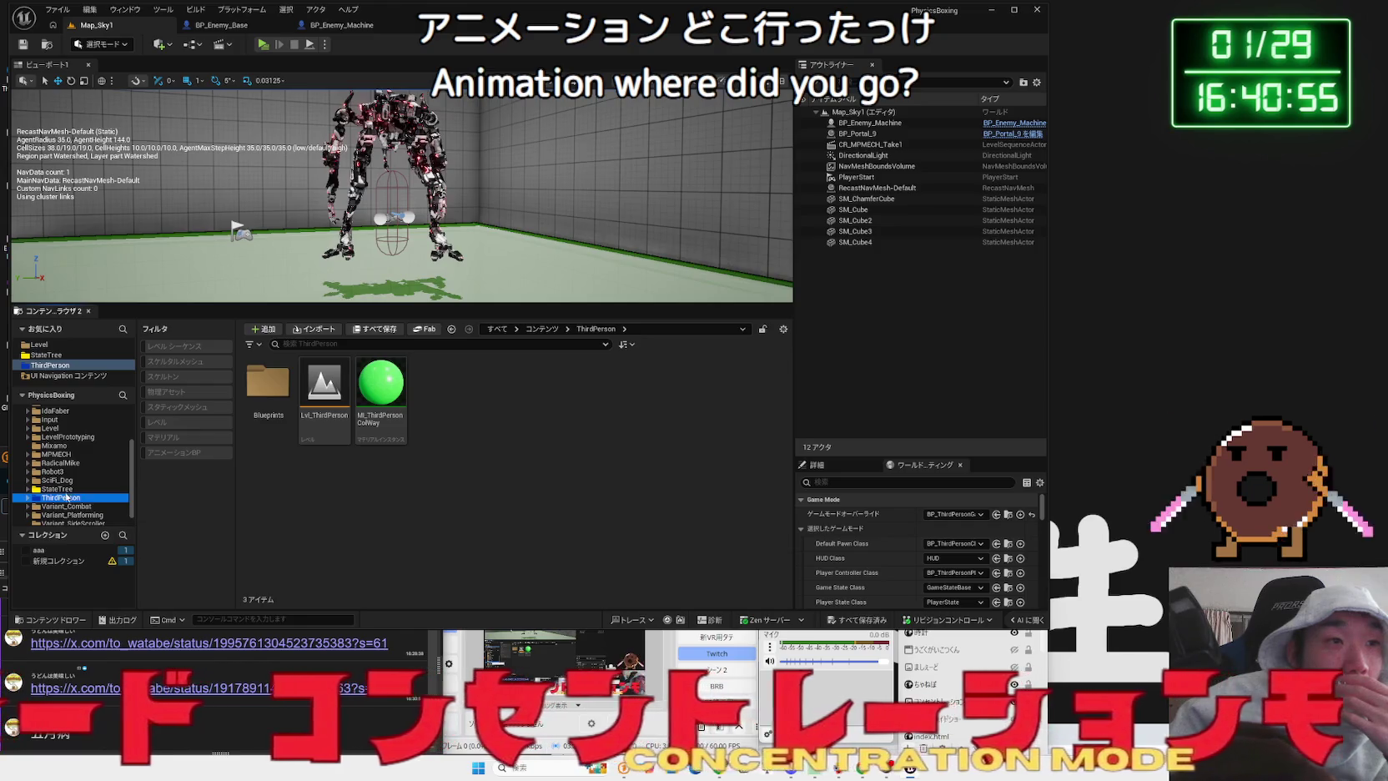
click(65, 490)
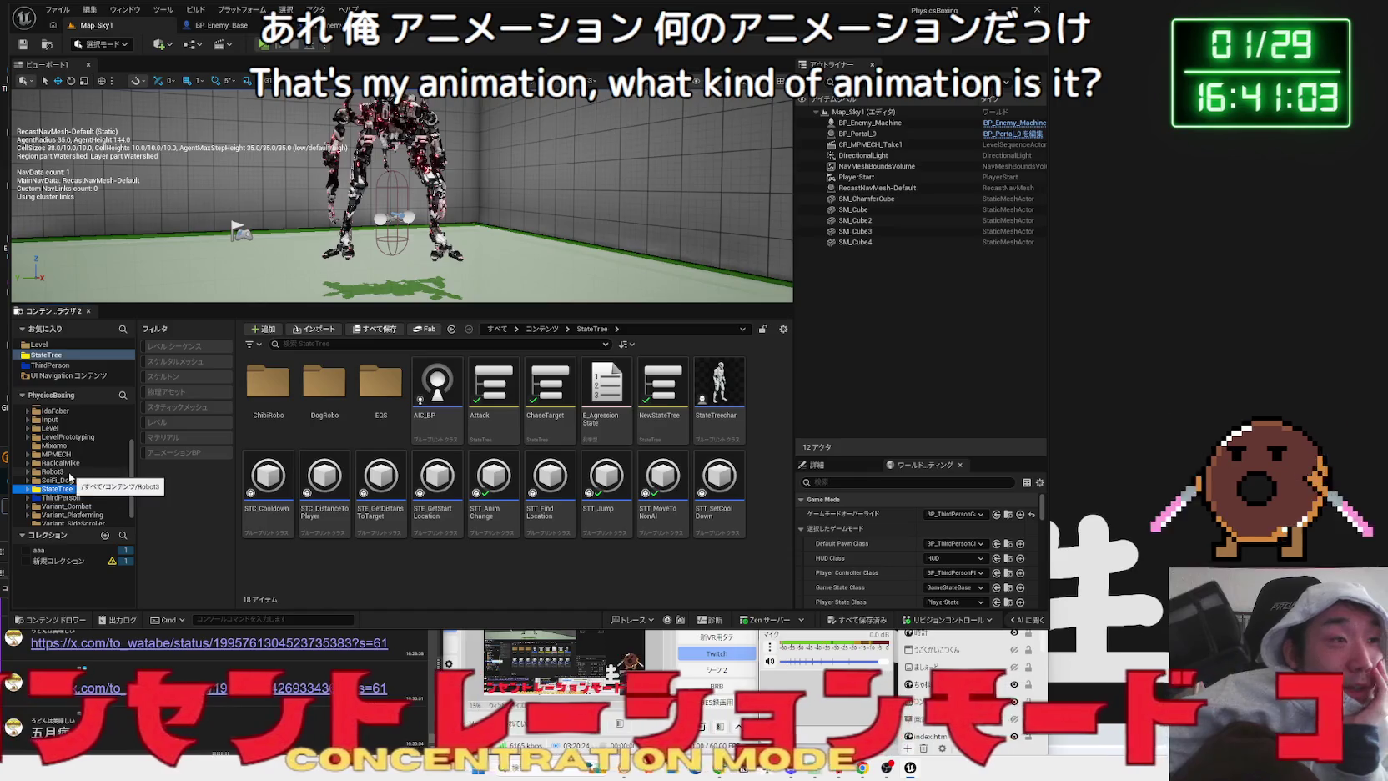
- Inspect Robot3's Anim and Blueprint folders for punch animations
click(70, 472)
double_click(278, 389)
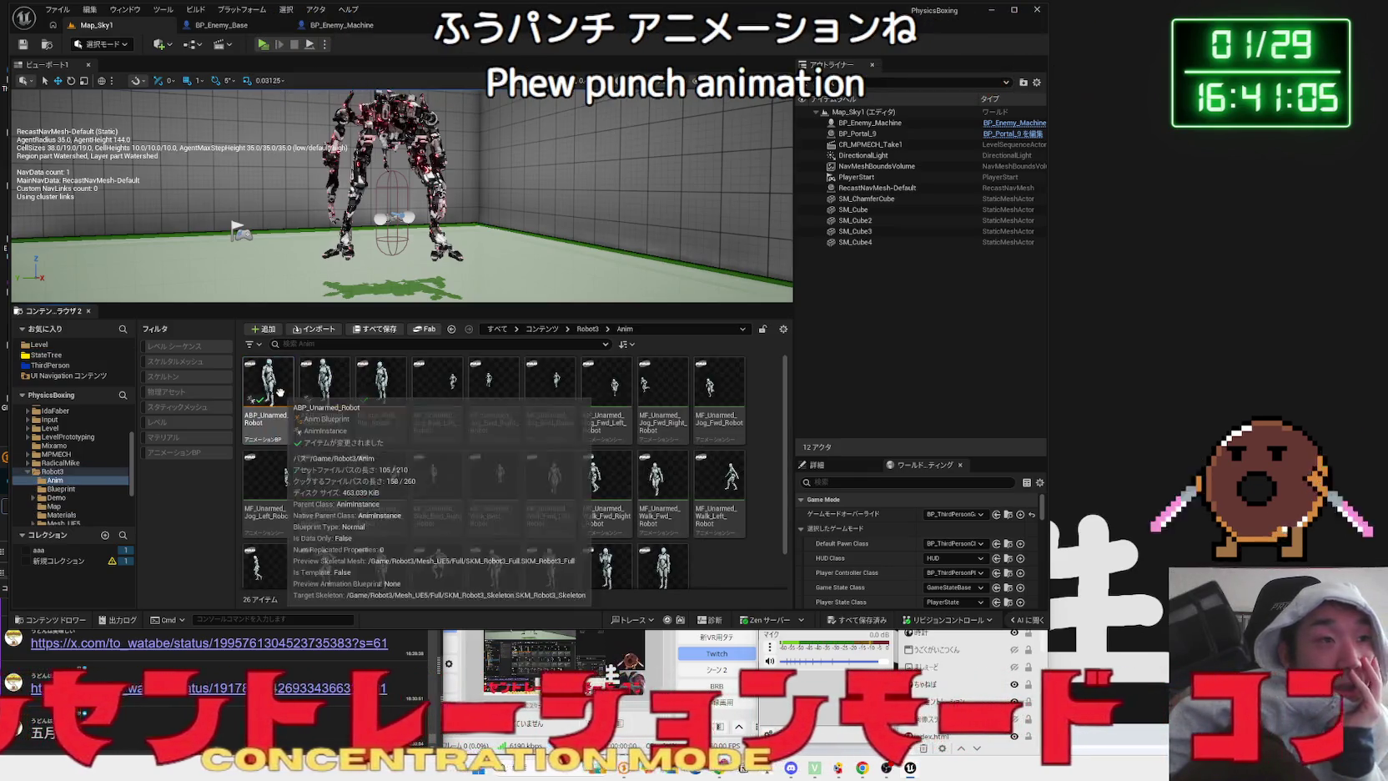
scroll(599, 493, down, 1)
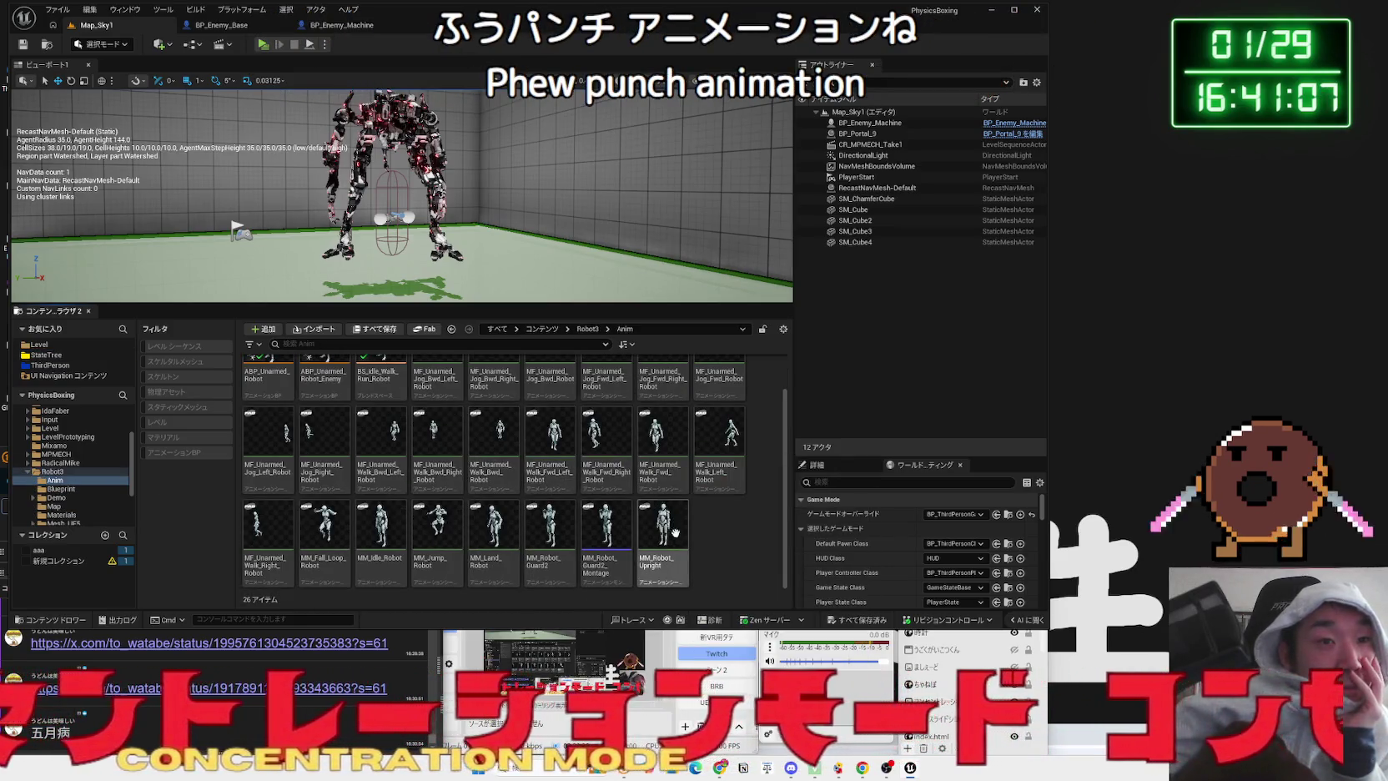
key(alt+Left)
double_click(340, 417)
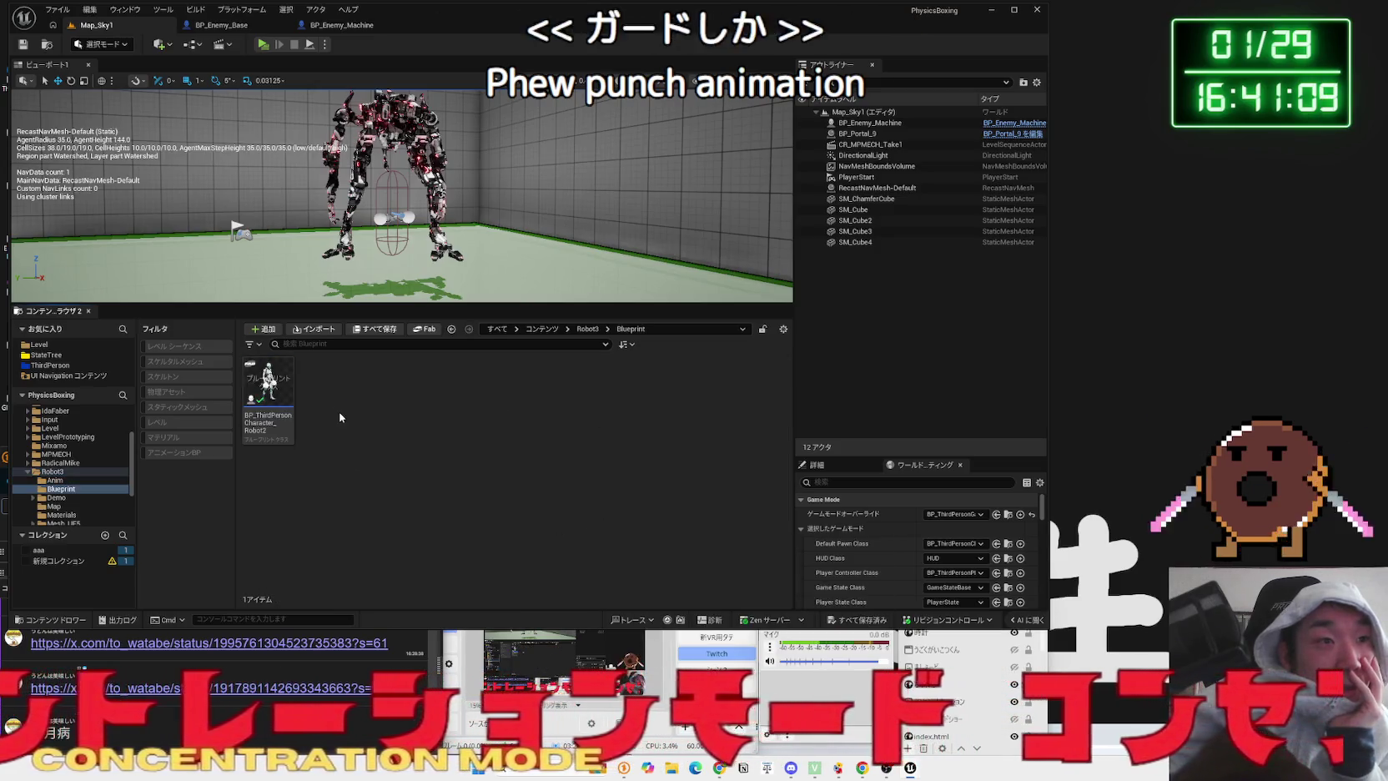
key(alt+Left)
click(350, 475)
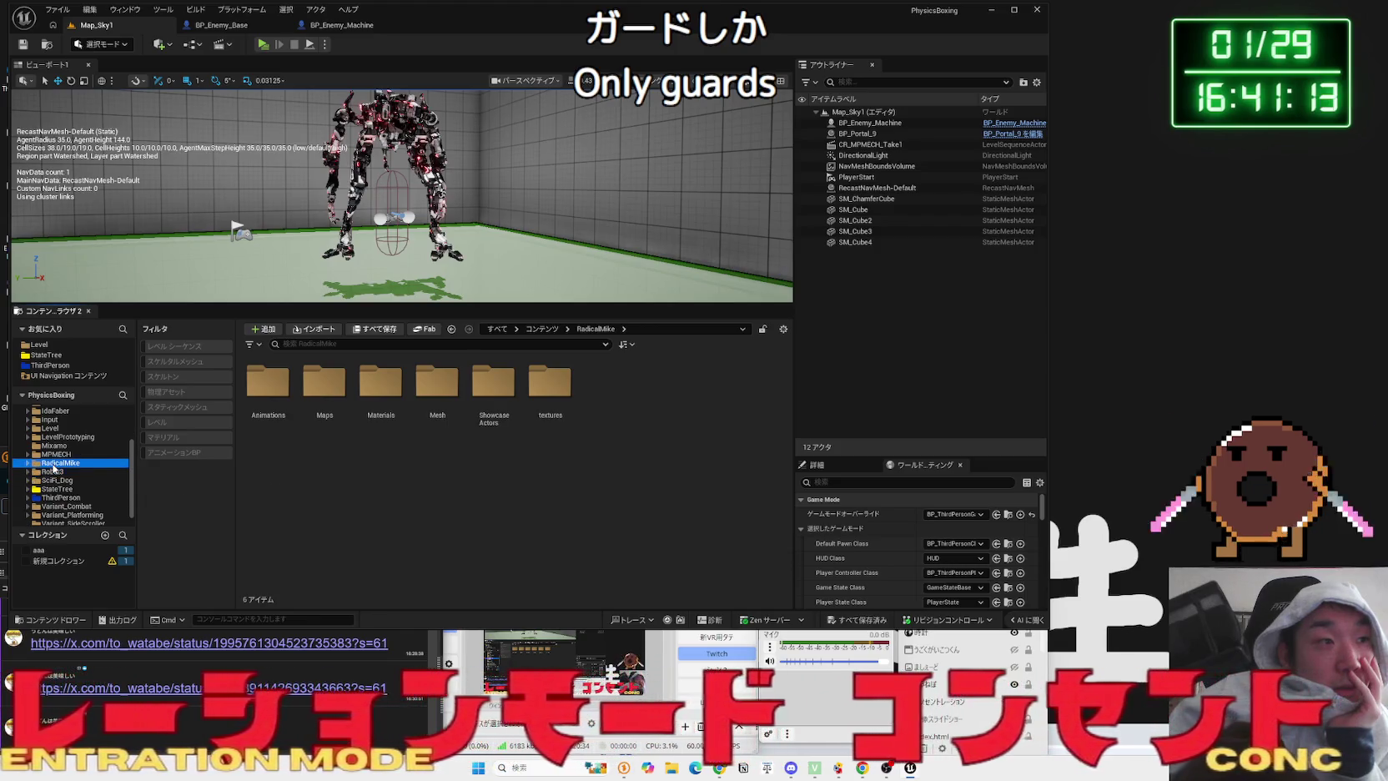
- Browse the Input, IdaFaber and Examples folders, ending in the Blueprint/Enemy folder
key(Up)
key(Up)
key(Up)
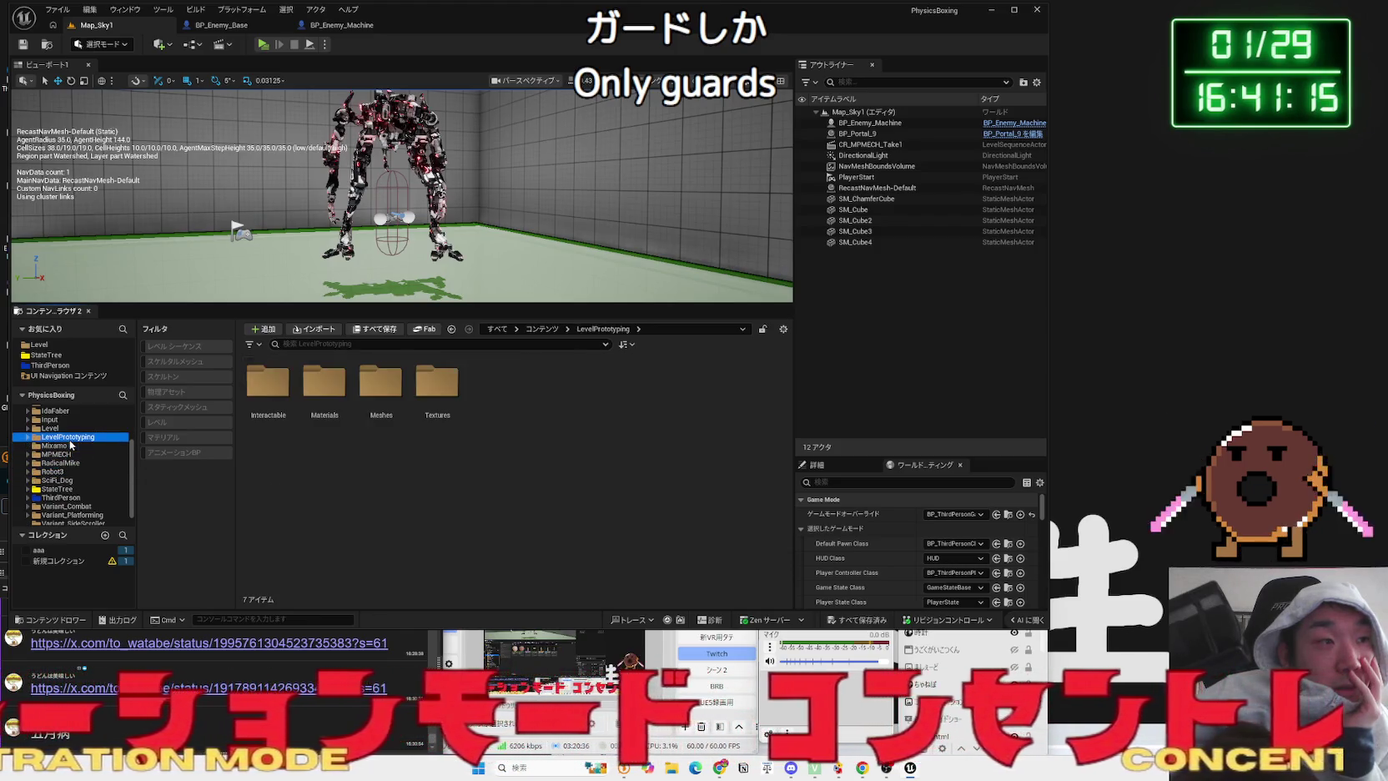
click(57, 437)
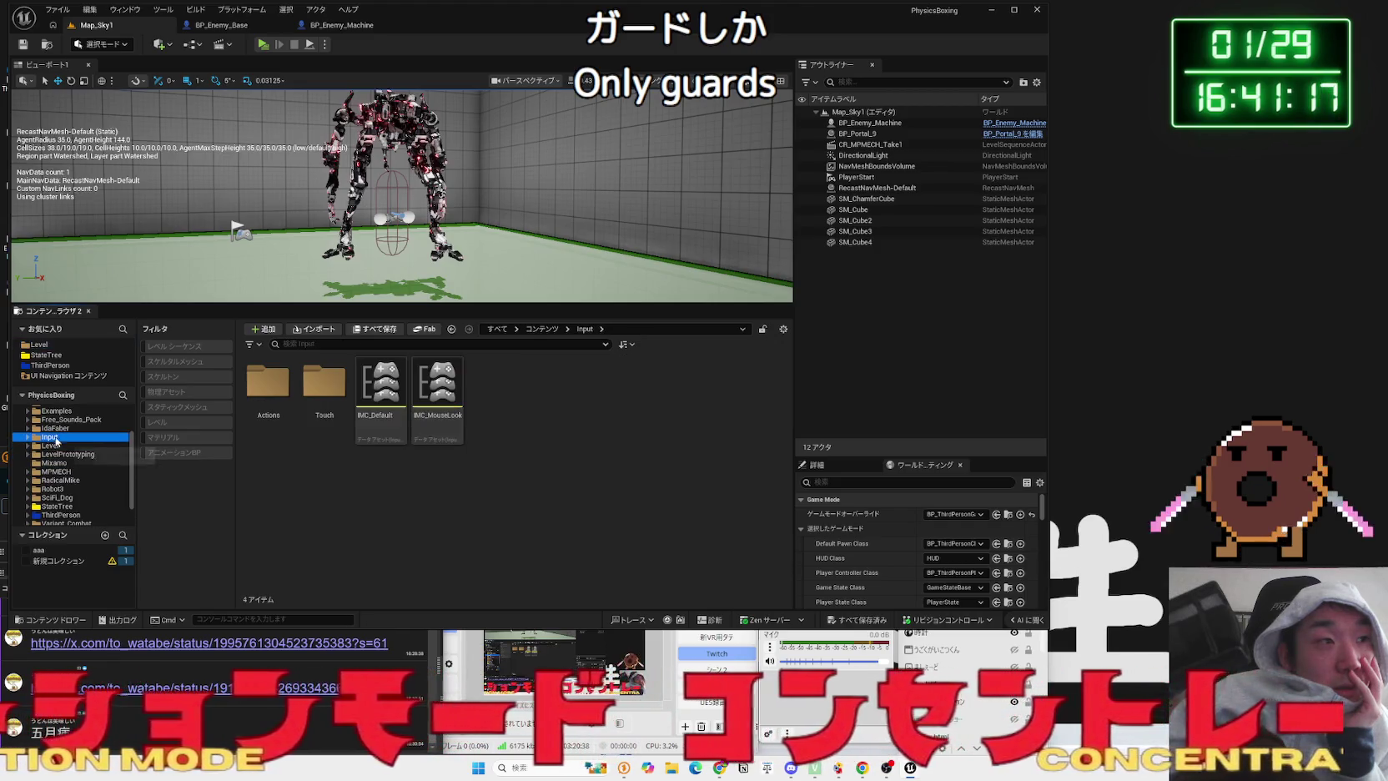
click(58, 429)
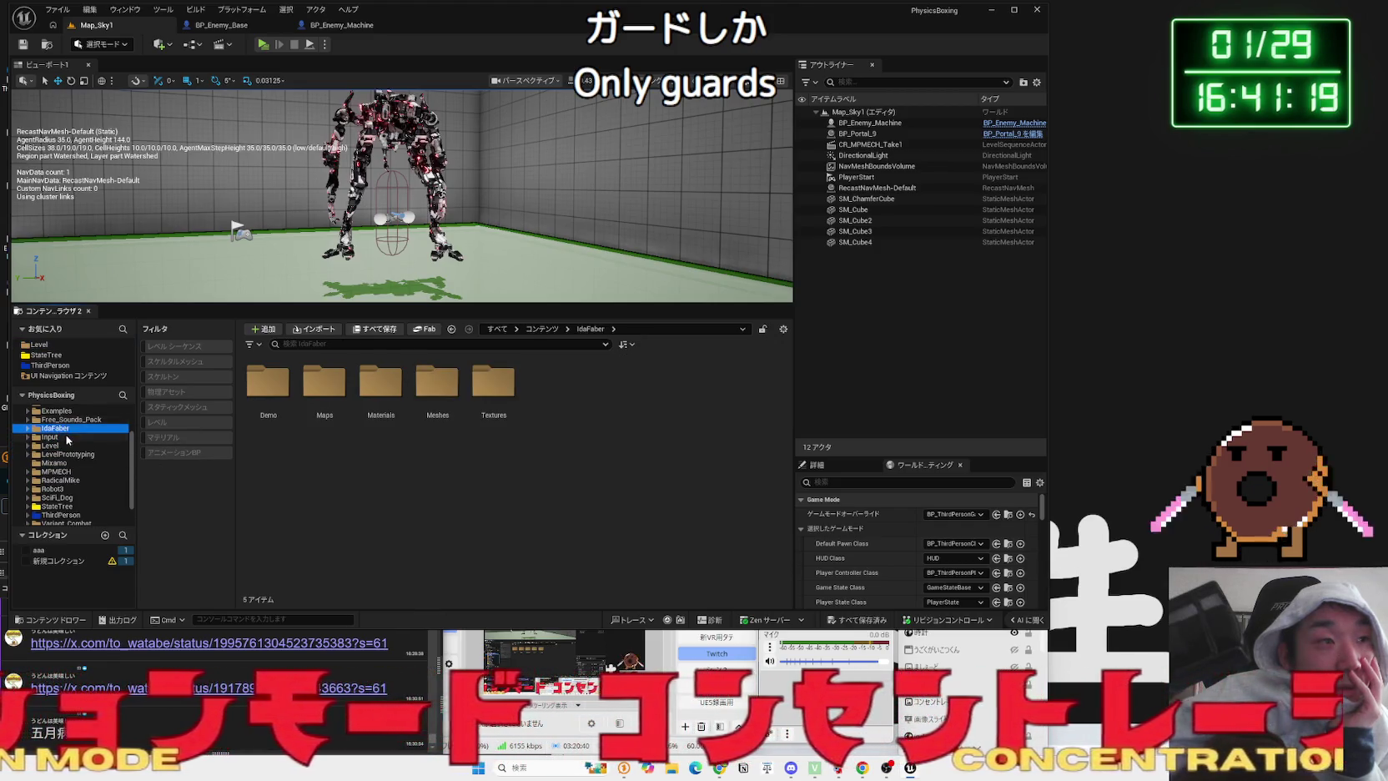
scroll(68, 439, up, 2)
click(70, 446)
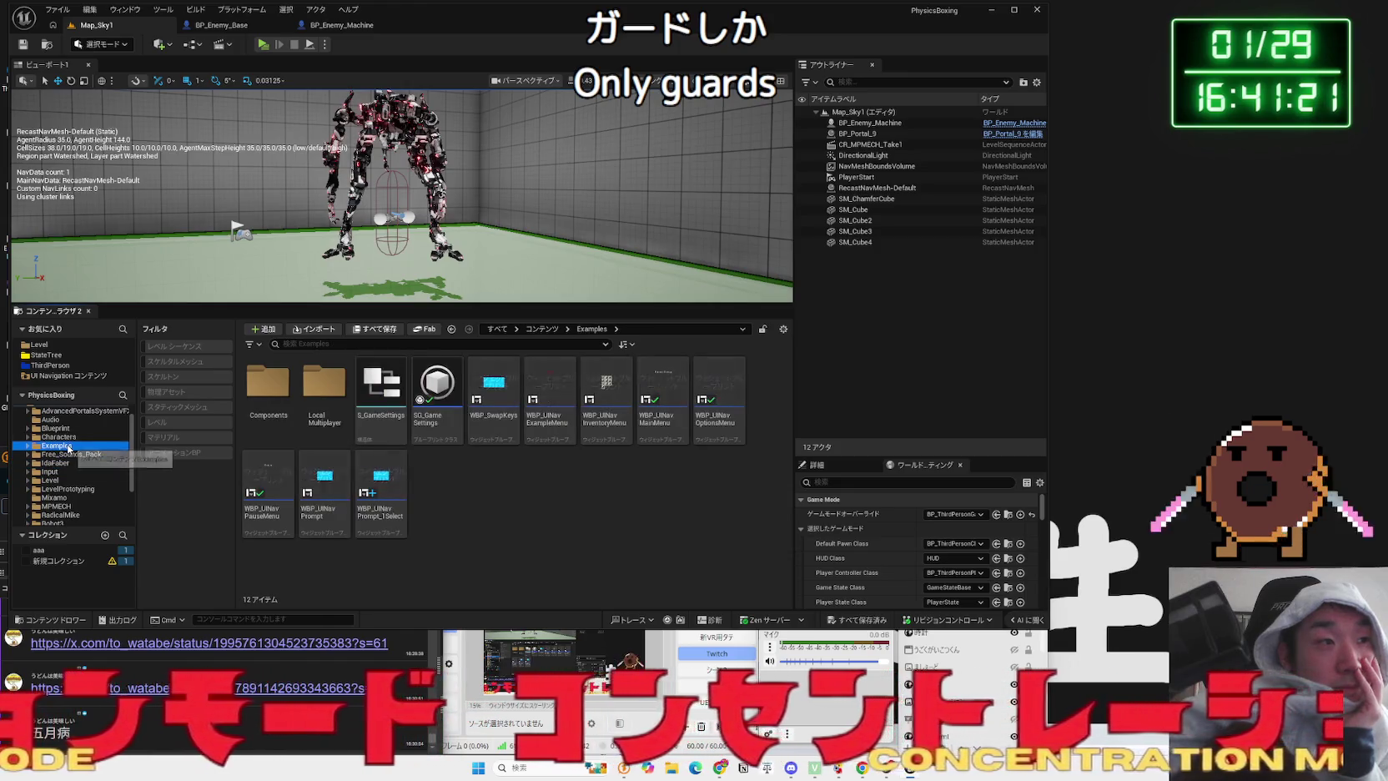
key(Up)
key(Up)
key(Up)
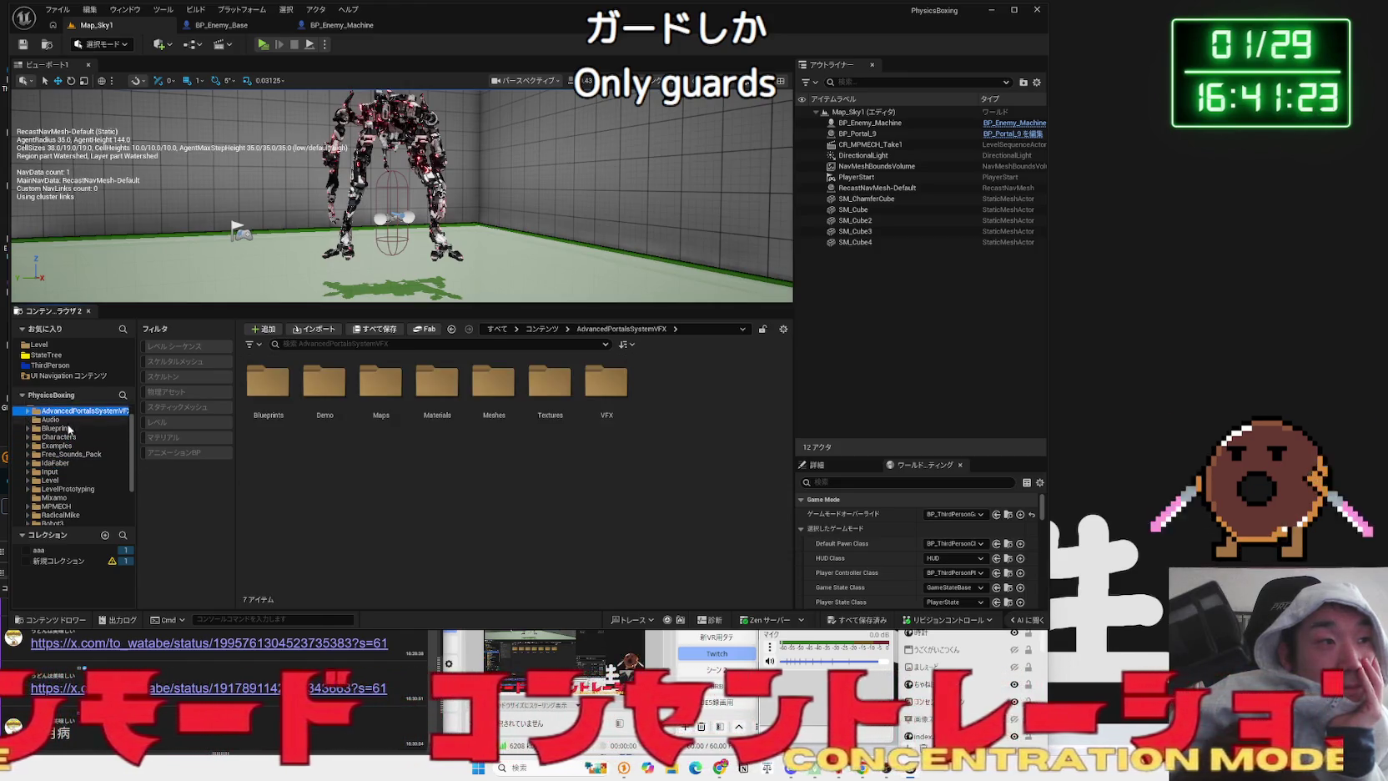
click(69, 428)
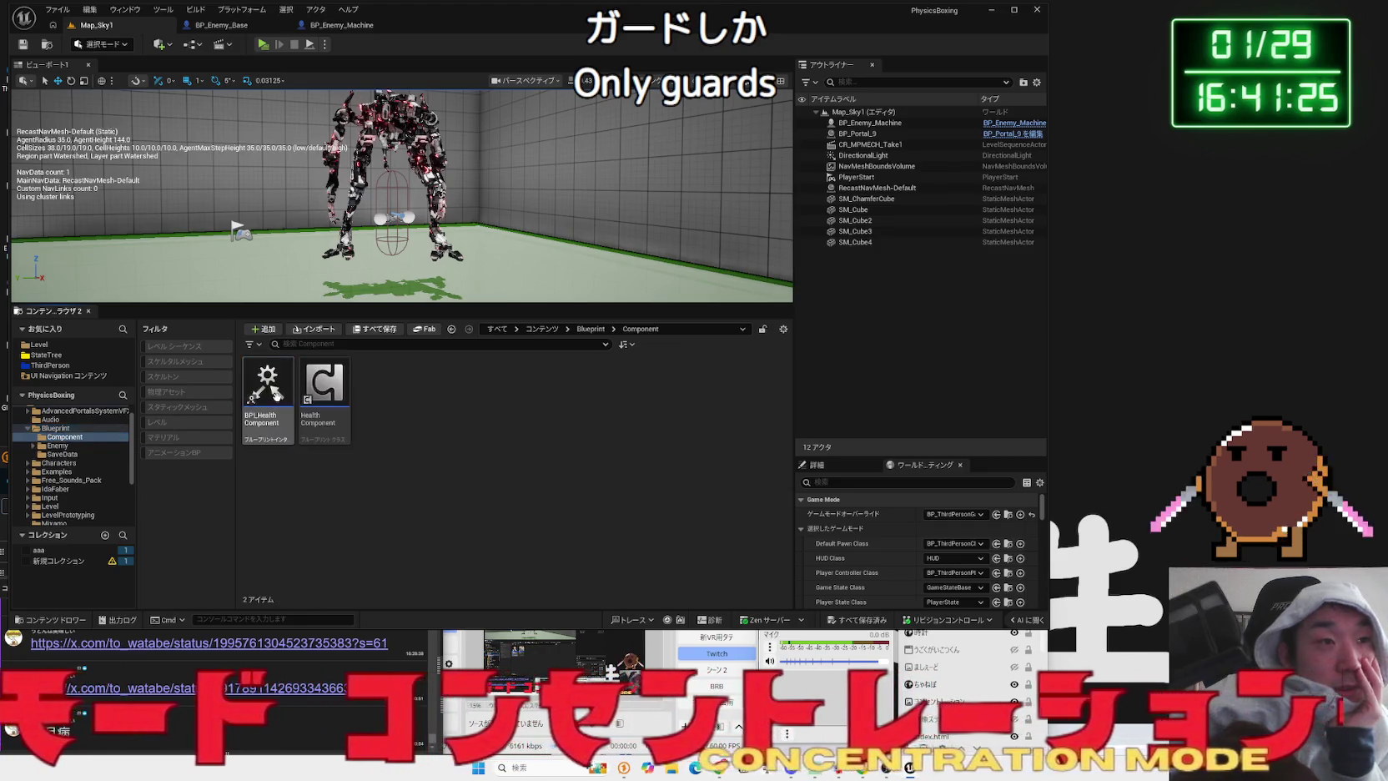
double_click(325, 382)
- Look through the enemy Anim folder and its UAL2_Standard pack subfolders
double_click(267, 382)
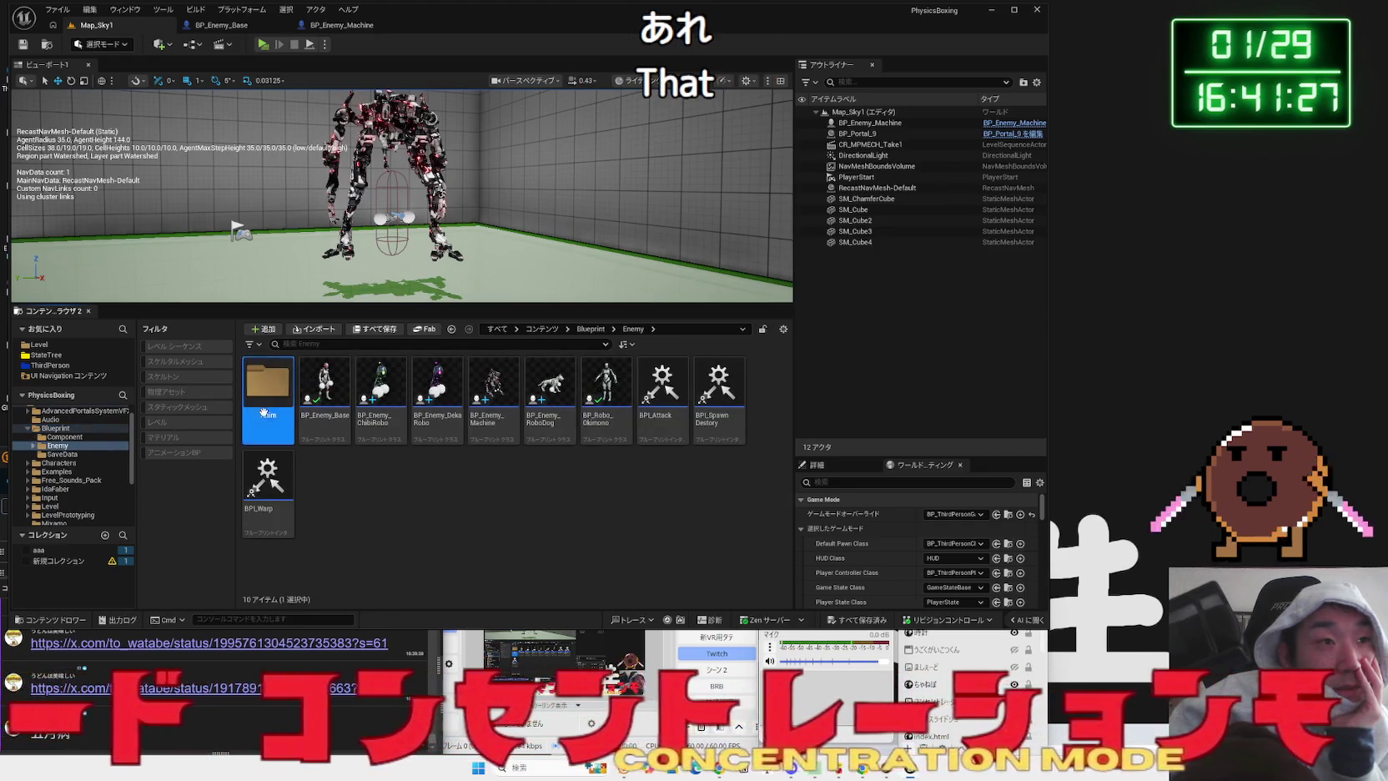
double_click(268, 382)
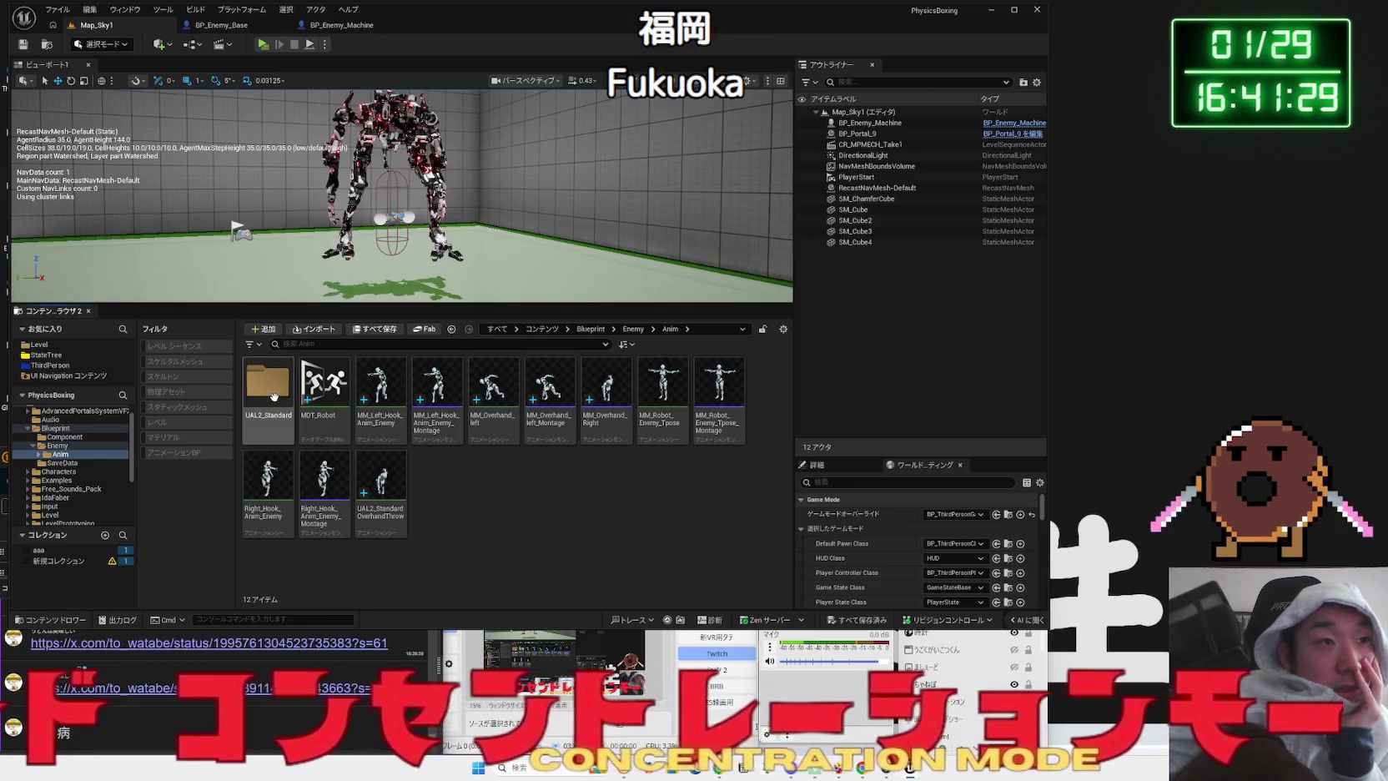
double_click(277, 408)
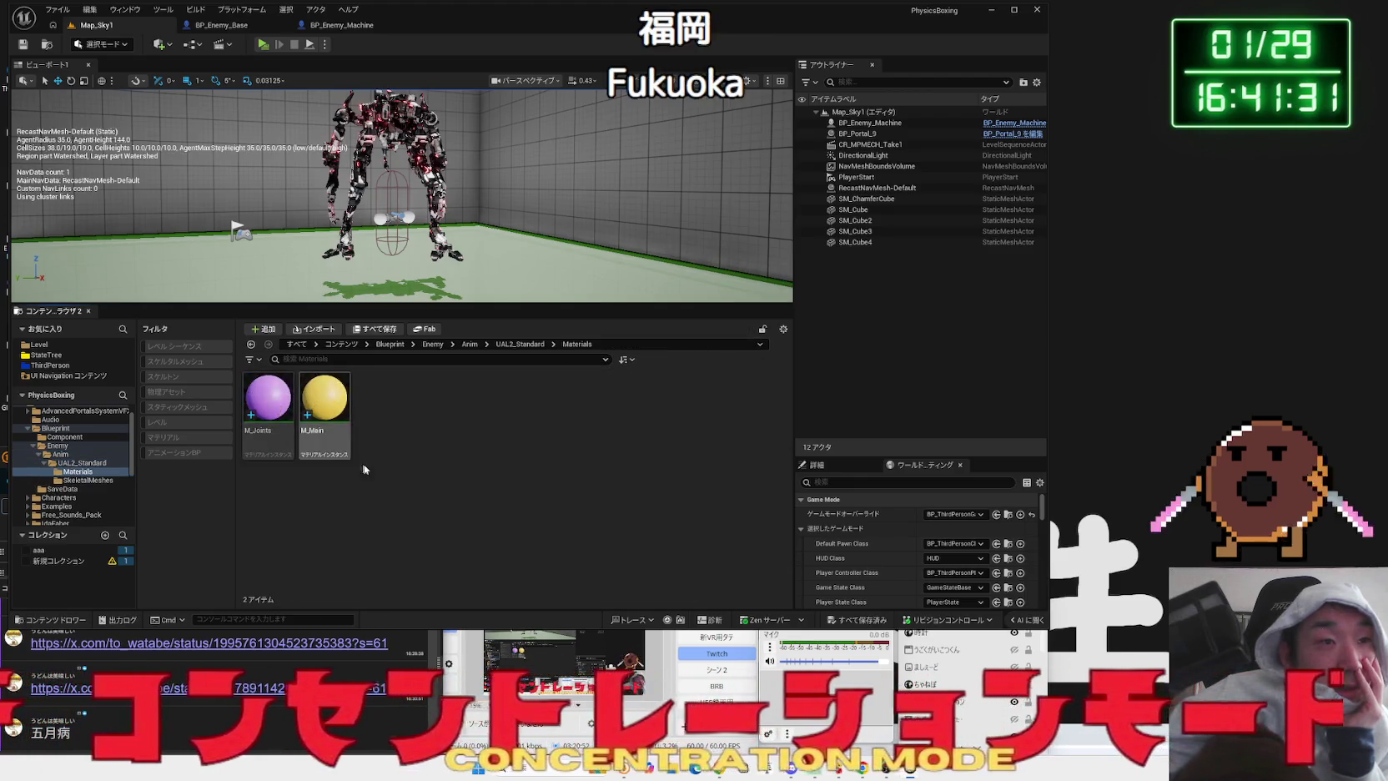
key(alt+Left)
key(alt+Left)
key(alt+Right)
key(alt+Left)
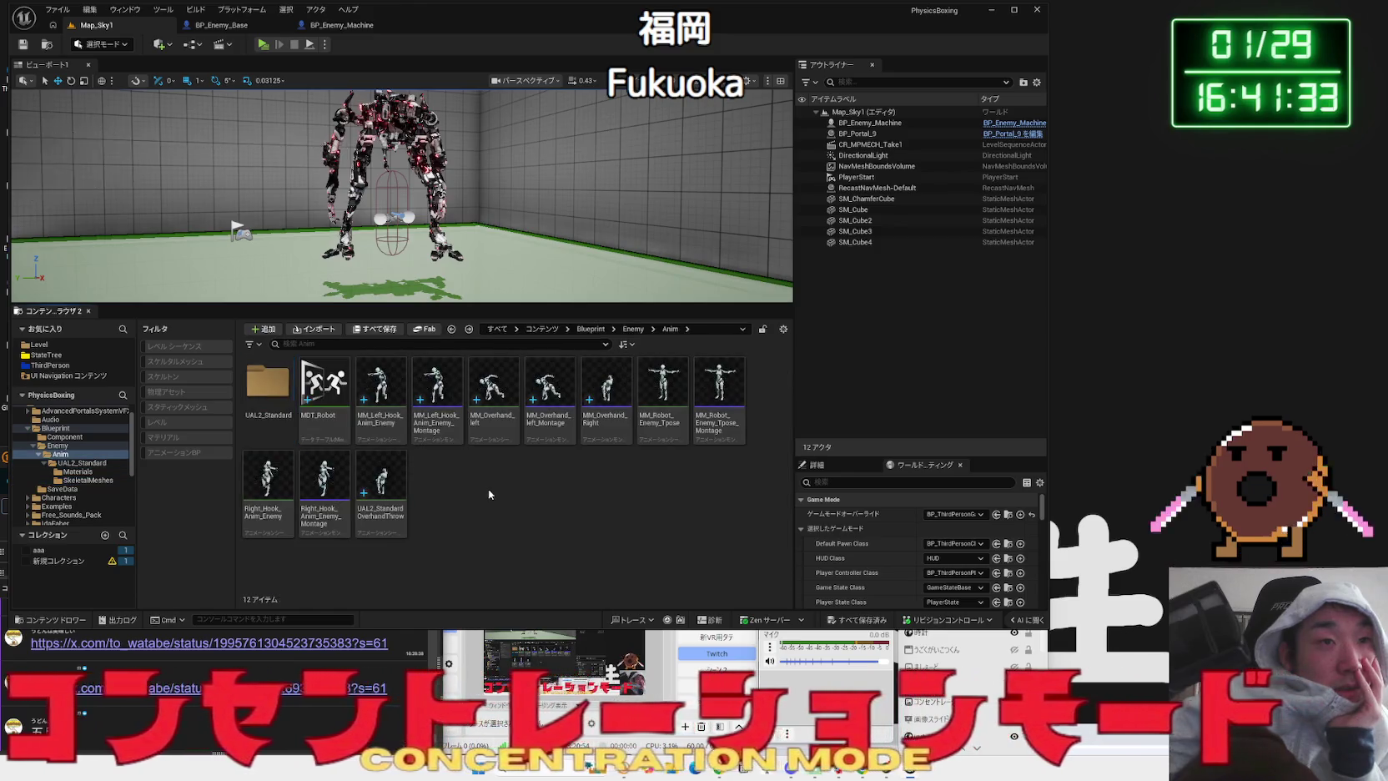
- Preview the overhand assets and play MM_Overhand_left_Montage in its editor, then close it
click(399, 494)
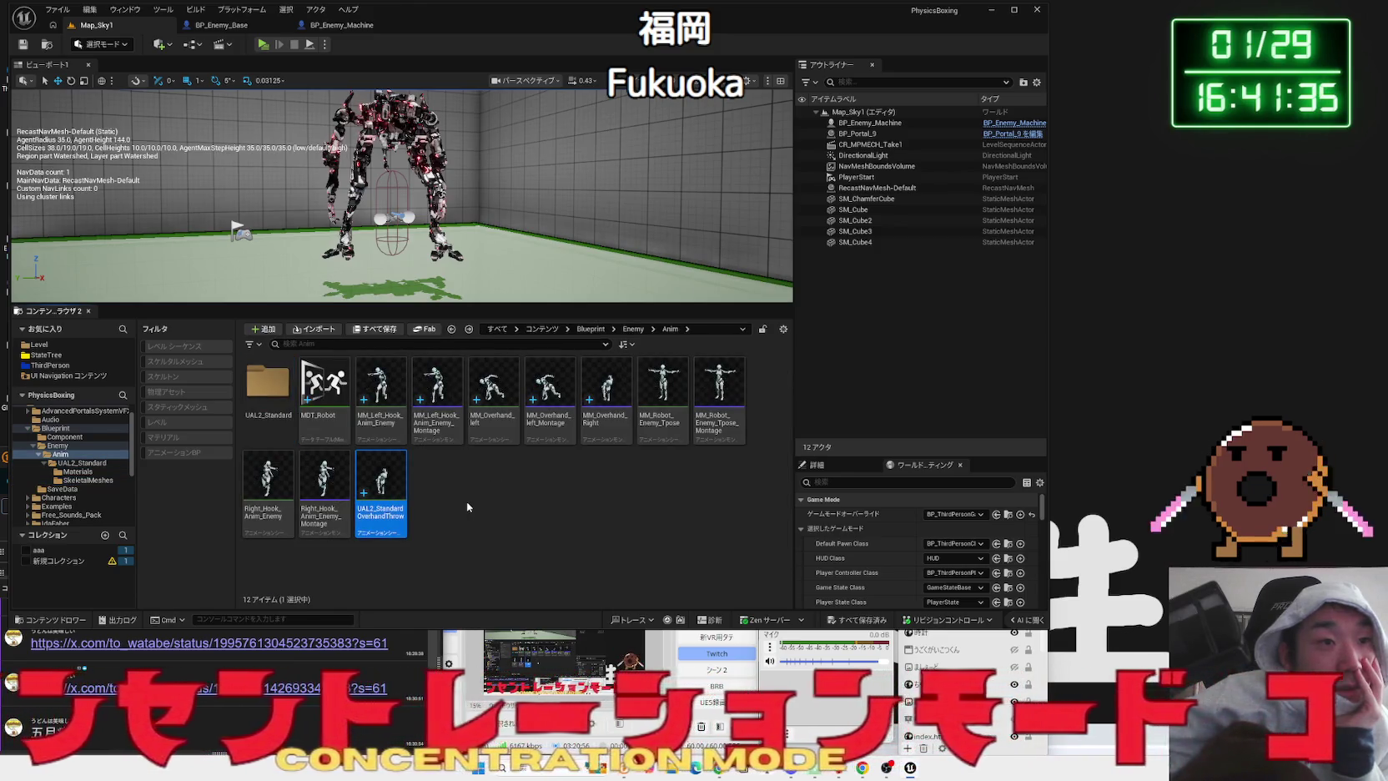
click(269, 477)
click(494, 390)
click(548, 391)
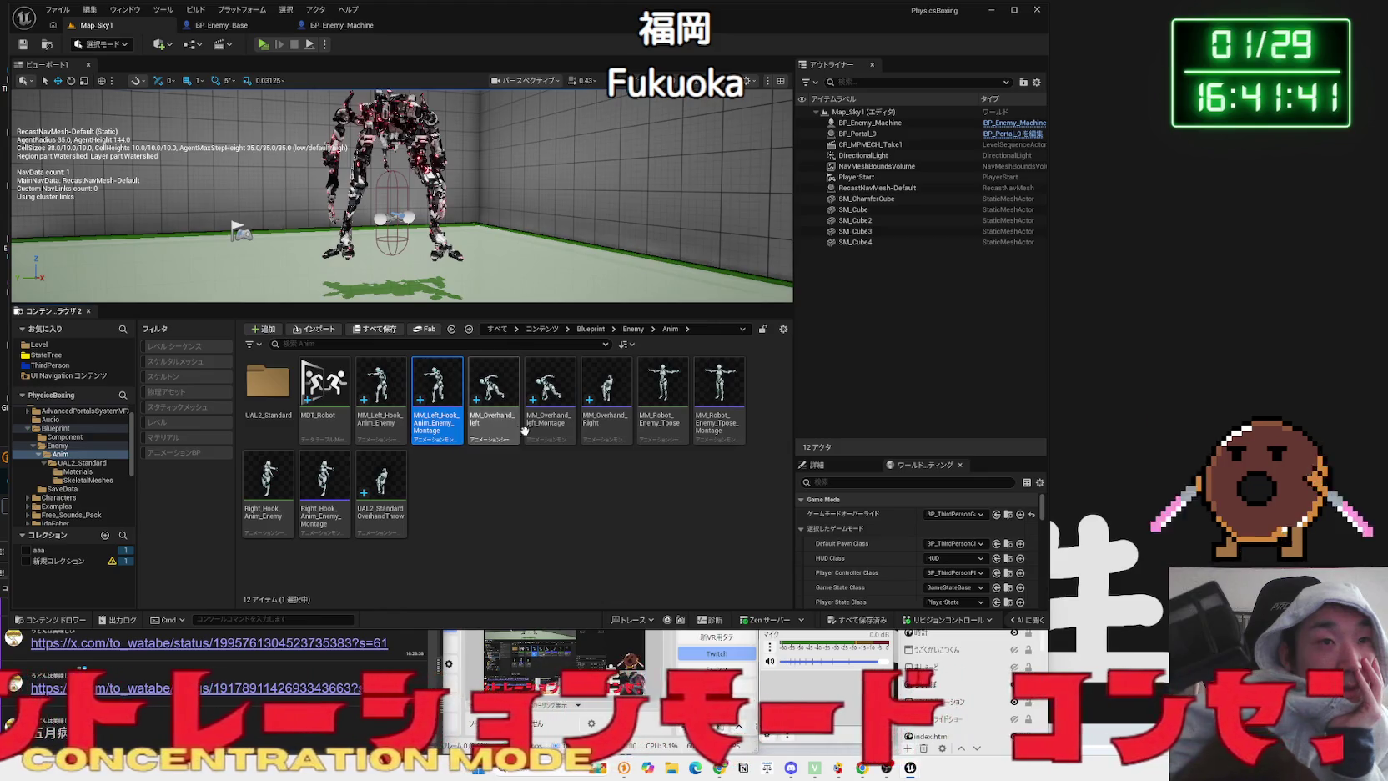
double_click(546, 413)
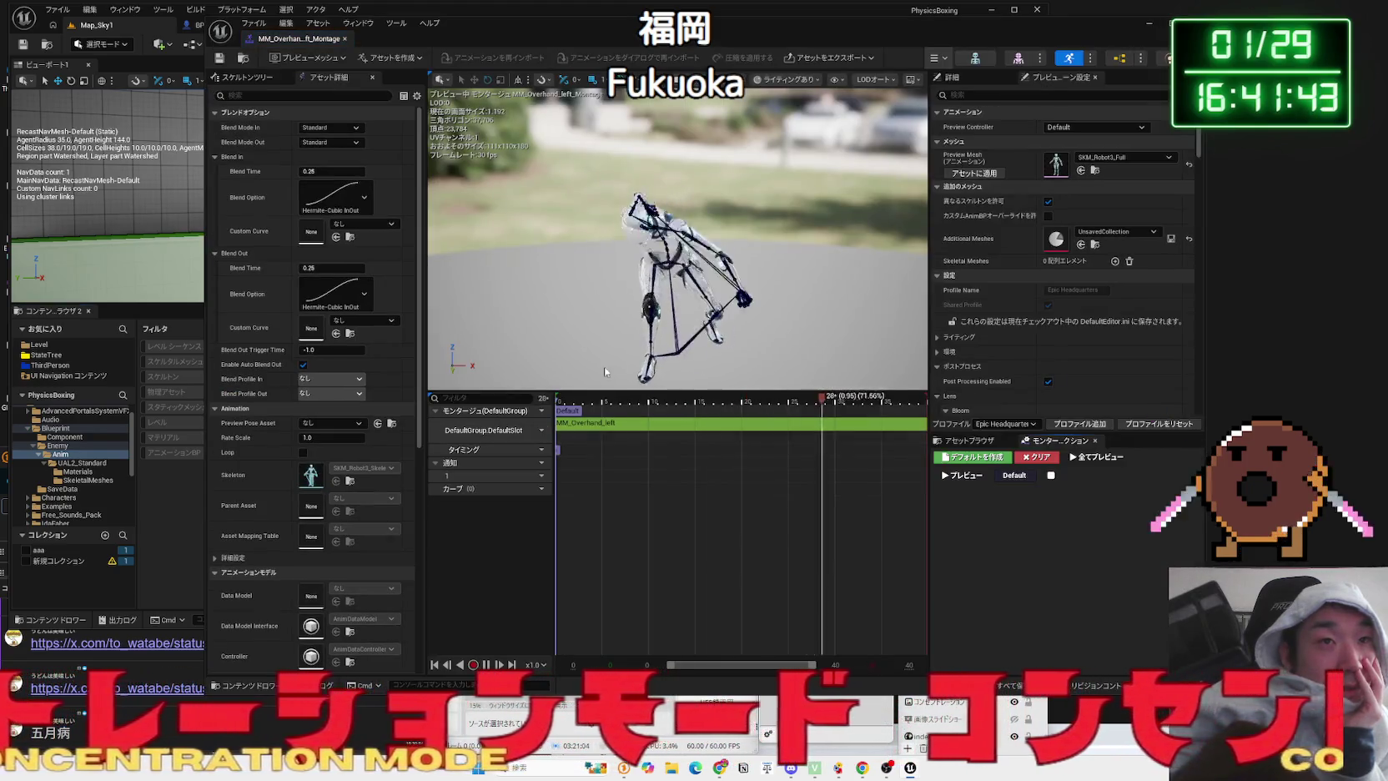
click(346, 39)
right_click(557, 385)
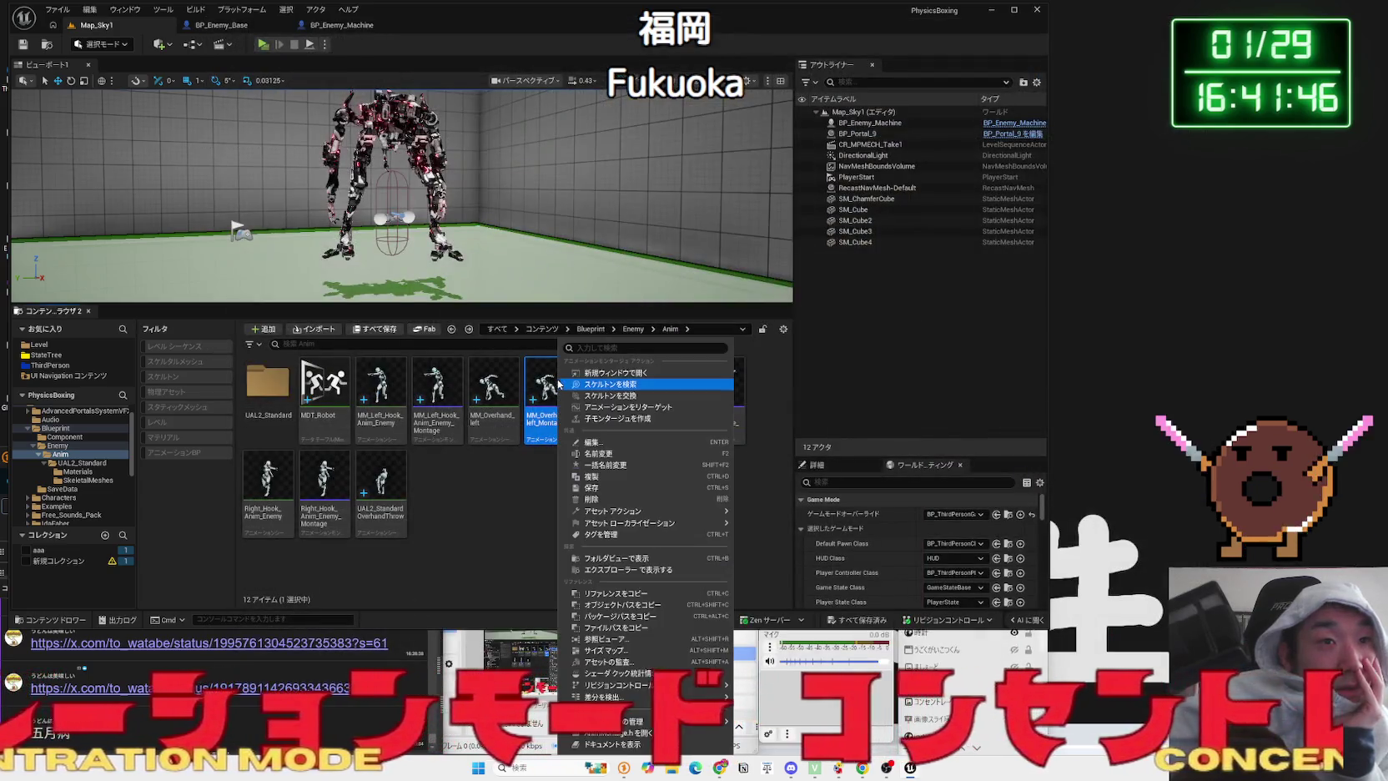
- Start Retarget Animations with target mesh SK_MPMECH_LOD0 and retargeter IKR_UE5Manny_MPMECH
click(630, 408)
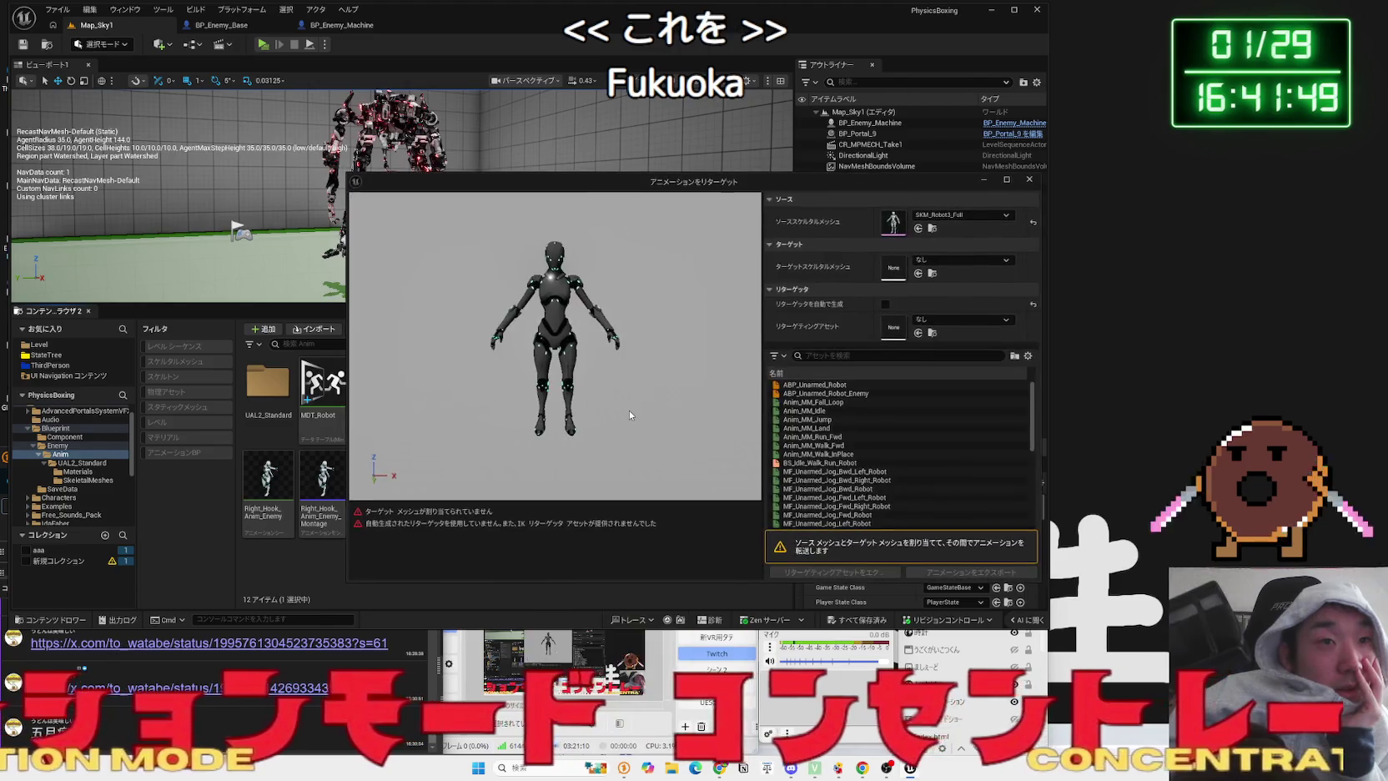
click(961, 259)
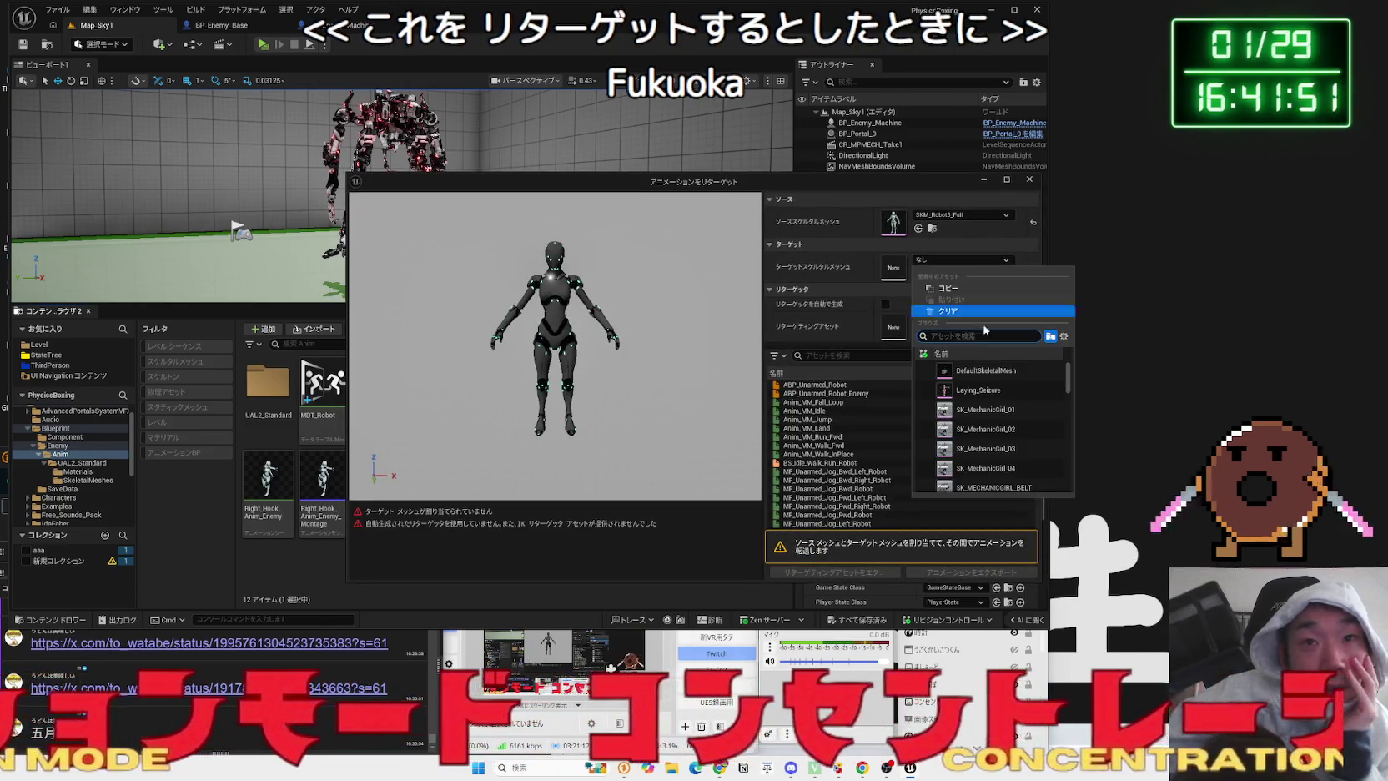
text(mech)
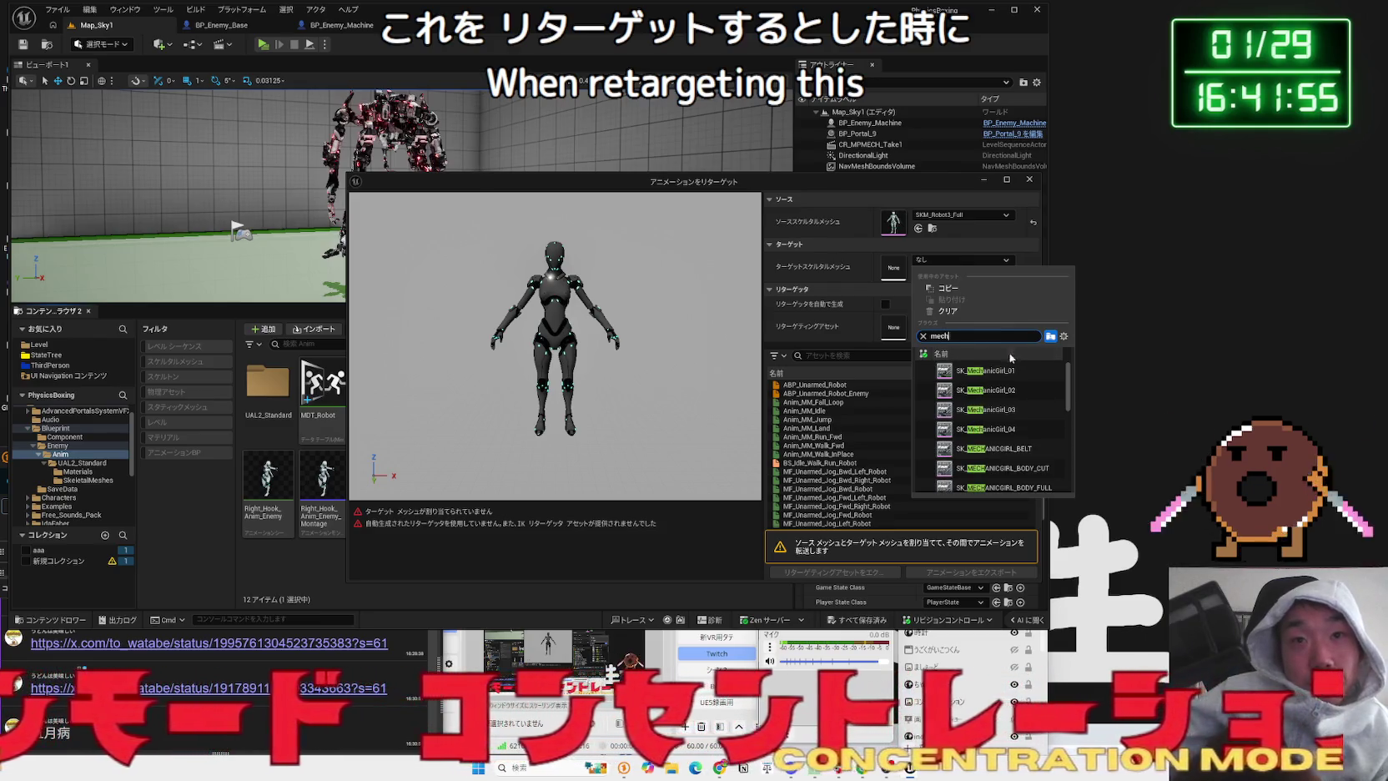
scroll(1013, 388, down, 5)
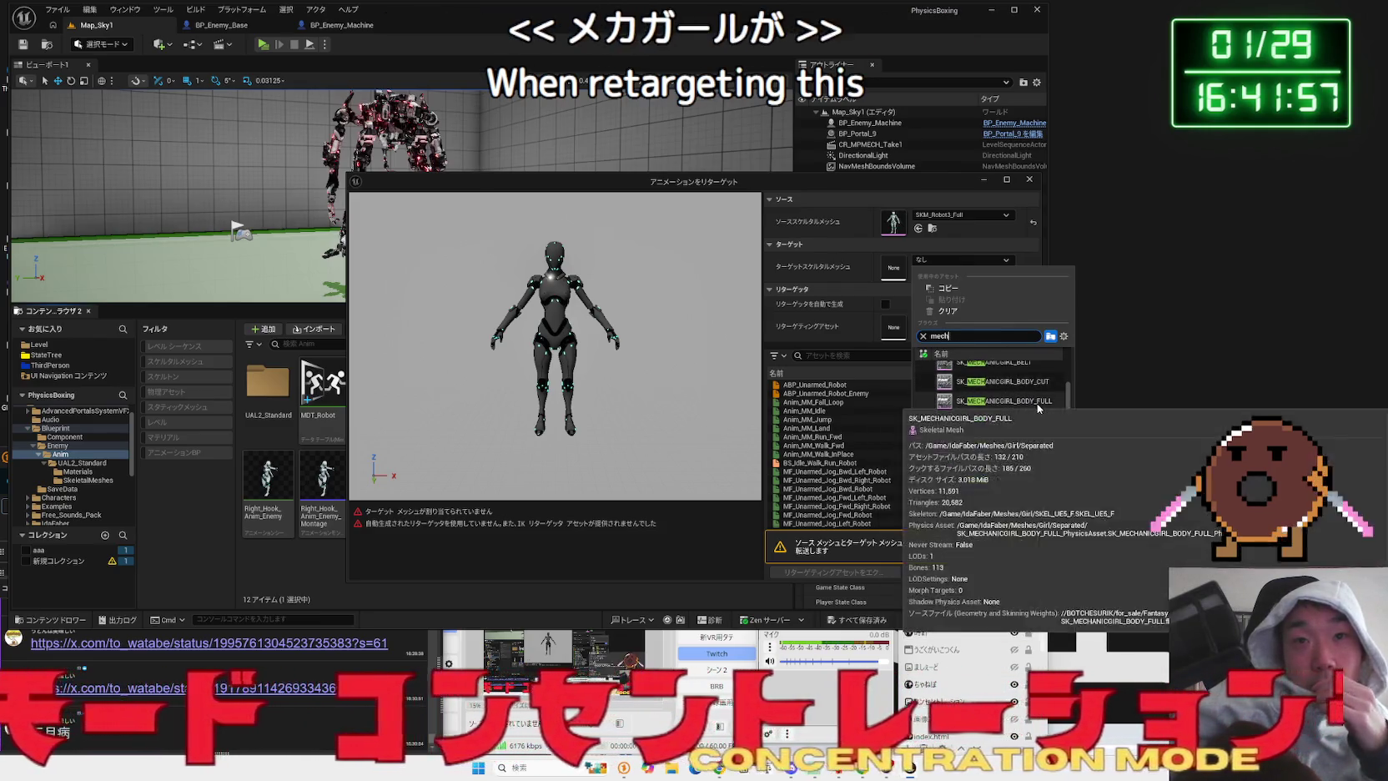
scroll(1035, 425, down, 1)
click(998, 469)
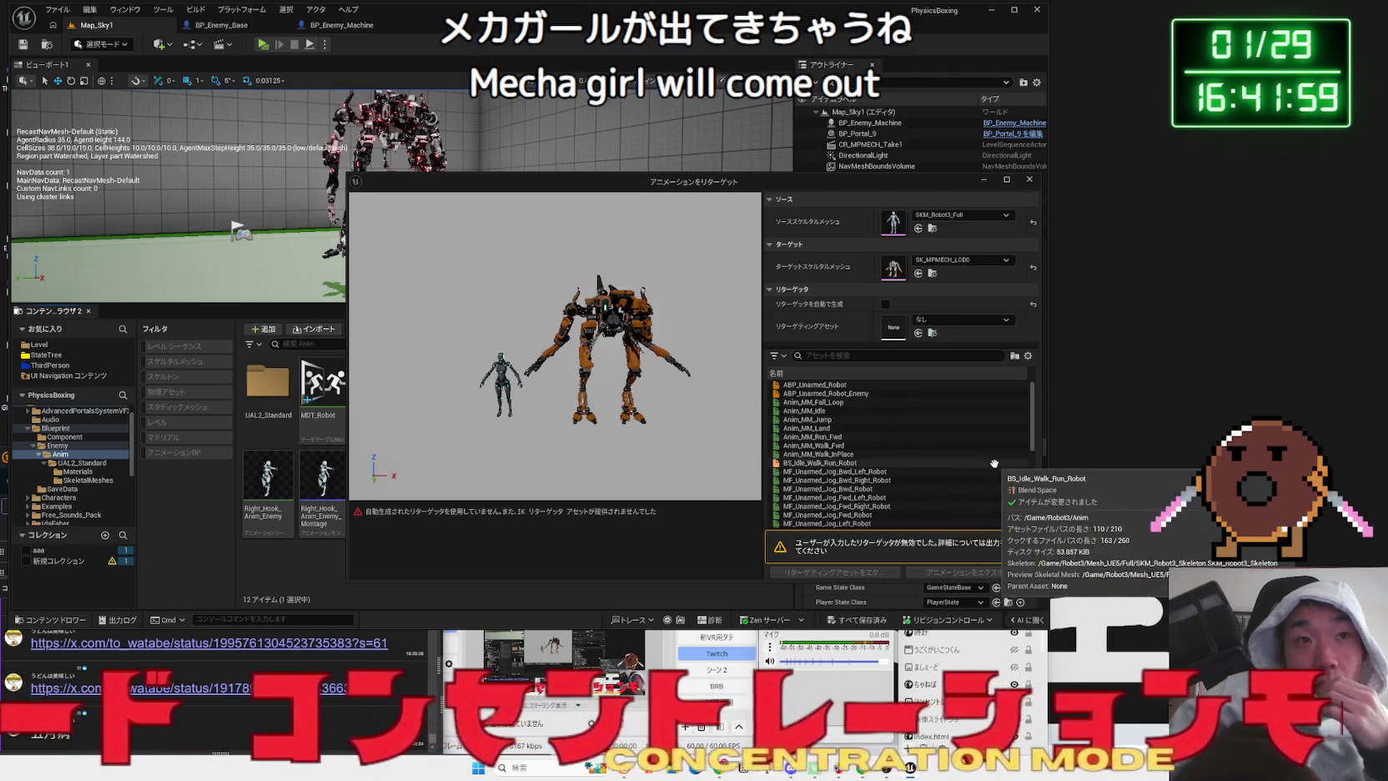
click(945, 327)
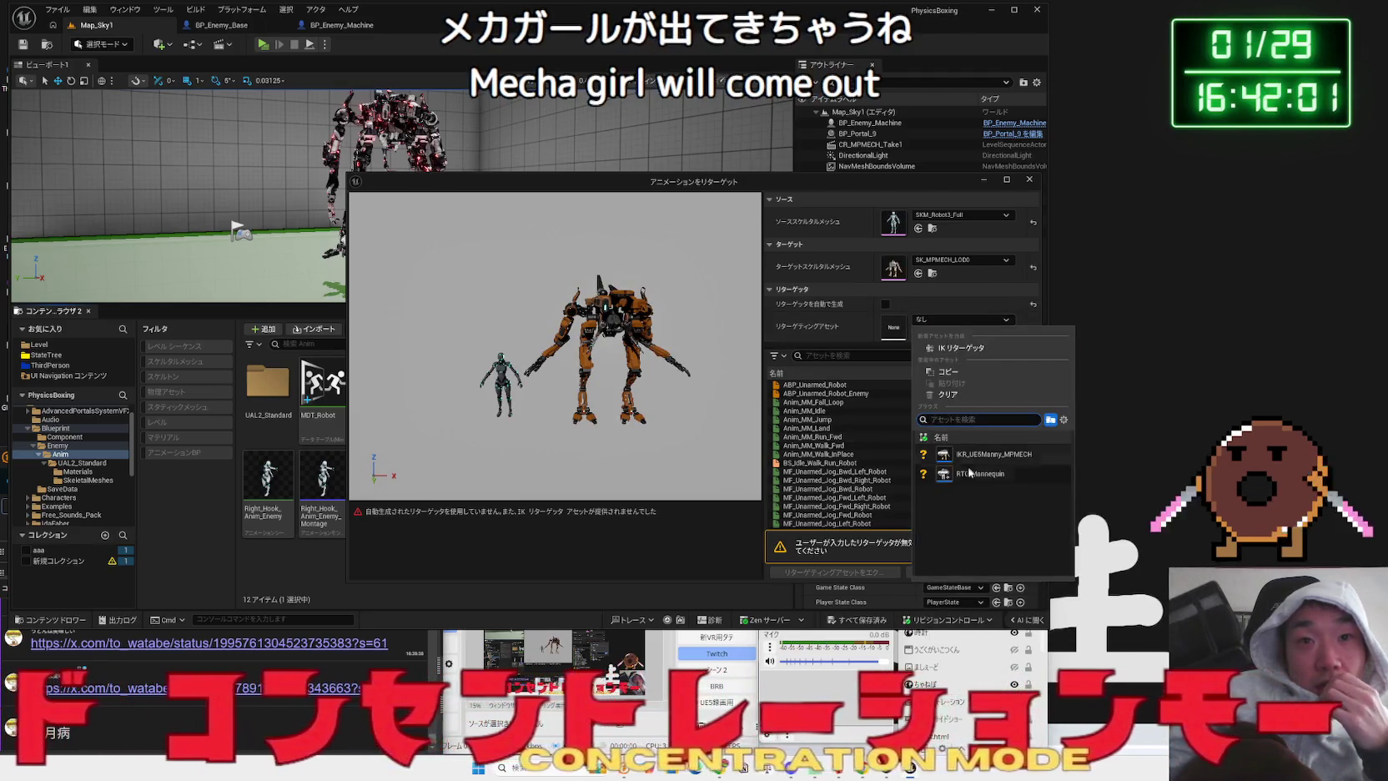
click(988, 454)
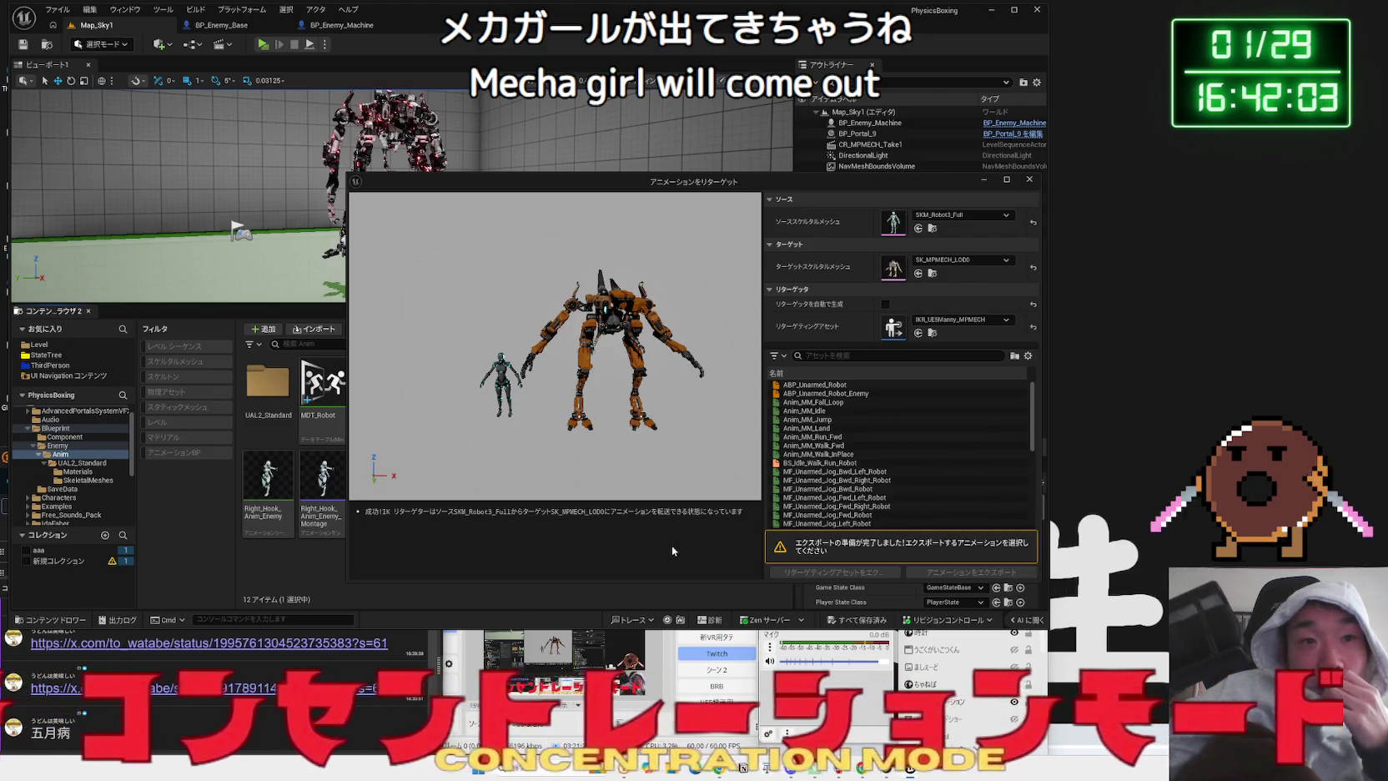
- Preview the jog left, jog forward, run forward, fall loop and jog backward animations on the mech
click(813, 429)
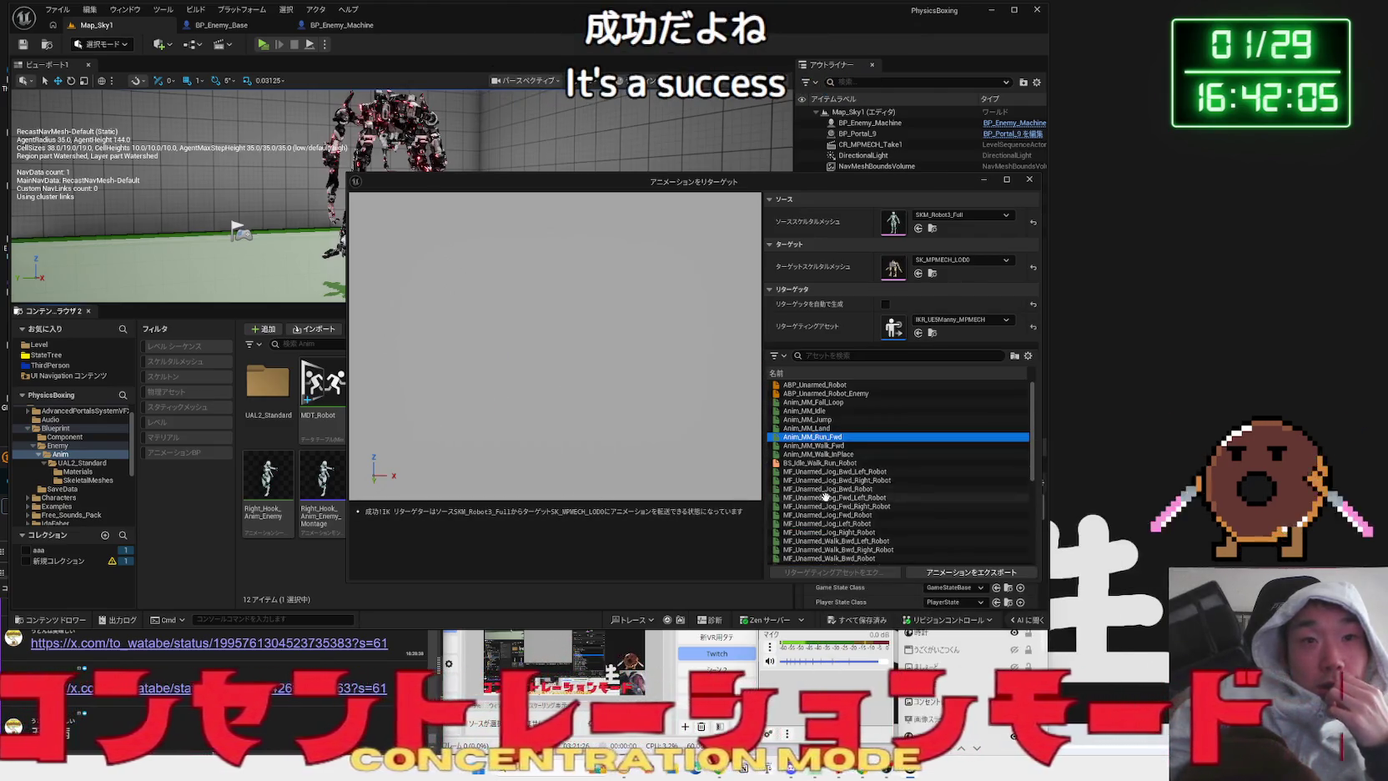
click(818, 523)
click(817, 514)
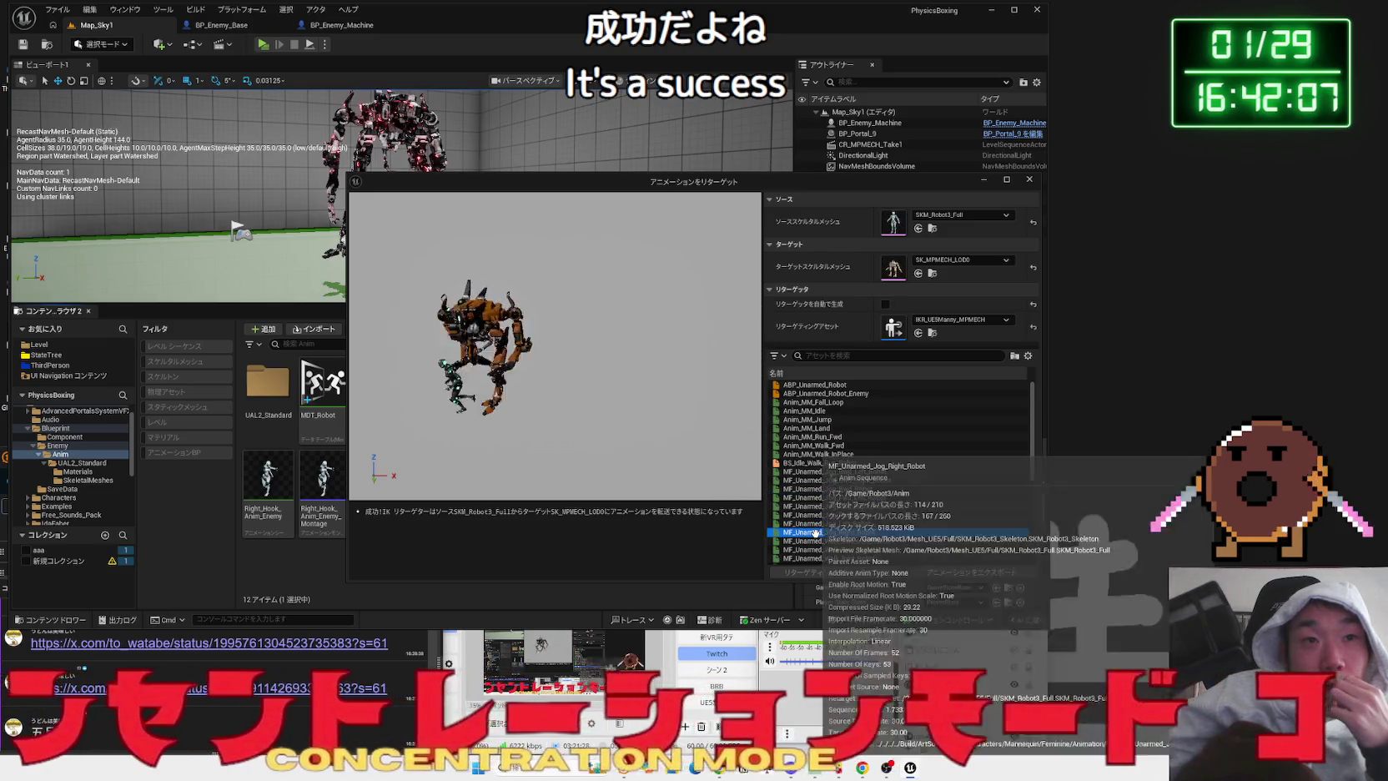
click(814, 492)
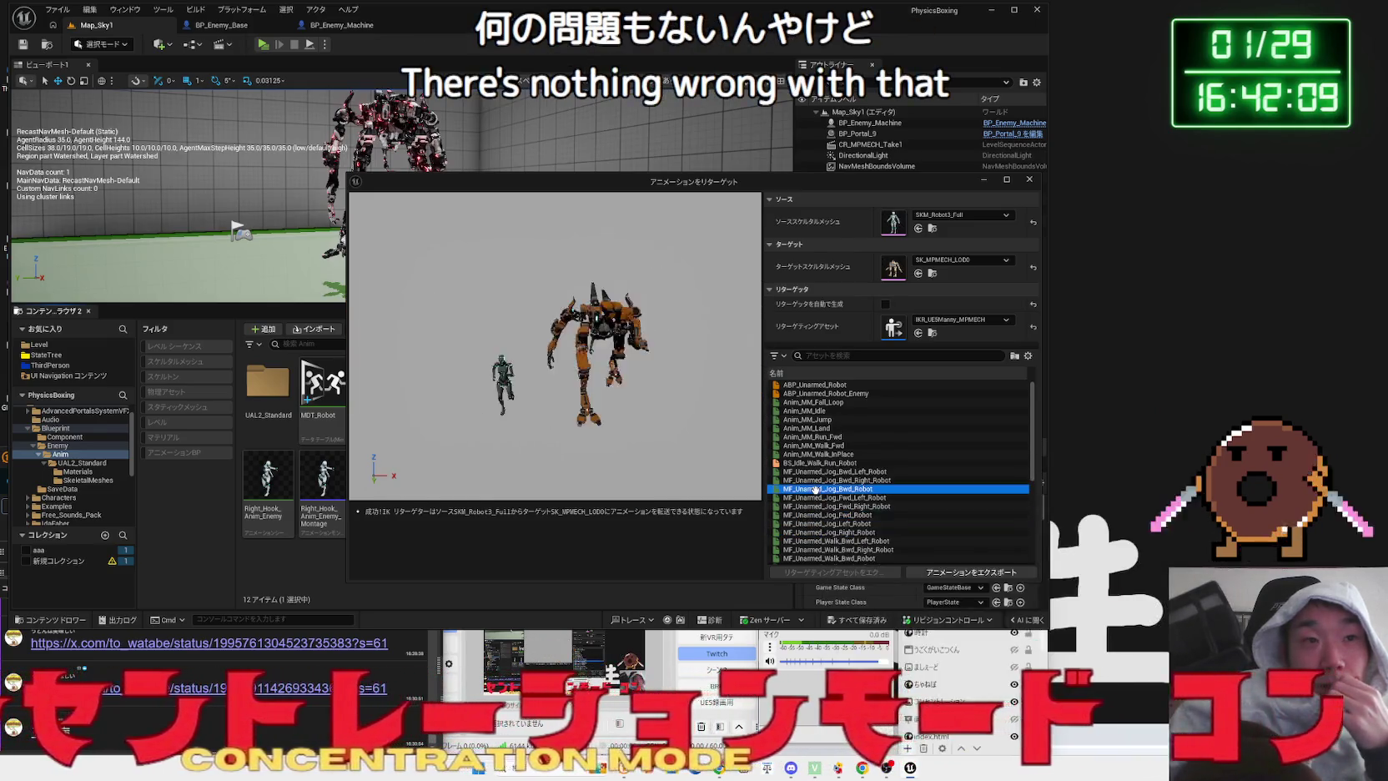
click(815, 435)
click(813, 402)
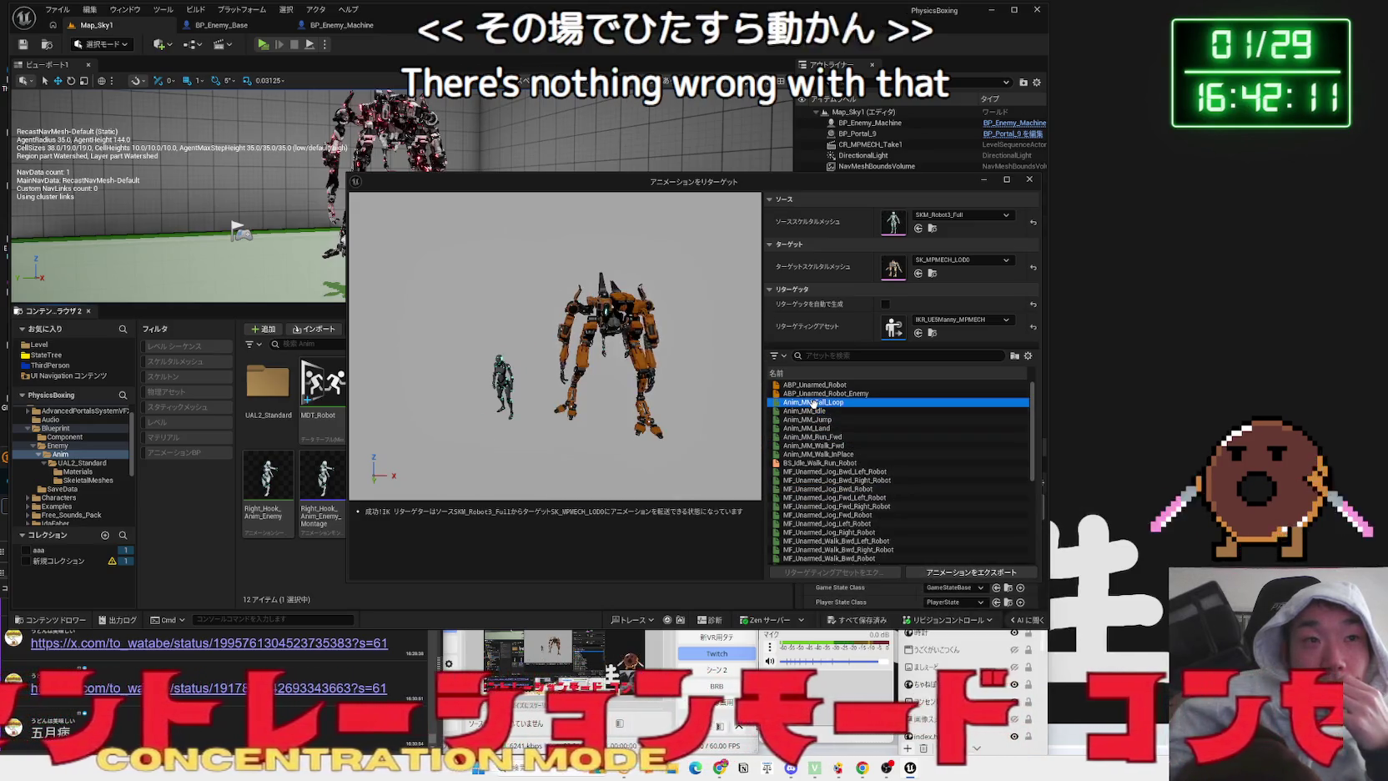
click(813, 489)
- Preview MM_Overhand_left, MM_Robot_Guard2_Montage, T-pose and MM_Overhand_Right on the mech, then close the dialog
scroll(811, 510, down, 5)
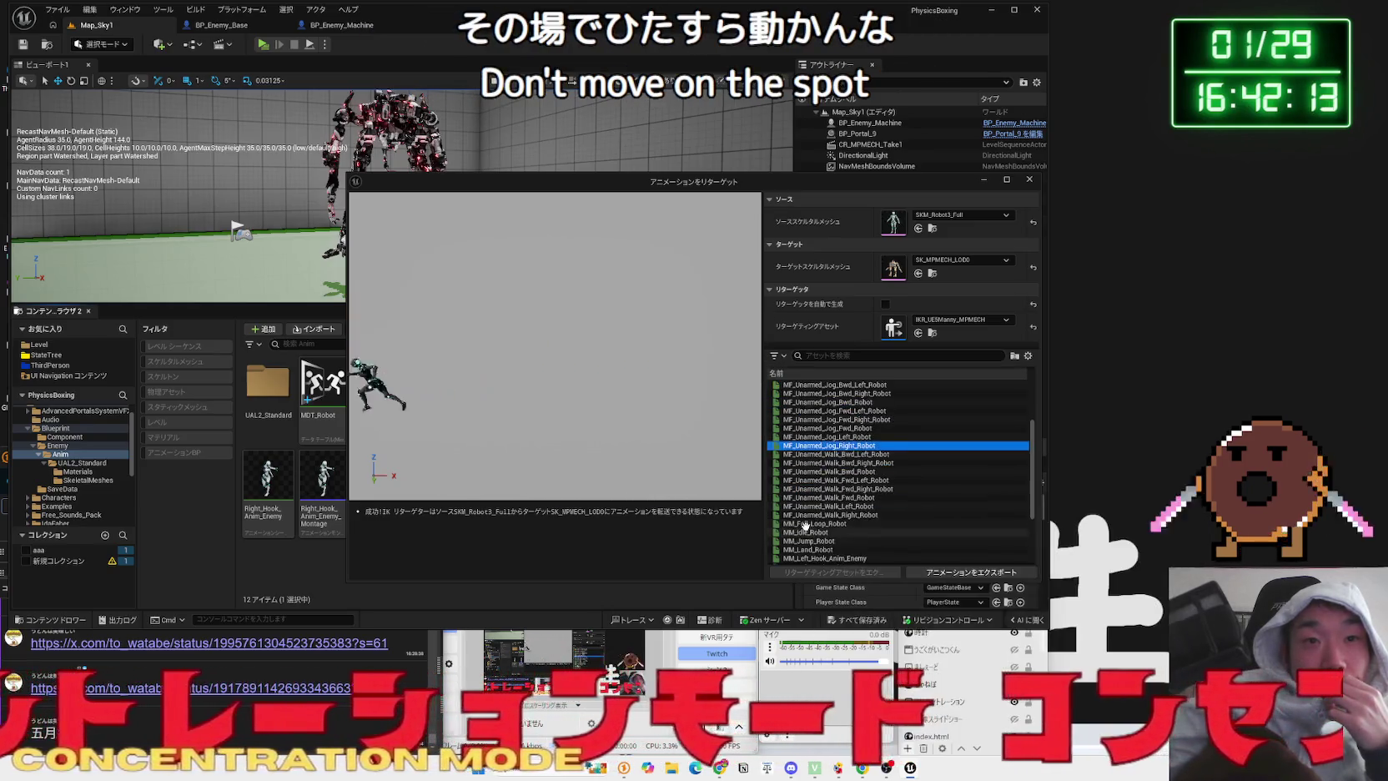
click(805, 523)
scroll(805, 523, down, 2)
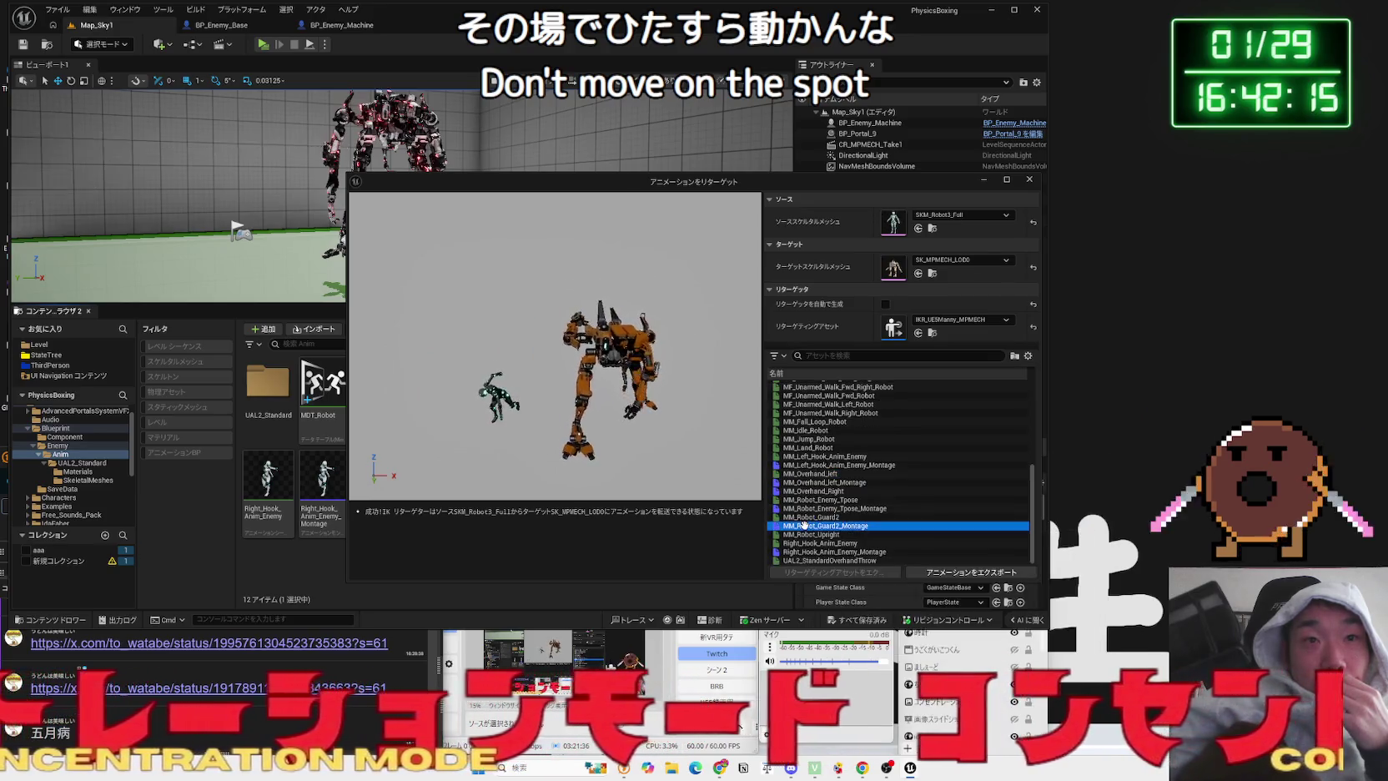
click(805, 526)
click(804, 516)
click(808, 508)
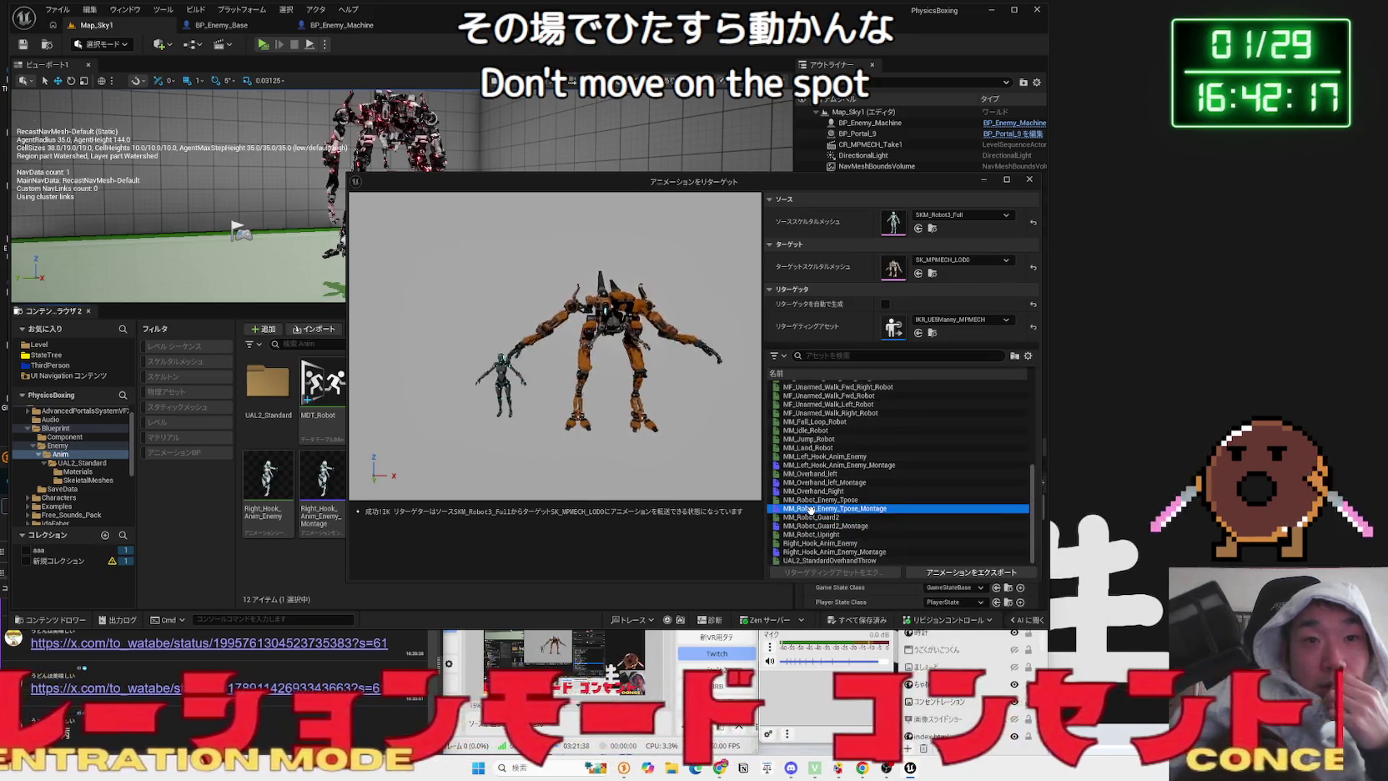
click(813, 498)
click(817, 491)
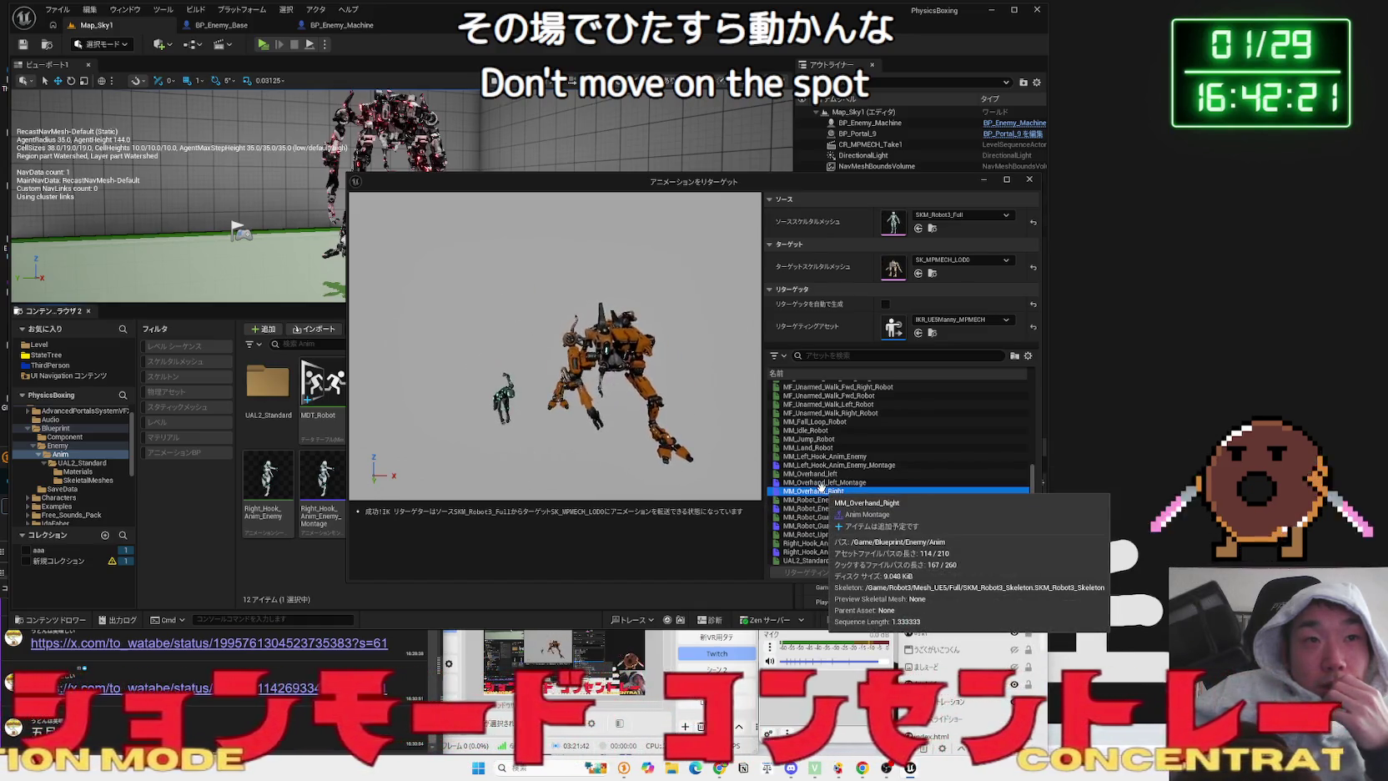
click(1028, 180)
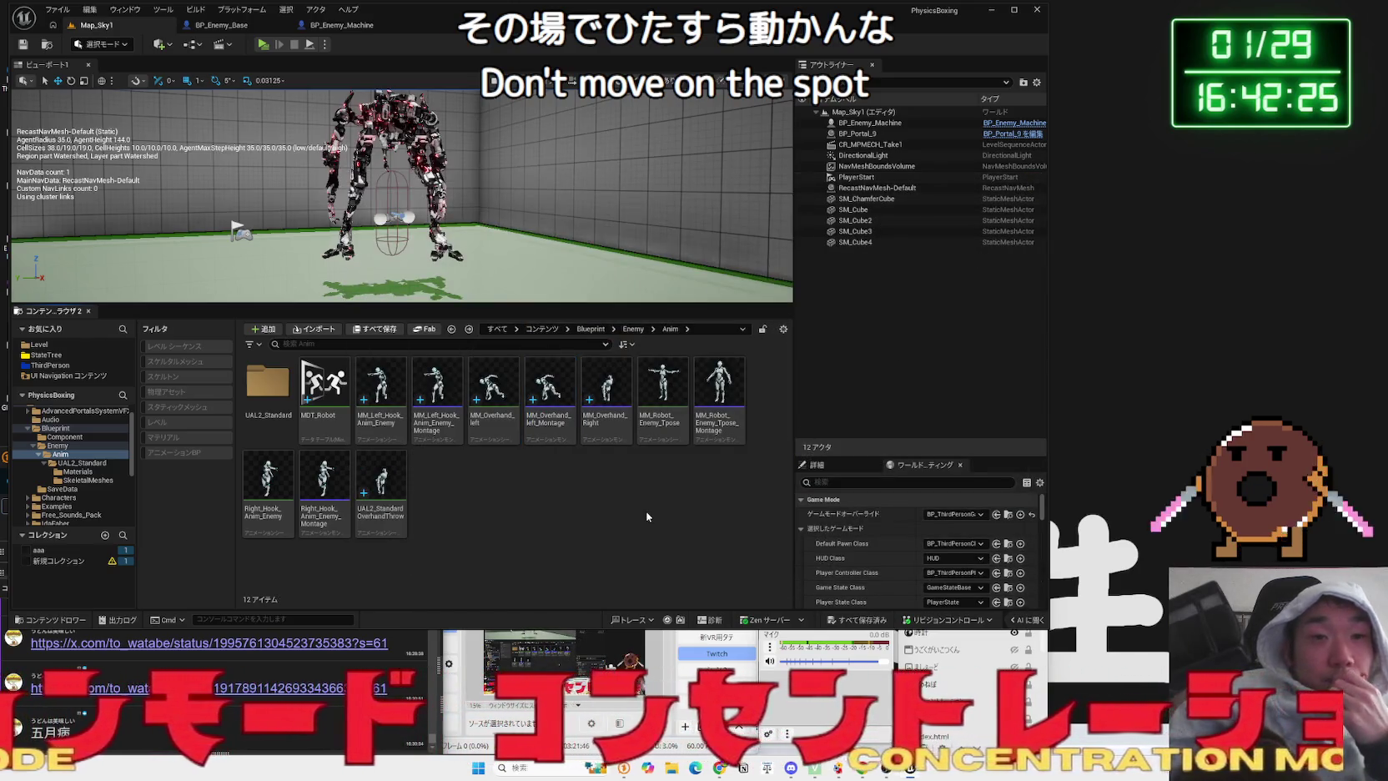
- Browse to MPMECH > BP > Anim_Retarget and open the retargeted MF_Unarmed backward-left jog
click(28, 427)
click(52, 497)
scroll(52, 497, down, 2)
click(52, 497)
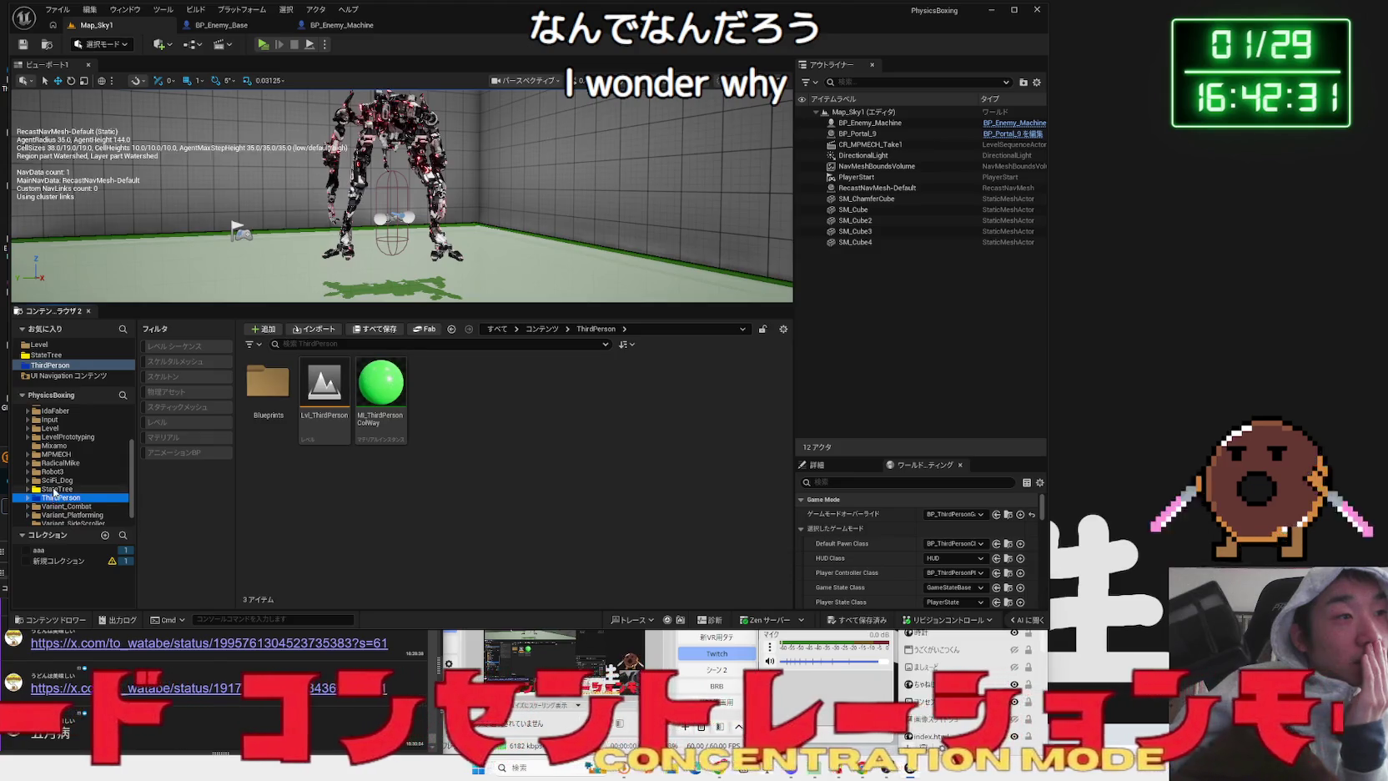
click(56, 471)
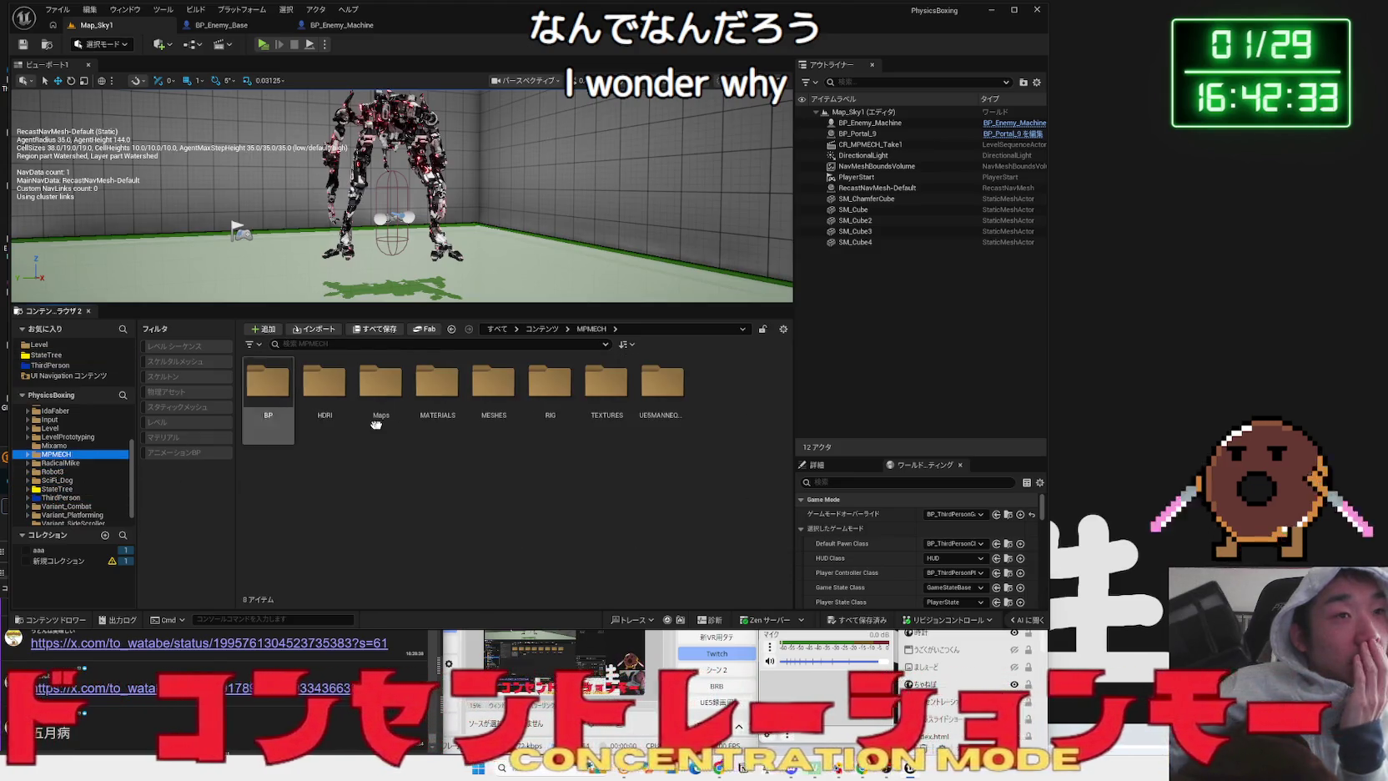
double_click(288, 384)
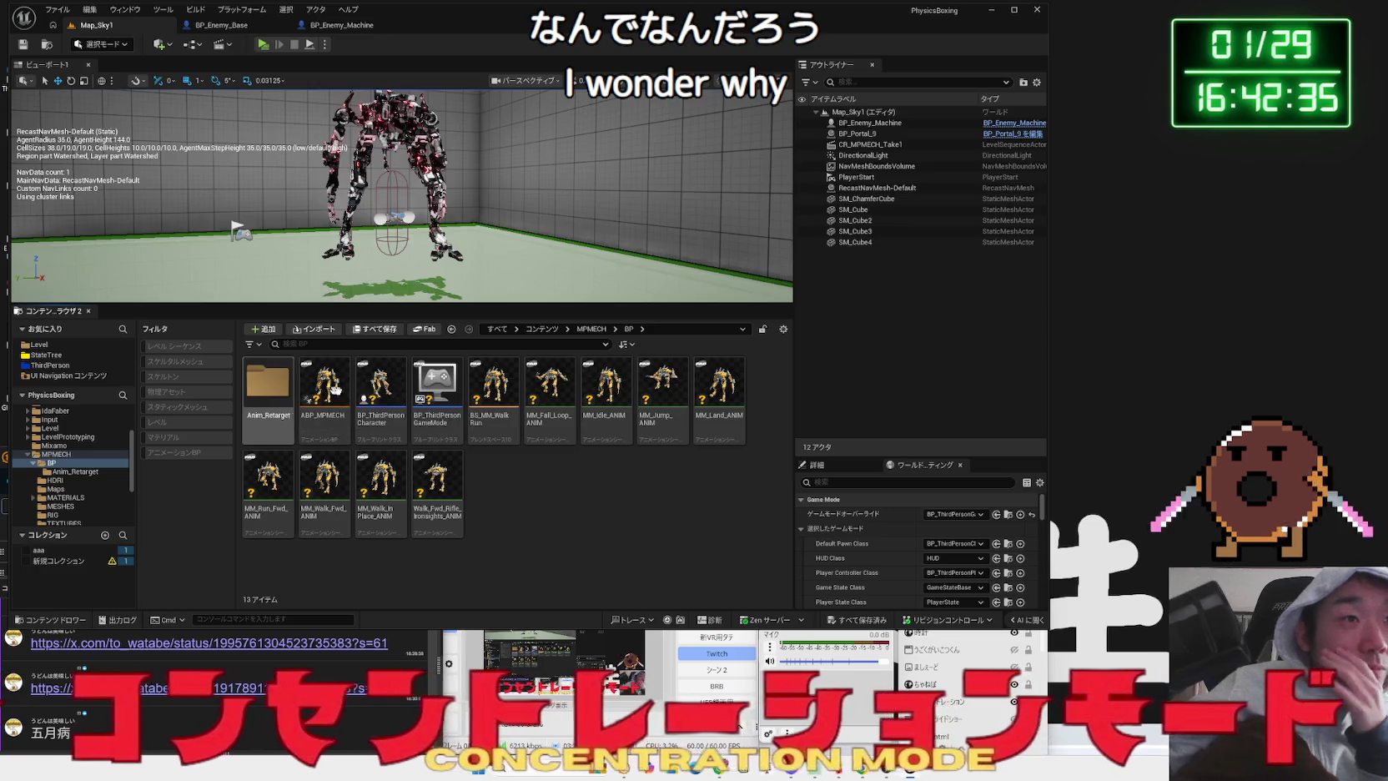
double_click(281, 399)
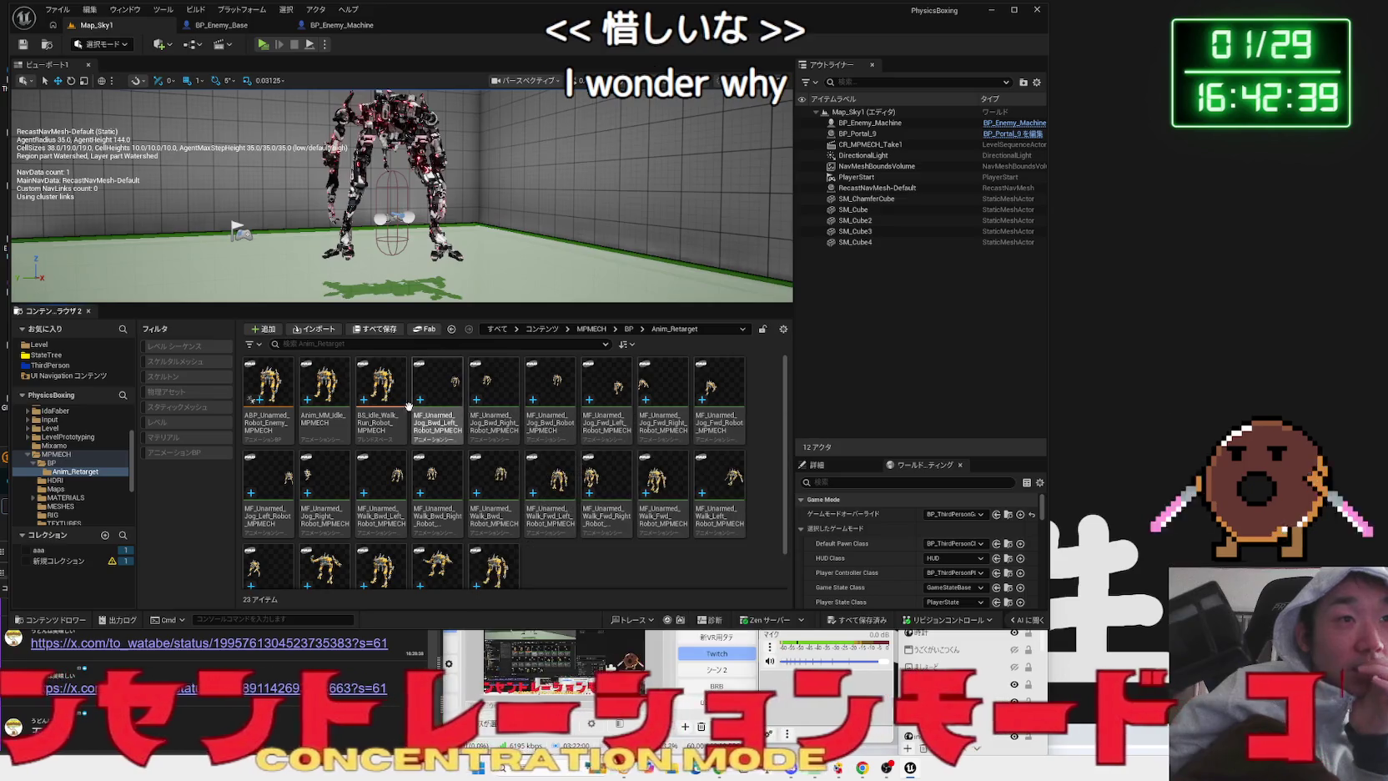
click(427, 411)
double_click(427, 410)
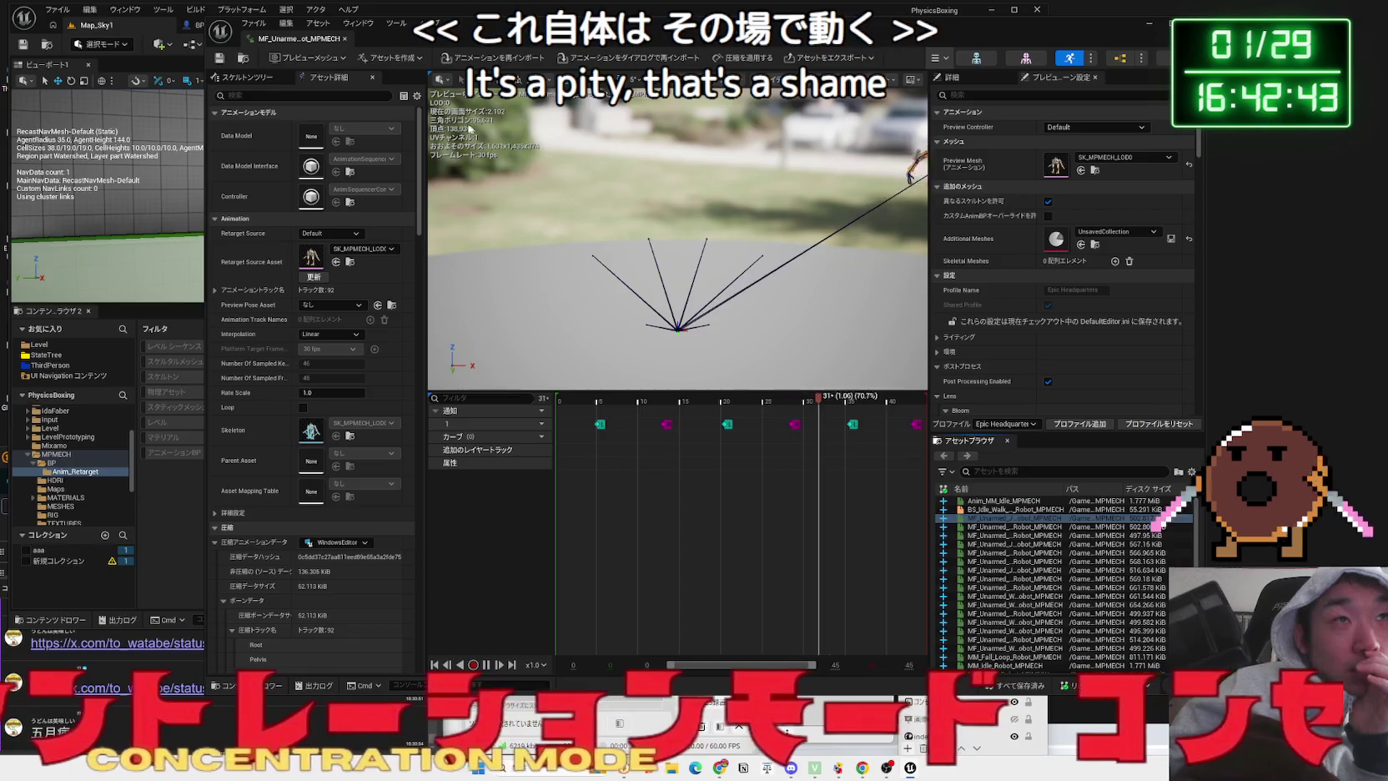
- Open BS_Idle_Walk_Run_Robot_MPMECH, preview several grid points, and collapse the Animation and Notify sections
drag(336, 44, 344, 53)
double_click(380, 400)
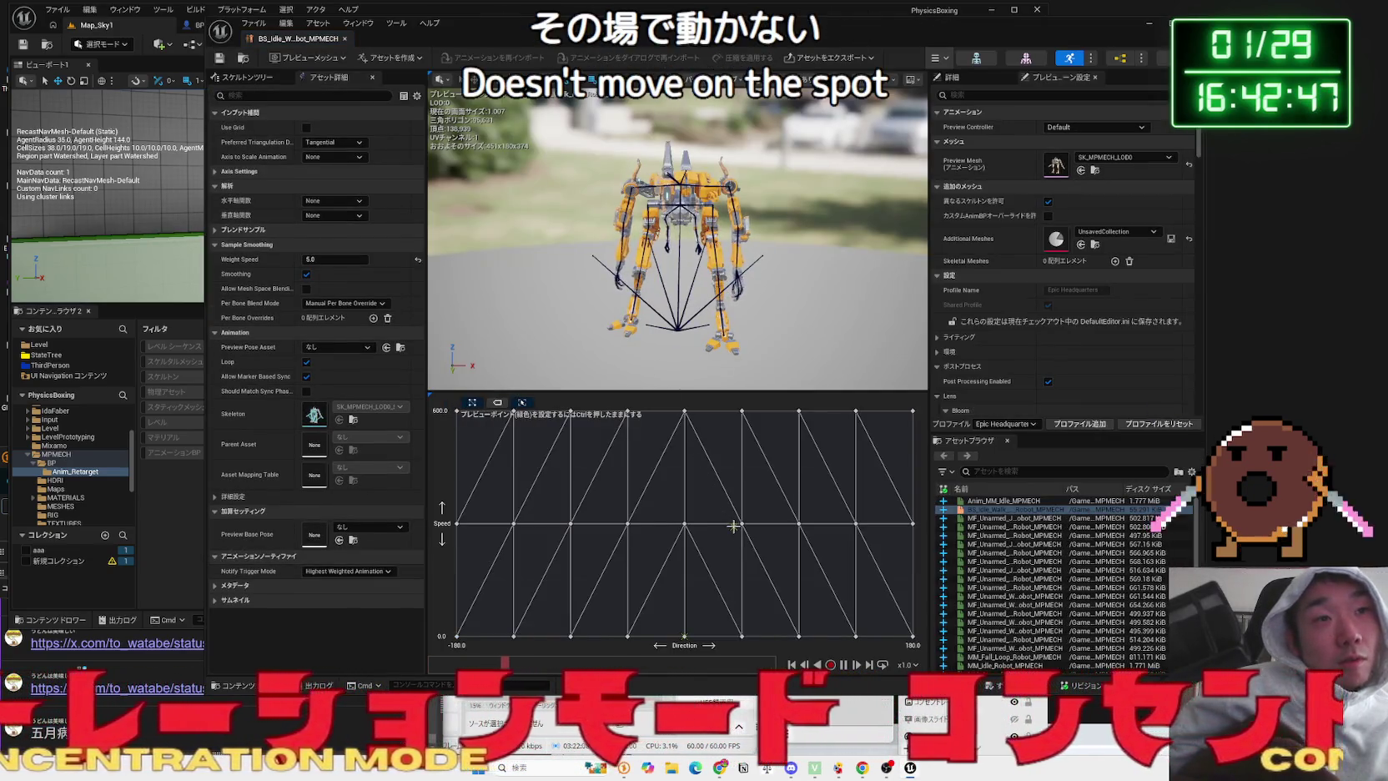
ctrl+click(760, 502)
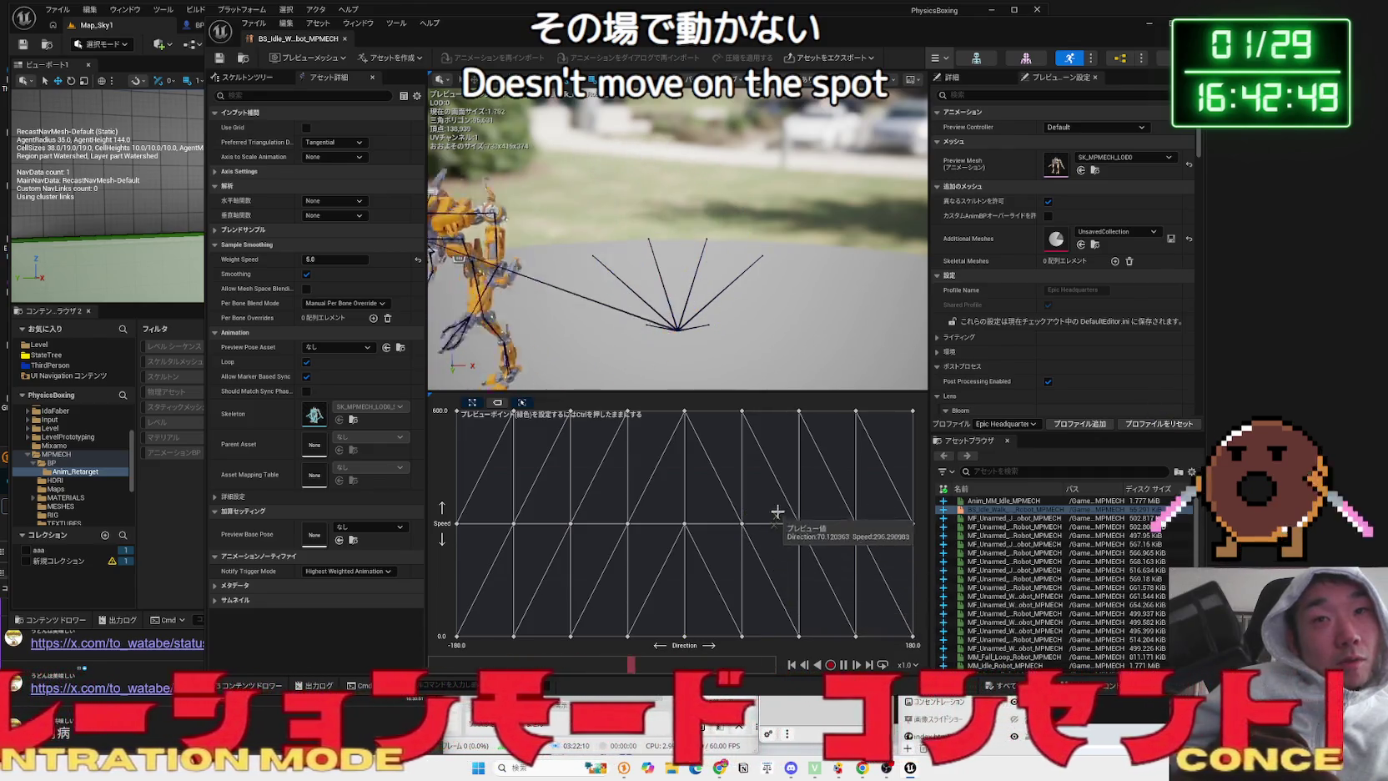
ctrl+click(526, 474)
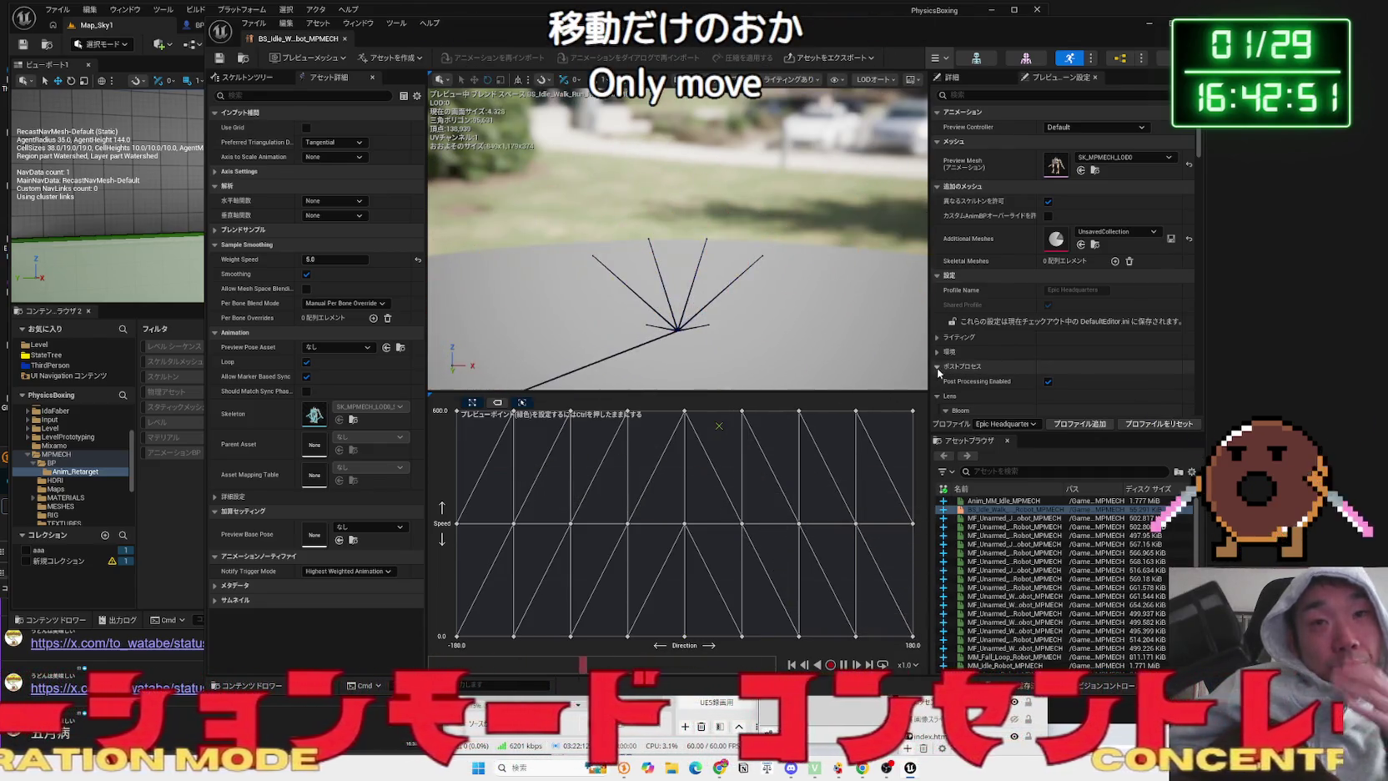
click(936, 353)
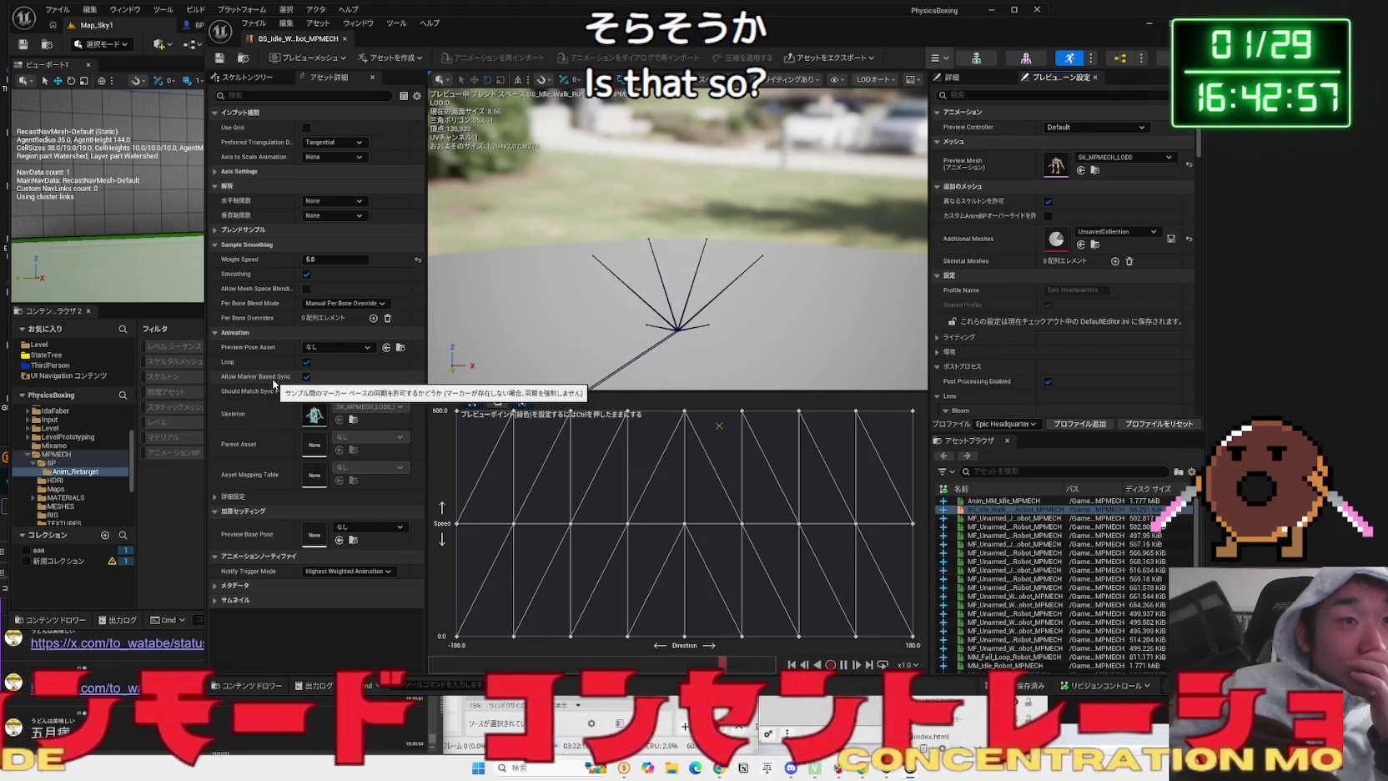
click(231, 334)
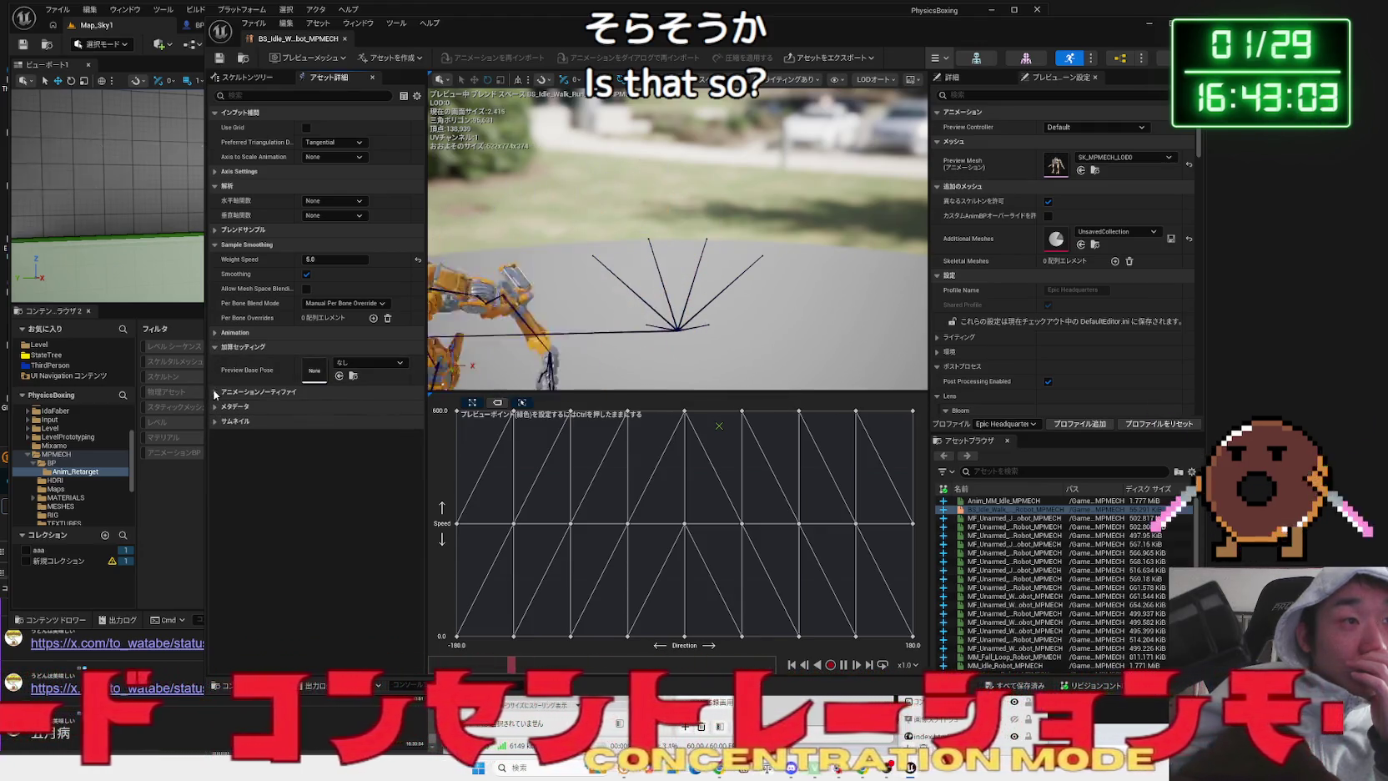
click(242, 391)
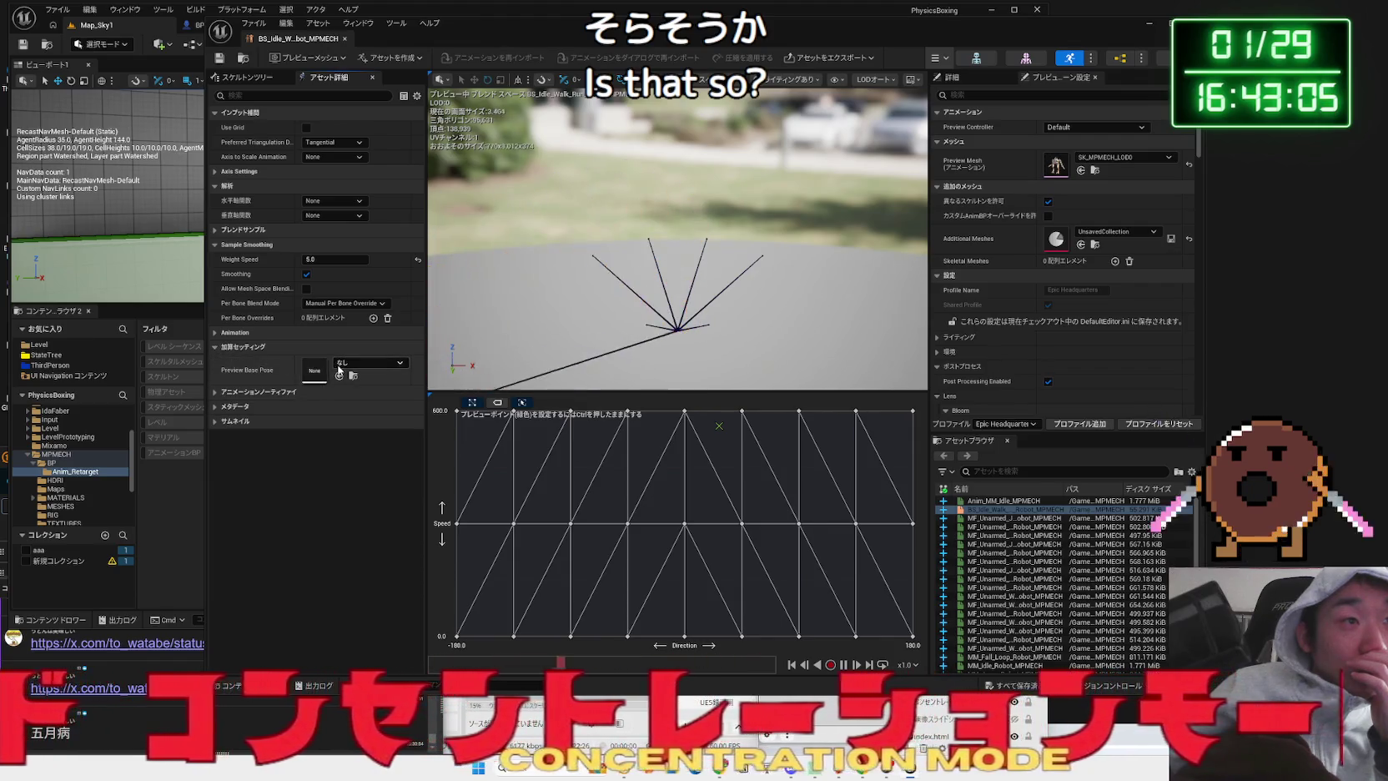
- Try Anim_MM_Idle as the preview base pose, reset it to None, and save
click(354, 366)
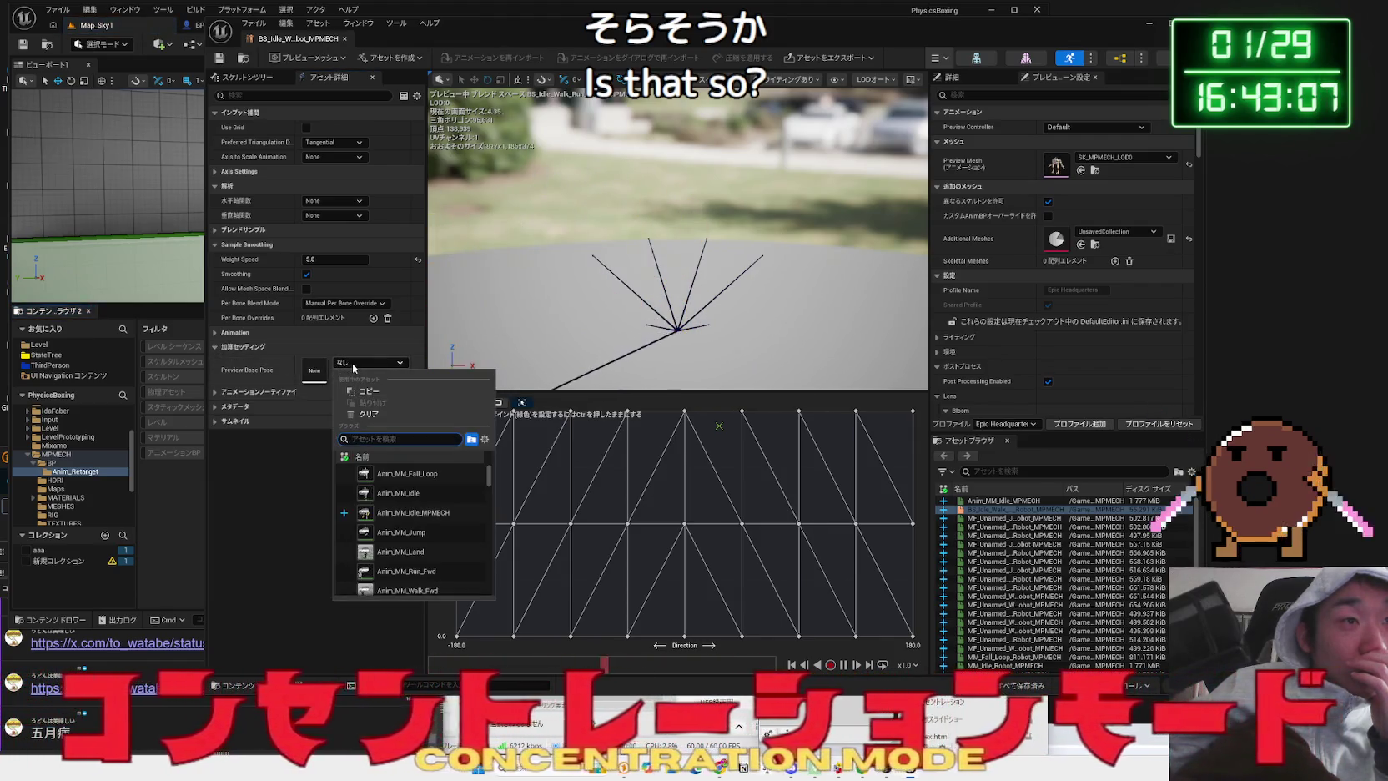
click(409, 493)
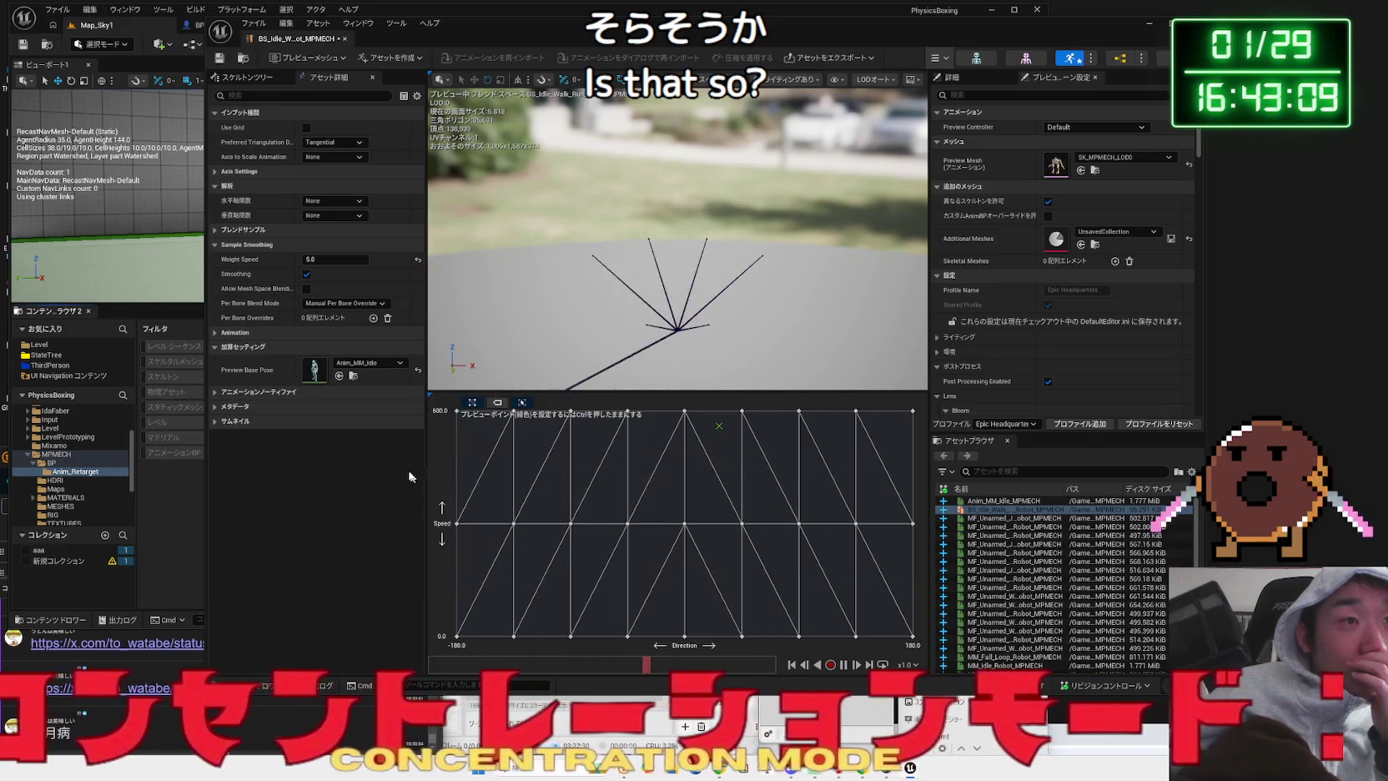
key(ctrl)
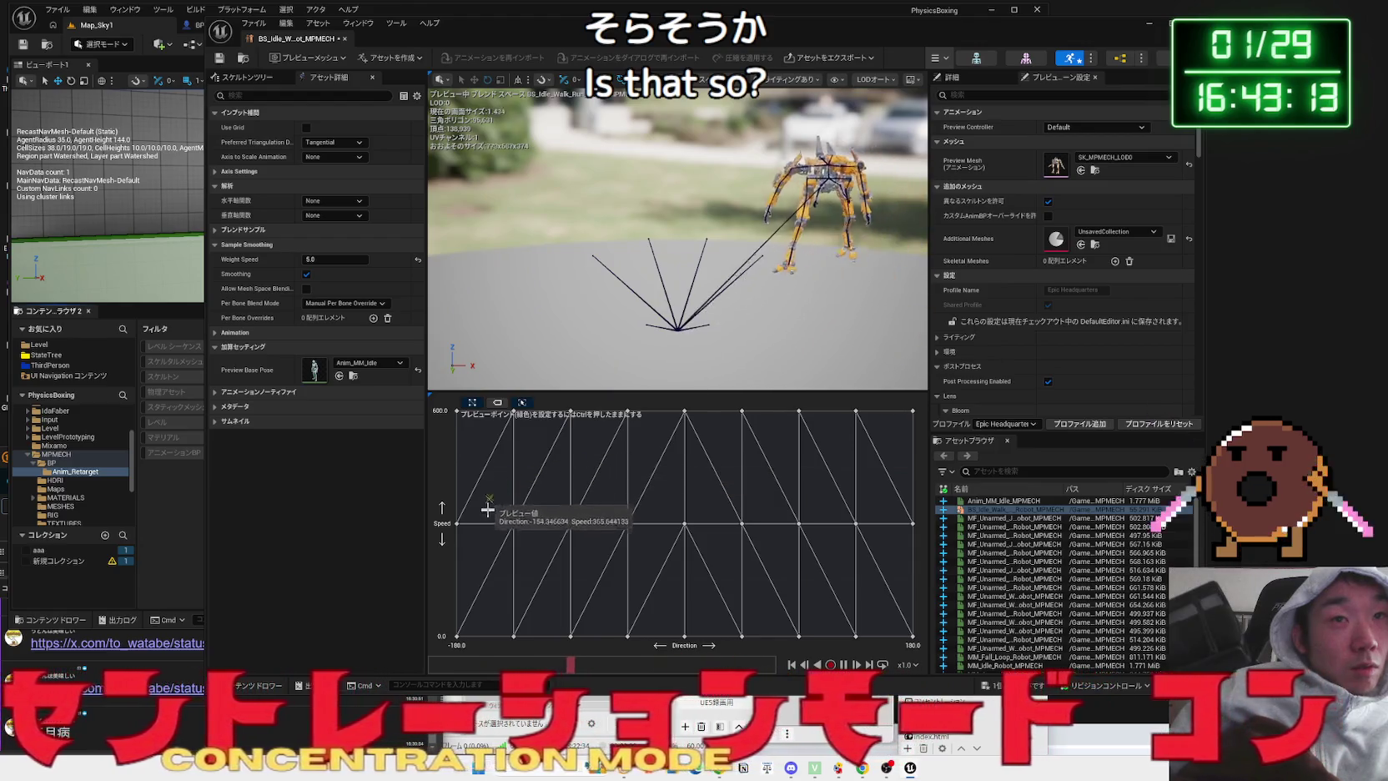
click(417, 369)
click(219, 58)
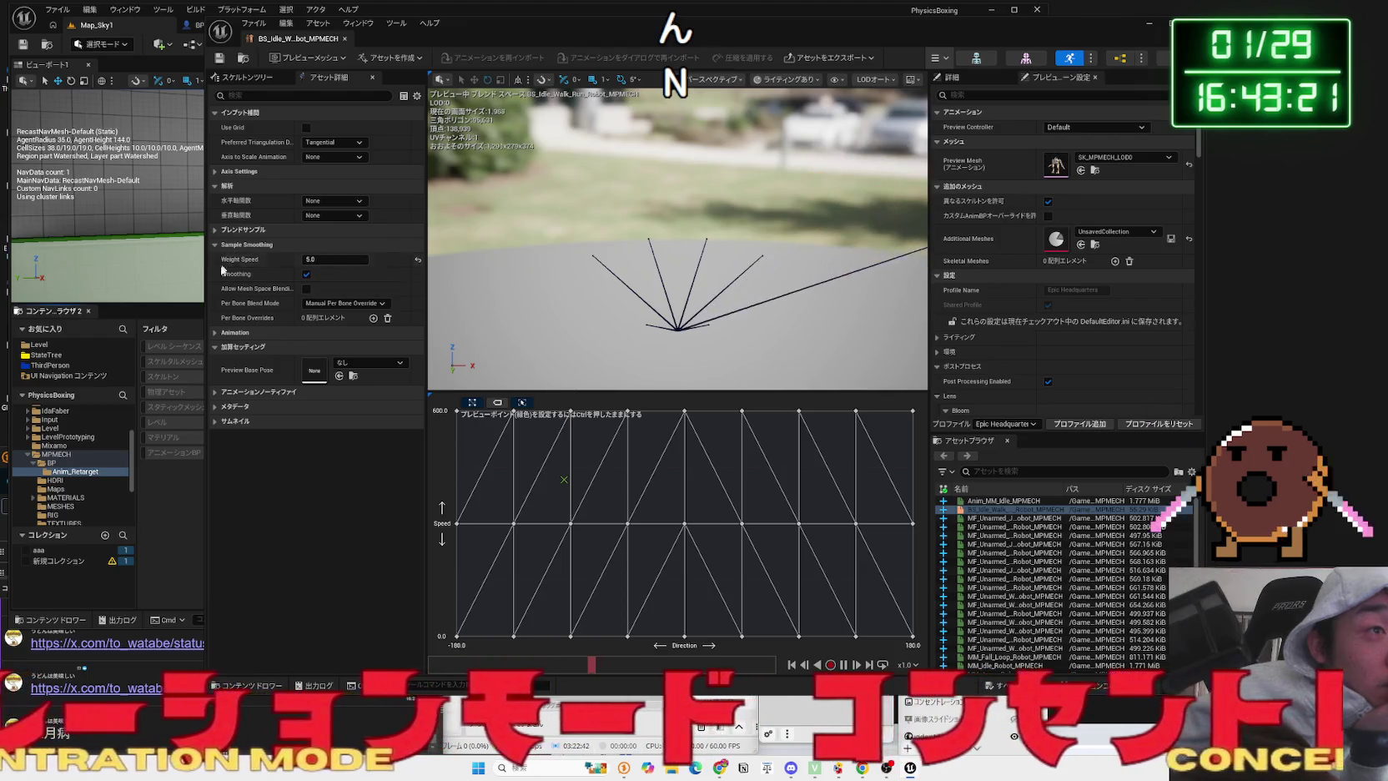
- Add then remove an empty Asset User Data entry under Advanced, and save the blend space
click(214, 334)
click(215, 510)
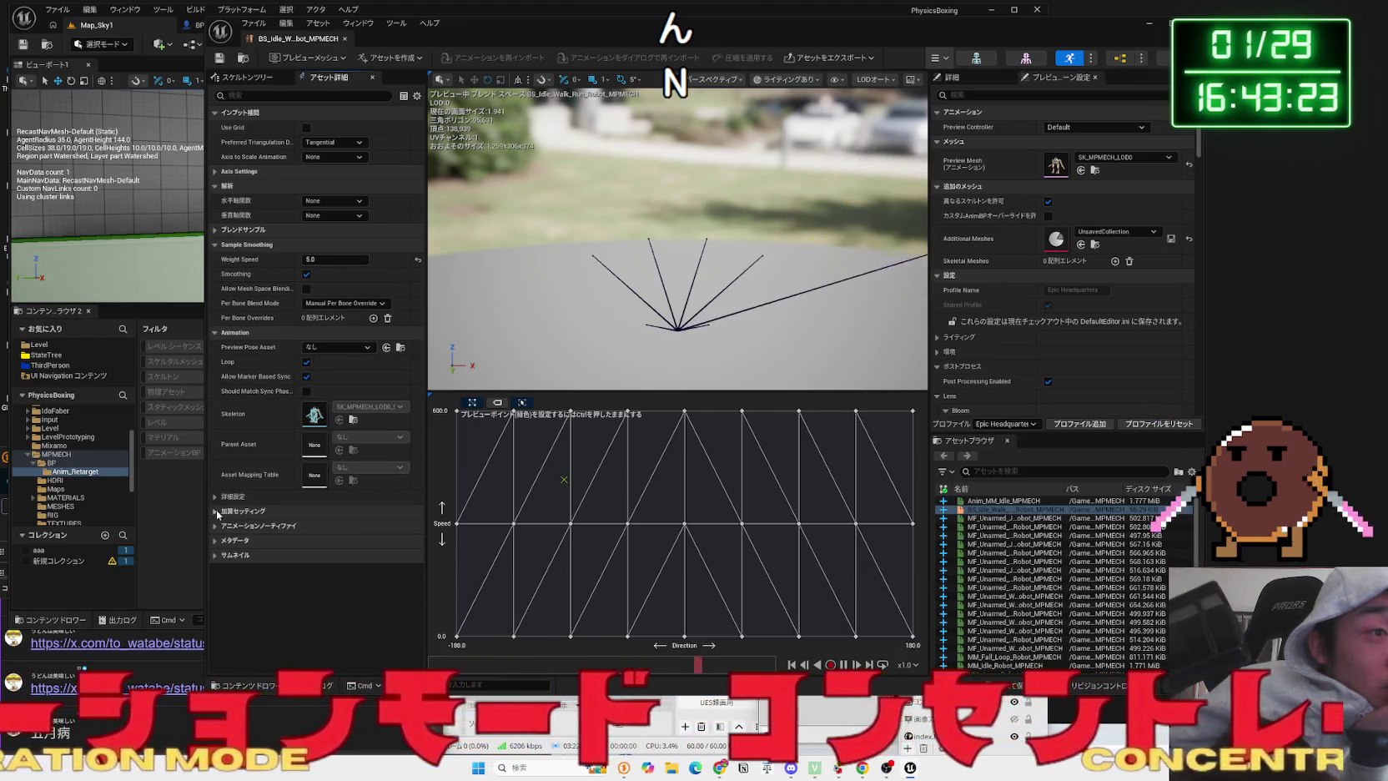
click(215, 498)
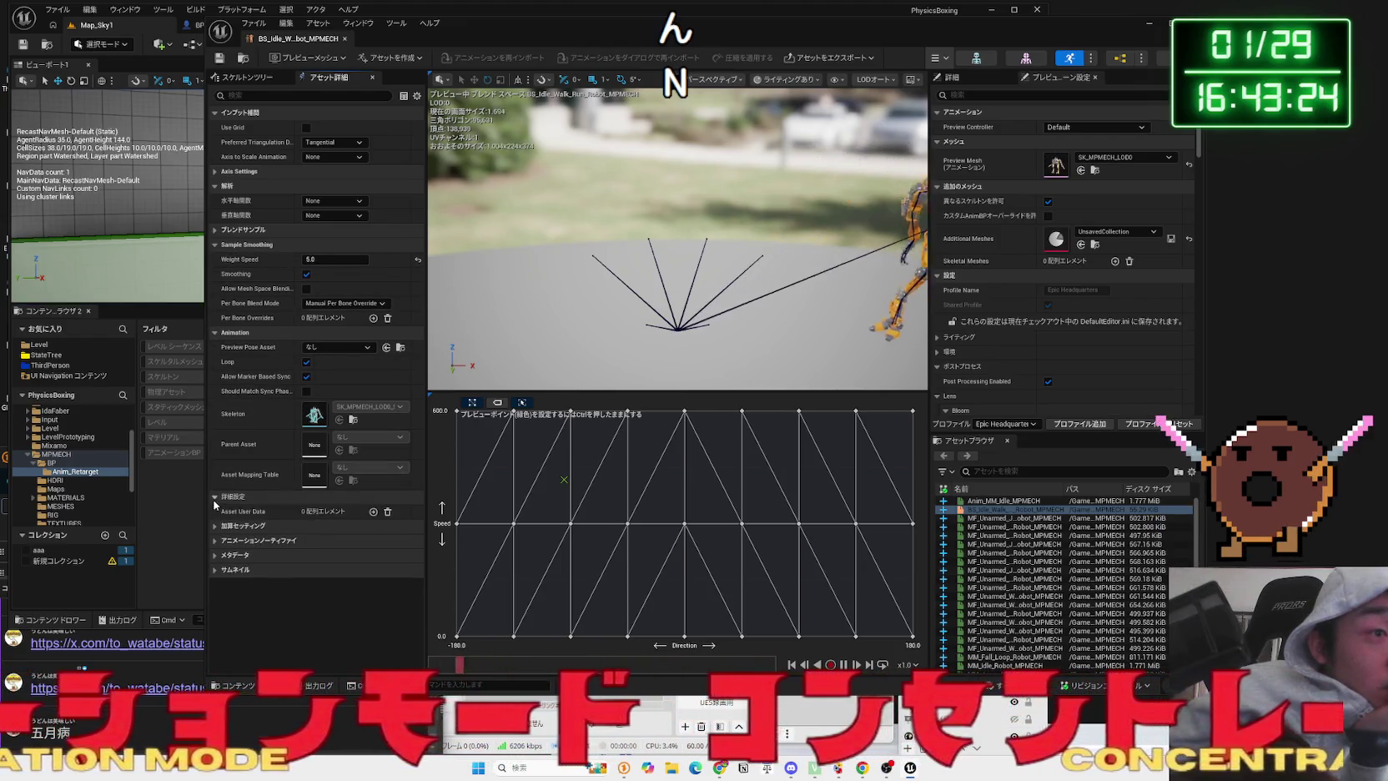
click(373, 511)
click(373, 528)
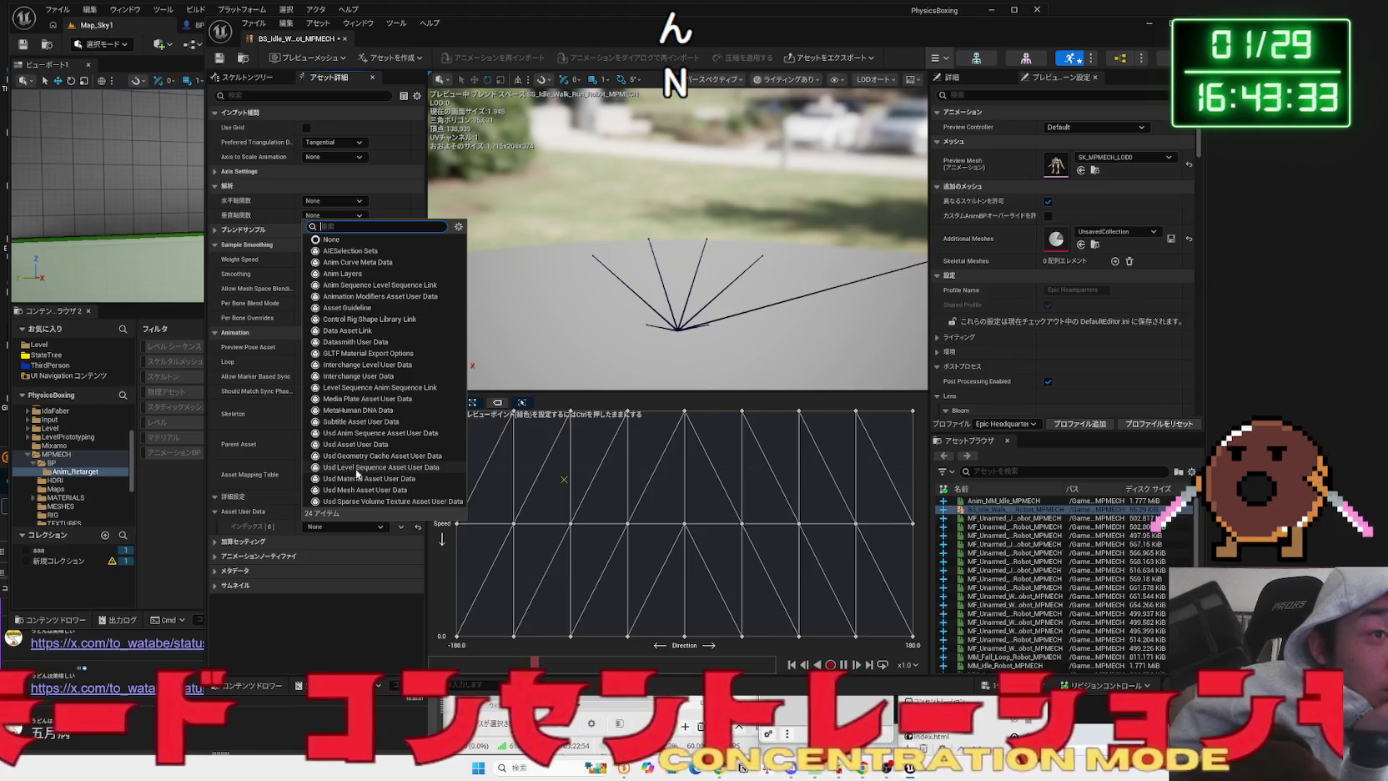
click(270, 527)
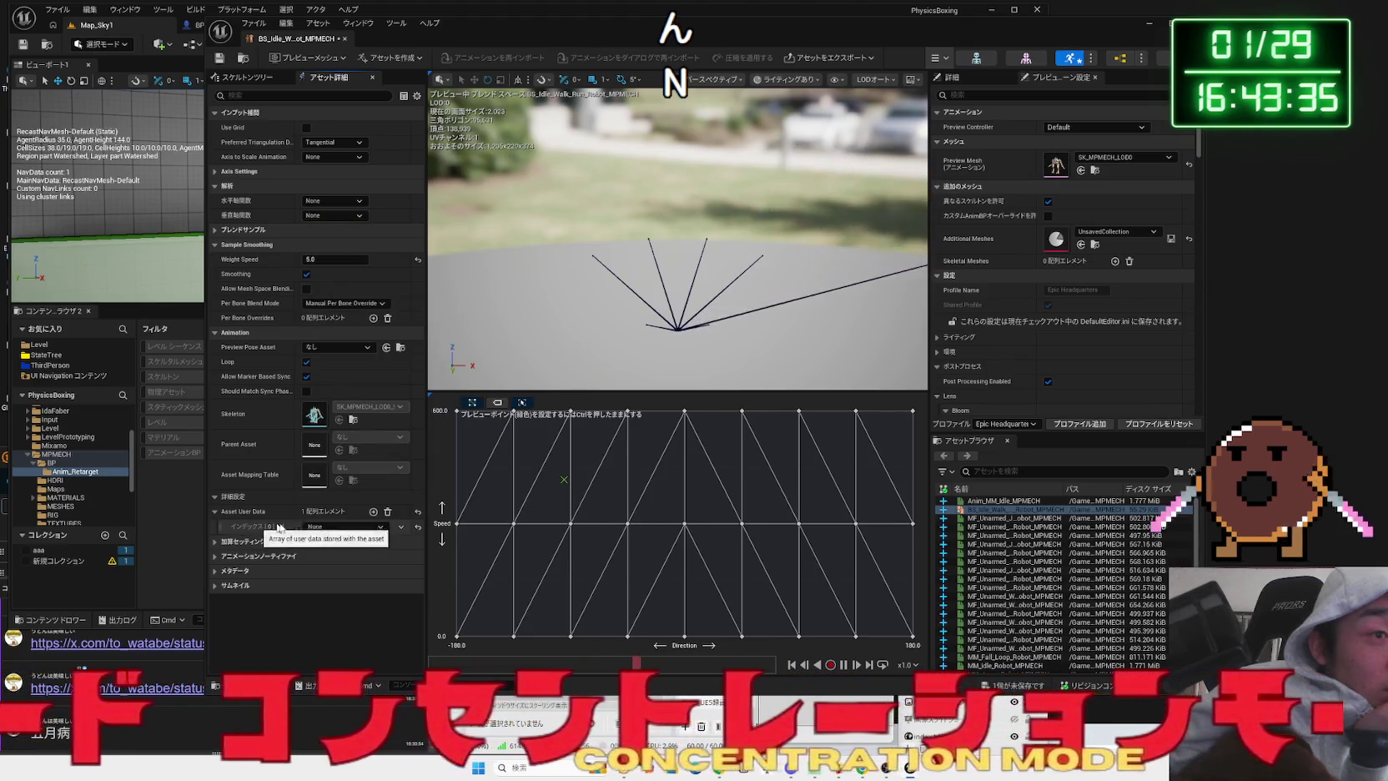
click(387, 511)
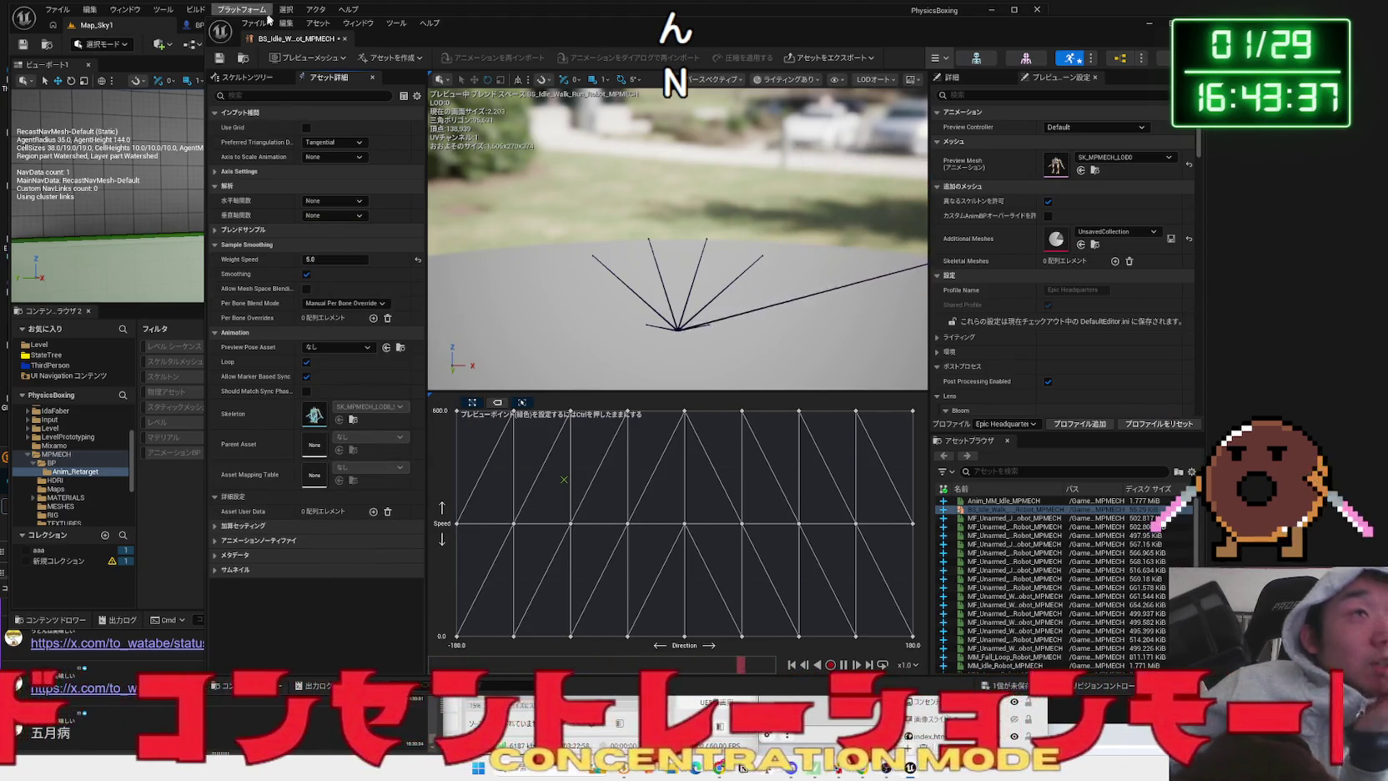
key(ctrl+s)
- In Chrome, go to YouTube and open the Unreal Engine 専門講座 channel's video list
key(alt+Tab)
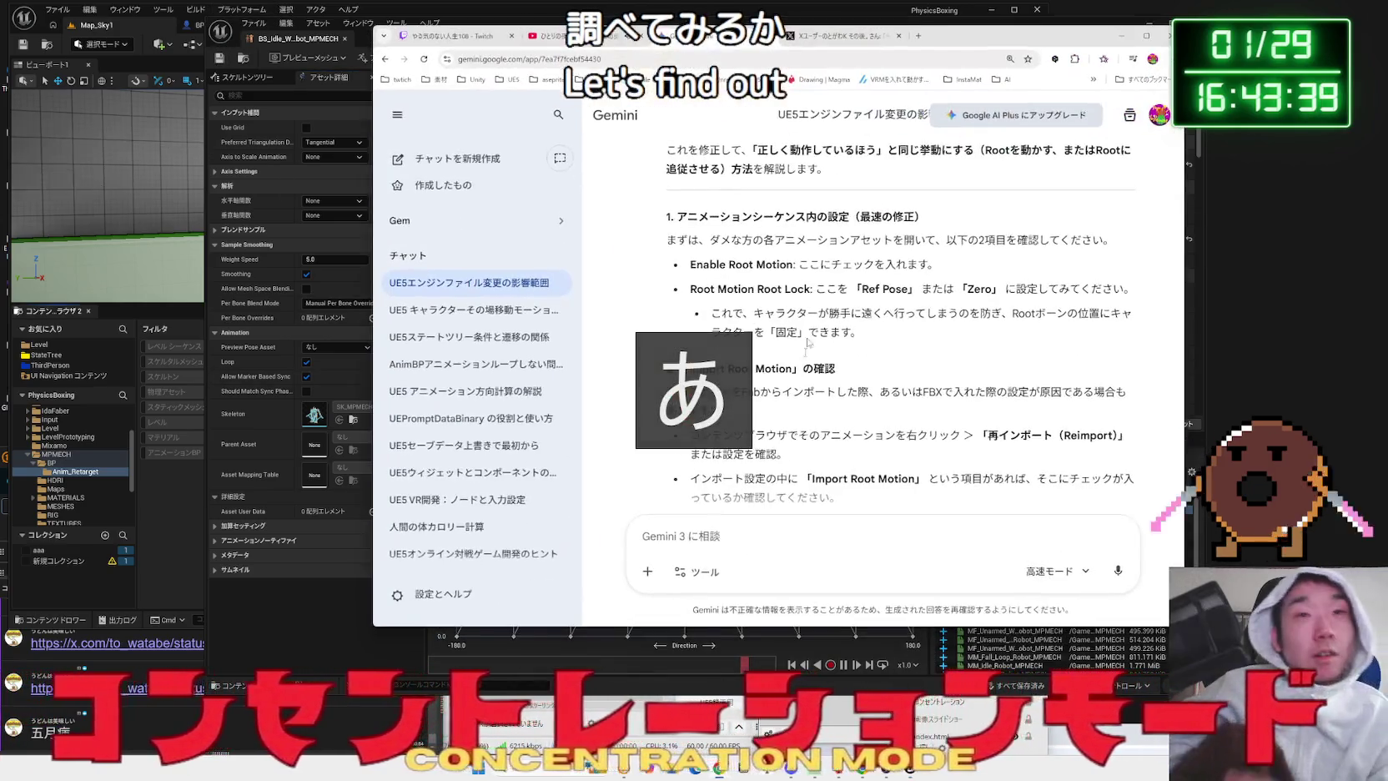
key(ctrl+Tab)
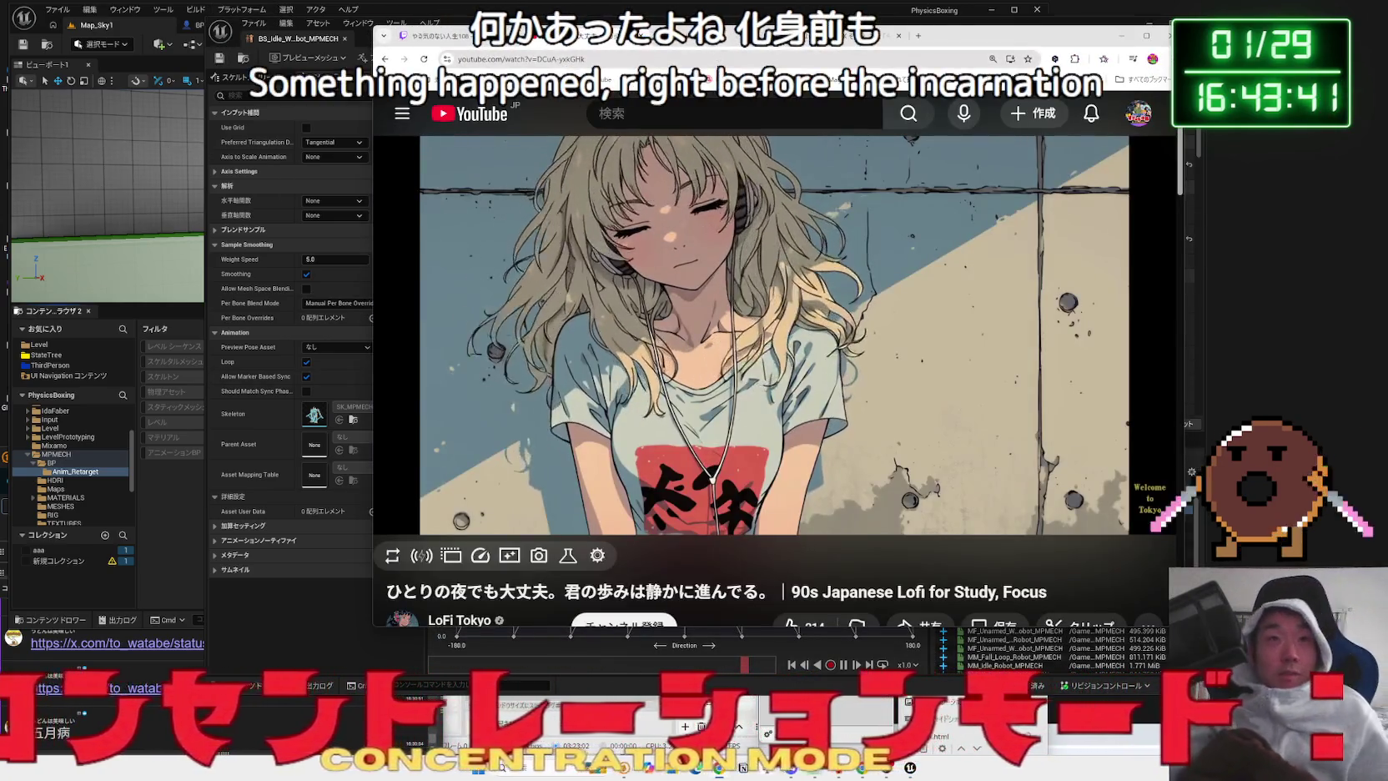
click(597, 79)
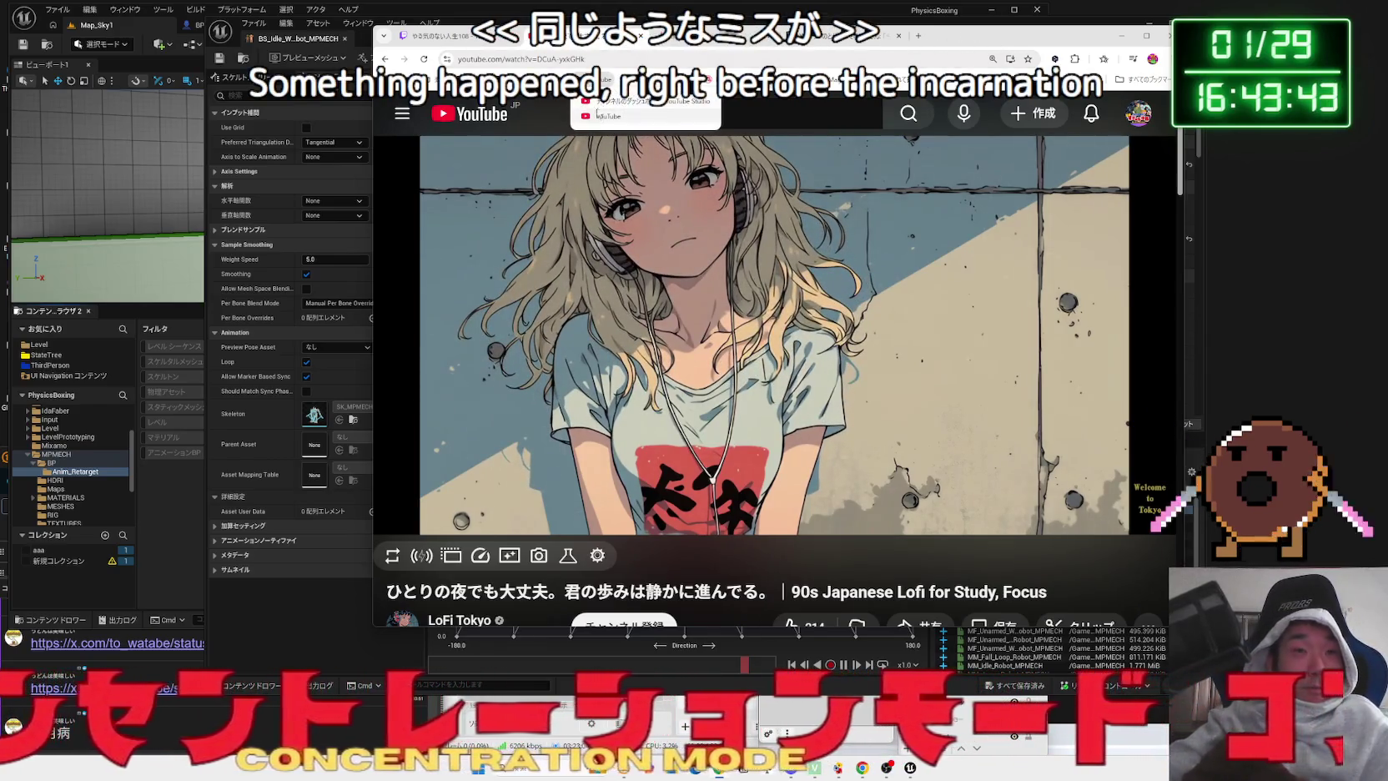
click(595, 116)
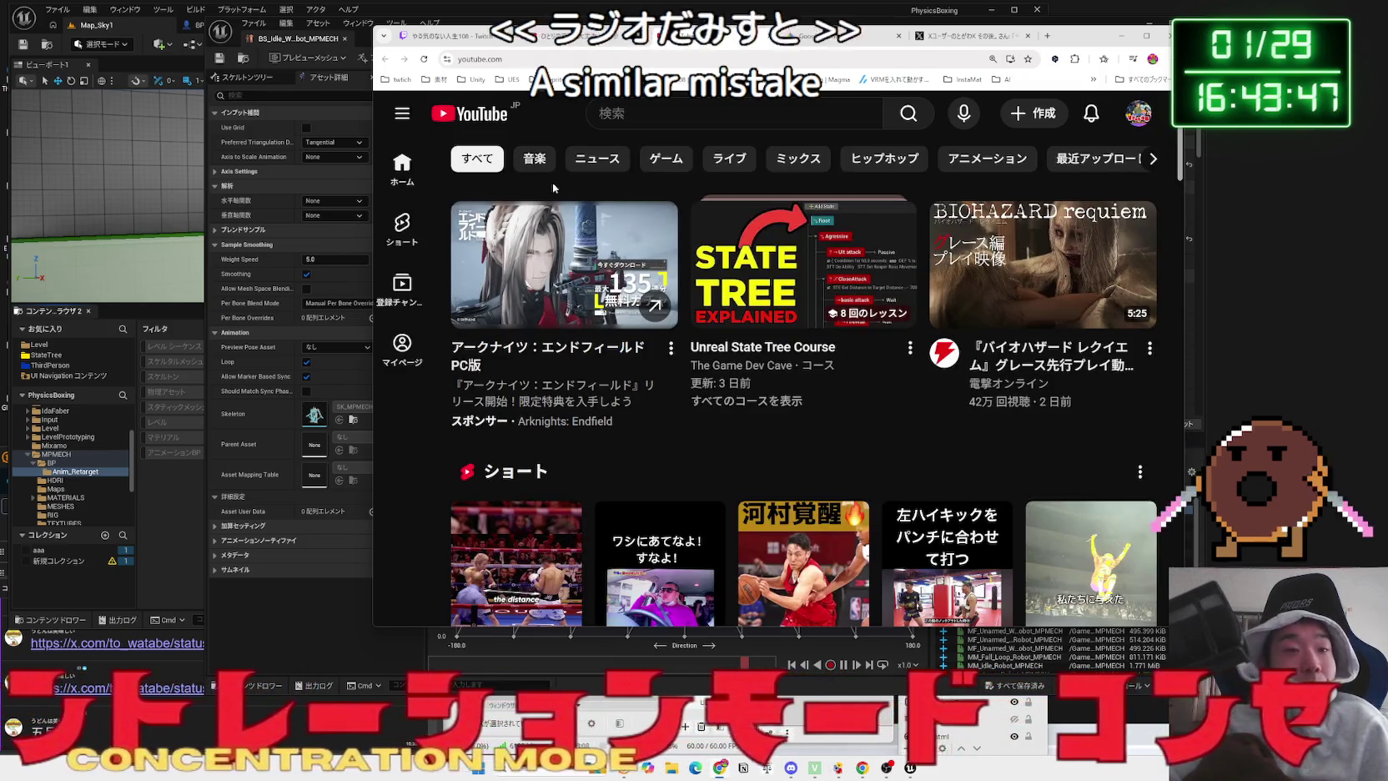
click(414, 129)
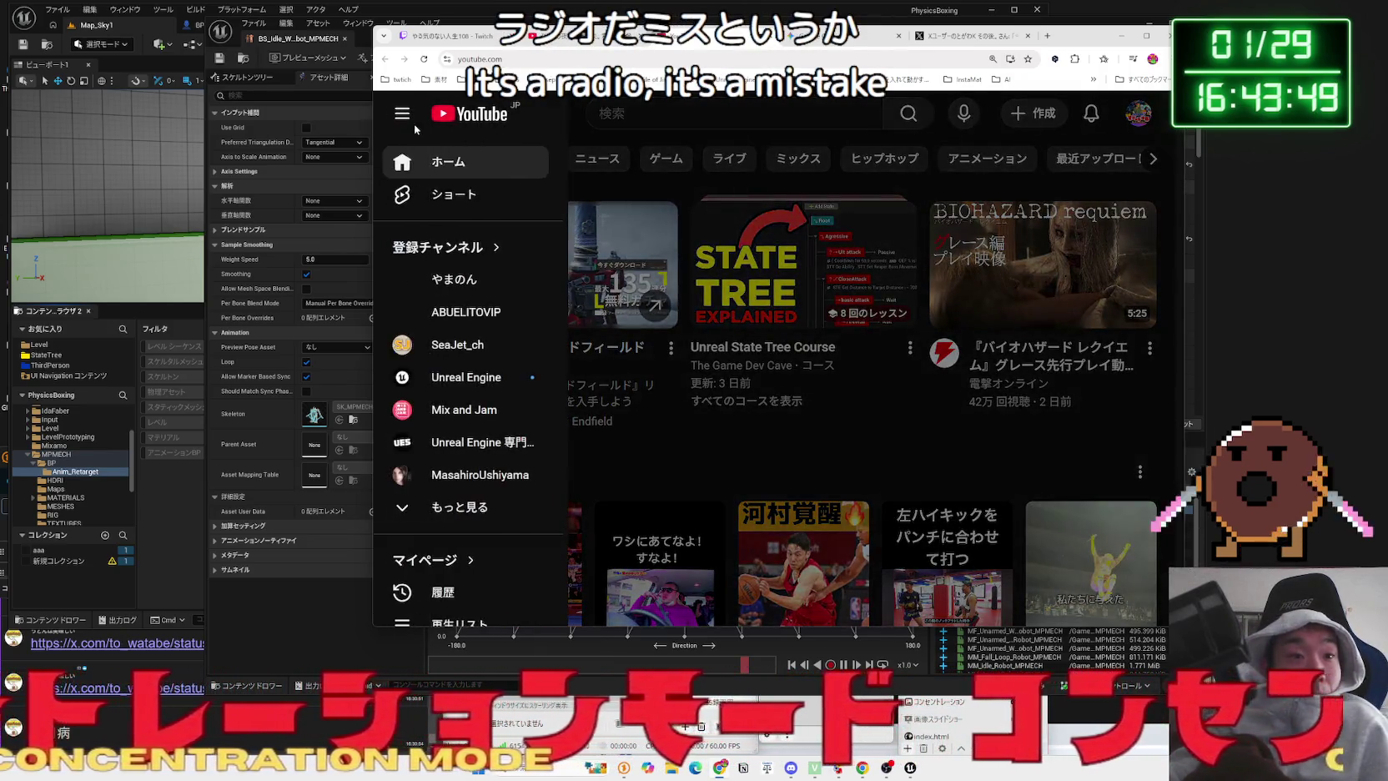
scroll(472, 329, down, 3)
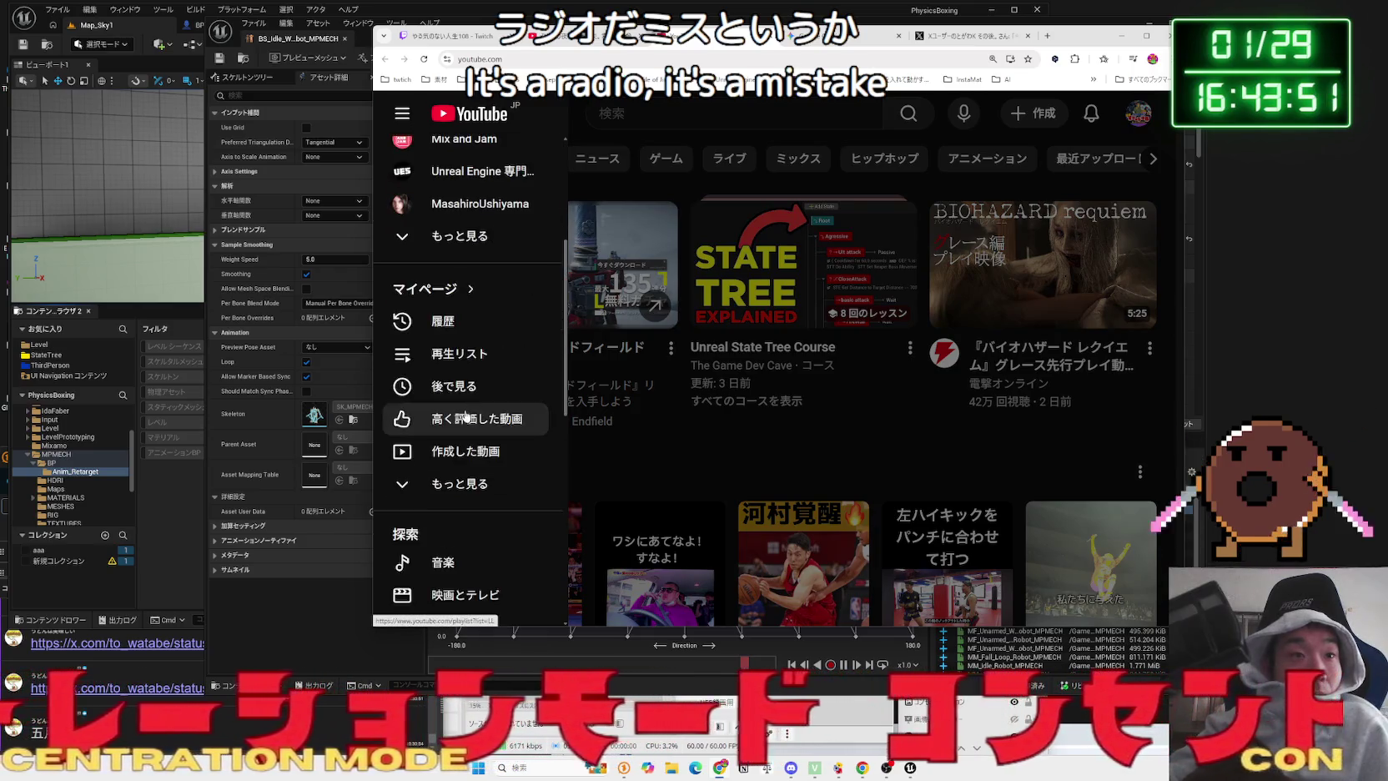
scroll(455, 371, up, 2)
click(476, 333)
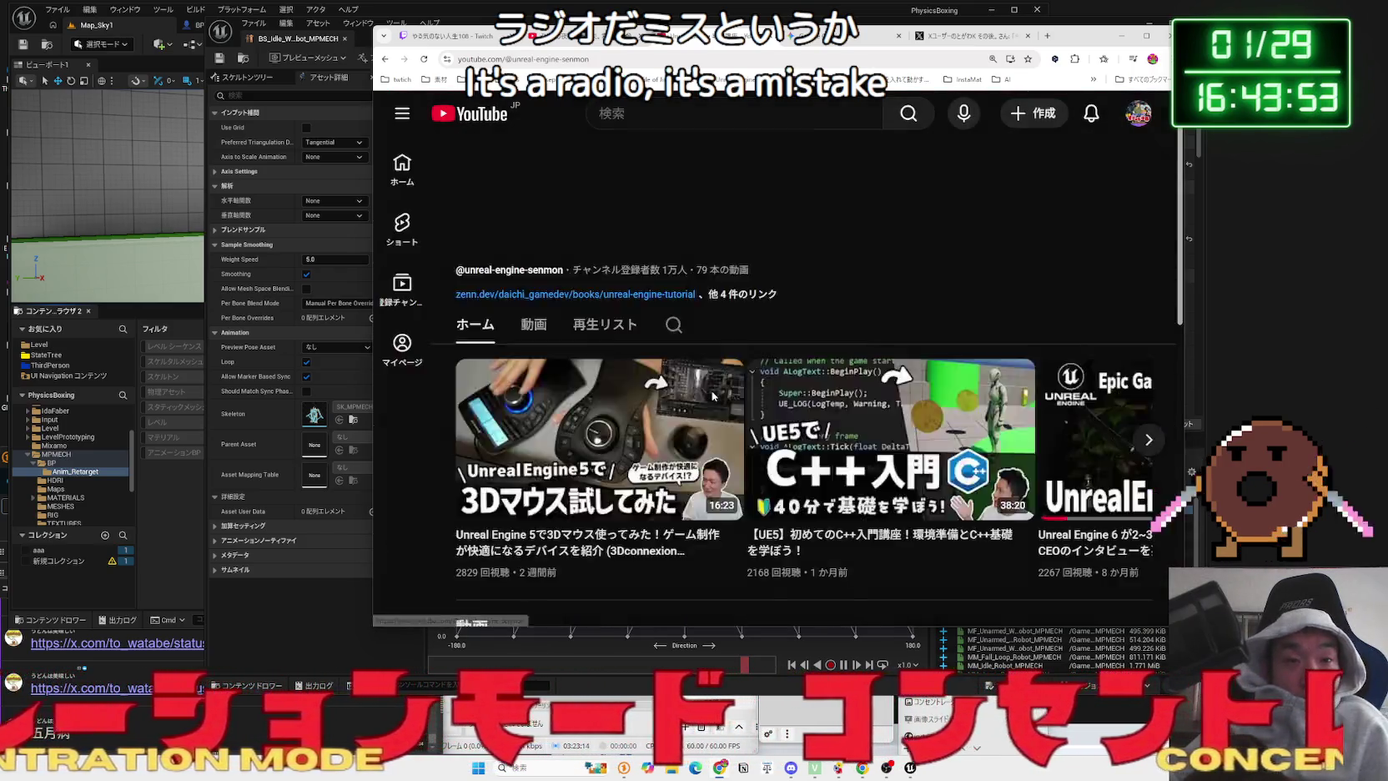
click(517, 504)
- Find and play the Fab character-swap video, skipping the sponsor ad
scroll(744, 403, down, 4)
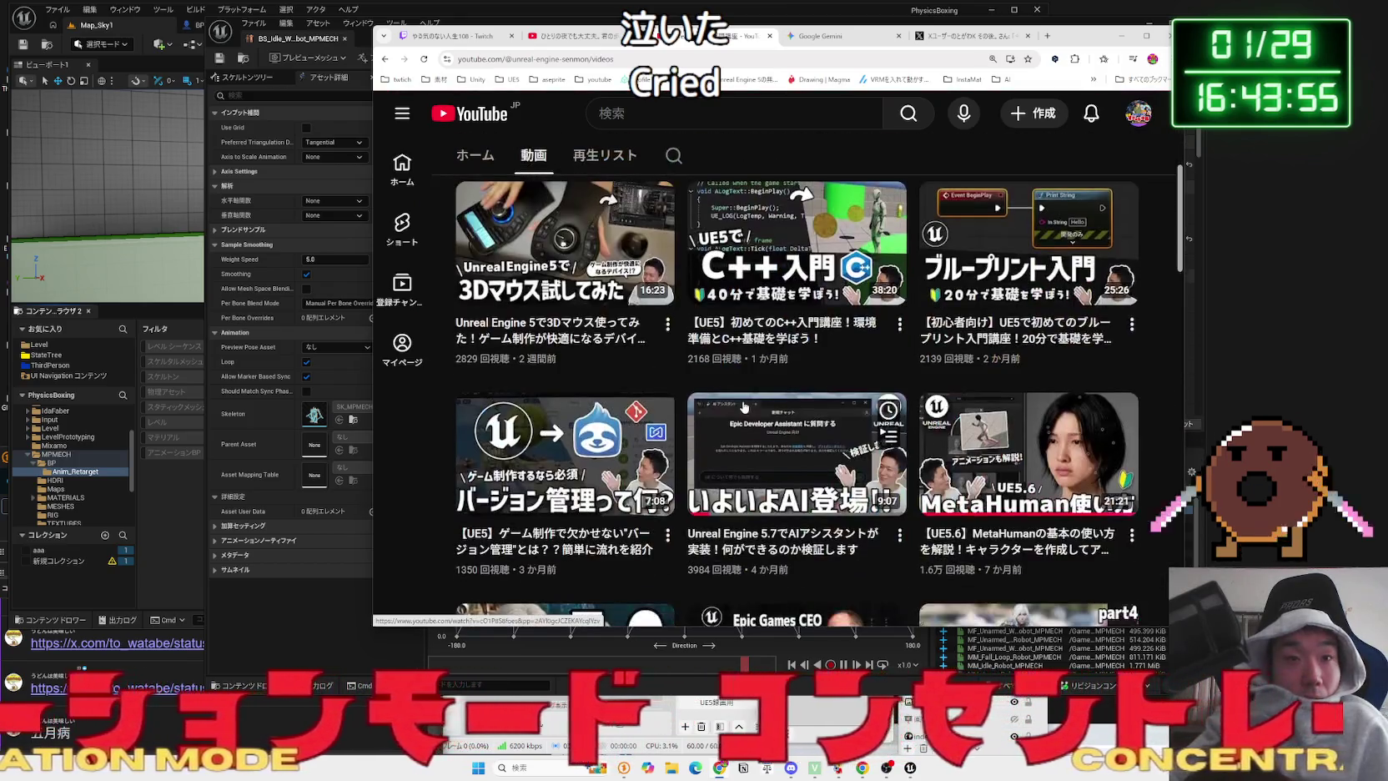
scroll(780, 387, down, 3)
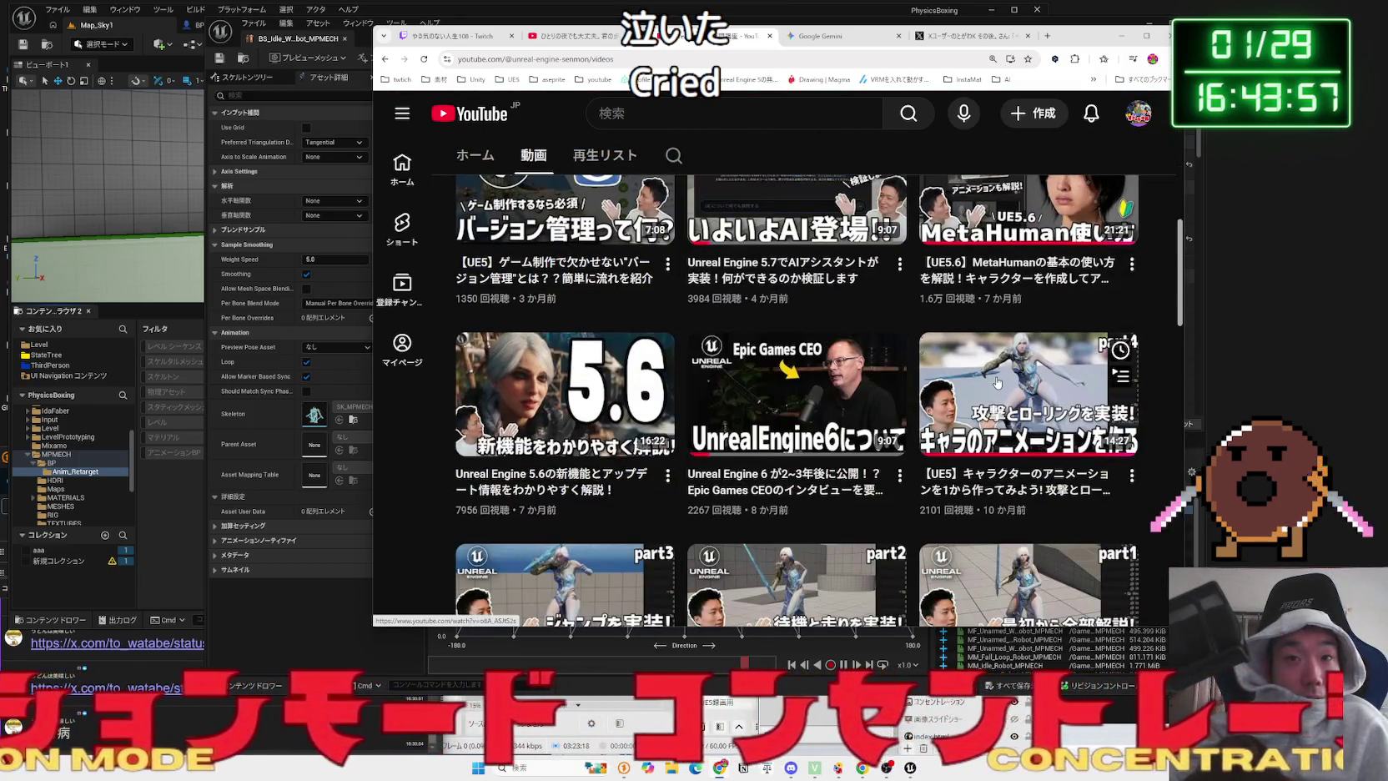
scroll(588, 367, down, 3)
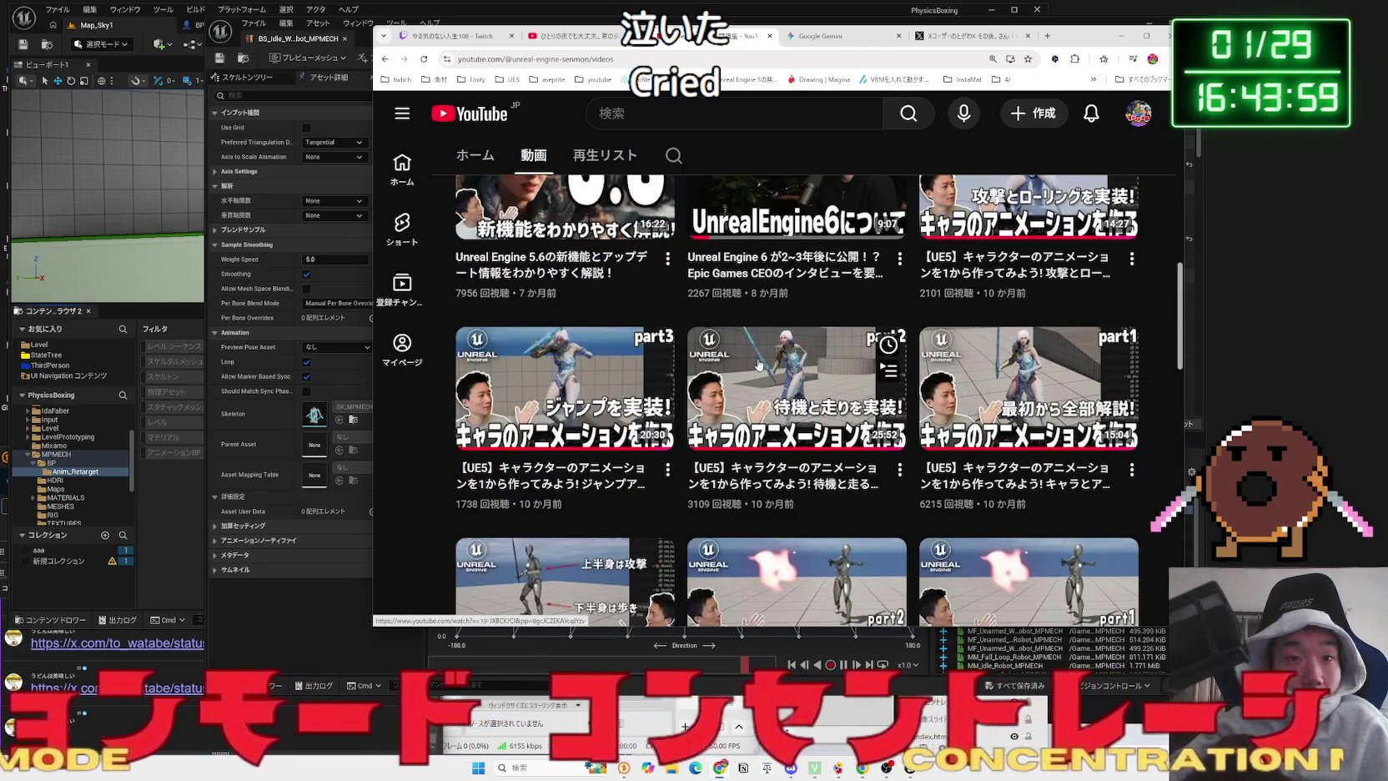
scroll(988, 367, down, 3)
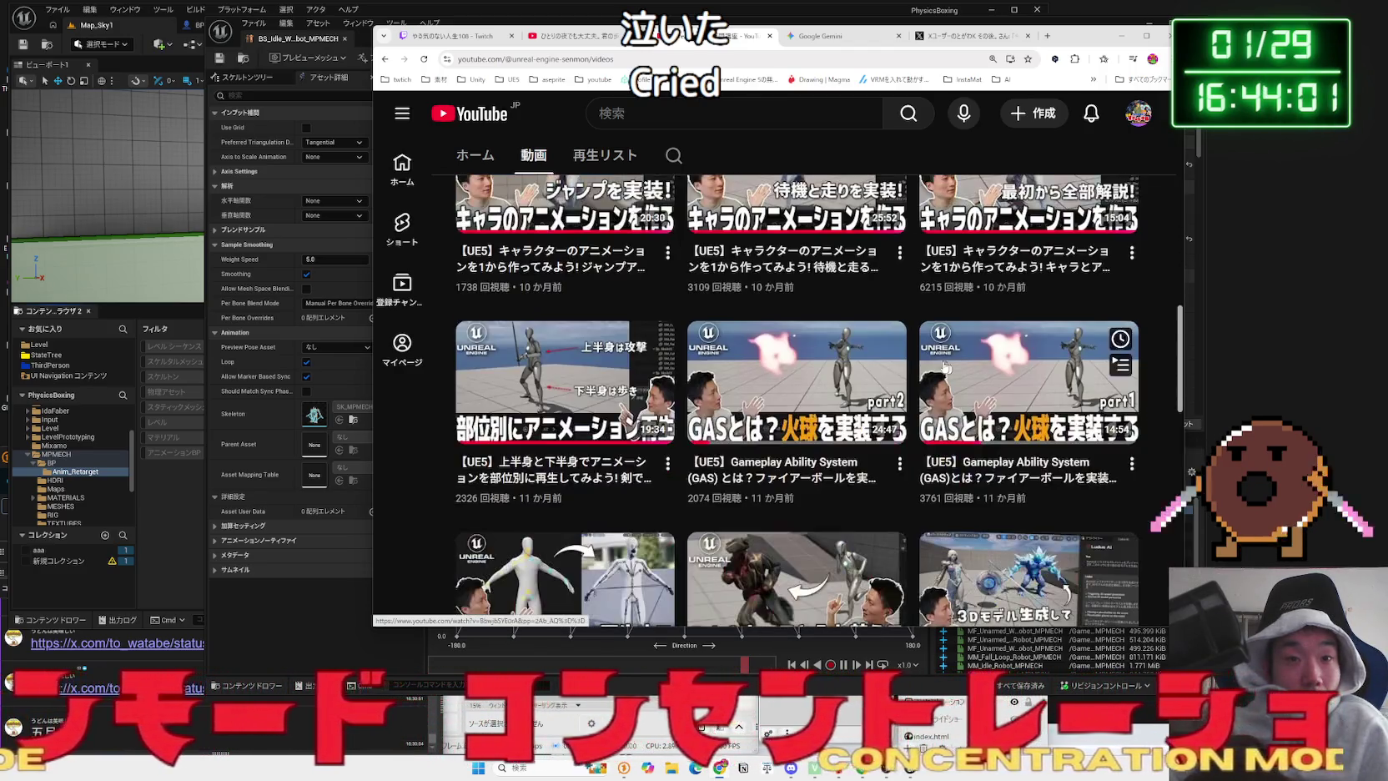
scroll(987, 334, up, 1)
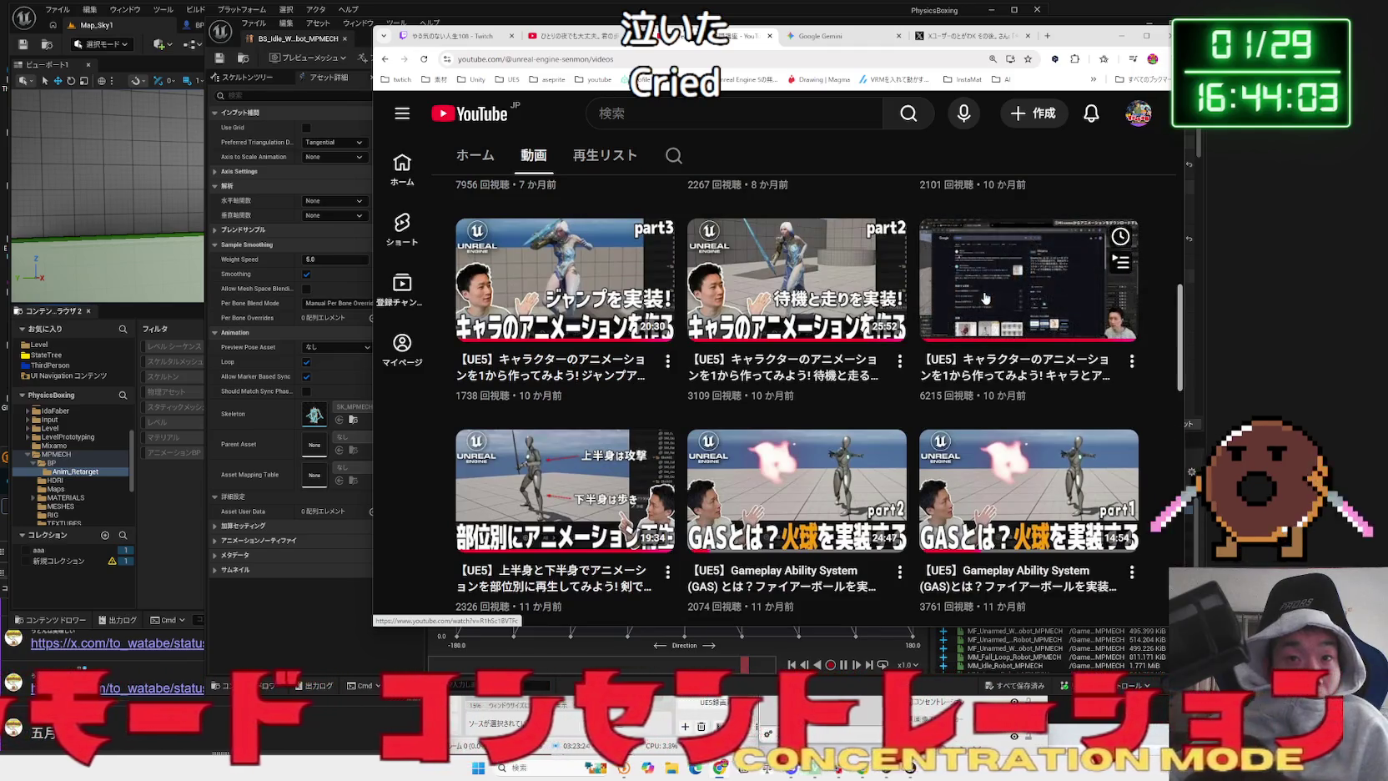
scroll(967, 350, down, 4)
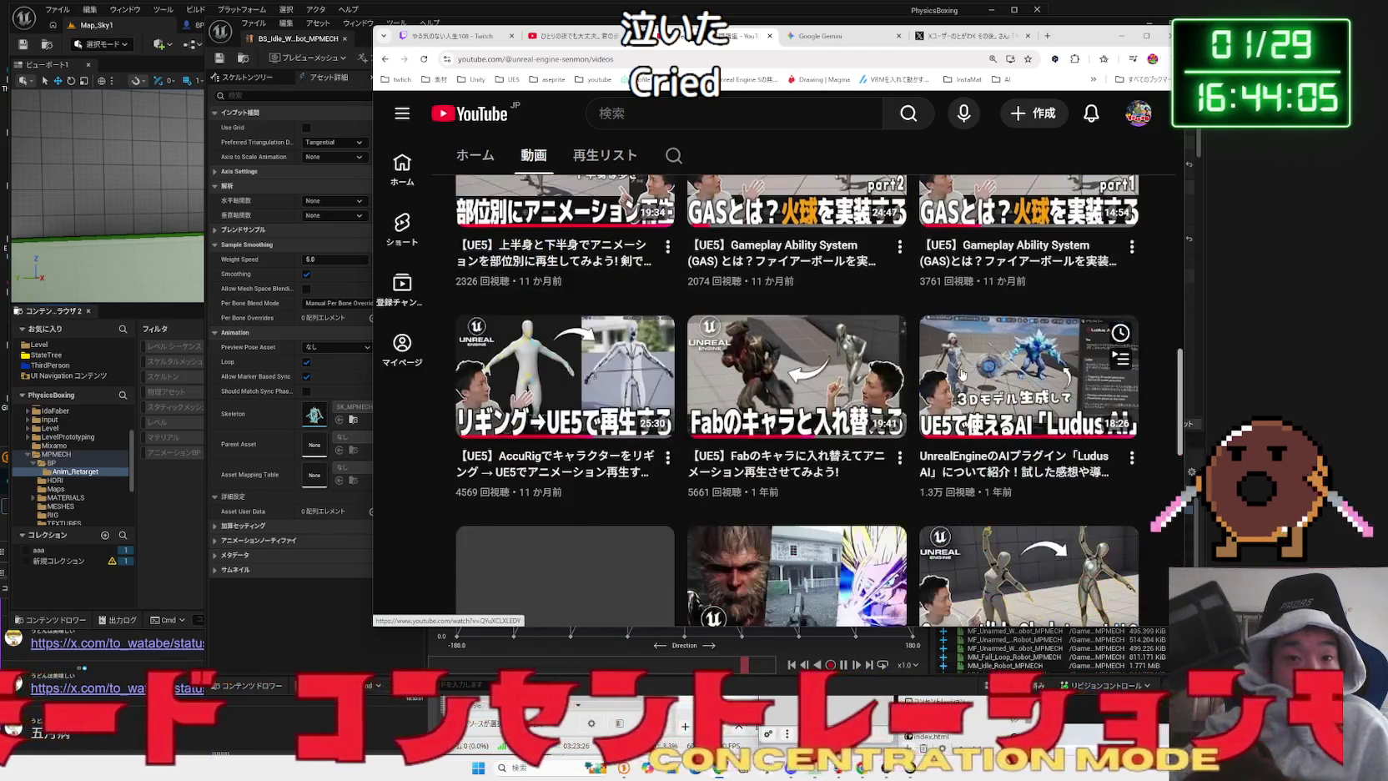
click(798, 370)
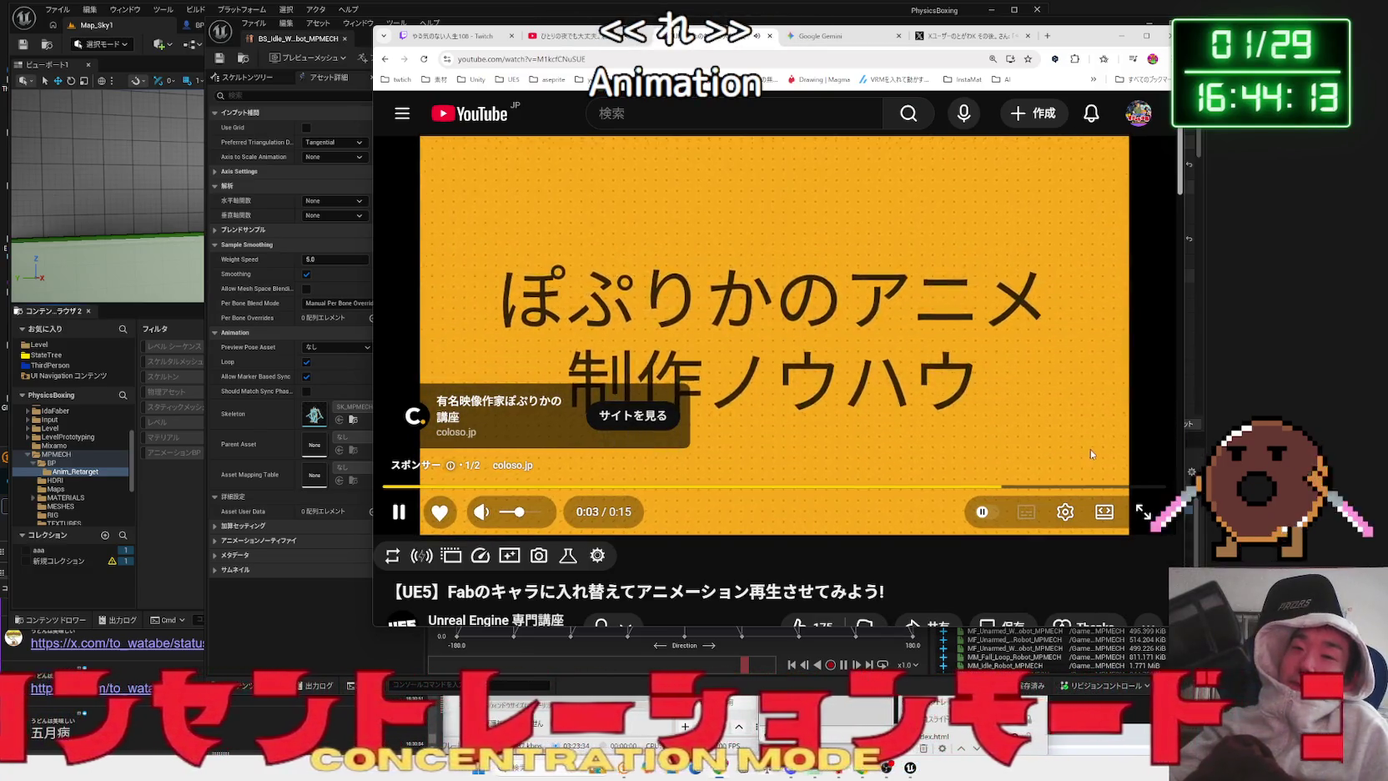
click(1113, 451)
- Scrub to the root-motion explanation around 11:20, pause, and minimize Chrome
mouse_move(821, 486)
mouse_down()
mouse_move(635, 486)
mouse_move(891, 489)
mouse_move(851, 492)
mouse_up()
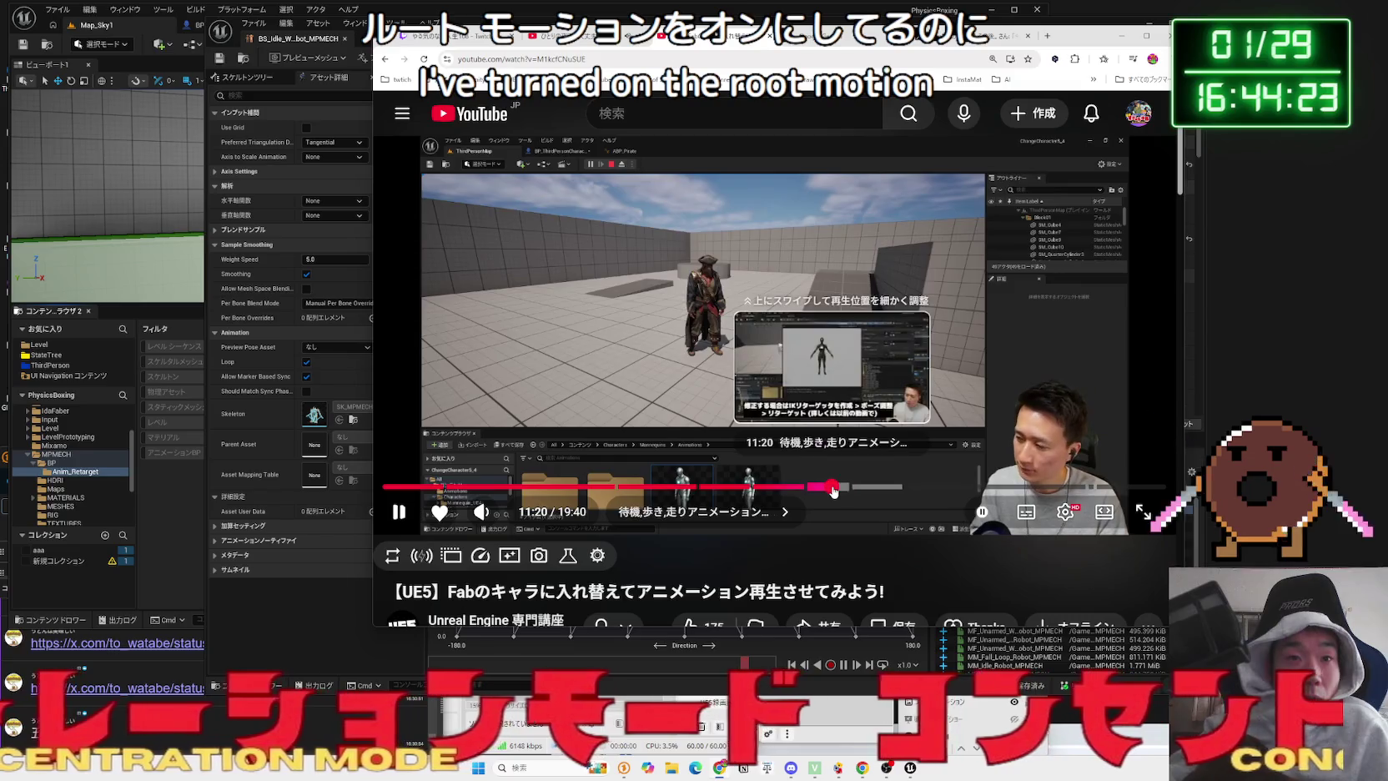
click(856, 488)
click(830, 350)
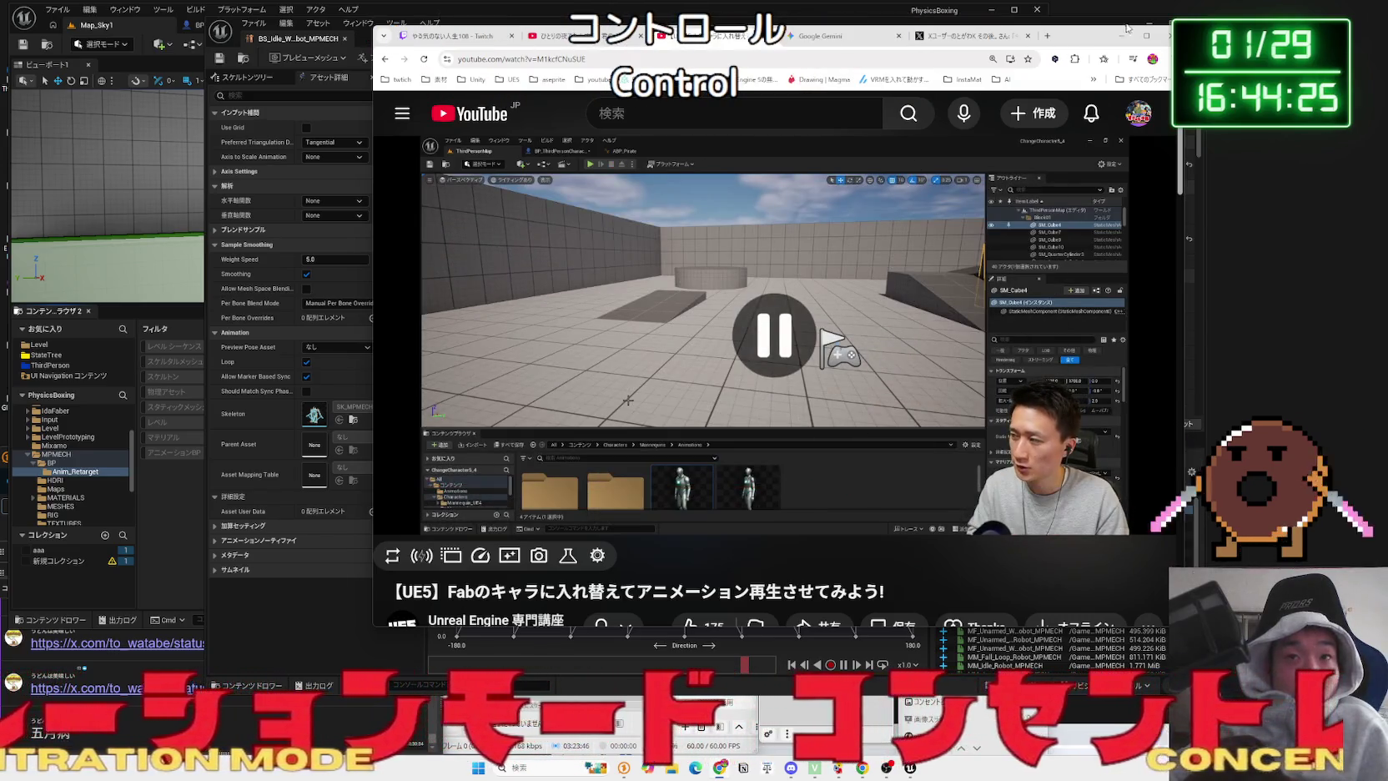
key(super+Down)
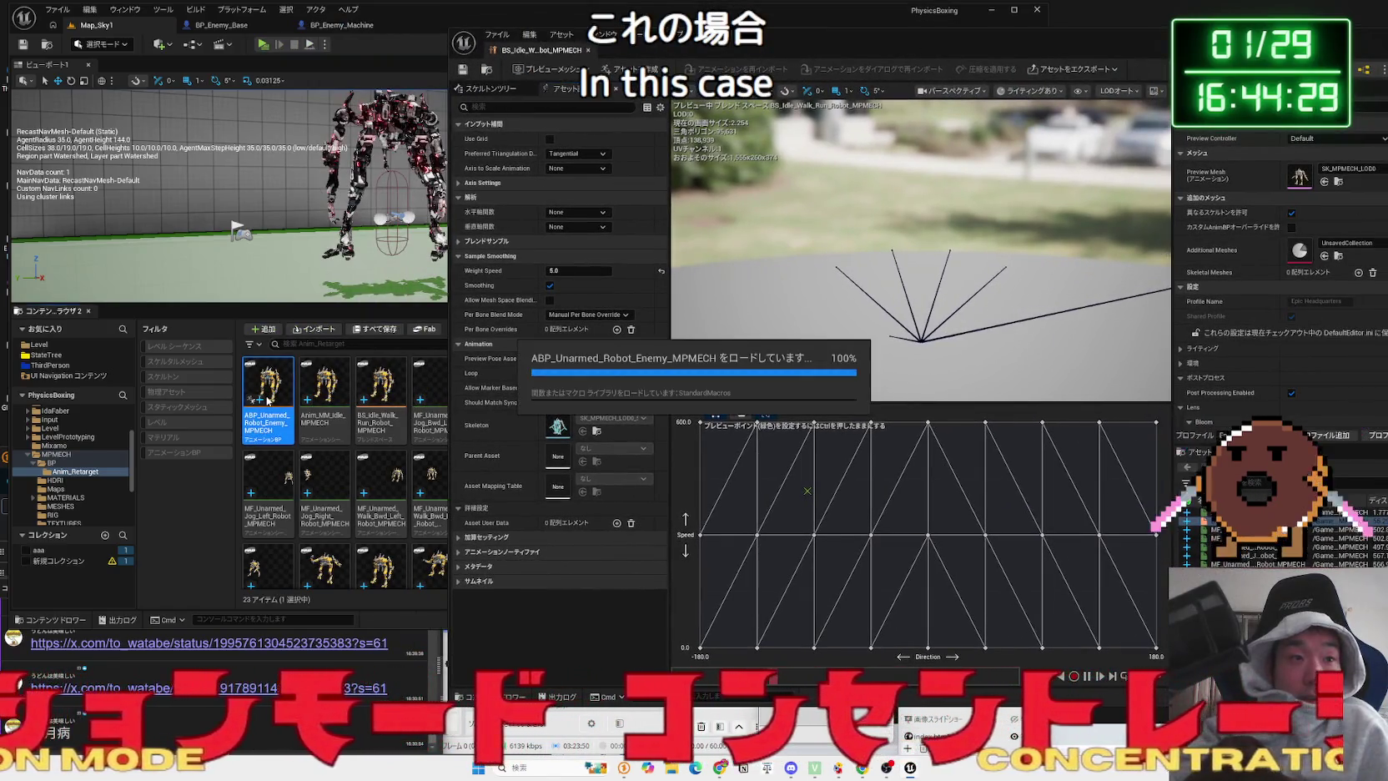
- Open the robot enemy Animation Blueprint's AnimGraph, move the DefaultSlot node, compile, and play-test the level
double_click(265, 399)
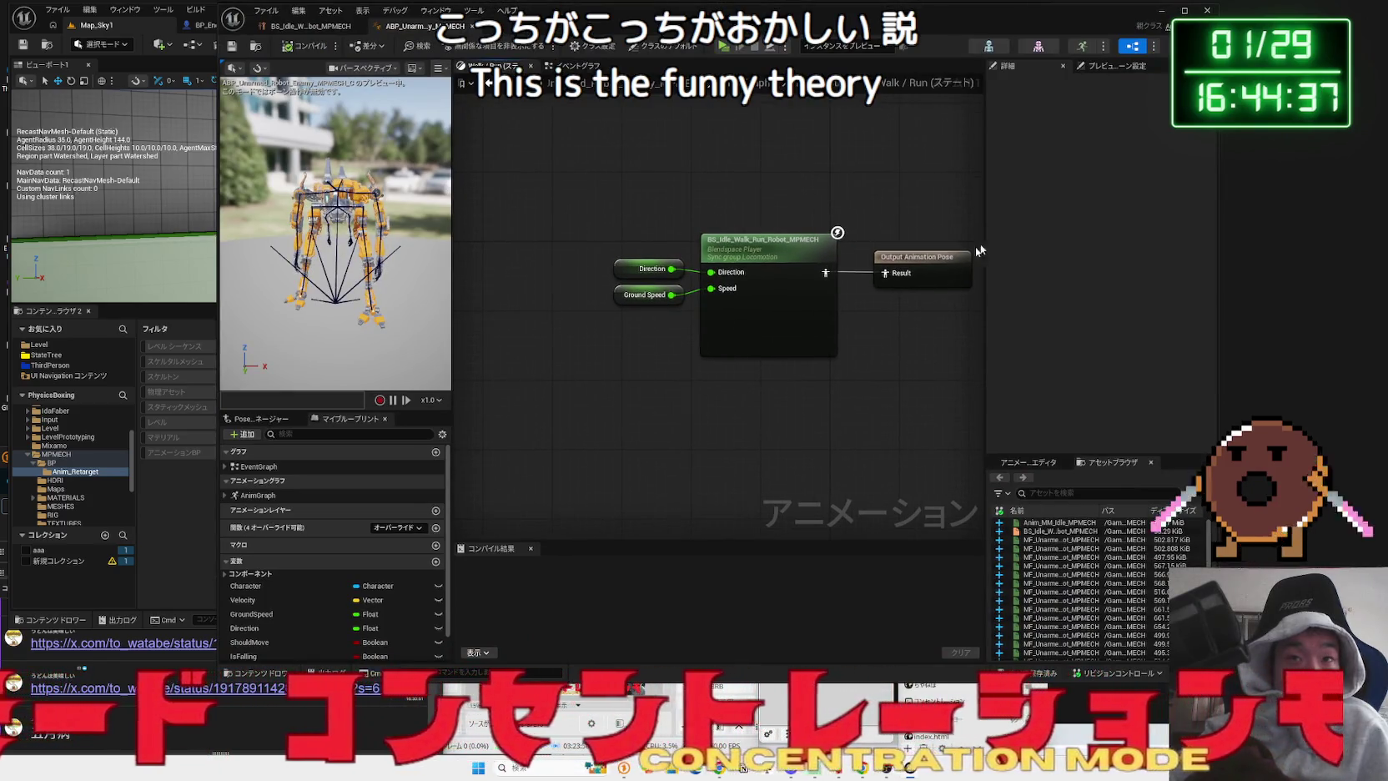
click(756, 88)
click(649, 267)
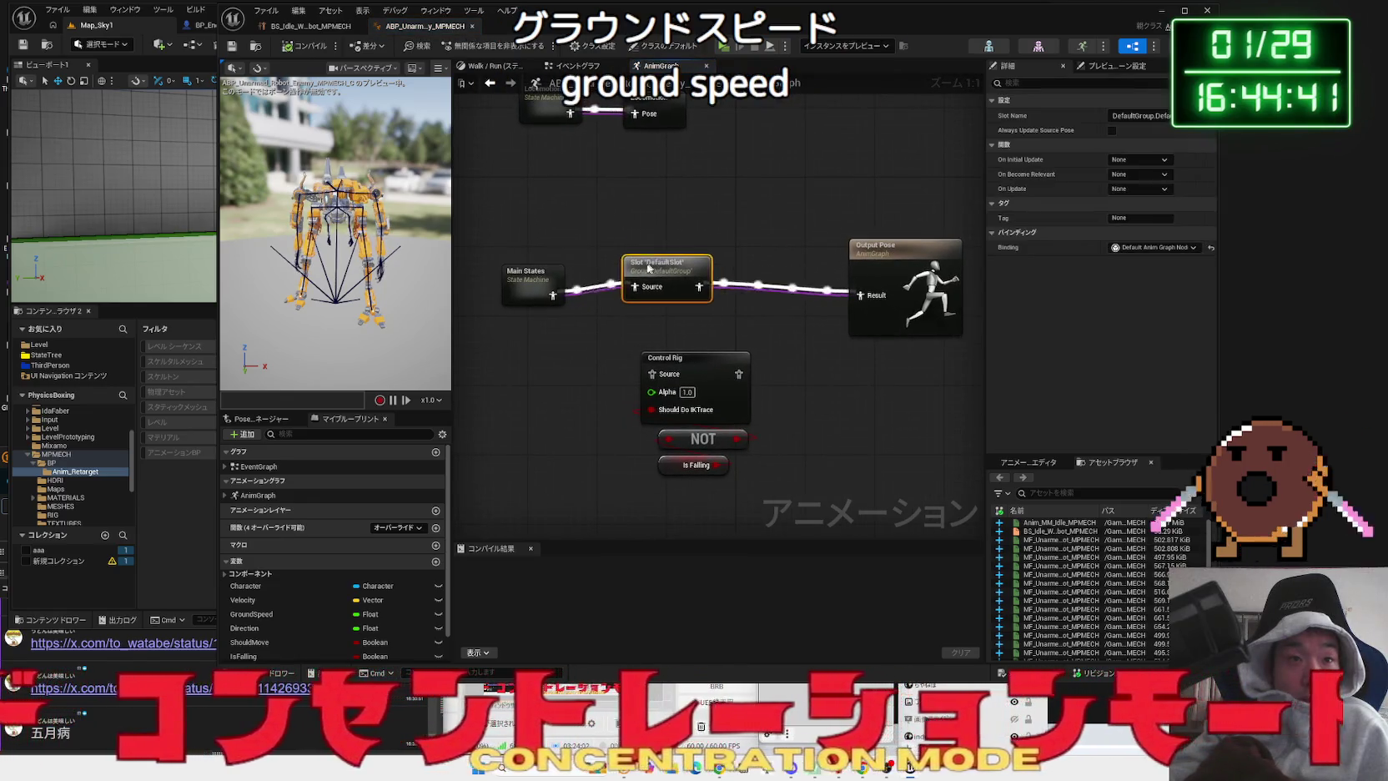
drag(650, 266, 641, 281)
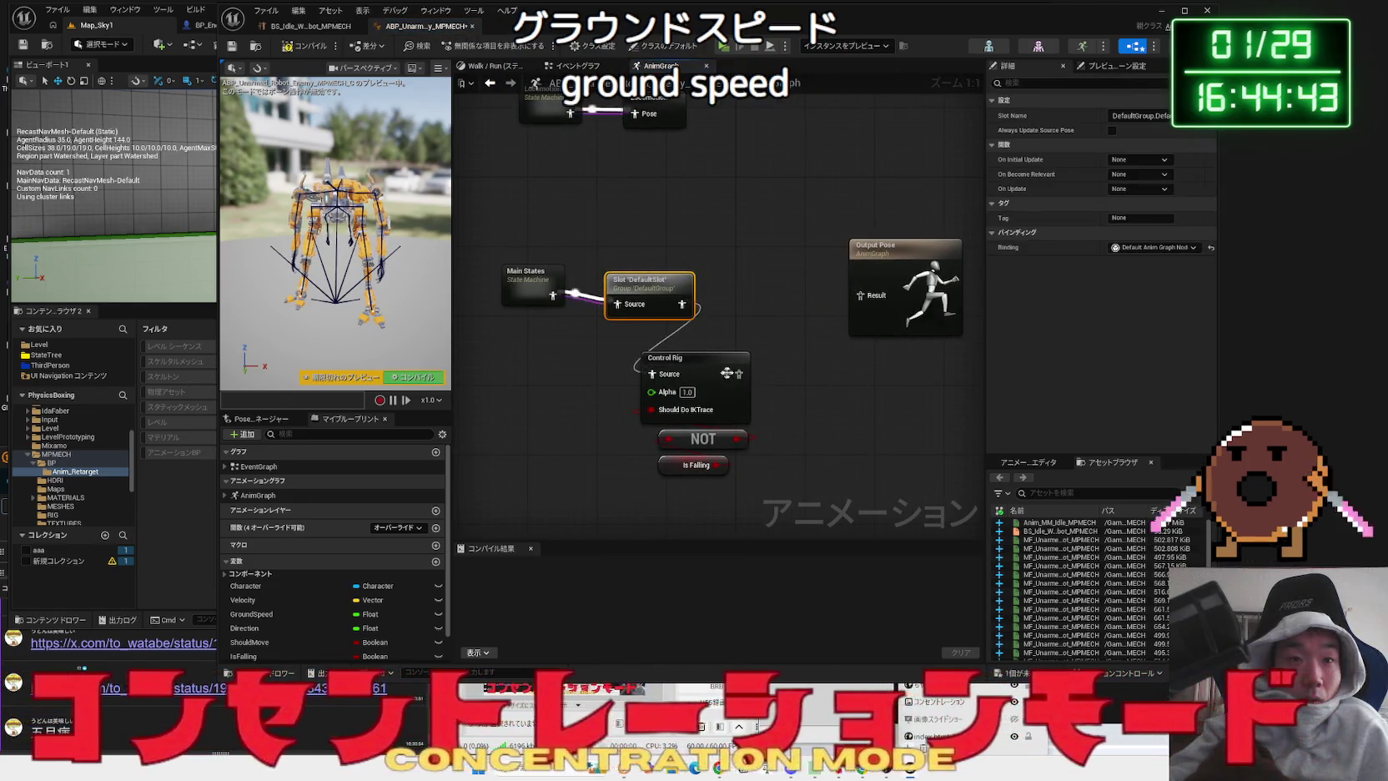
click(306, 49)
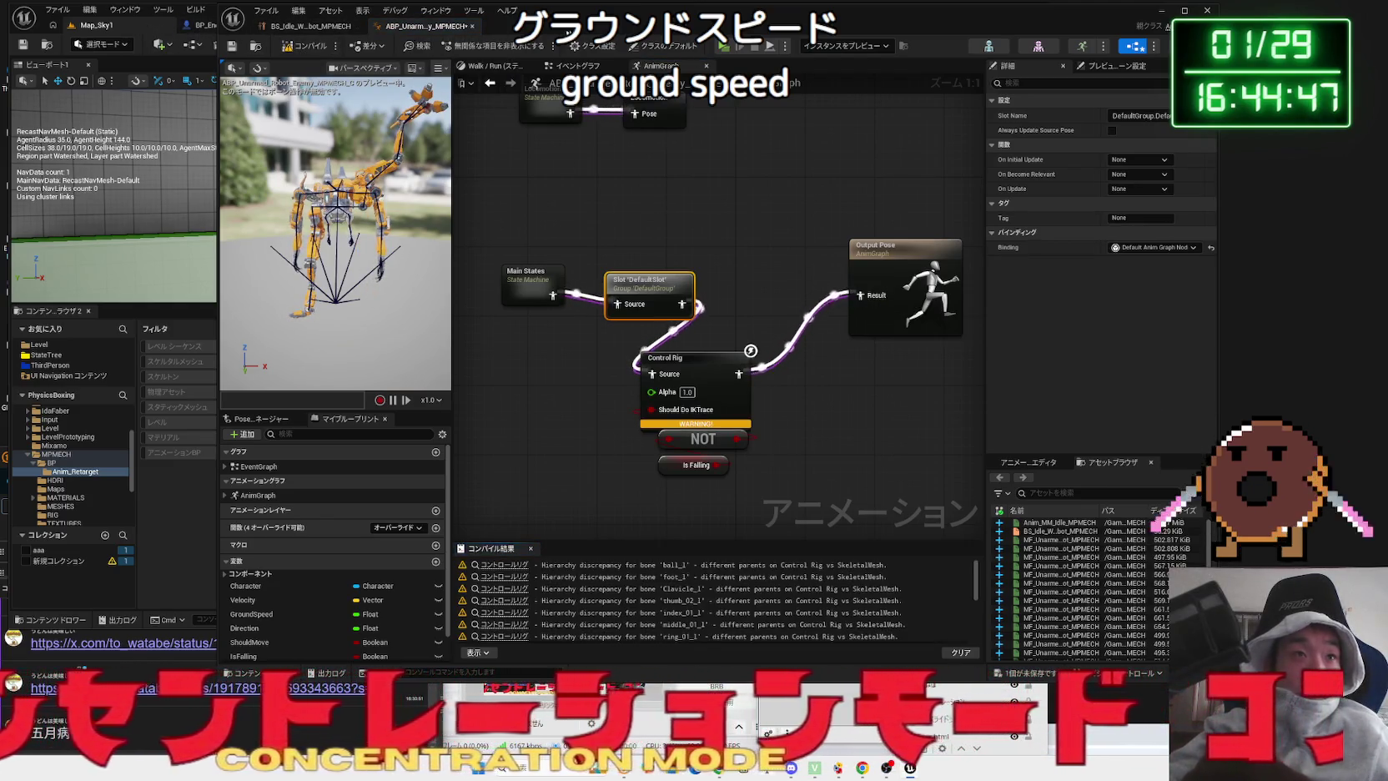
drag(561, 34, 815, 48)
click(263, 49)
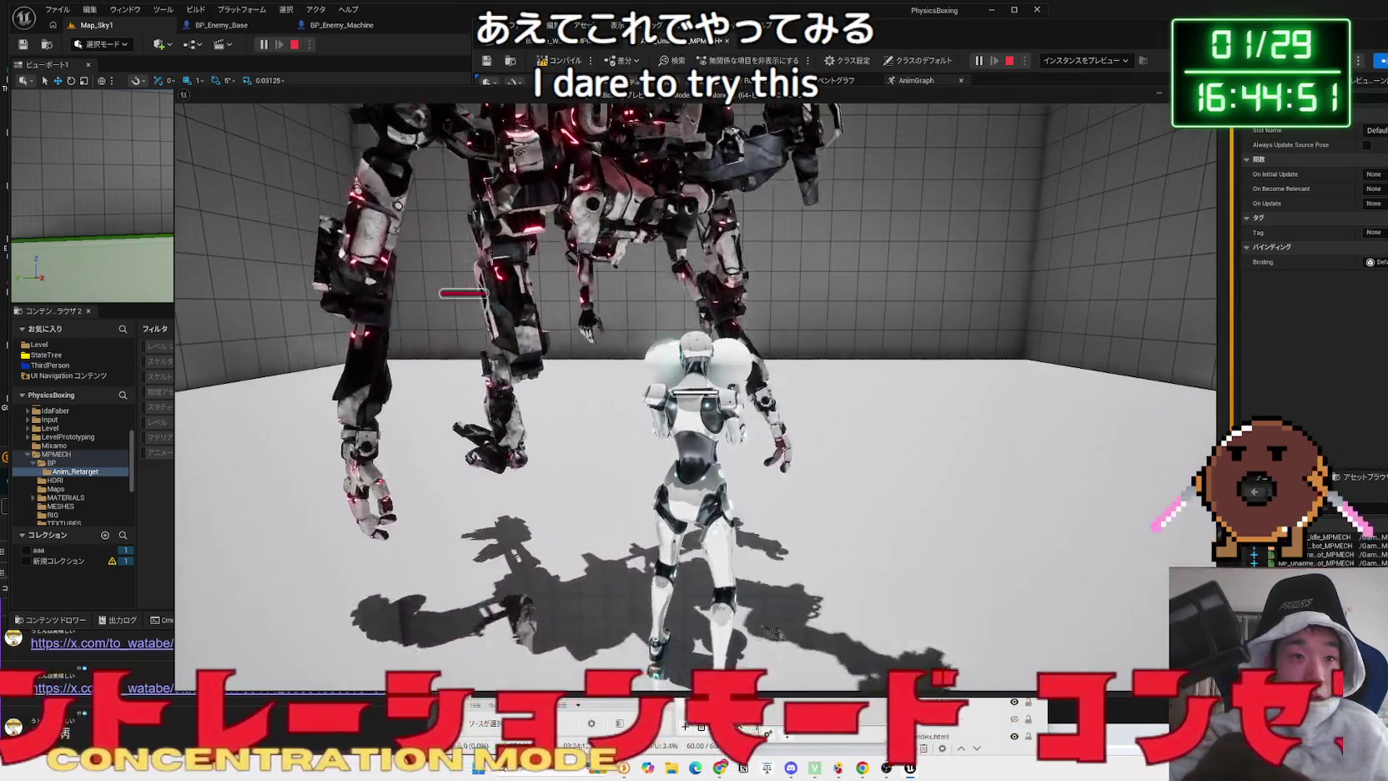
key(Escape)
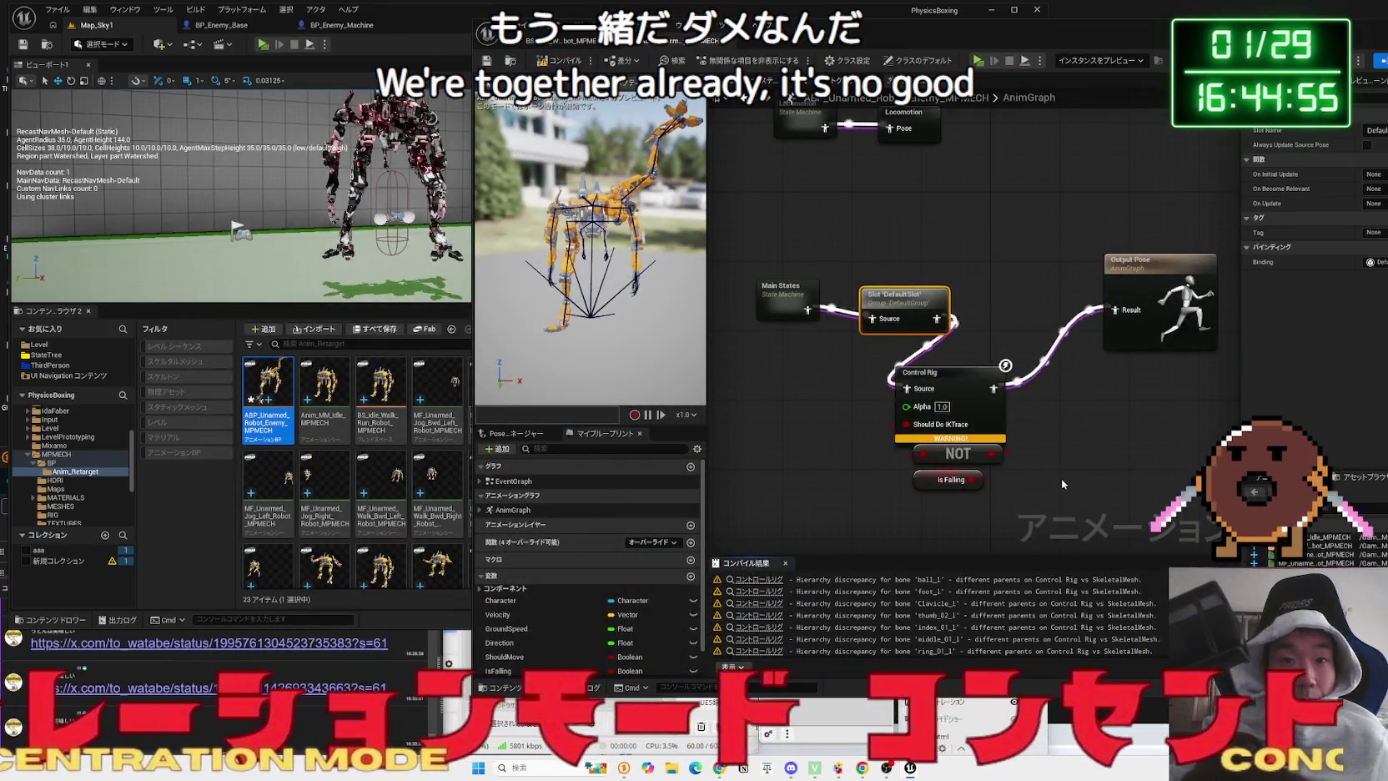
- Delete the Control Rig, NOT and Is Falling nodes, wire DefaultSlot to Output Pose, recompile, and open Main States
drag(1061, 483, 928, 397)
key(Delete)
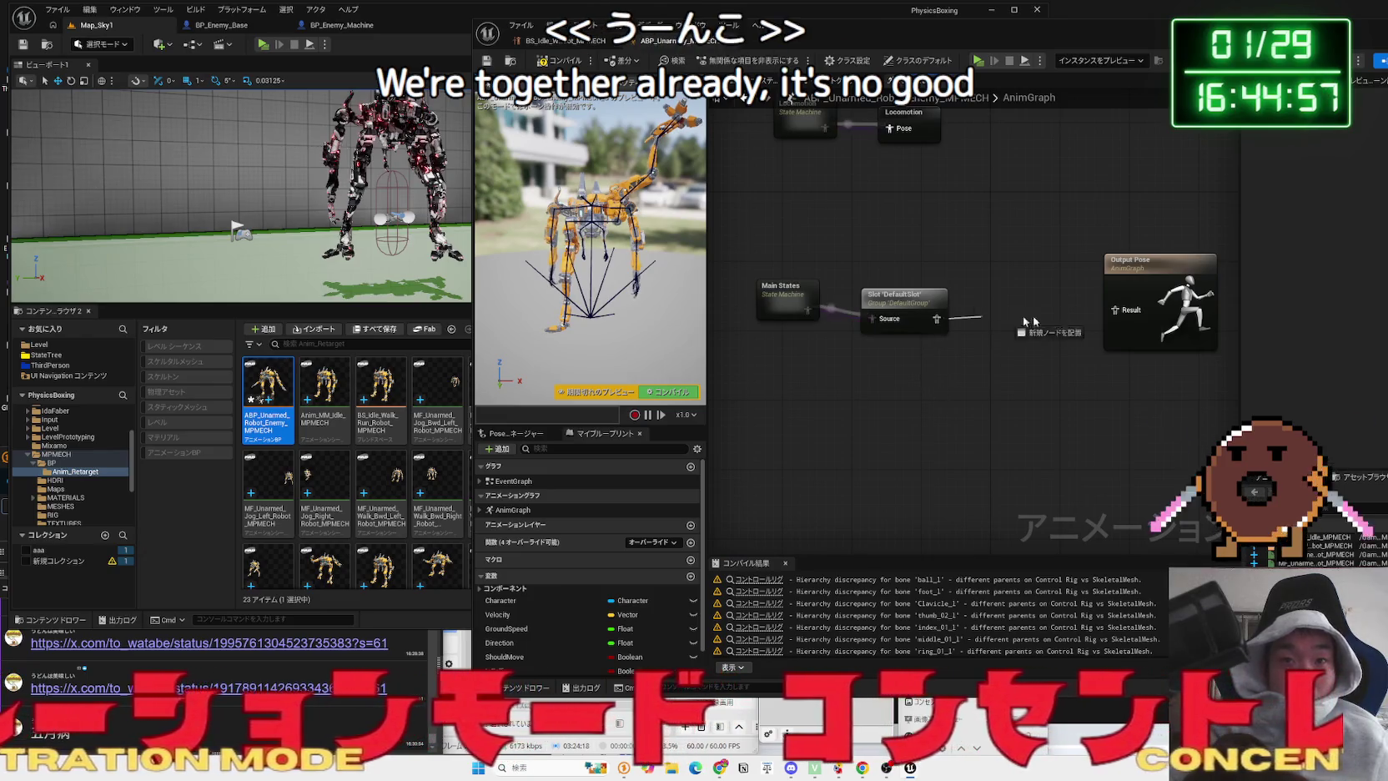
drag(945, 319, 1004, 320)
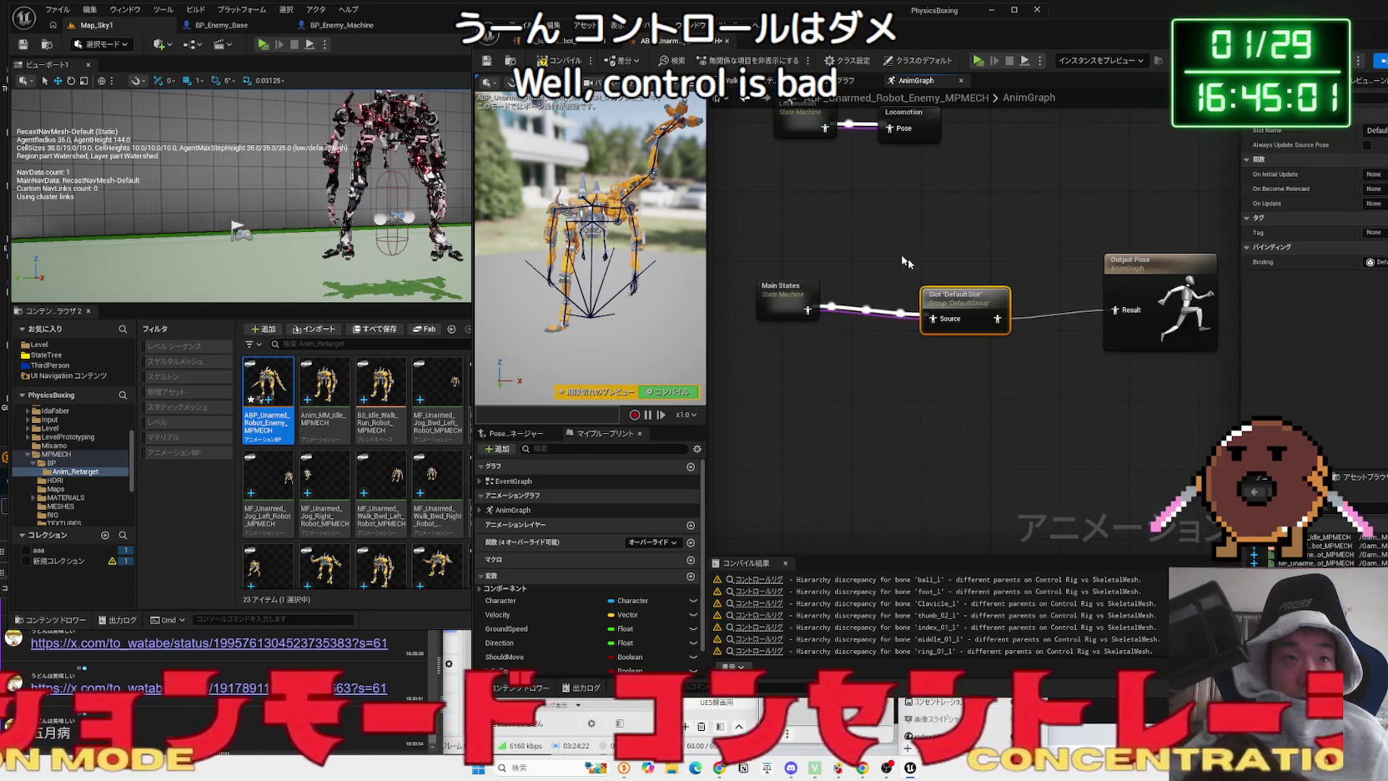
drag(960, 302, 961, 294)
click(542, 62)
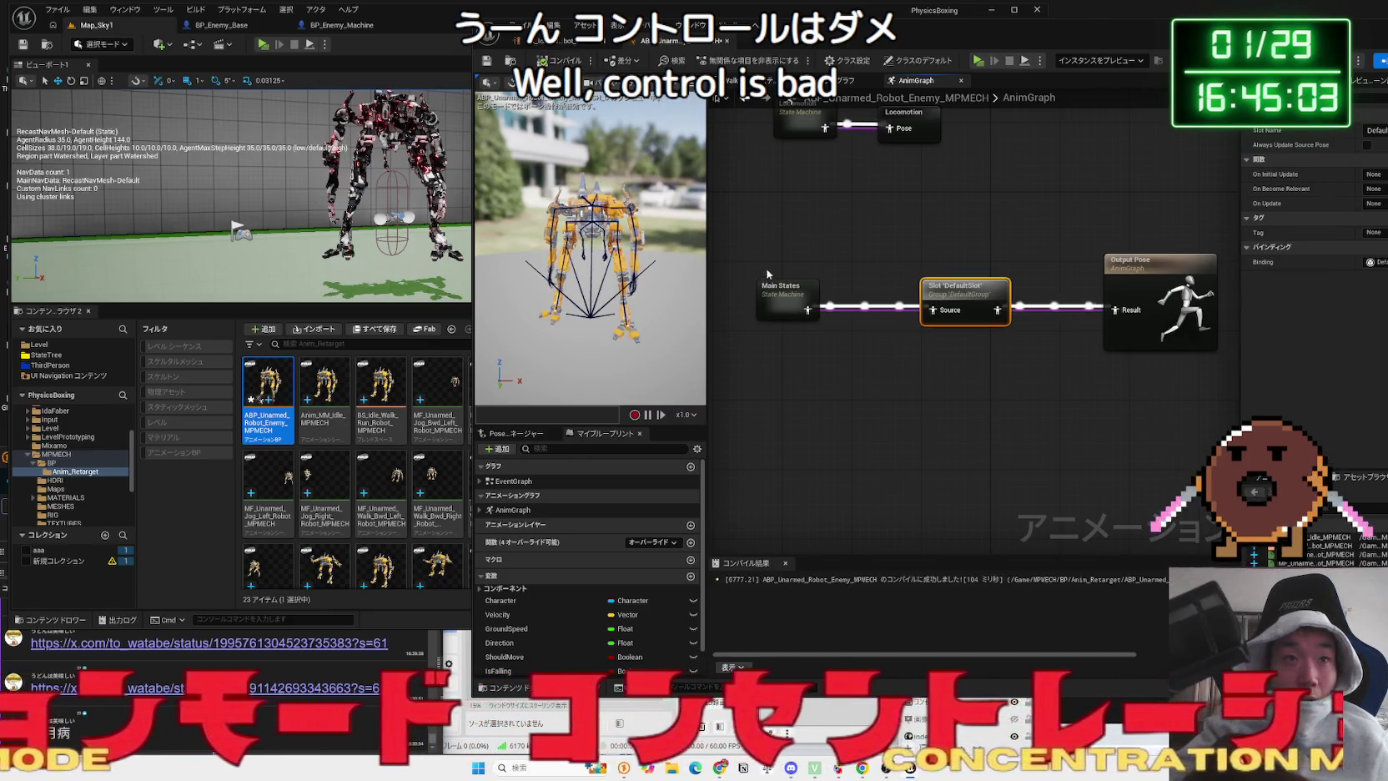
drag(782, 295, 815, 303)
double_click(818, 292)
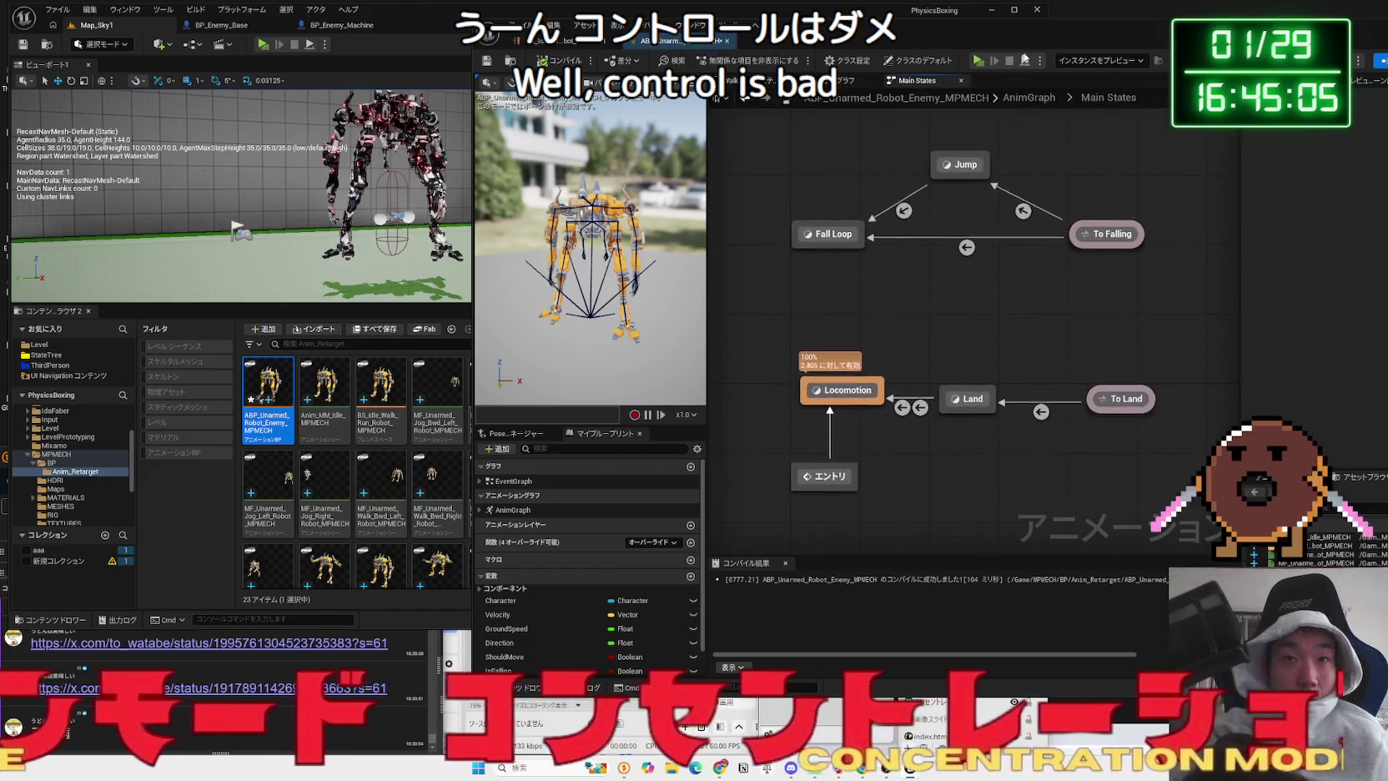
- Go into the Locomotion state machine and view the Walk / Run state's MPMECH idle-walk-run blend space graph
double_click(582, 395)
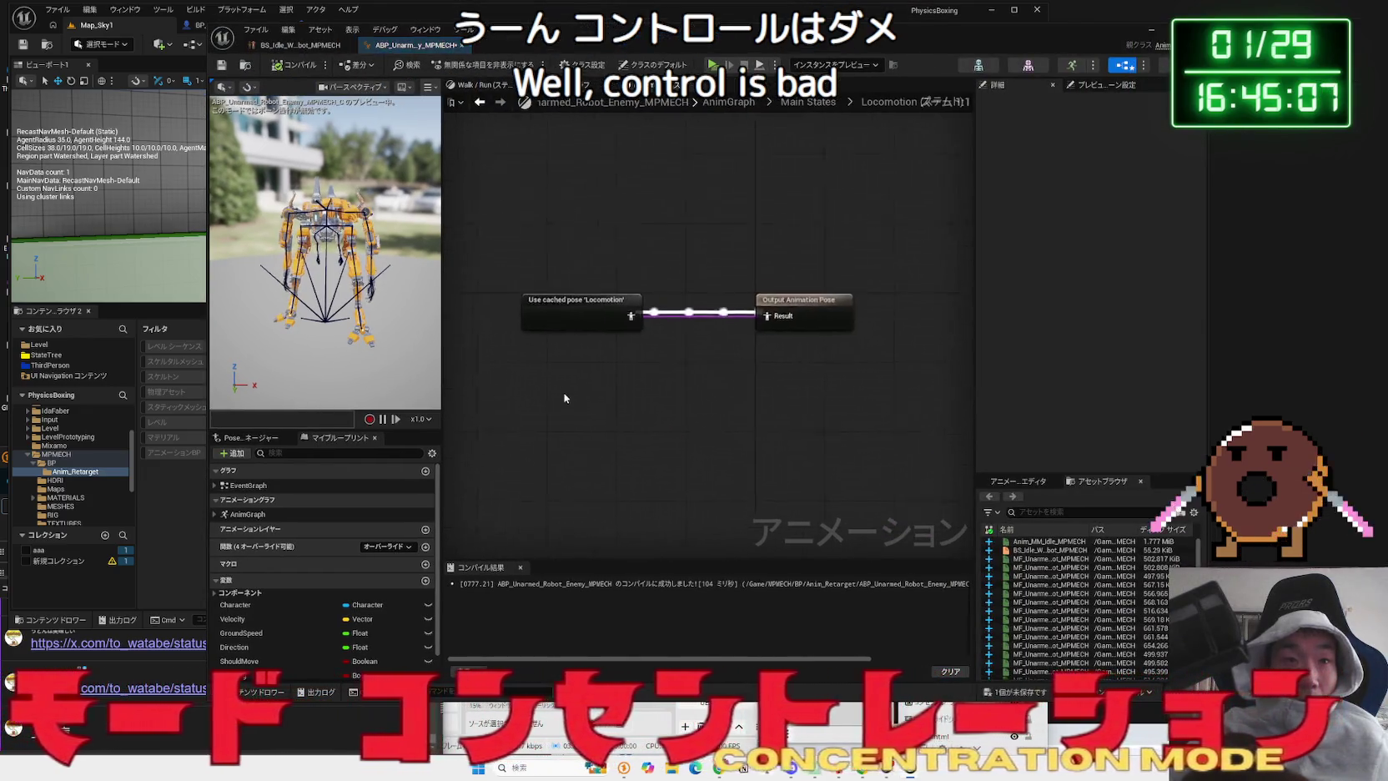
double_click(608, 325)
double_click(596, 315)
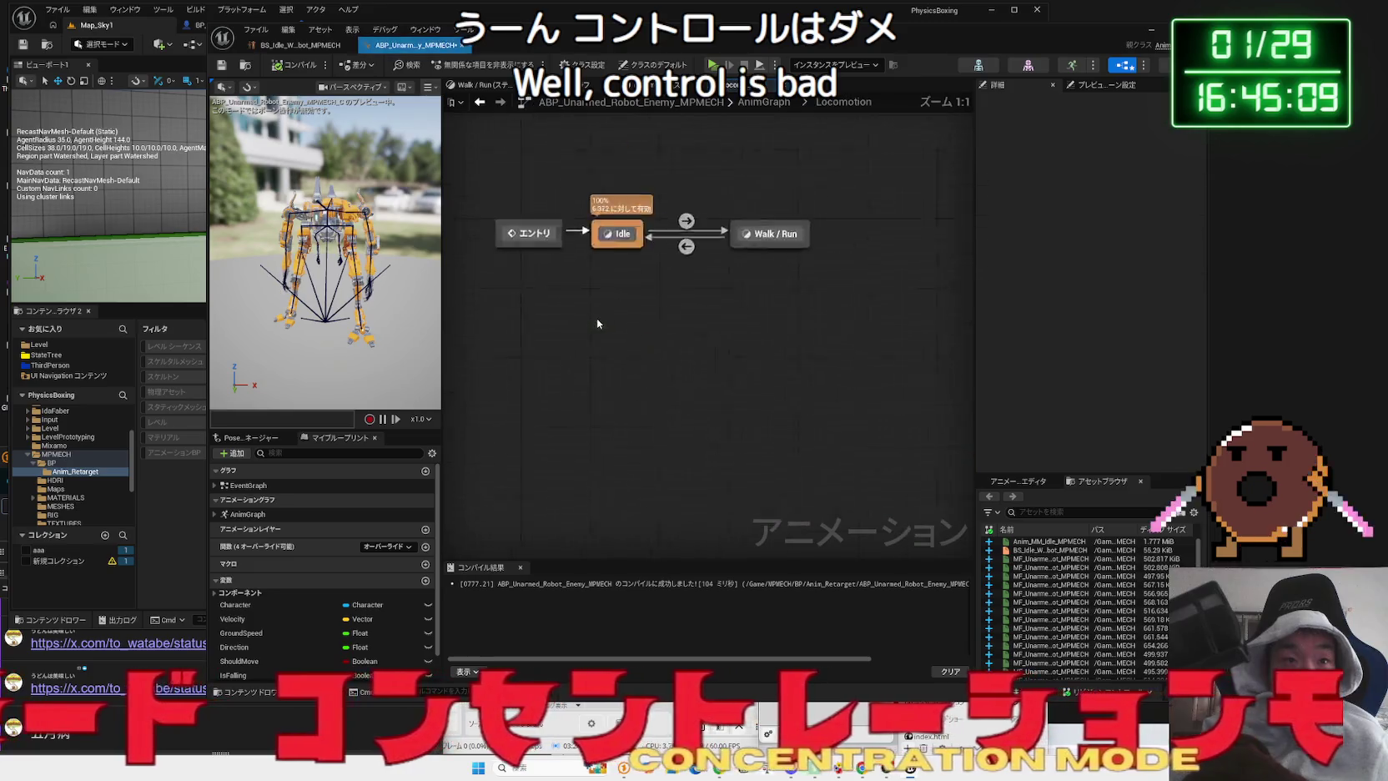
click(826, 331)
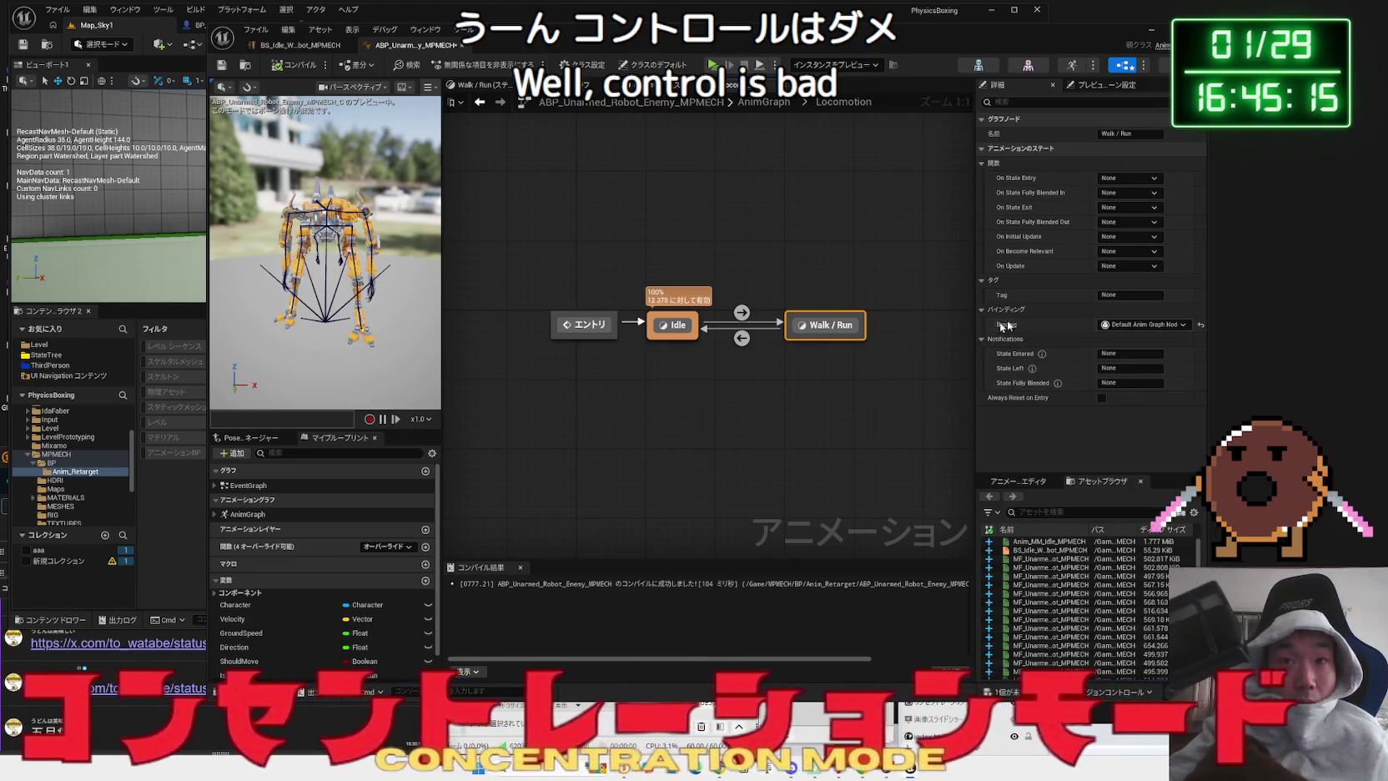
double_click(855, 326)
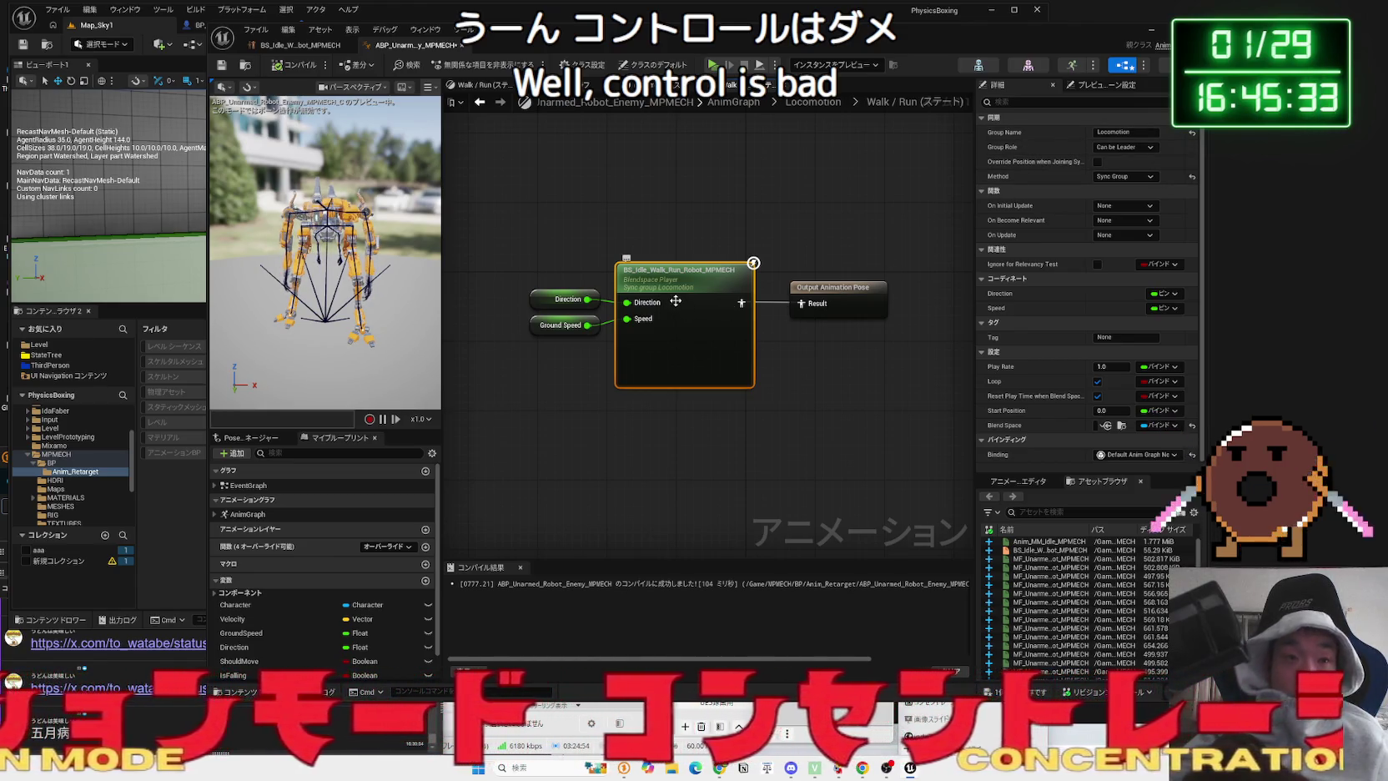
click(836, 295)
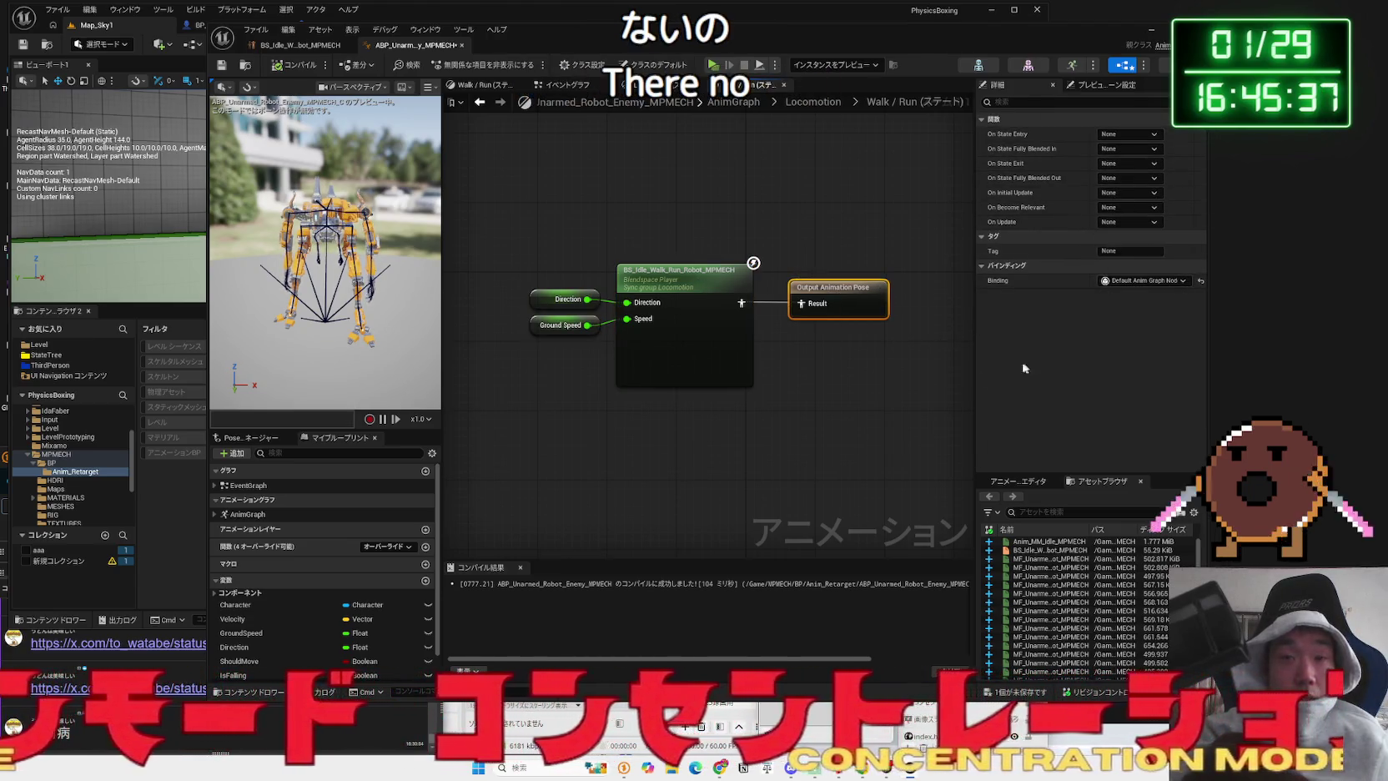
click(892, 397)
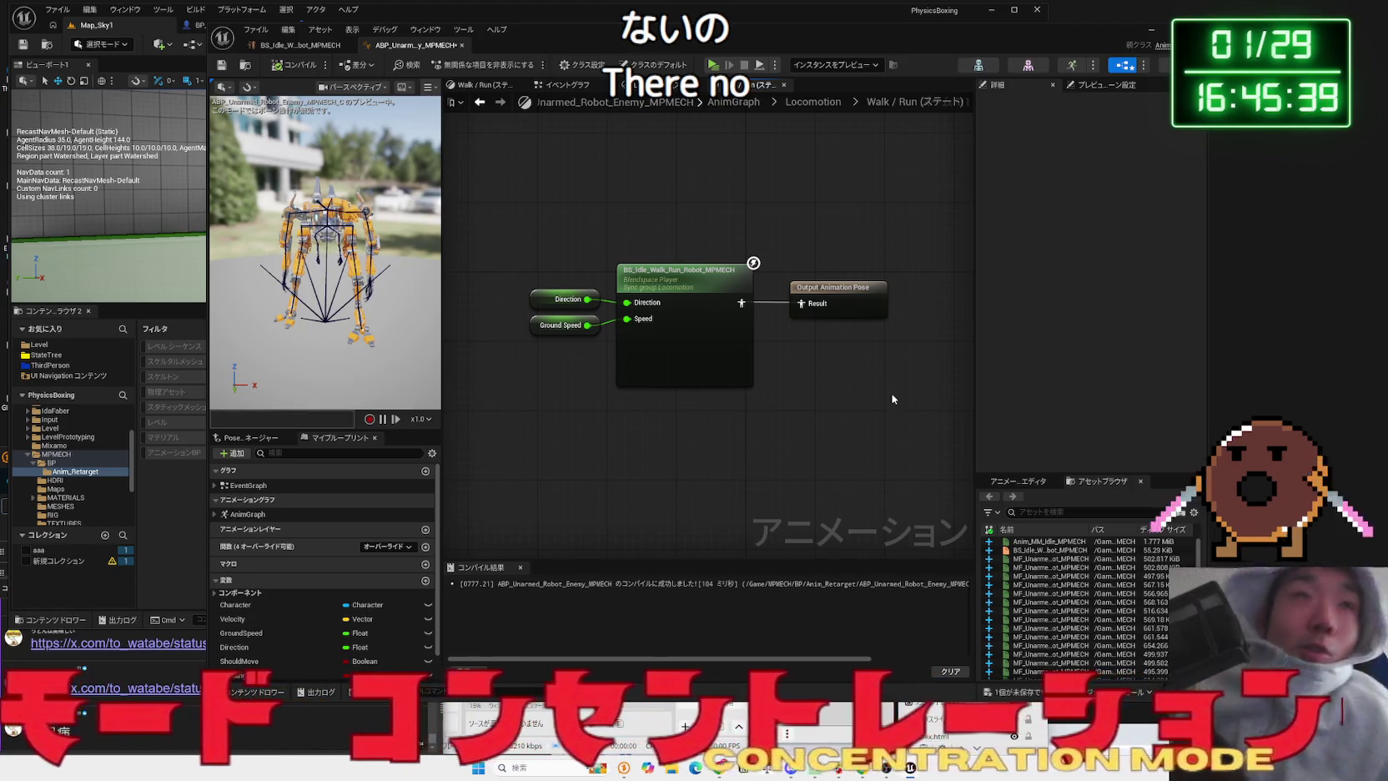
- Resume the Fab tutorial in Chrome, skip ahead from 12:08 to about 16:15, then return to the video list
click(722, 772)
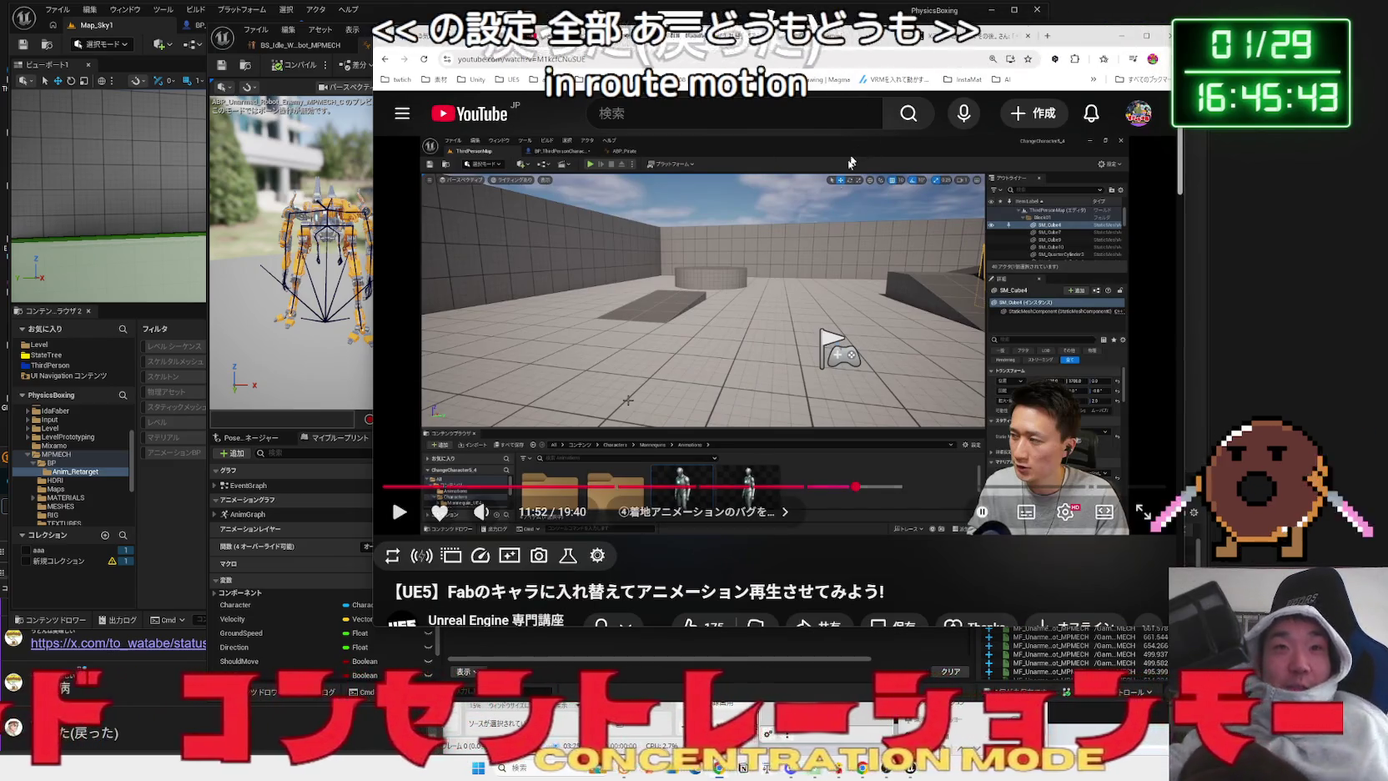
click(906, 393)
click(867, 486)
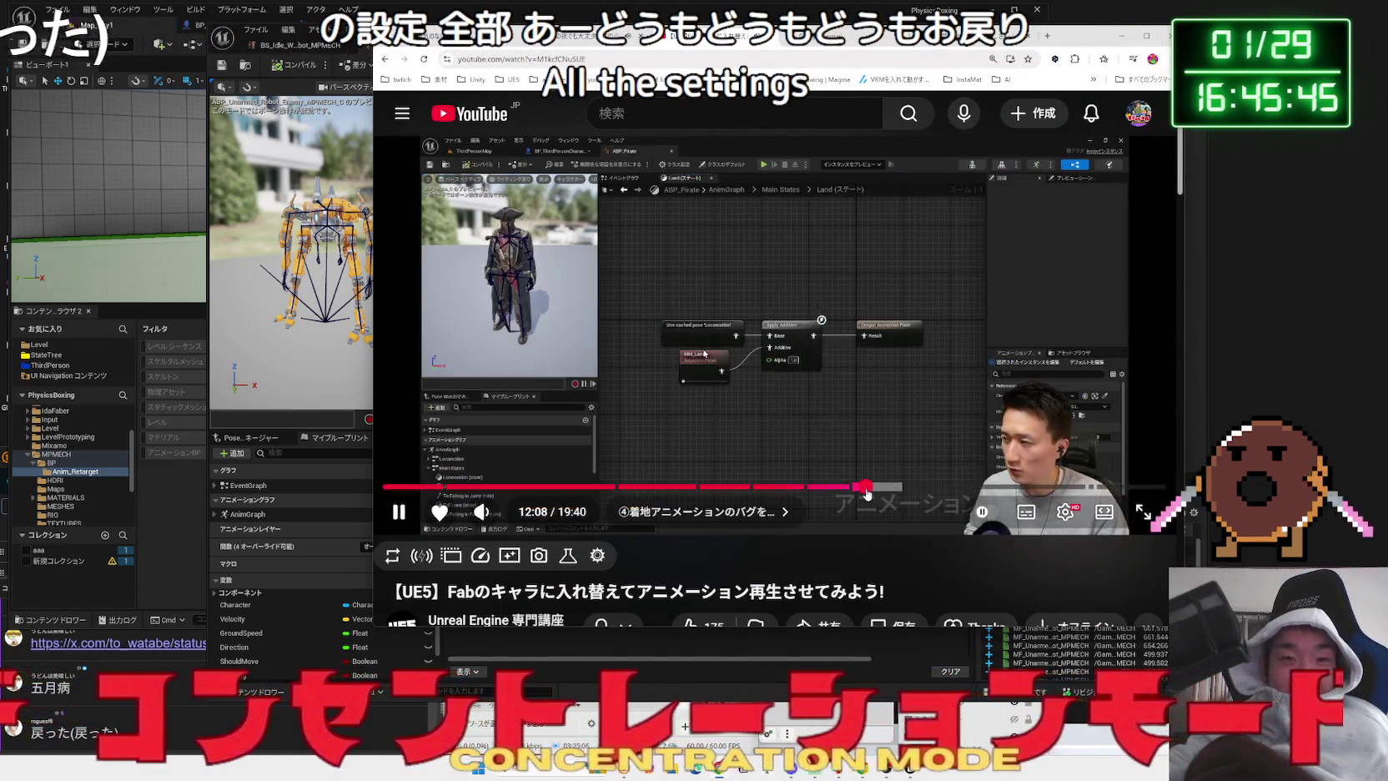
click(898, 487)
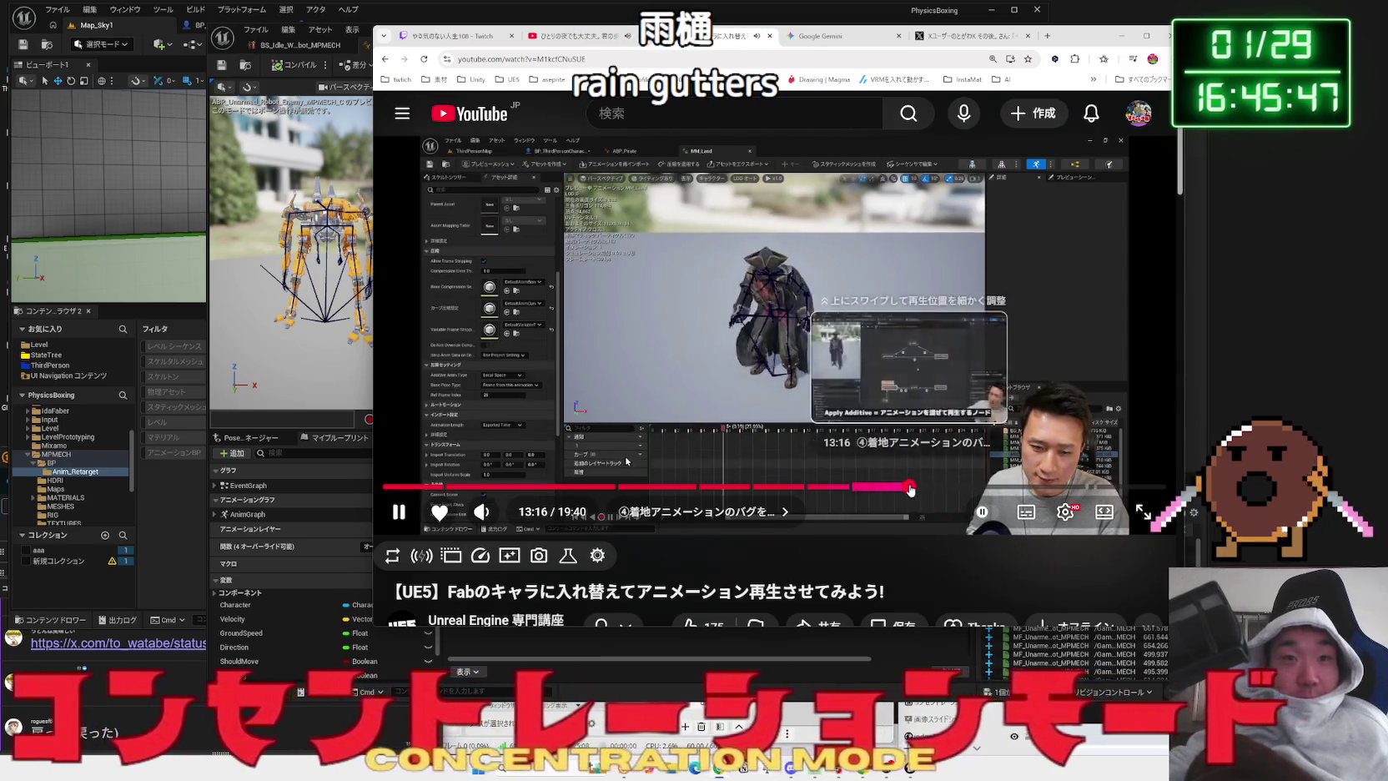
click(909, 488)
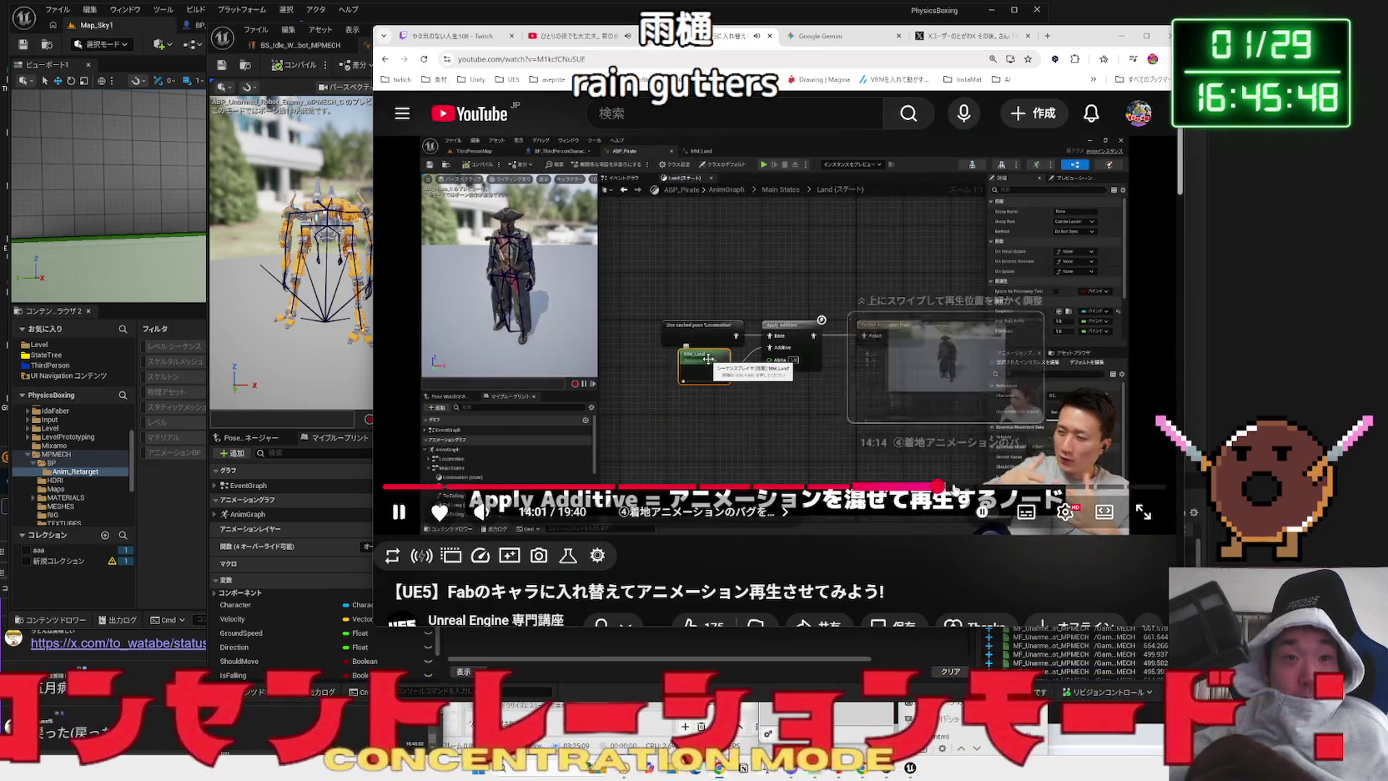
drag(909, 488, 1026, 487)
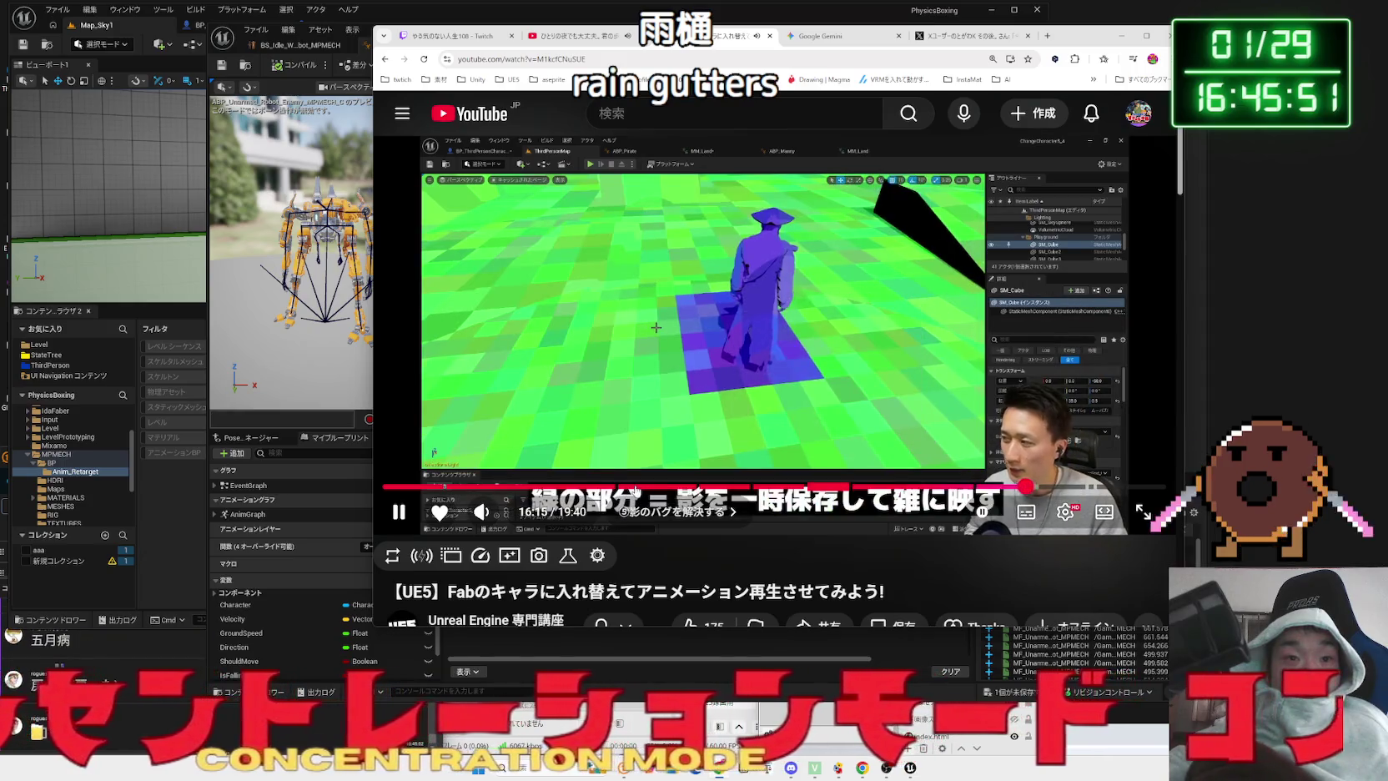
key(alt+Left)
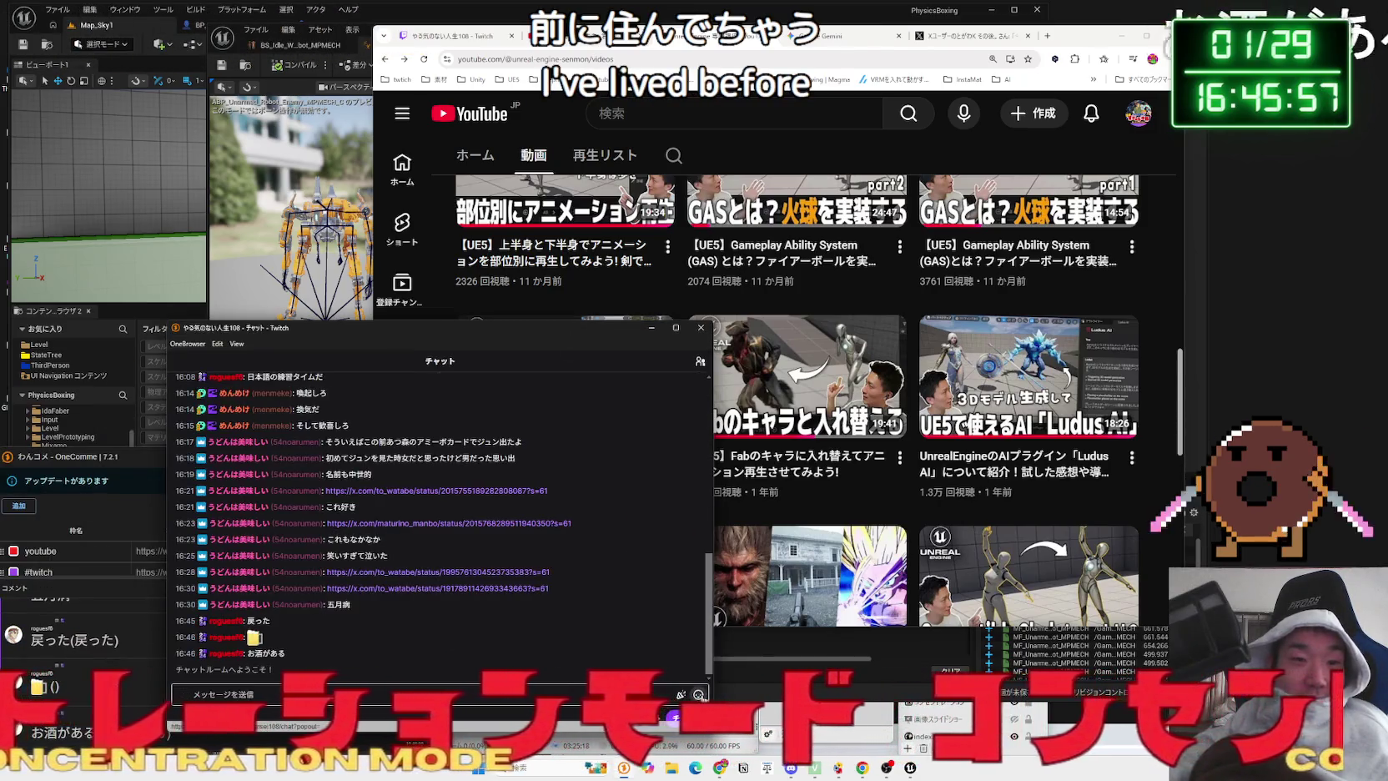
- Send a beer emote in the Twitch stream chat
click(698, 696)
key(Return)
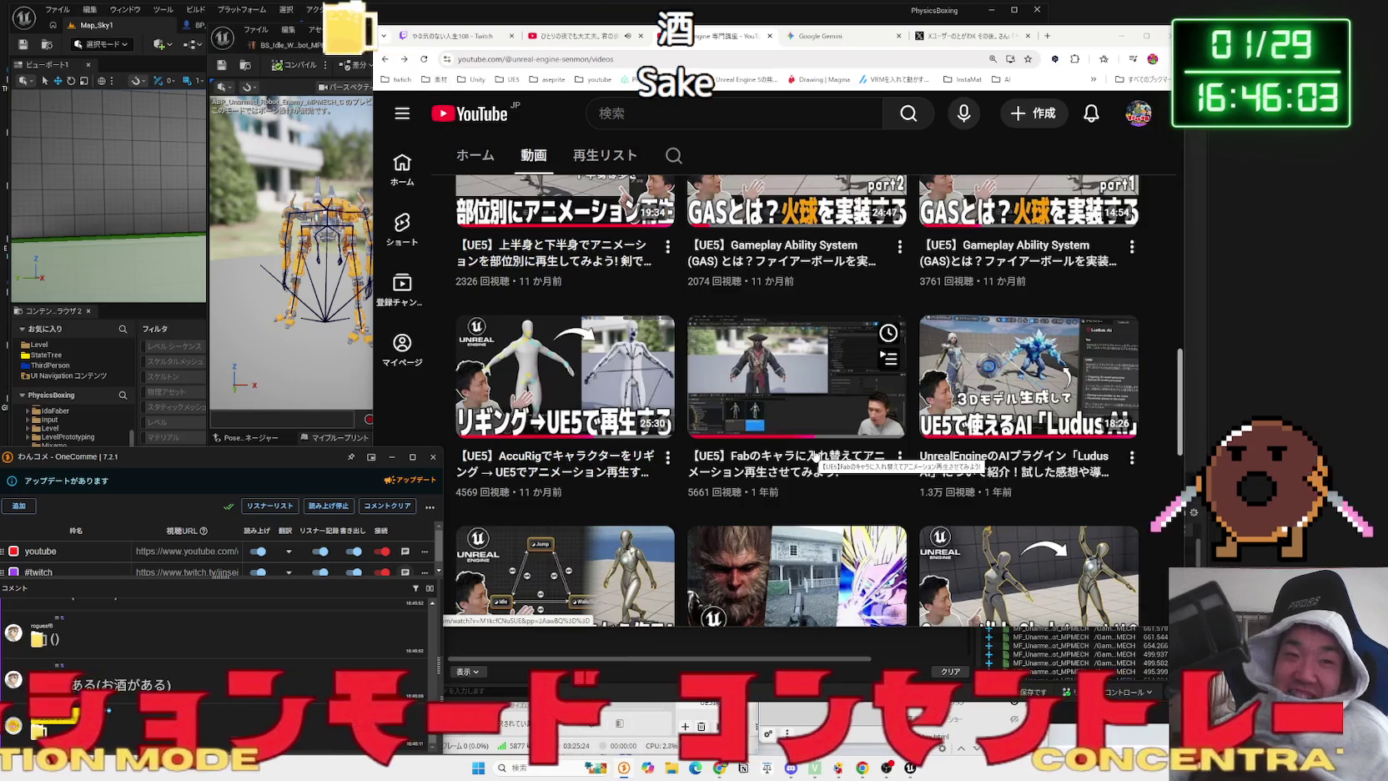
scroll(815, 456, down, 3)
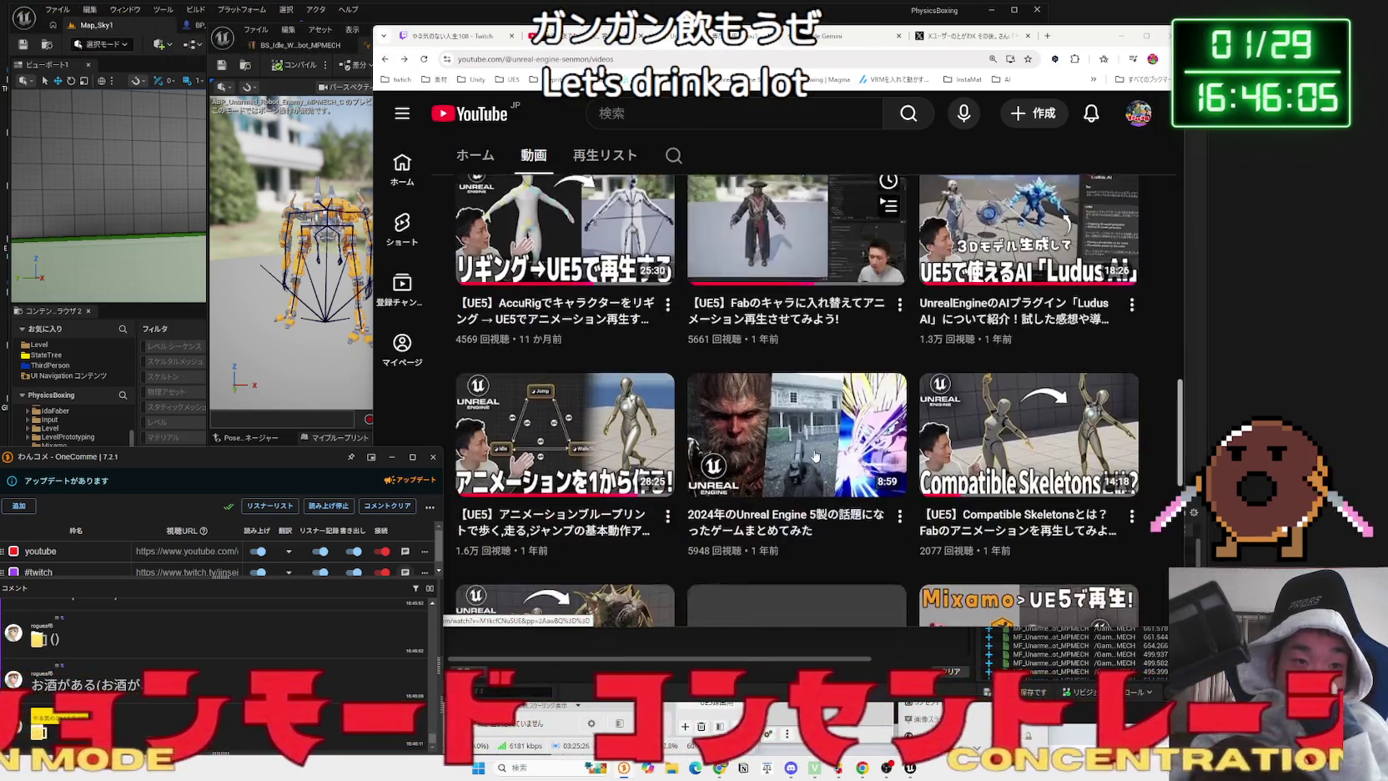
- Close the カルアミルク search tab and highlight the Gemini root motion setting advice
key(ctrl+Tab)
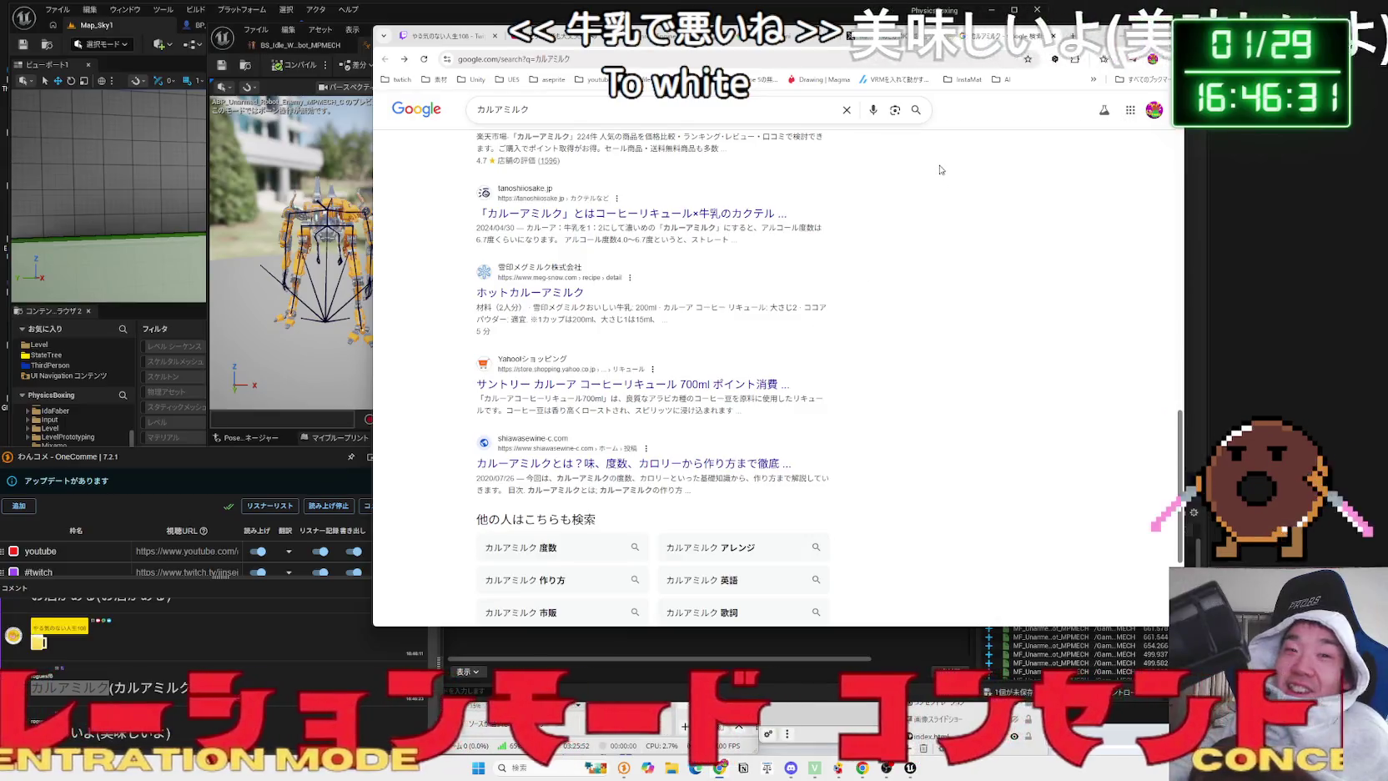
scroll(815, 456, down, 5)
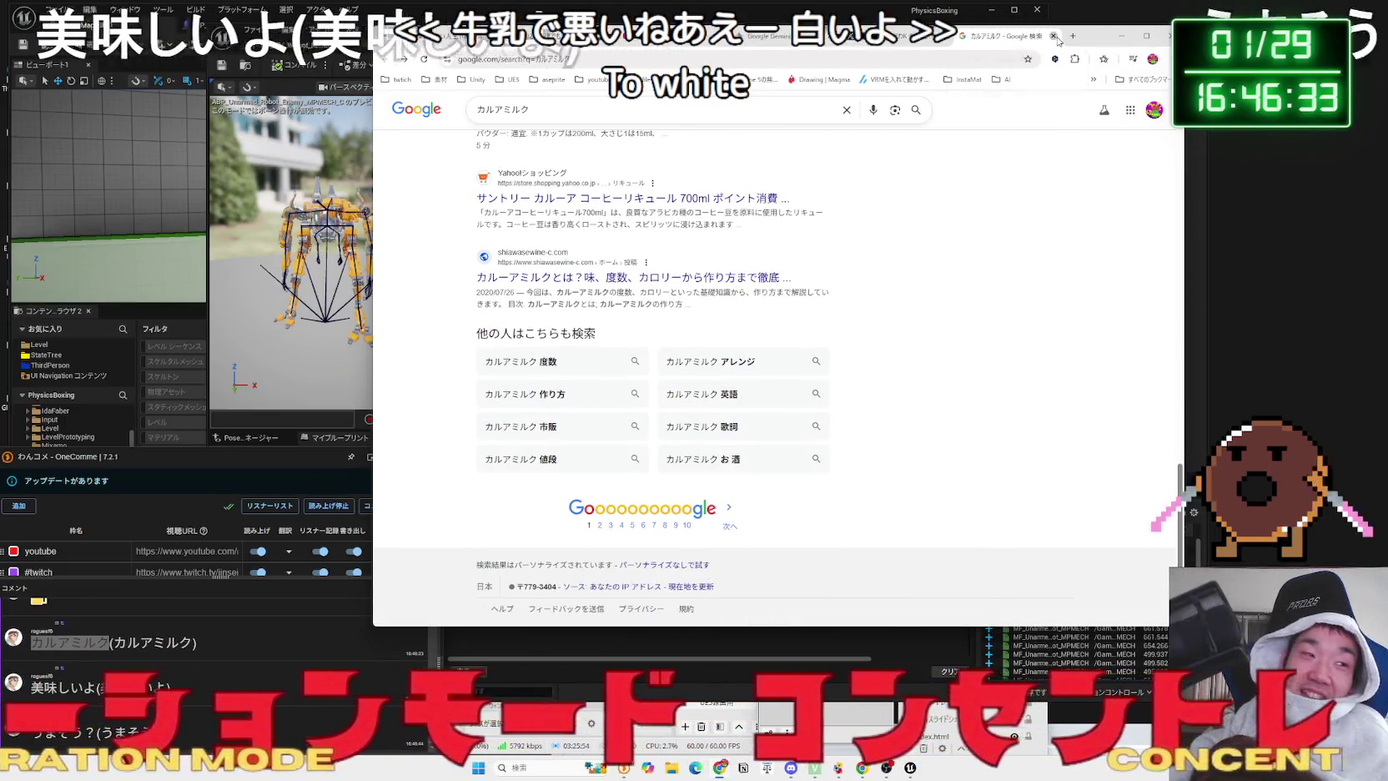
click(1053, 35)
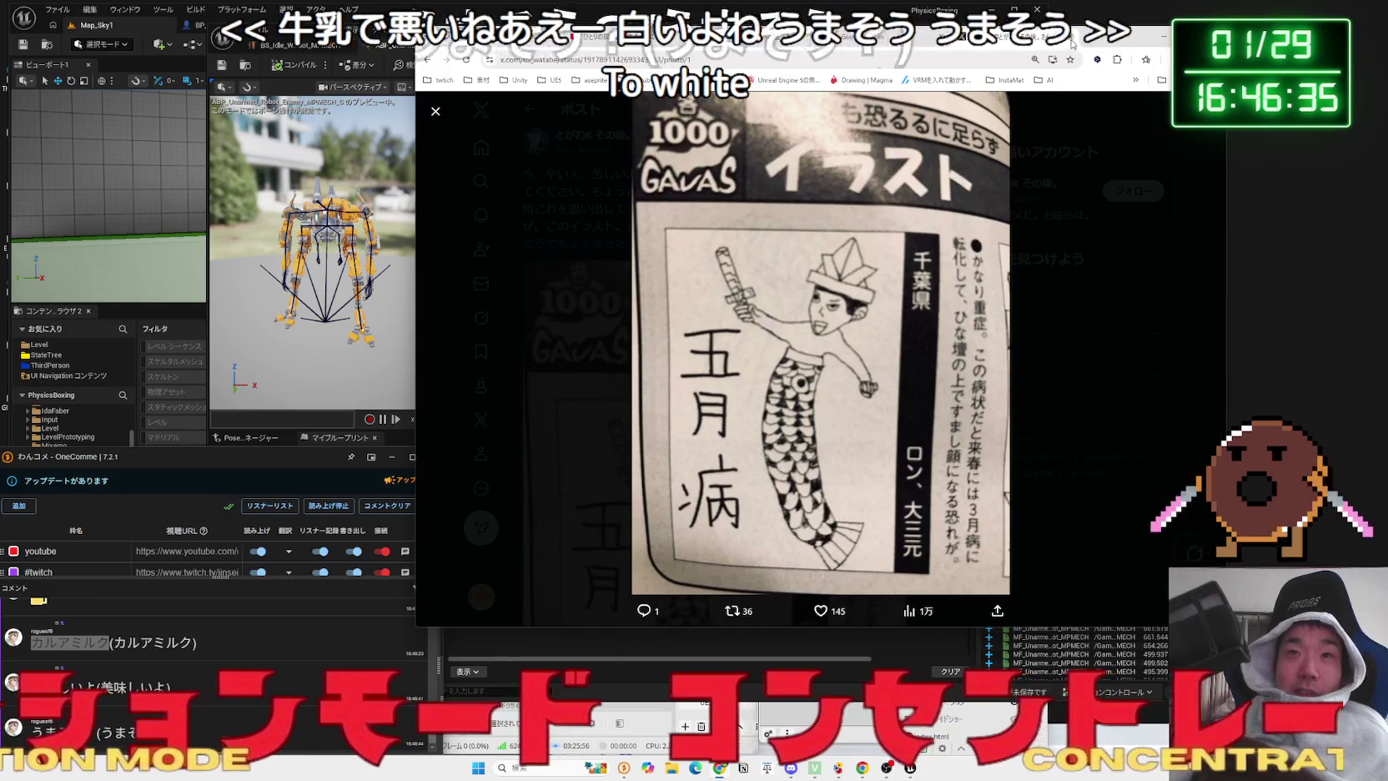
key(ctrl+w)
mouse_move(902, 332)
mouse_down()
mouse_move(734, 265)
mouse_move(798, 289)
mouse_move(753, 313)
mouse_move(769, 264)
mouse_up()
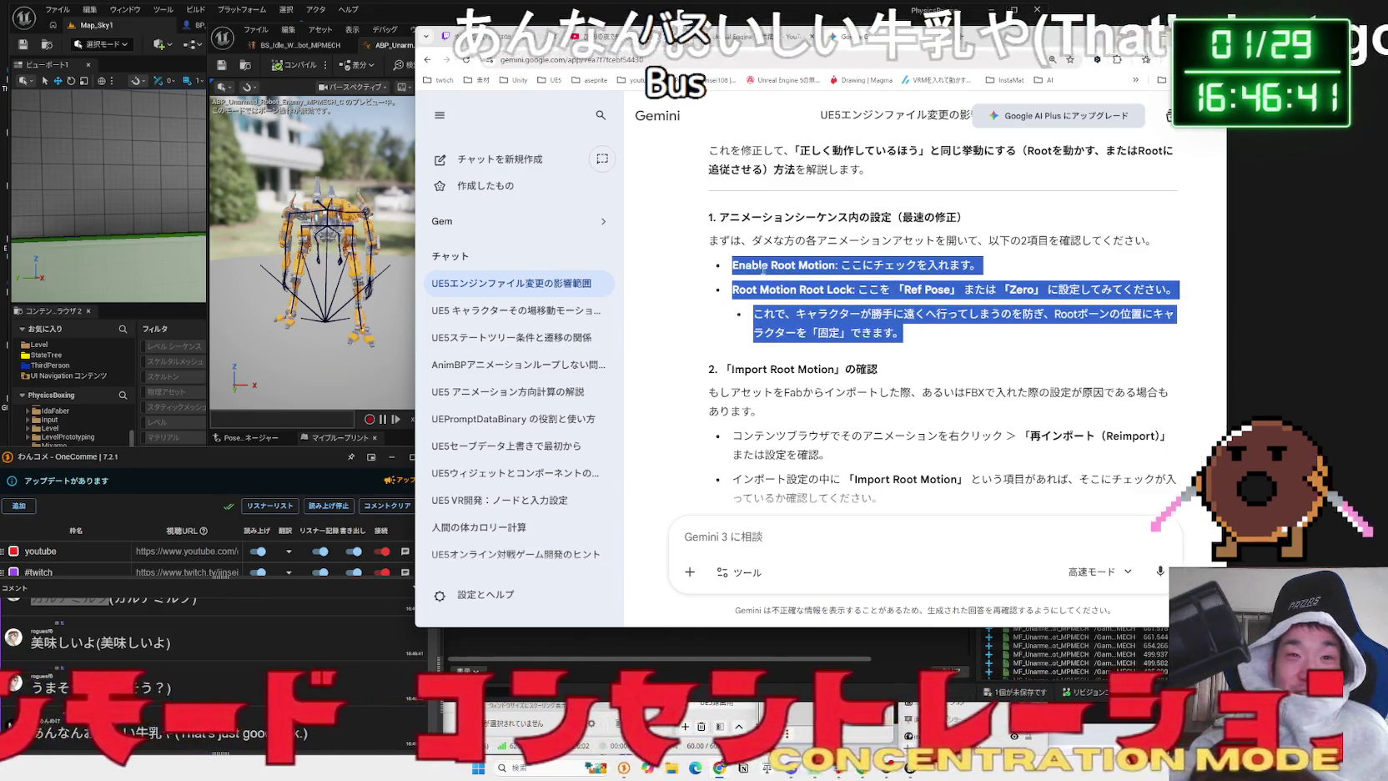
click(743, 293)
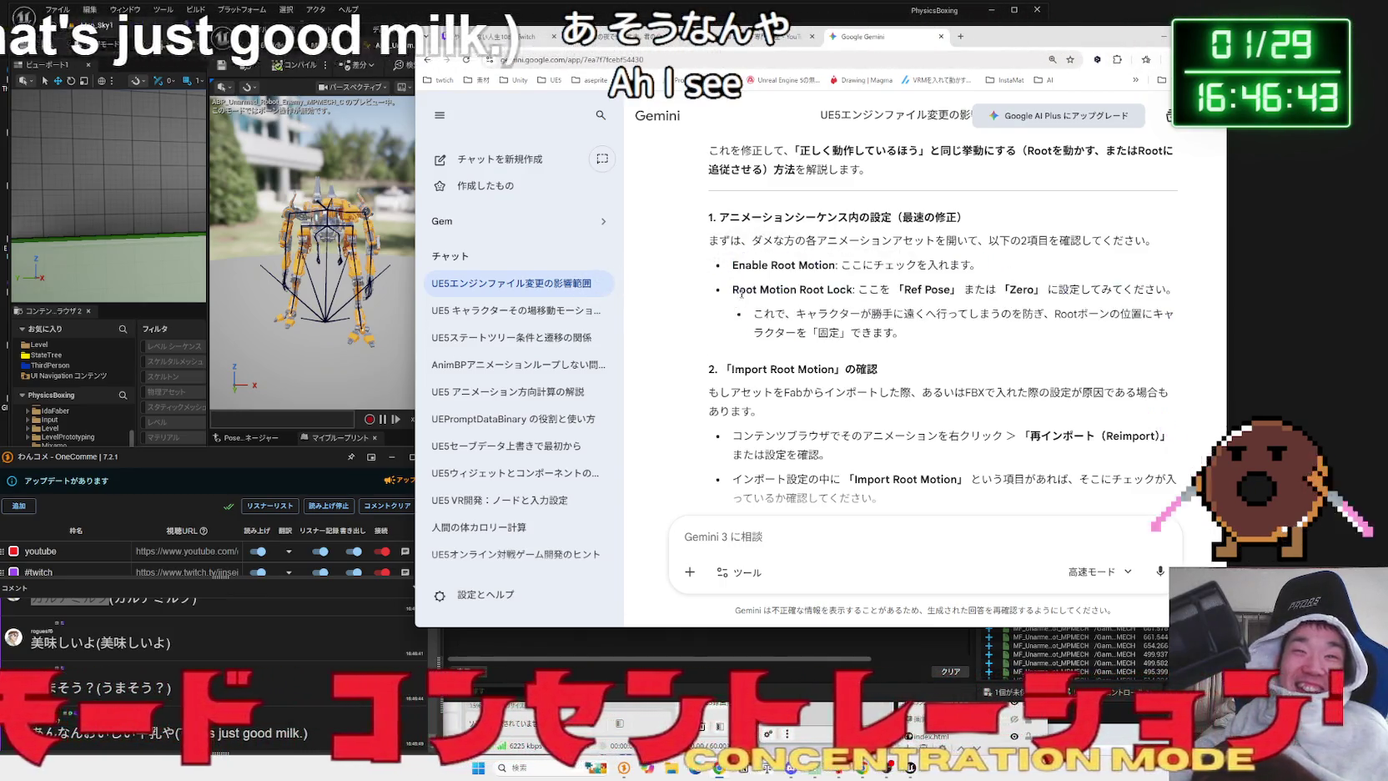
drag(743, 294, 752, 309)
triple_click(752, 307)
click(730, 302)
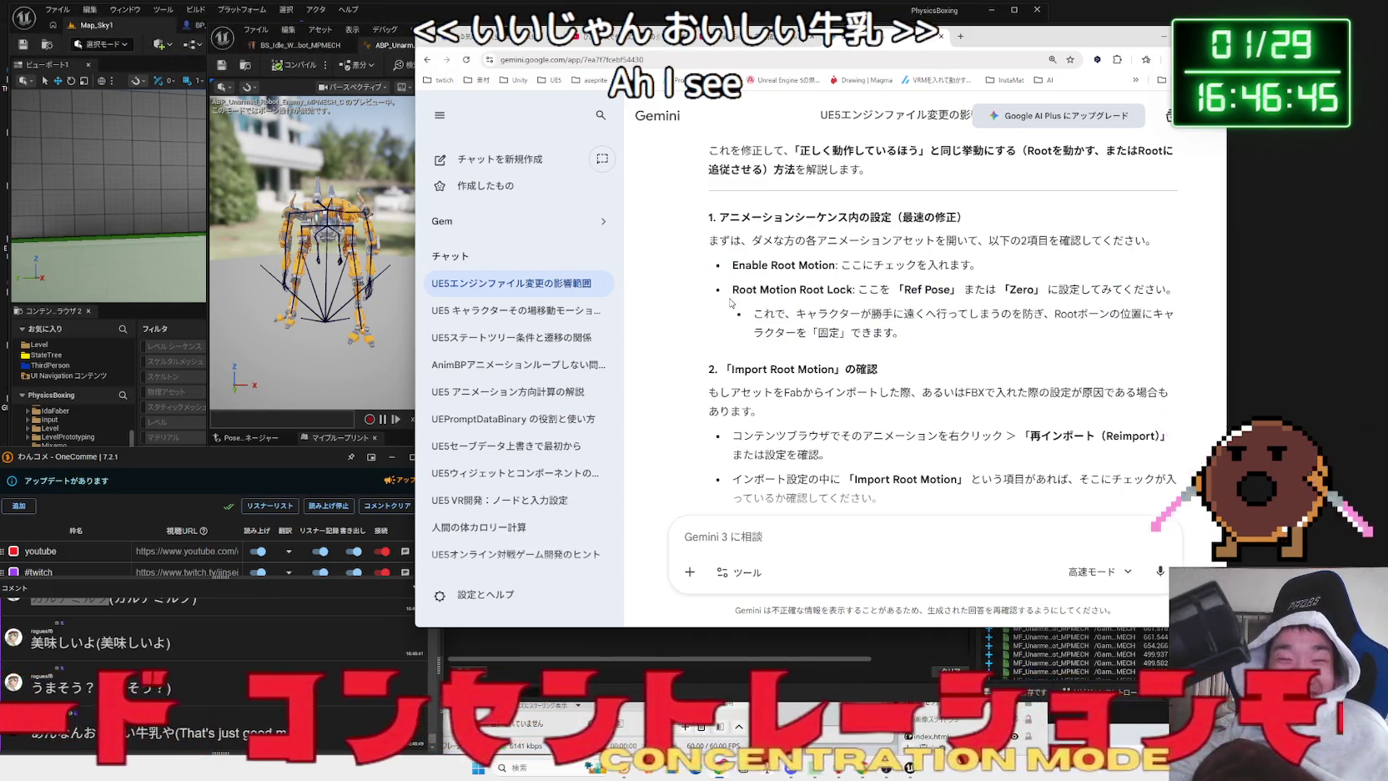
click(835, 293)
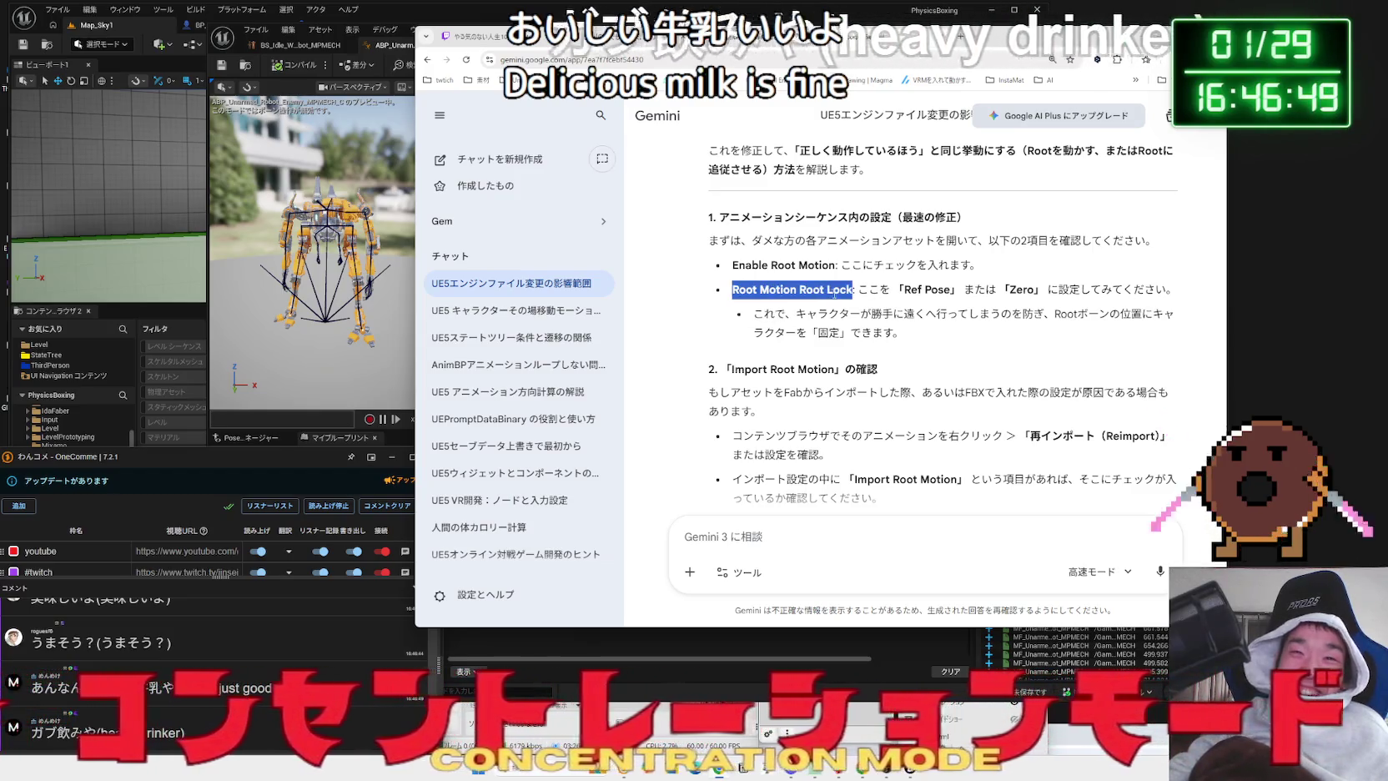
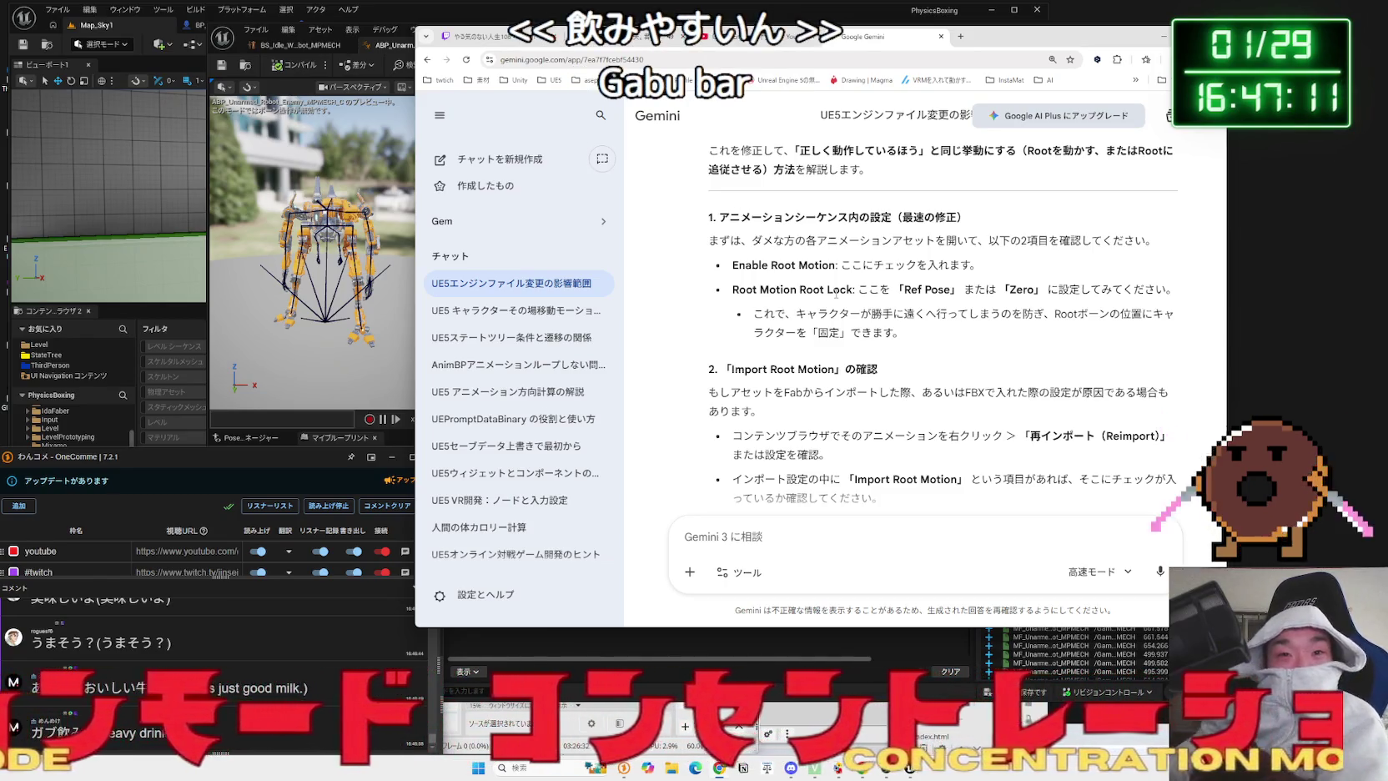
- Read Gemini's Import Root Motion and reimport advice, highlighting passages along the way
scroll(822, 328, down, 1)
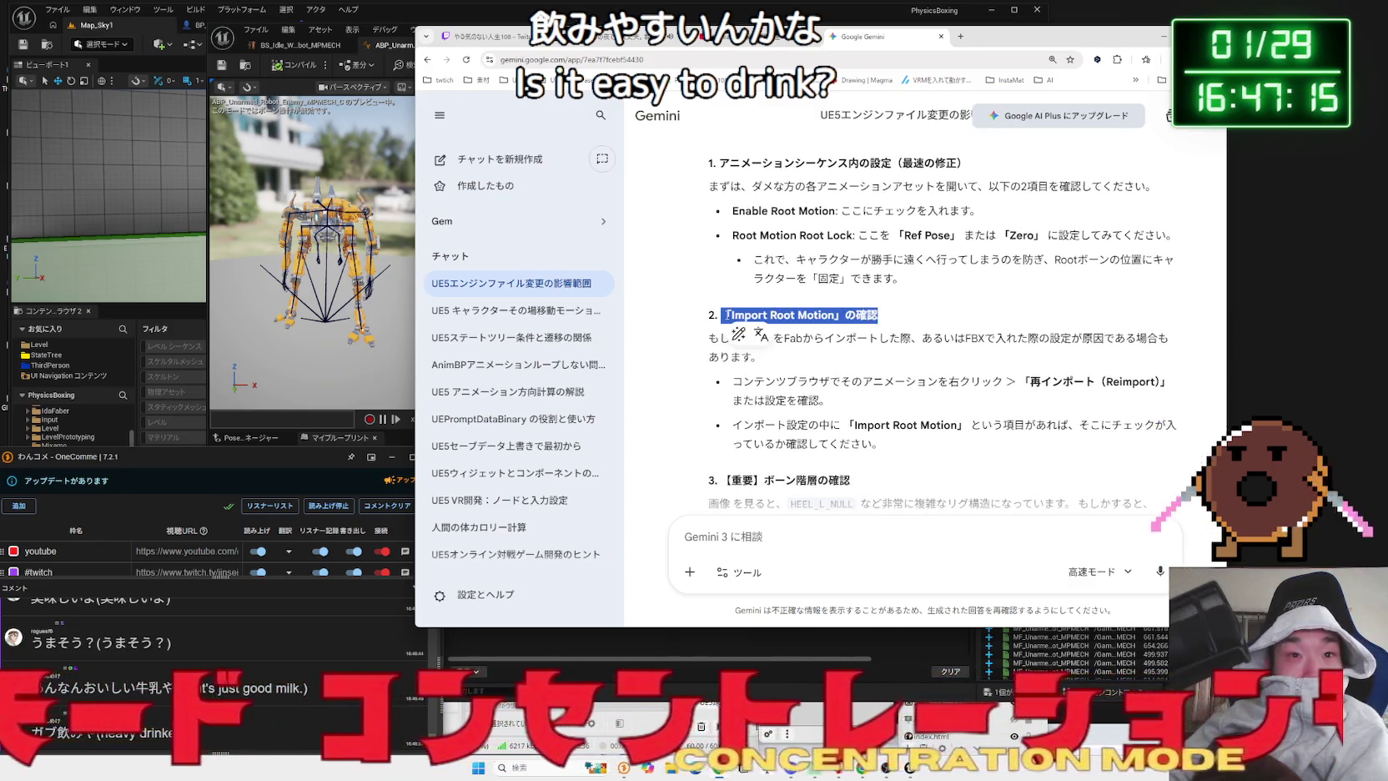
drag(727, 314, 851, 354)
click(825, 339)
scroll(825, 339, down, 2)
mouse_move(730, 268)
mouse_down()
mouse_move(825, 292)
mouse_move(888, 337)
mouse_move(732, 273)
mouse_up()
click(888, 337)
click(742, 280)
scroll(742, 280, down, 2)
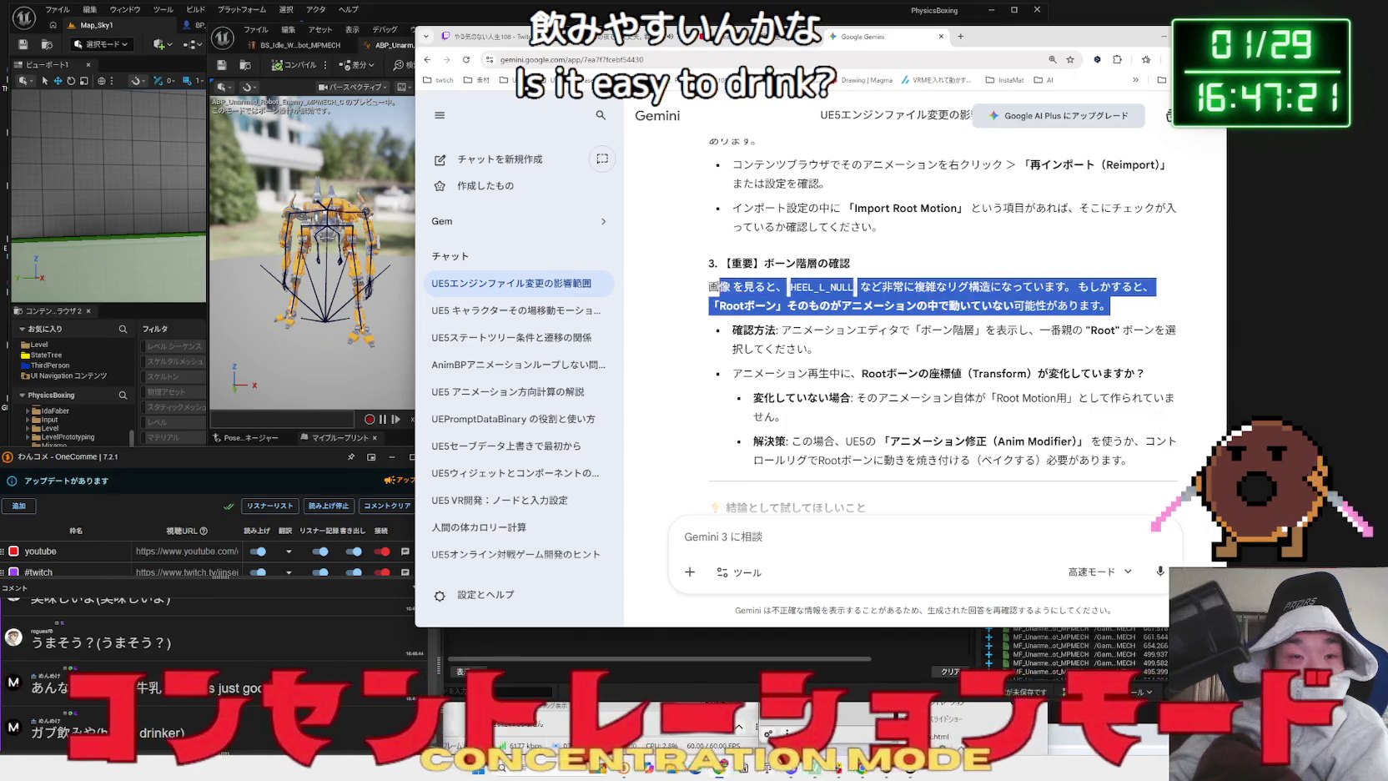
- Read the bone hierarchy paragraph and the conclusion of Gemini's answer
drag(708, 286, 775, 286)
scroll(990, 301, down, 3)
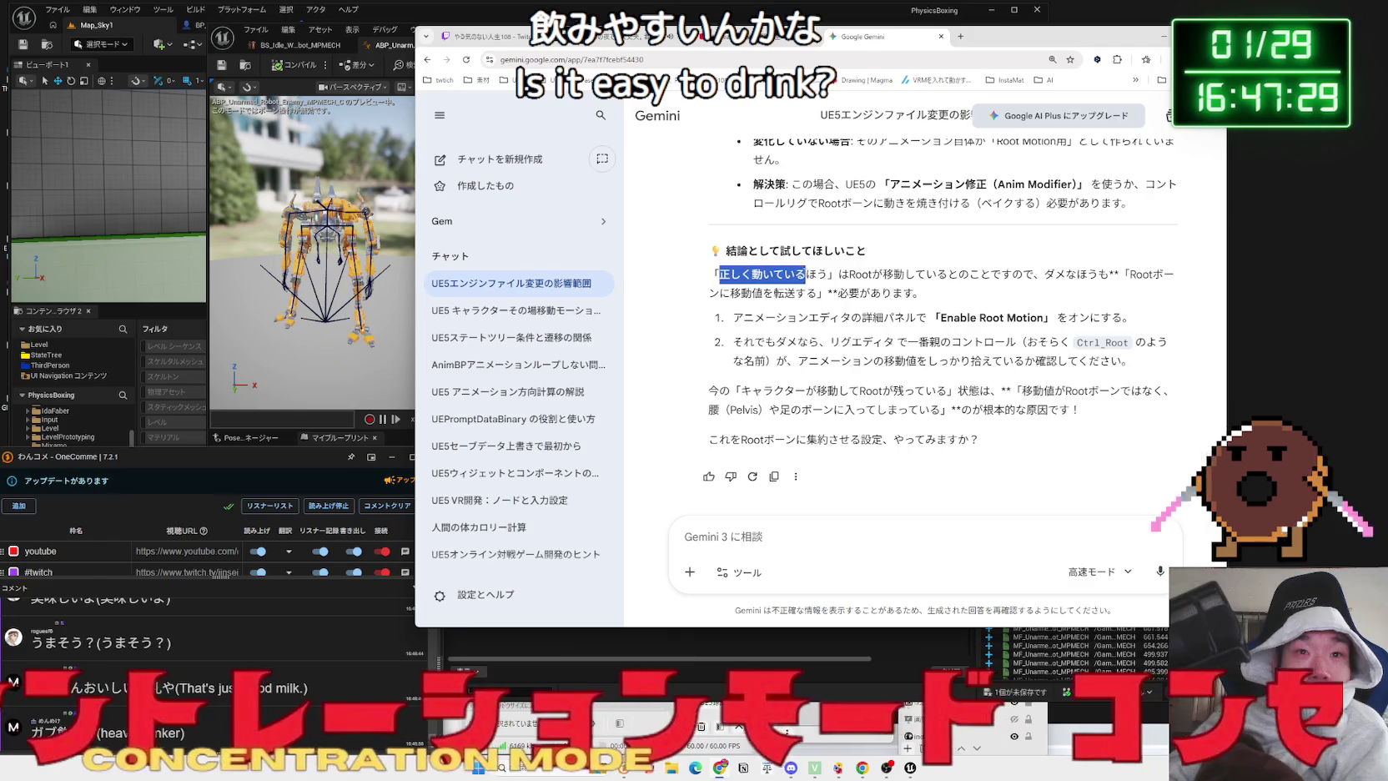
drag(897, 286, 950, 299)
mouse_move(695, 280)
mouse_down()
mouse_move(1176, 300)
mouse_move(695, 280)
mouse_move(897, 321)
mouse_move(932, 438)
mouse_up()
click(951, 315)
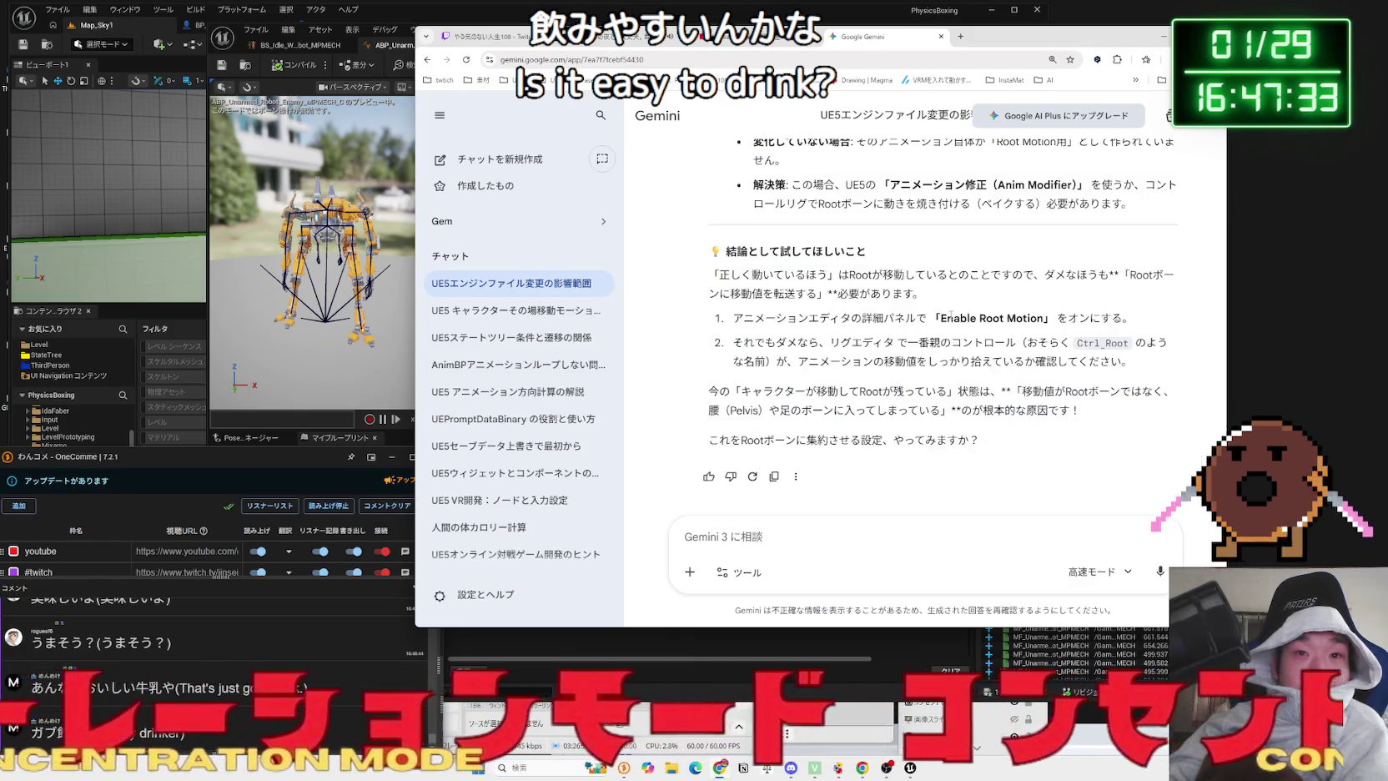
- Begin a follow-up saying EnableRootMotion and similar settings are all turned on
click(909, 532)
text(EnableRootMot)
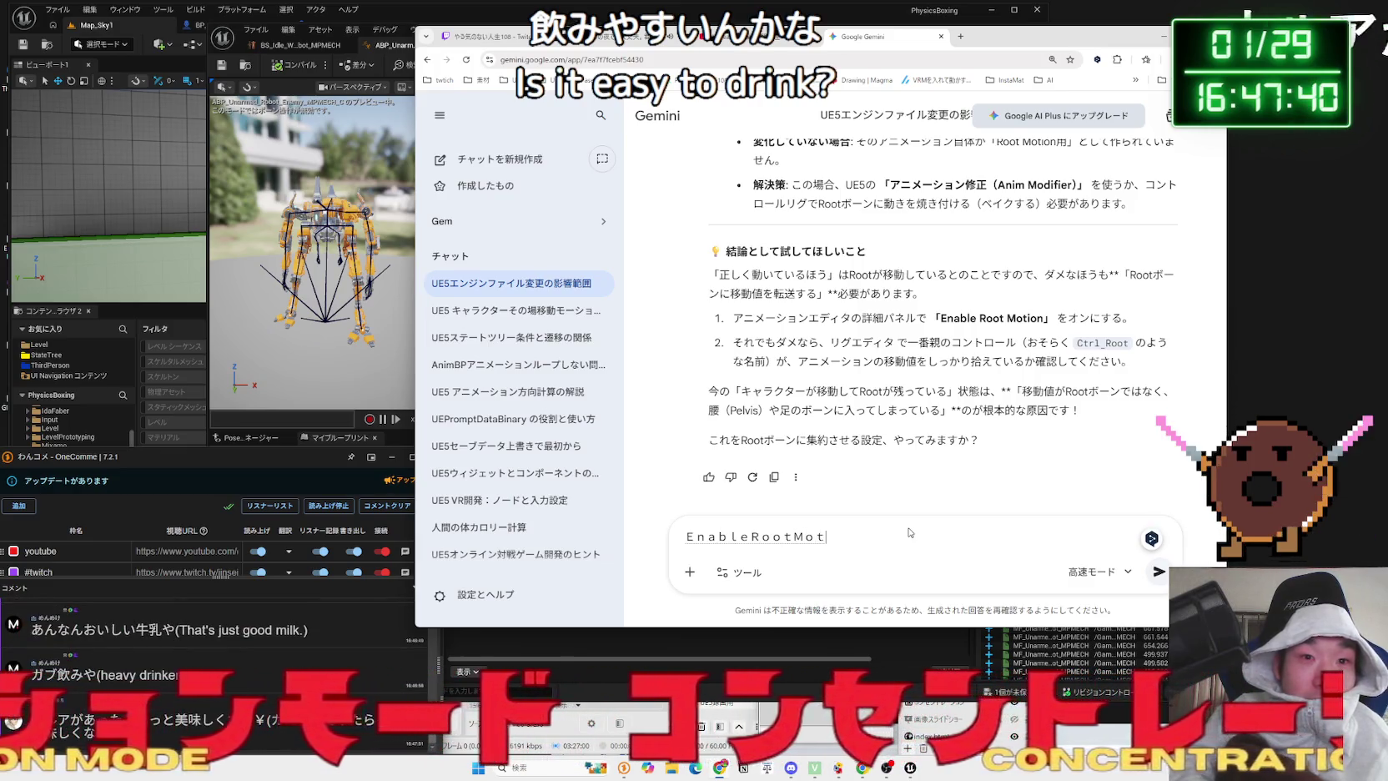
text(ionとかは)
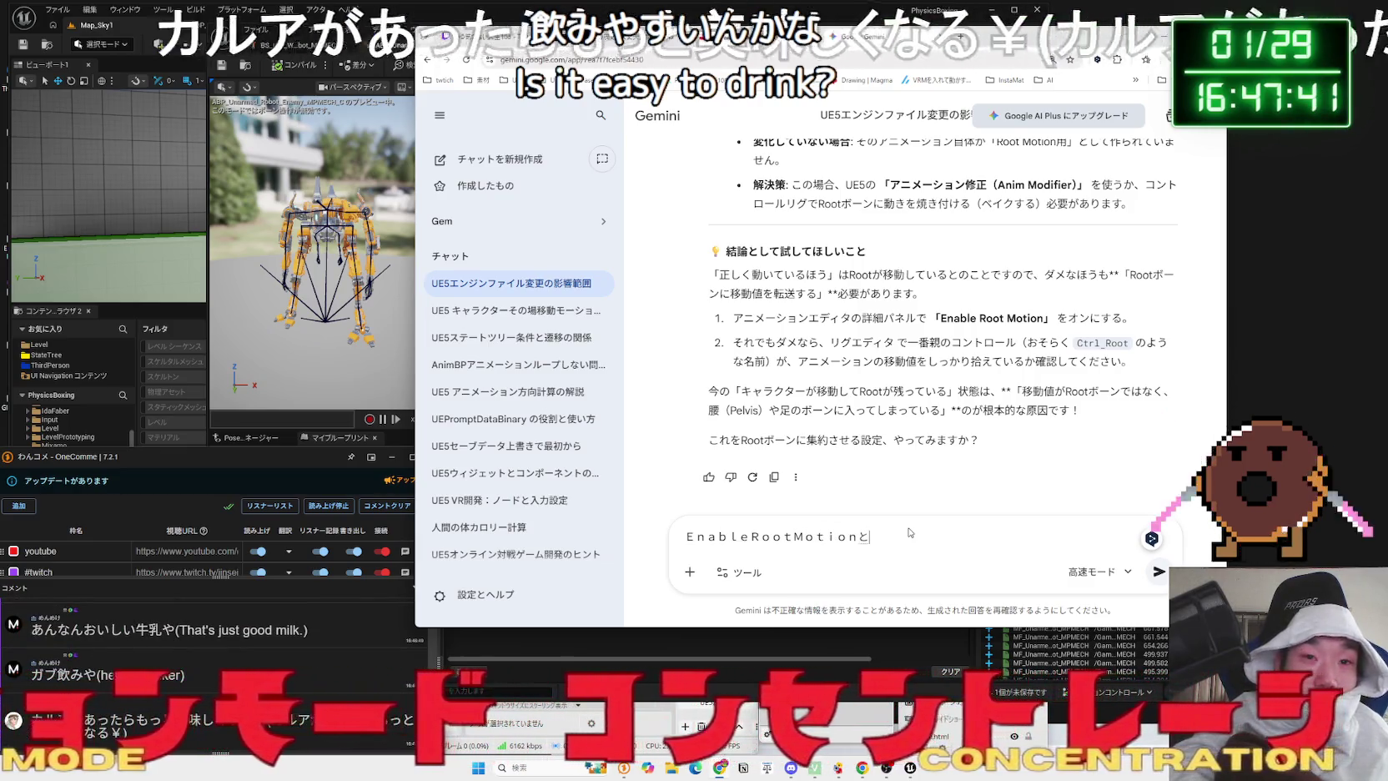
text(全部おんにして)
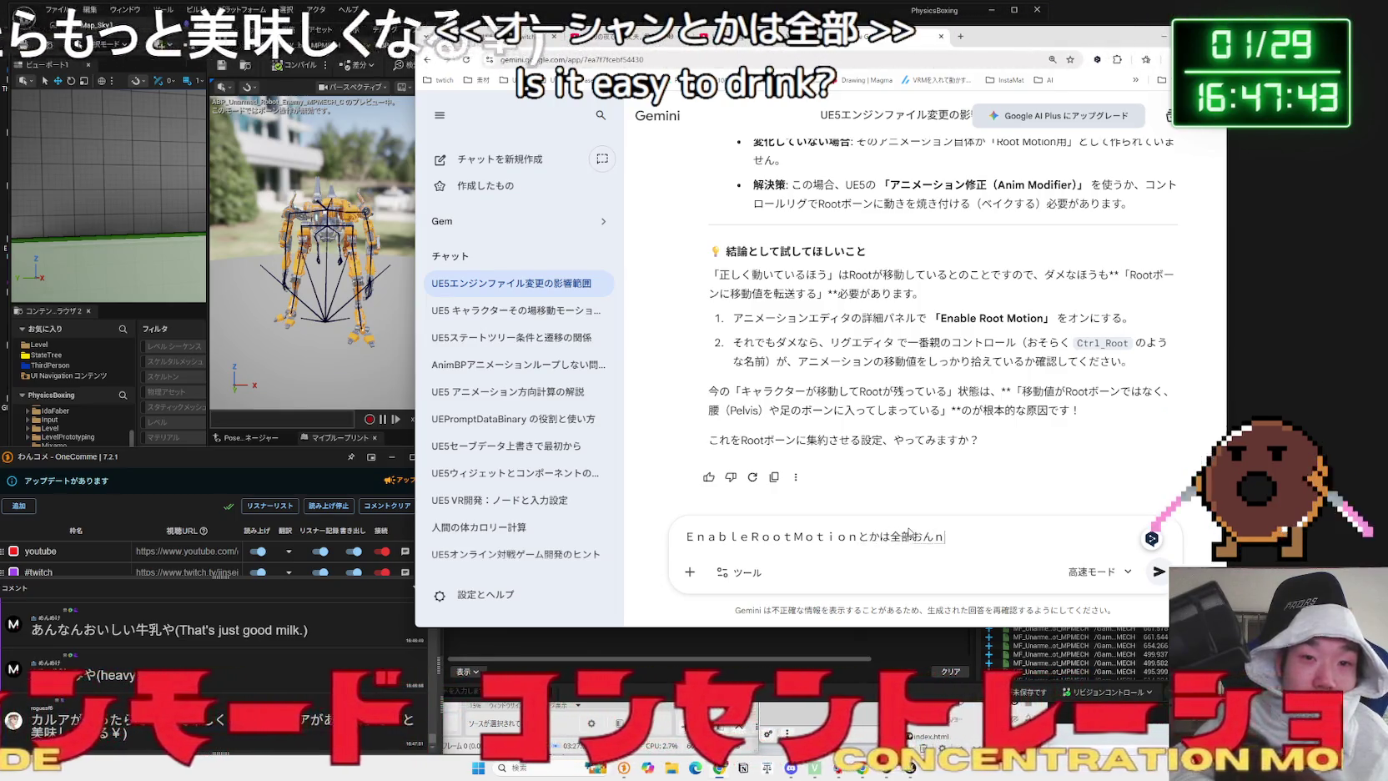
text(います)
- Send the 'EnableRootMotionとかは全部オンにしています' message and scroll to Gemini's reply
key(Return)
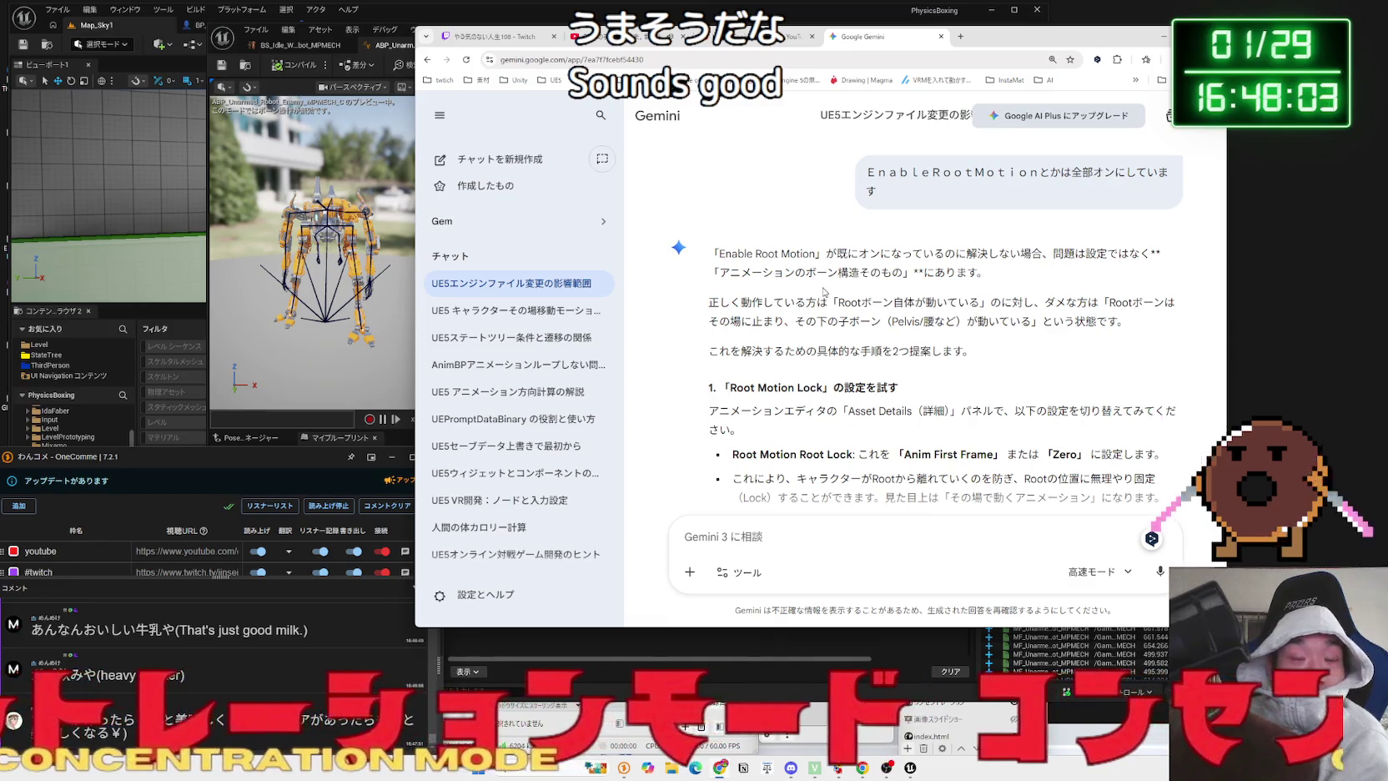
scroll(823, 291, down, 2)
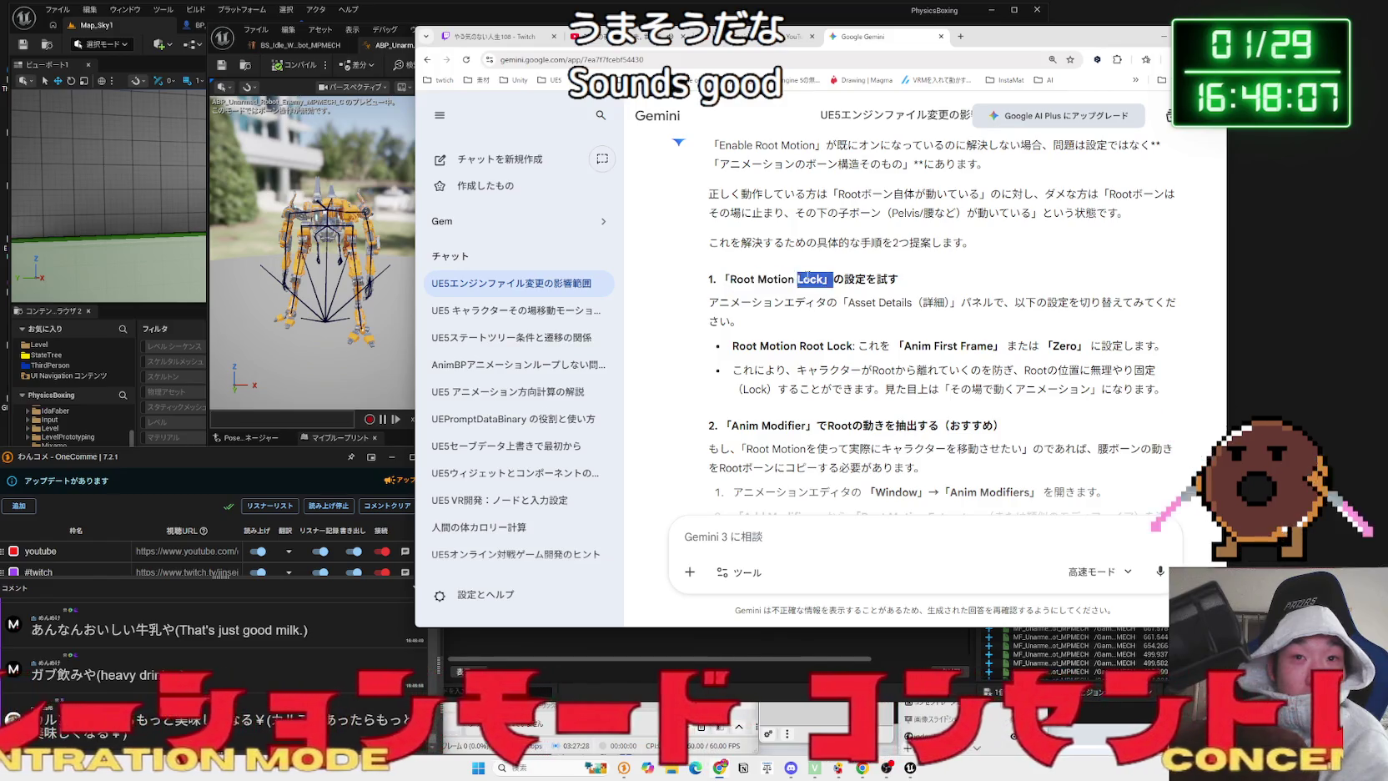
- Read Gemini's Root Motion Lock suggestion and the section 2 heading
mouse_move(832, 284)
mouse_down()
mouse_move(828, 308)
mouse_move(775, 321)
mouse_move(1184, 304)
mouse_move(776, 322)
mouse_move(717, 287)
mouse_move(854, 345)
mouse_move(1026, 370)
mouse_up()
click(978, 354)
scroll(978, 354, down, 1)
scroll(978, 354, down, 2)
mouse_move(880, 286)
mouse_down()
mouse_move(917, 305)
mouse_move(722, 262)
mouse_up()
click(916, 303)
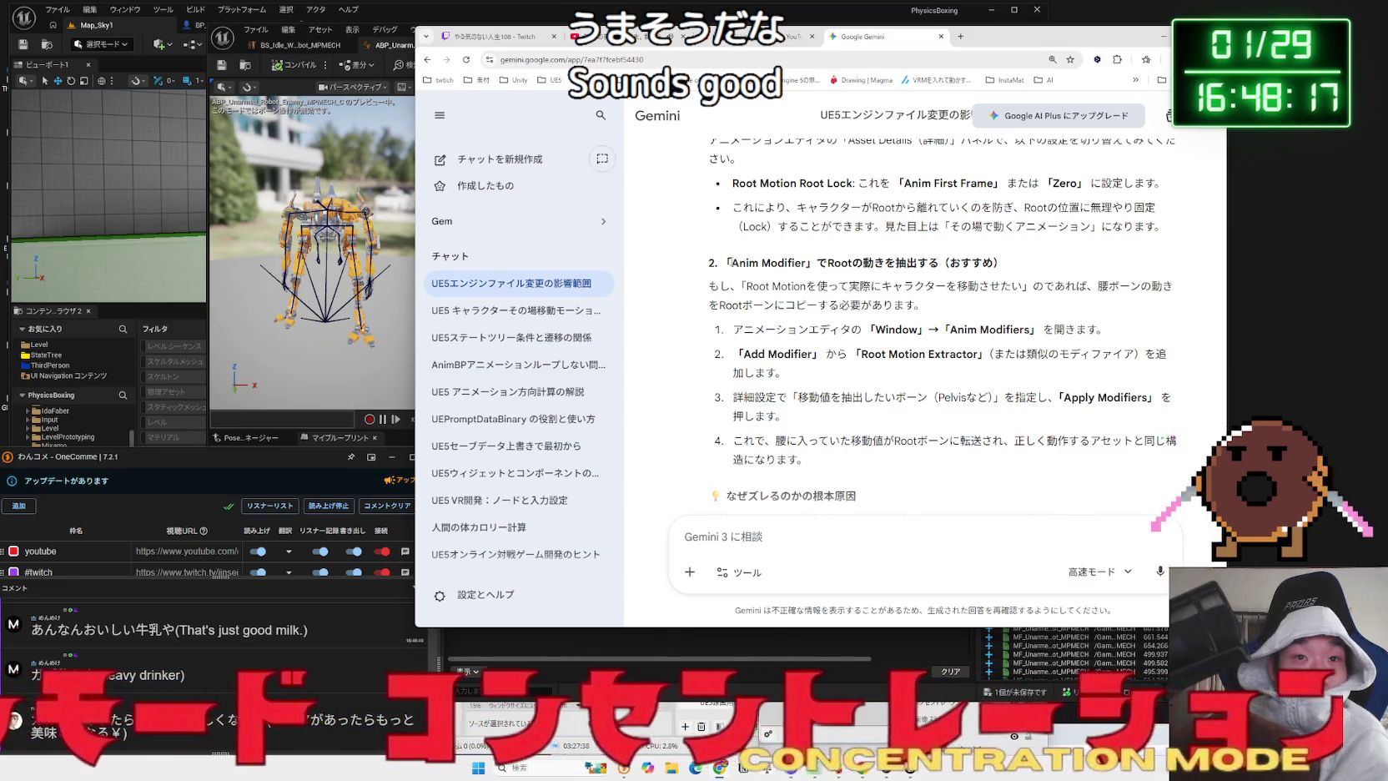
mouse_move(1006, 288)
mouse_down()
mouse_move(729, 286)
mouse_move(1024, 286)
mouse_up()
click(746, 286)
- Read steps 1–2 of the Anim Modifier fix
scroll(746, 286, down, 1)
double_click(756, 278)
mouse_move(756, 278)
mouse_down()
mouse_move(1022, 286)
mouse_move(757, 281)
mouse_move(978, 301)
mouse_up()
drag(874, 300, 989, 301)
drag(730, 288, 1109, 276)
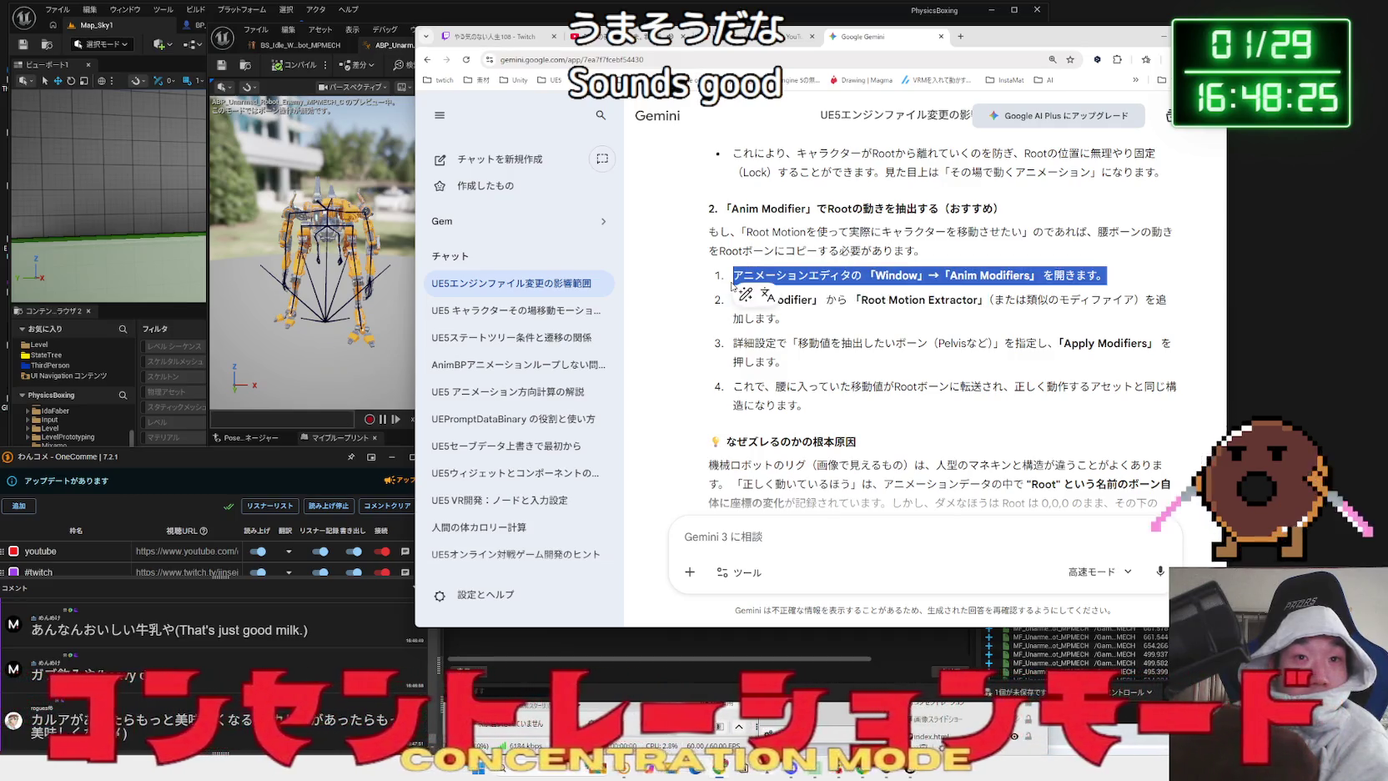
drag(733, 300, 796, 337)
click(796, 338)
scroll(796, 338, down, 2)
- Review the root-cause paragraph, then bring the Unreal animation Blueprint's Walk/Run graph forward
mouse_move(708, 332)
mouse_down()
mouse_move(1043, 393)
mouse_move(709, 334)
mouse_move(1084, 375)
mouse_move(1013, 392)
mouse_move(722, 341)
mouse_move(1084, 393)
mouse_move(717, 333)
mouse_move(1159, 371)
mouse_move(1022, 392)
mouse_move(730, 334)
mouse_up()
click(1043, 393)
click(709, 342)
click(1013, 392)
click(797, 372)
click(1022, 392)
mouse_move(709, 421)
mouse_down()
mouse_move(889, 423)
mouse_move(843, 421)
mouse_move(696, 331)
mouse_up()
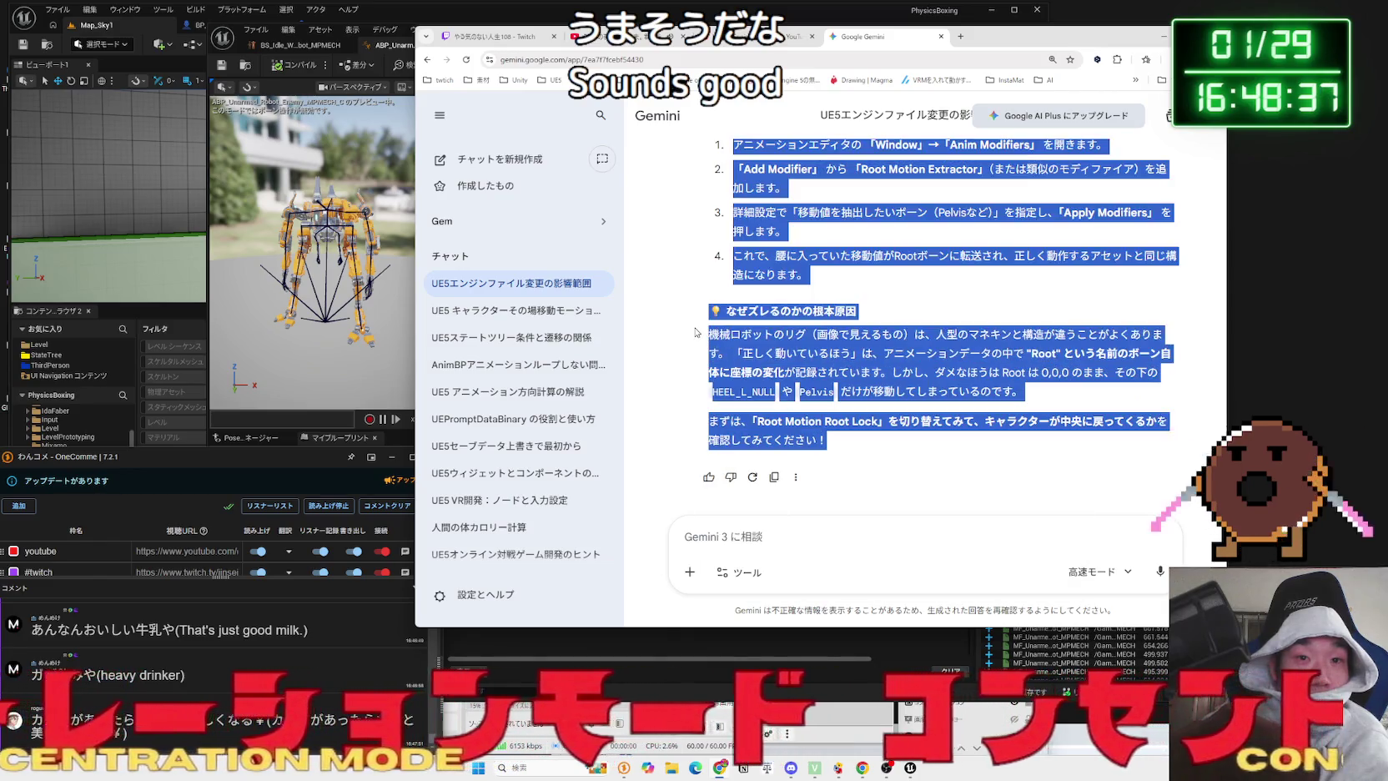
click(696, 332)
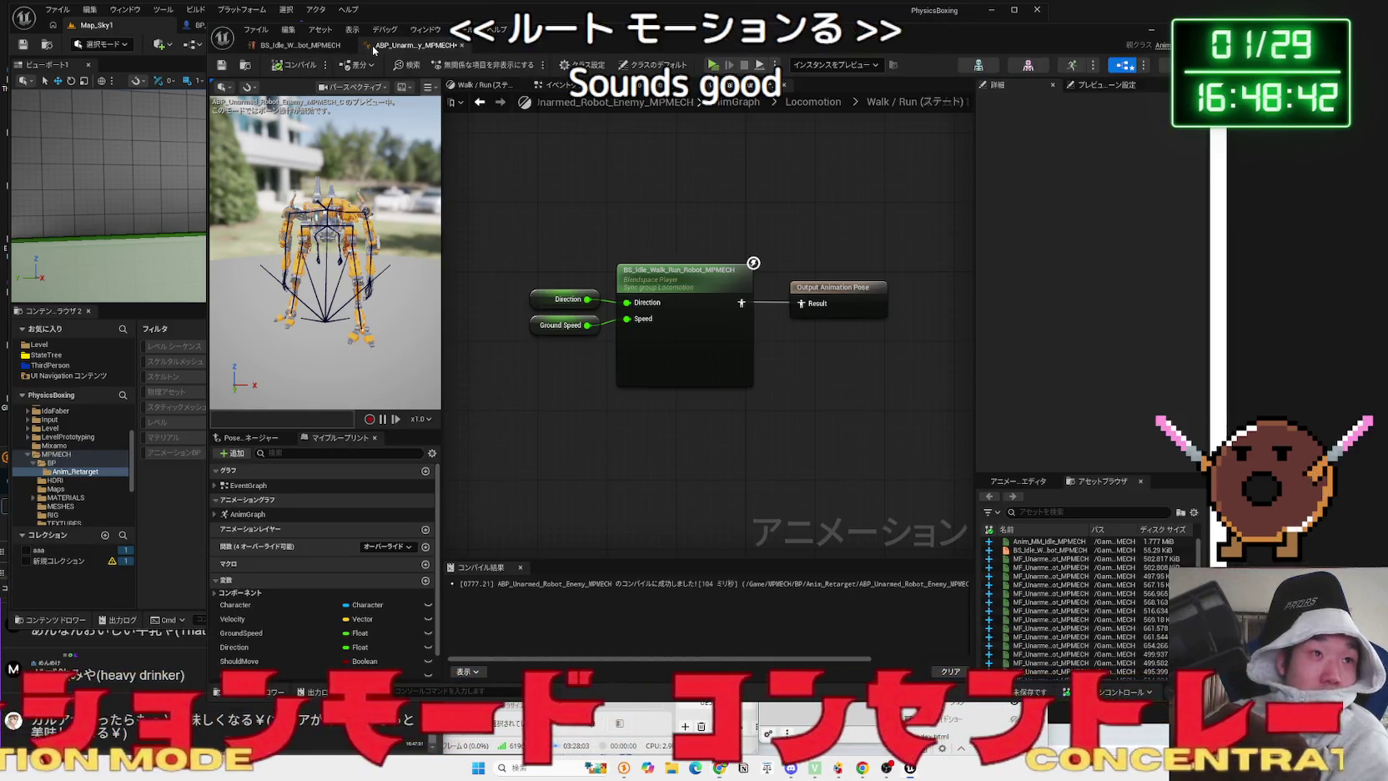
click(325, 65)
drag(334, 38, 418, 37)
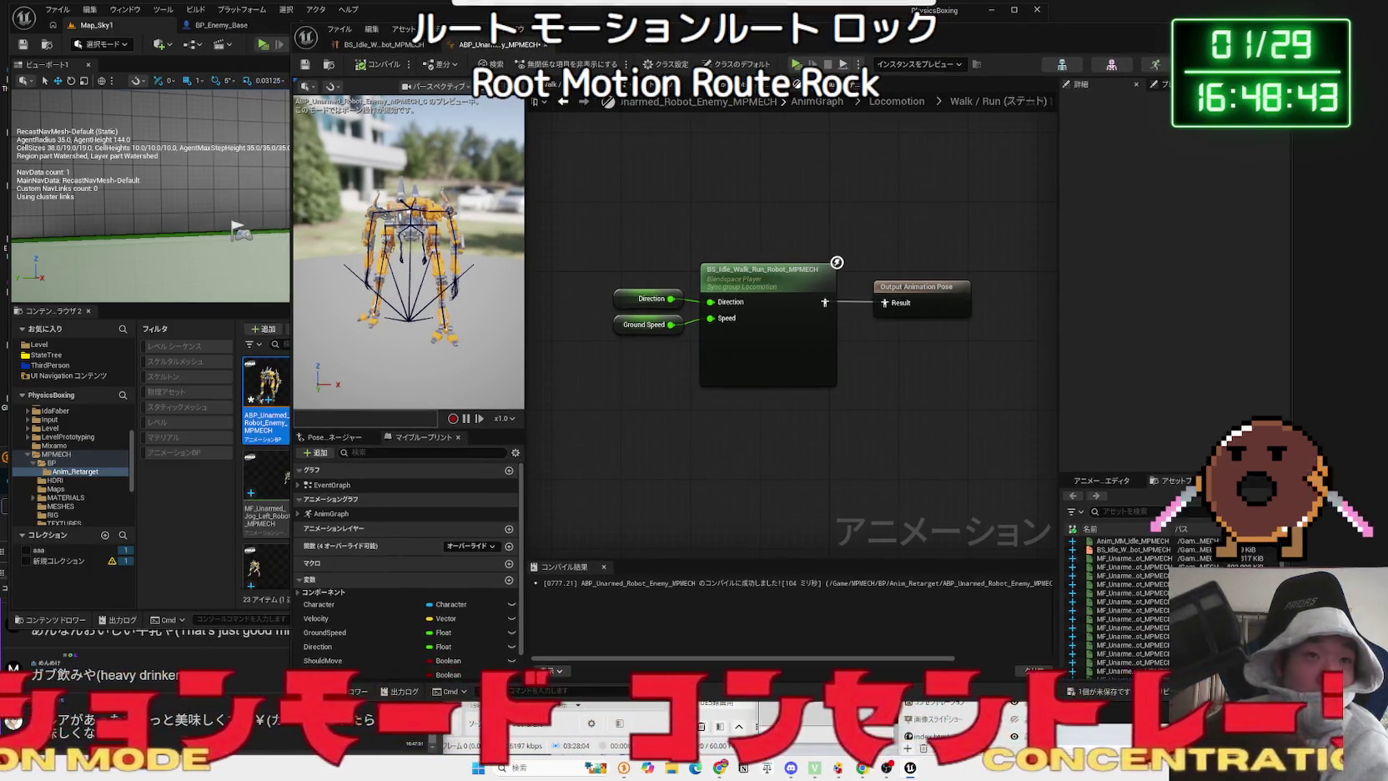
- Open and close the BS_Idle_Walk_Run_Robot_MPMECH blend space
double_click(762, 269)
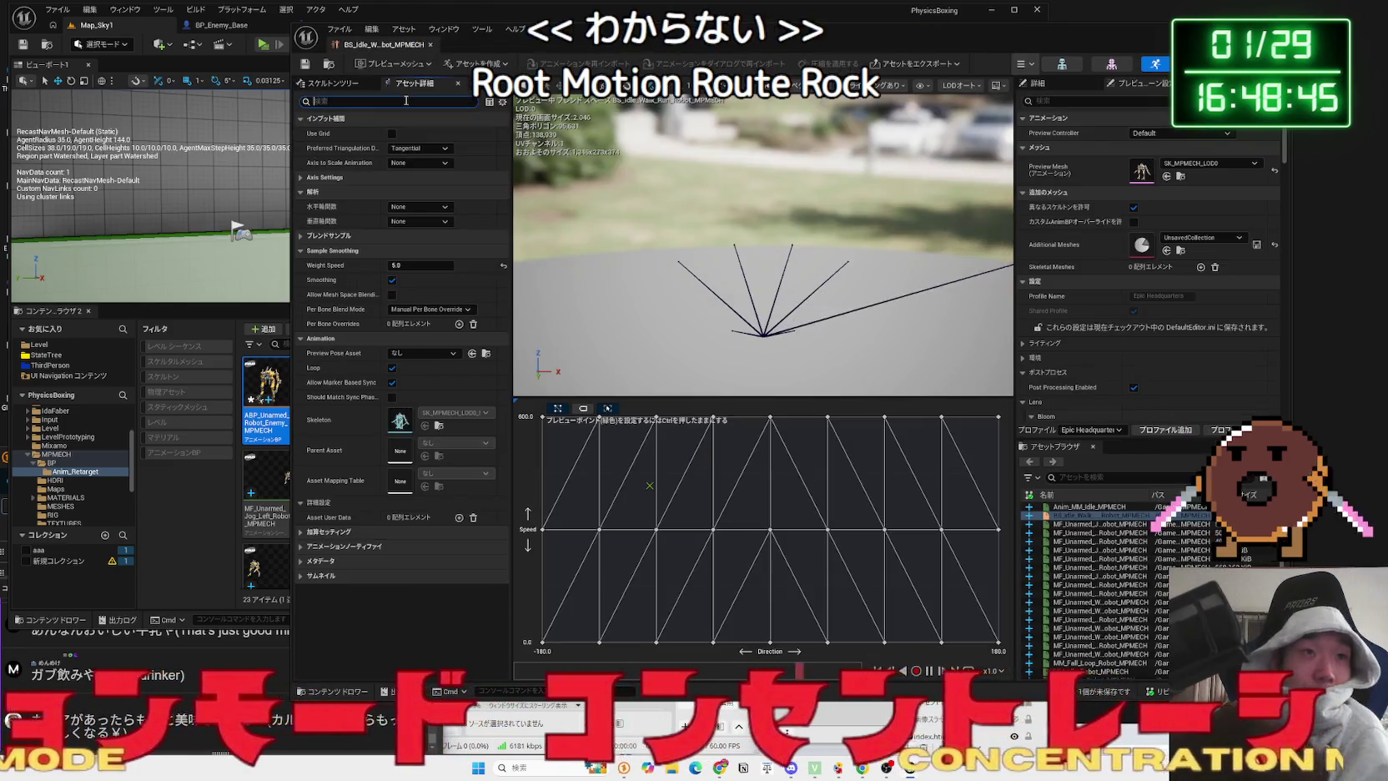
click(431, 45)
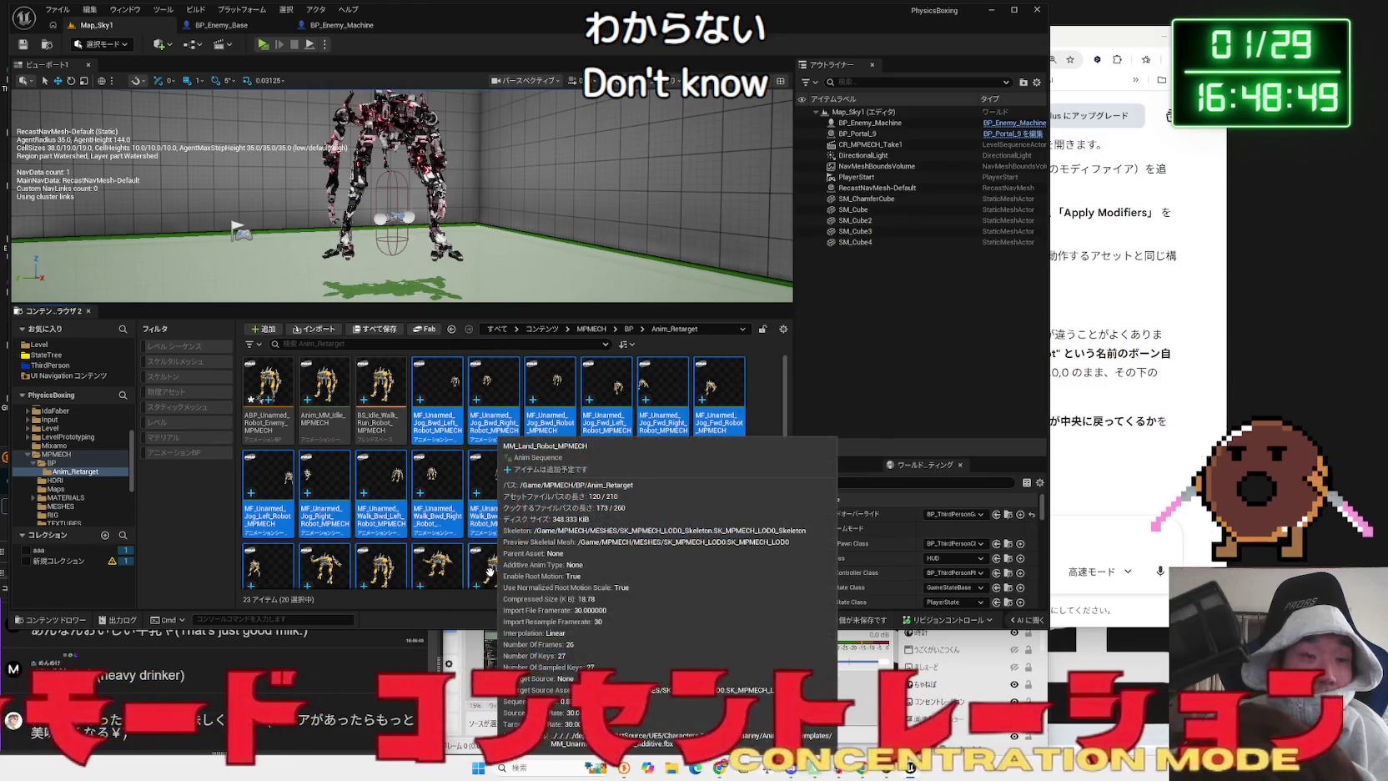
click(1051, 517)
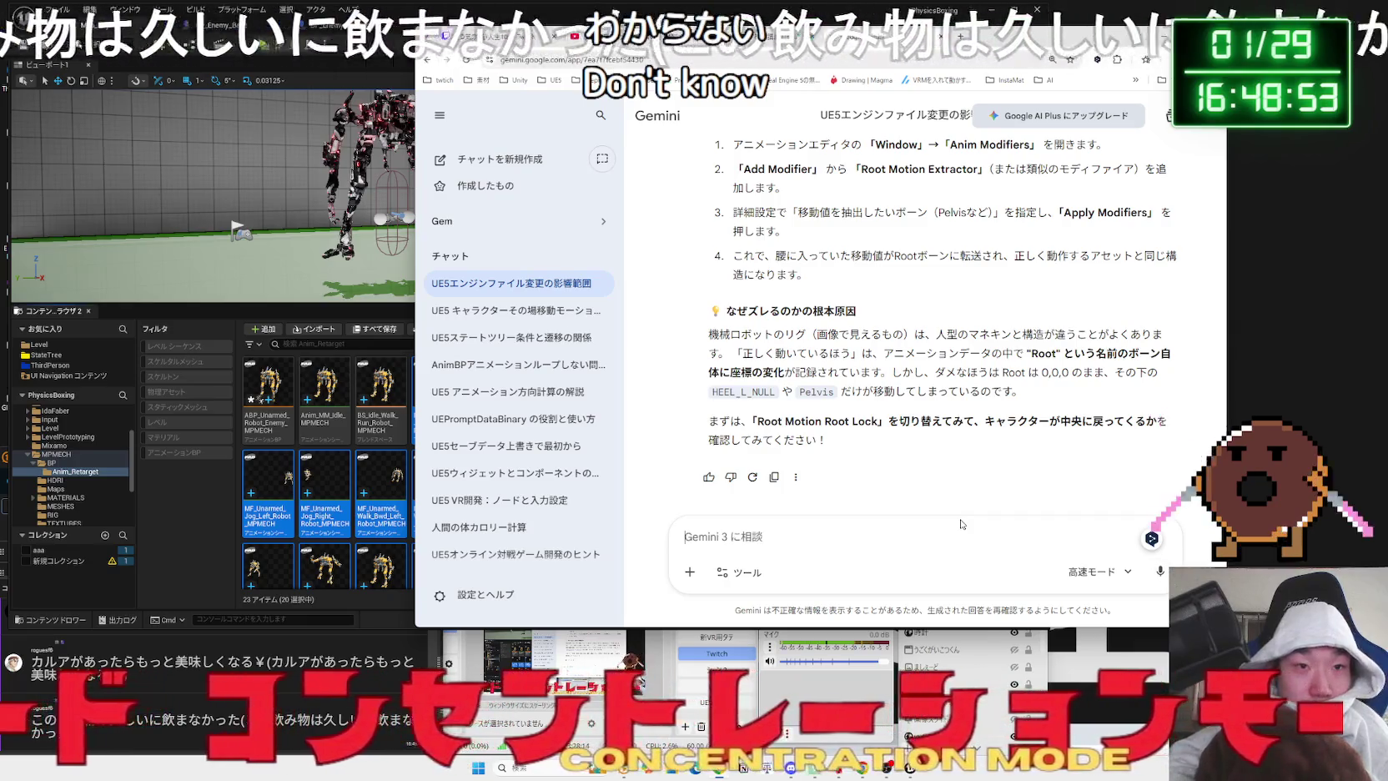
- Check a retargeted MF_ animation's Asset Details for 'root' settings, then close it
click(330, 466)
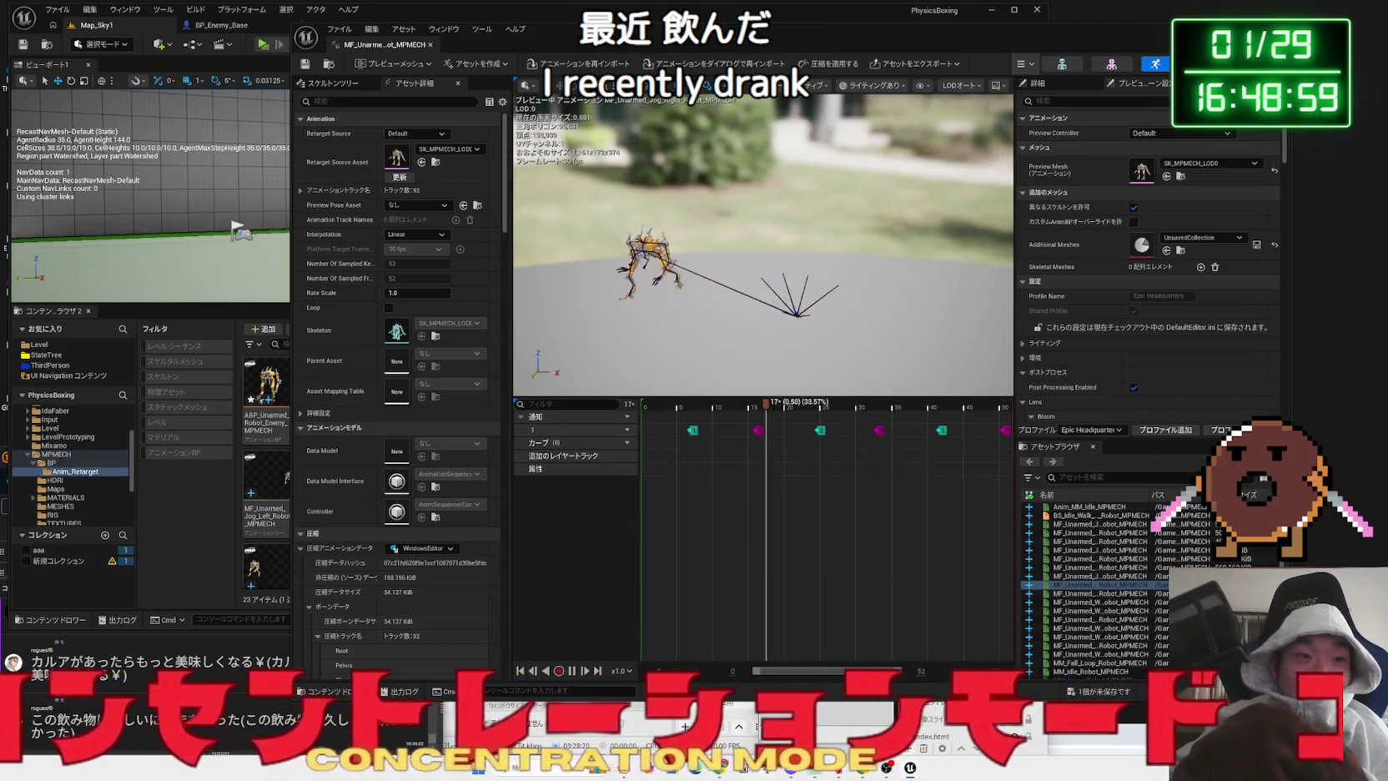
click(399, 100)
text(root)
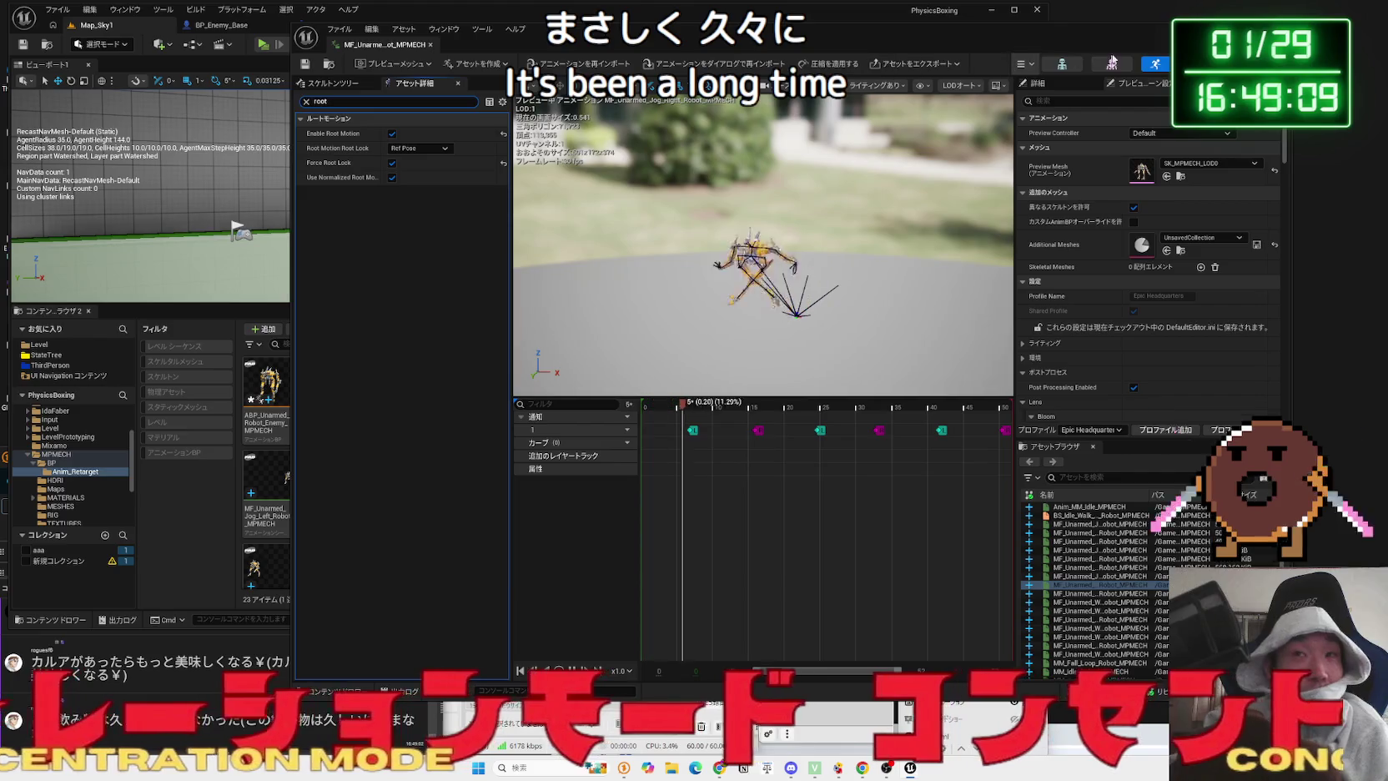
click(1221, 37)
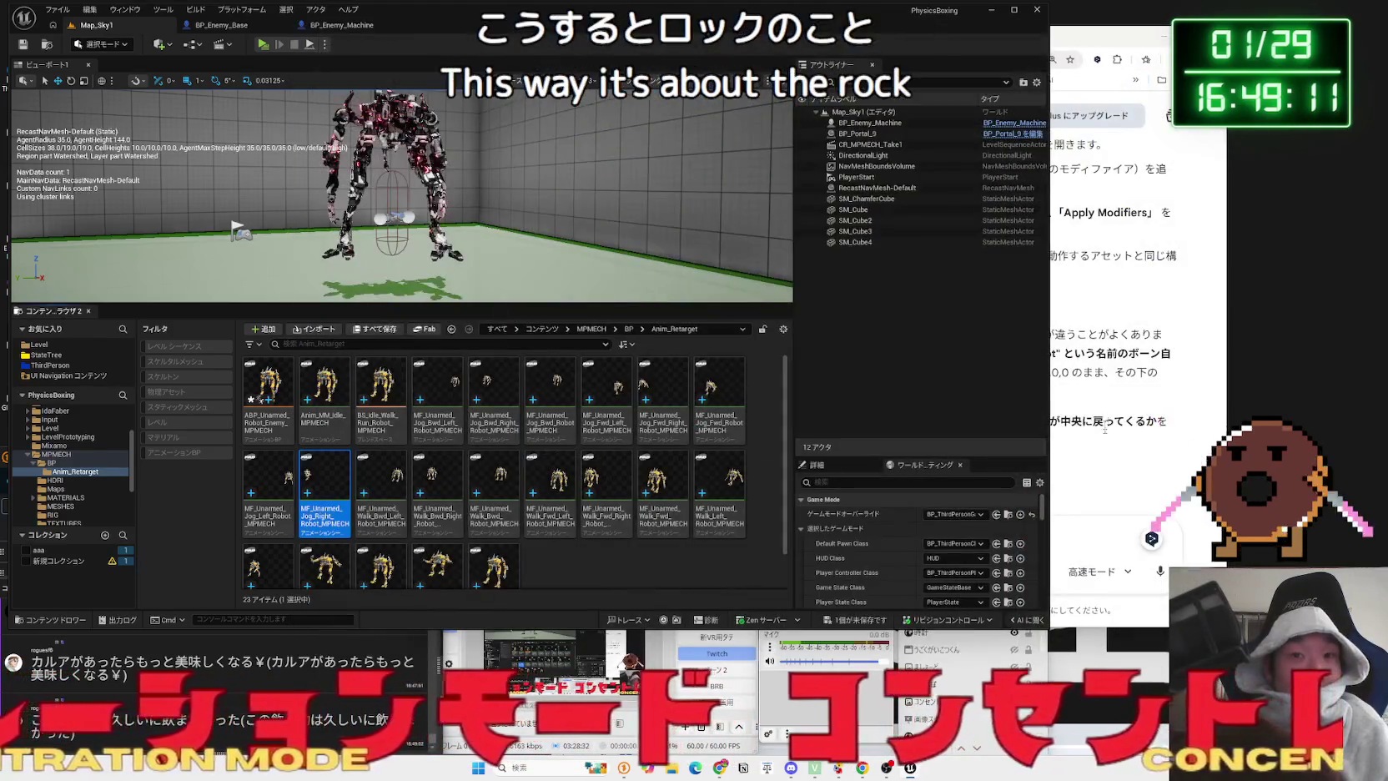
click(1104, 417)
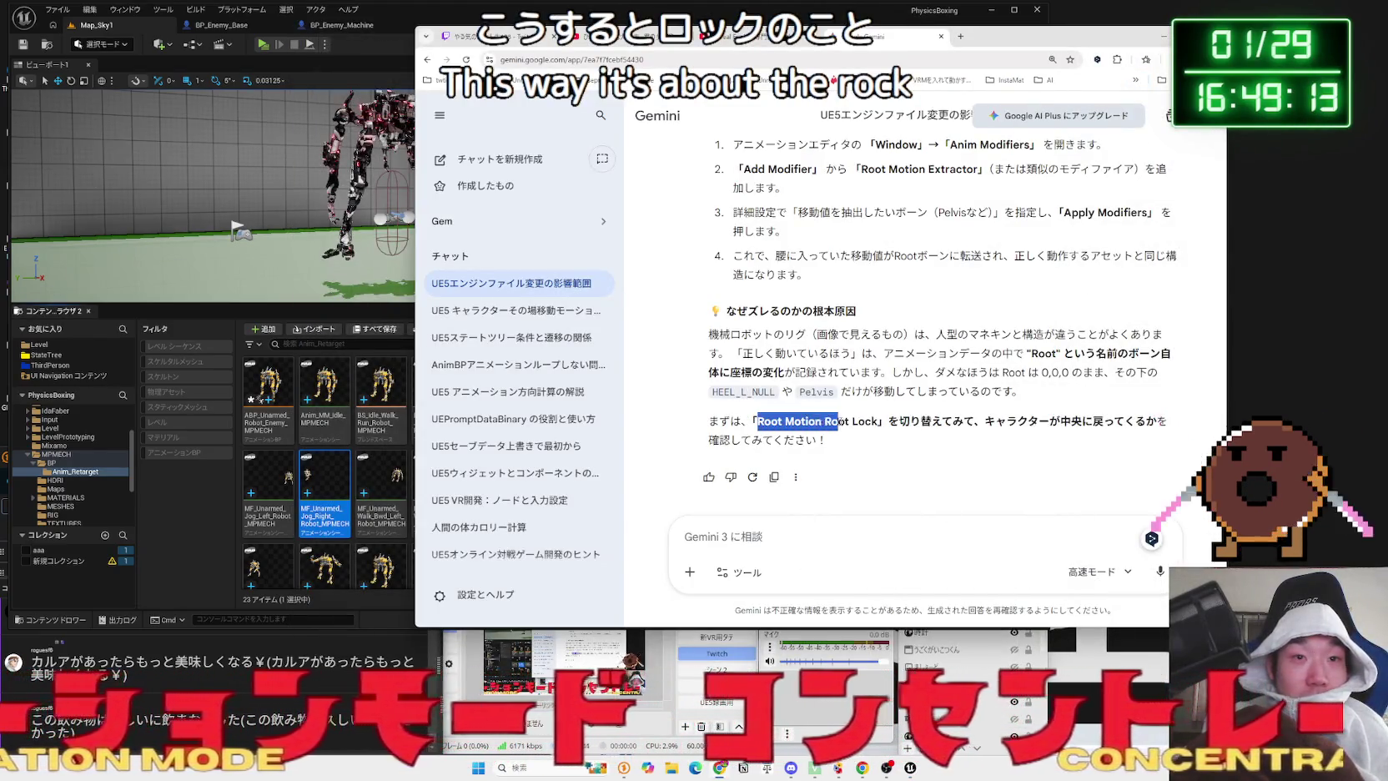
text(Root Motion Root Lockt)
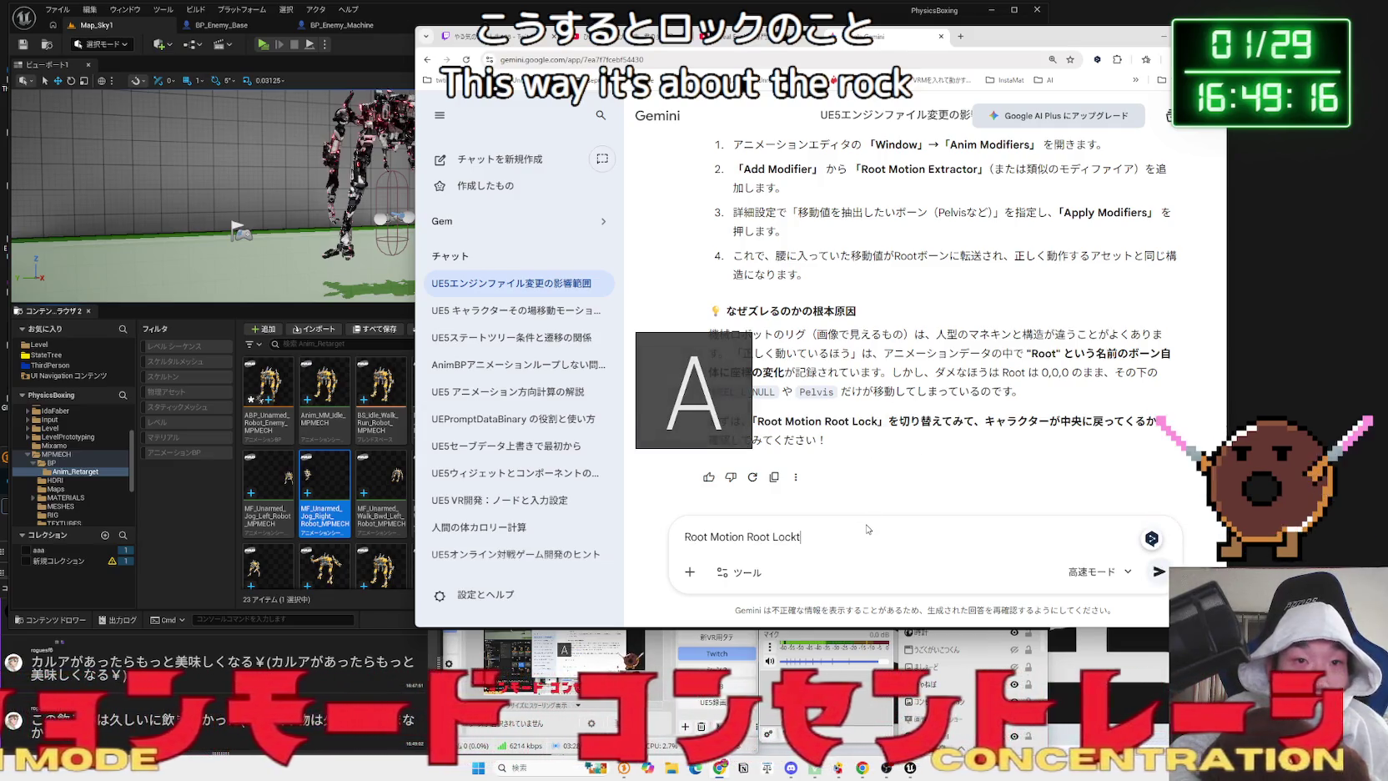
- Ask Gemini whether Root Motion Root Lock exists in animation sequences, then open the roomie.jp article
text(ってアニメーションシーケンスにありますか？みつかりませんで)
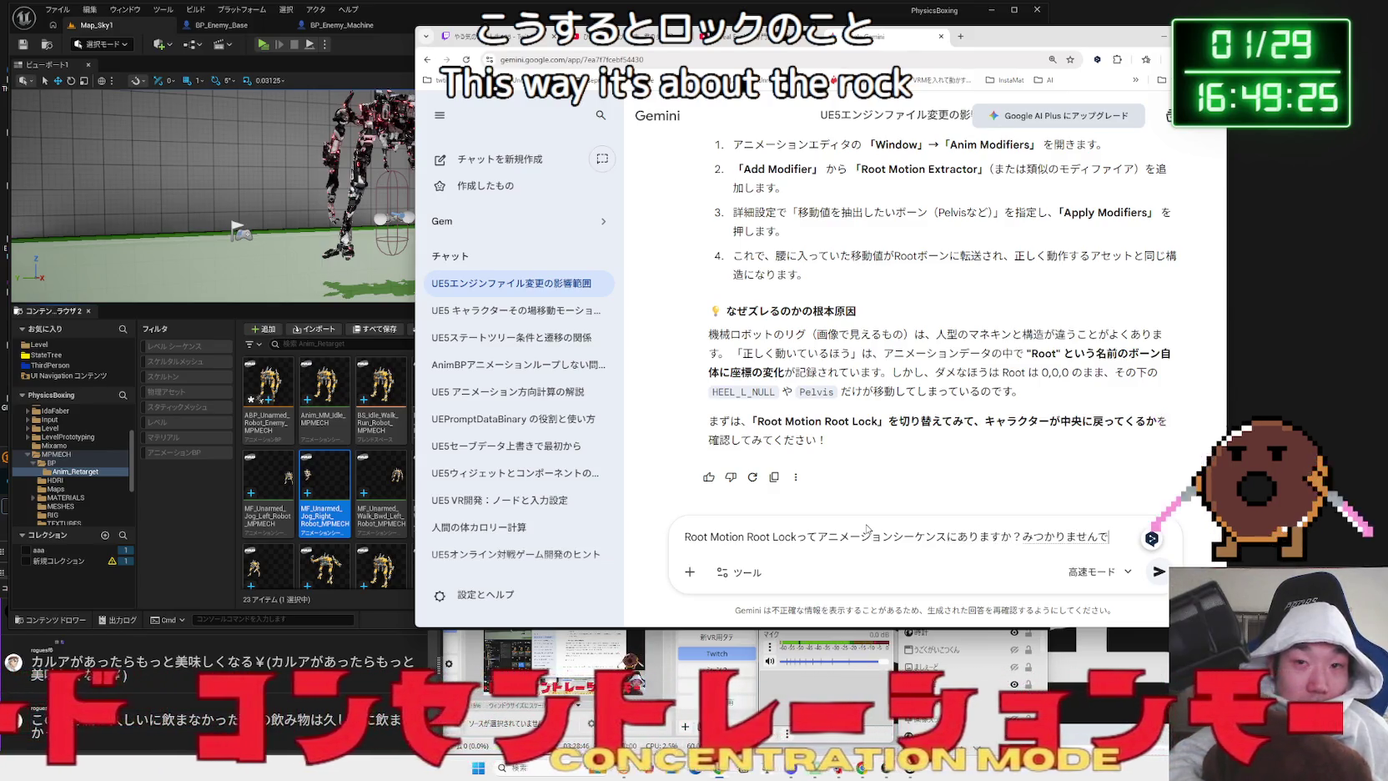
text(a)
key(Return)
key(Return)
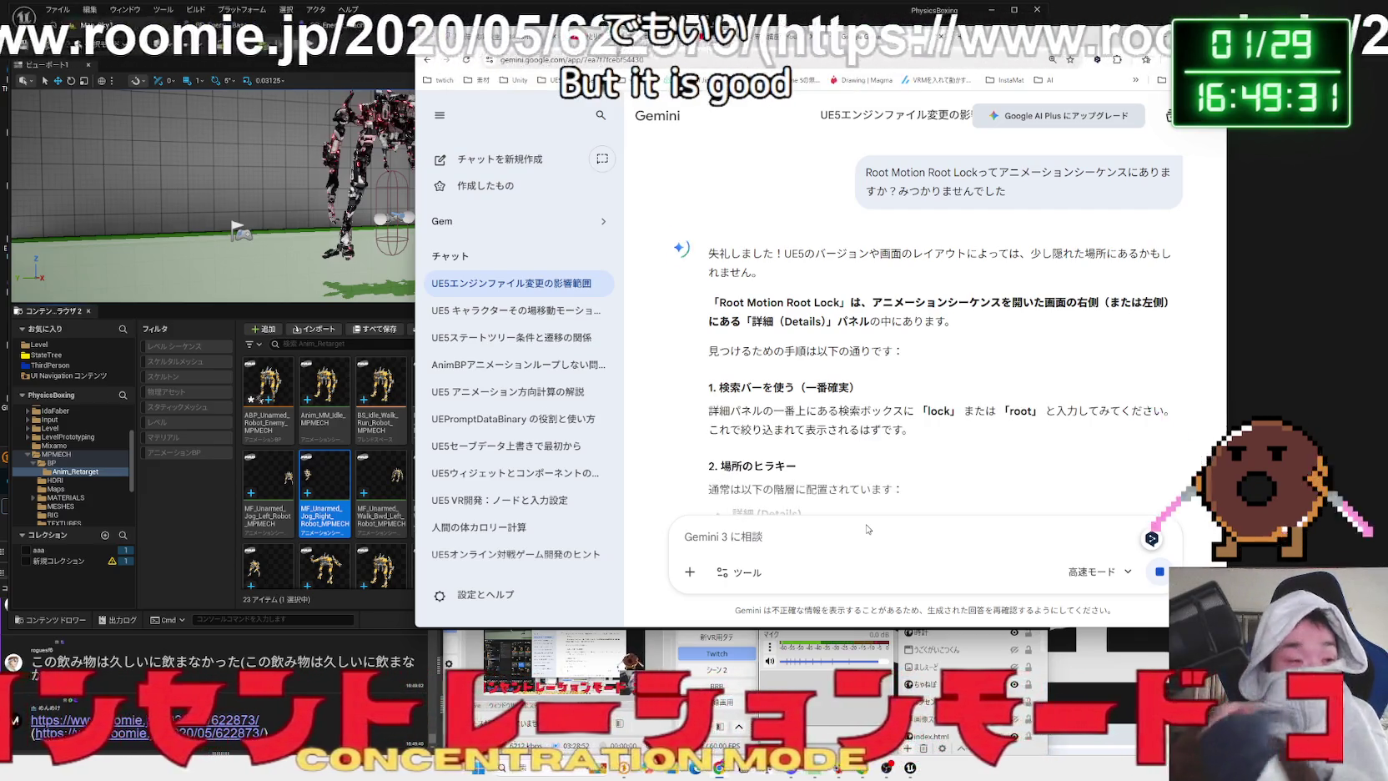
click(336, 624)
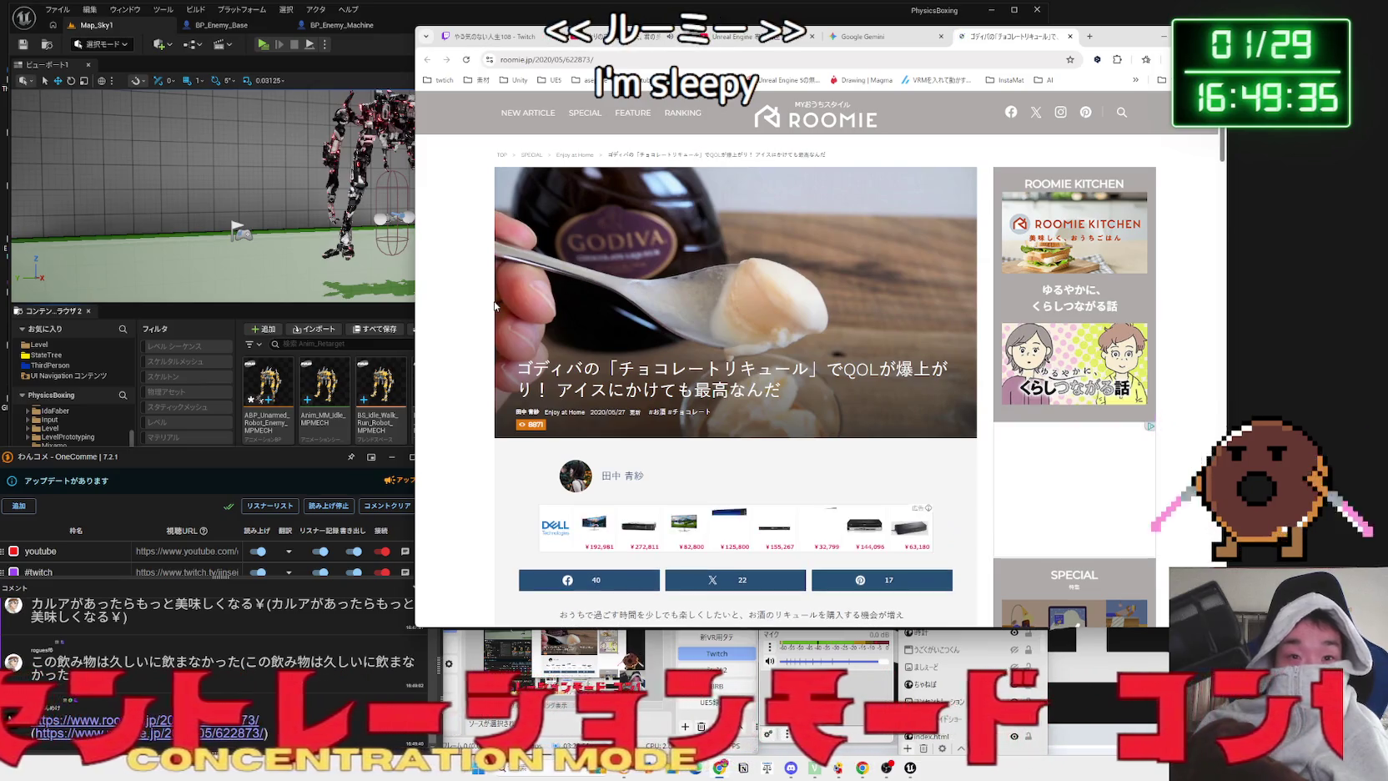
- Read the ROOMIE article's Godiva chocolate liqueur heading and alcohol-content paragraph
scroll(474, 303, down, 5)
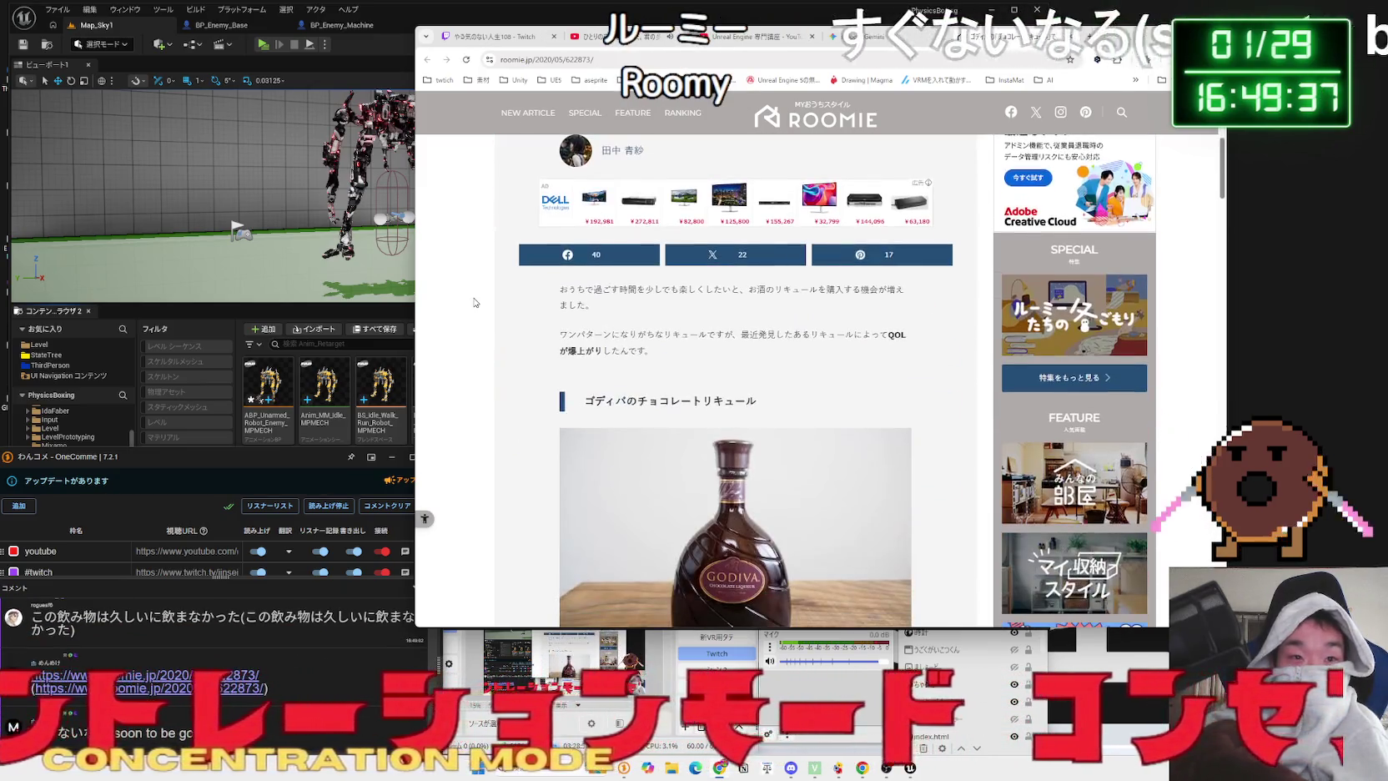
drag(584, 346, 756, 346)
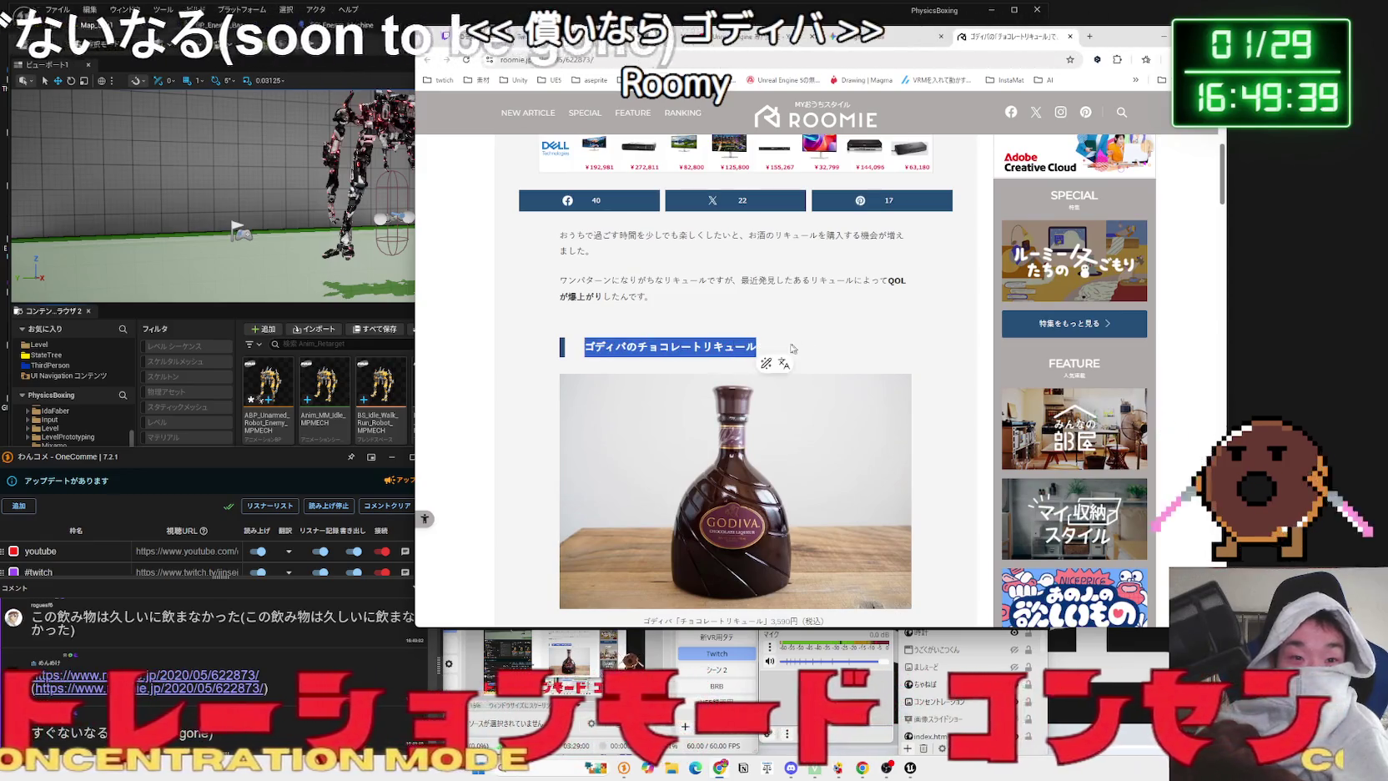
click(622, 345)
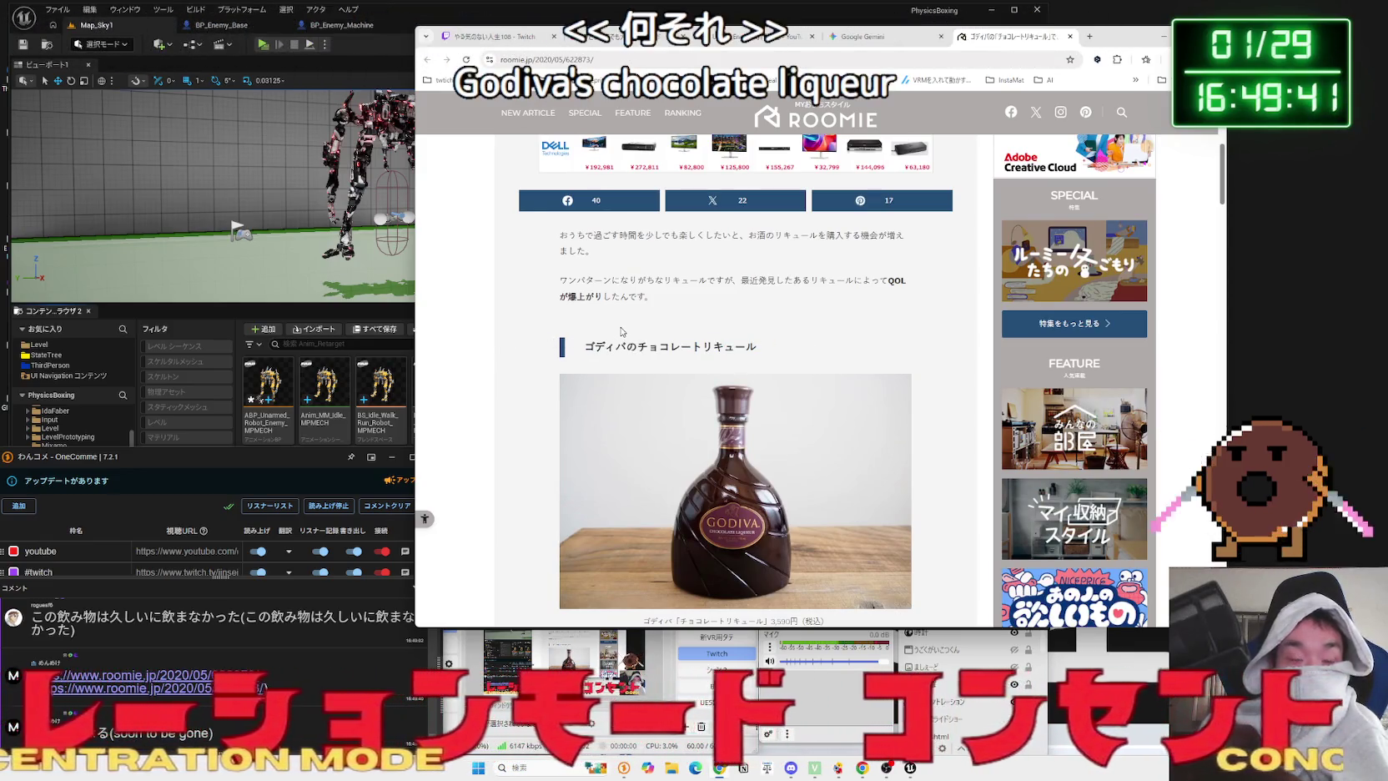
scroll(623, 327, down, 5)
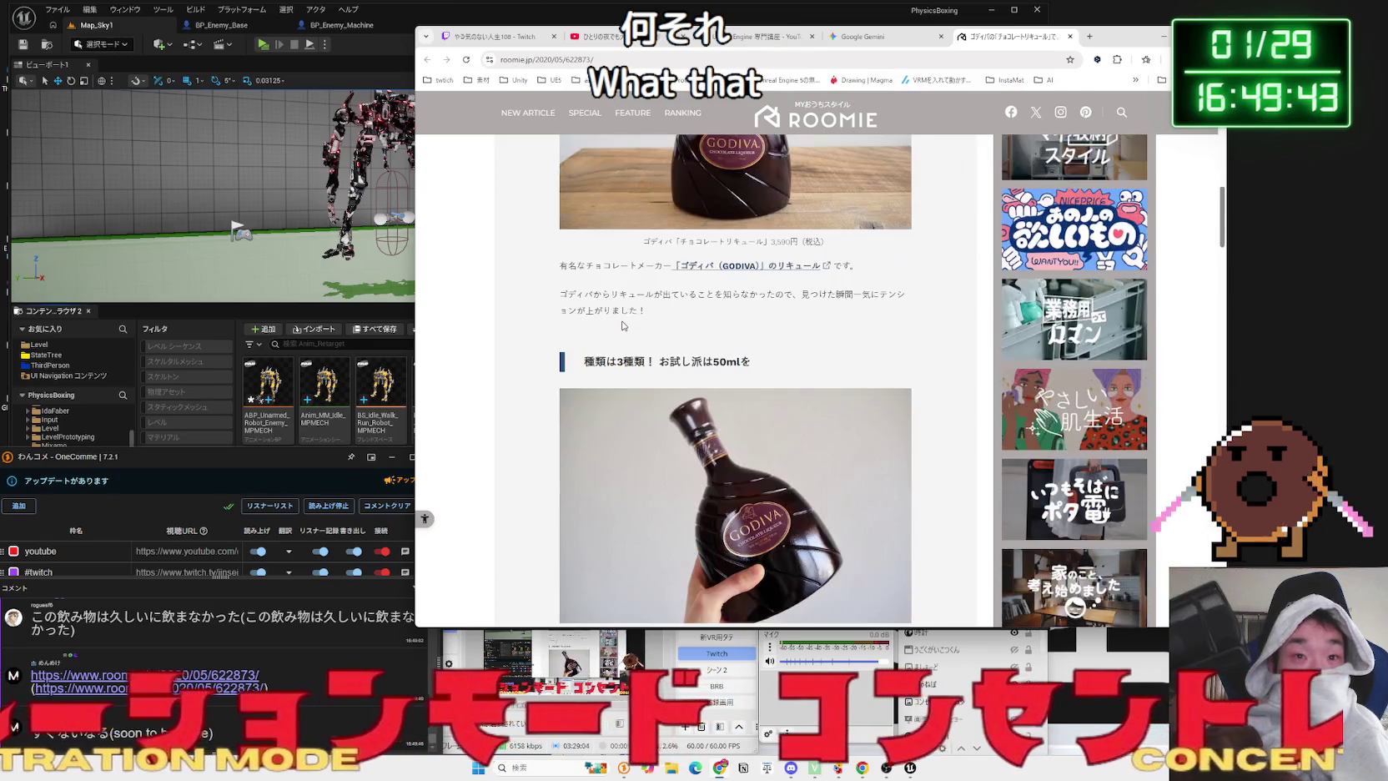
triple_click(635, 319)
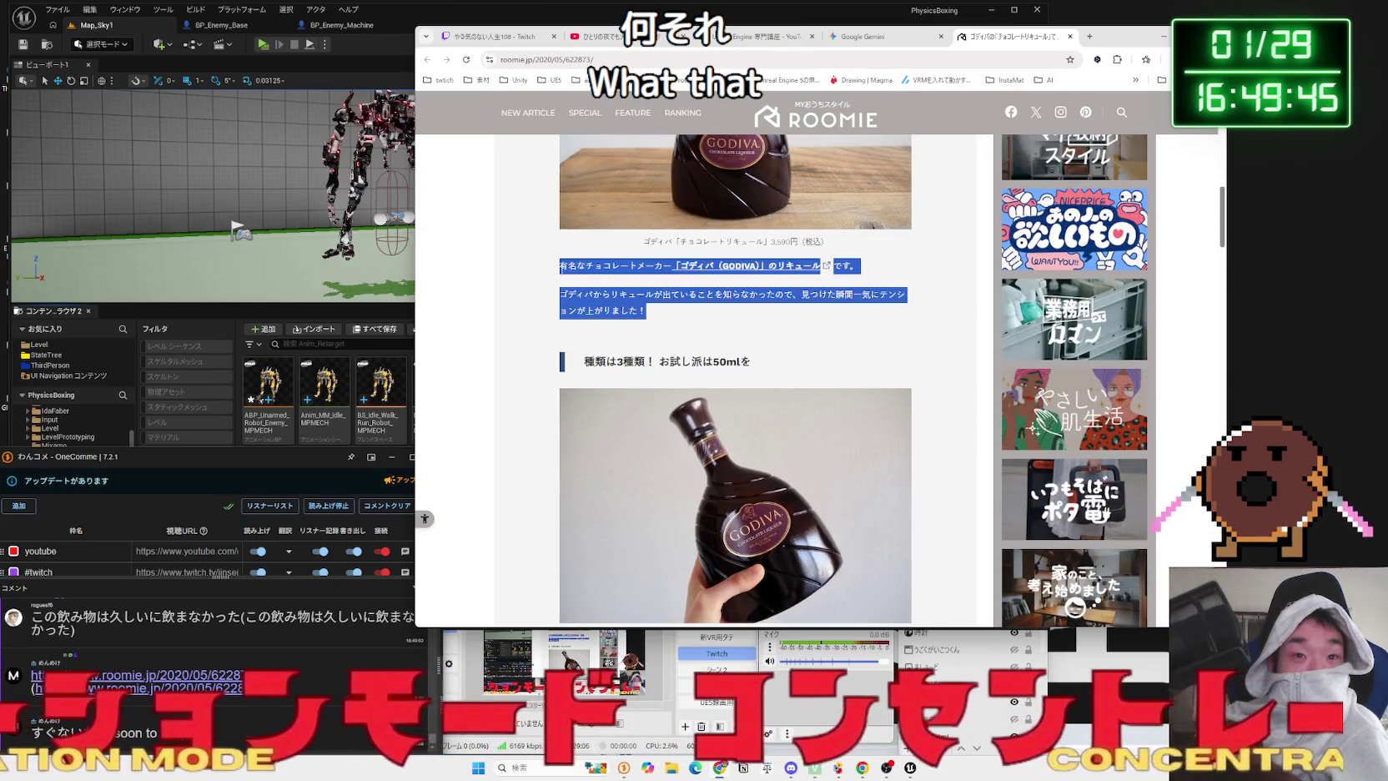
click(652, 315)
scroll(651, 314, down, 8)
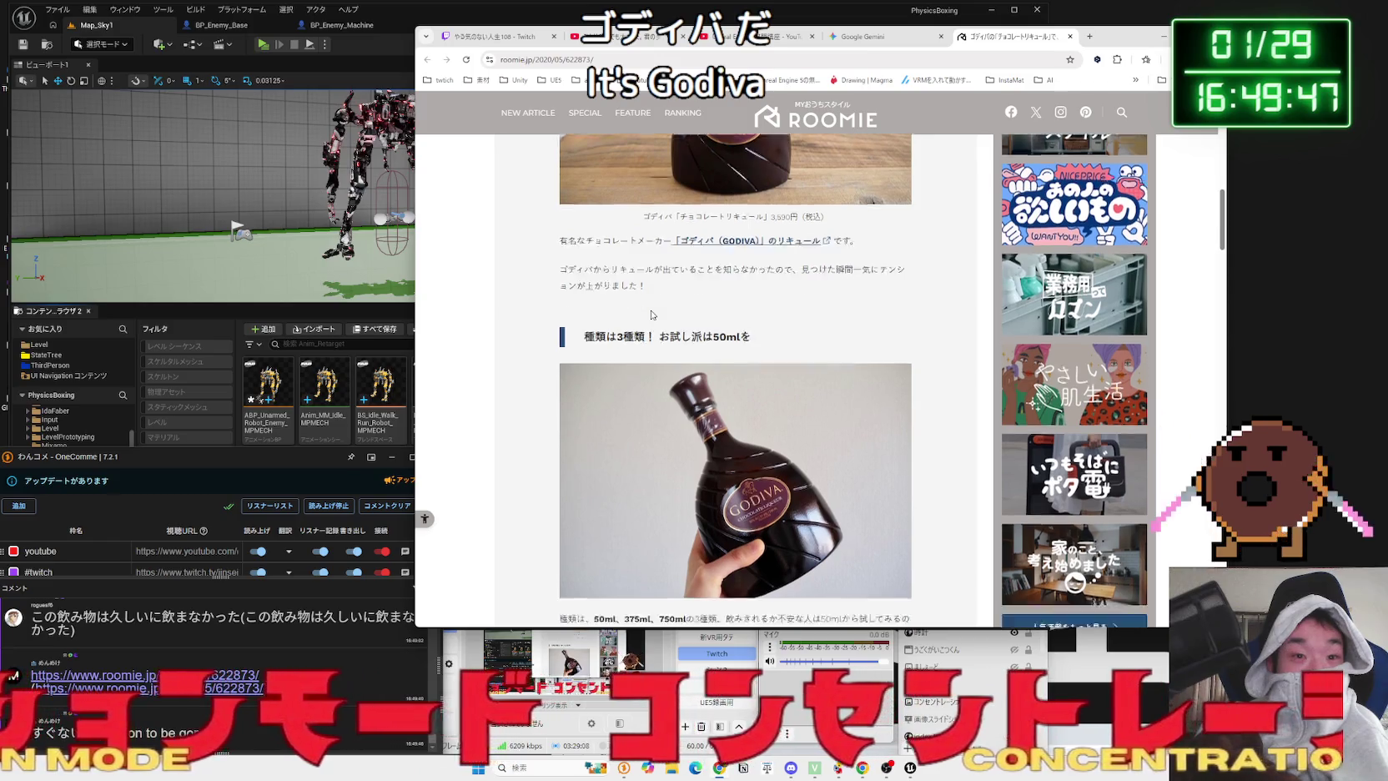
scroll(622, 306, down, 2)
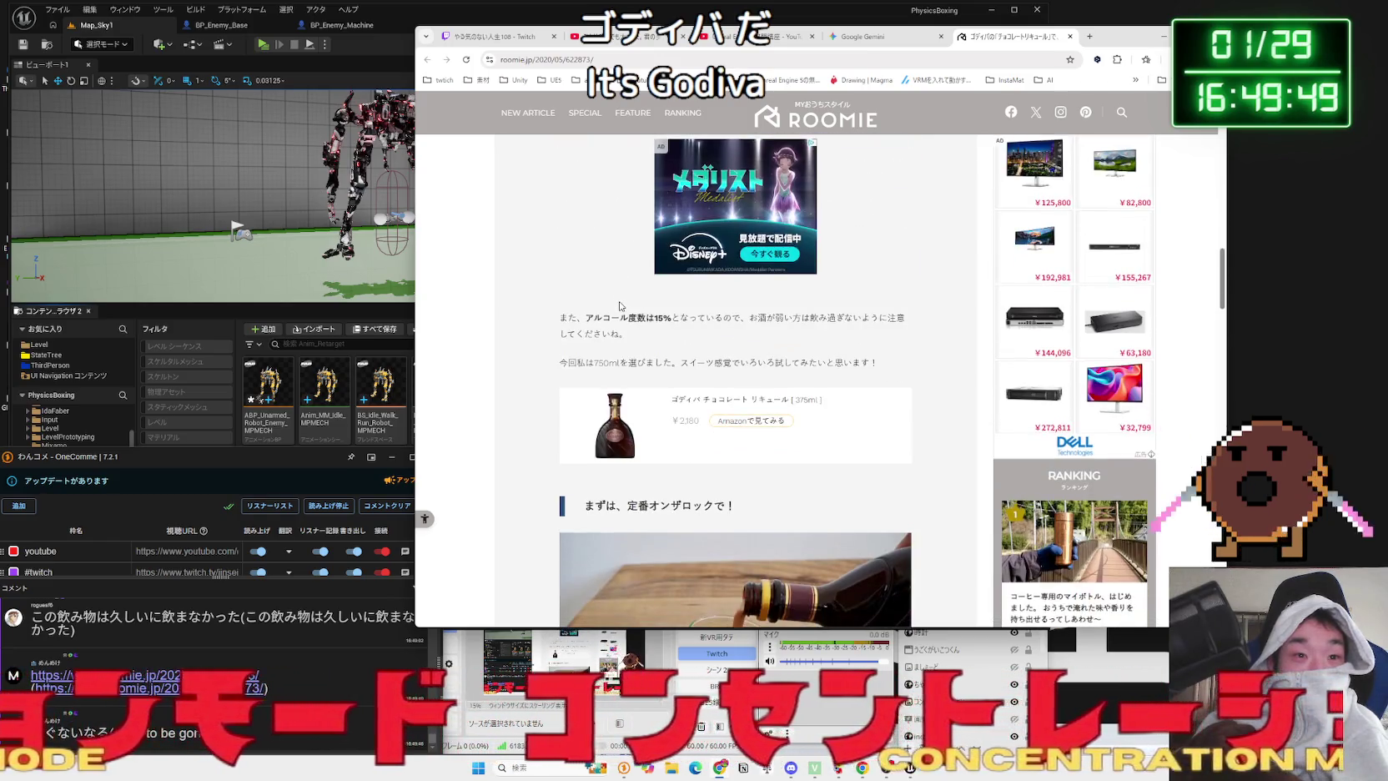
triple_click(588, 317)
click(588, 317)
triple_click(584, 318)
click(576, 321)
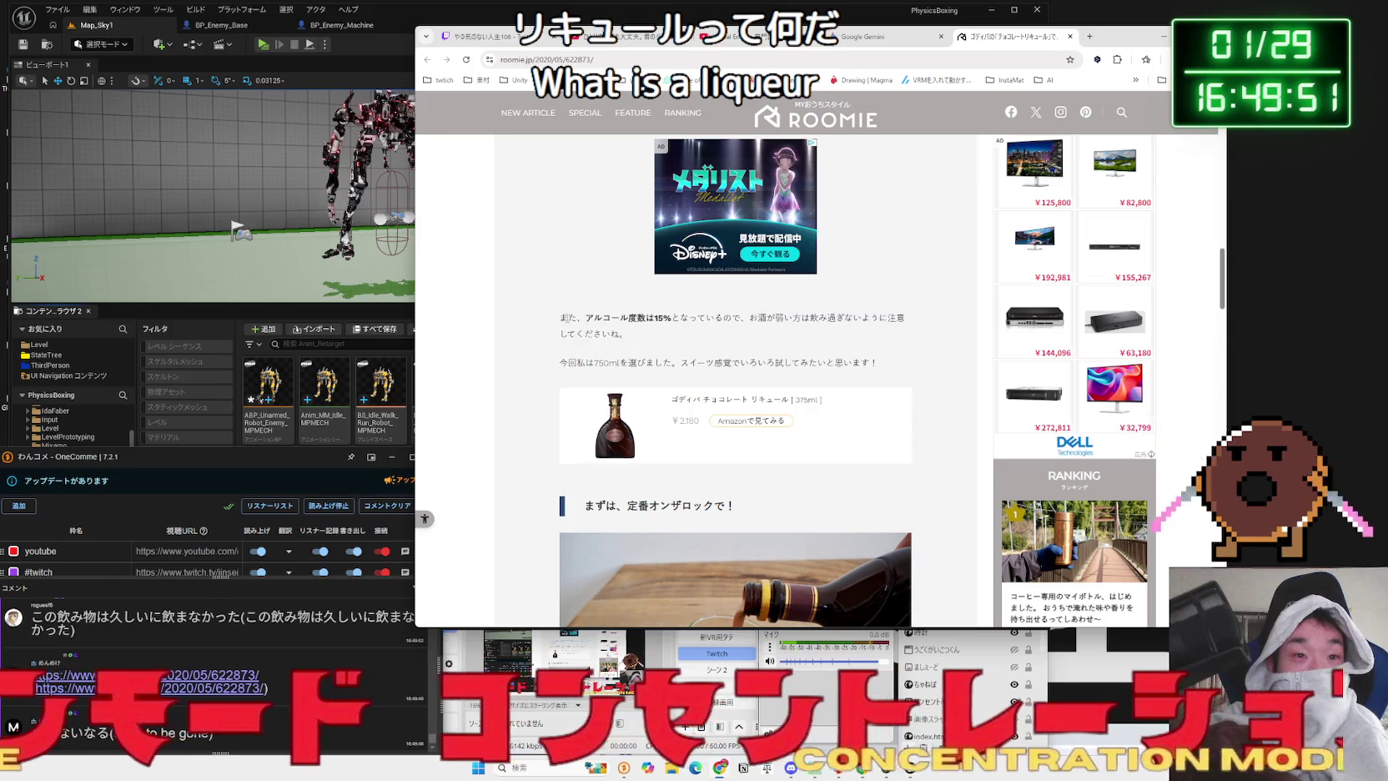
- Read the article's tasting paragraph and the rest of the page
scroll(566, 322, down, 3)
scroll(525, 315, down, 4)
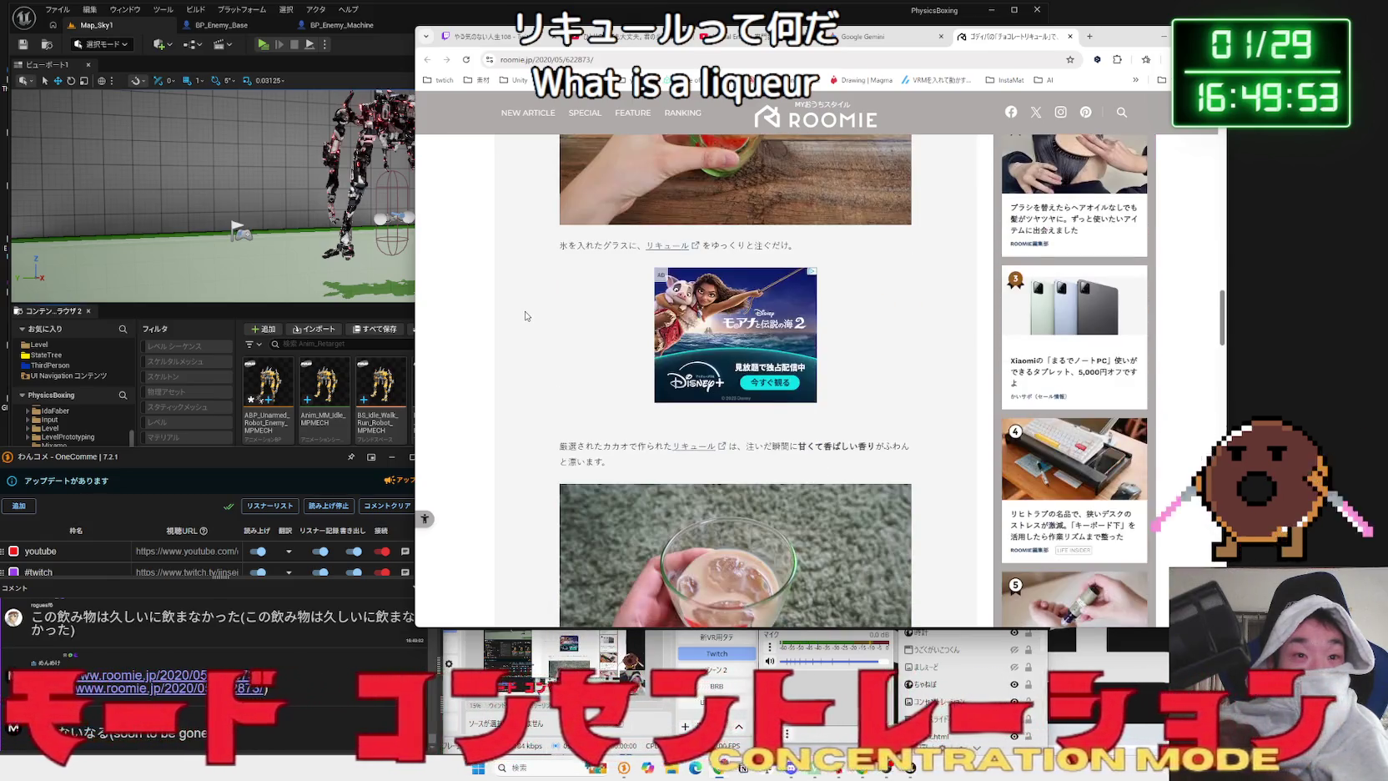
scroll(549, 314, down, 3)
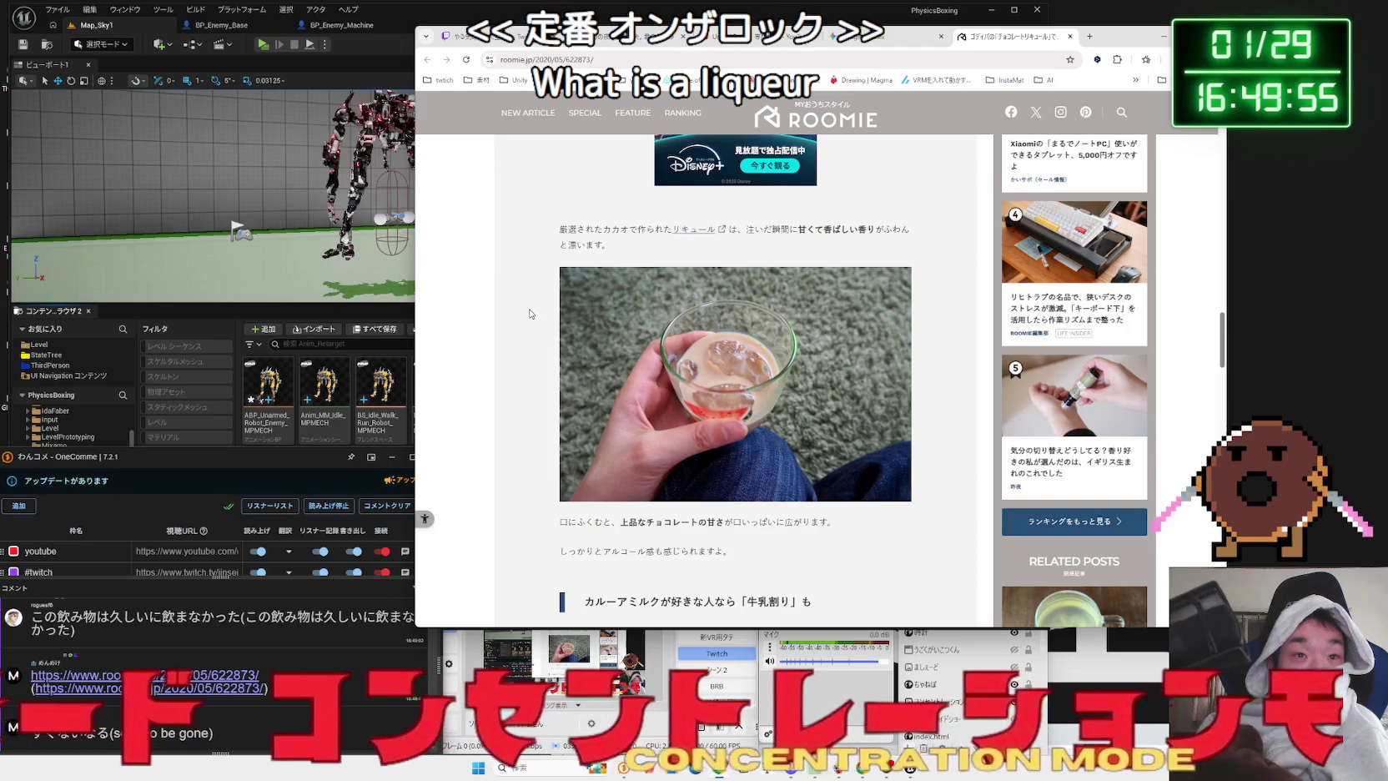
scroll(529, 314, down, 3)
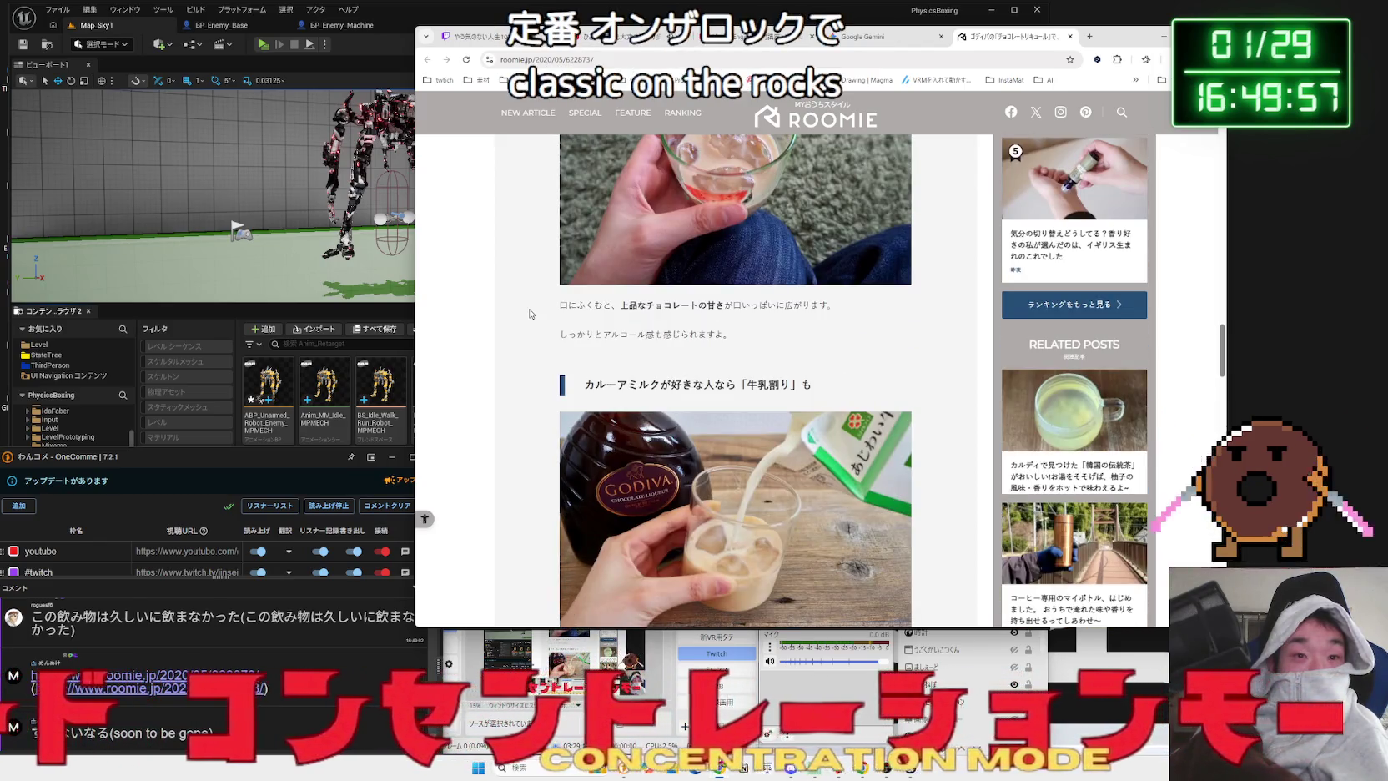
drag(612, 318, 722, 333)
click(722, 332)
drag(782, 382, 555, 306)
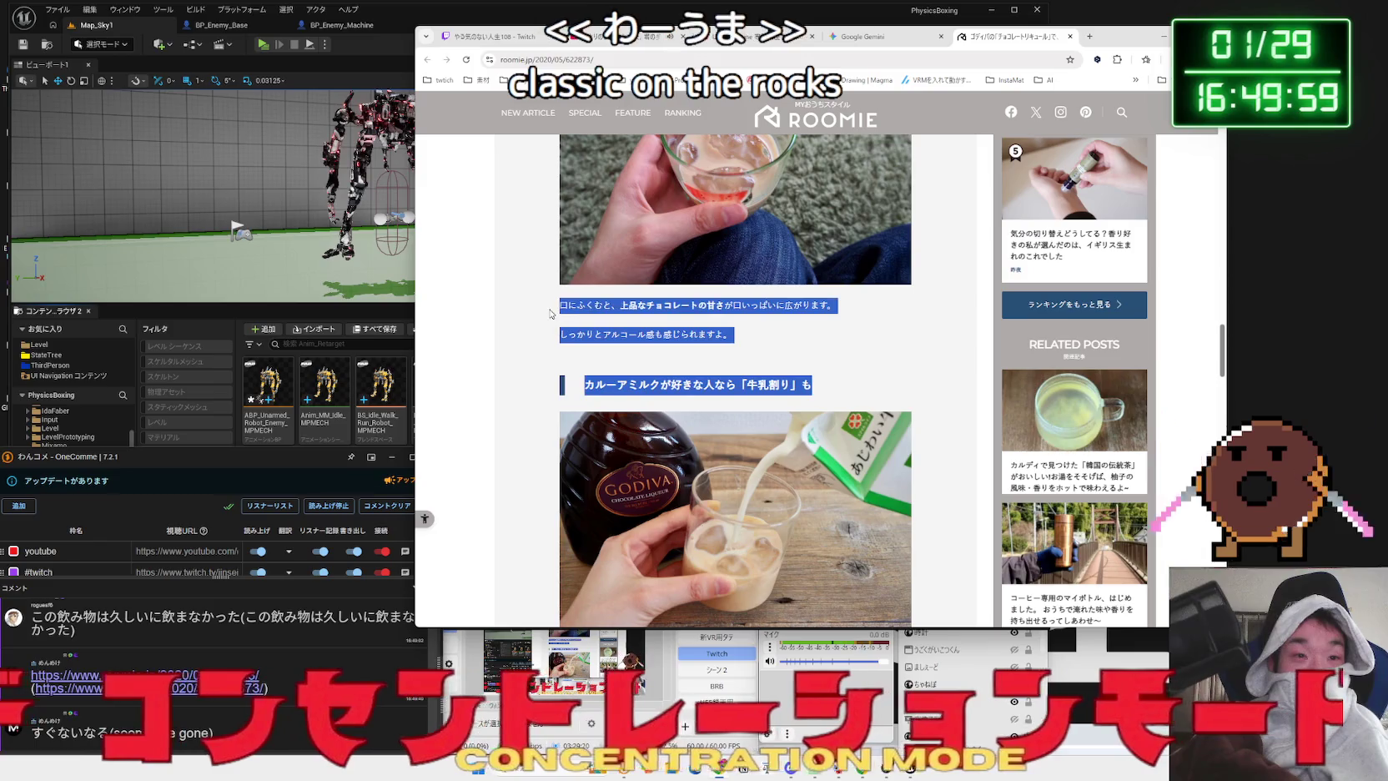
click(549, 314)
scroll(549, 314, down, 6)
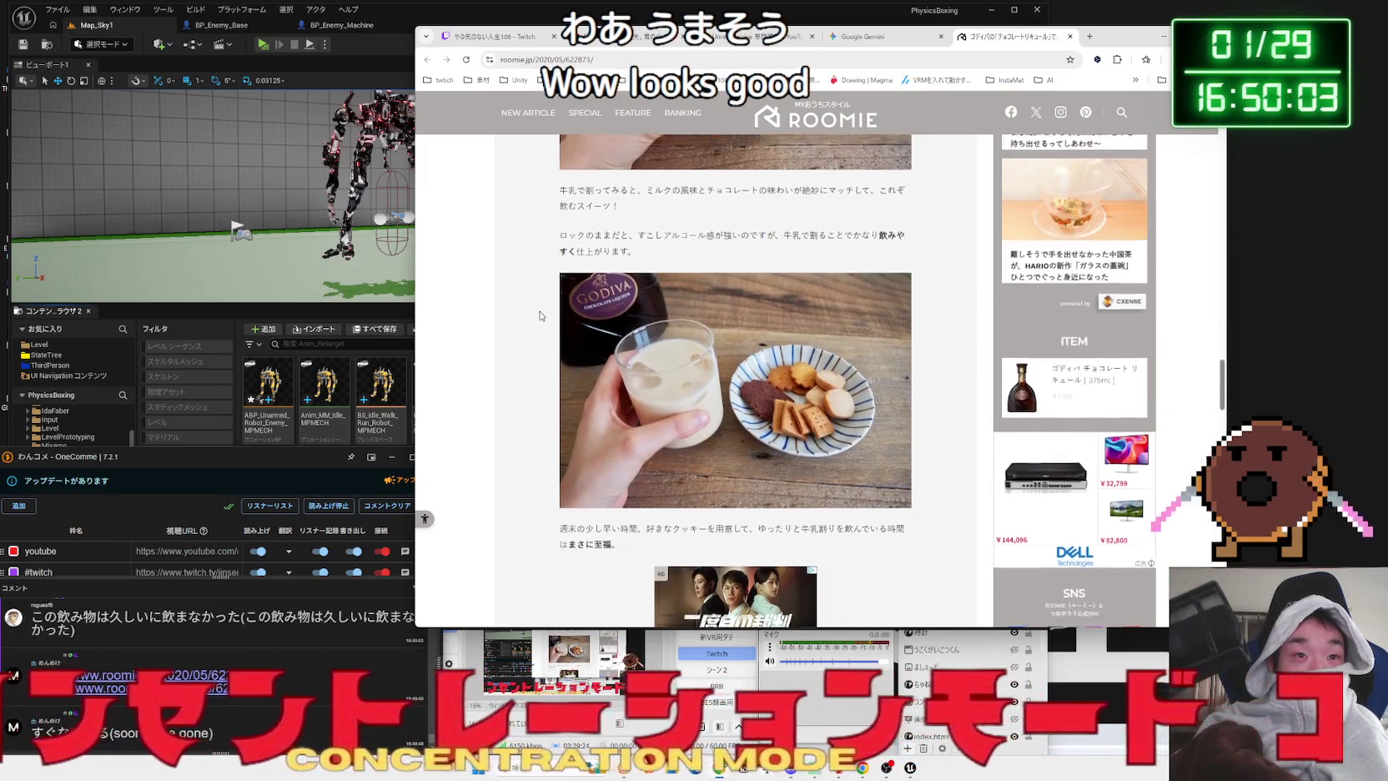
scroll(539, 316, up, 3)
scroll(540, 315, down, 8)
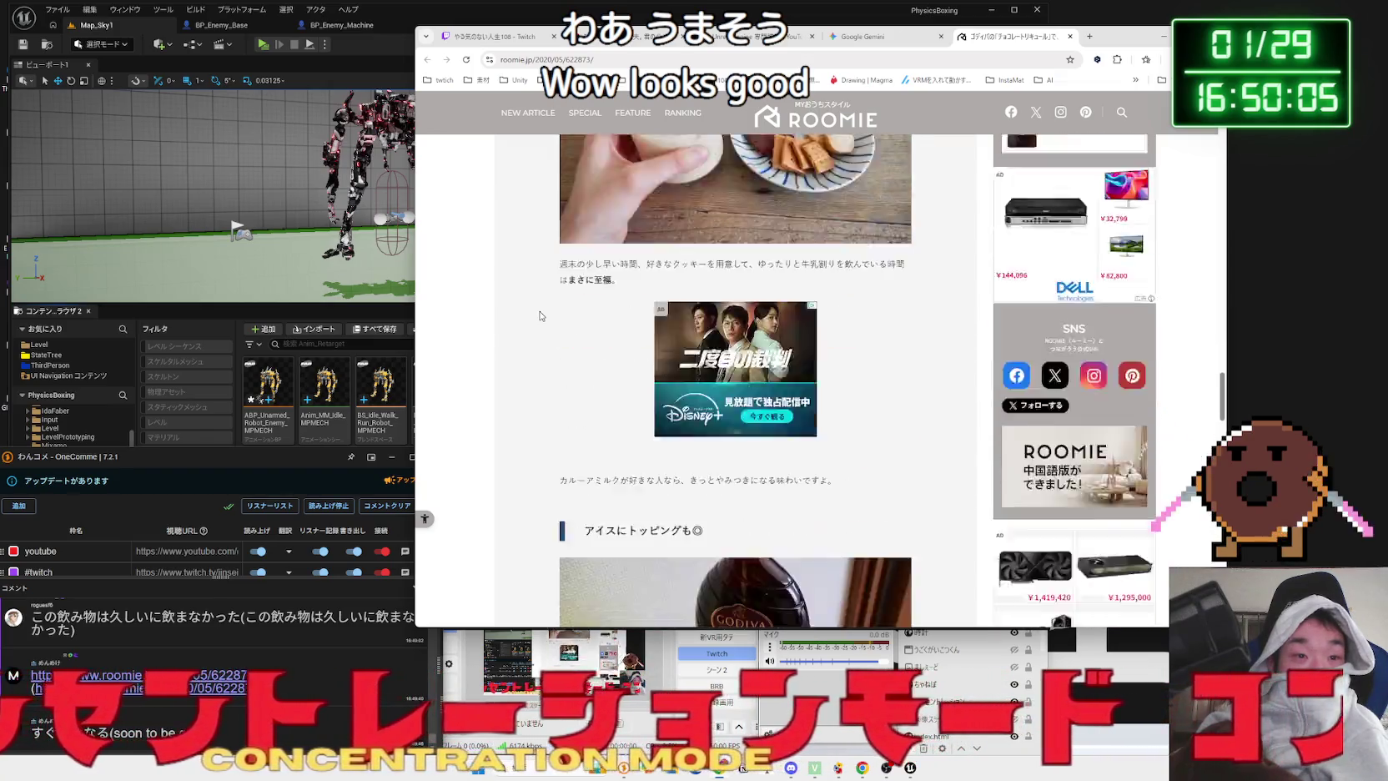
scroll(540, 316, down, 8)
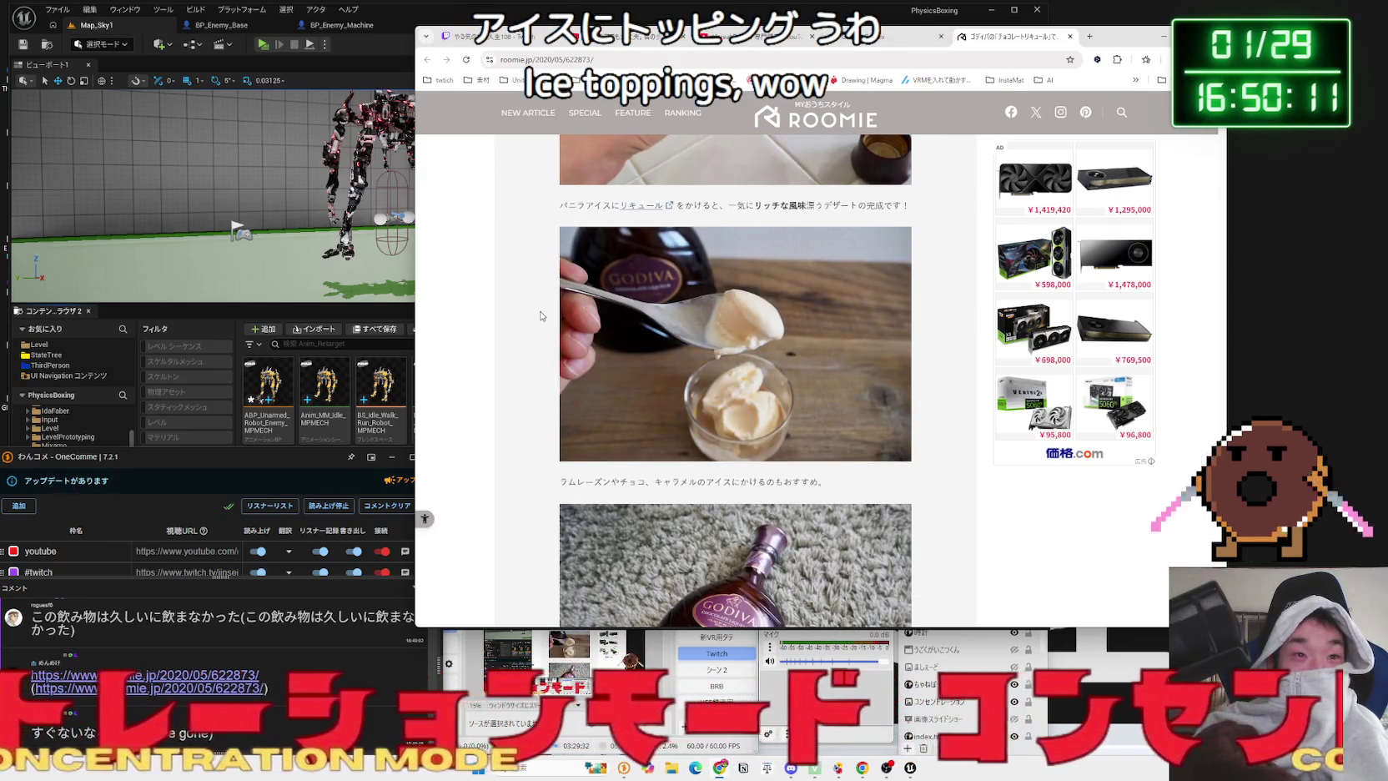
scroll(541, 316, up, 4)
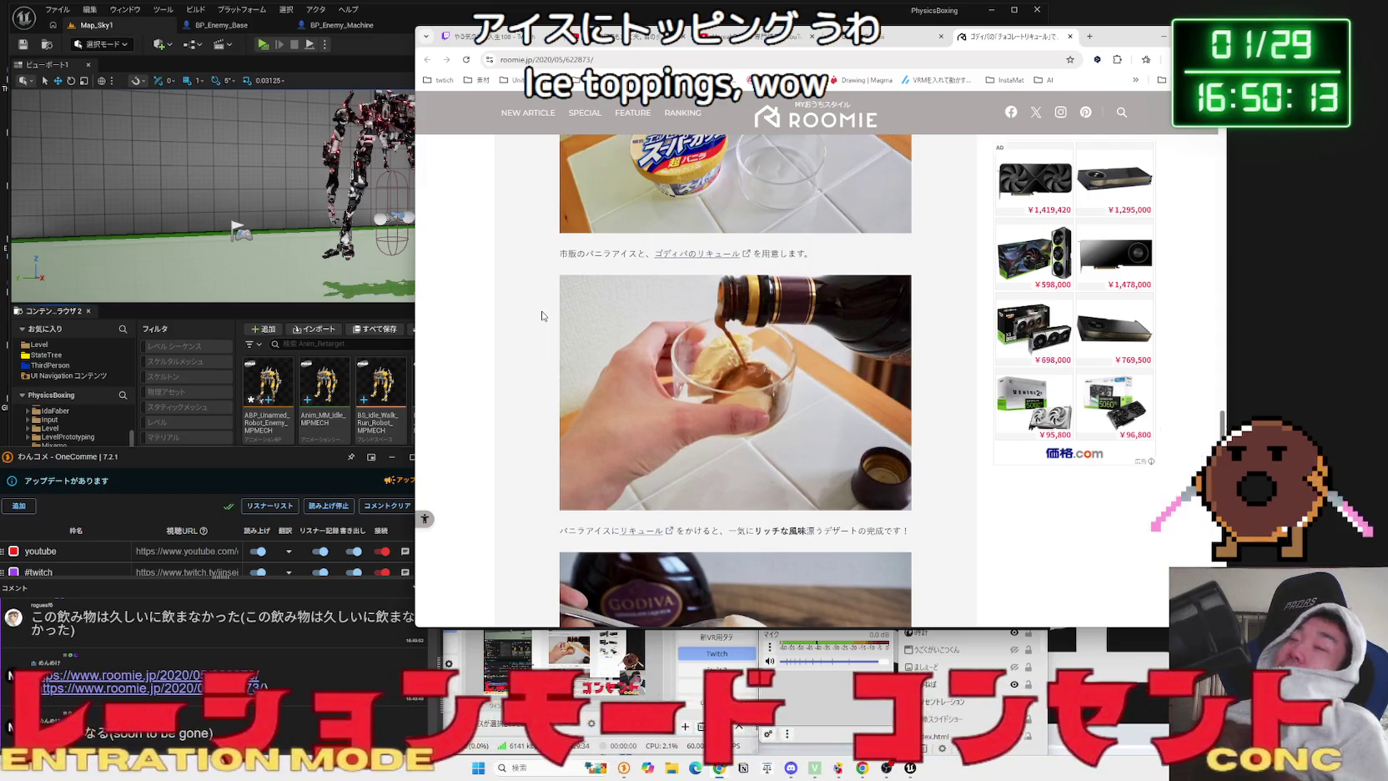
scroll(542, 322, down, 7)
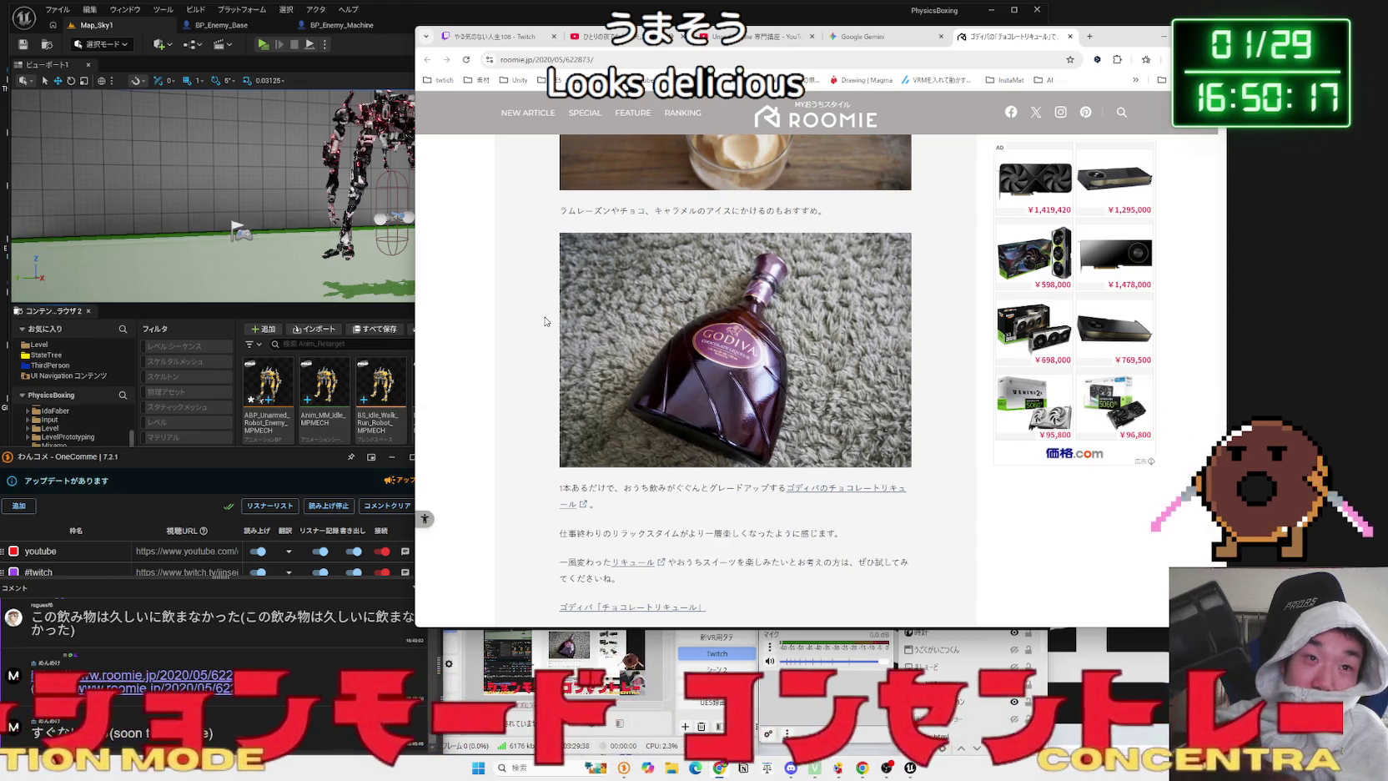
scroll(544, 321, down, 3)
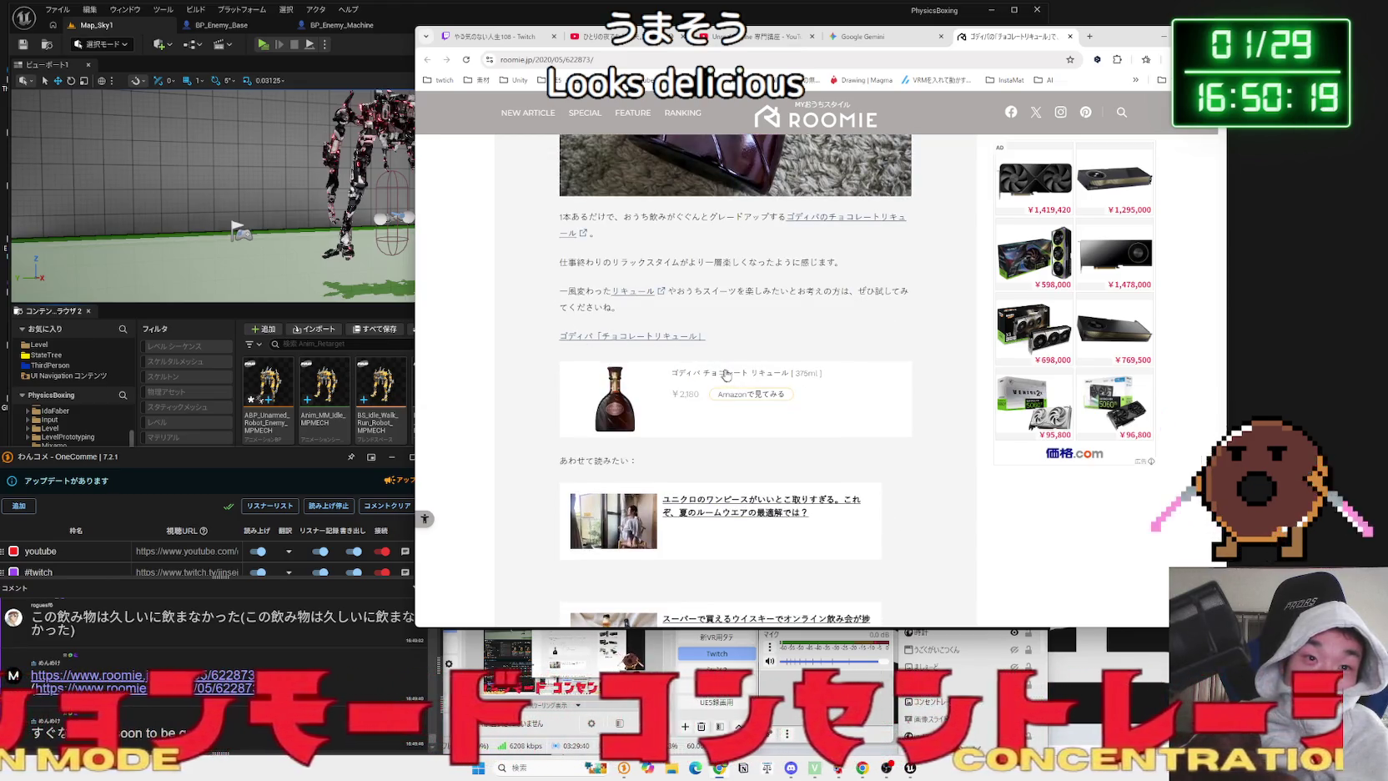
- Open the Amazon listing for Godiva Chocolate Liqueur 375ml and Google-search リキュール from its title
click(742, 377)
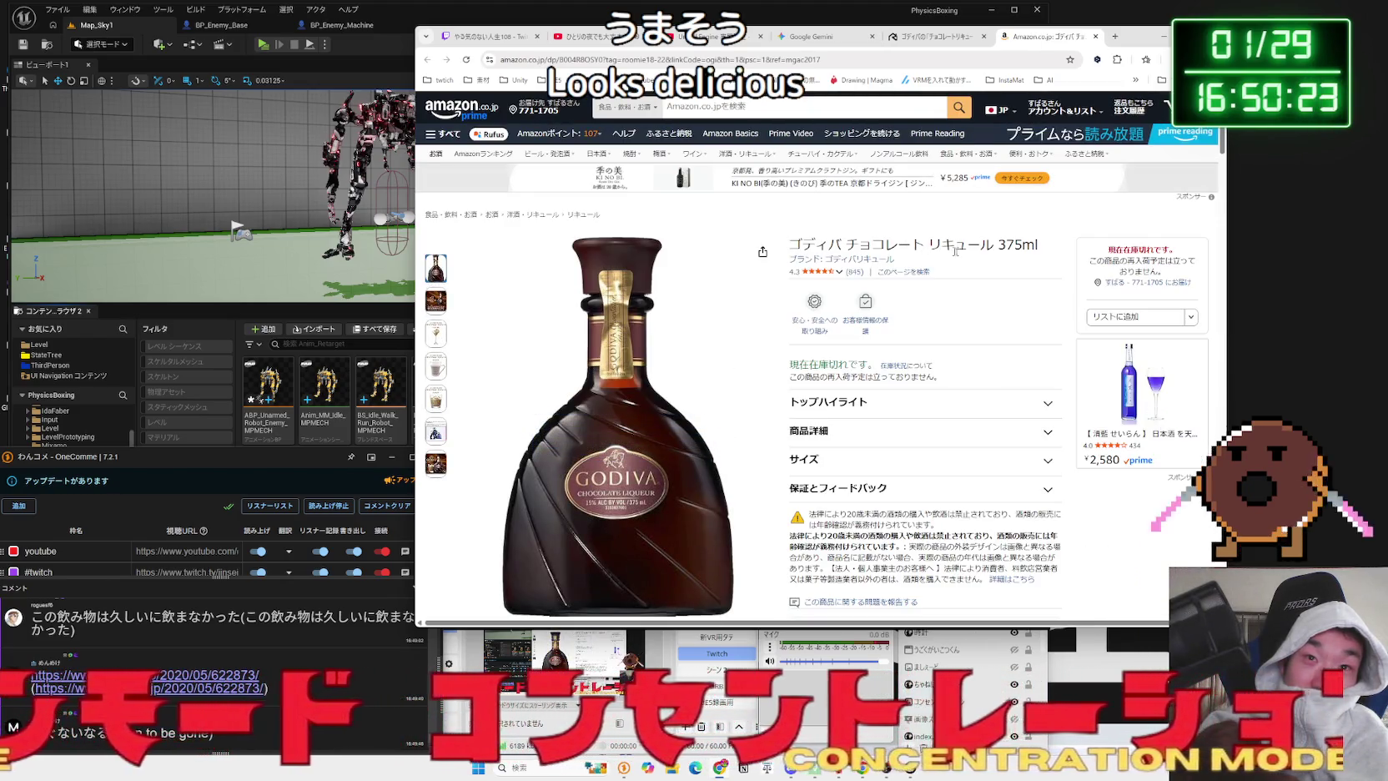
drag(790, 244, 886, 244)
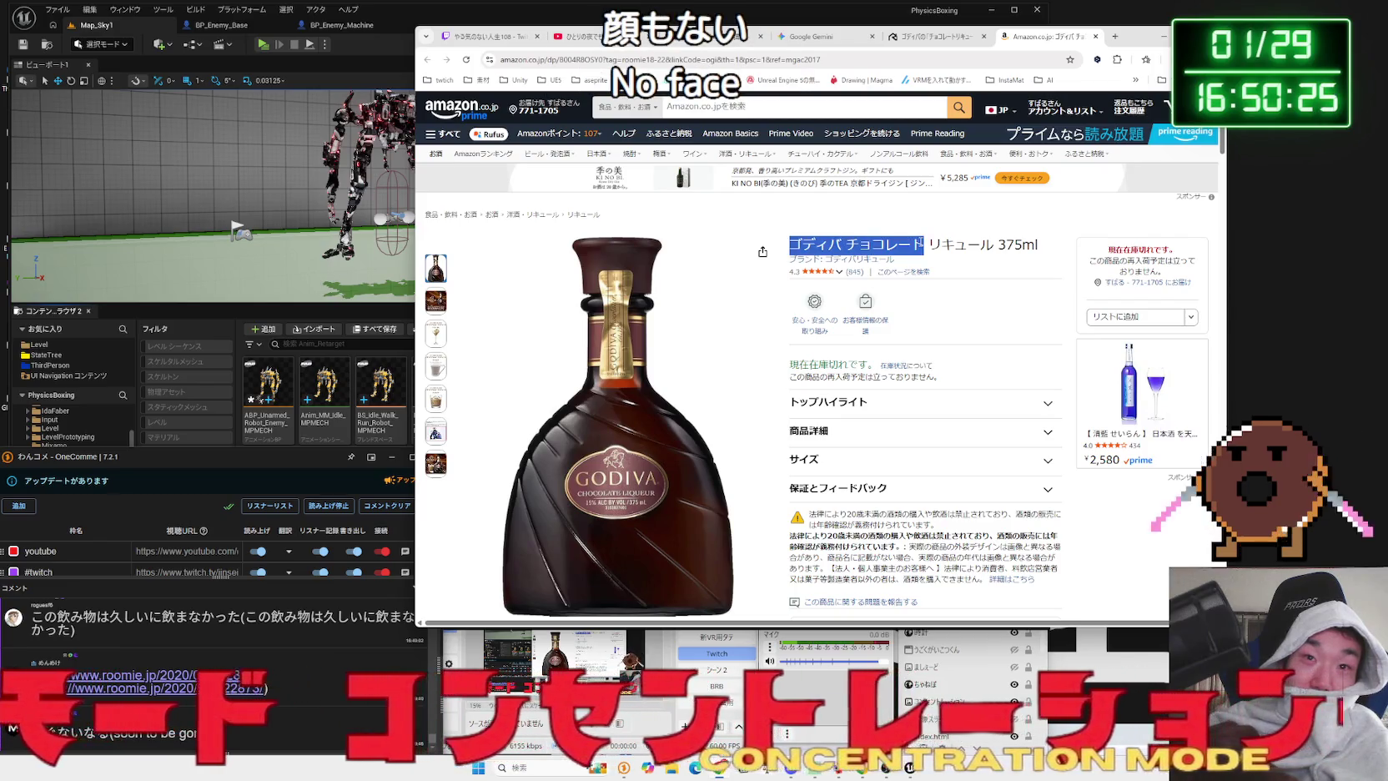
click(927, 243)
right_click(997, 267)
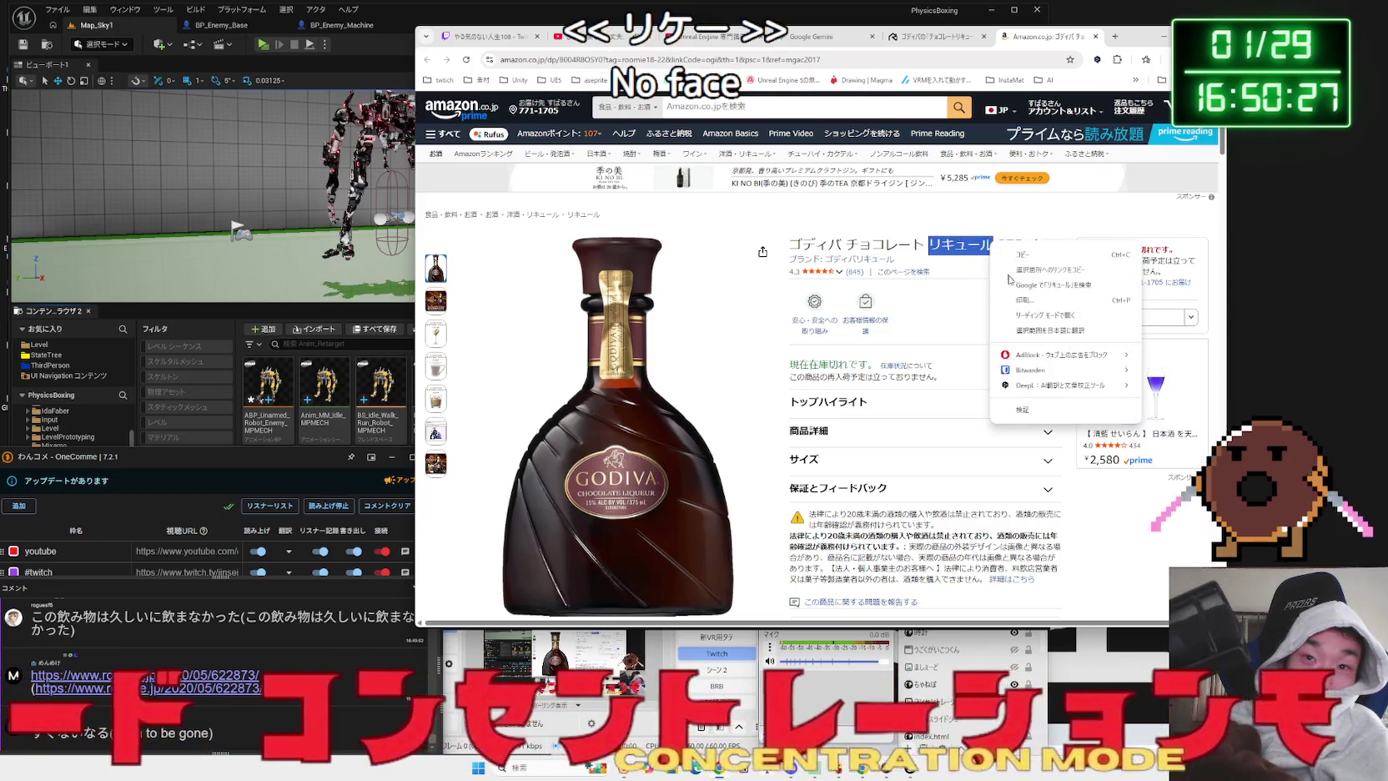
click(1012, 286)
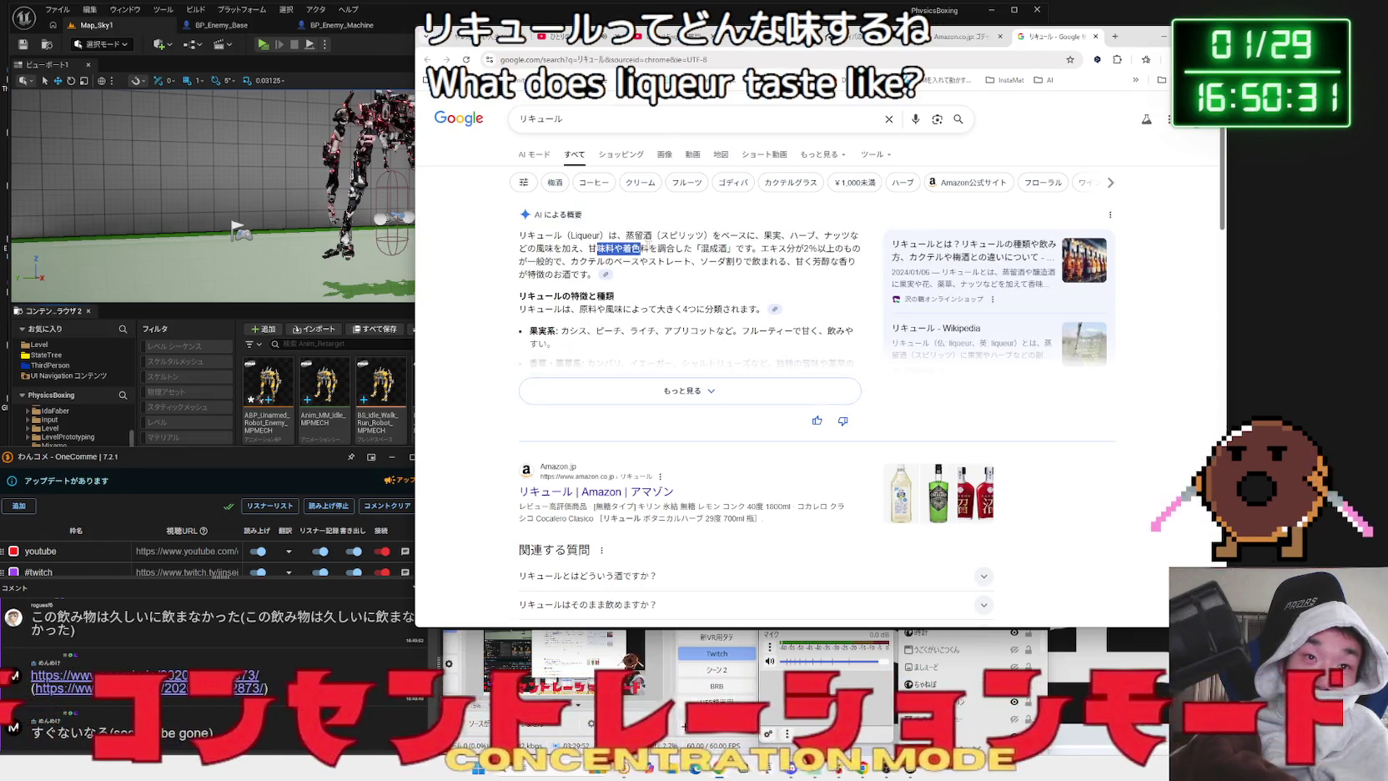
- Read the AI overview and results for リキュール, then return to the Godiva liqueur Amazon page
drag(840, 248, 618, 236)
mouse_move(528, 236)
mouse_down()
mouse_move(834, 261)
mouse_move(596, 274)
mouse_up()
click(597, 274)
scroll(720, 304, down, 2)
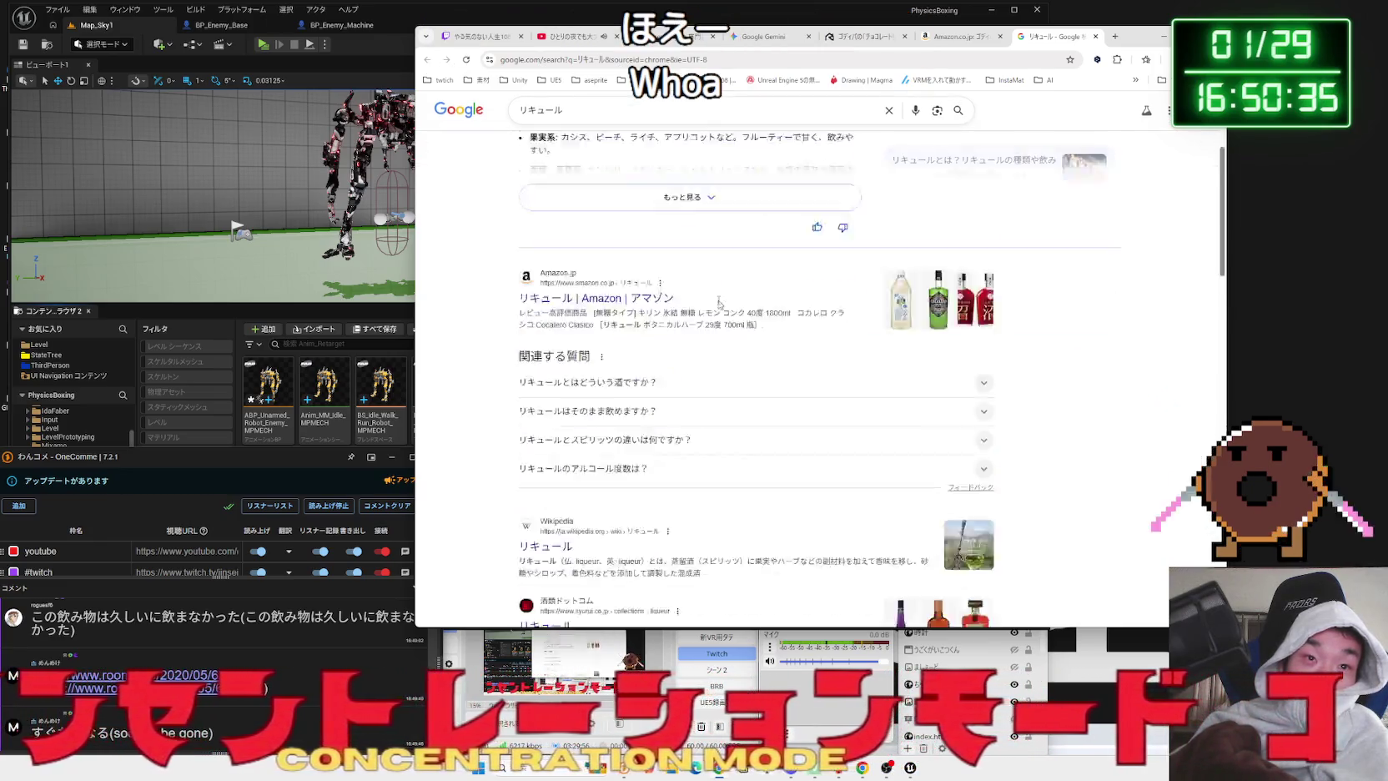
scroll(720, 305, down, 5)
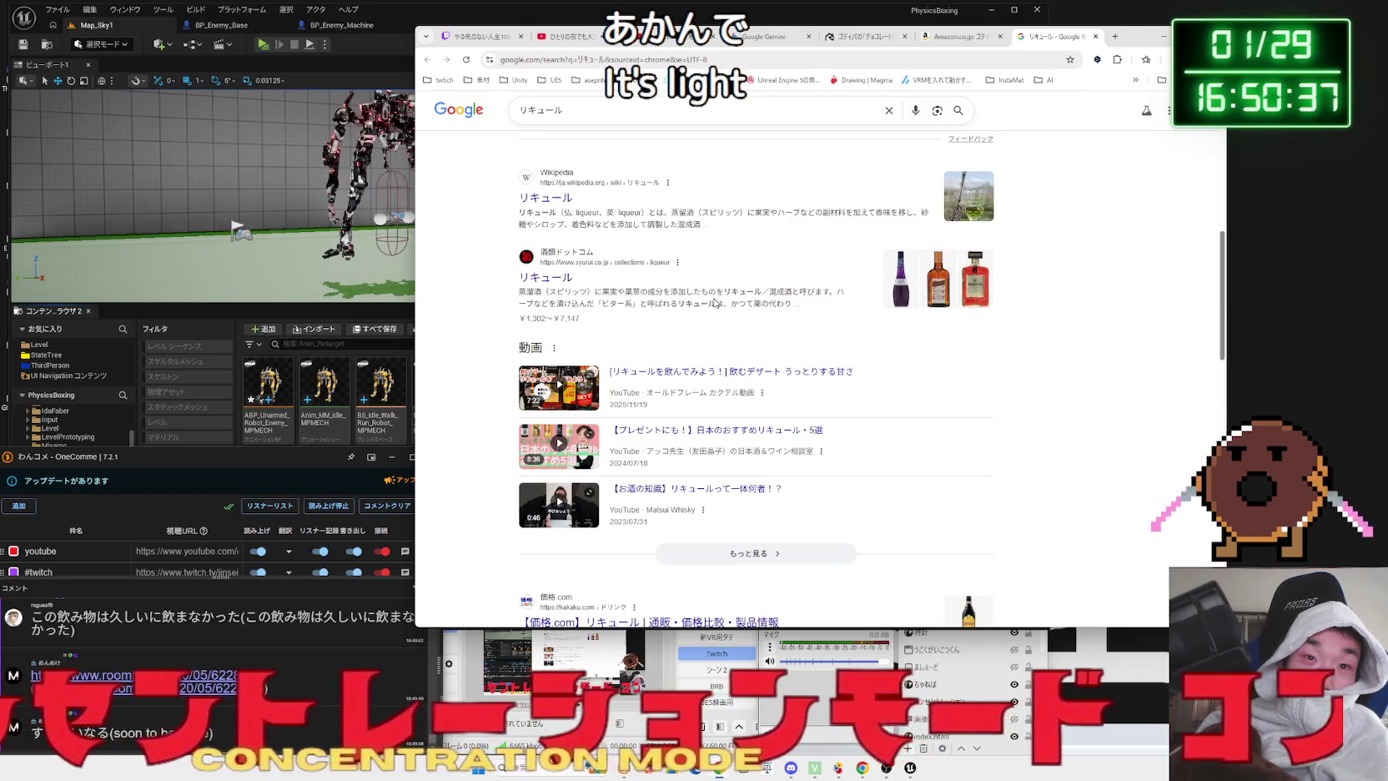
scroll(718, 300, down, 10)
scroll(714, 303, down, 3)
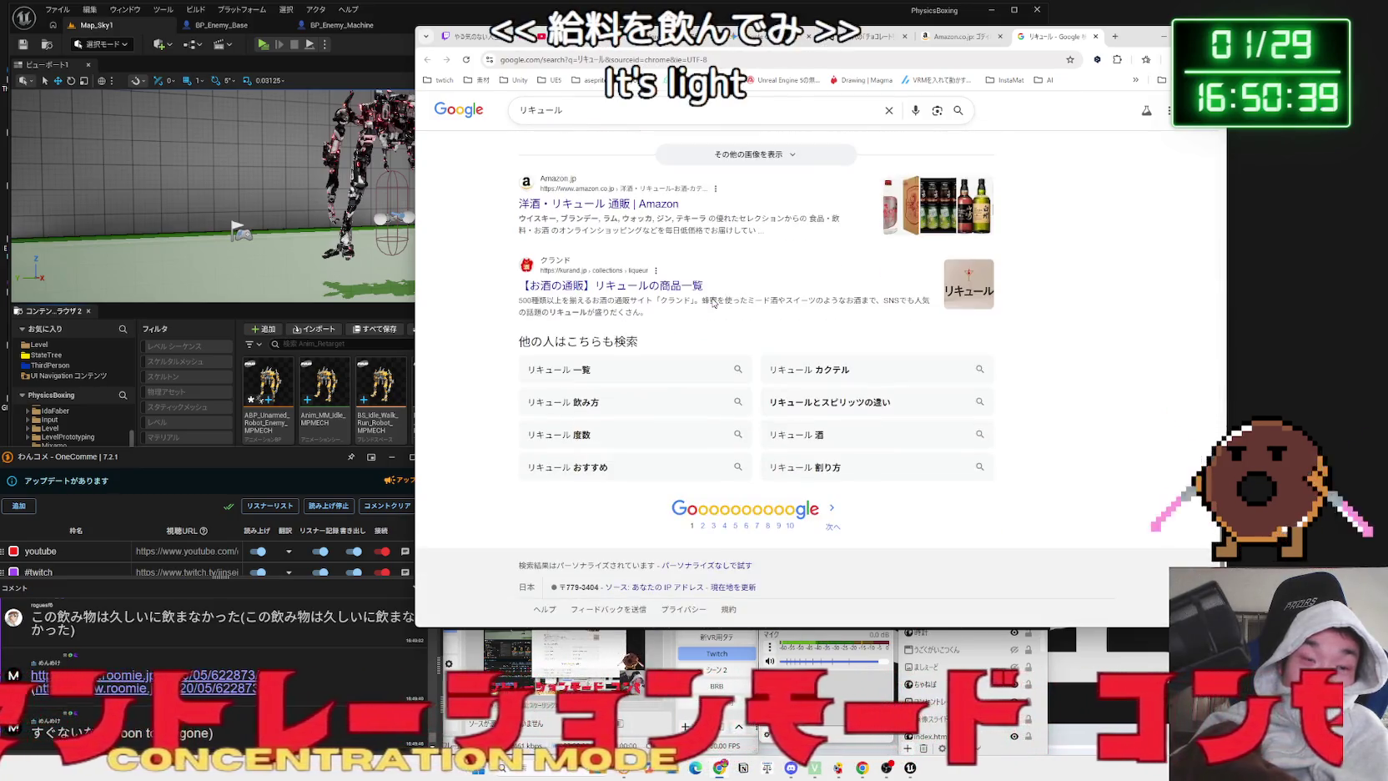
scroll(754, 300, up, 15)
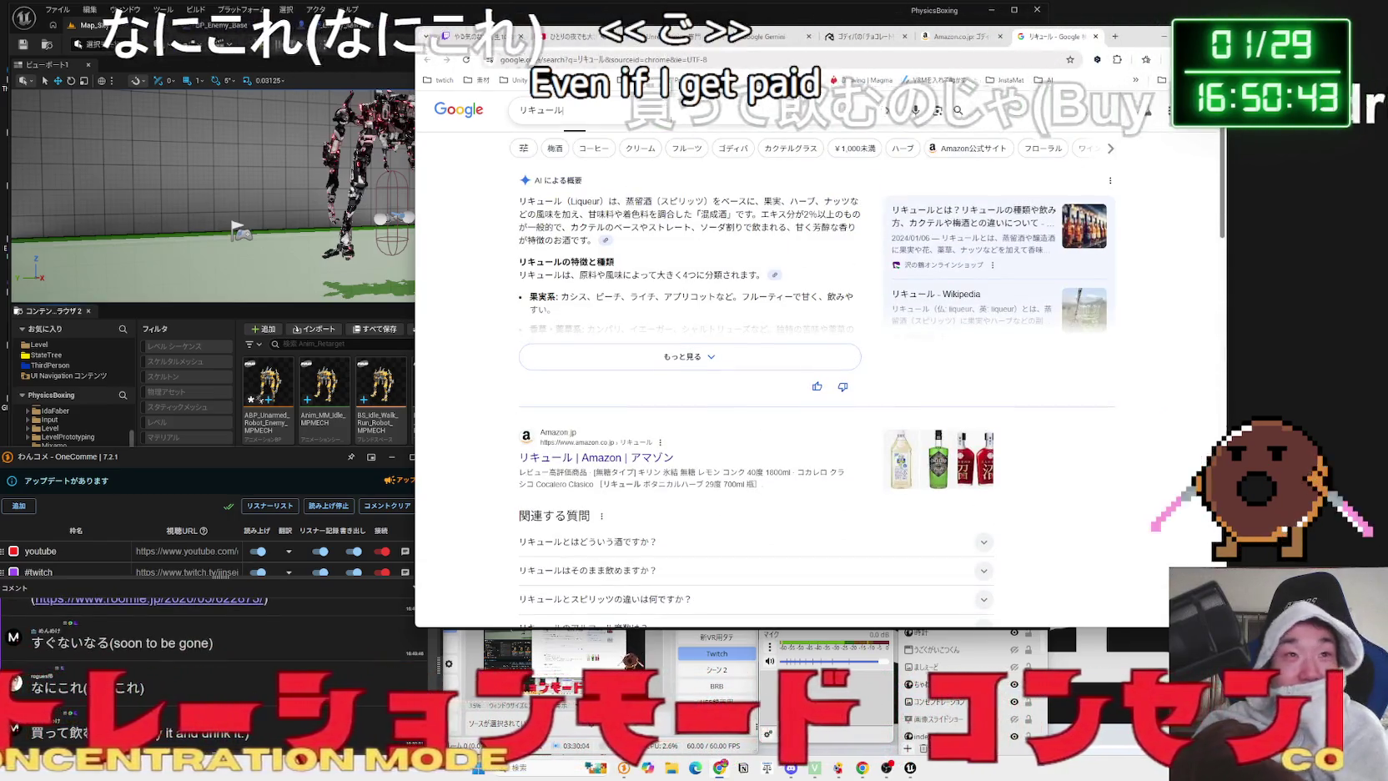
click(834, 110)
click(961, 42)
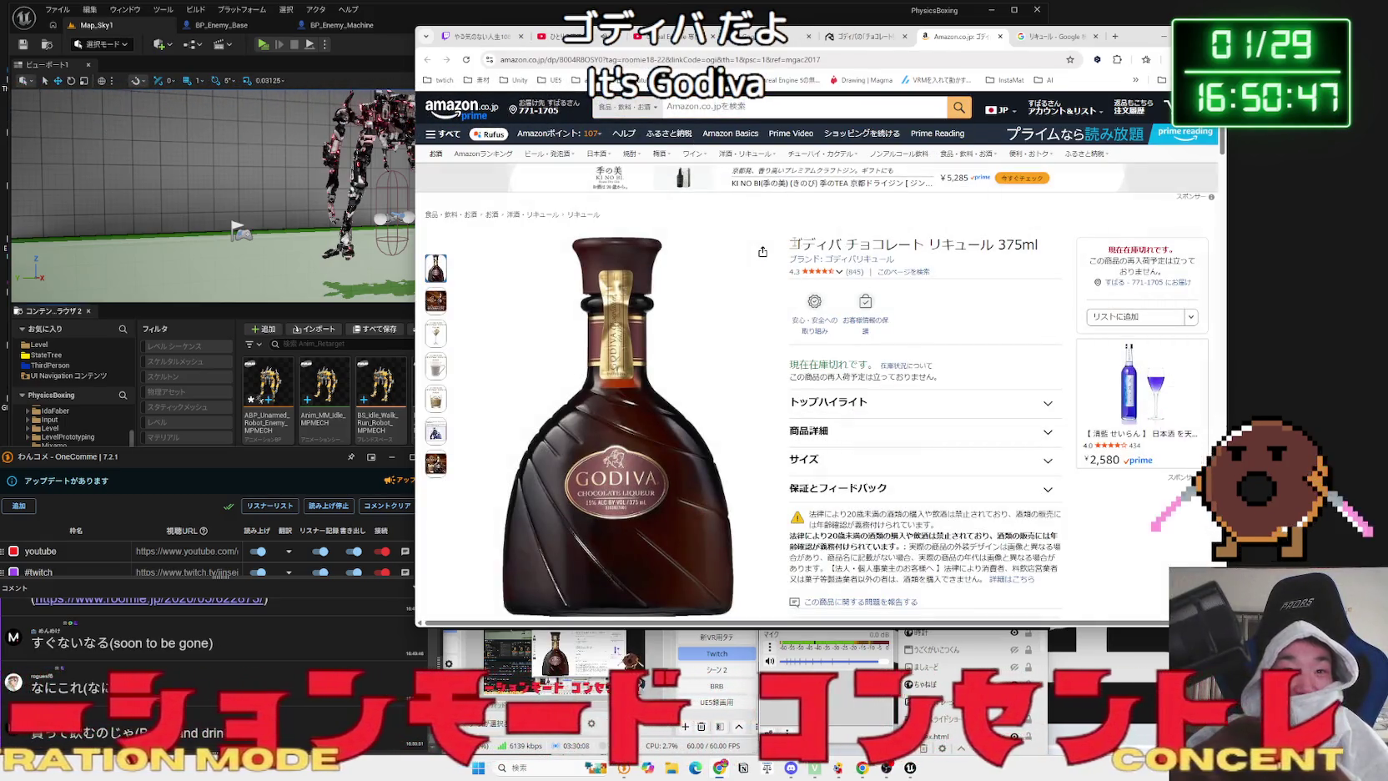
- Google-search ゴディバ チョコレート リキュール and open the official GODIVA online shop
right_click(993, 248)
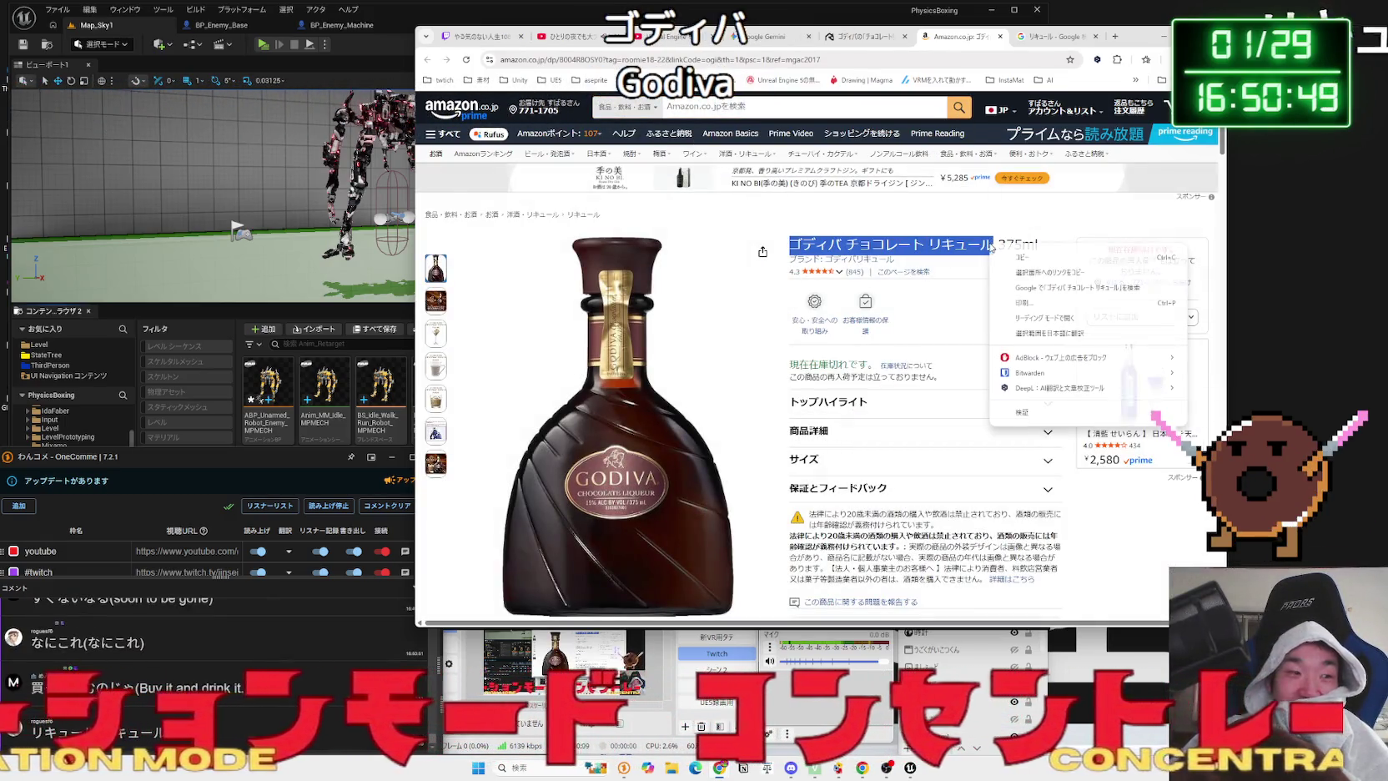
click(1009, 285)
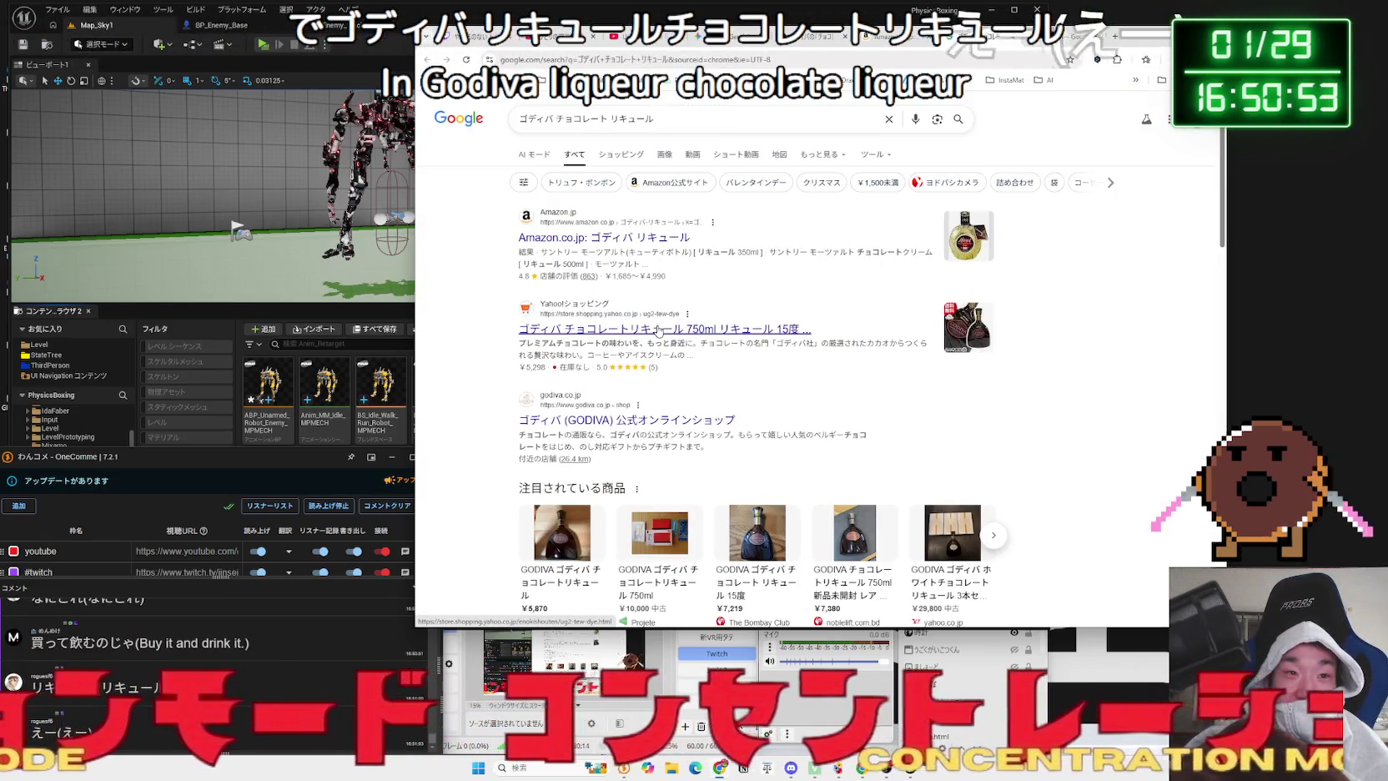
click(660, 414)
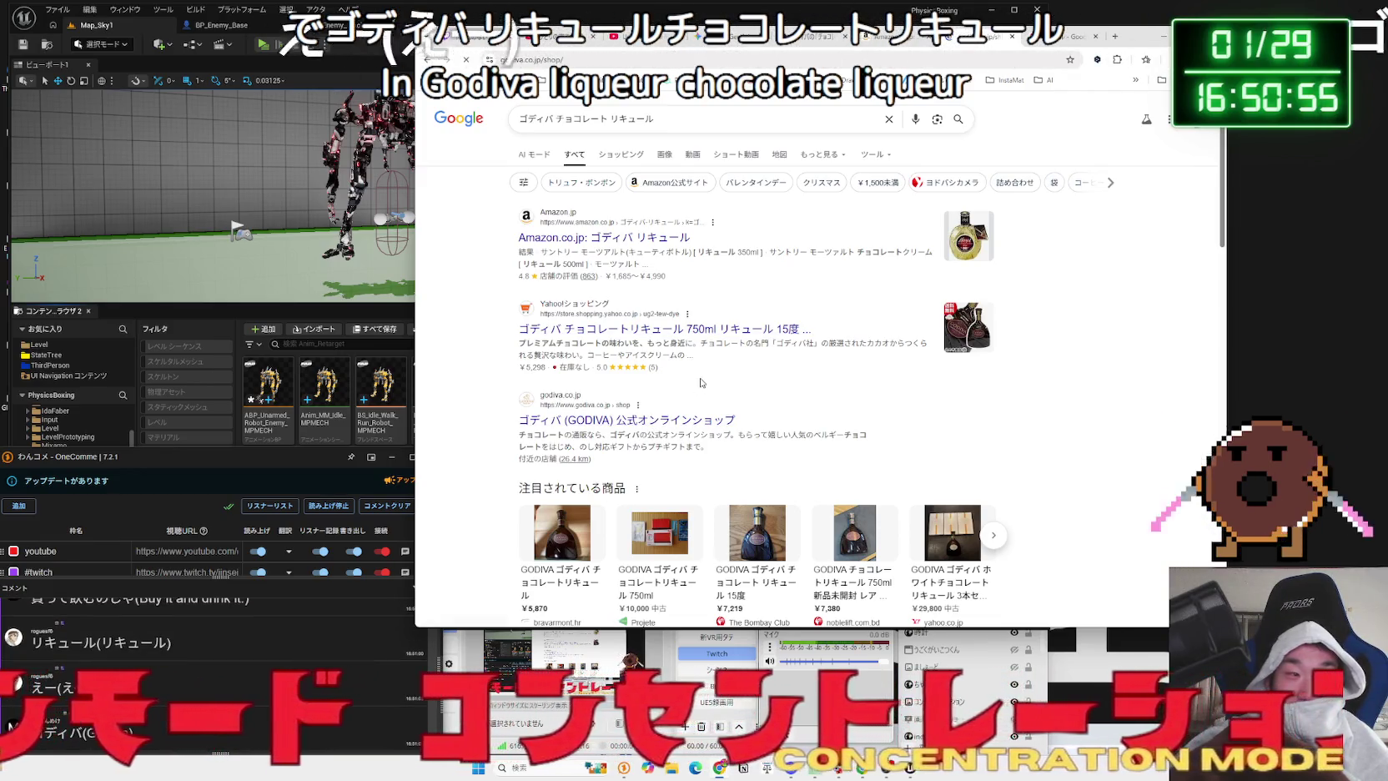
scroll(699, 377, down, 3)
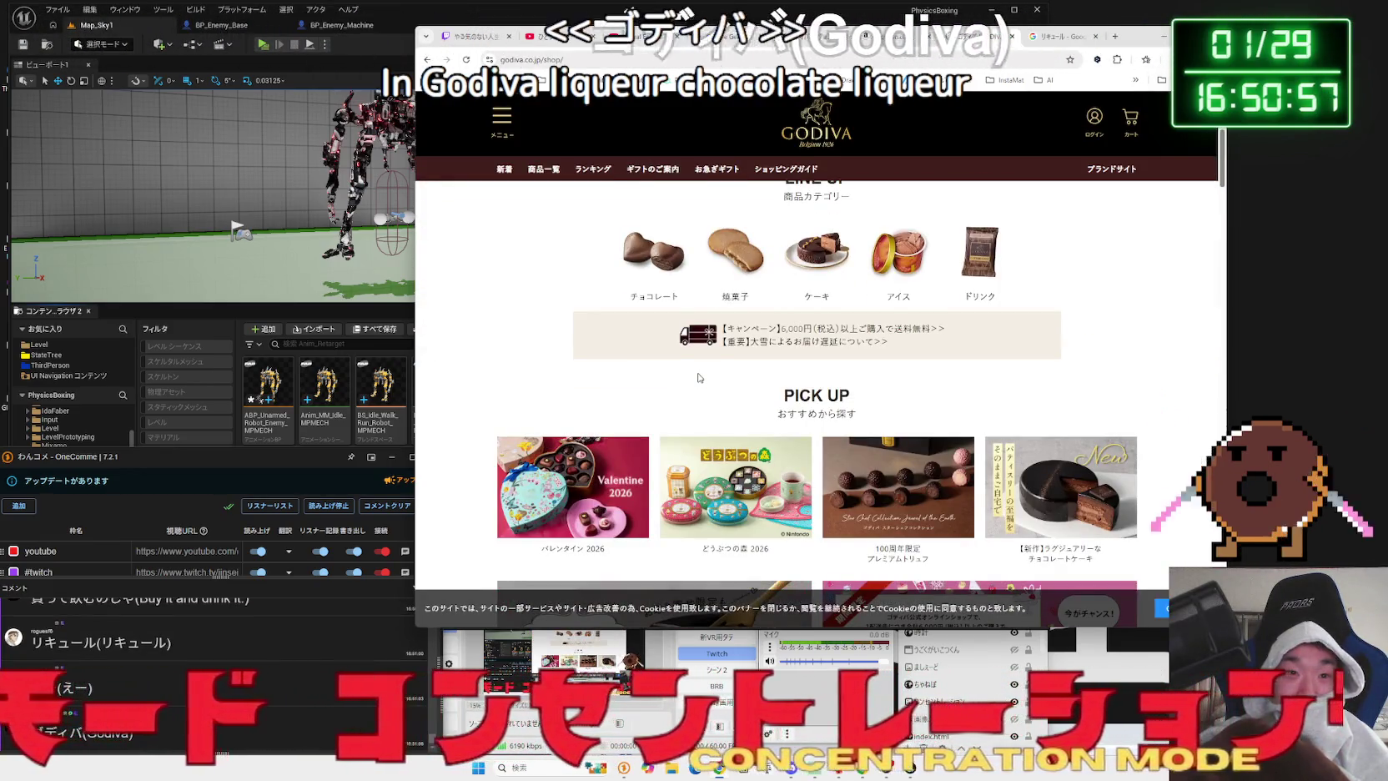
- Return to the search results and open the Amazon listings for ゴディバリキュール
scroll(699, 377, down, 5)
scroll(693, 377, down, 4)
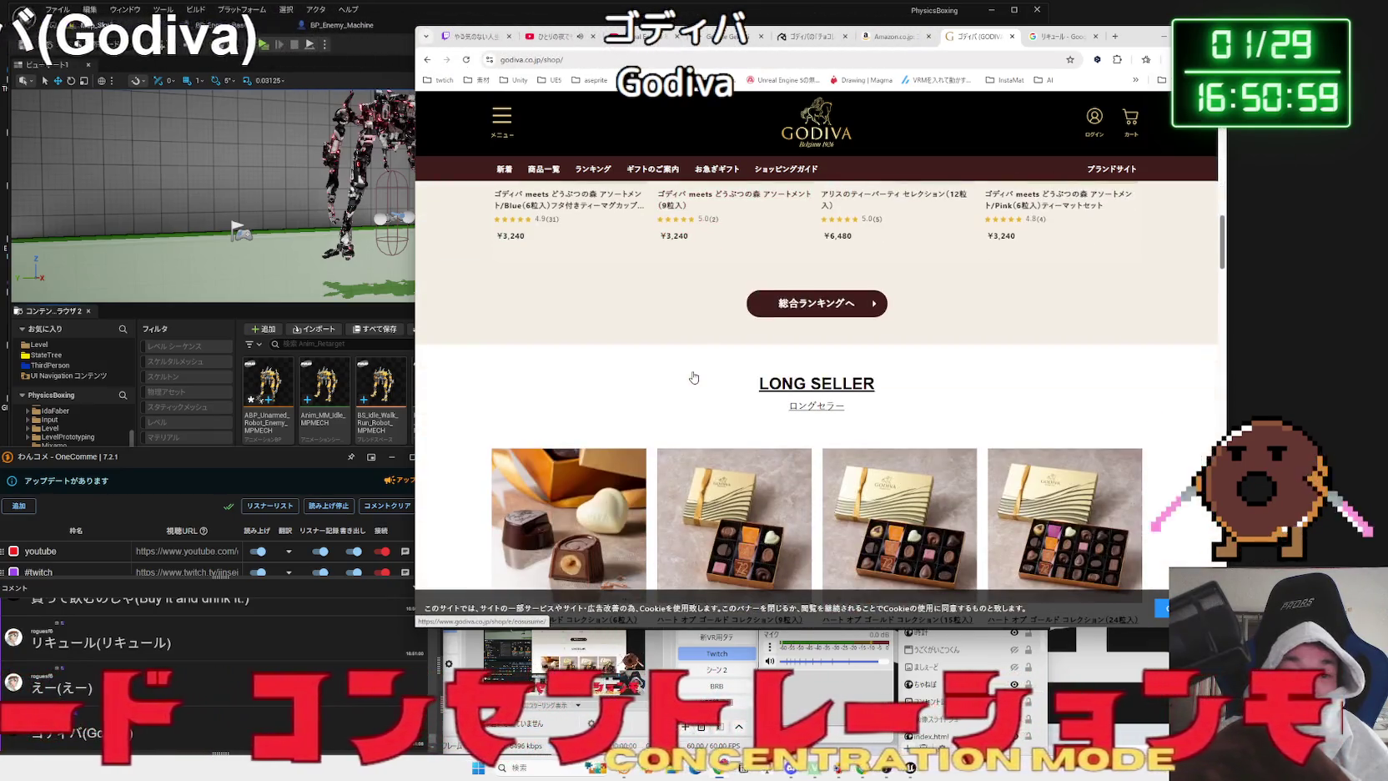
key(alt+Left)
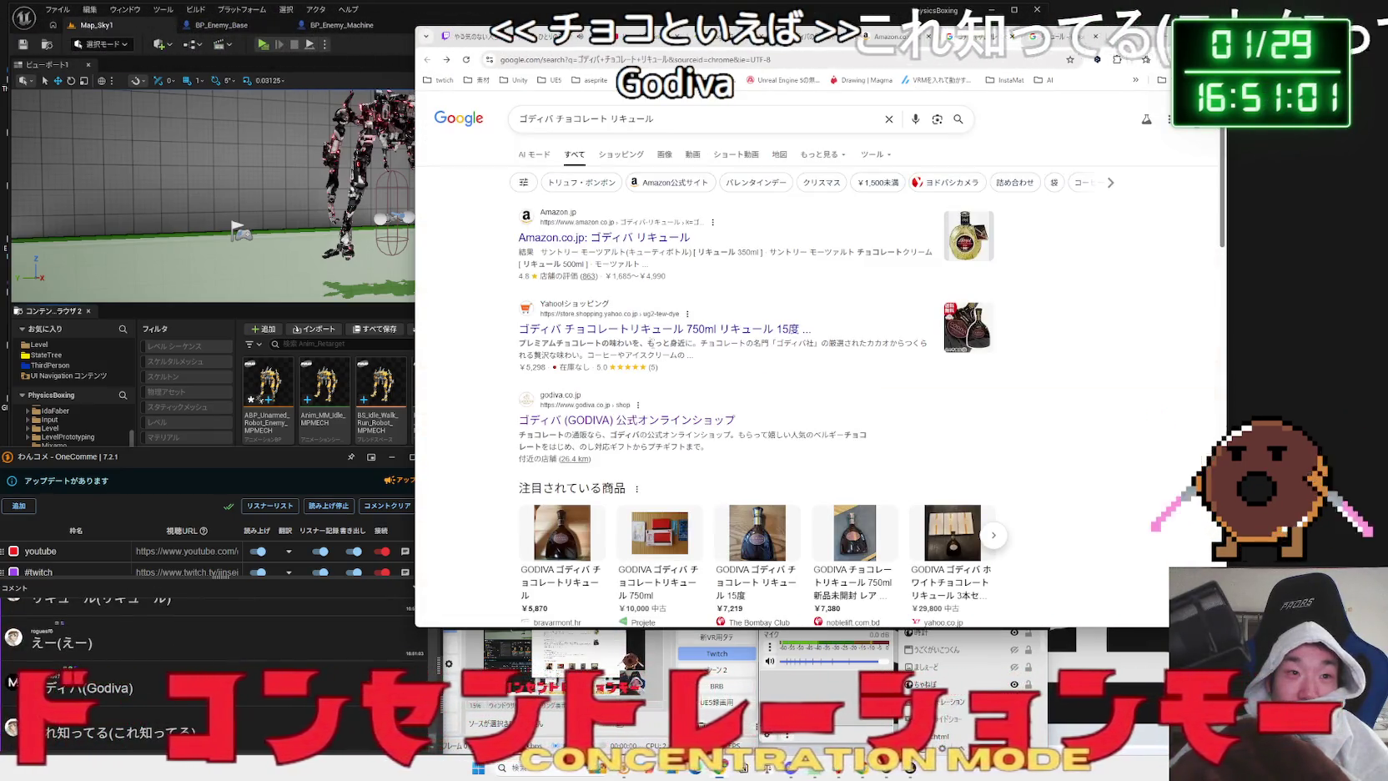
click(624, 238)
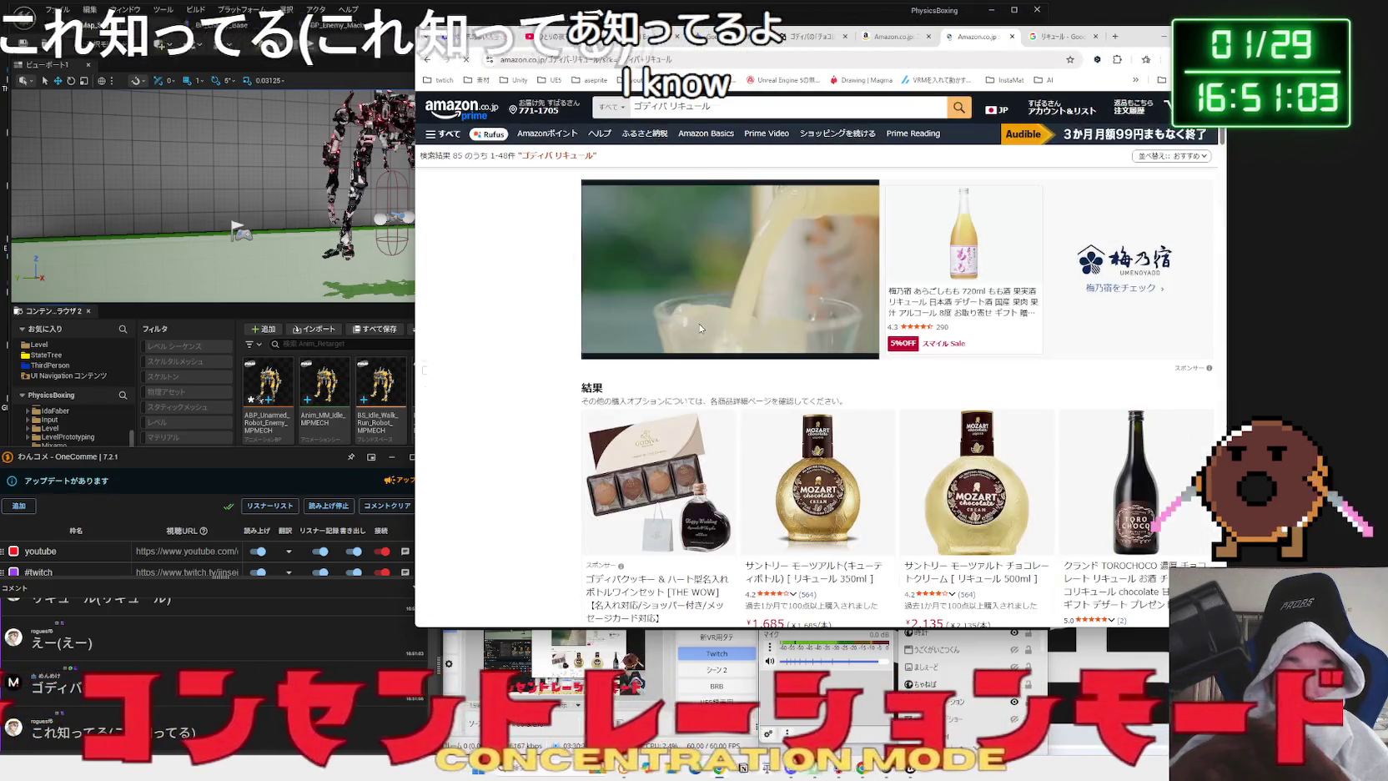
- View the Suntory Mozart 350ml page, then close it and the リキュール search tab
scroll(689, 329, down, 2)
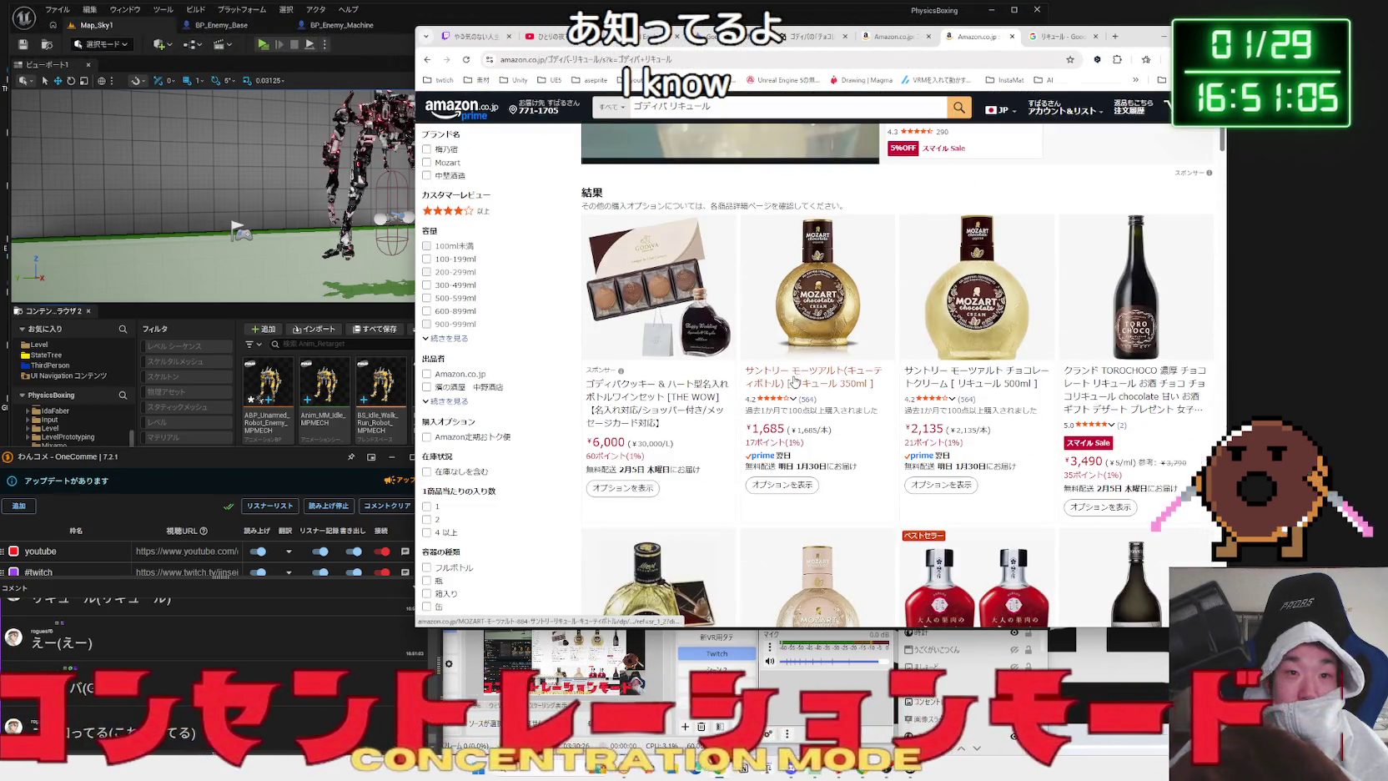
click(852, 385)
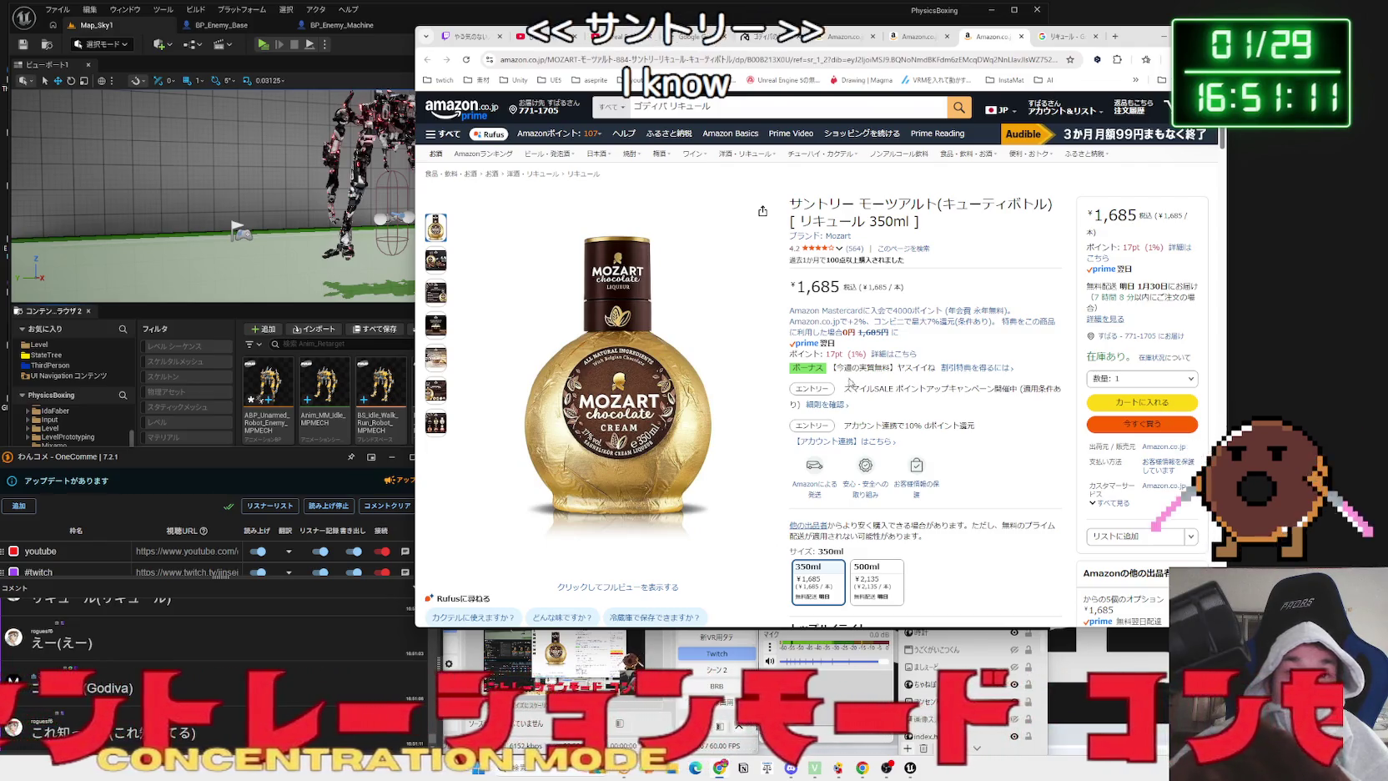
click(1020, 36)
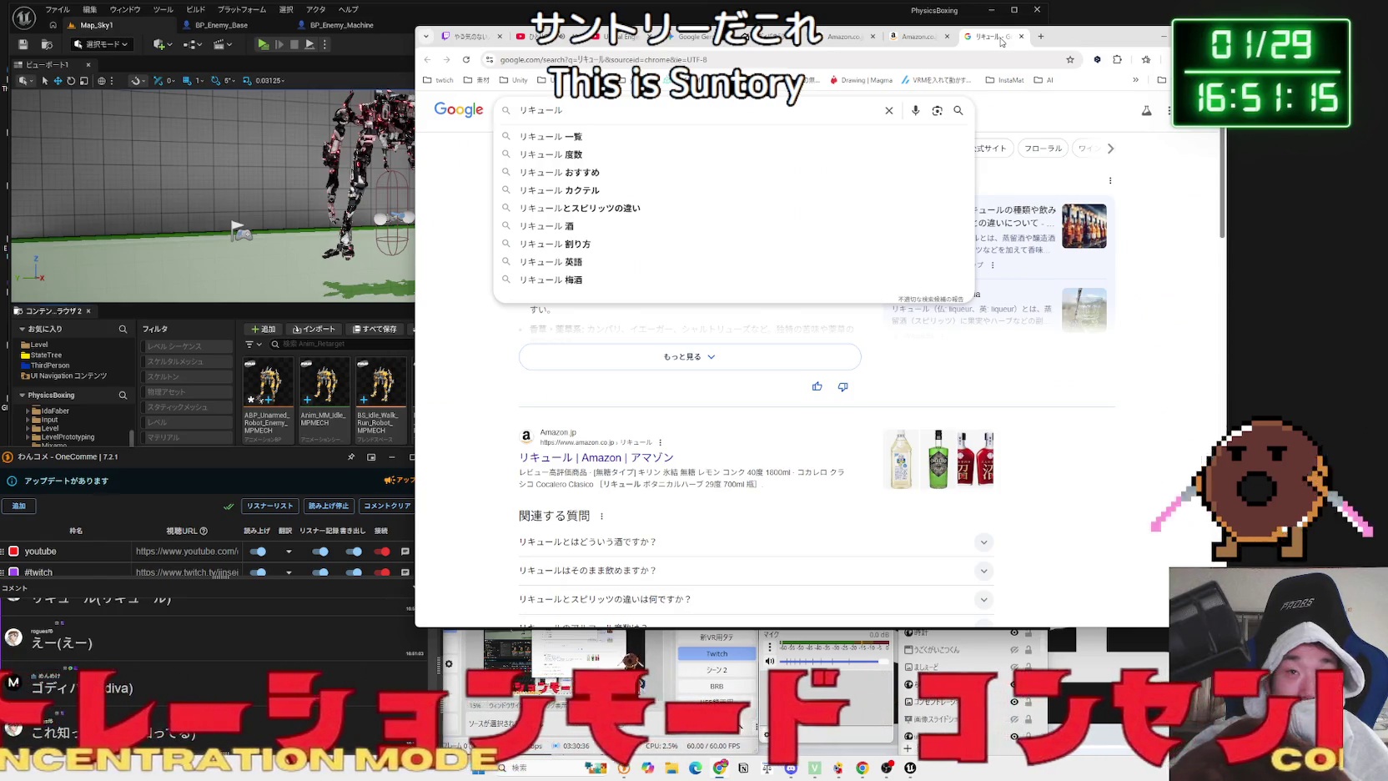
click(1020, 37)
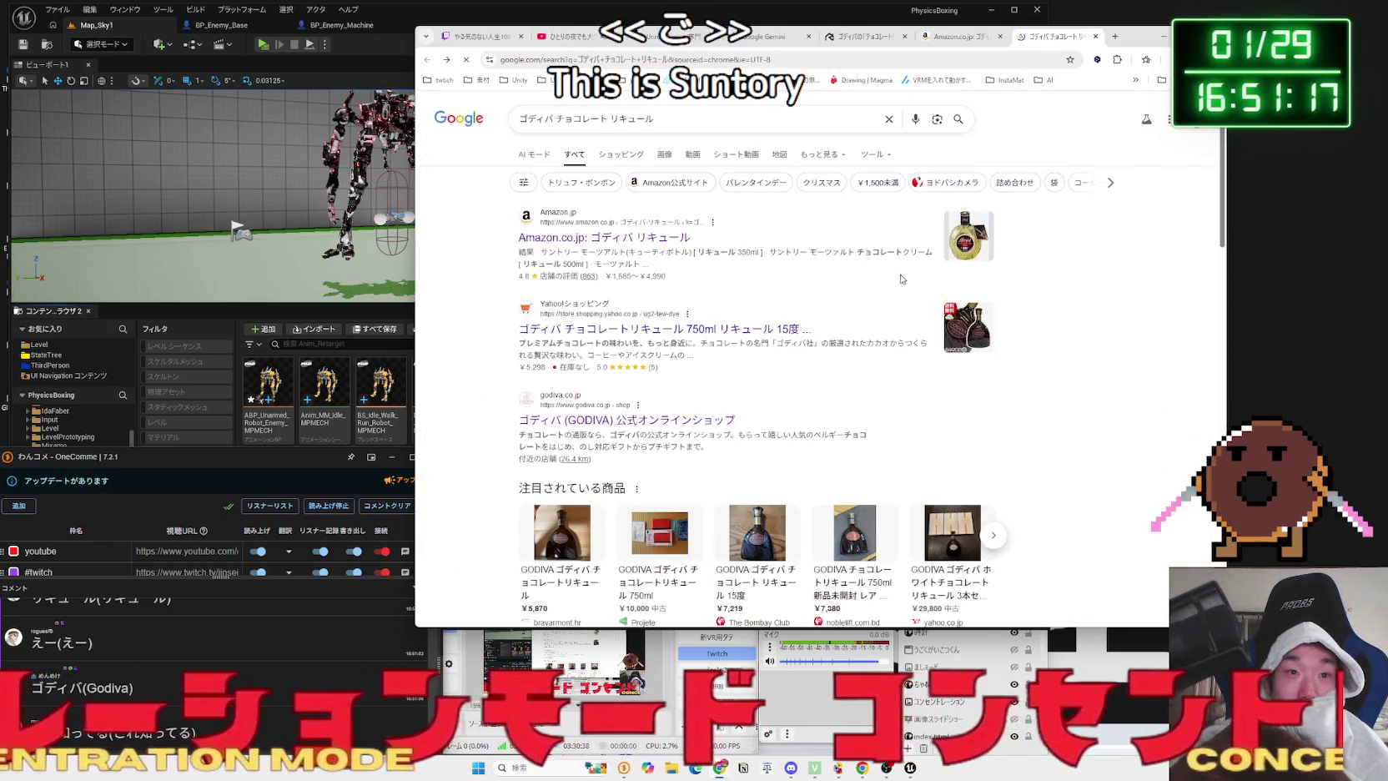
- Open the macaroni article on Godiva liqueur's features and ways to drink it
scroll(713, 300, down, 3)
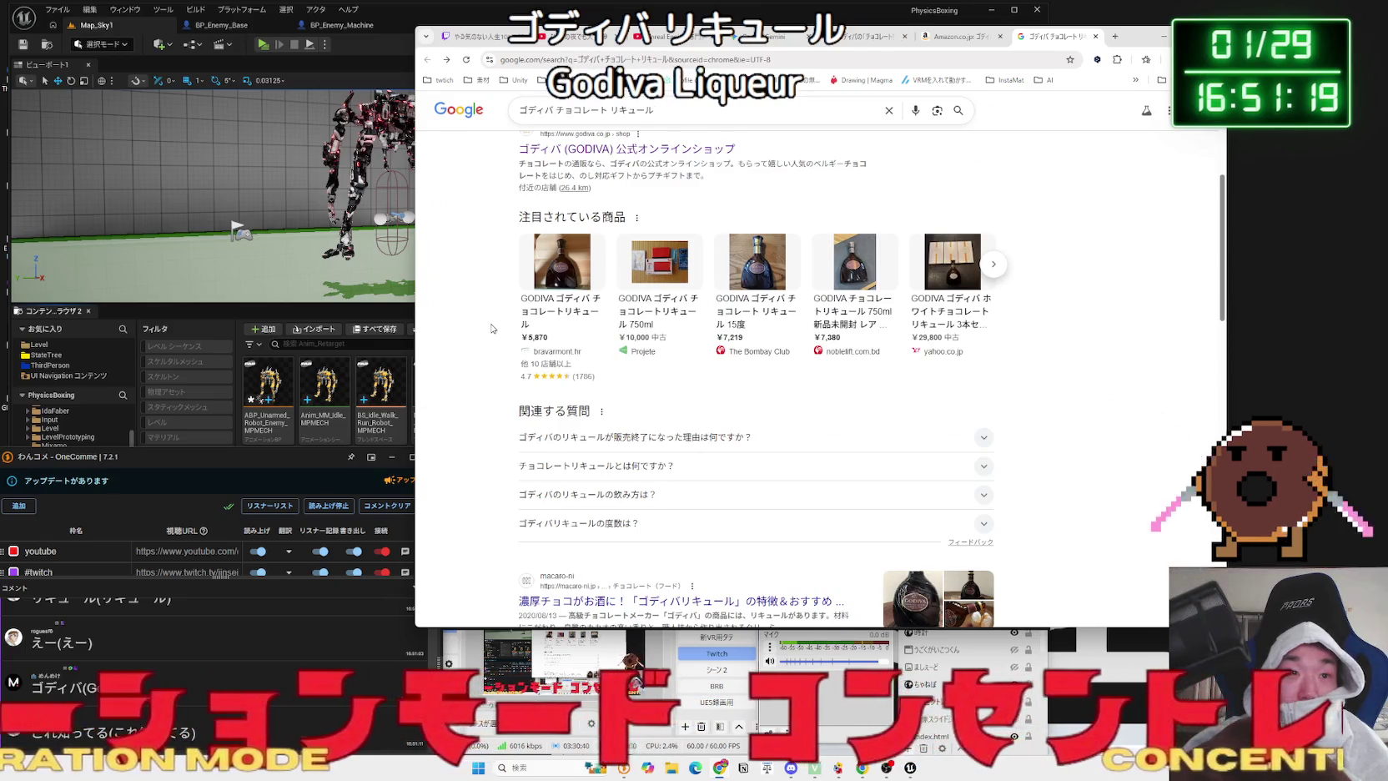
scroll(492, 329, down, 3)
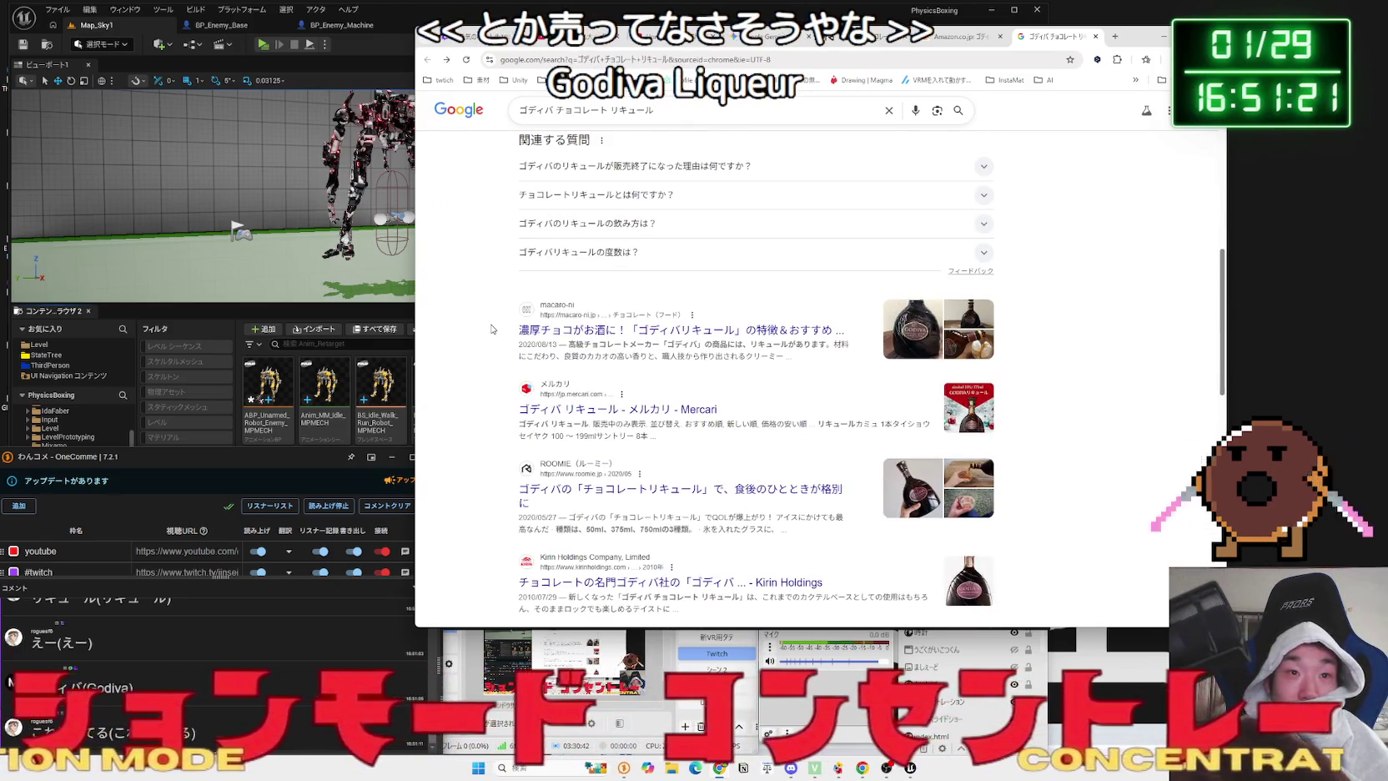
click(582, 334)
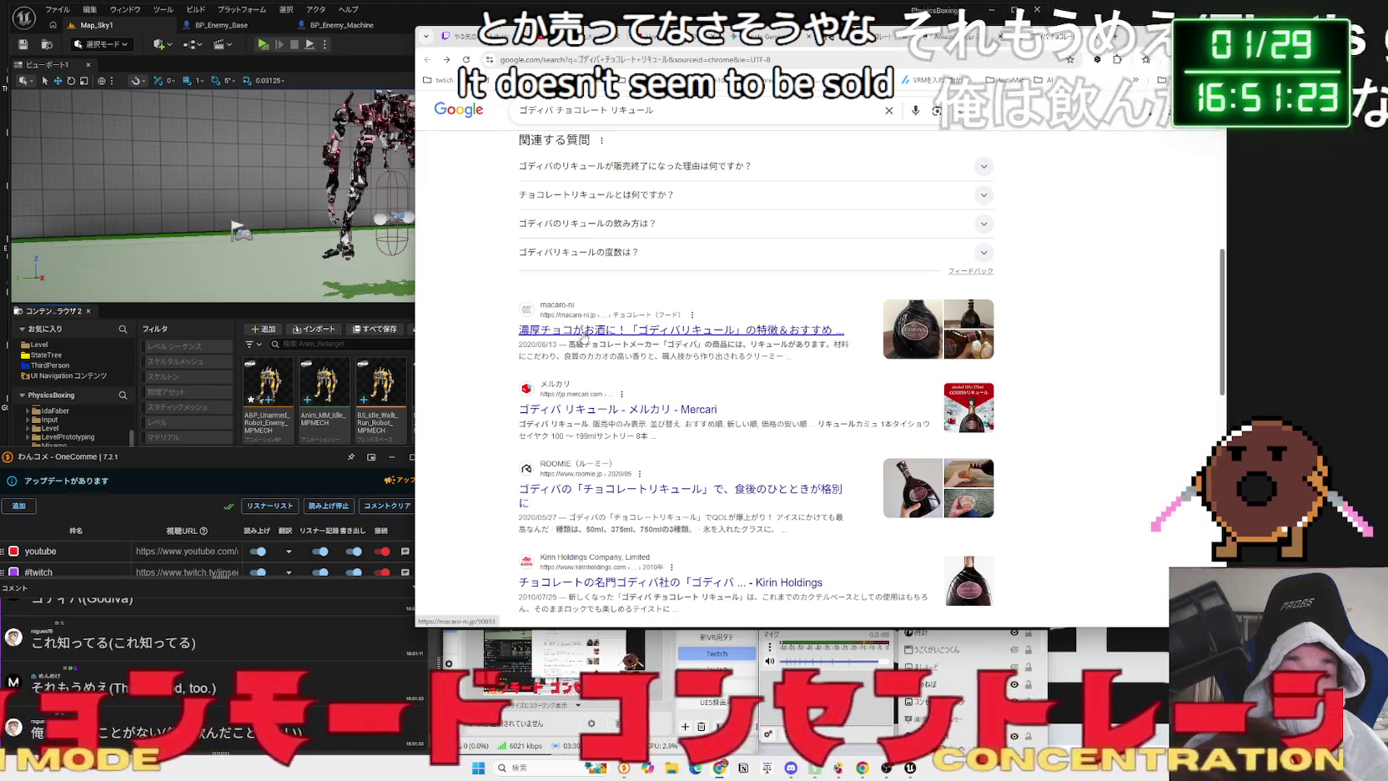
scroll(579, 335, down, 15)
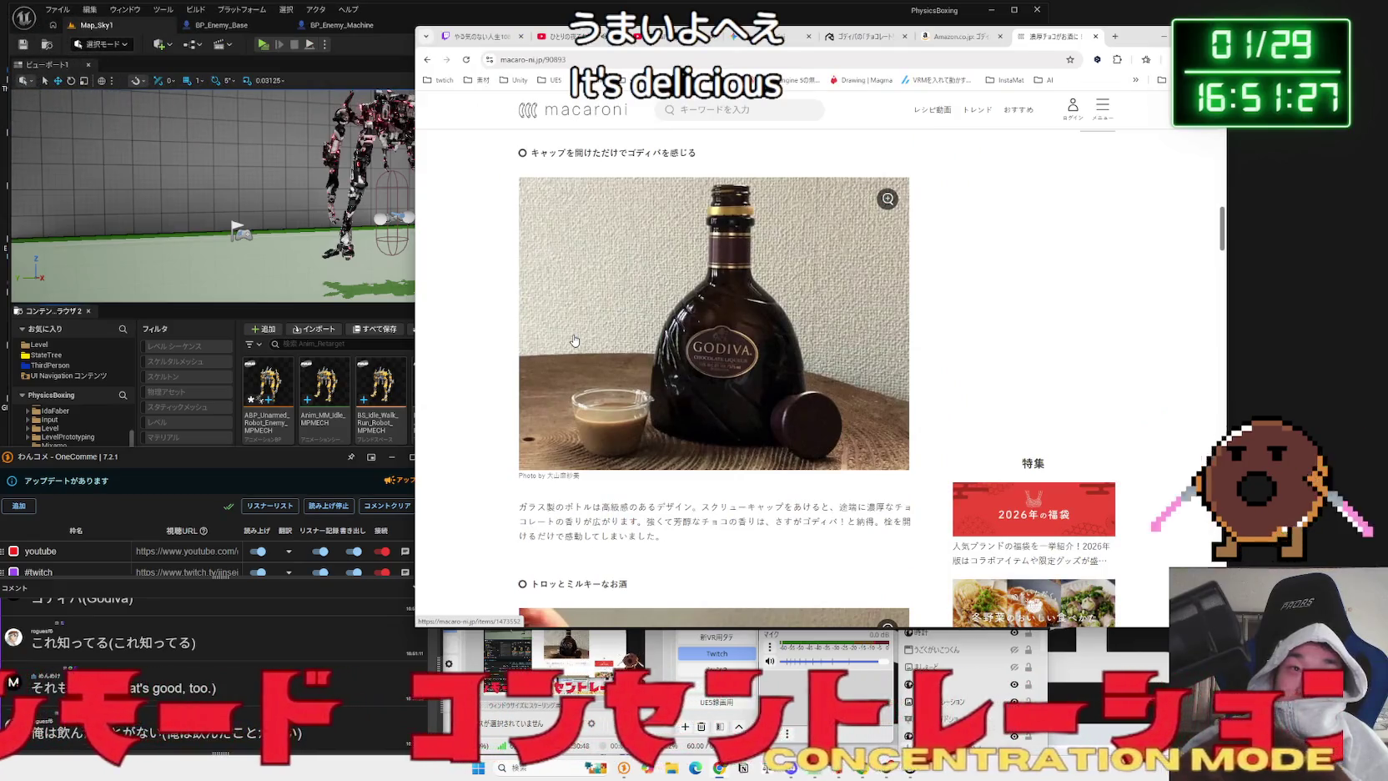
- Go back and open the ¥1,685 Suntory Mozart chocolate cream liqueur 350ml Amazon page
key(alt+Left)
scroll(563, 338, up, 5)
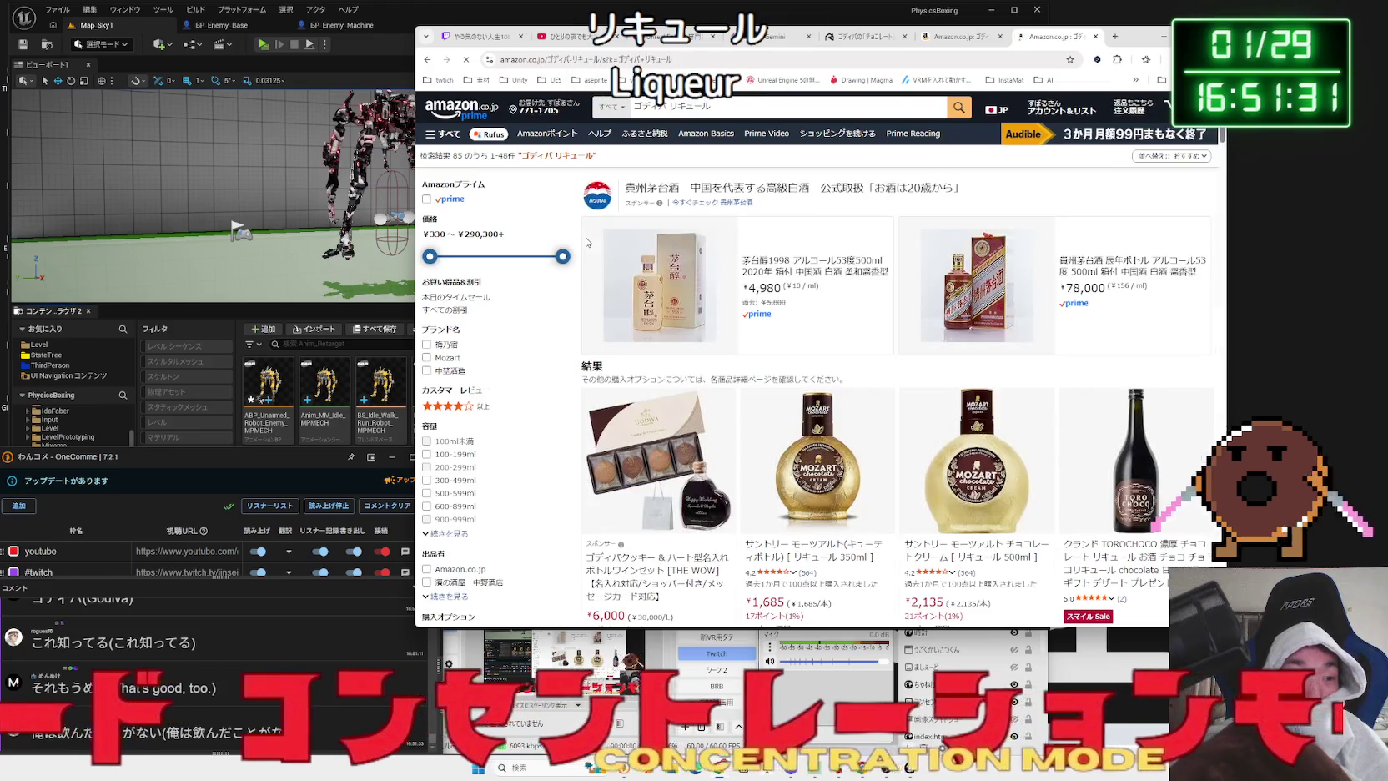
scroll(746, 356, down, 3)
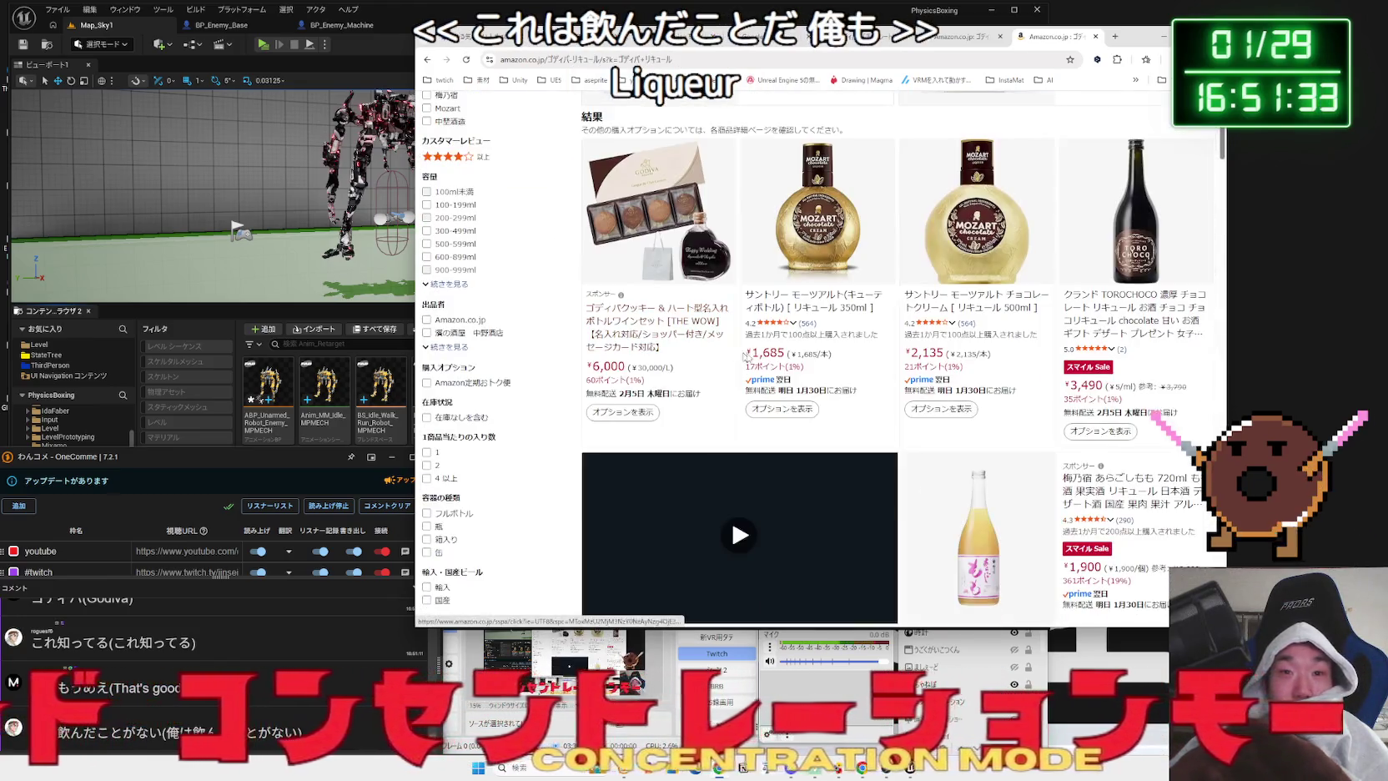
click(824, 297)
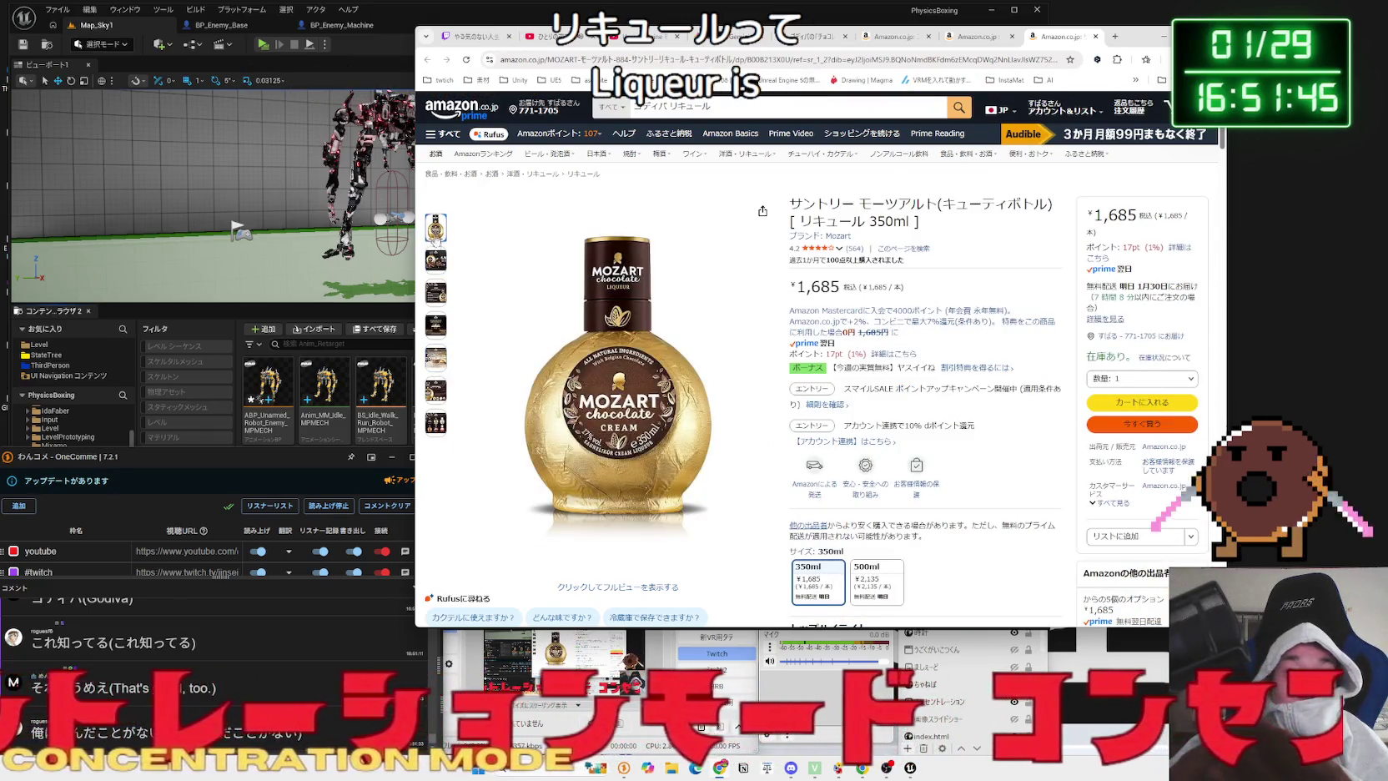
scroll(659, 367, down, 5)
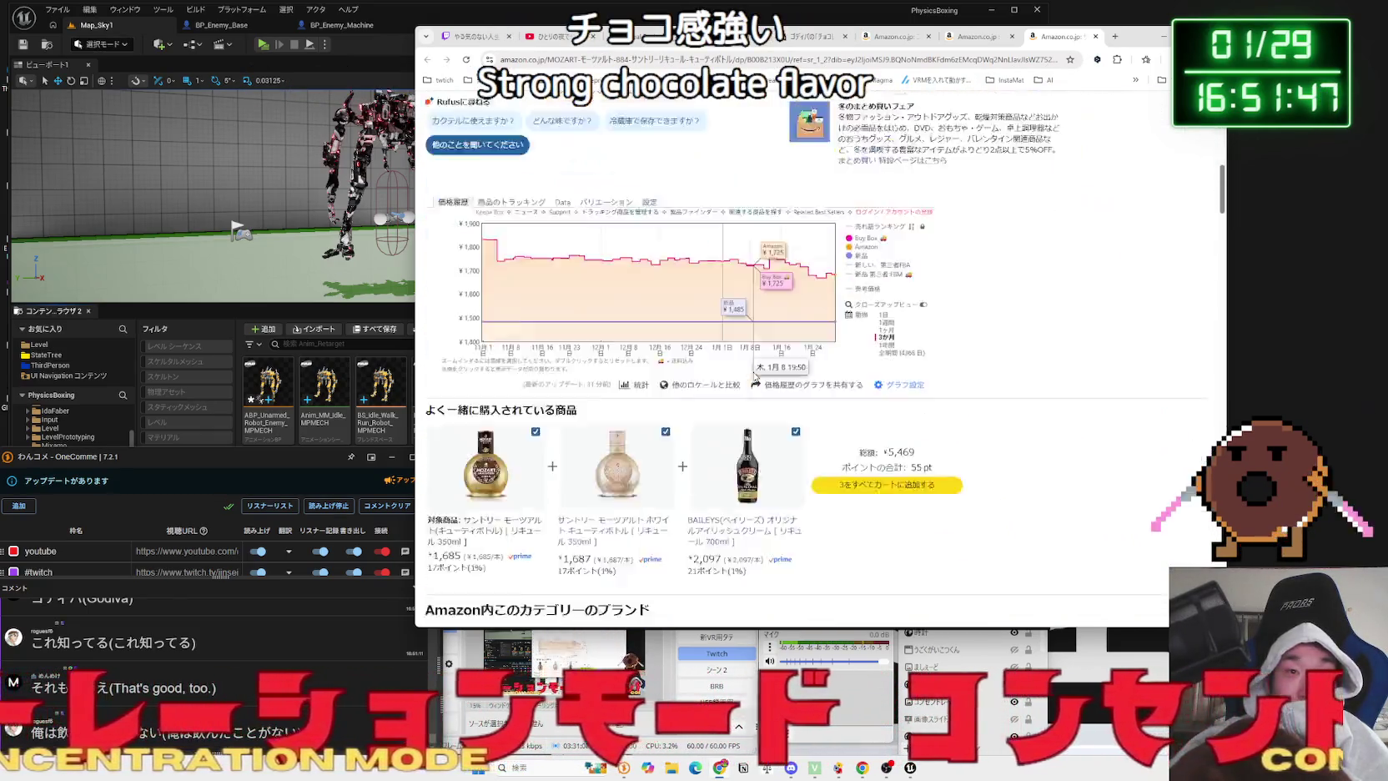
scroll(755, 377, down, 10)
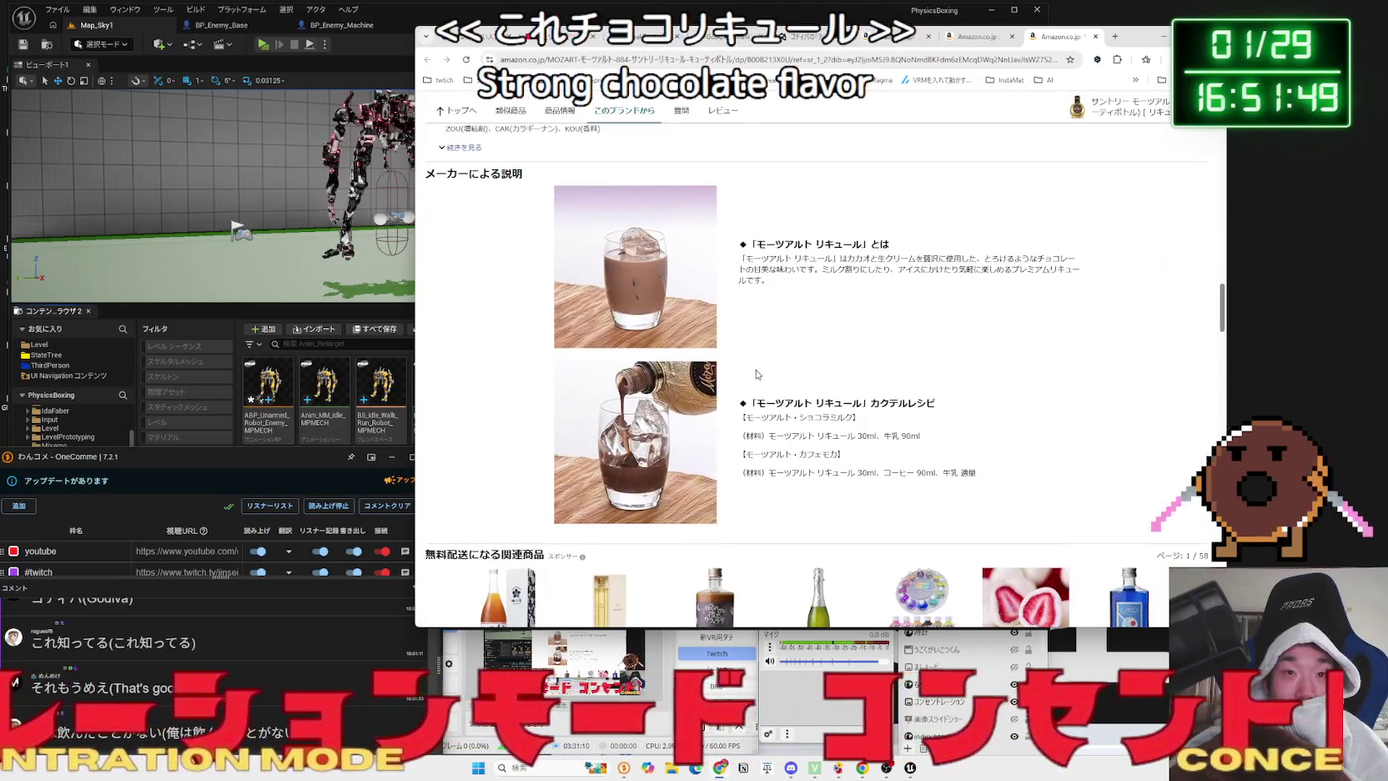
drag(768, 259, 980, 286)
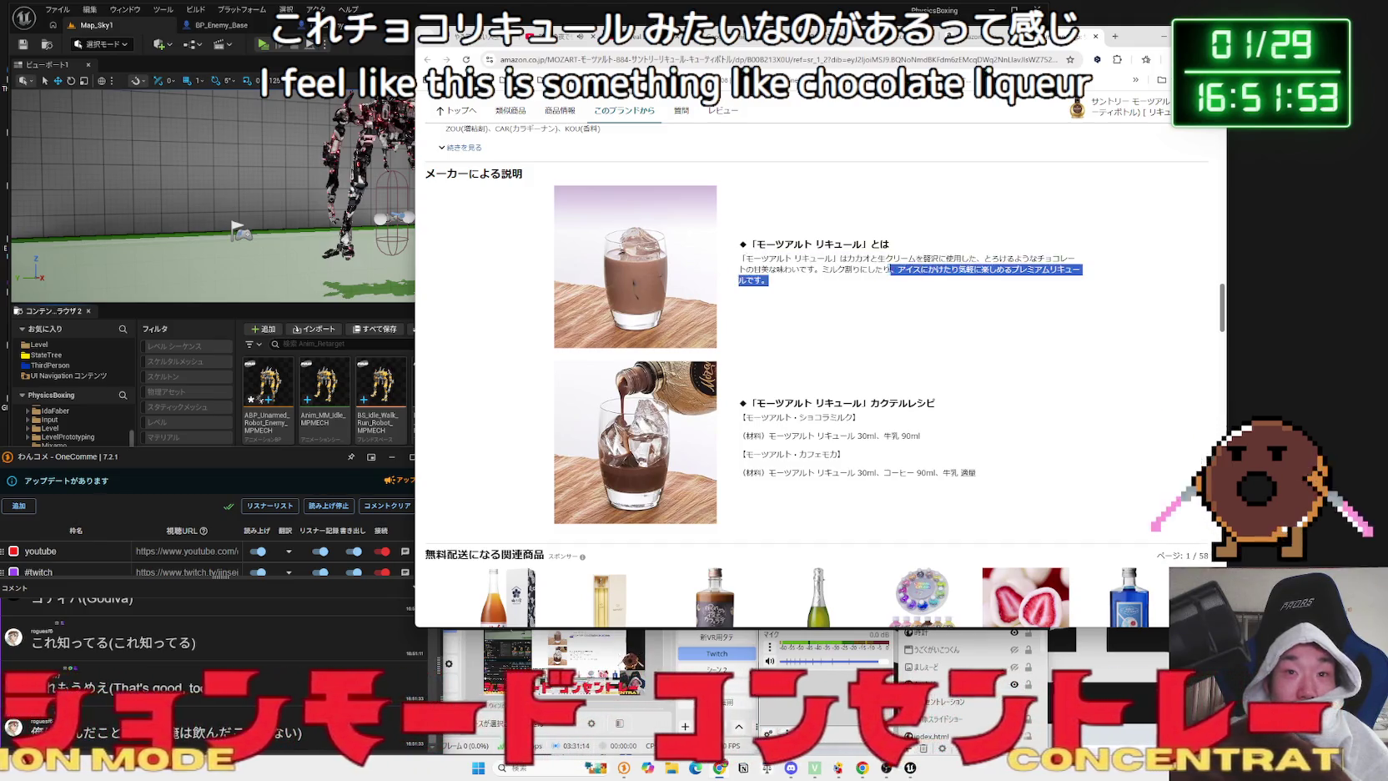
drag(846, 312, 863, 437)
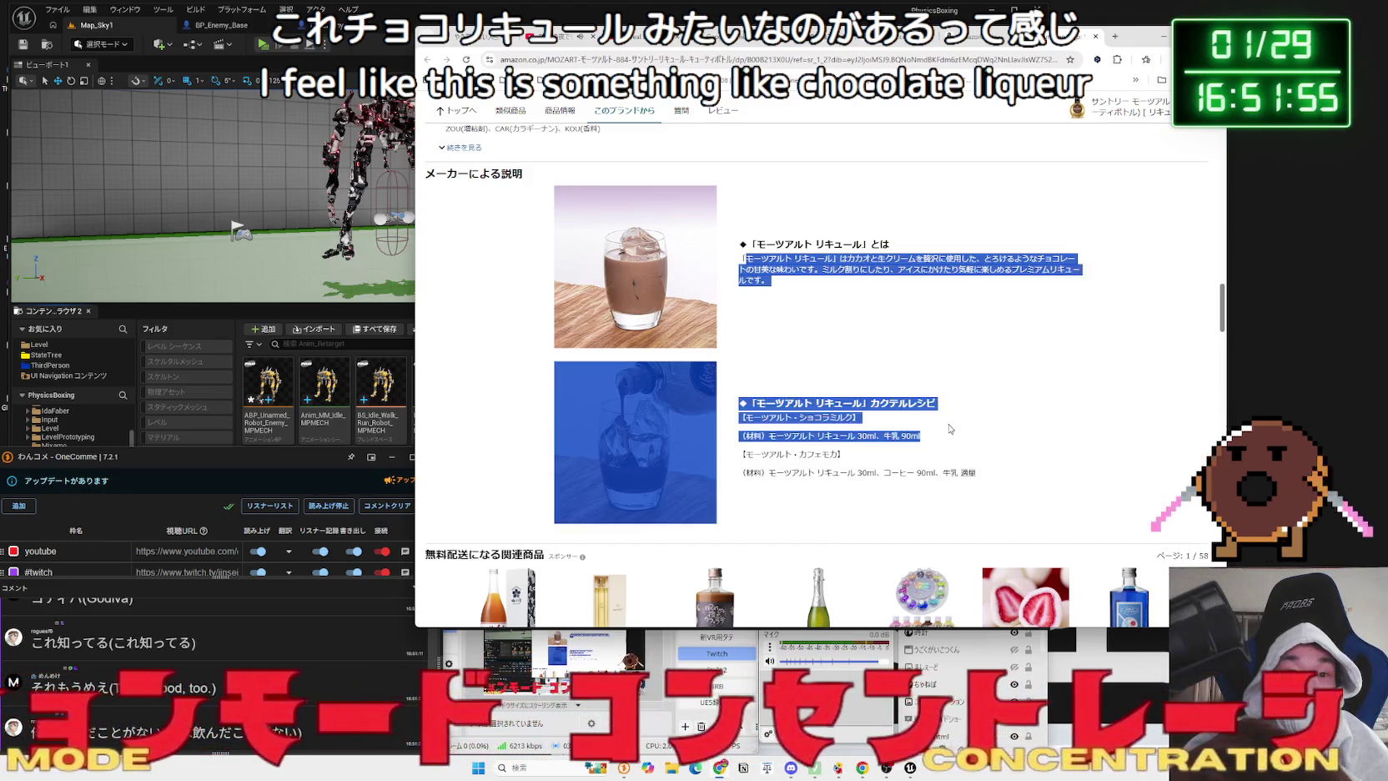
click(859, 384)
scroll(859, 383, down, 10)
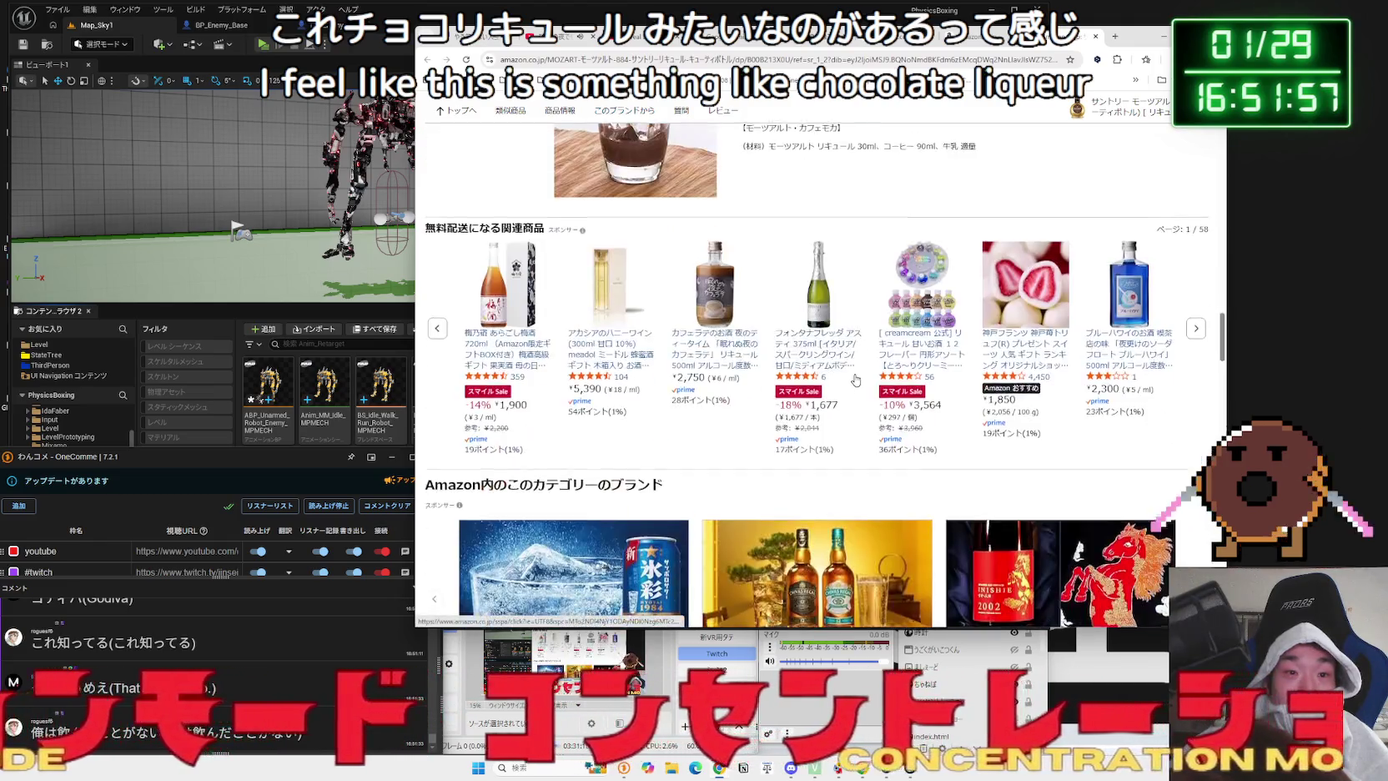
scroll(856, 378, down, 3)
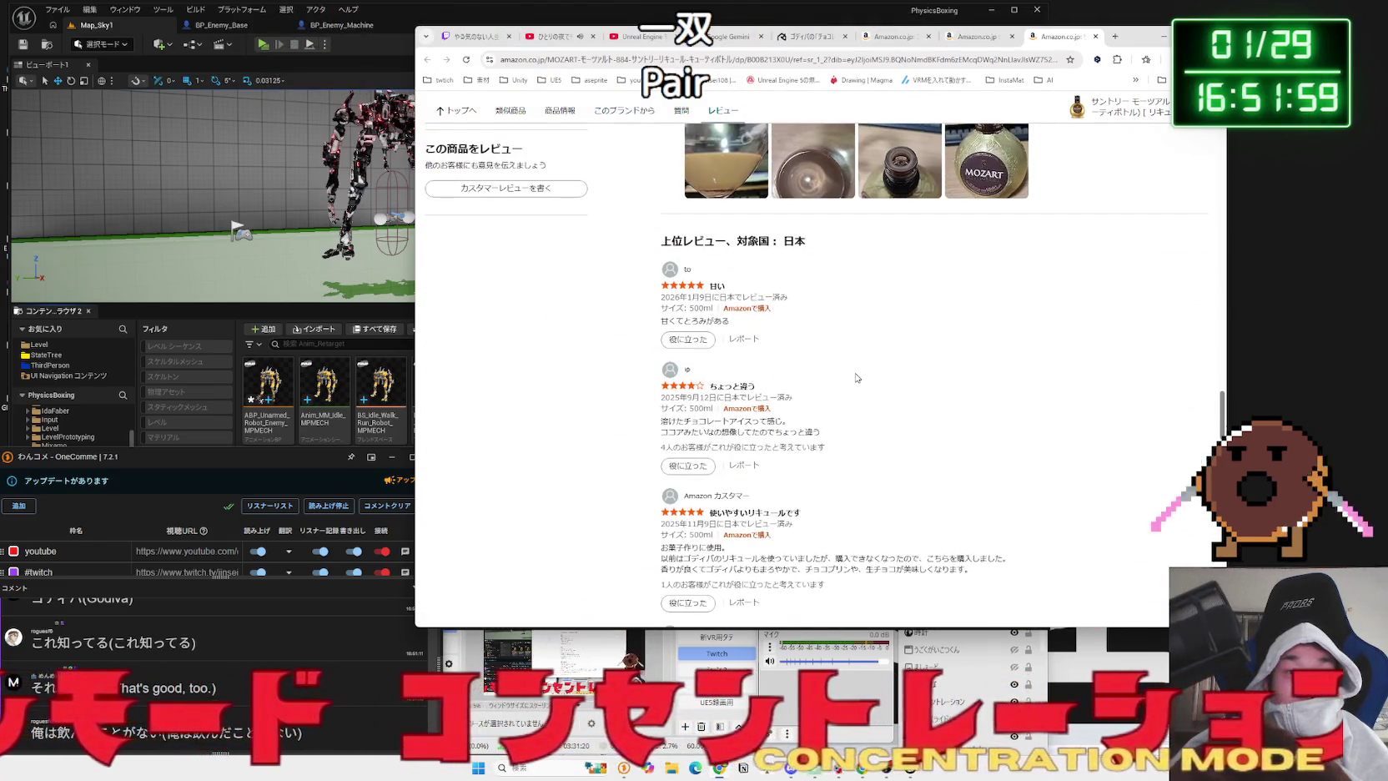
scroll(855, 378, down, 2)
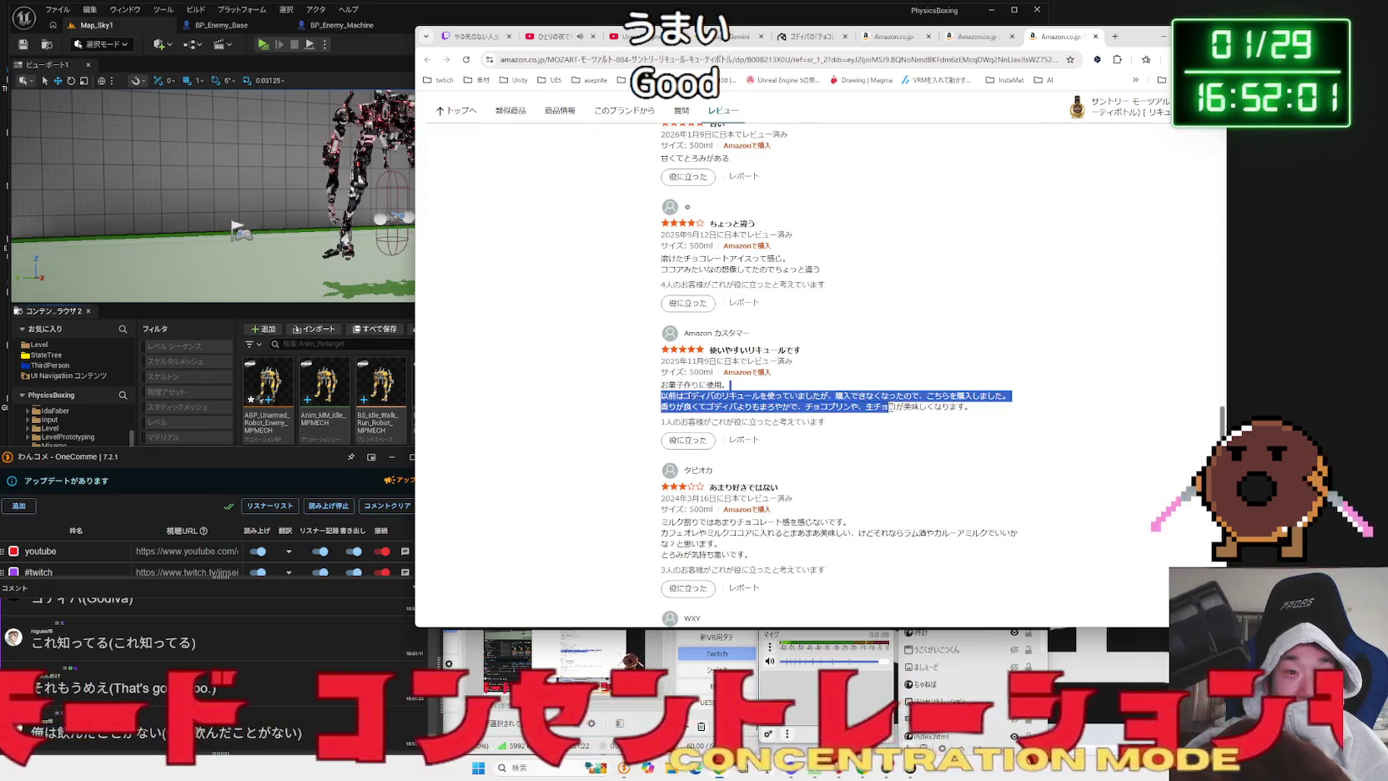
triple_click(1006, 407)
drag(1006, 407, 659, 396)
double_click(672, 385)
click(653, 392)
scroll(653, 393, down, 4)
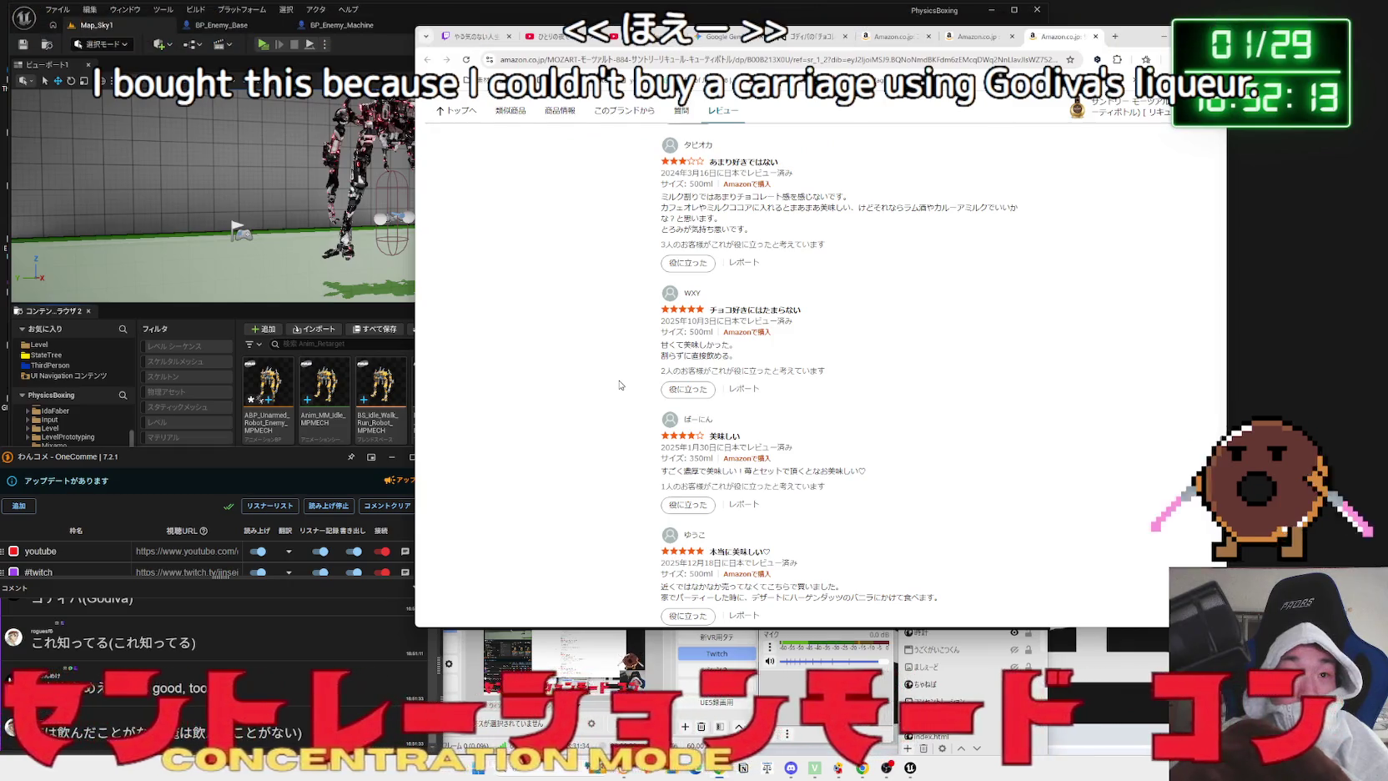
click(774, 354)
scroll(813, 359, down, 3)
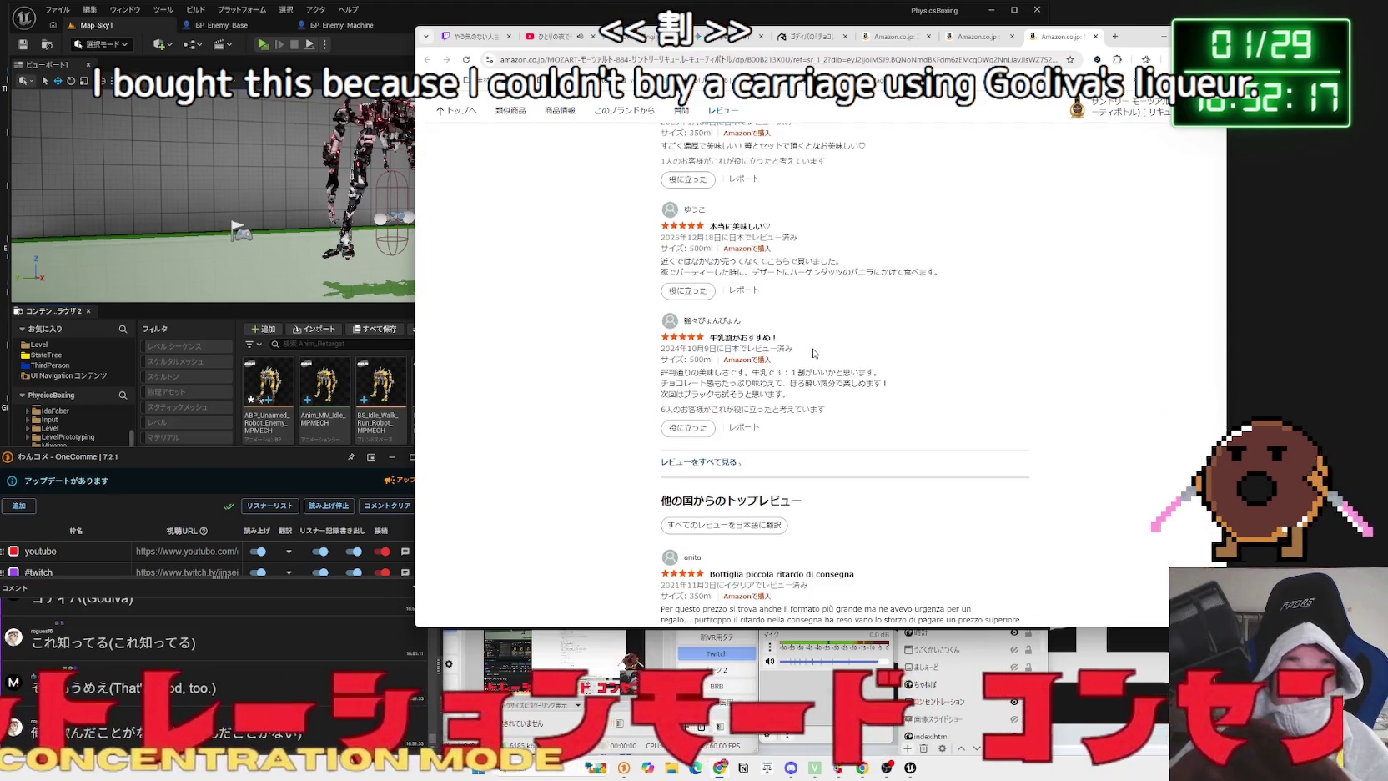
scroll(867, 377, up, 3)
scroll(867, 377, up, 15)
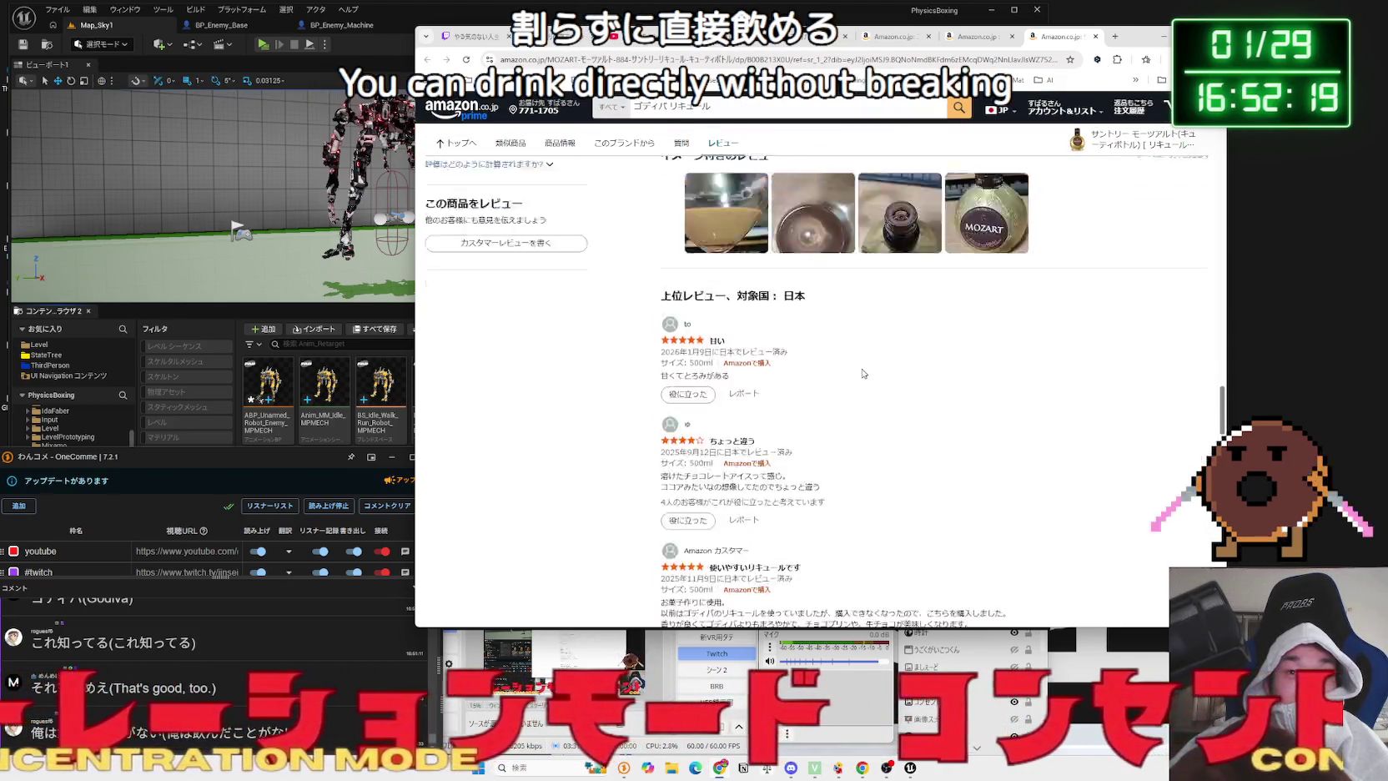
scroll(860, 373, up, 10)
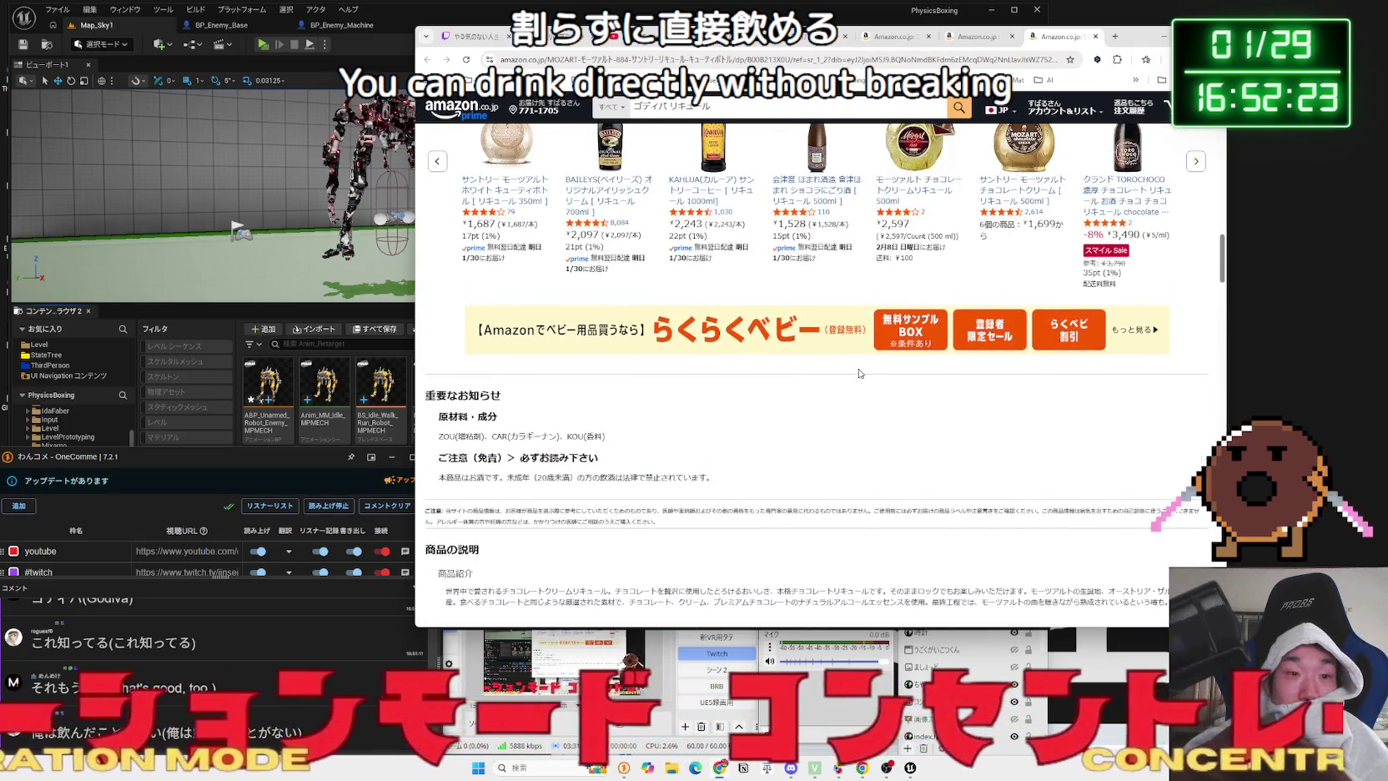
scroll(859, 373, up, 15)
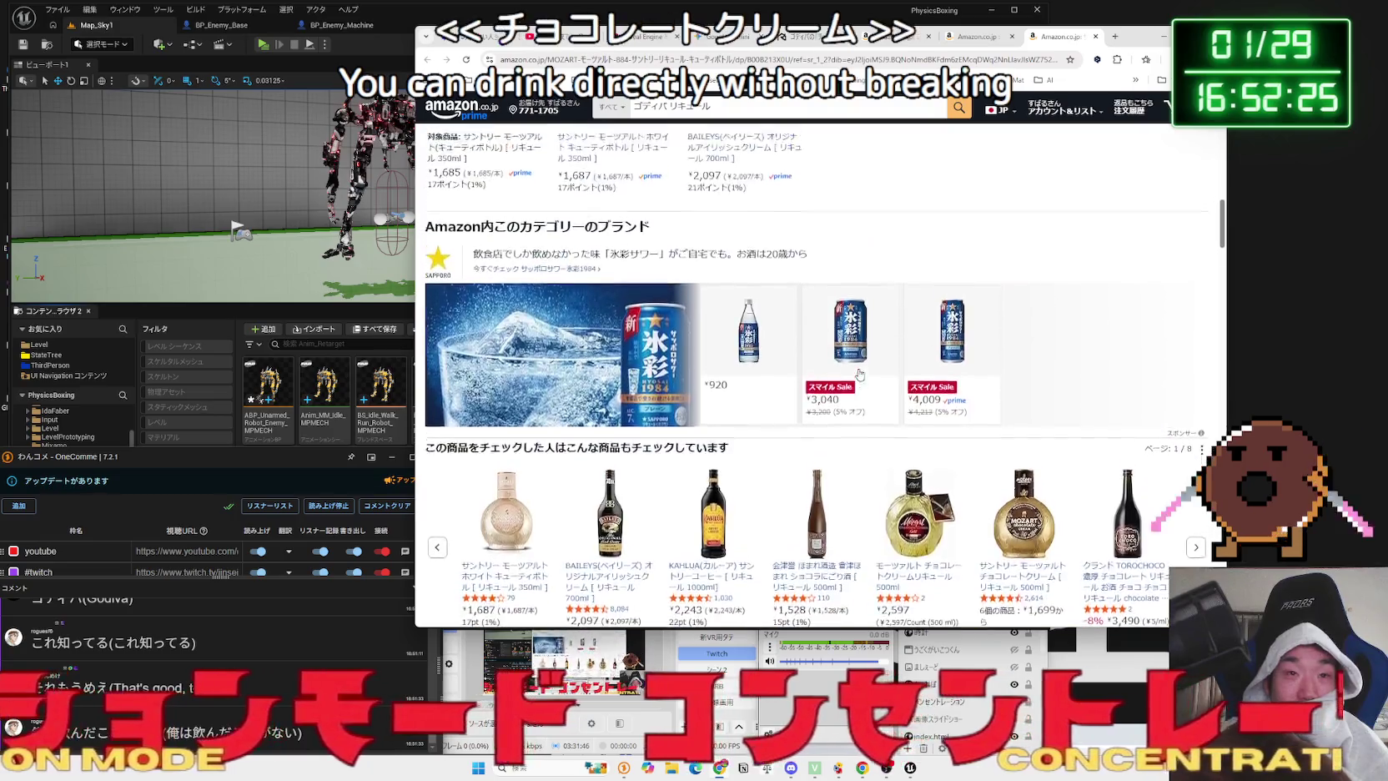
scroll(860, 373, up, 5)
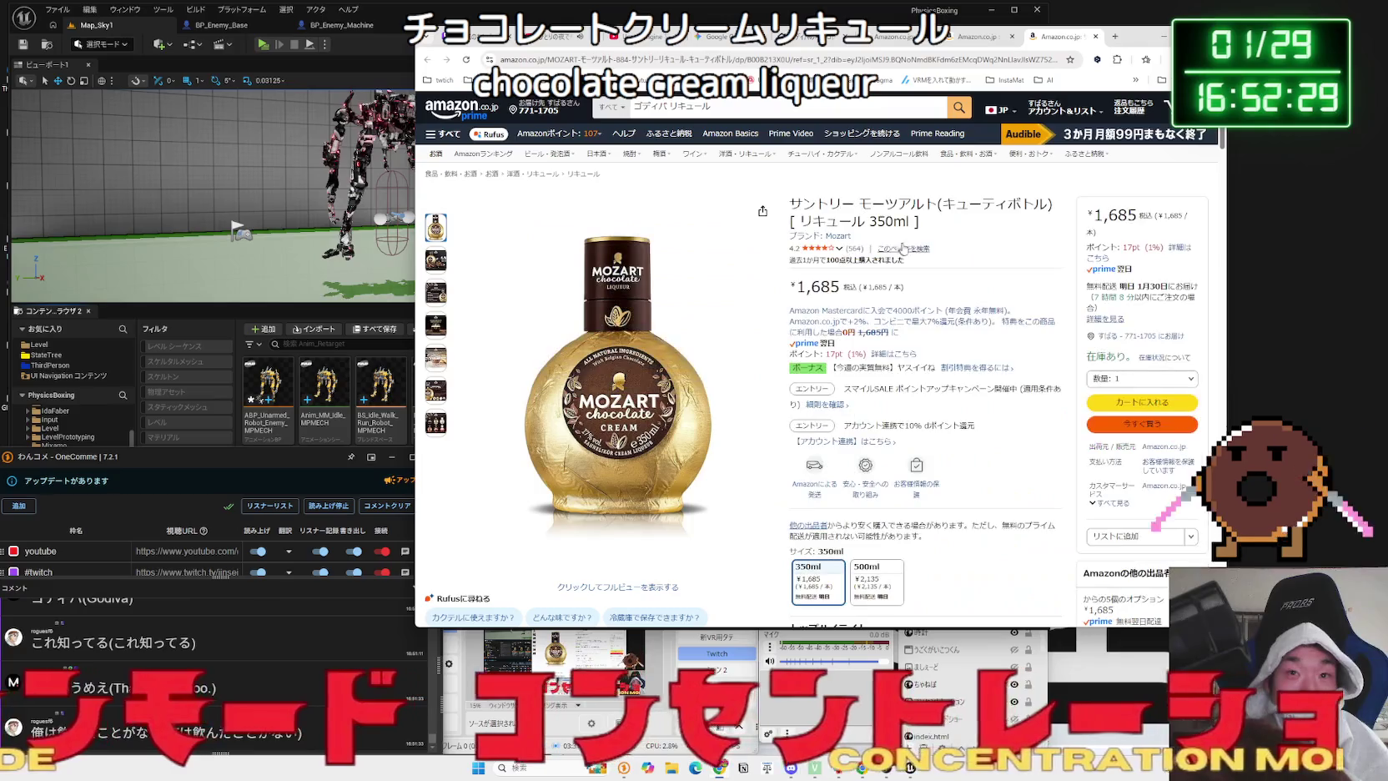
- Switch the Mozart chocolate cream liqueur listing to the 500 ml bottle priced ¥2,135
click(843, 218)
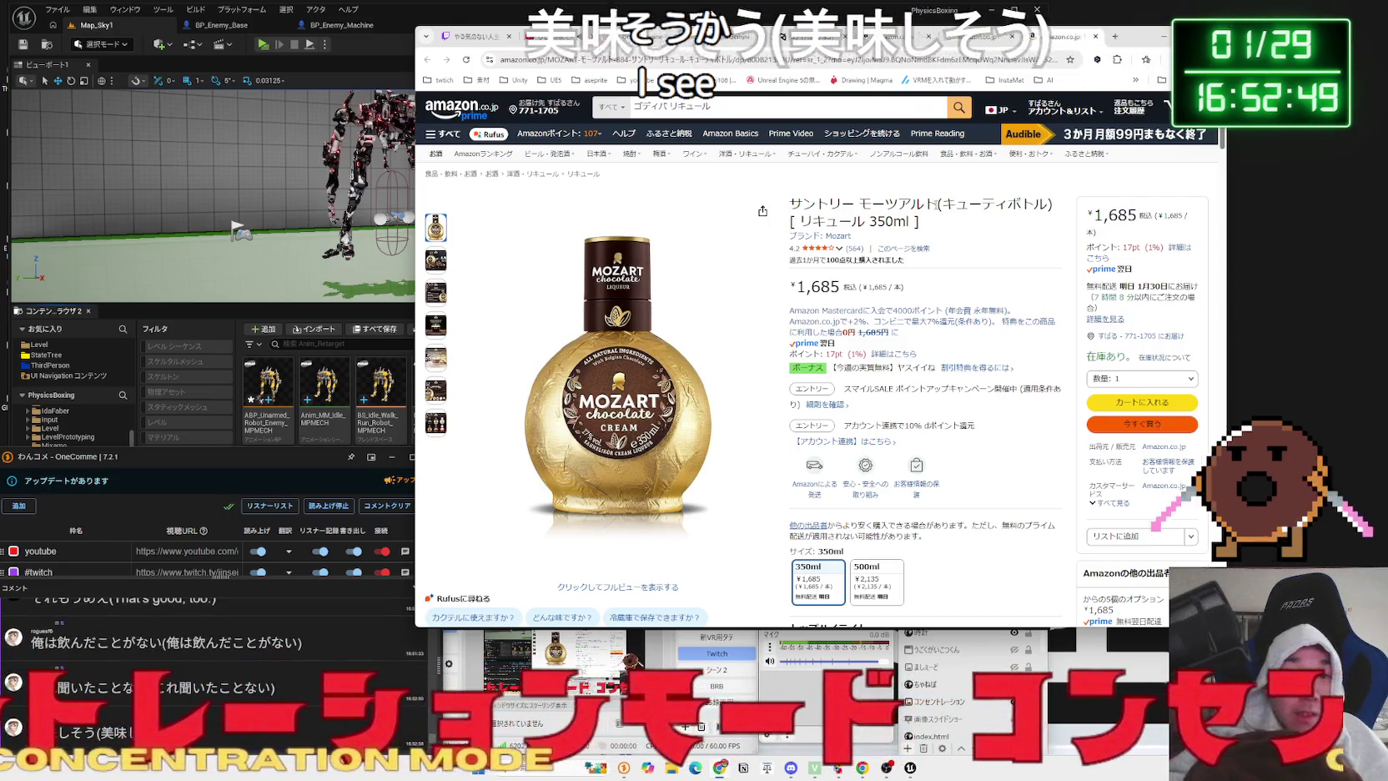
scroll(859, 449, down, 2)
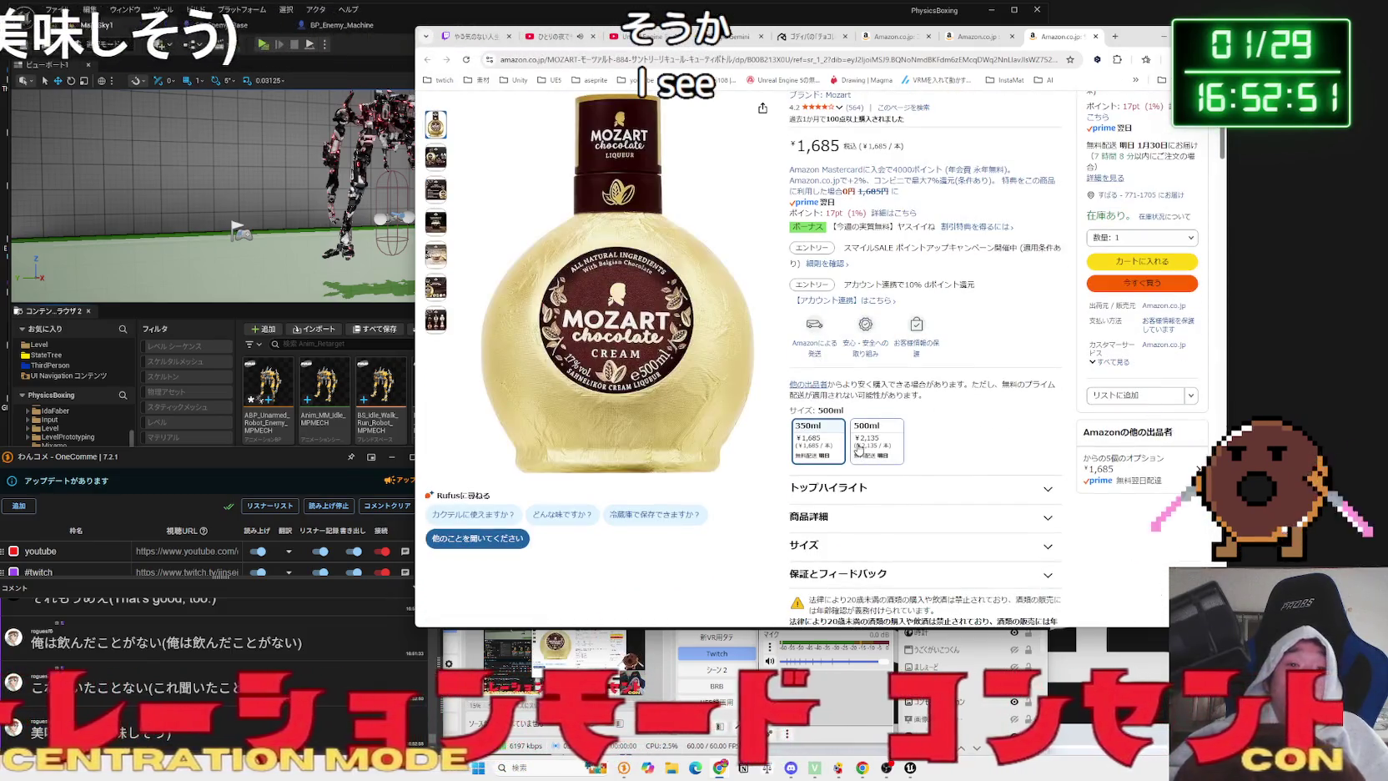
click(889, 442)
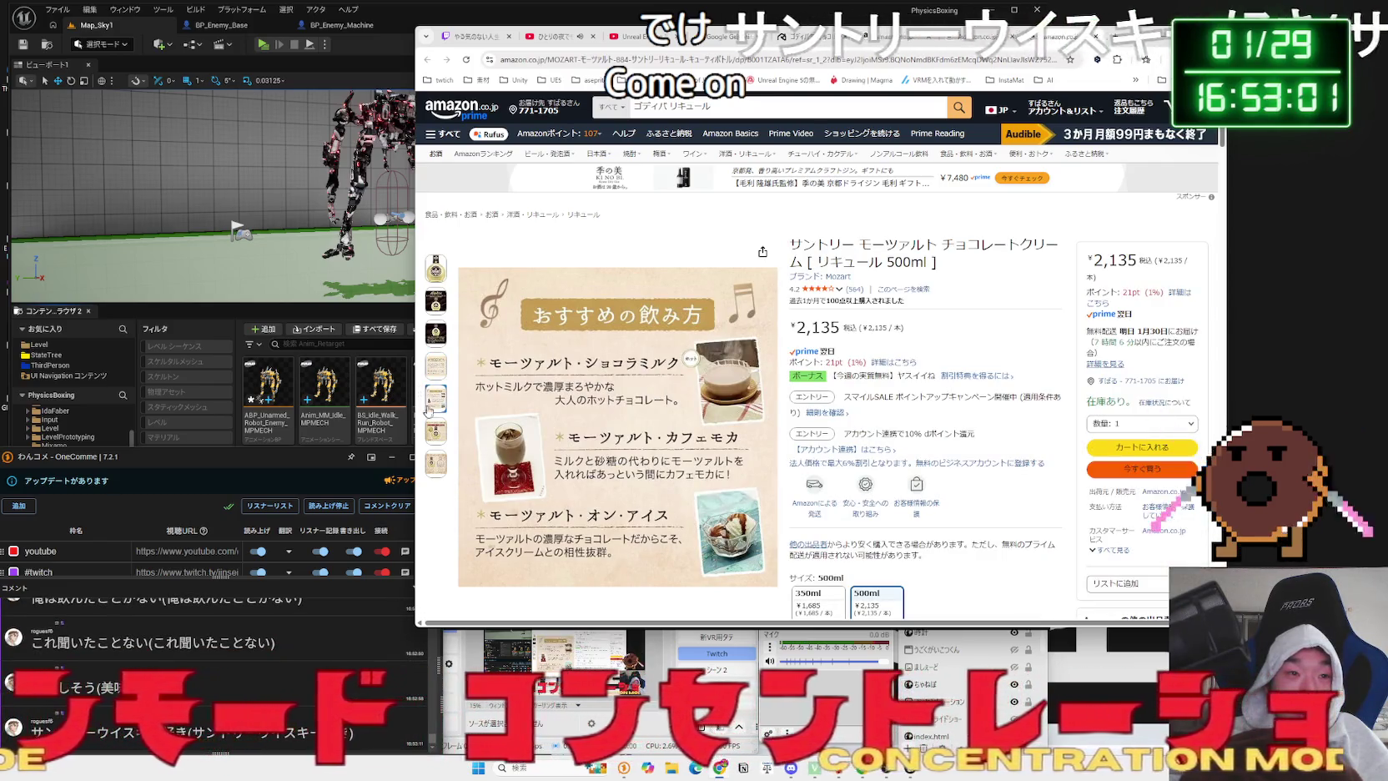
click(1115, 37)
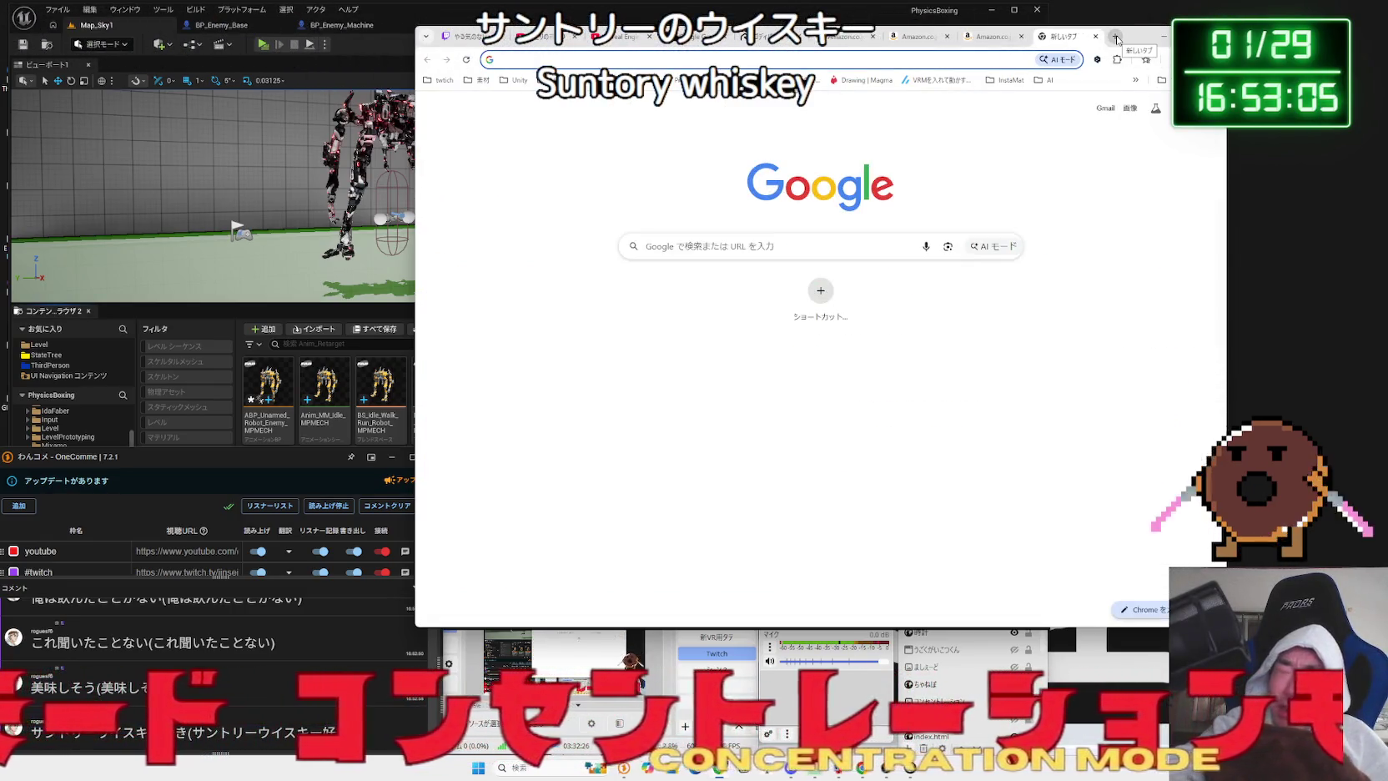
- Search Google in the new tab for ウイスキー サントリー
text(ういすきー)
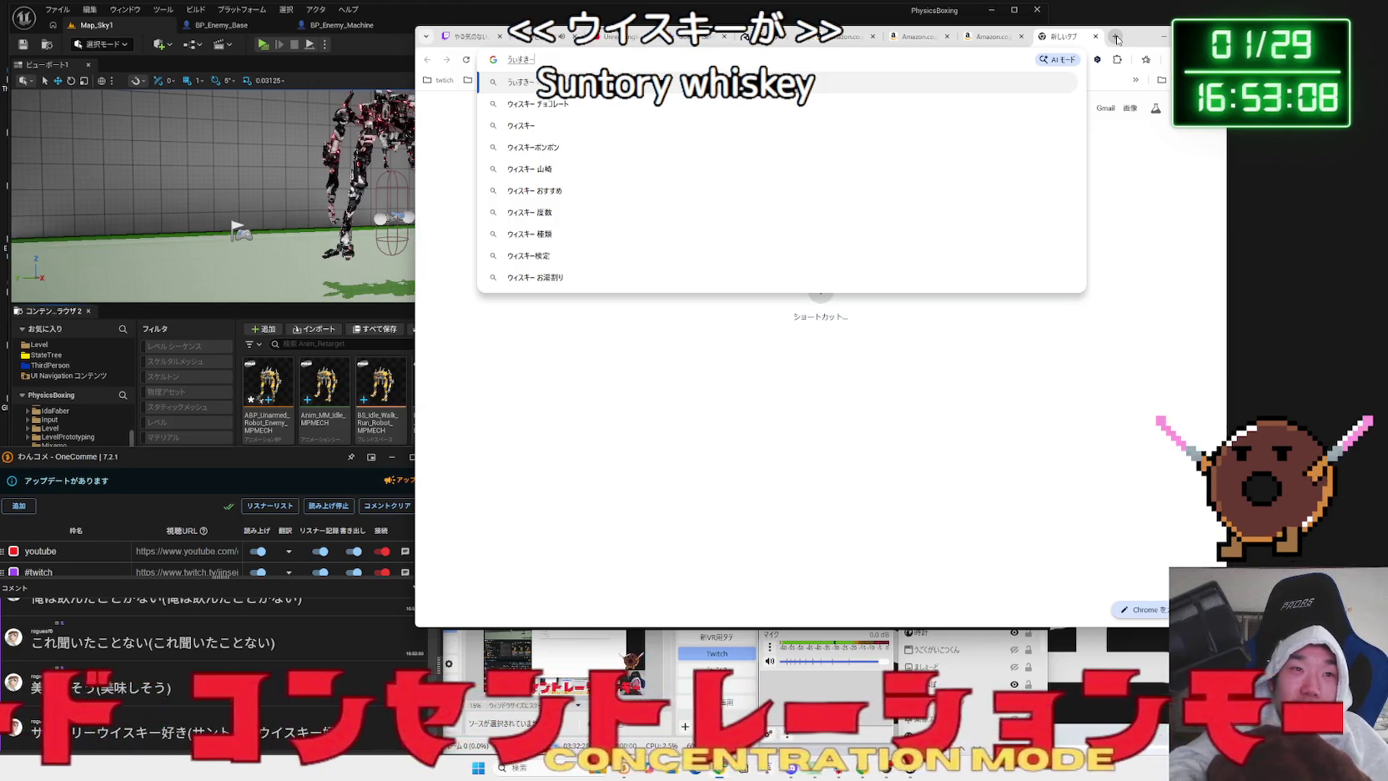
key(space)
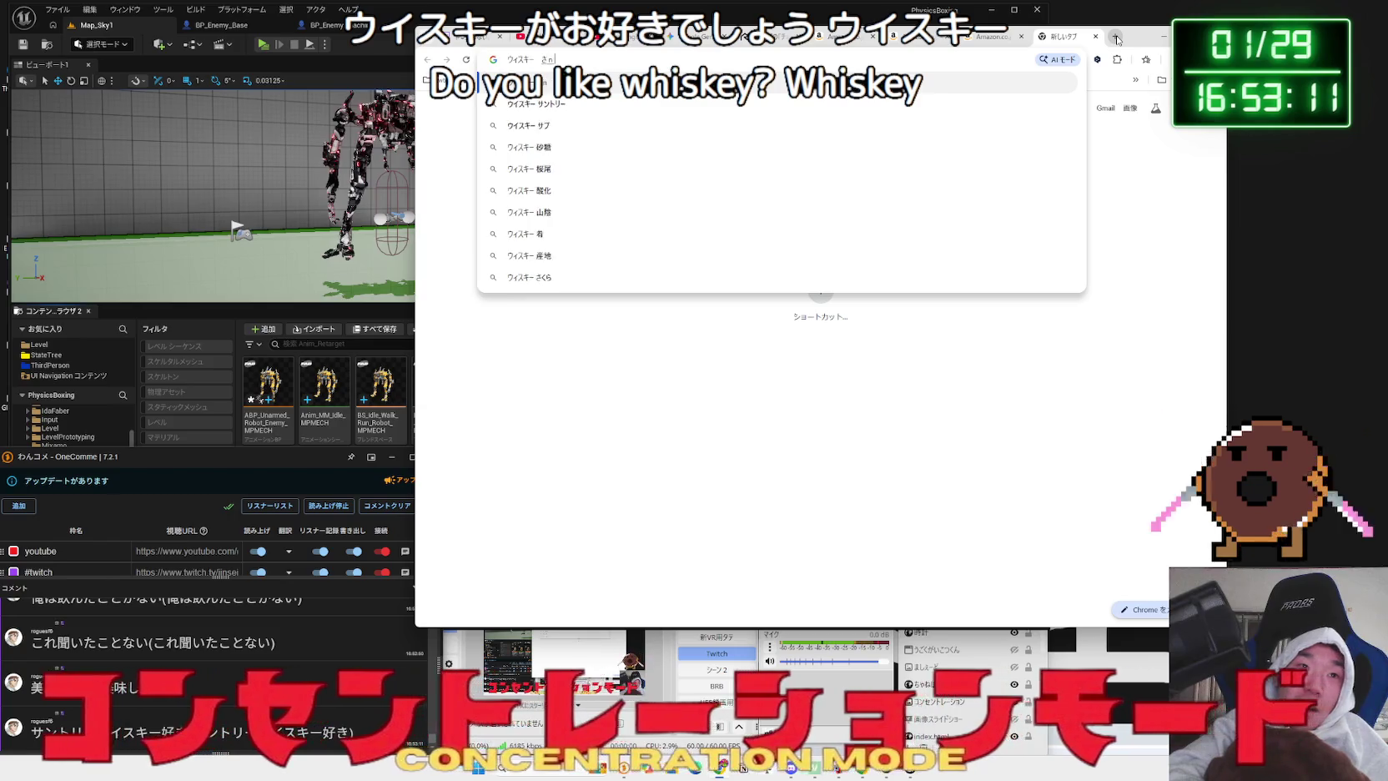
text(ntori-)
key(space)
key(Return)
key(Return)
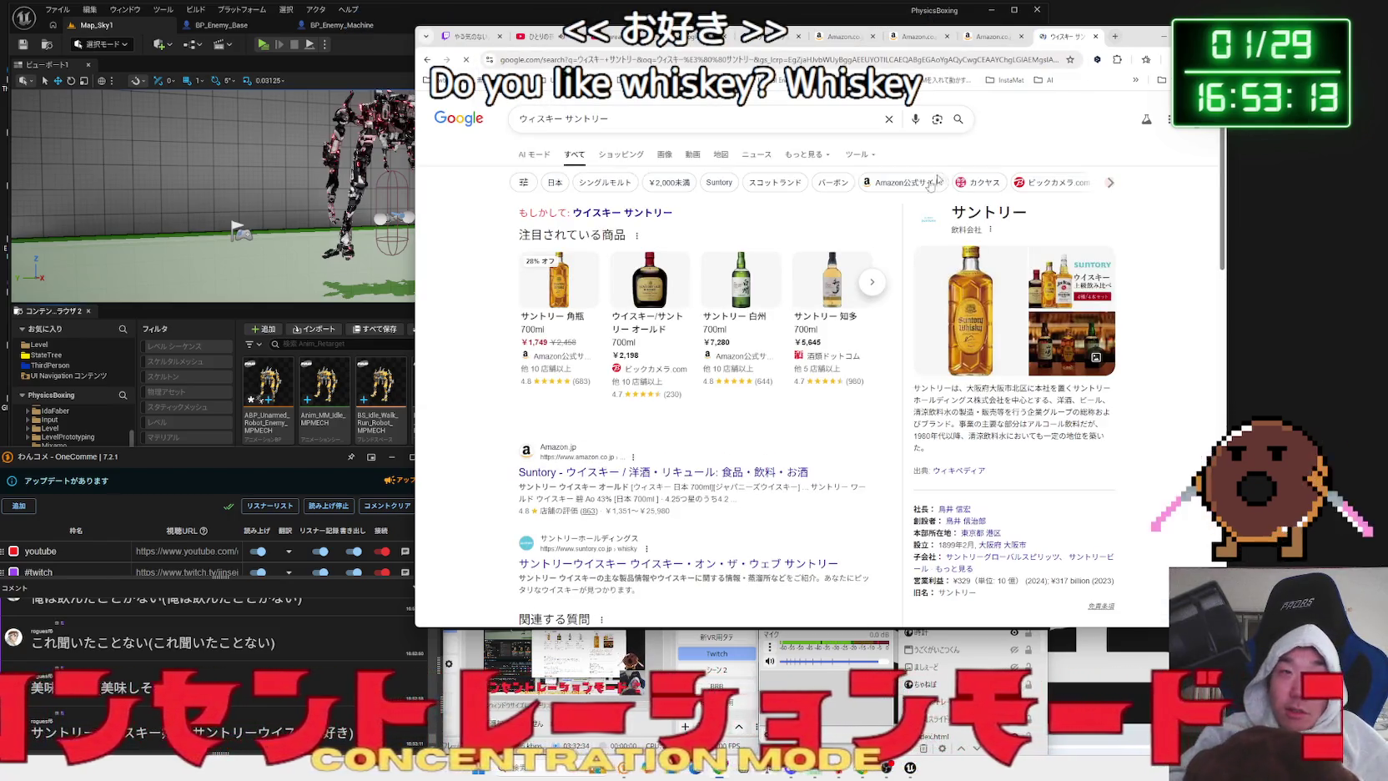
- Browse the Amazon Toris 4000ml page and the official Suntory site, then open the Suntory shop's whisky list
click(667, 472)
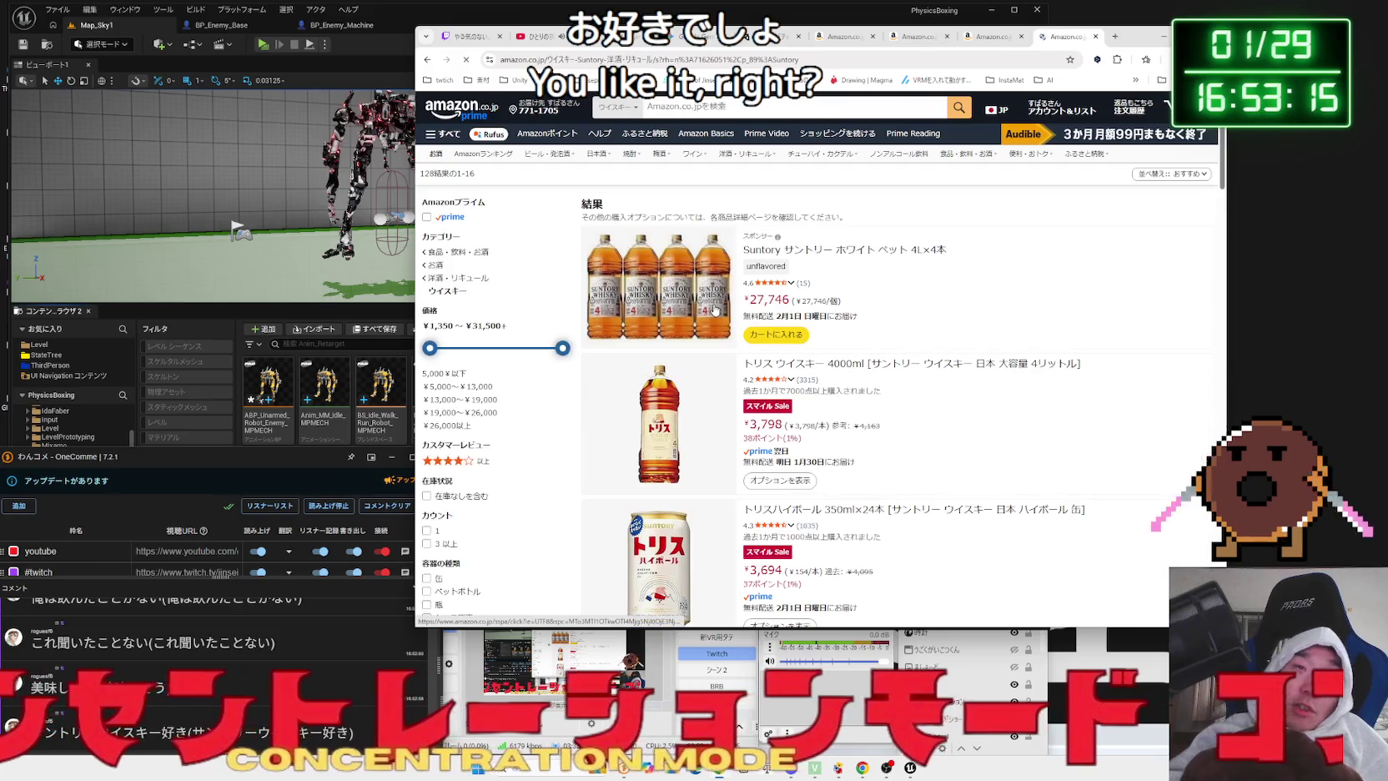
click(848, 367)
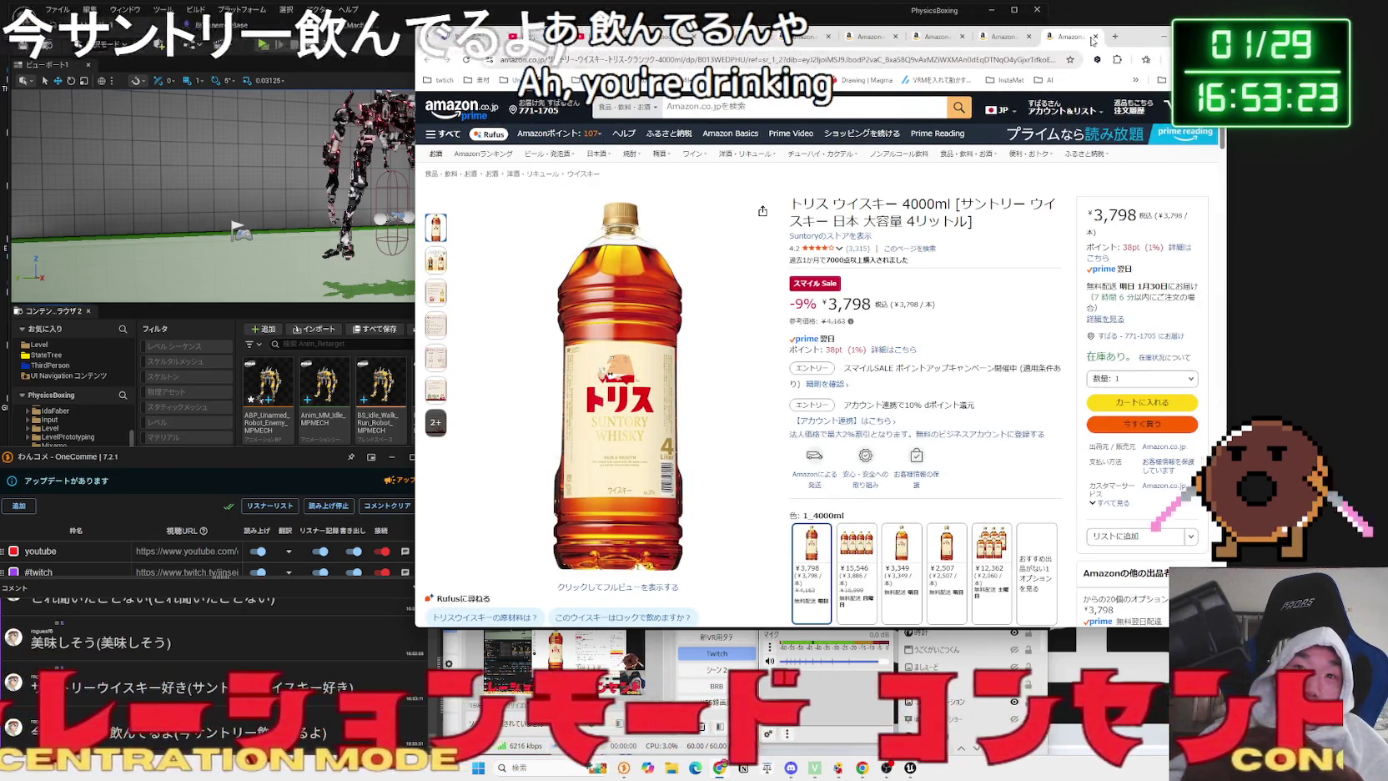
key(alt+Left)
key(alt+Left)
scroll(832, 306, down, 3)
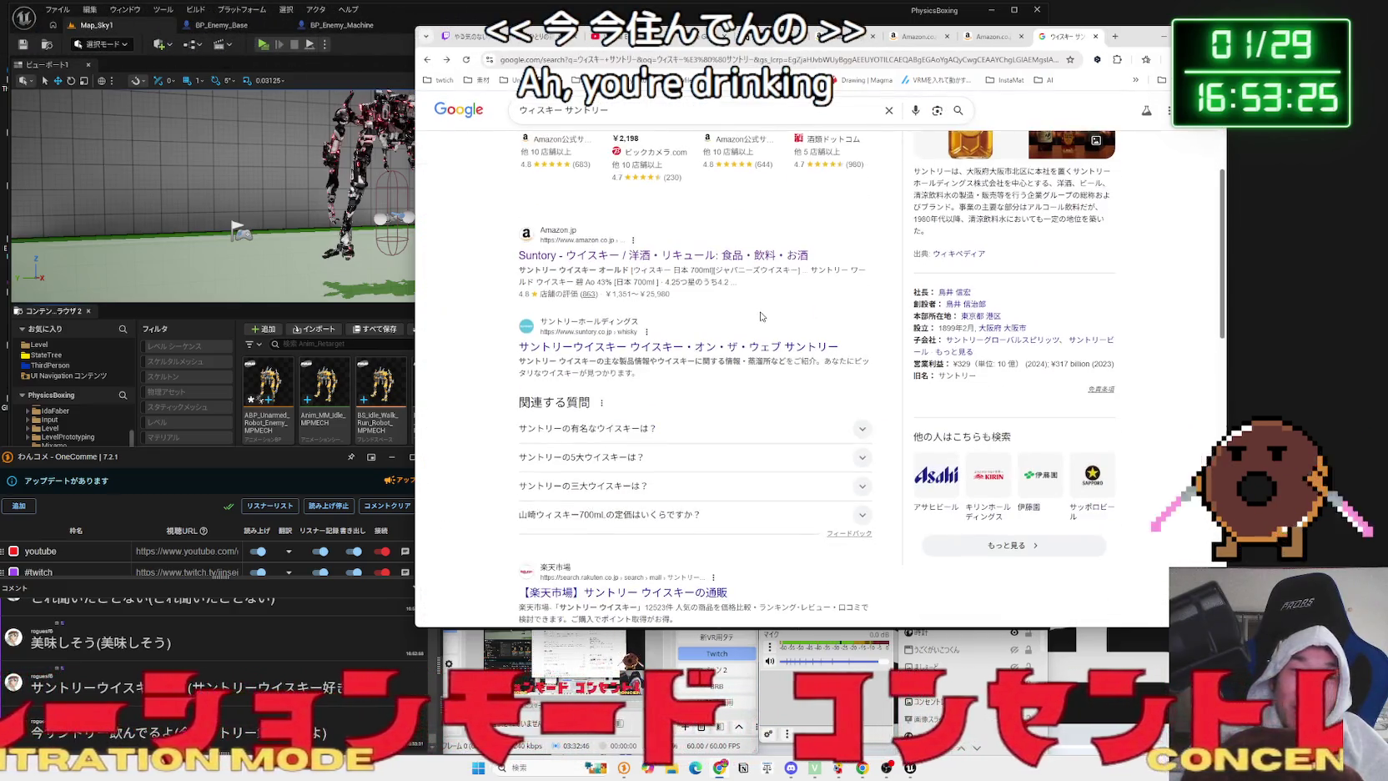
click(736, 343)
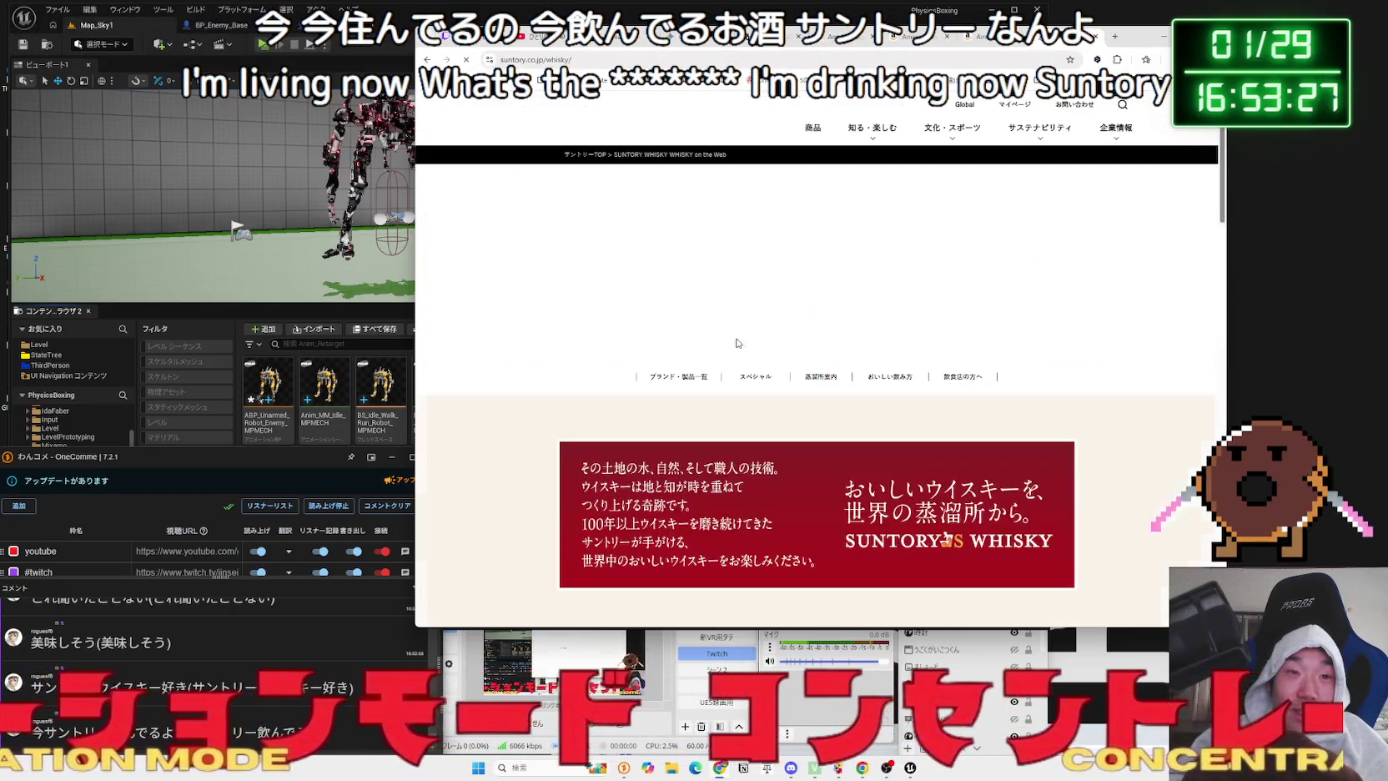
key(alt+Left)
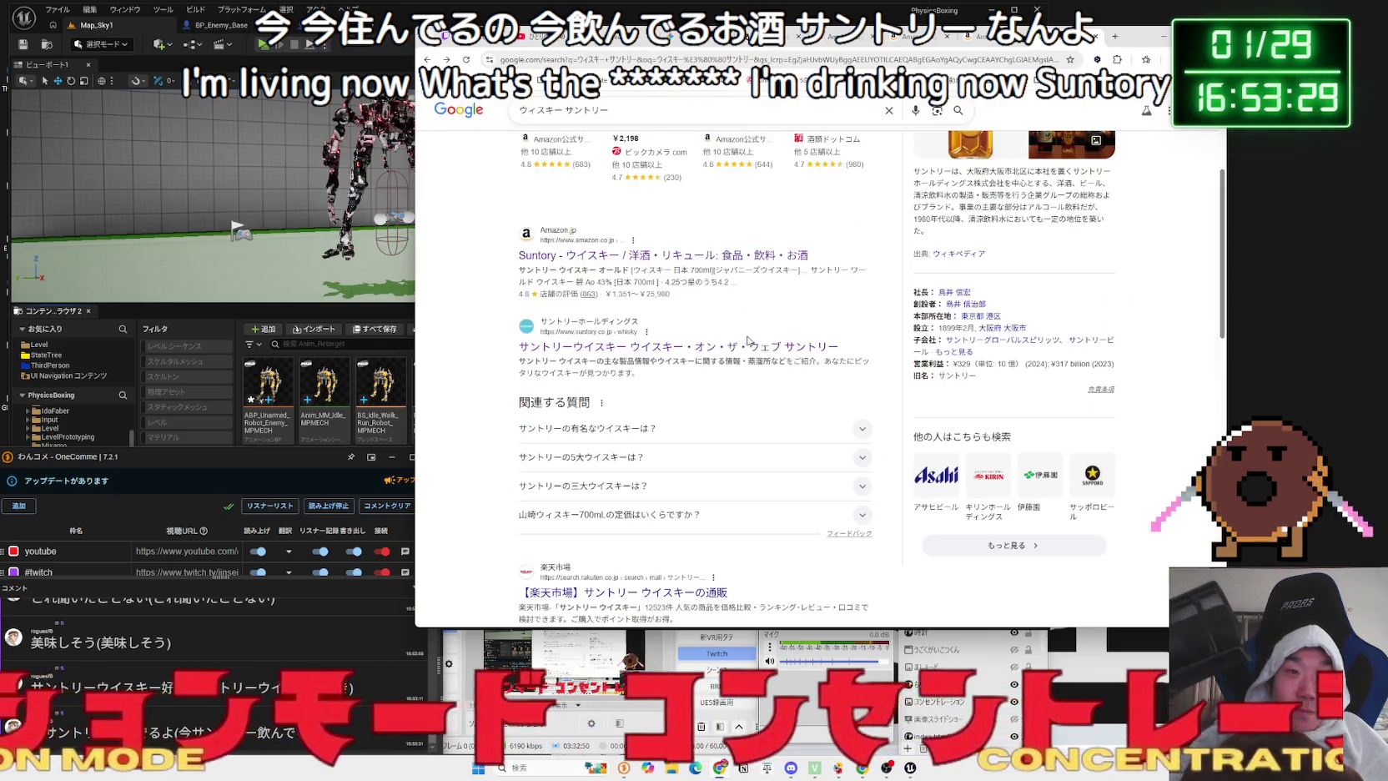
scroll(748, 336, down, 10)
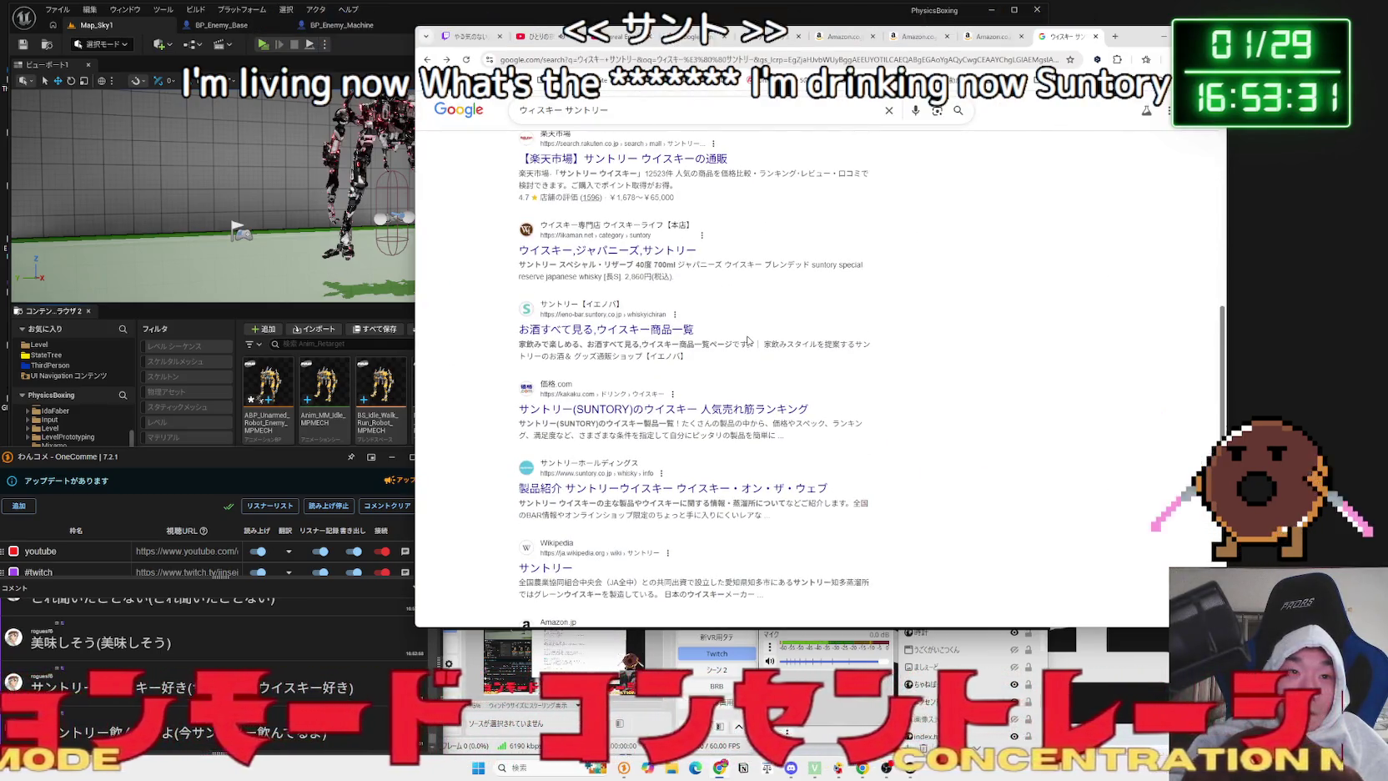
click(673, 337)
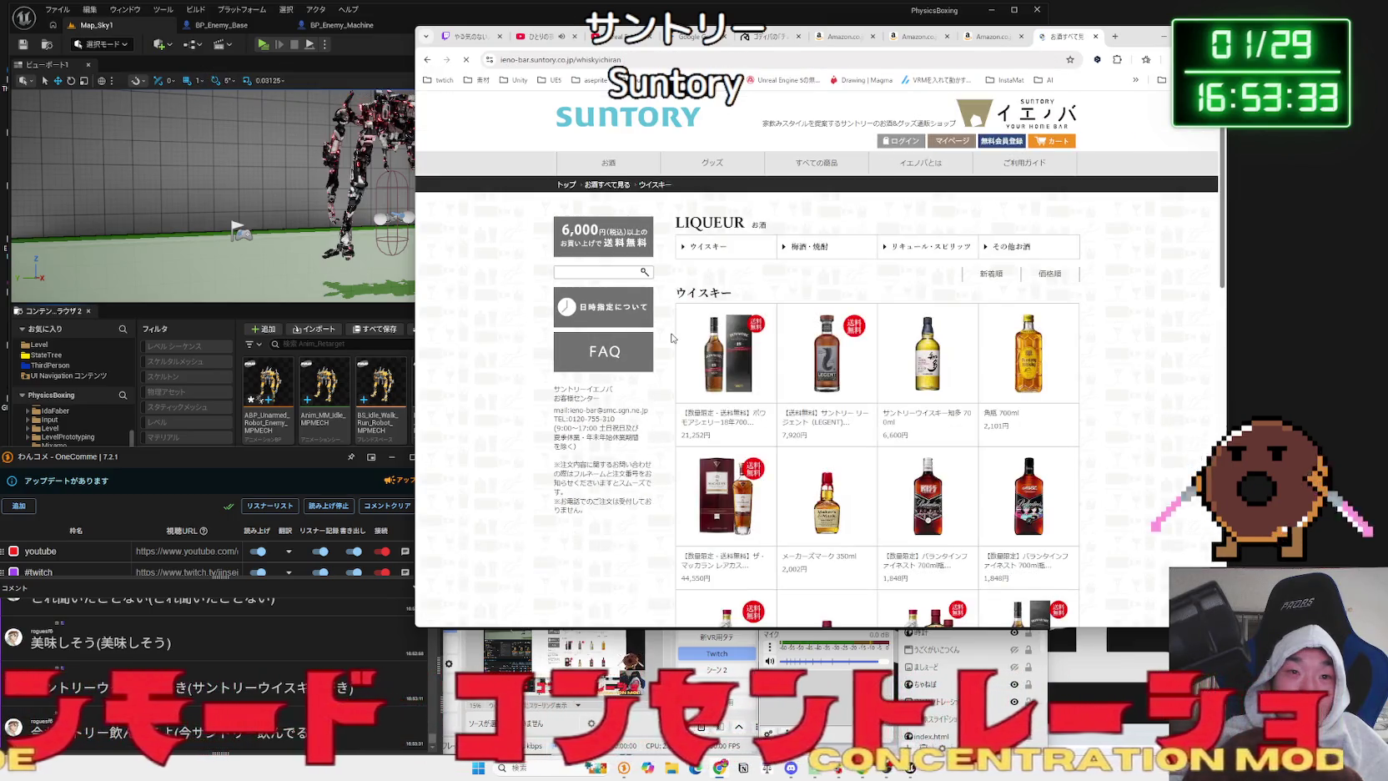
scroll(787, 338, down, 5)
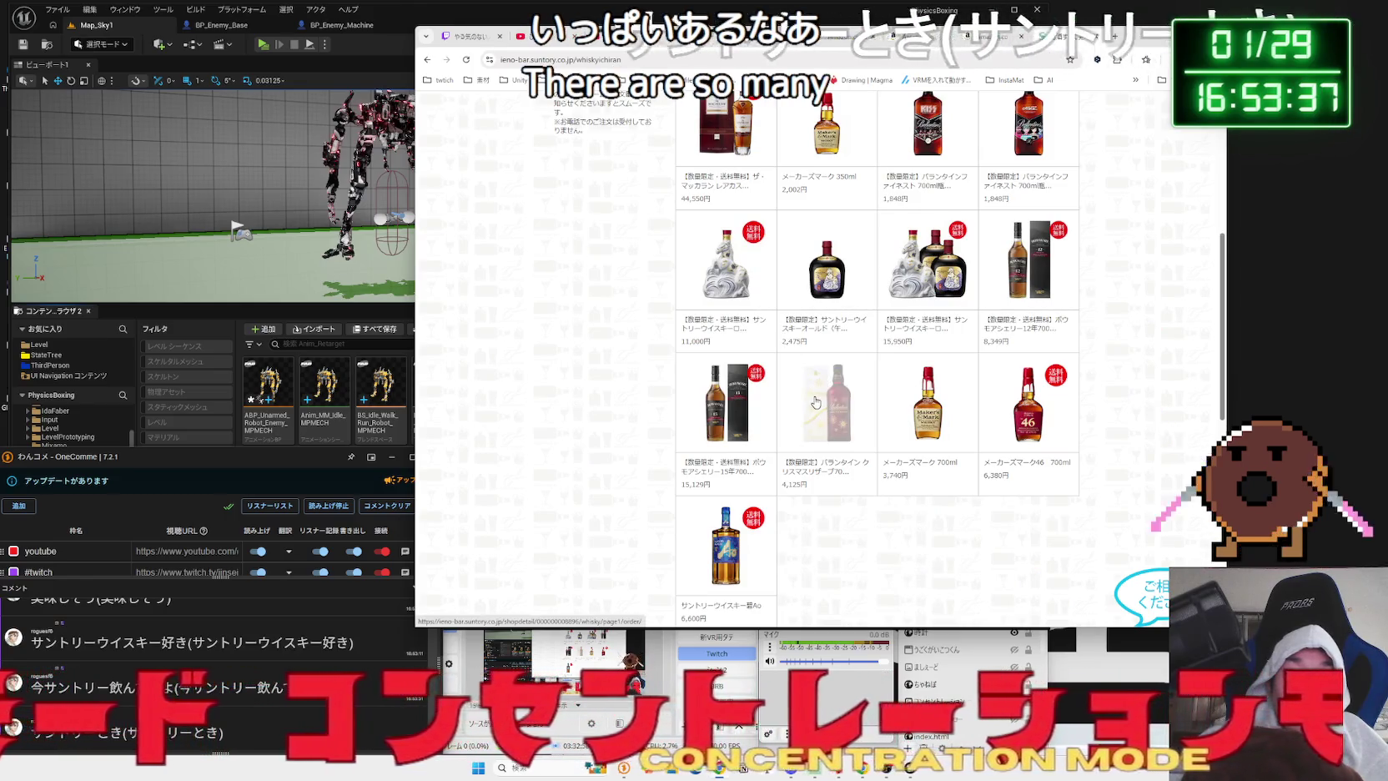
scroll(734, 382, down, 3)
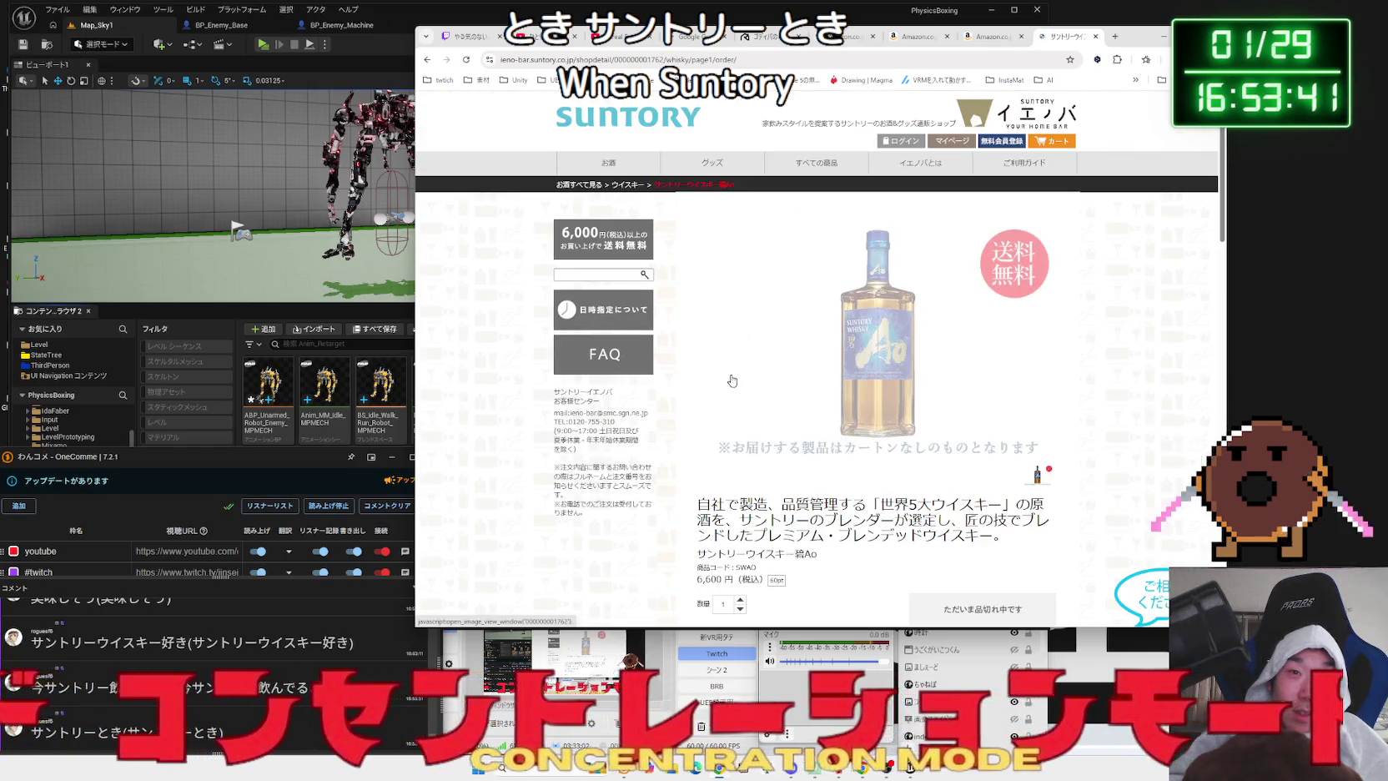
scroll(1068, 383, down, 2)
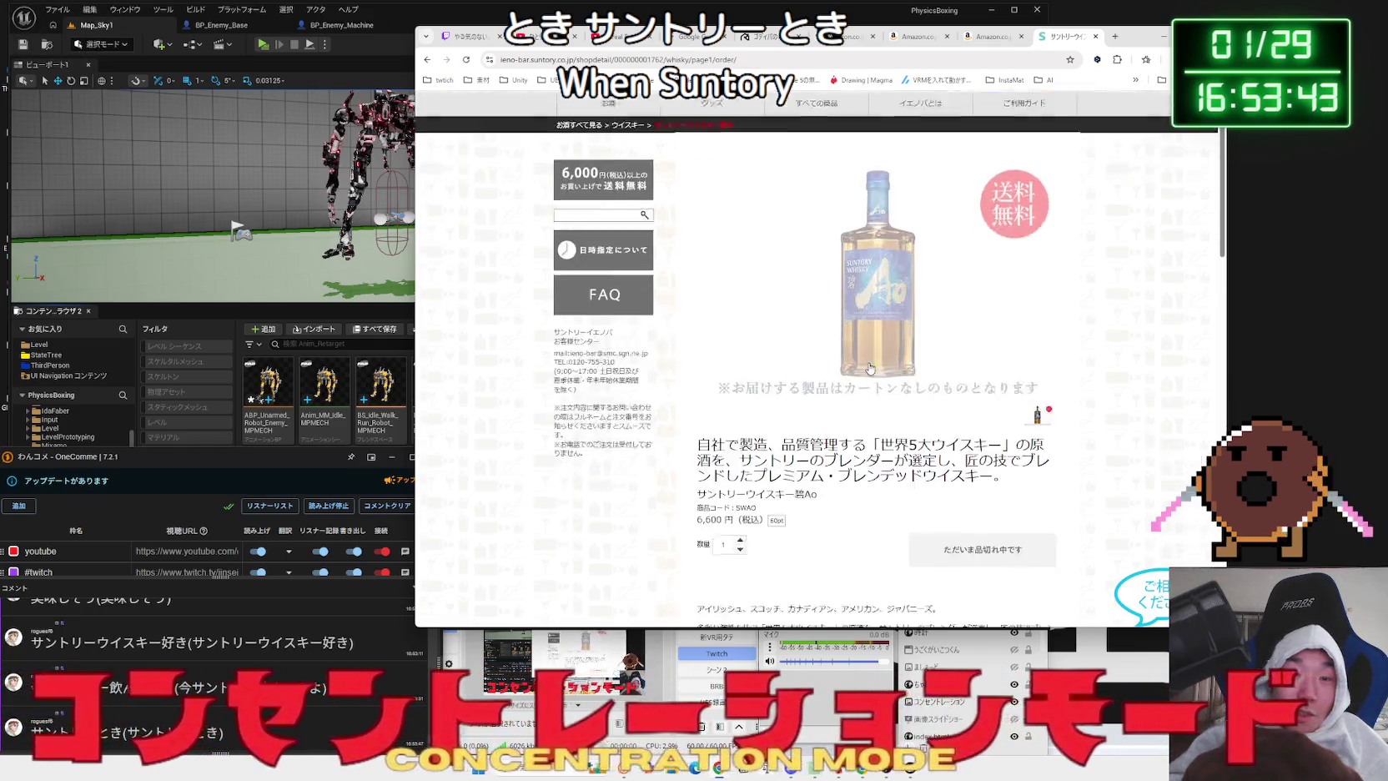
mouse_move(1015, 342)
mouse_down()
mouse_move(882, 344)
mouse_move(1031, 342)
mouse_up()
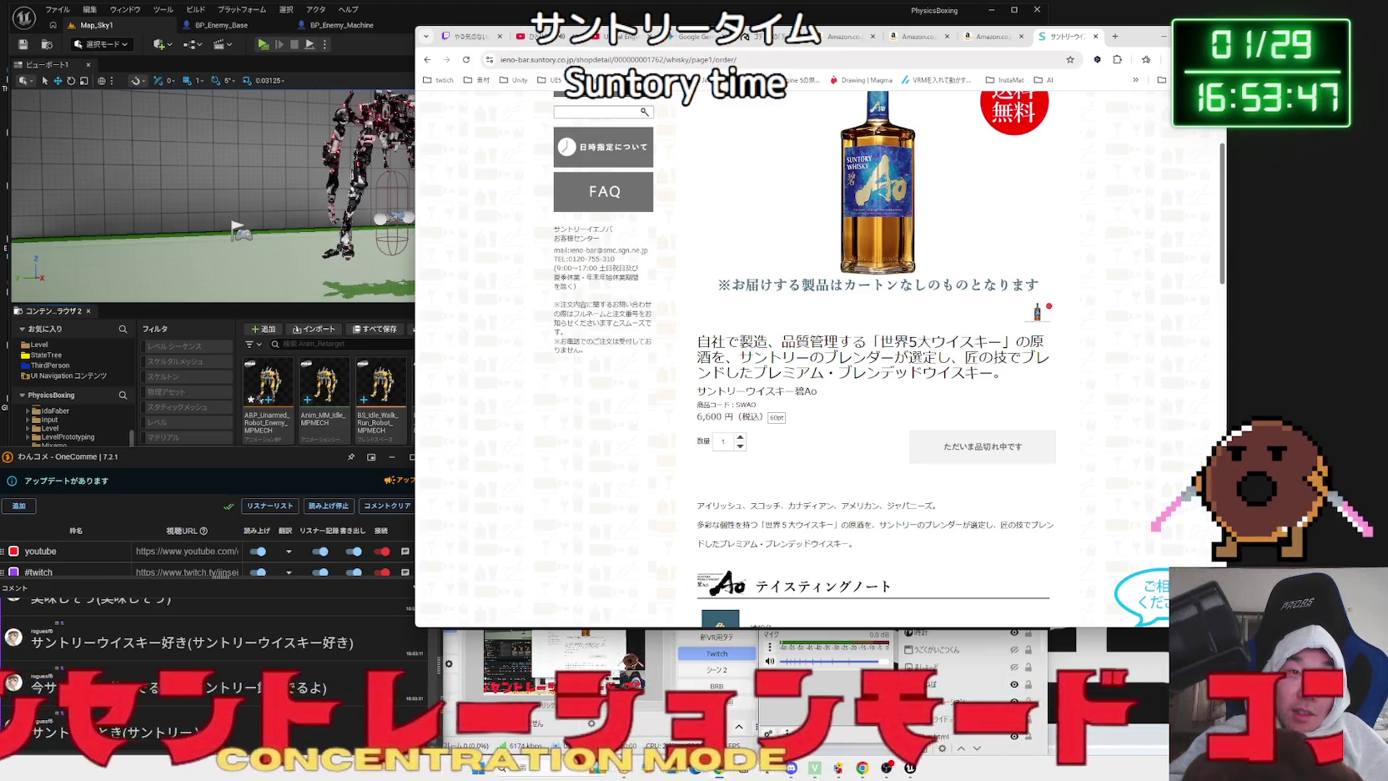
triple_click(935, 373)
click(935, 373)
key(alt+Left)
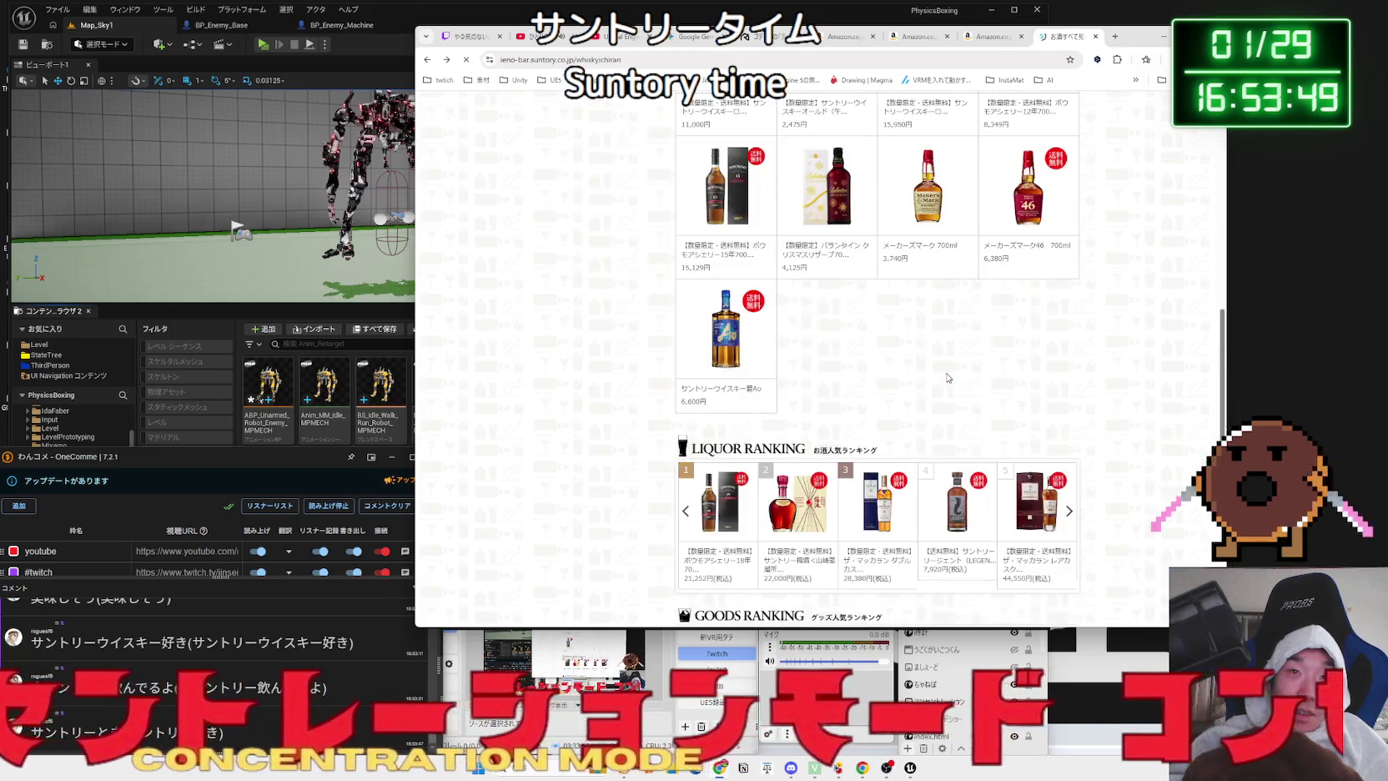
scroll(924, 367, up, 4)
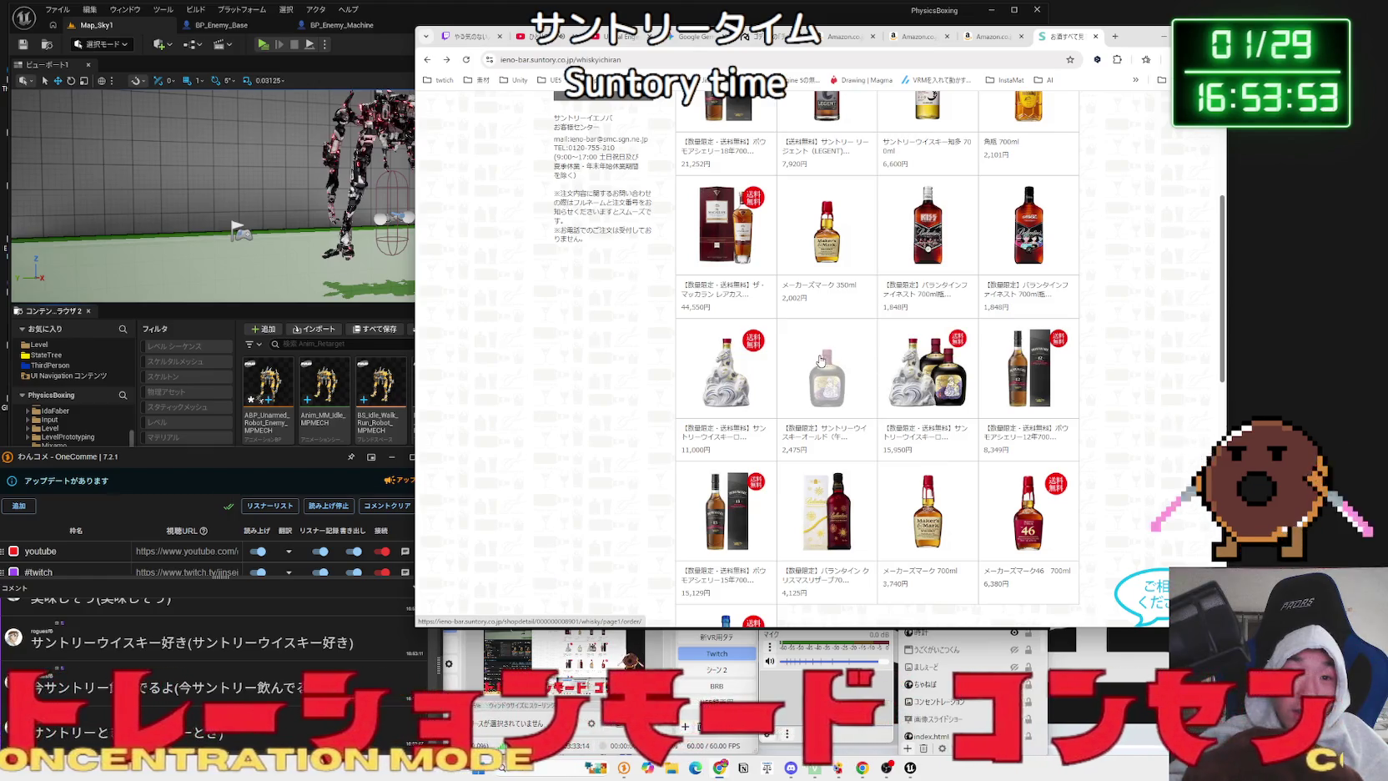
click(731, 359)
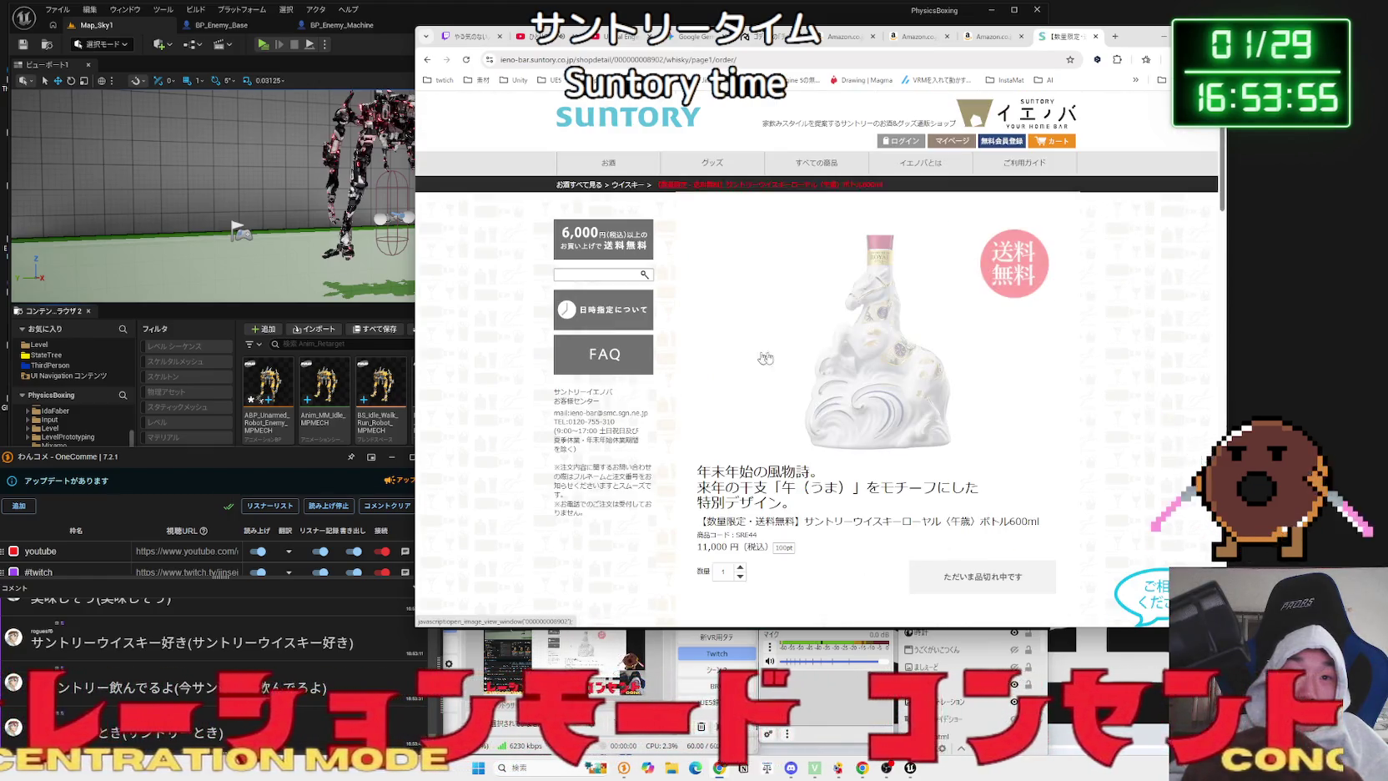
scroll(1077, 367, down, 2)
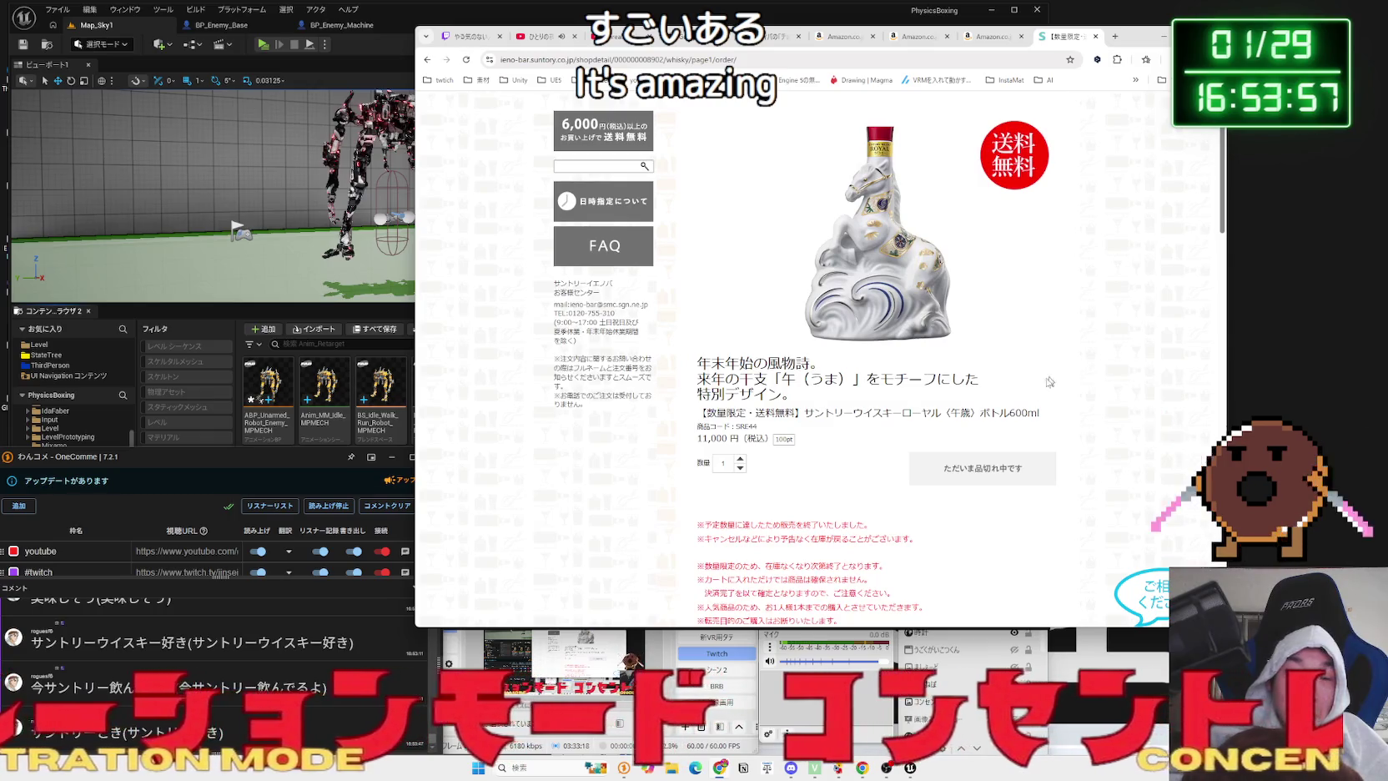
mouse_move(875, 408)
mouse_down()
mouse_move(699, 366)
mouse_move(719, 350)
mouse_move(701, 367)
mouse_move(802, 389)
mouse_up()
mouse_move(699, 361)
mouse_down()
mouse_move(834, 389)
mouse_move(809, 395)
mouse_up()
scroll(883, 377, up, 2)
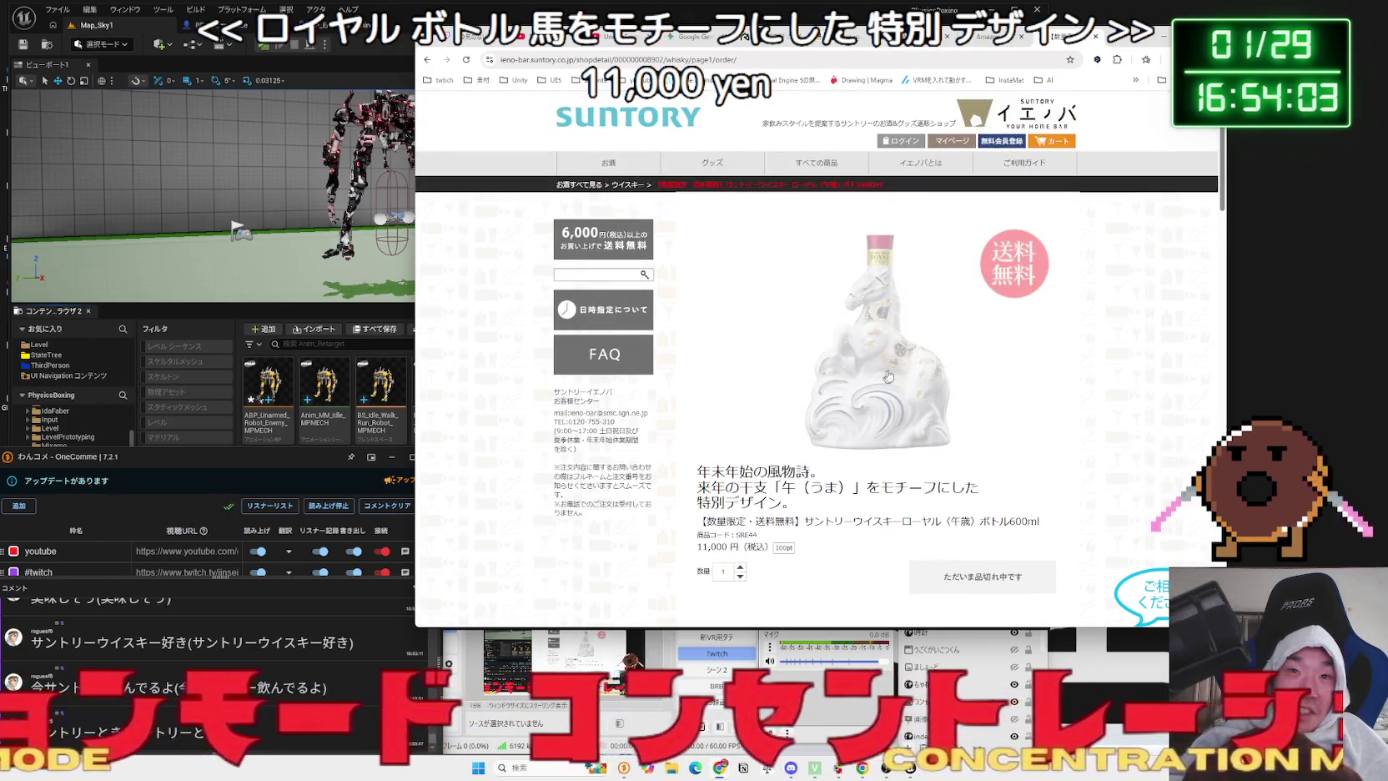
key(alt+Left)
scroll(840, 365, up, 2)
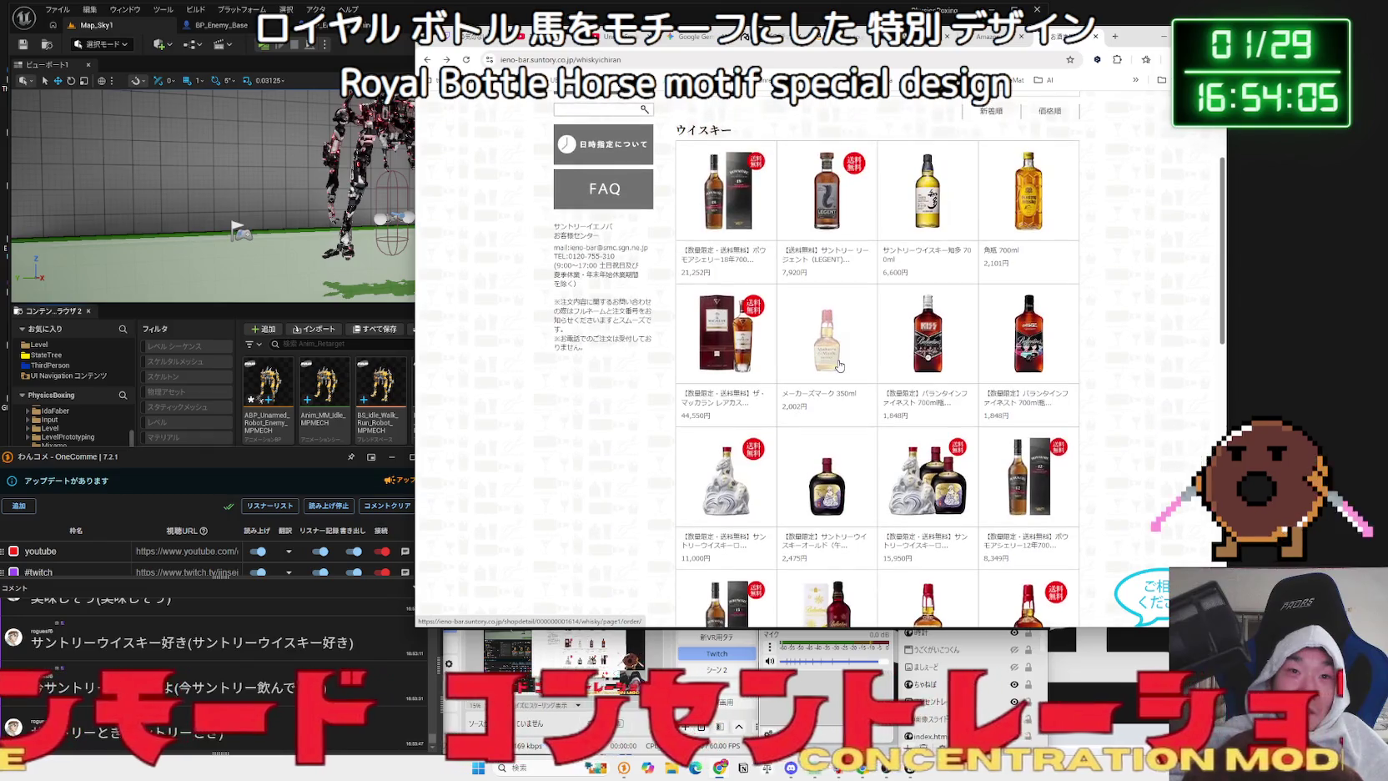
scroll(839, 365, down, 10)
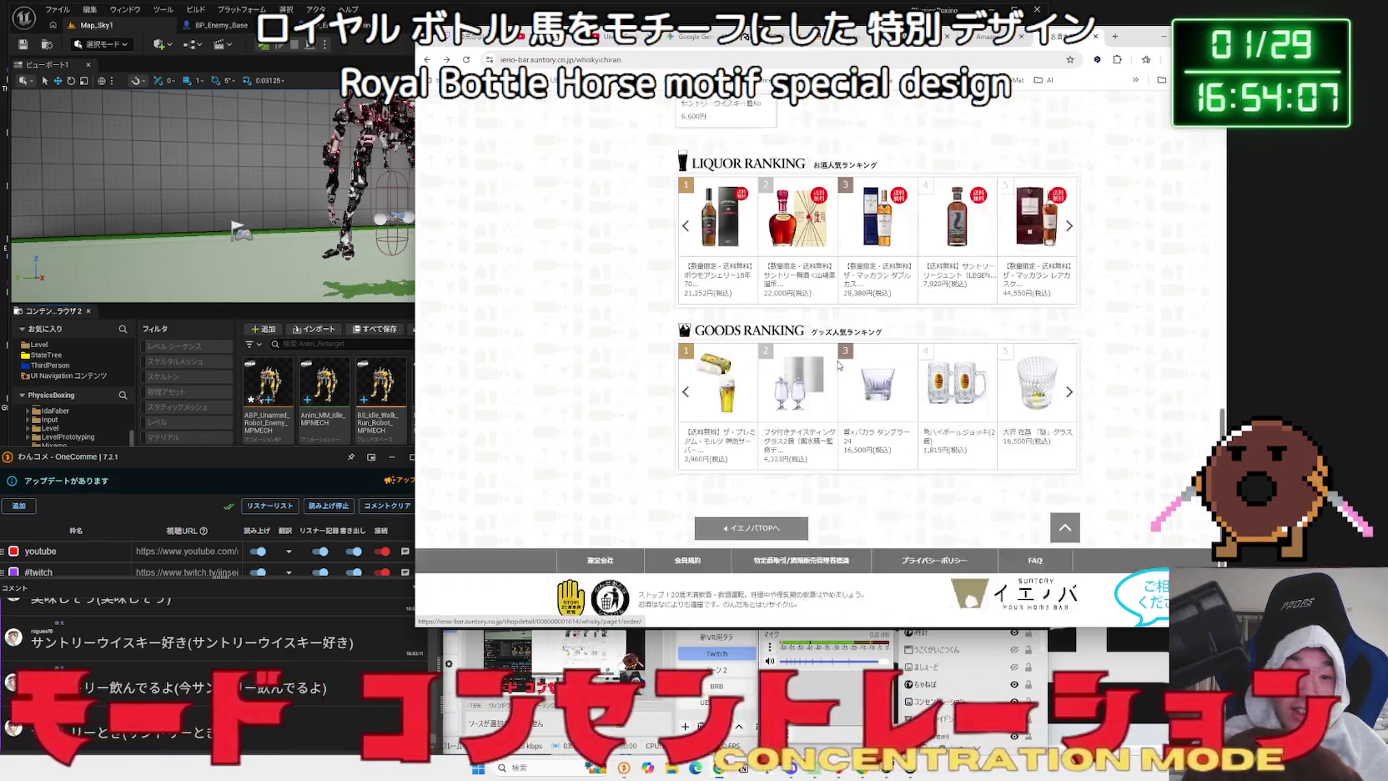
scroll(839, 365, up, 10)
key(alt+Left)
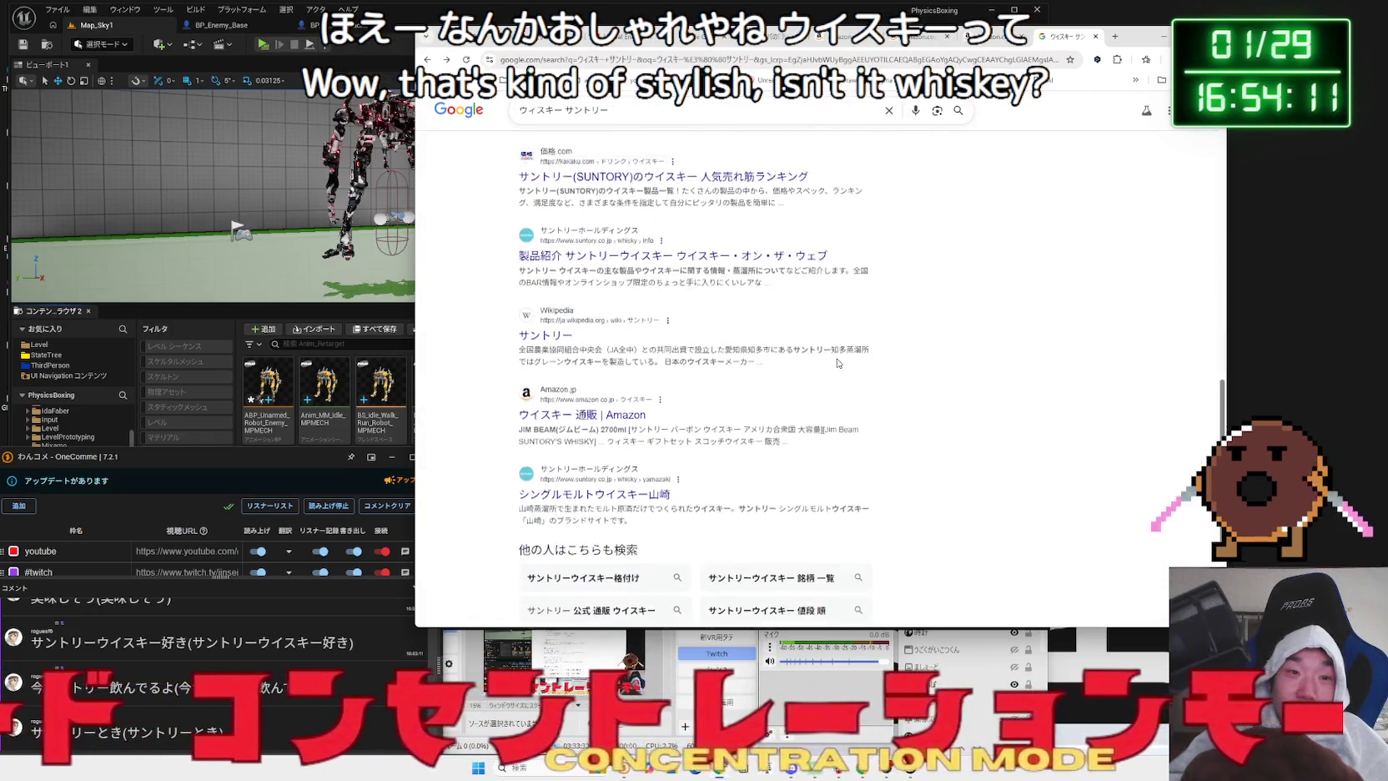
- Refine the query to ウイスキー サントリー とき and open Amazon's TOKI 43% 700ml page
scroll(838, 363, up, 5)
scroll(838, 363, up, 10)
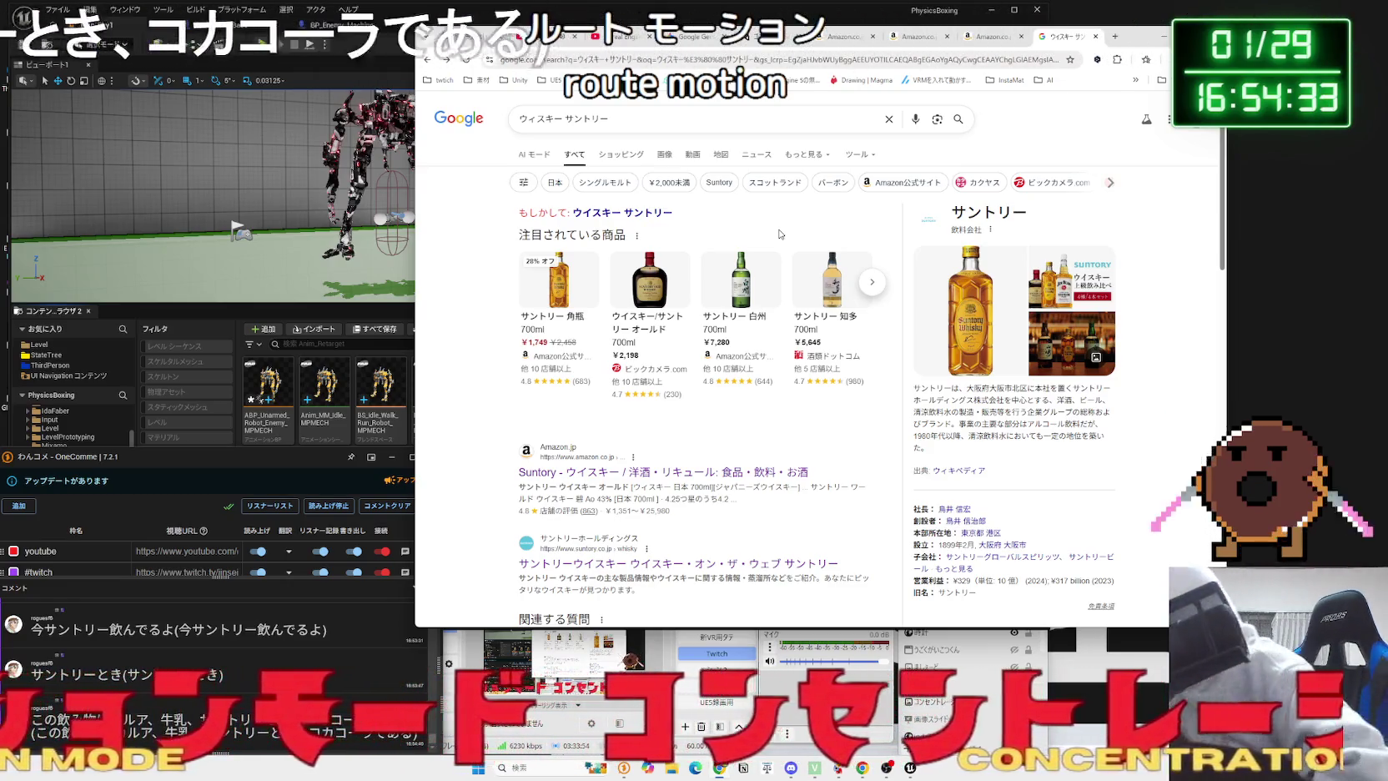
click(636, 122)
text(とろ)
key(BackSpace)
text(き)
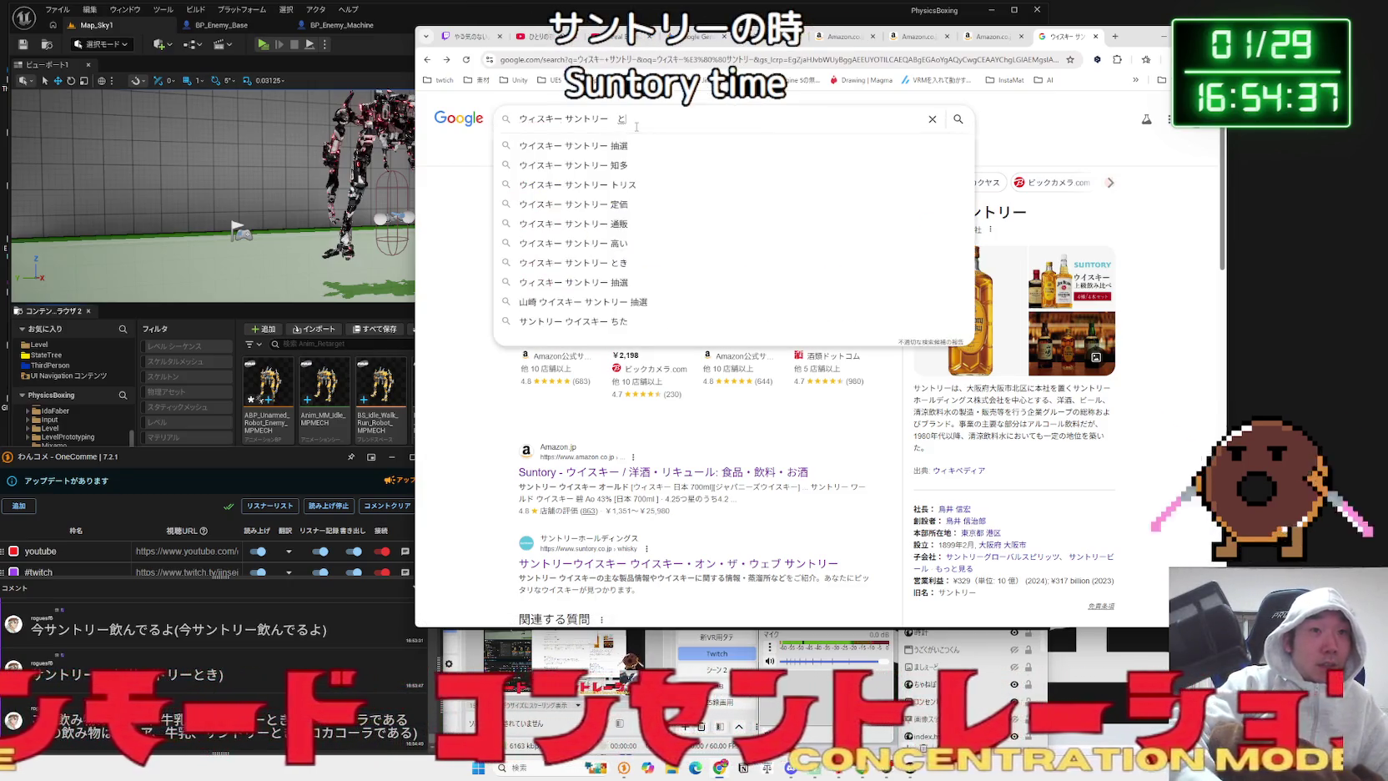
key(Return)
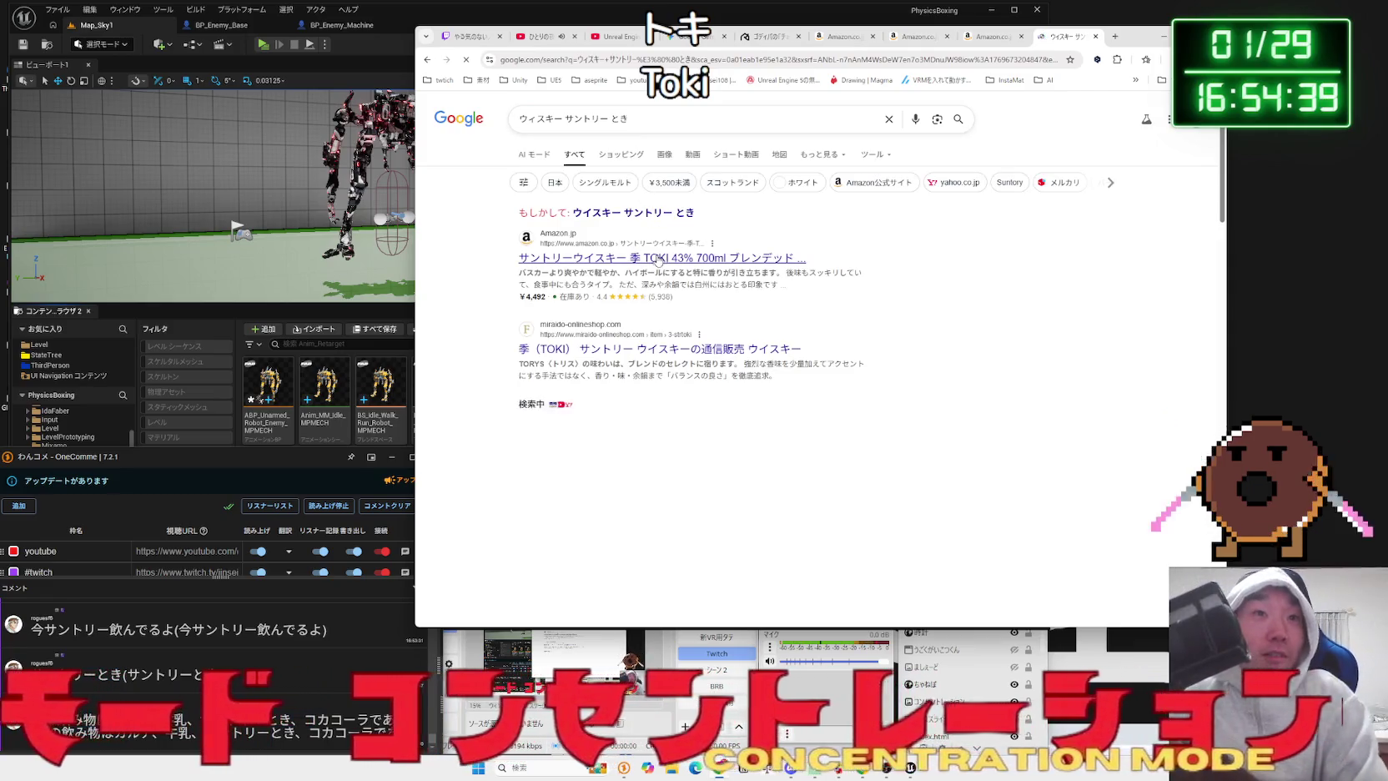
click(659, 260)
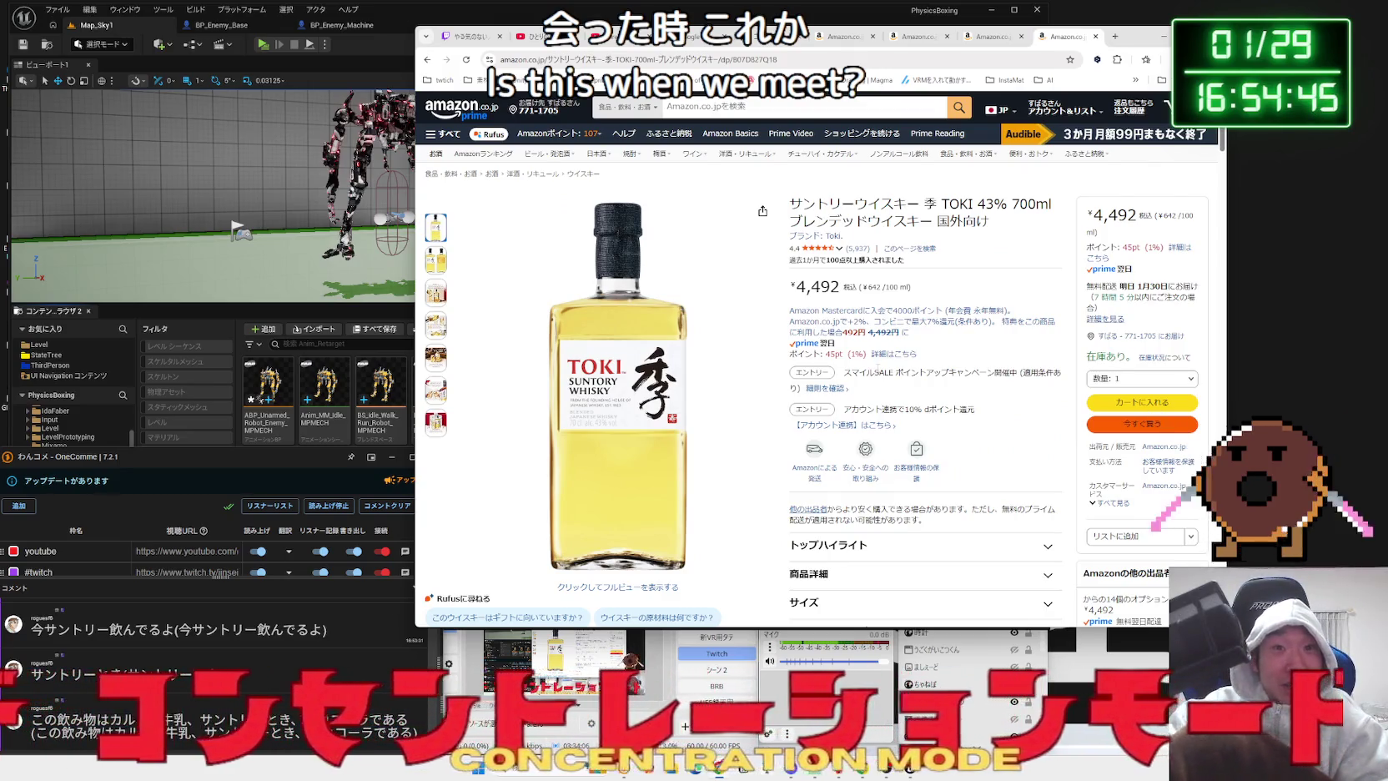
- Look over the TOKI product photos and details, then go back to the whisky results
triple_click(997, 230)
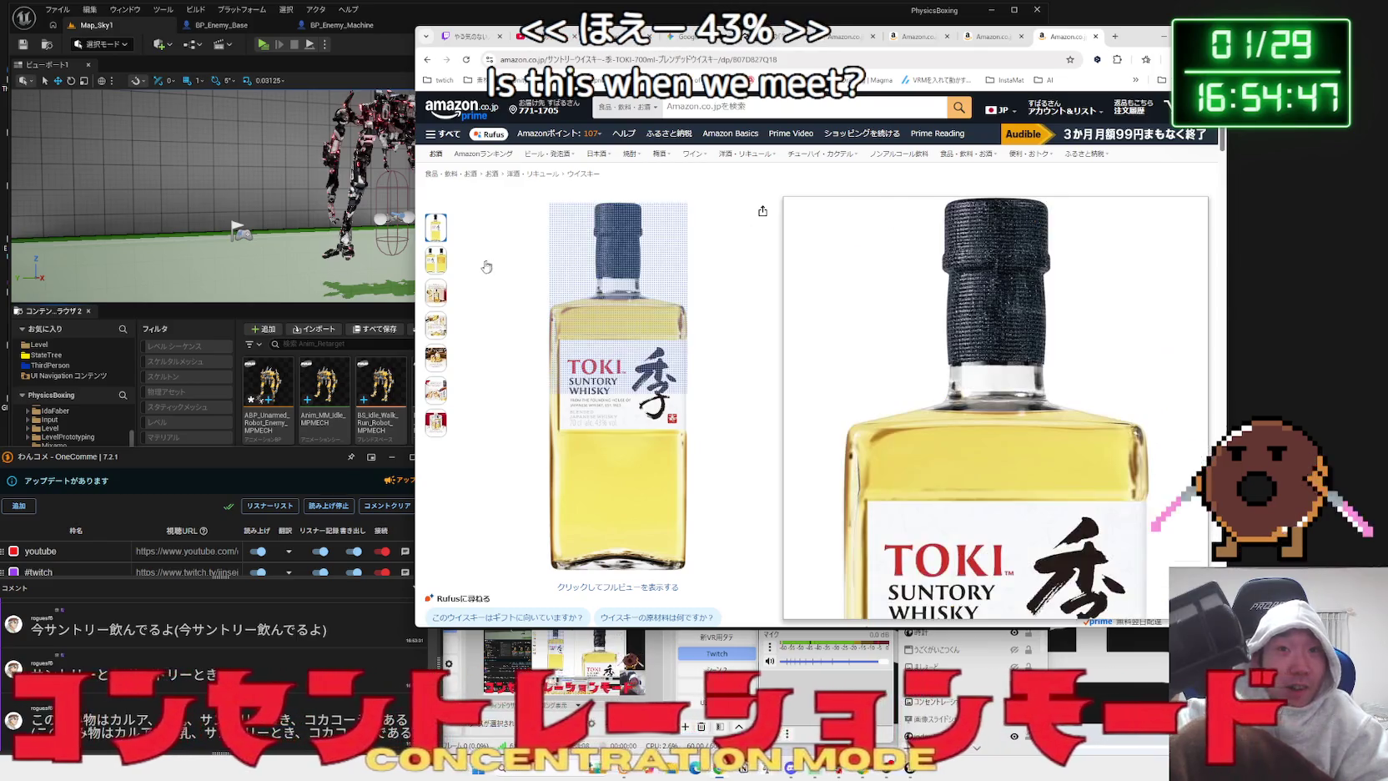
click(441, 272)
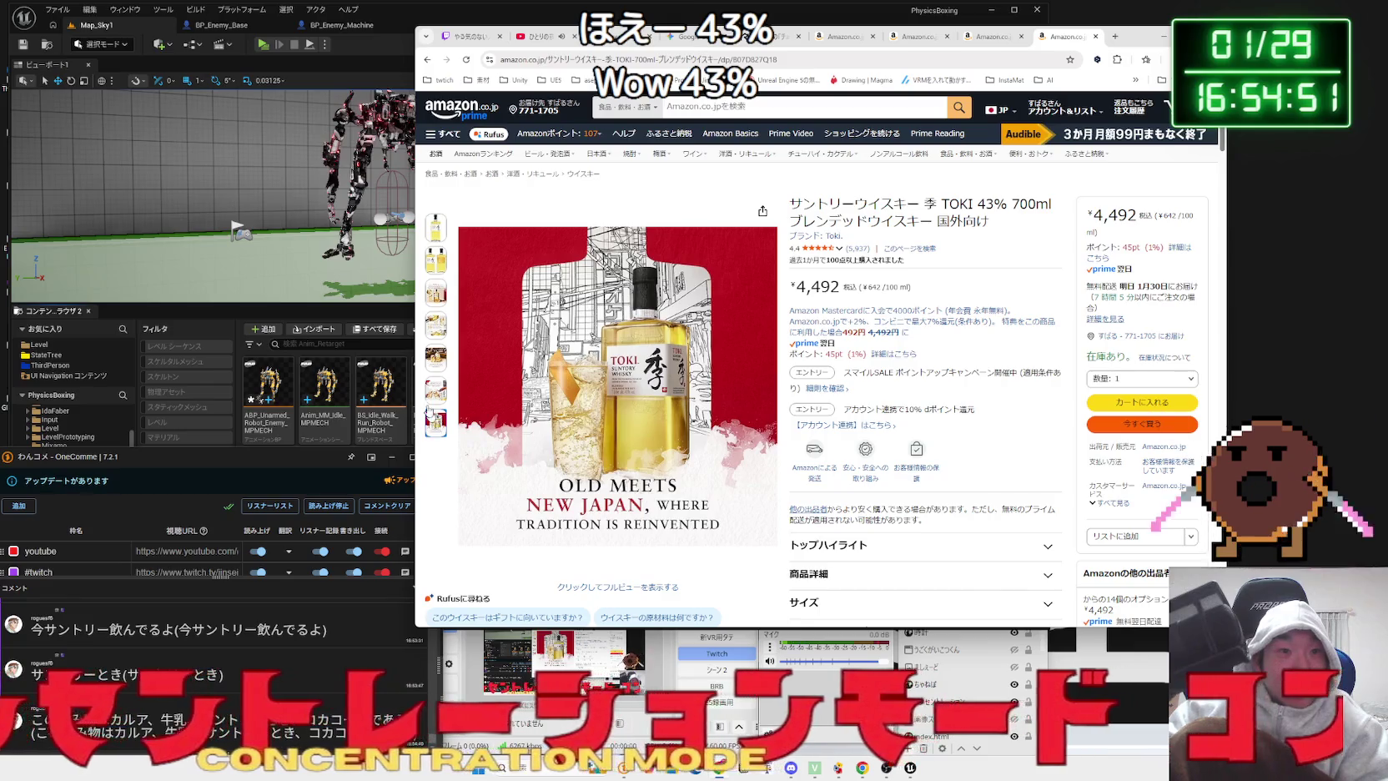
scroll(864, 412, down, 10)
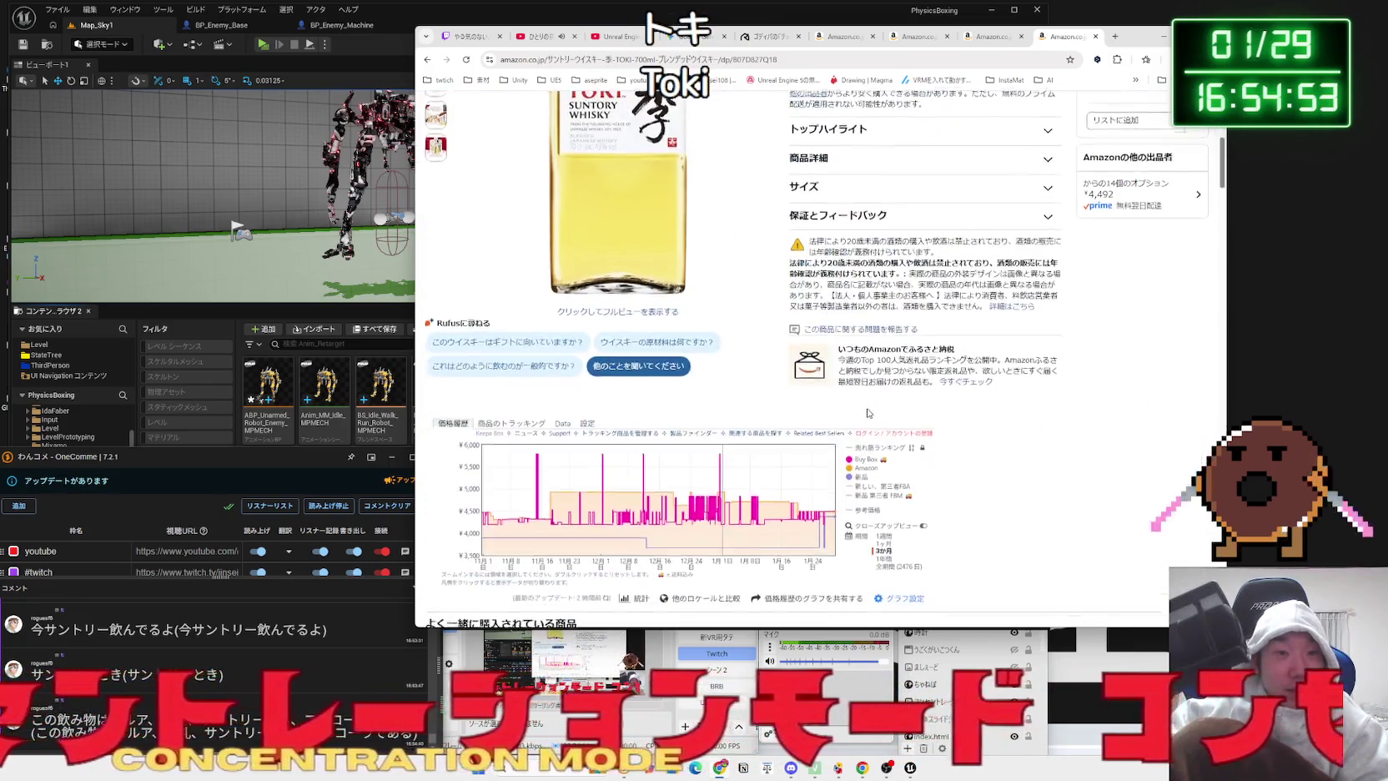
scroll(864, 412, down, 15)
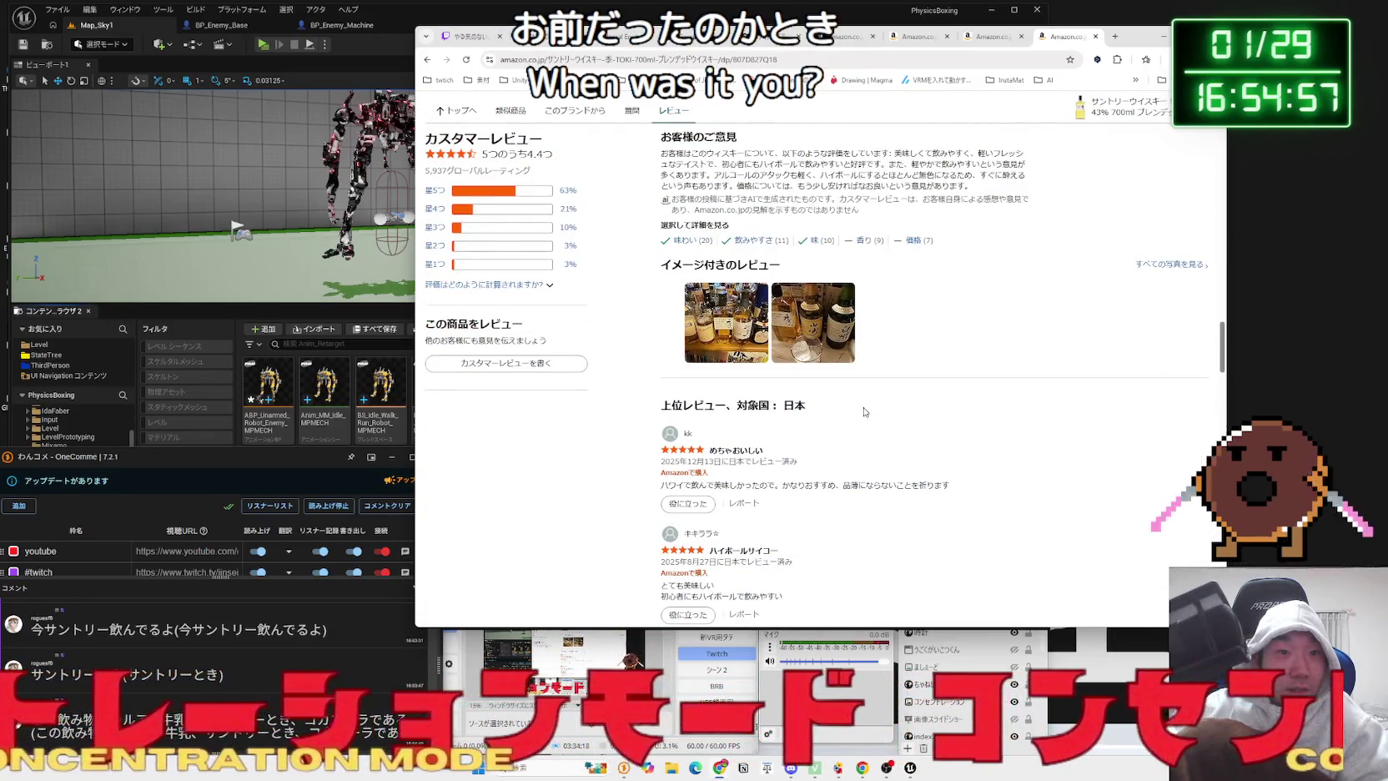
scroll(864, 412, down, 4)
scroll(864, 411, up, 4)
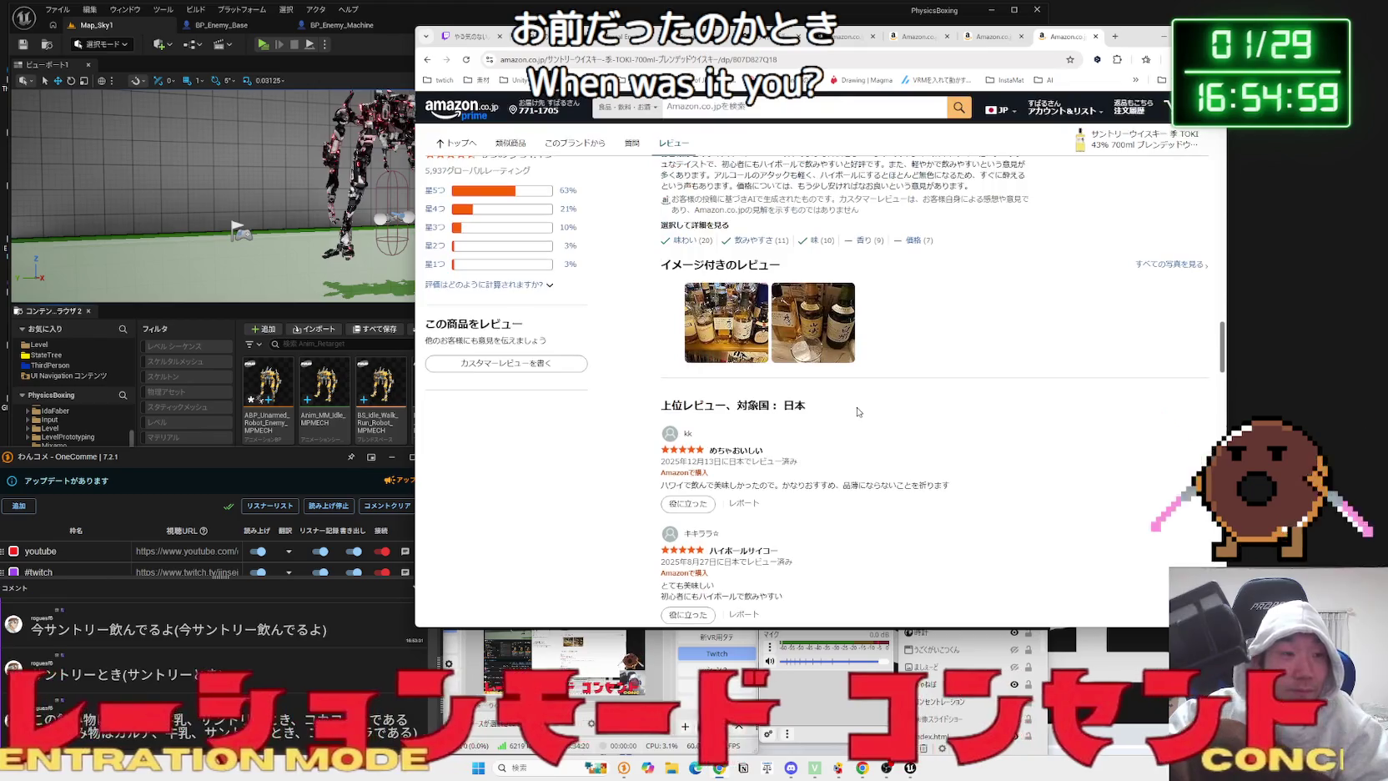
key(alt+Left)
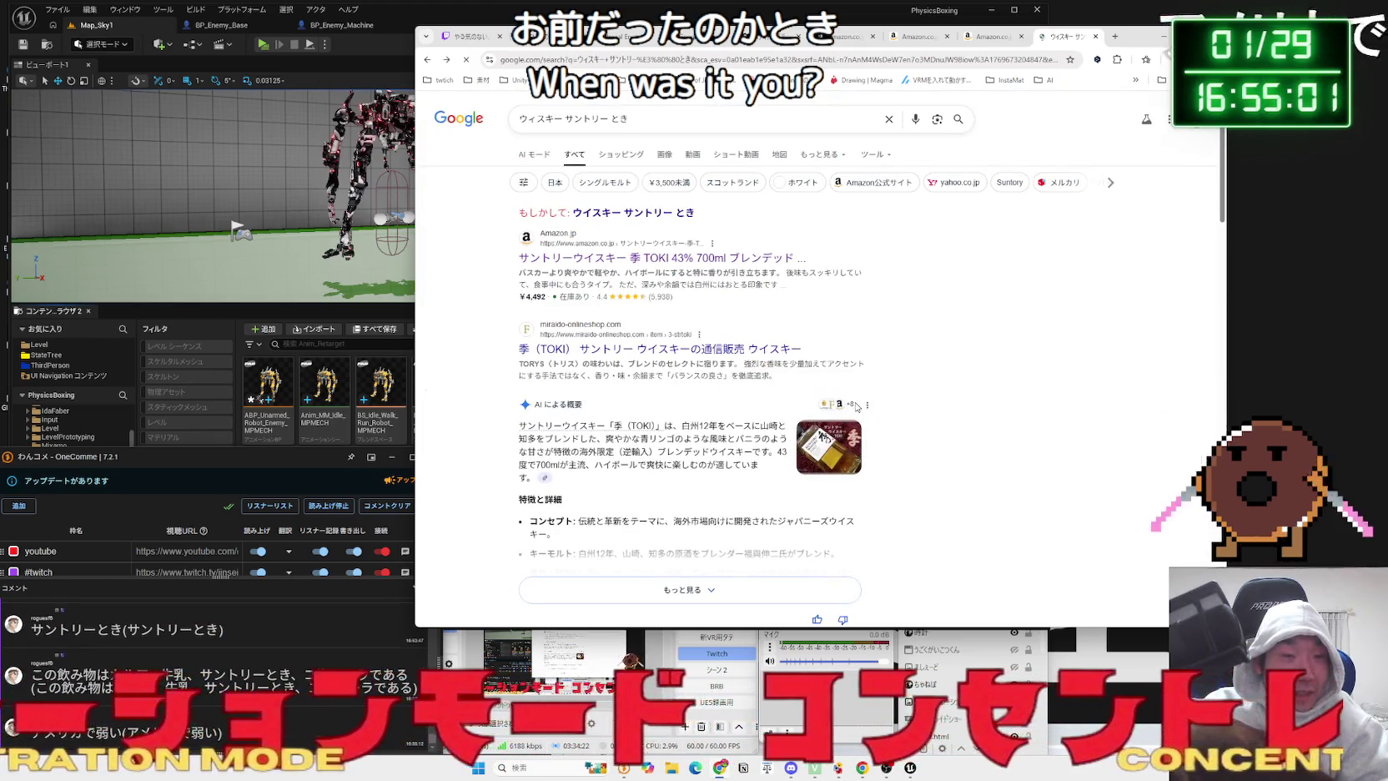
- Skim the miraido and sakenokuni whisky results further down the search page
mouse_move(519, 364)
mouse_down()
mouse_move(755, 365)
mouse_move(660, 373)
mouse_move(780, 377)
mouse_up()
click(778, 375)
scroll(775, 374, down, 8)
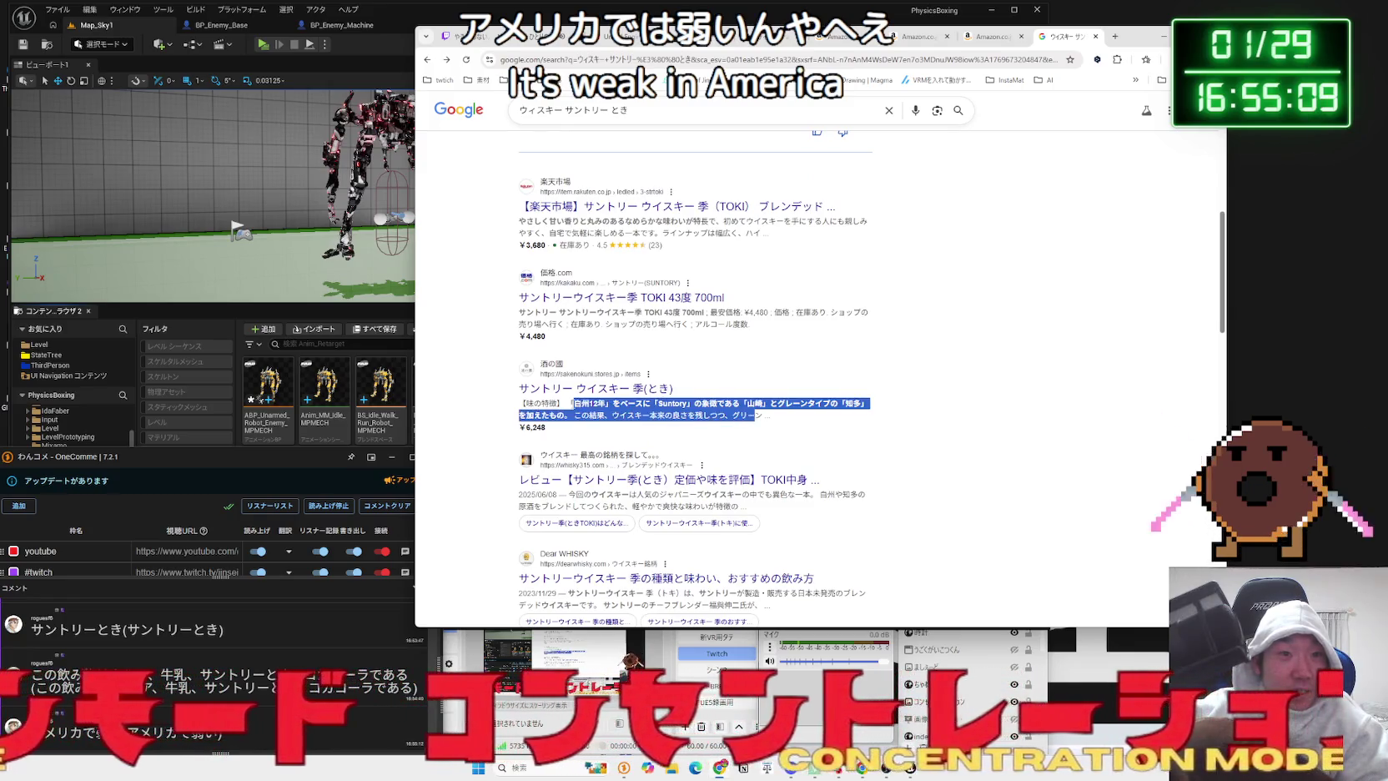
drag(754, 415, 775, 415)
scroll(795, 411, down, 3)
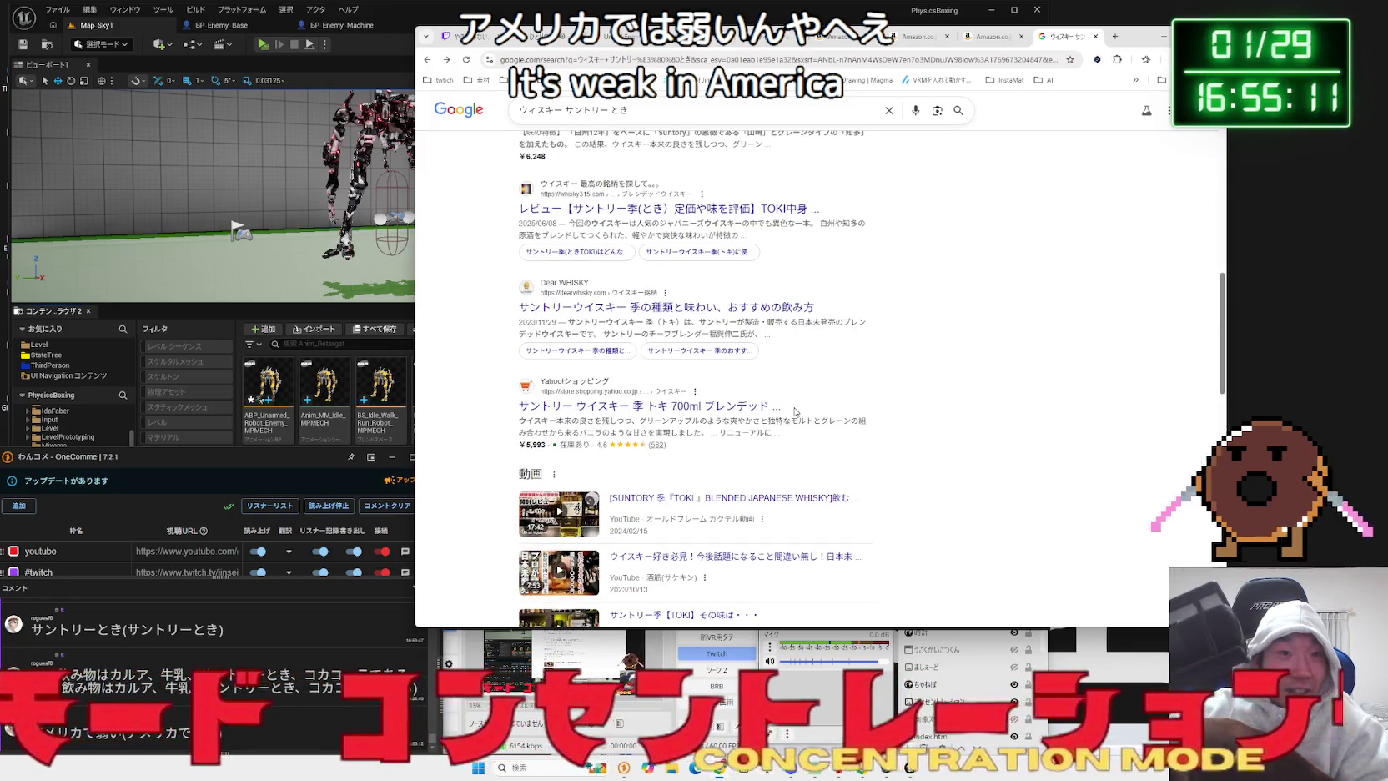
scroll(795, 411, down, 3)
scroll(795, 411, down, 2)
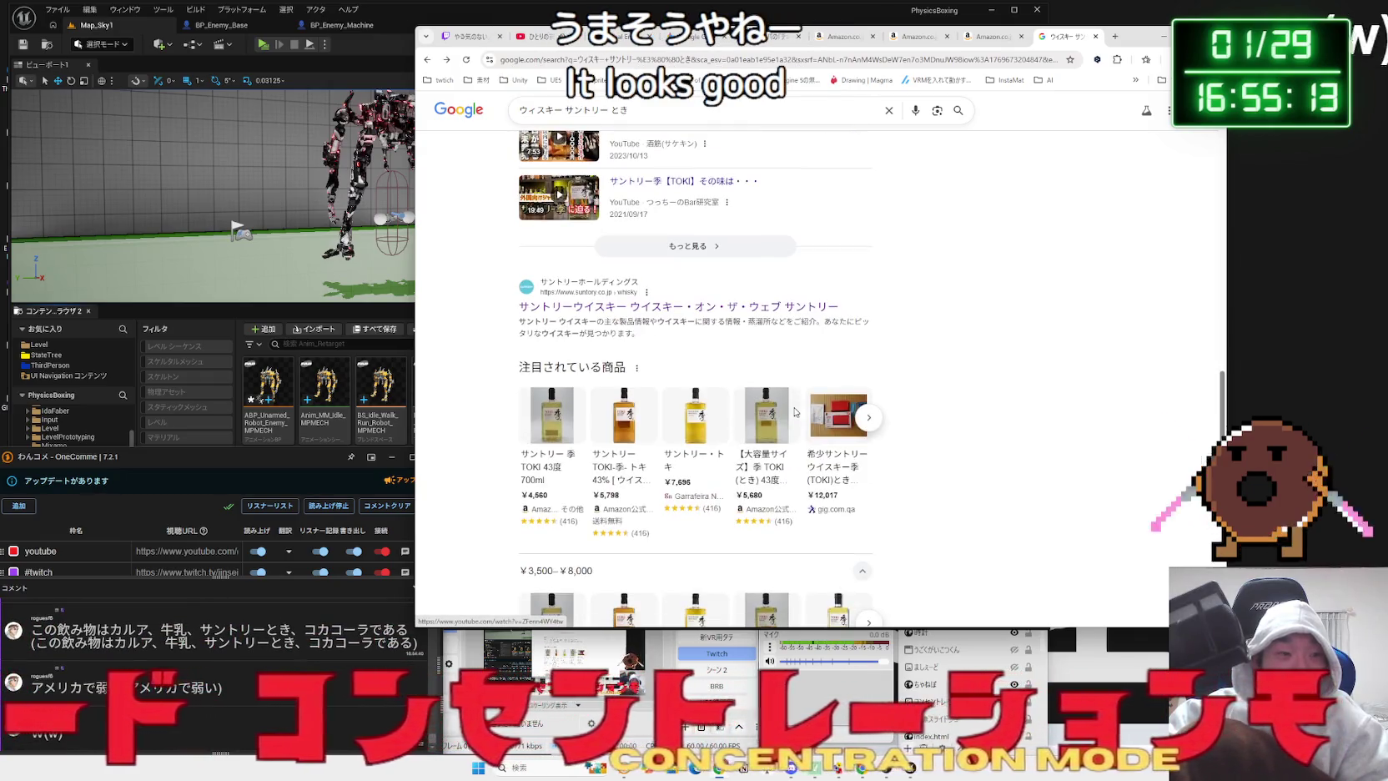
- Close the whisky search, Amazon, Godiva and ROOMIE tabs to return to Gemini
click(1097, 42)
click(1097, 40)
click(1098, 40)
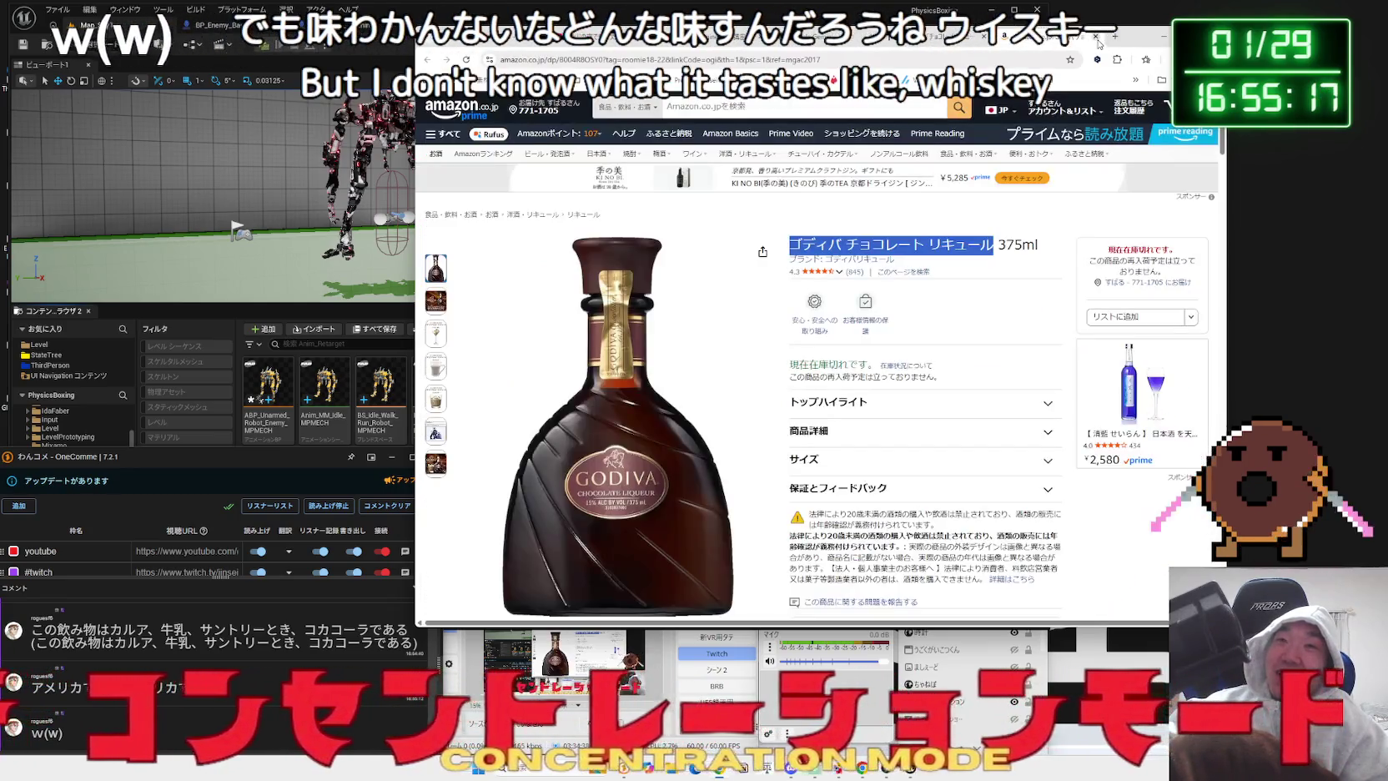
click(1097, 40)
drag(1099, 40, 1201, 37)
click(1133, 39)
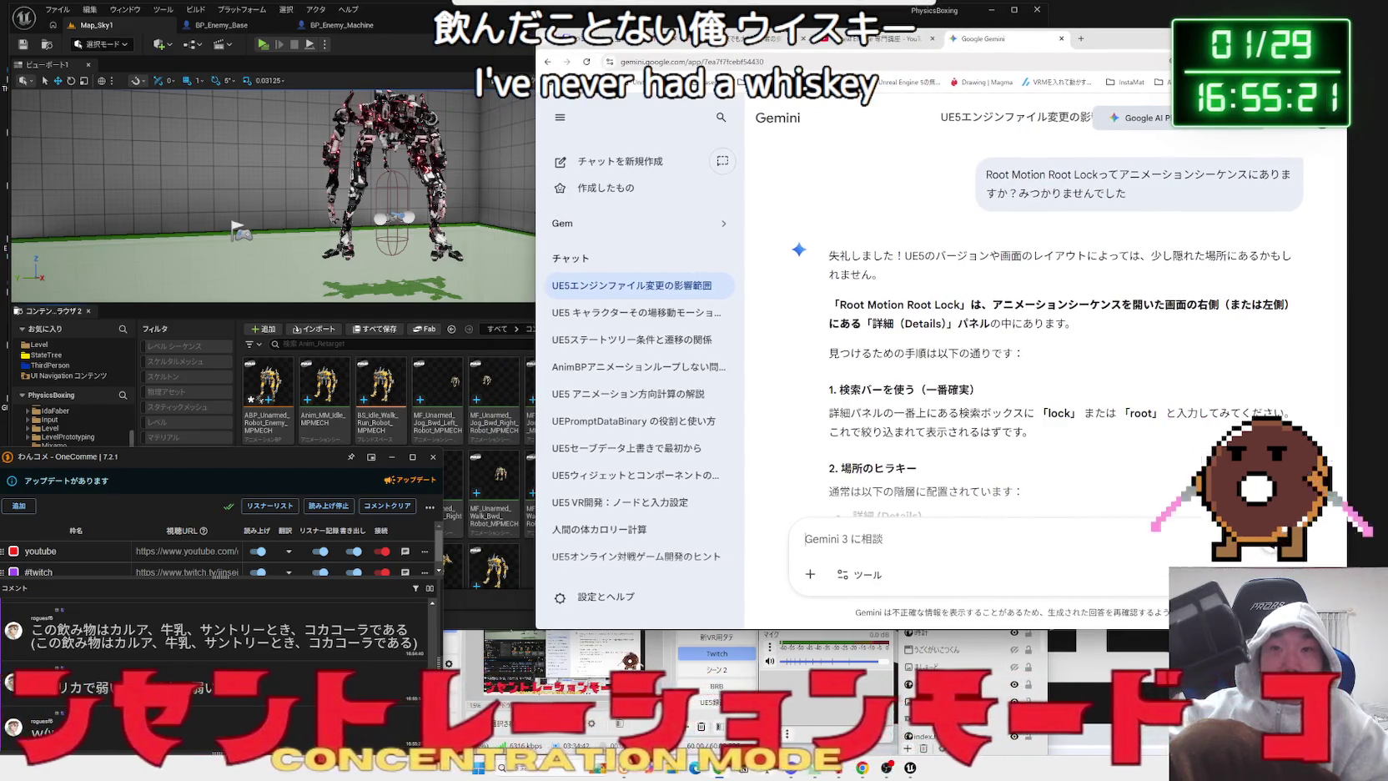
- Tell Gemini Root Motion Root Lock wasn't found and read its advice to check the skeleton's Root bone
mouse_move(829, 301)
mouse_down()
mouse_move(1084, 329)
mouse_move(852, 325)
mouse_move(830, 250)
mouse_up()
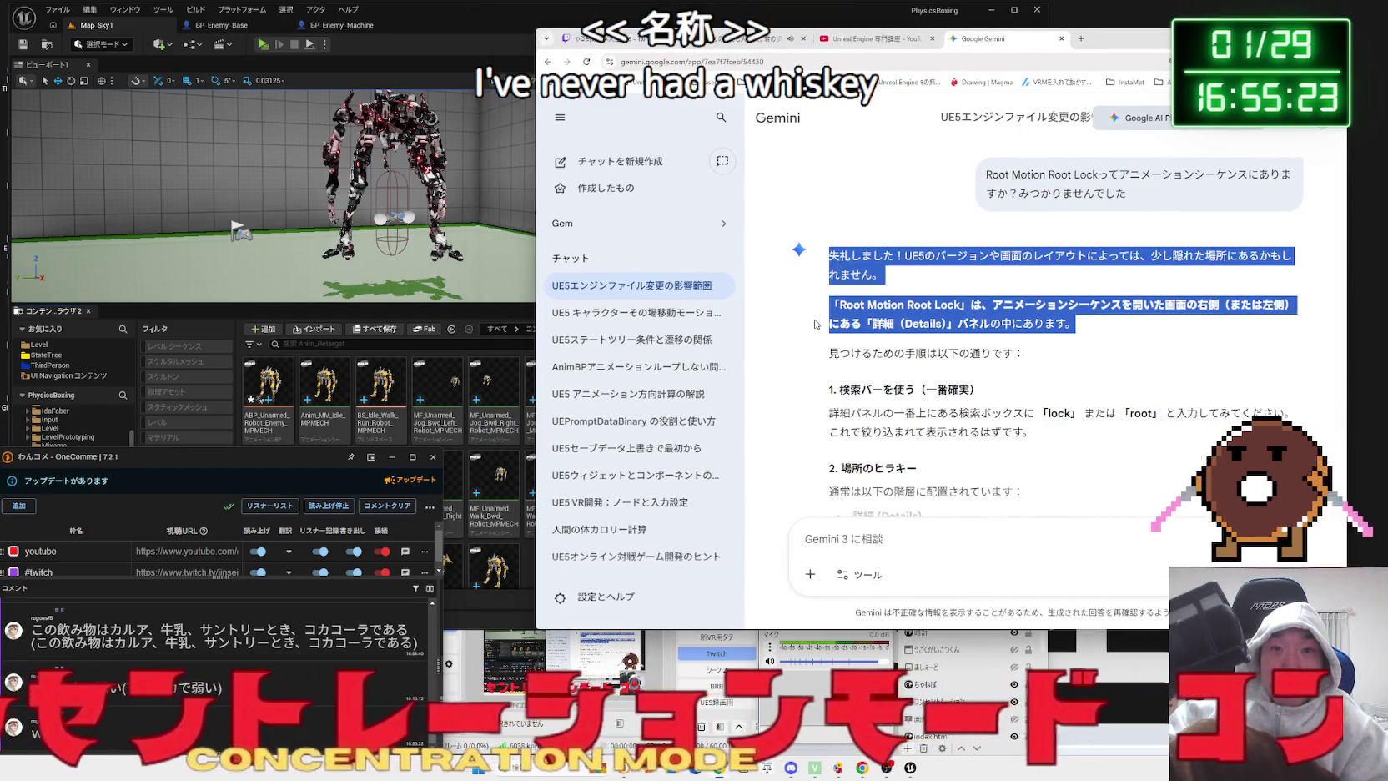
click(815, 324)
drag(814, 324, 1030, 355)
click(959, 501)
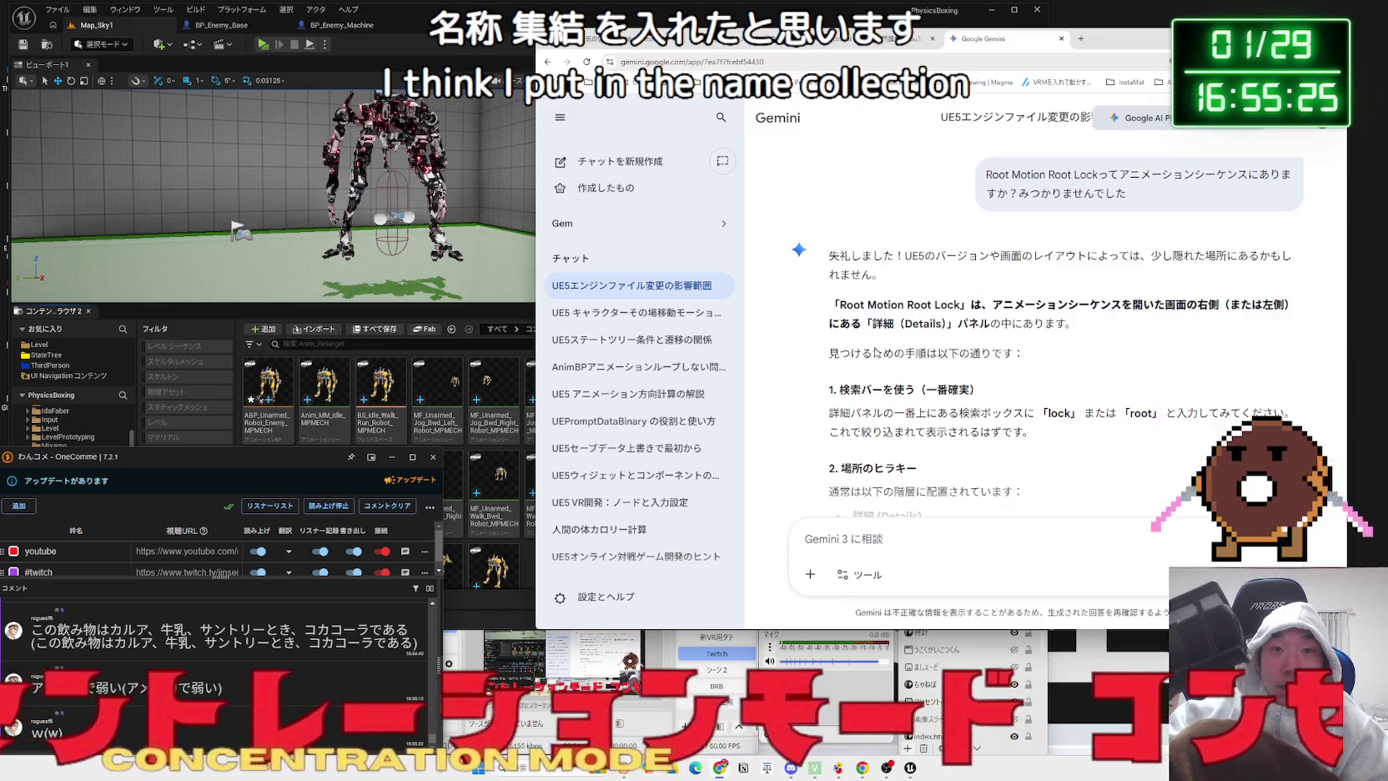
scroll(960, 532, down, 4)
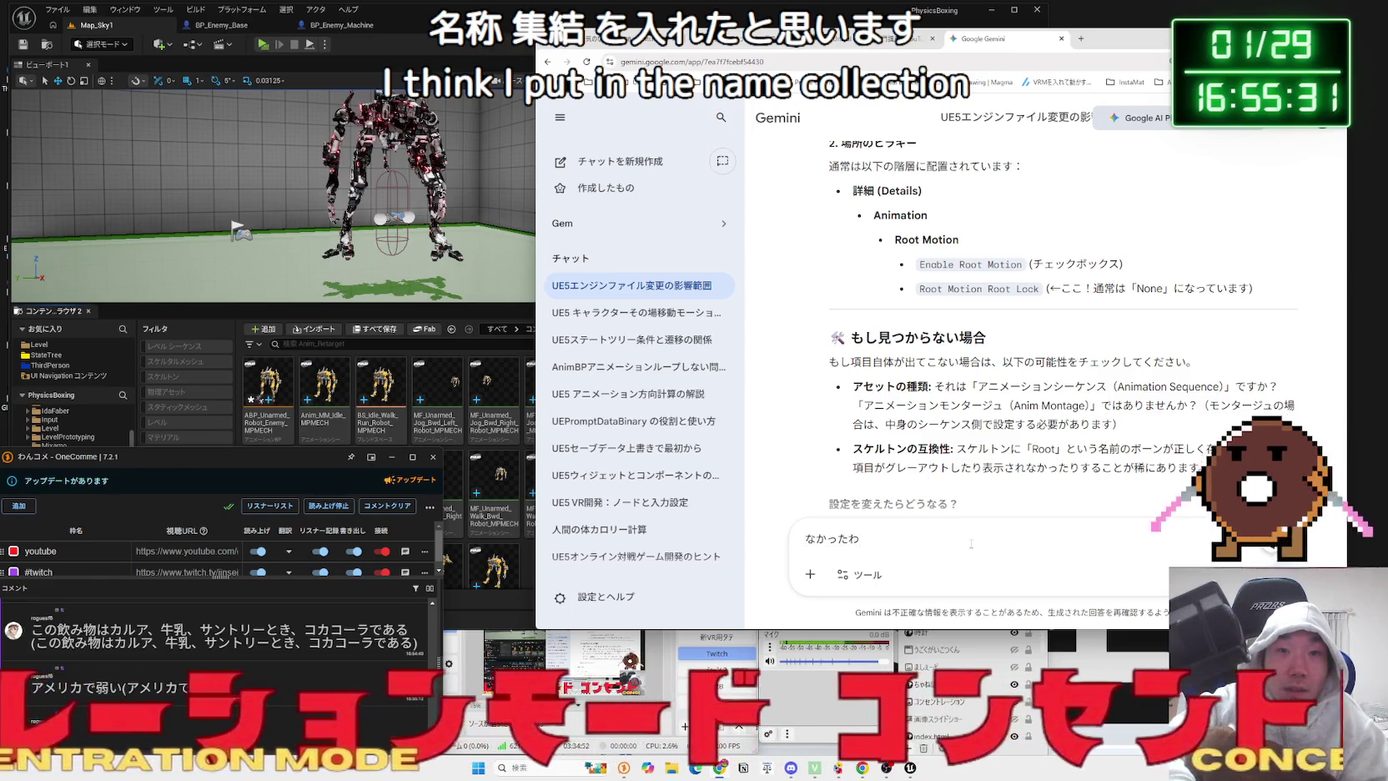
key(Return)
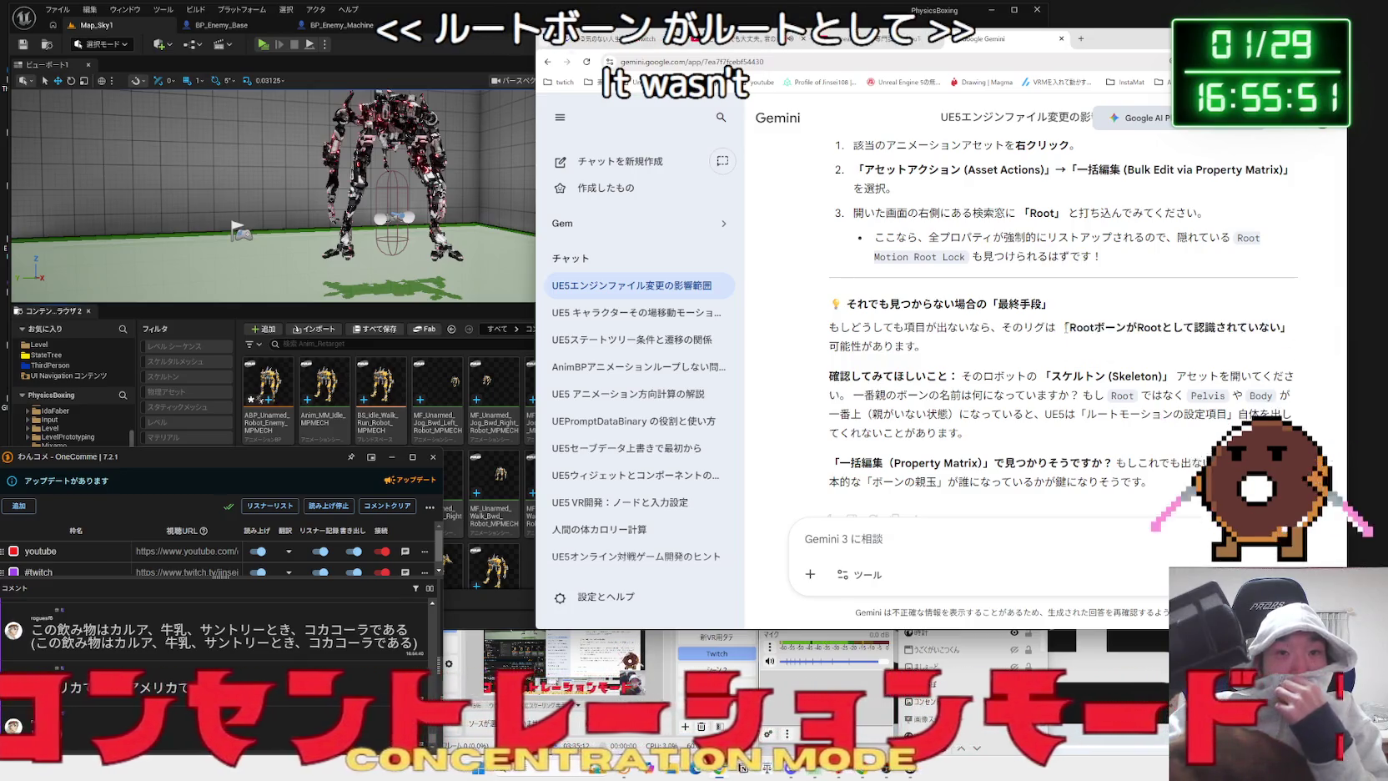
drag(1051, 337, 1103, 342)
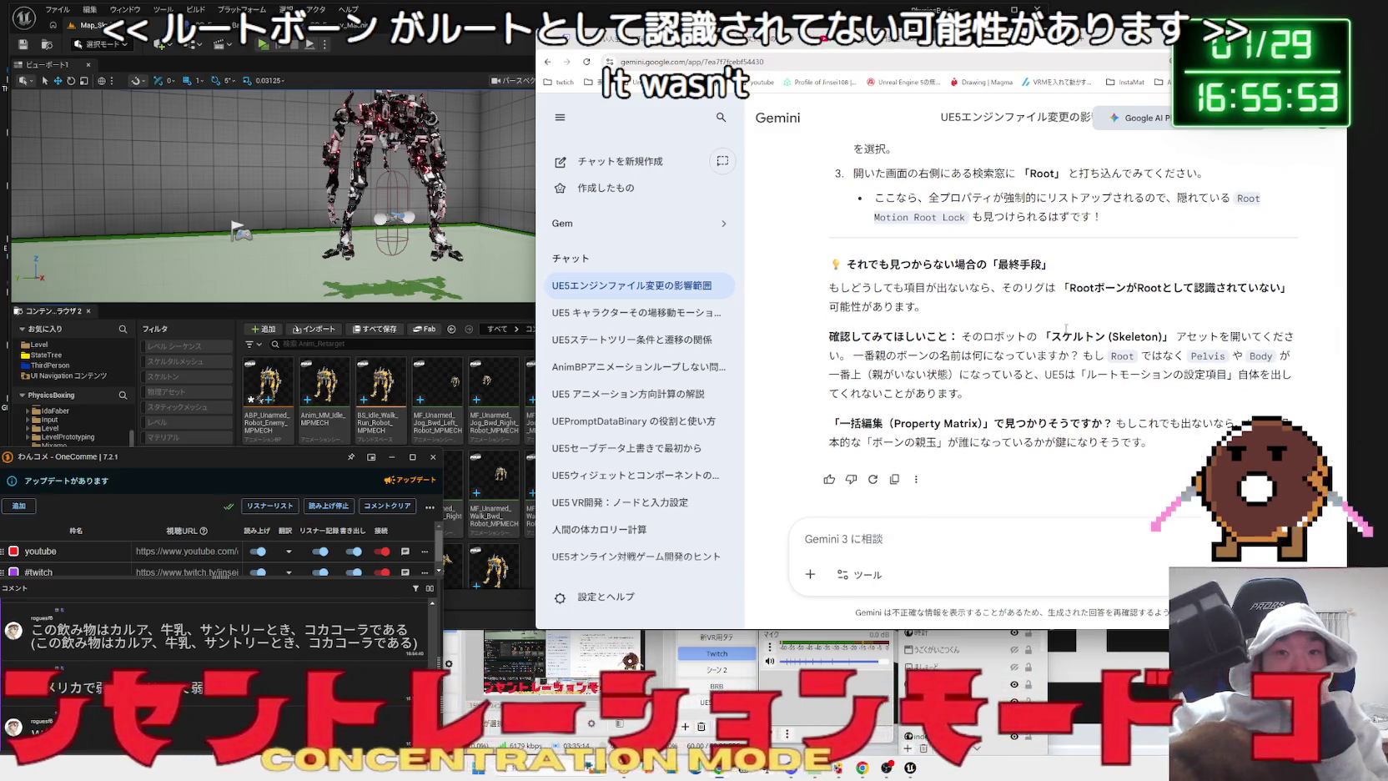
click(327, 306)
- Browse the MPMECH BP, TEXTURES and UE5MANNEQUIN Rigs and Materials folders
click(451, 328)
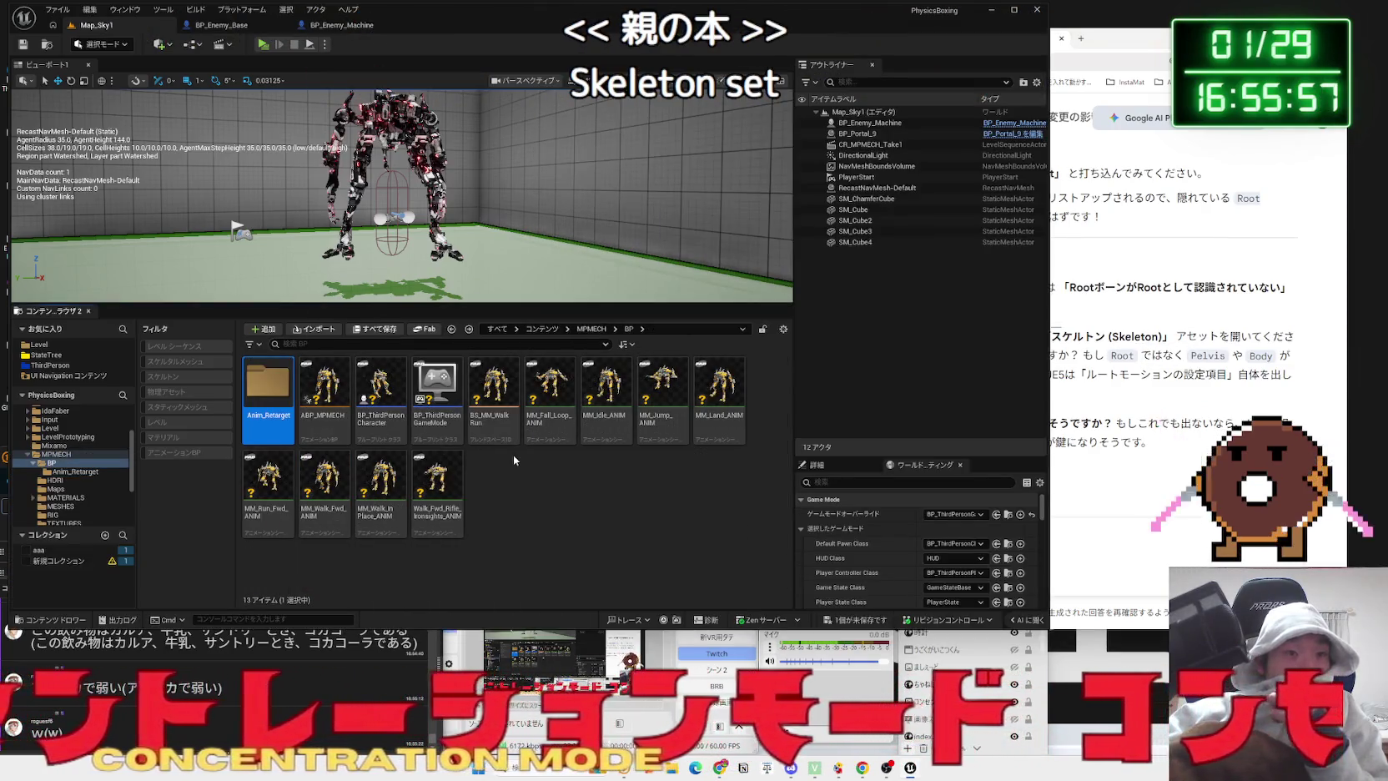
scroll(92, 455, down, 2)
click(64, 469)
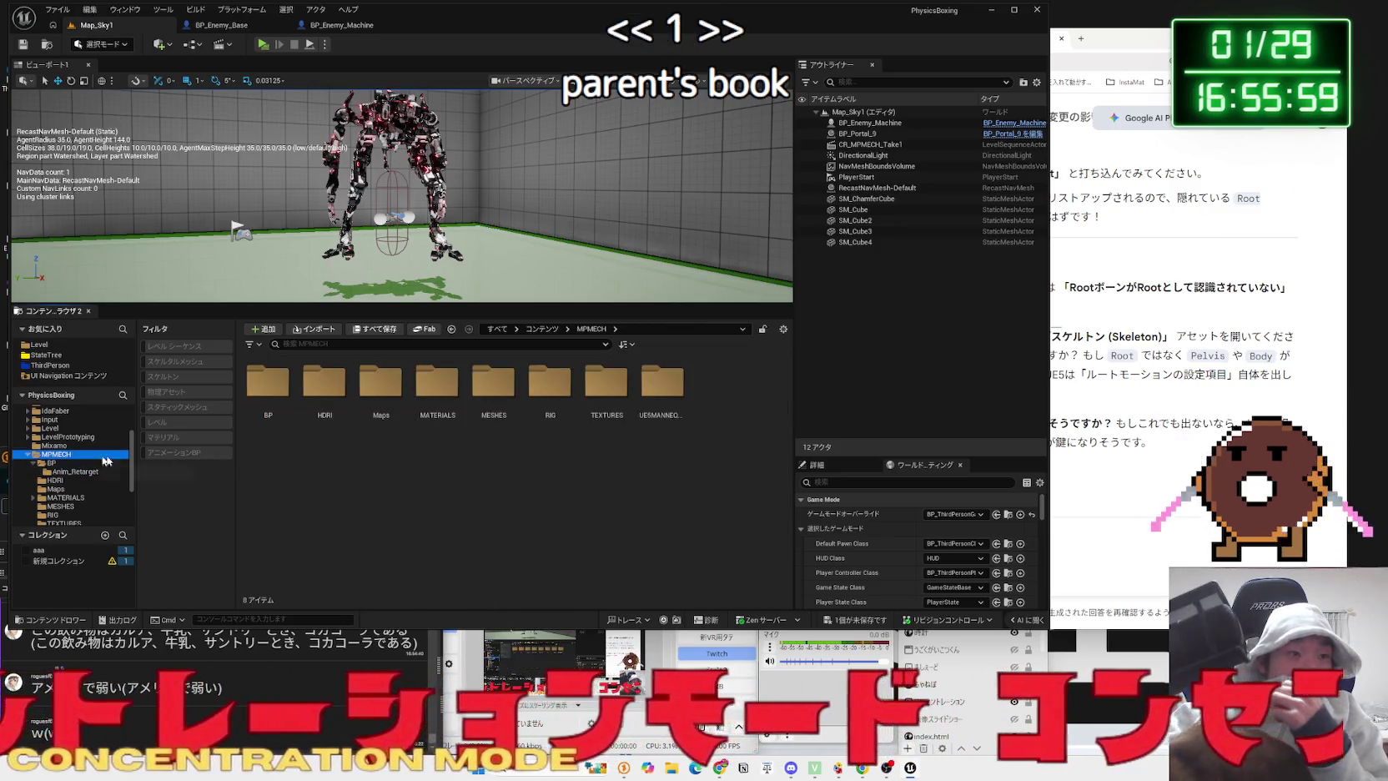
key(Left)
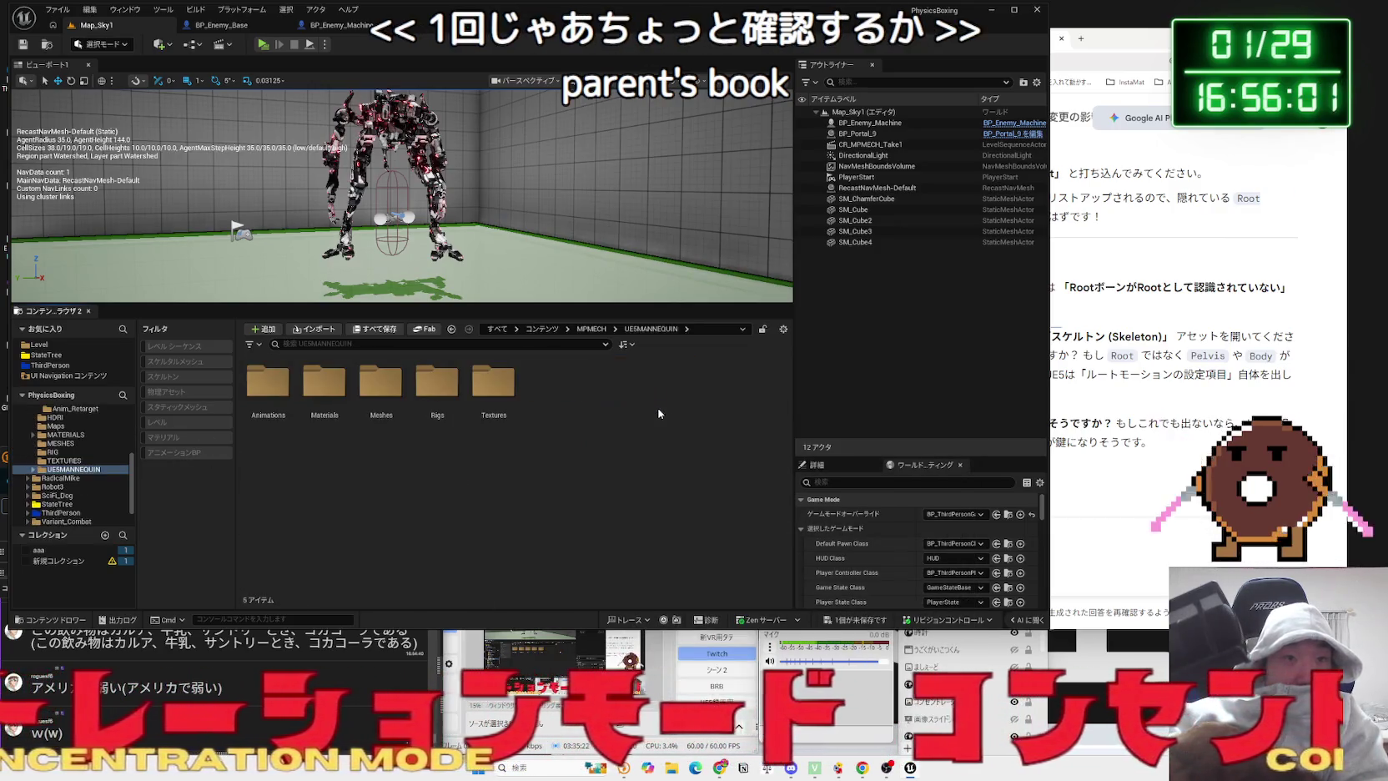
click(559, 392)
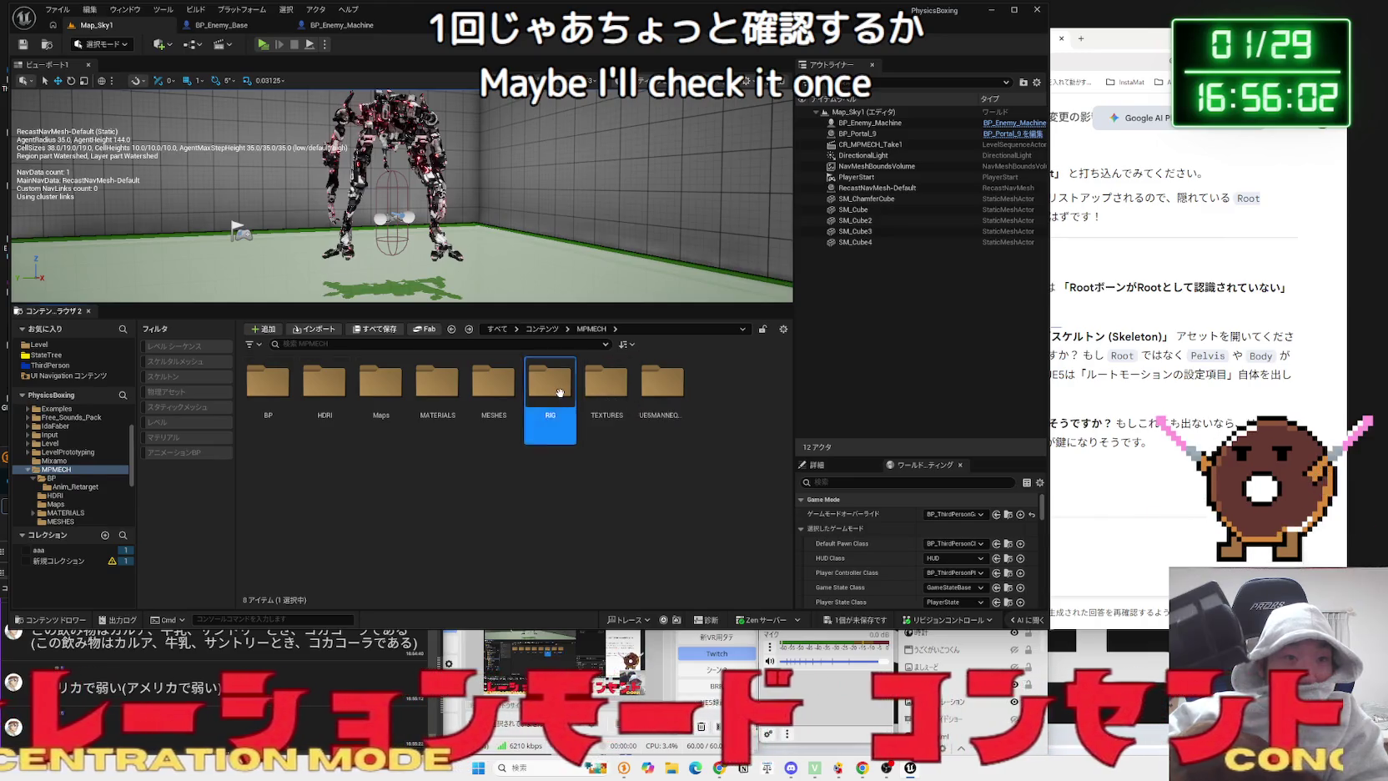
double_click(673, 394)
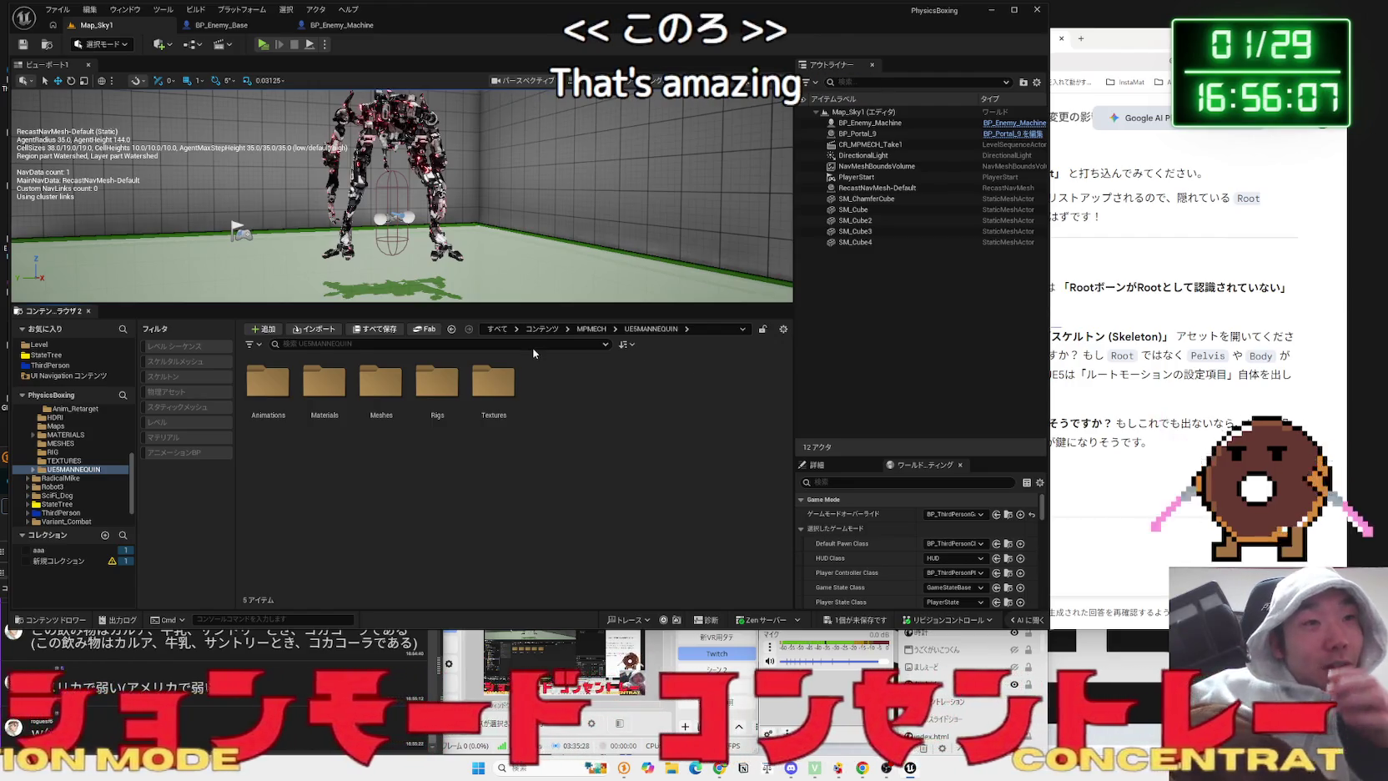
double_click(437, 384)
key(alt+Left)
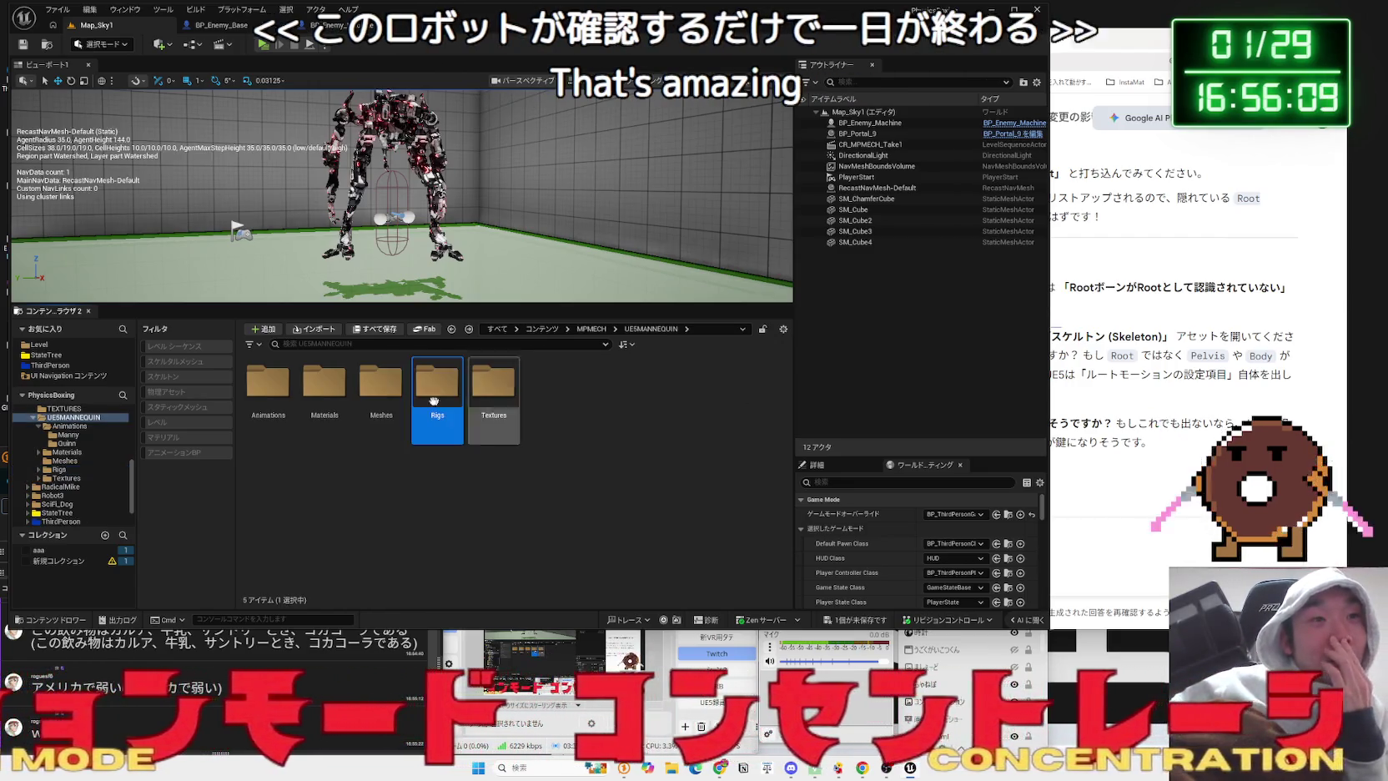
double_click(324, 384)
key(alt+Left)
double_click(330, 385)
key(alt+Left)
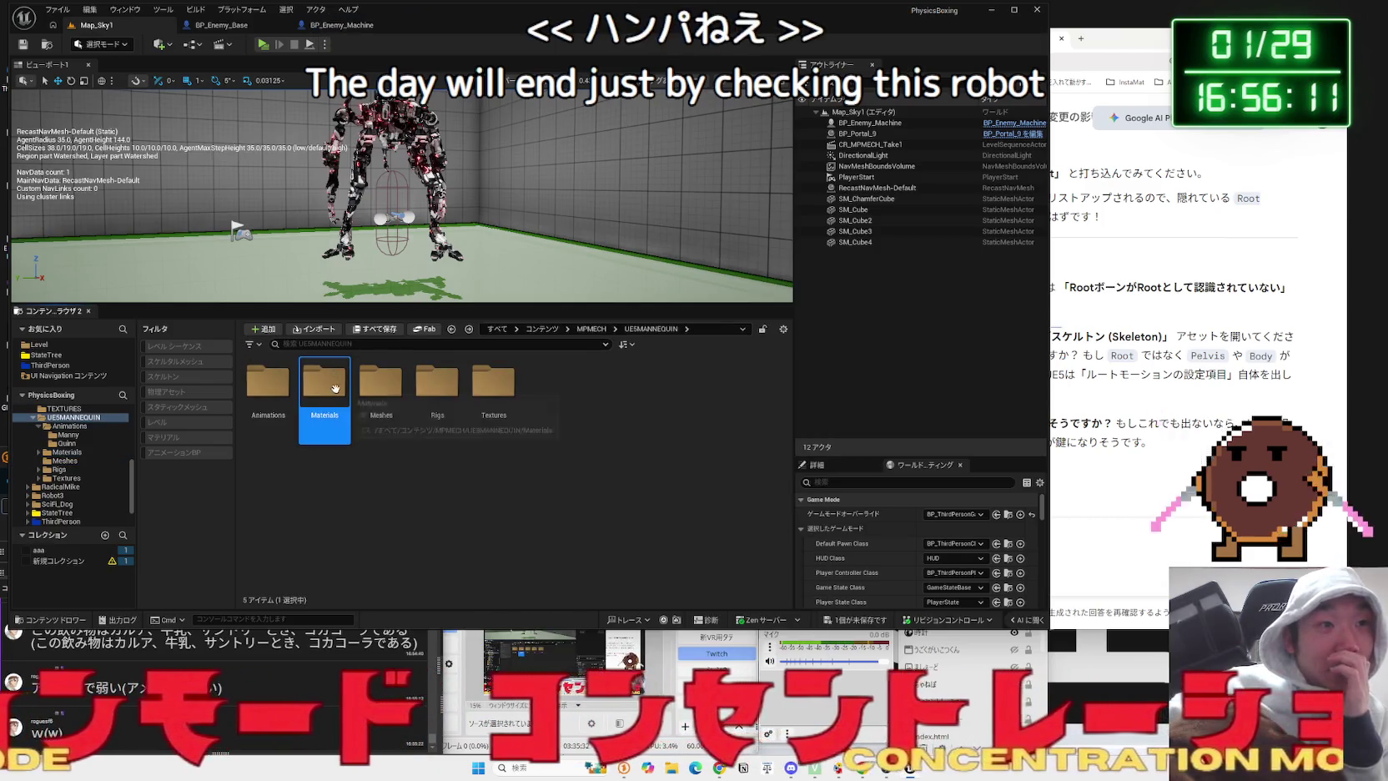
double_click(337, 388)
key(alt+Left)
key(alt+Left)
- Open the CR_MPMECH control rig from the RIG folder and close it again
double_click(543, 402)
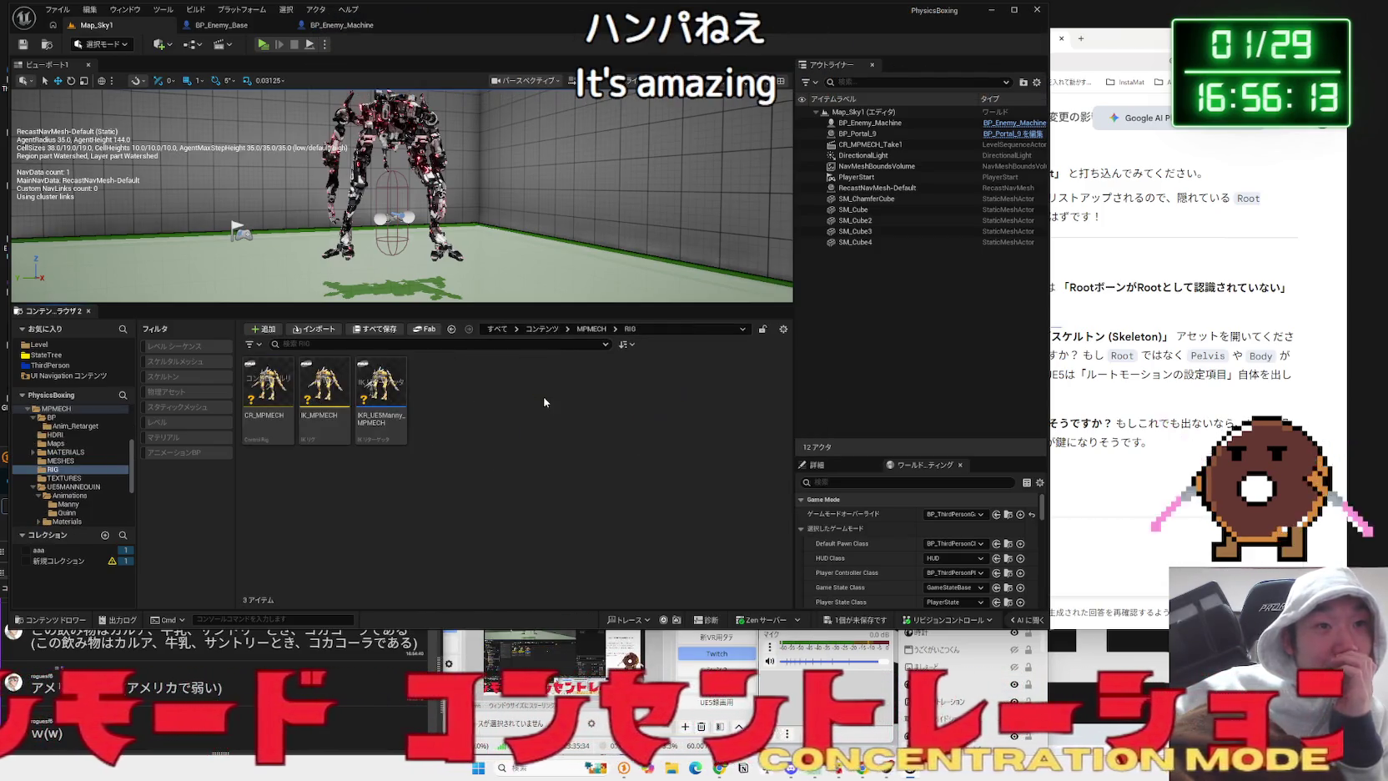
click(381, 385)
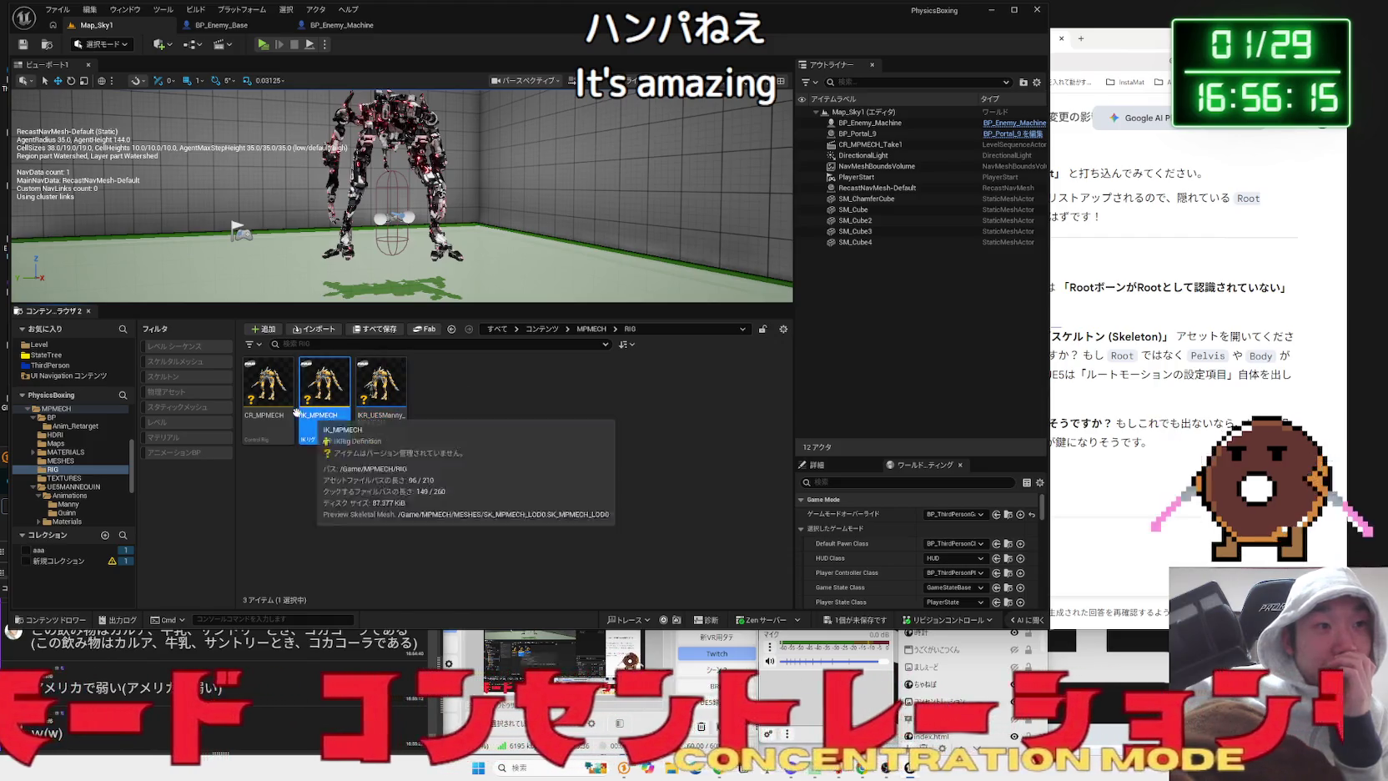
click(276, 406)
double_click(278, 408)
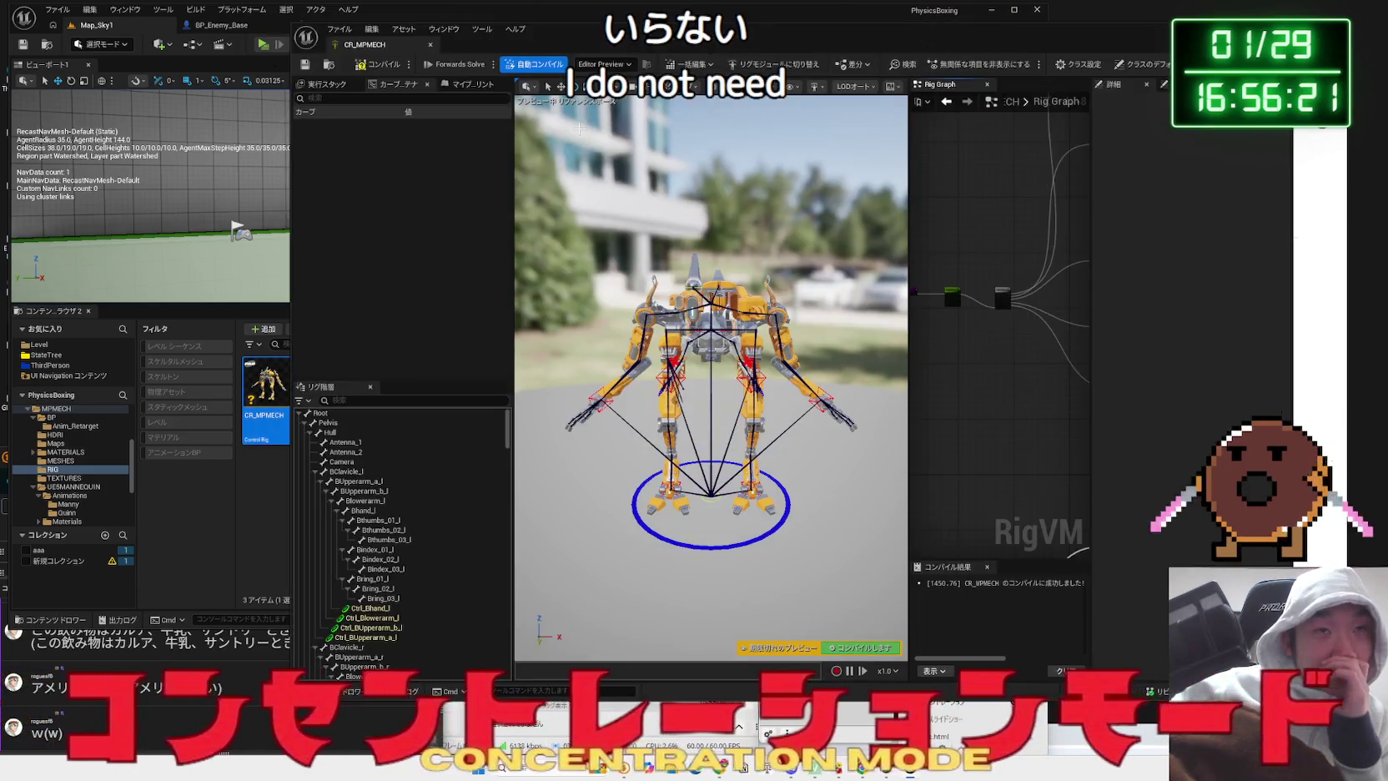
click(430, 46)
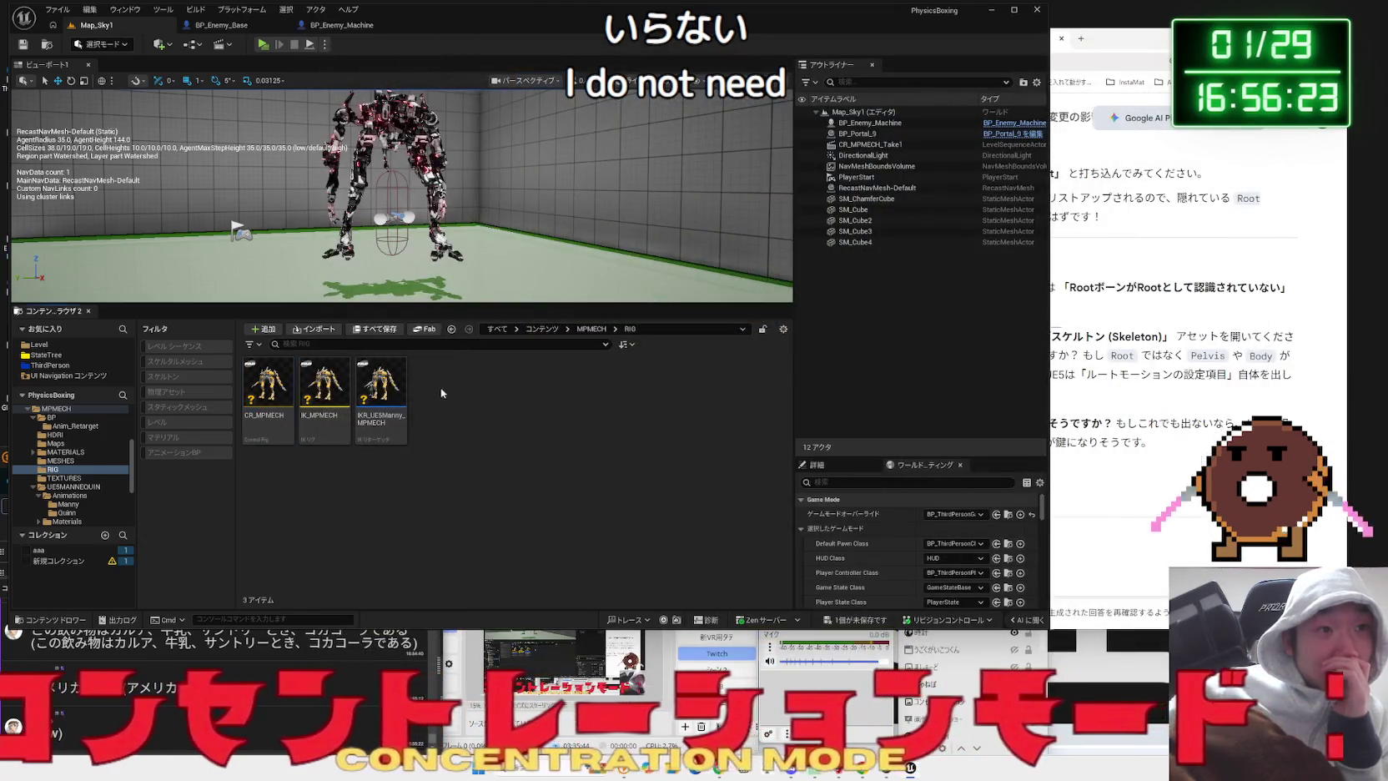
- Check the MESHES, MATERIALS and BP folders, then open SK_MPMECH_LOD0_Skeleton from MESHES
key(alt+Left)
double_click(493, 384)
key(alt+Left)
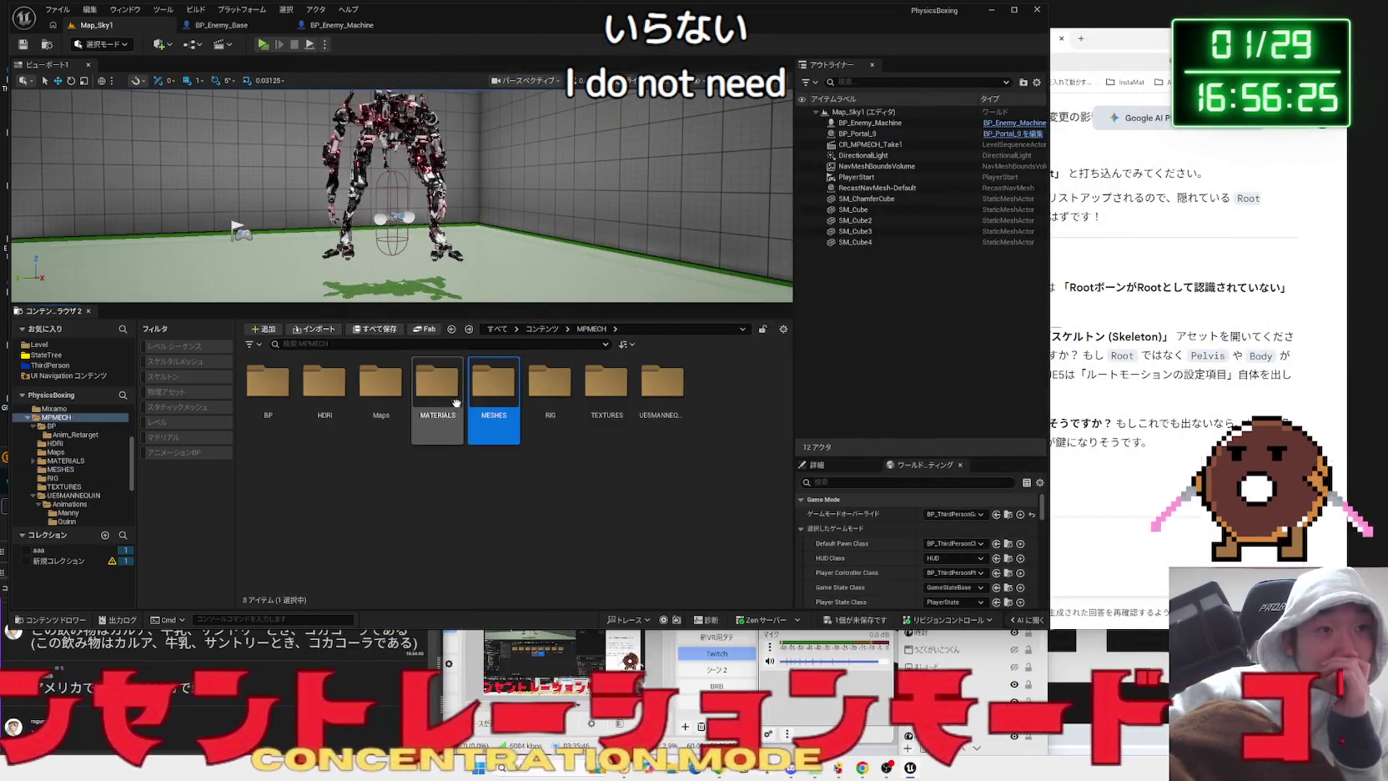
double_click(451, 398)
key(alt+Left)
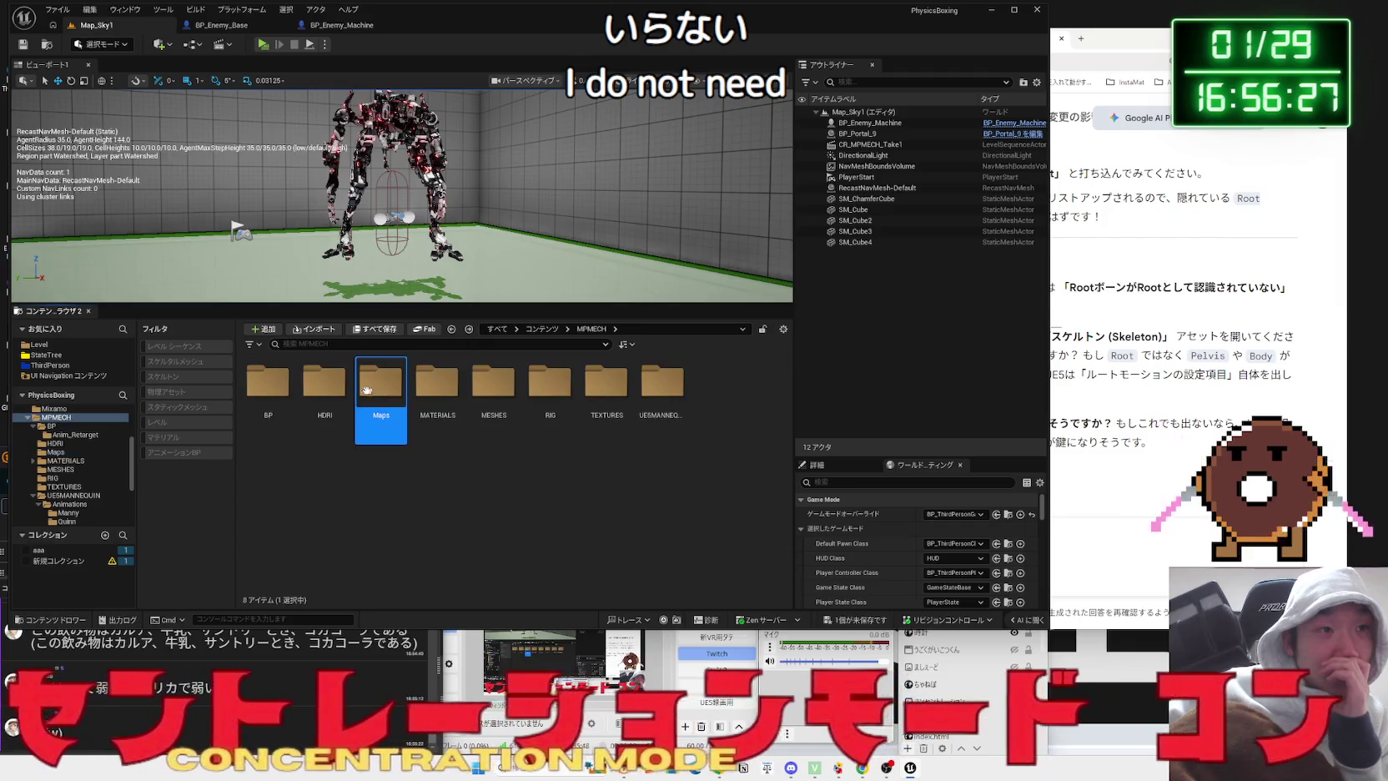
double_click(275, 383)
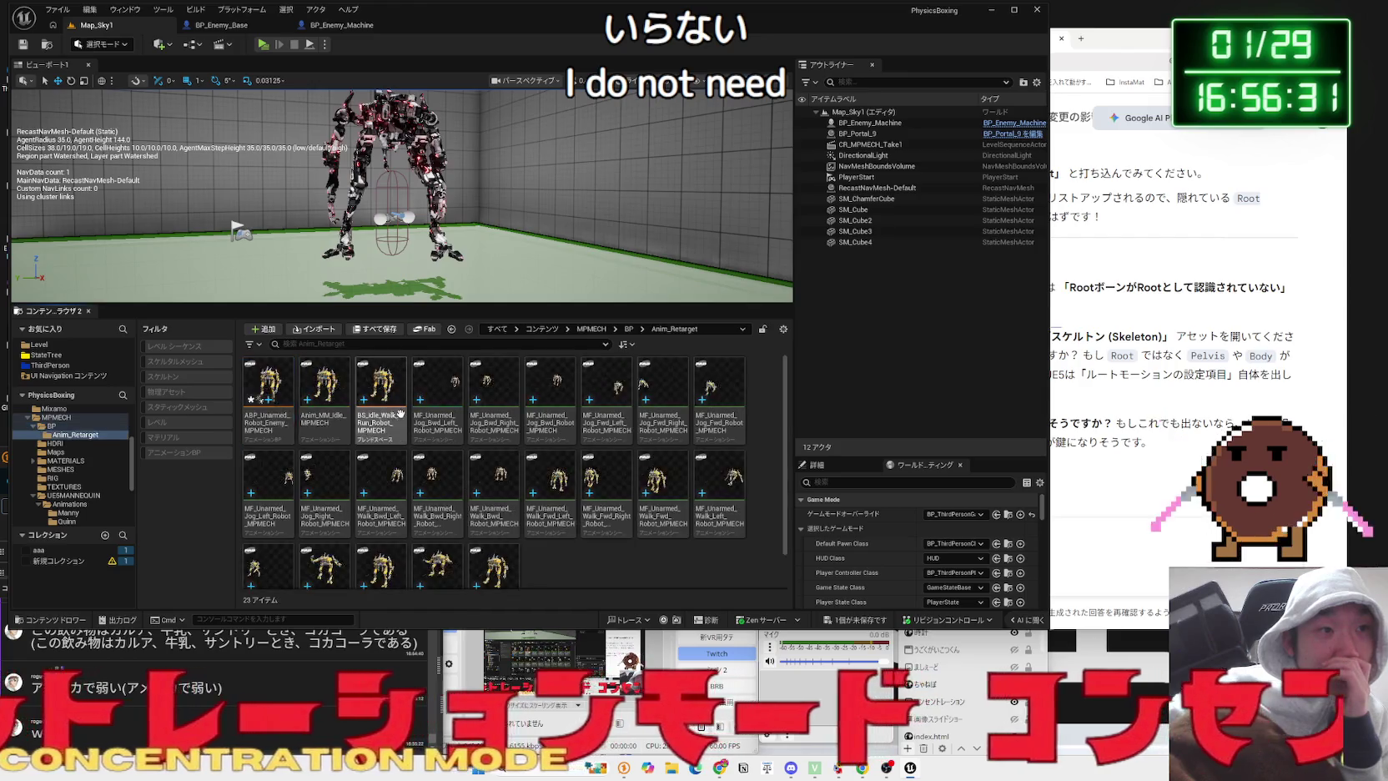
key(alt+Left)
click(493, 414)
double_click(493, 414)
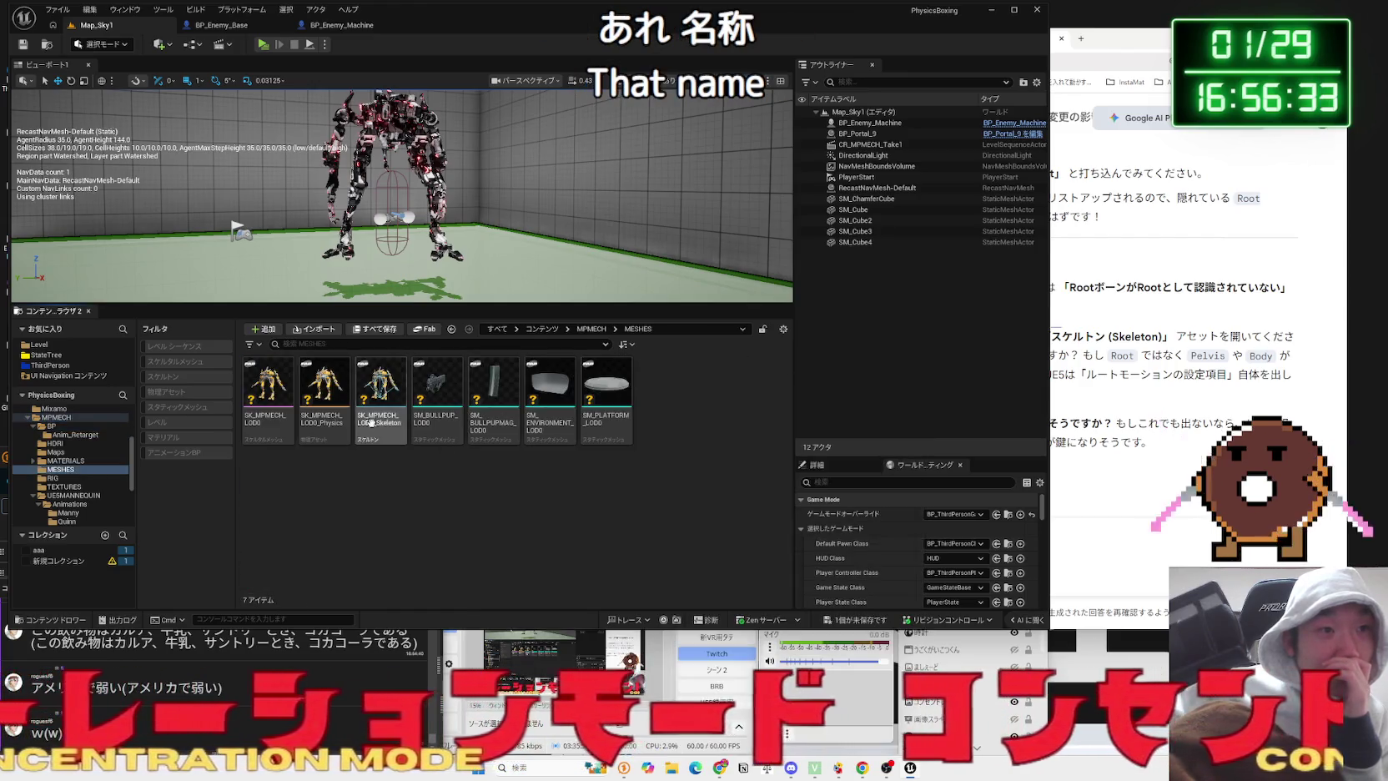
double_click(373, 423)
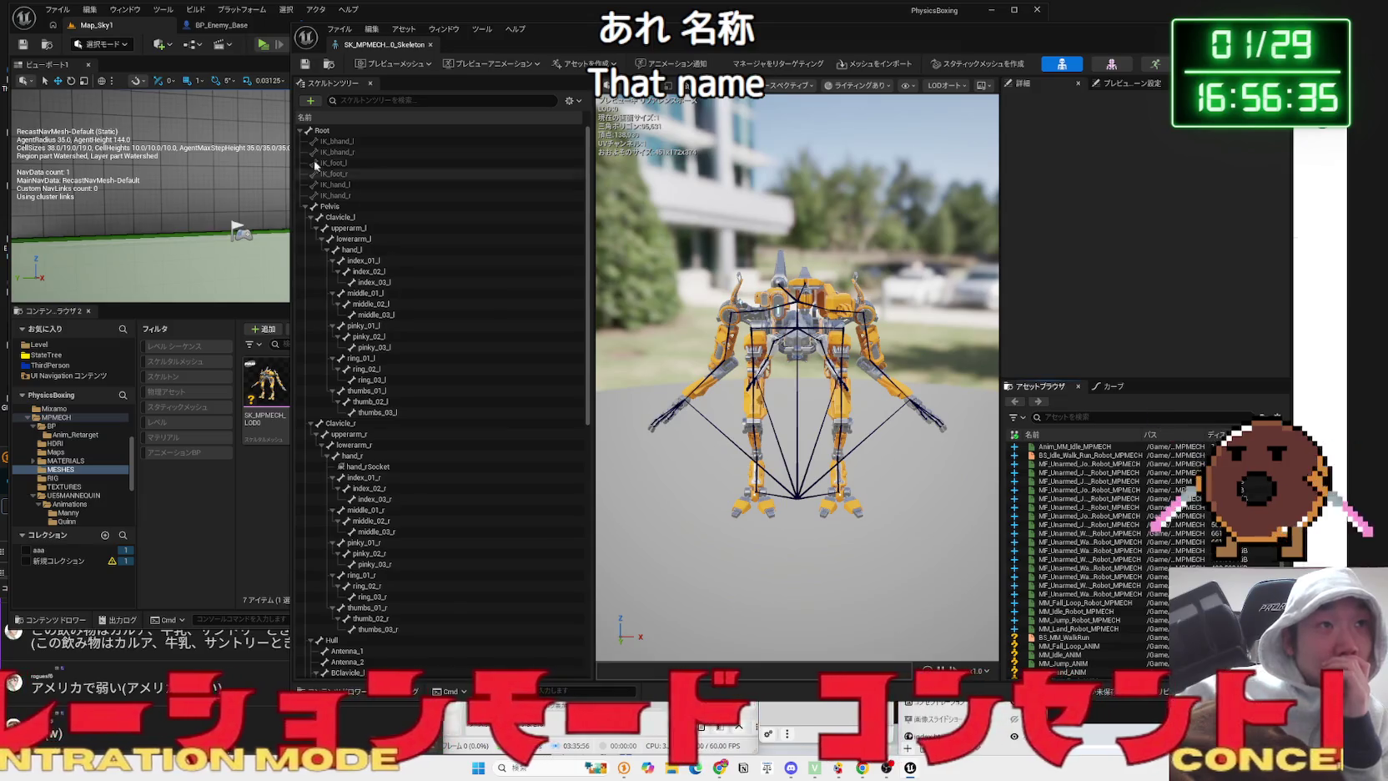
- Collapse Pelvis, compare the Root and Pelvis bone transforms, and frame Root in the preview
click(305, 207)
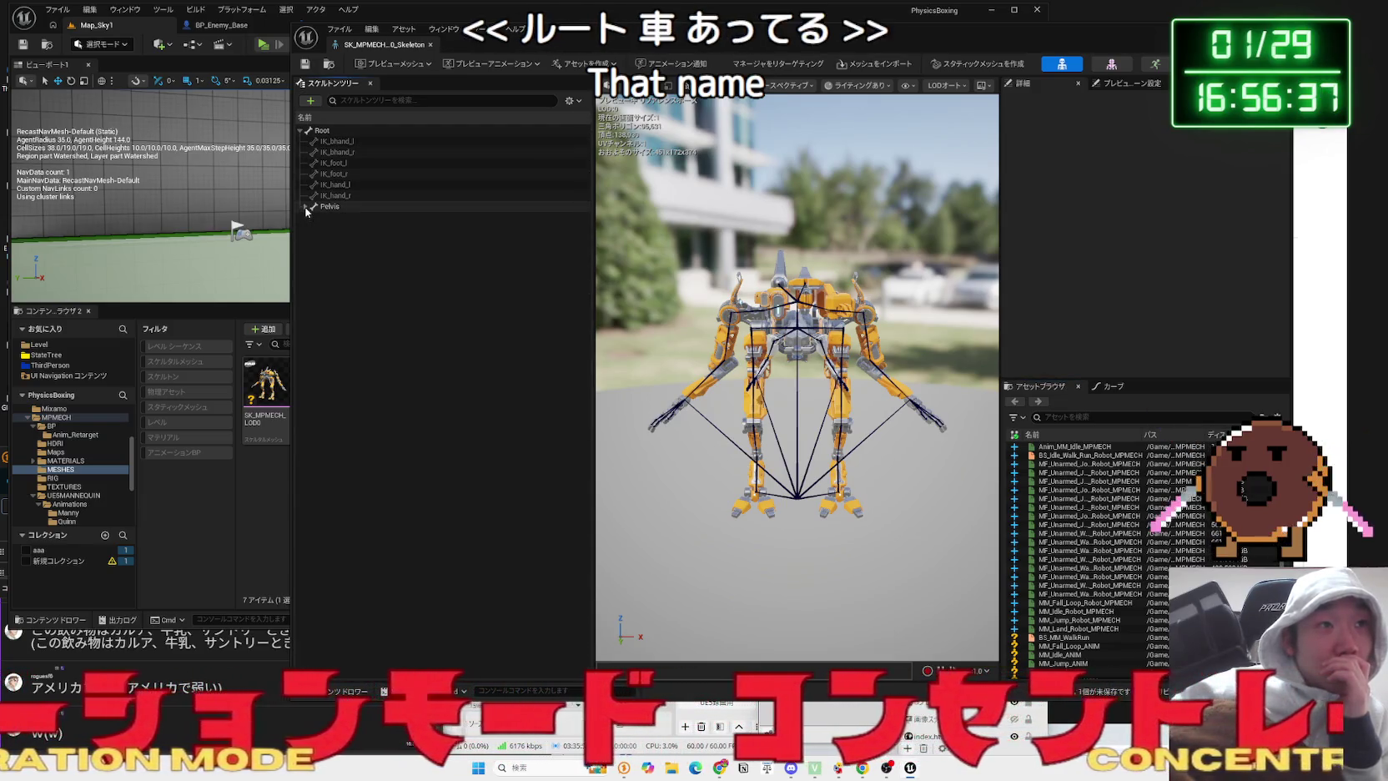
click(359, 131)
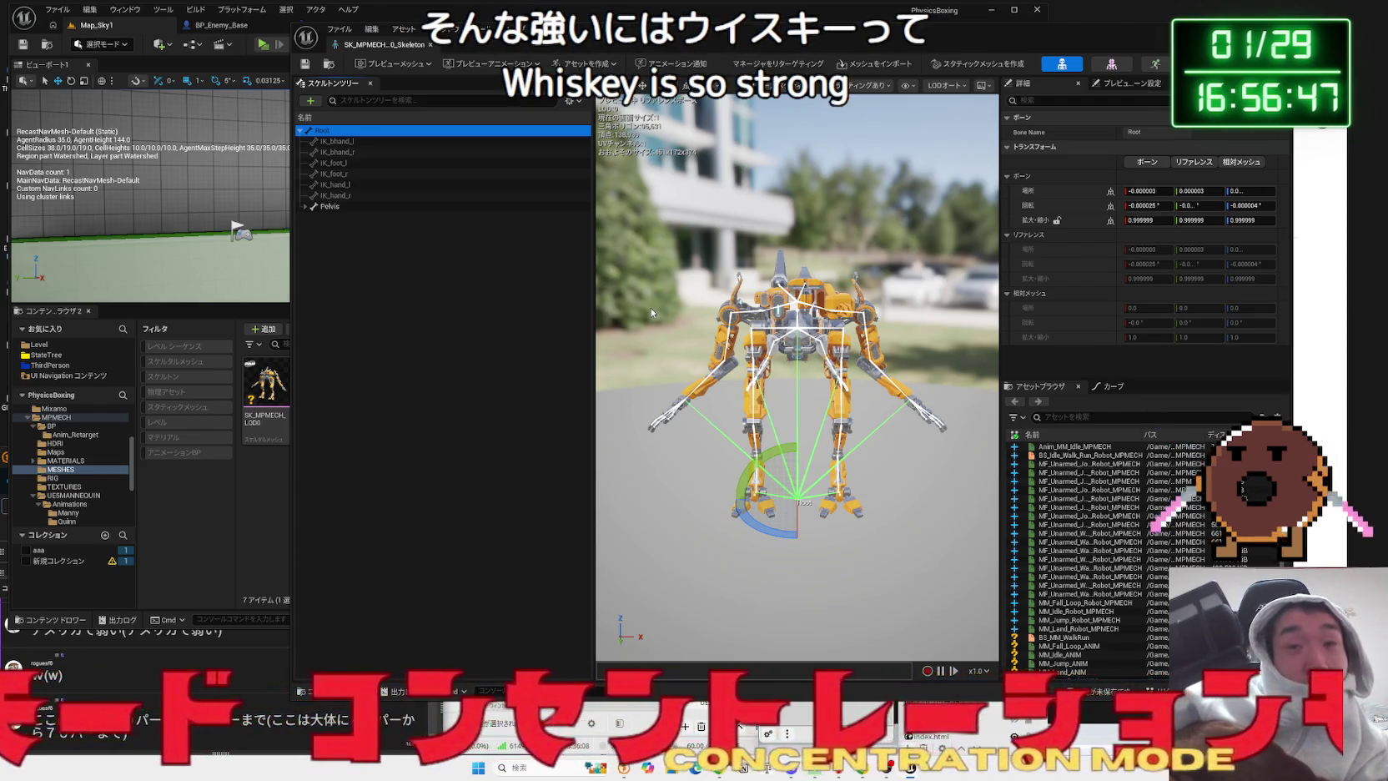
click(344, 206)
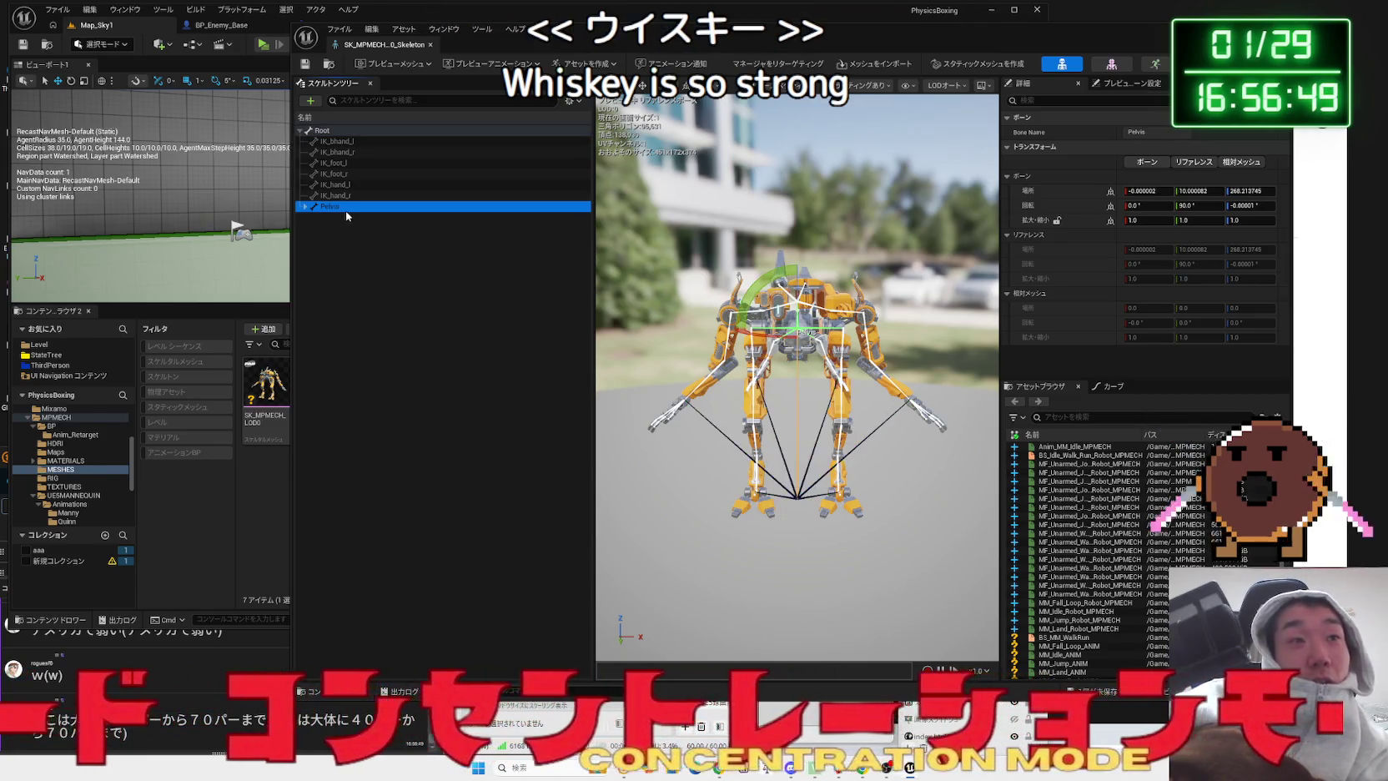
click(320, 131)
key(f)
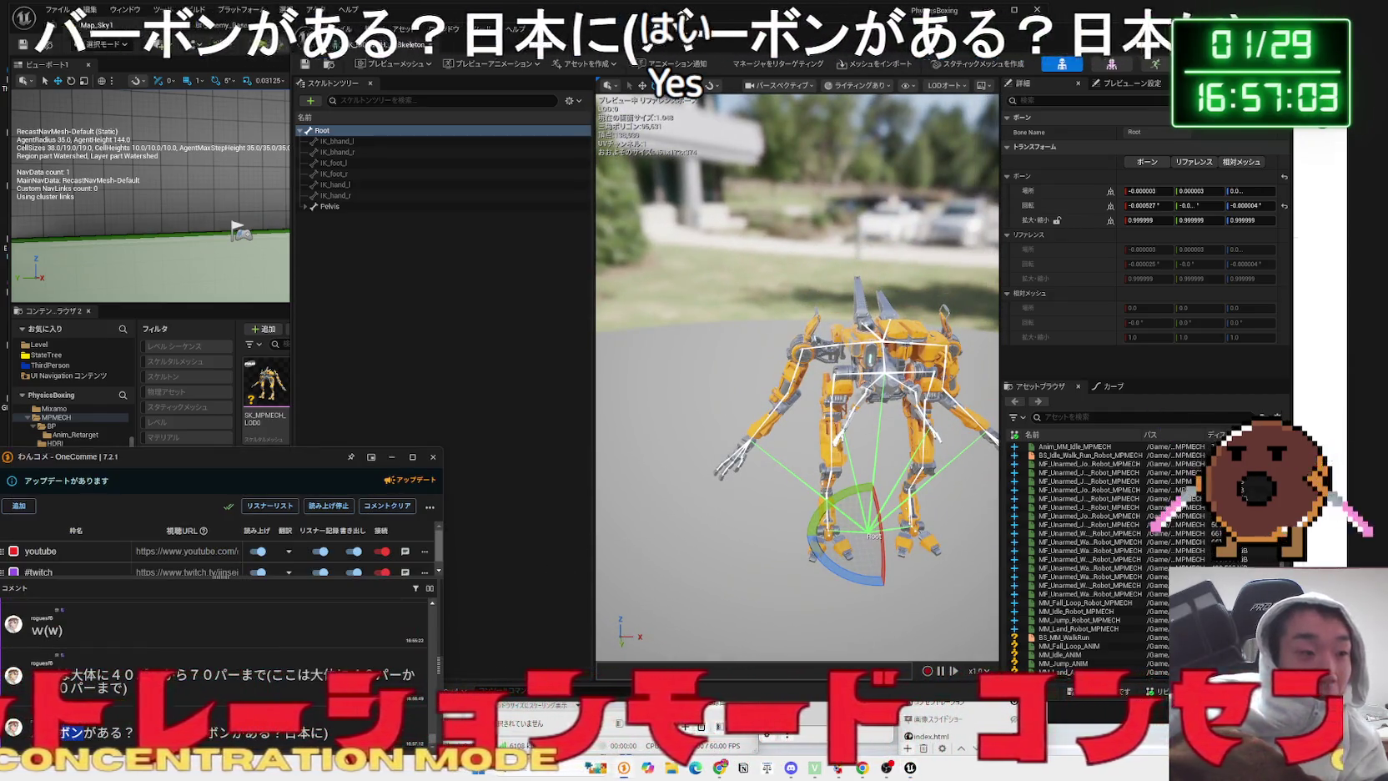
- Look up バーボン, skim the Wikipedia bourbon article, then open the Amazon.co.jp bourbon listings
click(336, 625)
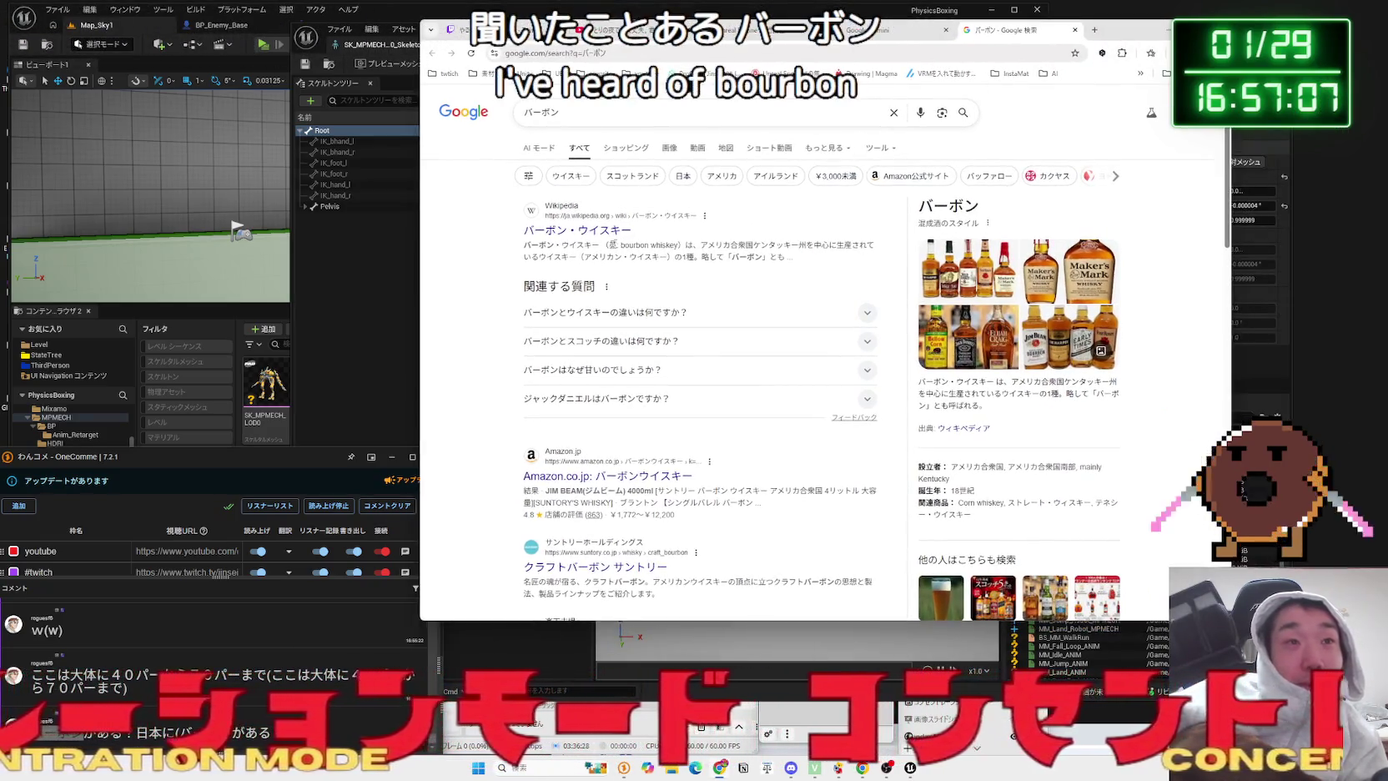
click(567, 232)
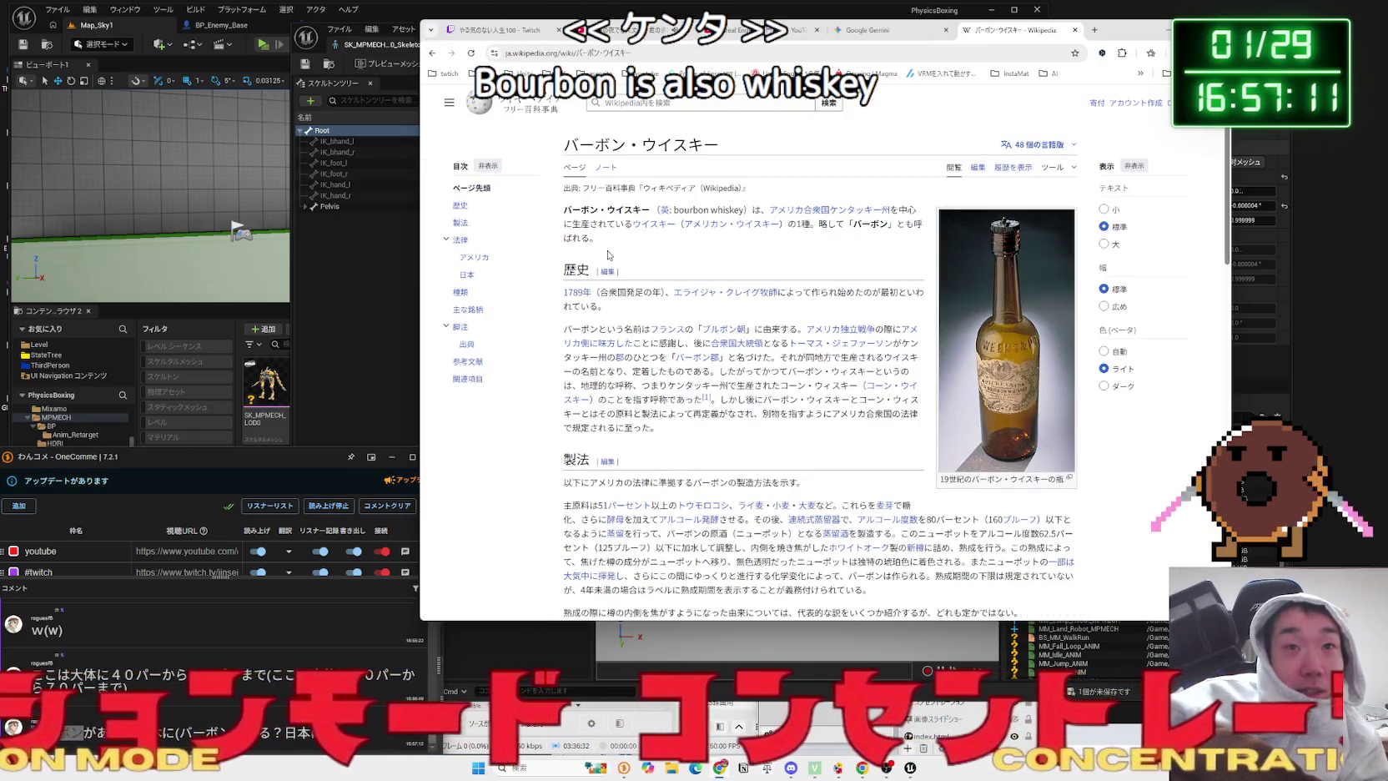
drag(572, 224, 597, 238)
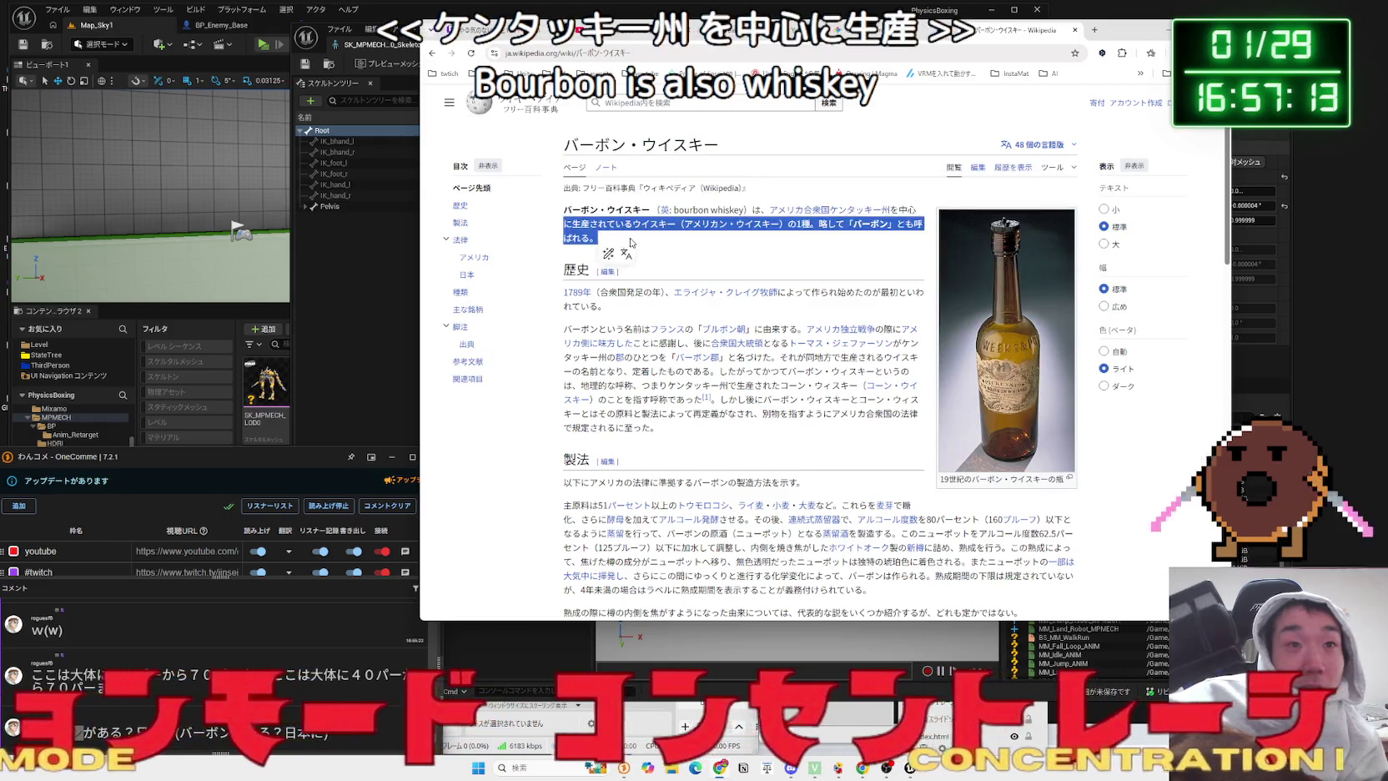
click(648, 238)
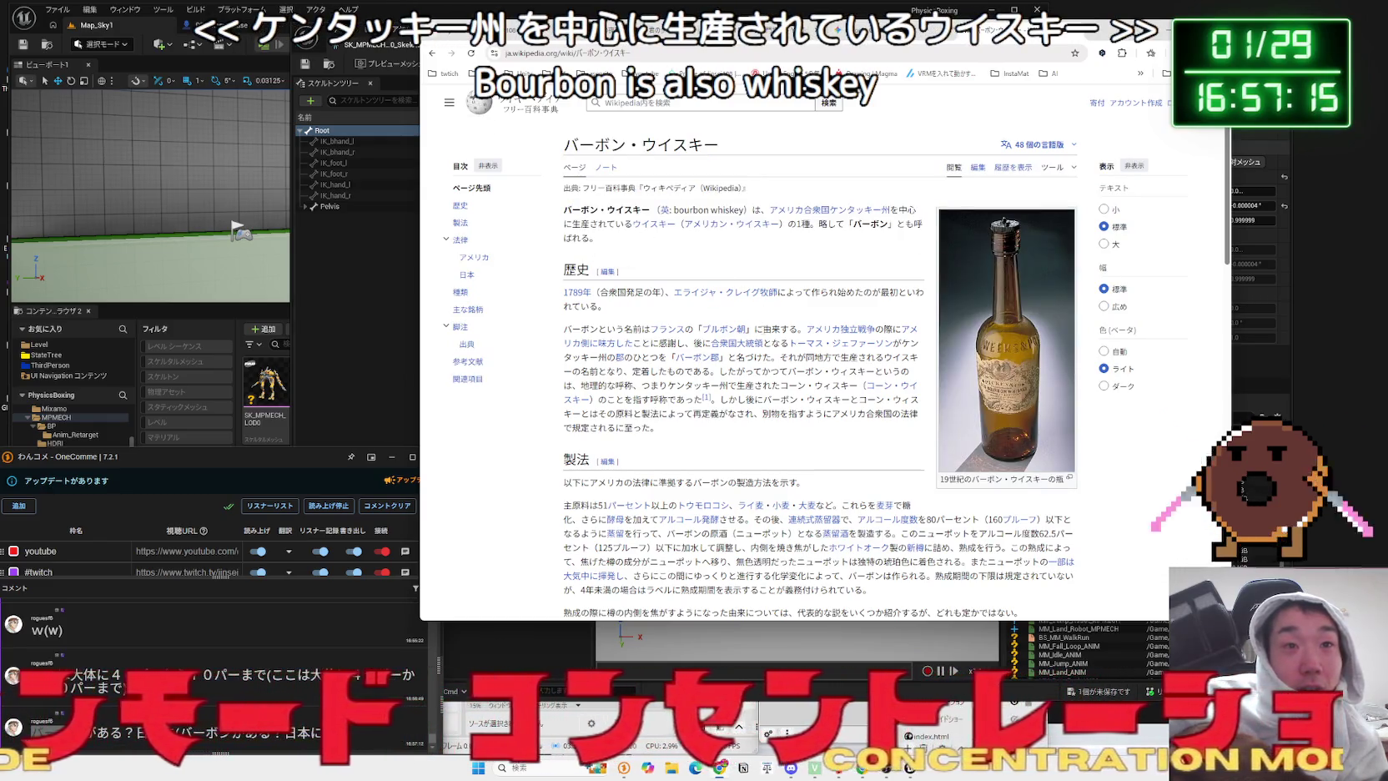
scroll(765, 325, down, 3)
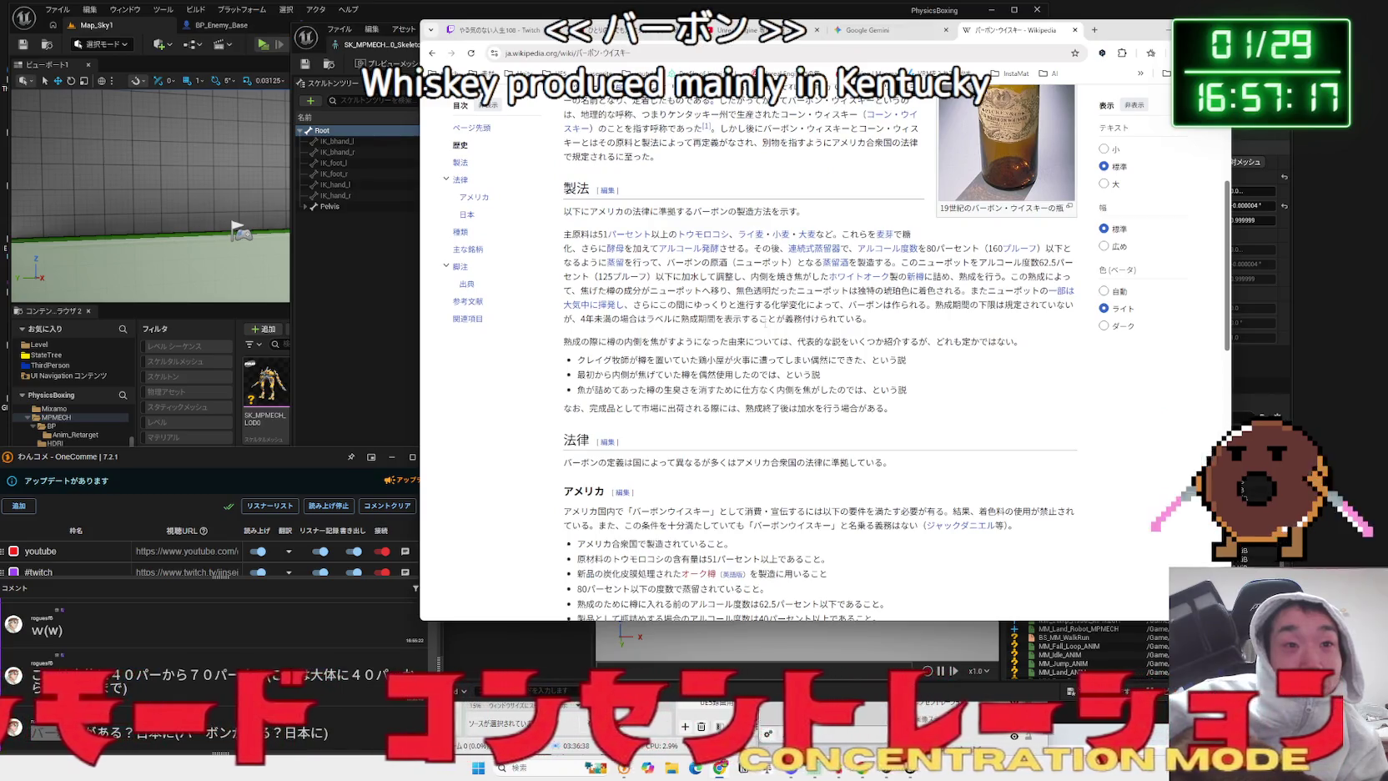
scroll(765, 325, down, 2)
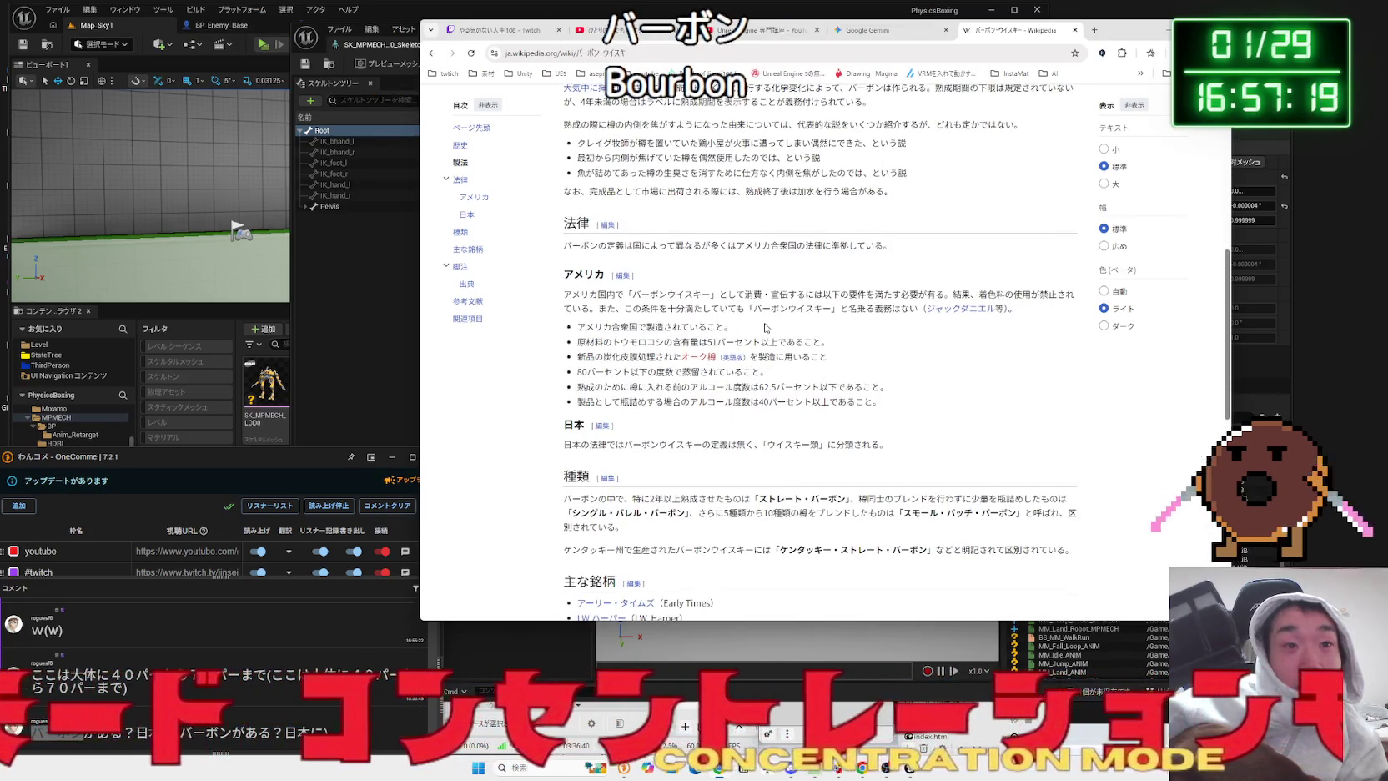
key(alt+Left)
scroll(667, 333, down, 5)
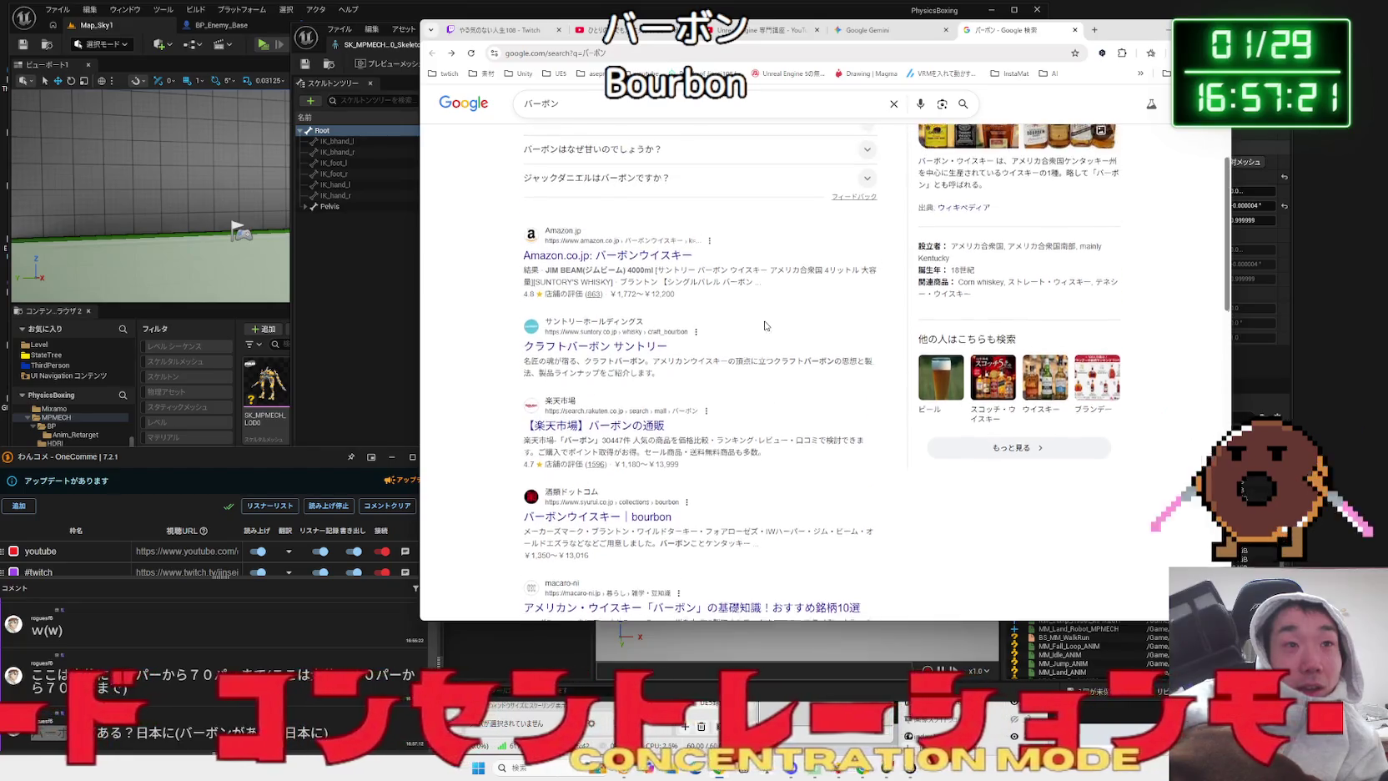
click(664, 257)
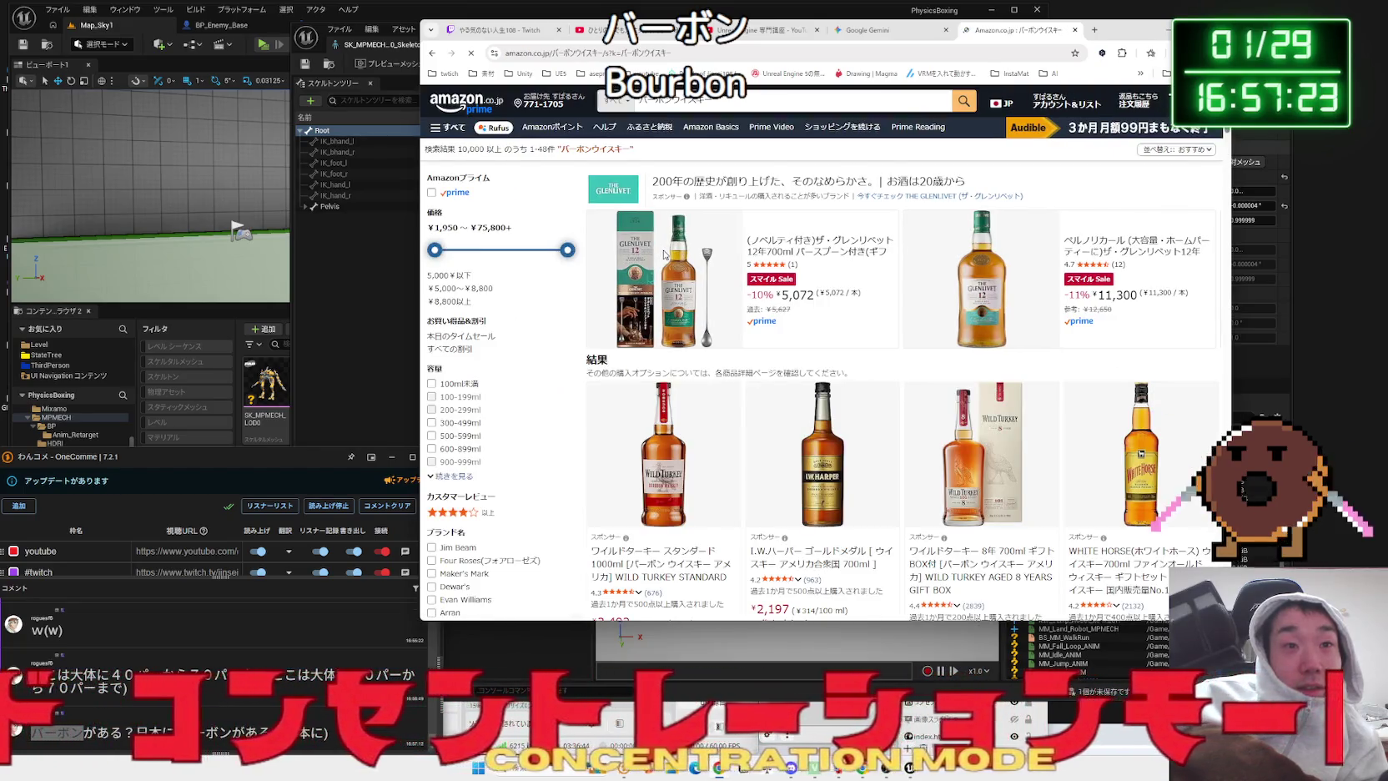
- Scroll through the Amazon.co.jp bourbon listings and return to the バーボン results
scroll(686, 333, down, 3)
scroll(851, 331, down, 3)
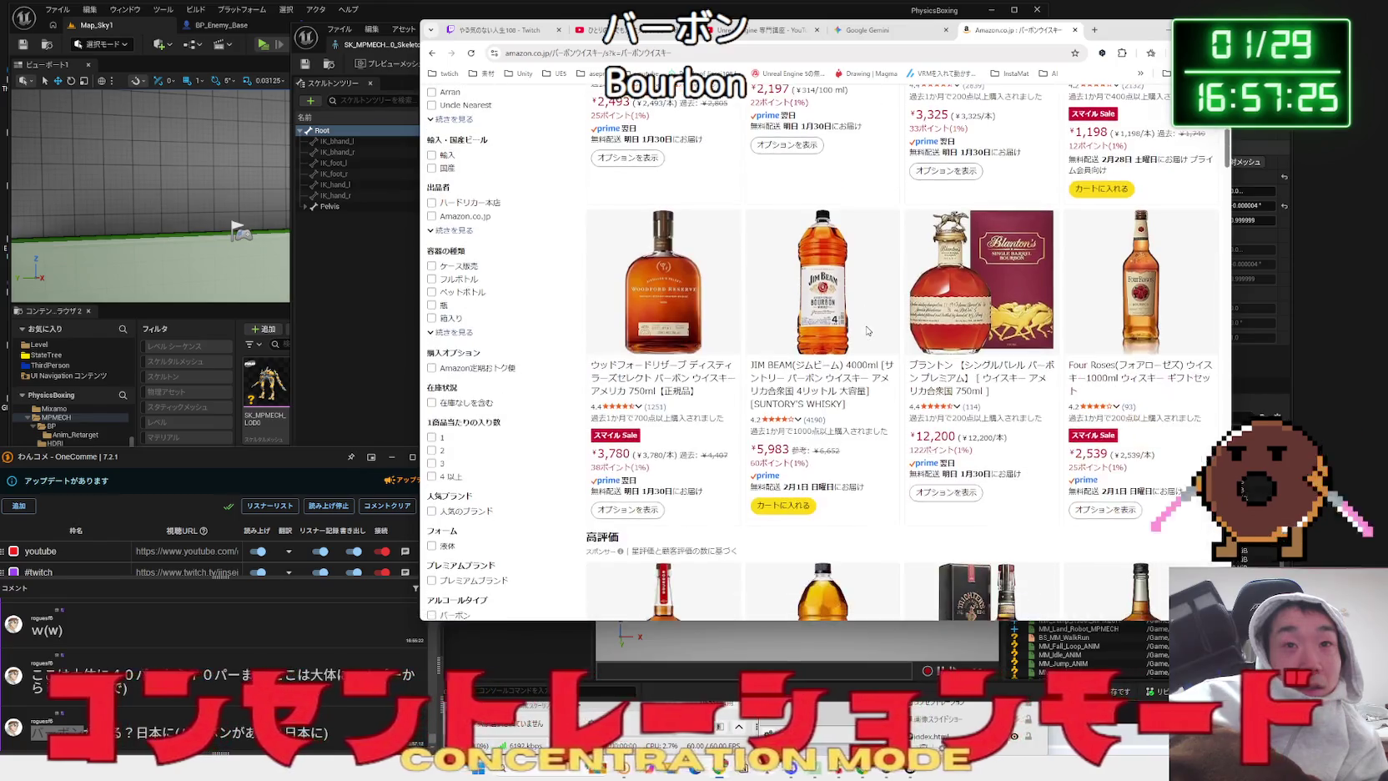
scroll(865, 330, down, 4)
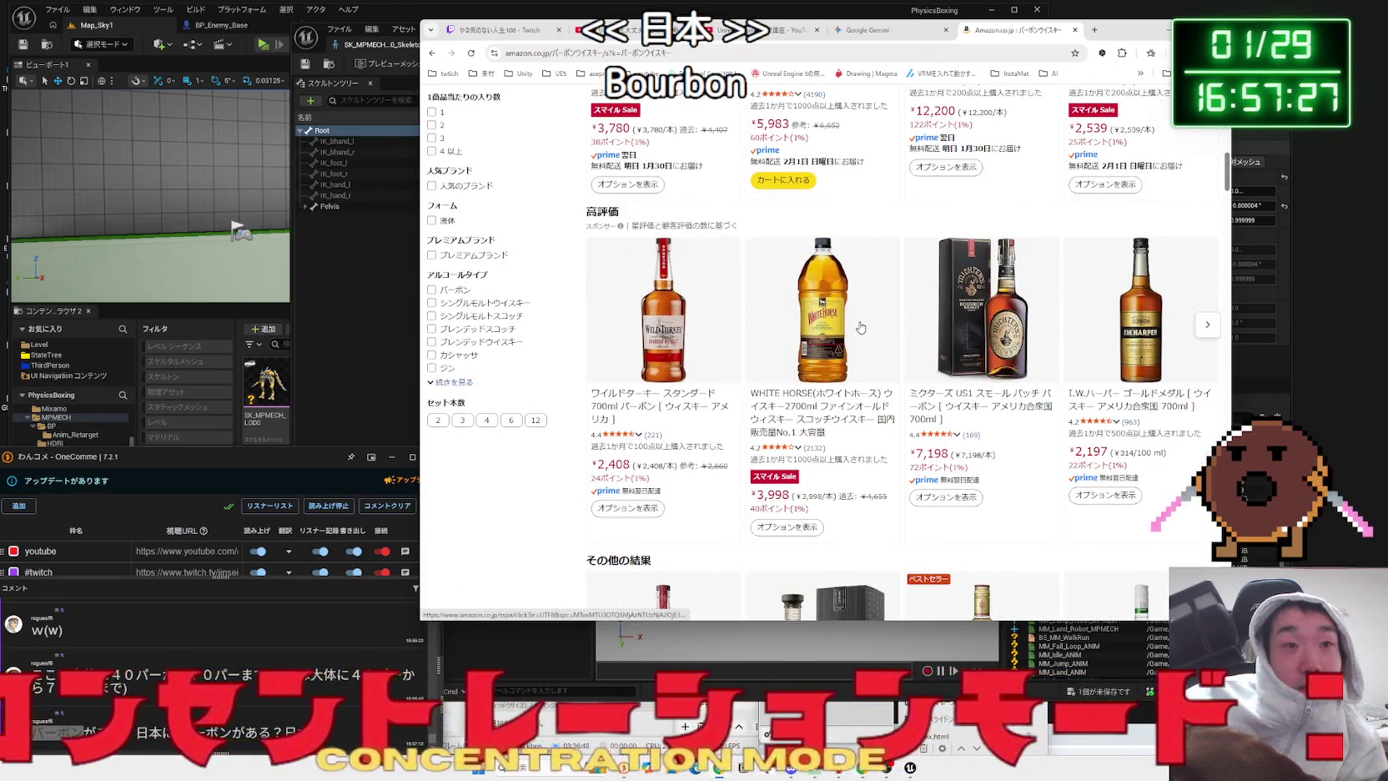
key(alt+Left)
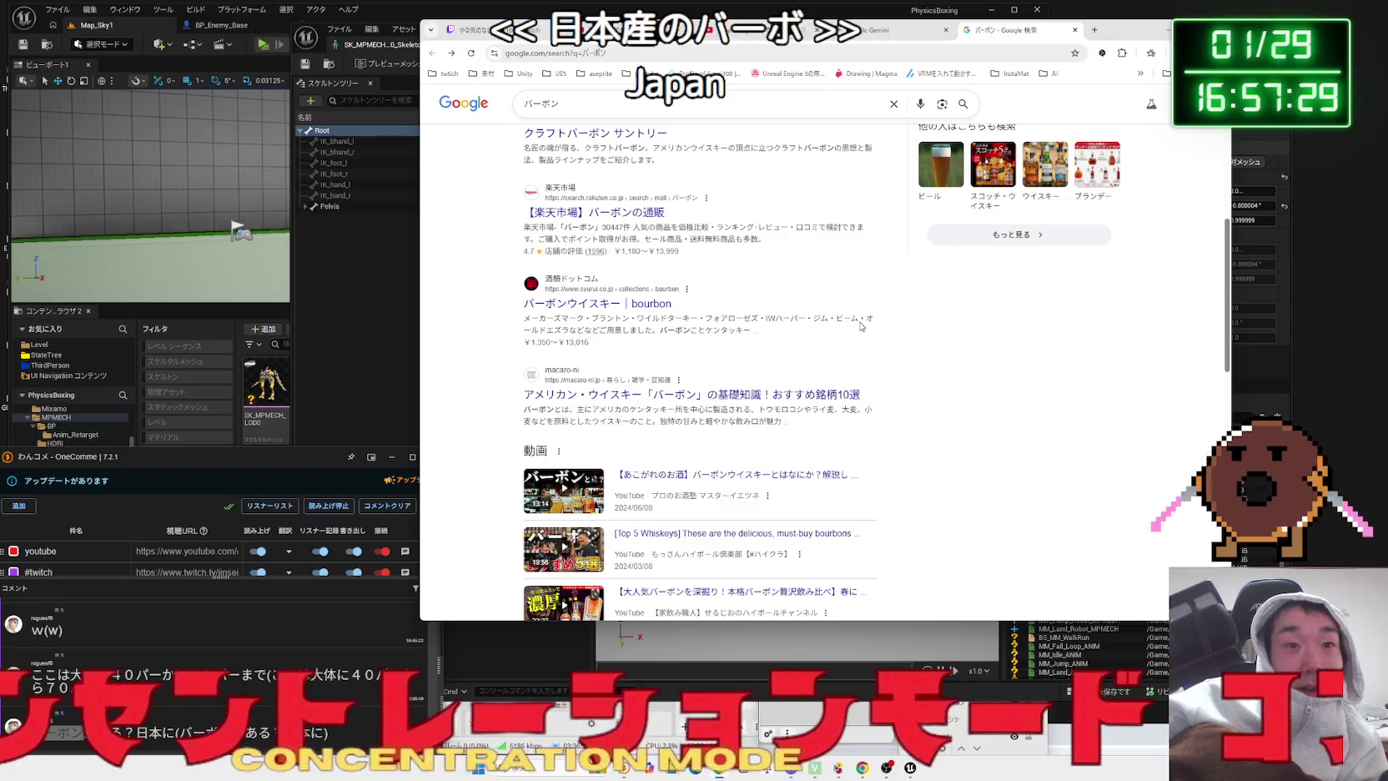
- Search バーボンウイスキーおすすめ, open Amazon's bourbon ranking, and pick Michter's US1 Small Batch 700ml
scroll(861, 326, down, 15)
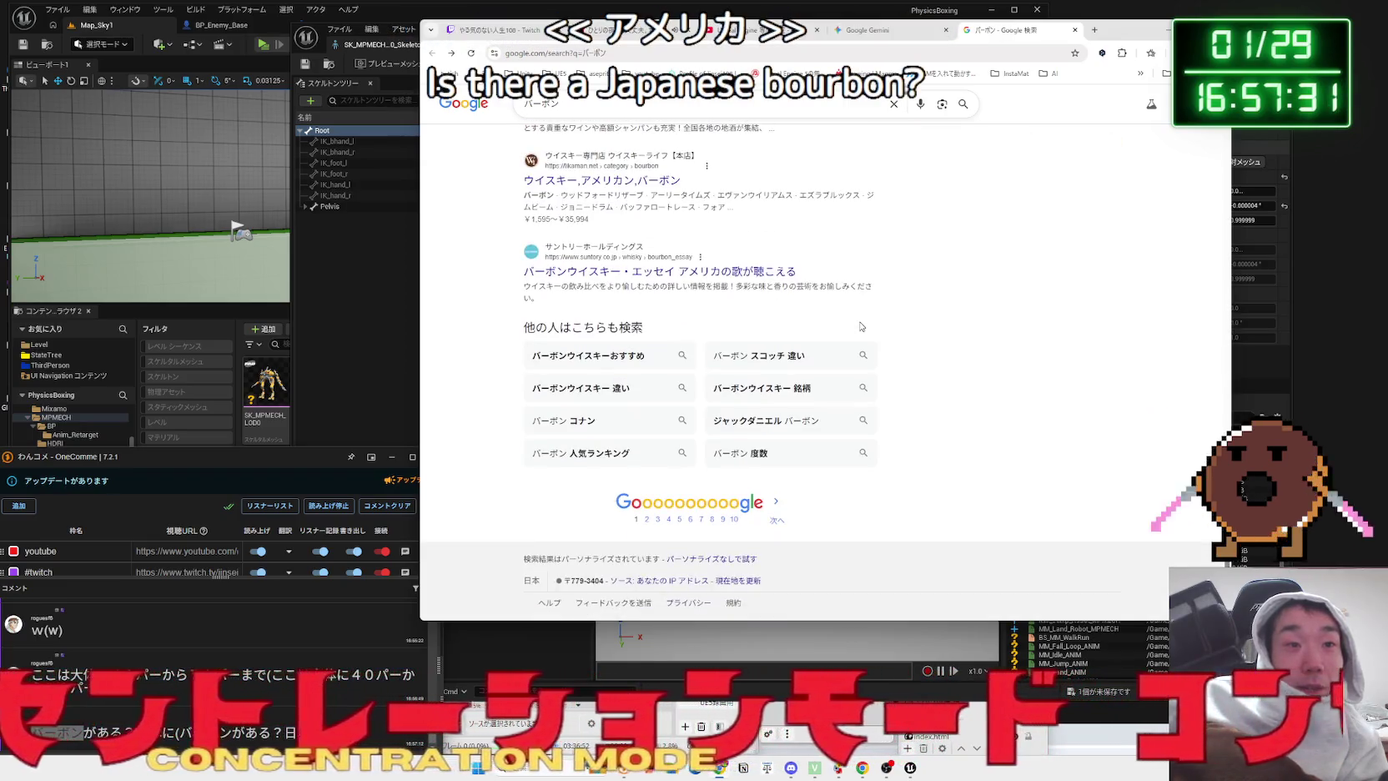
click(646, 370)
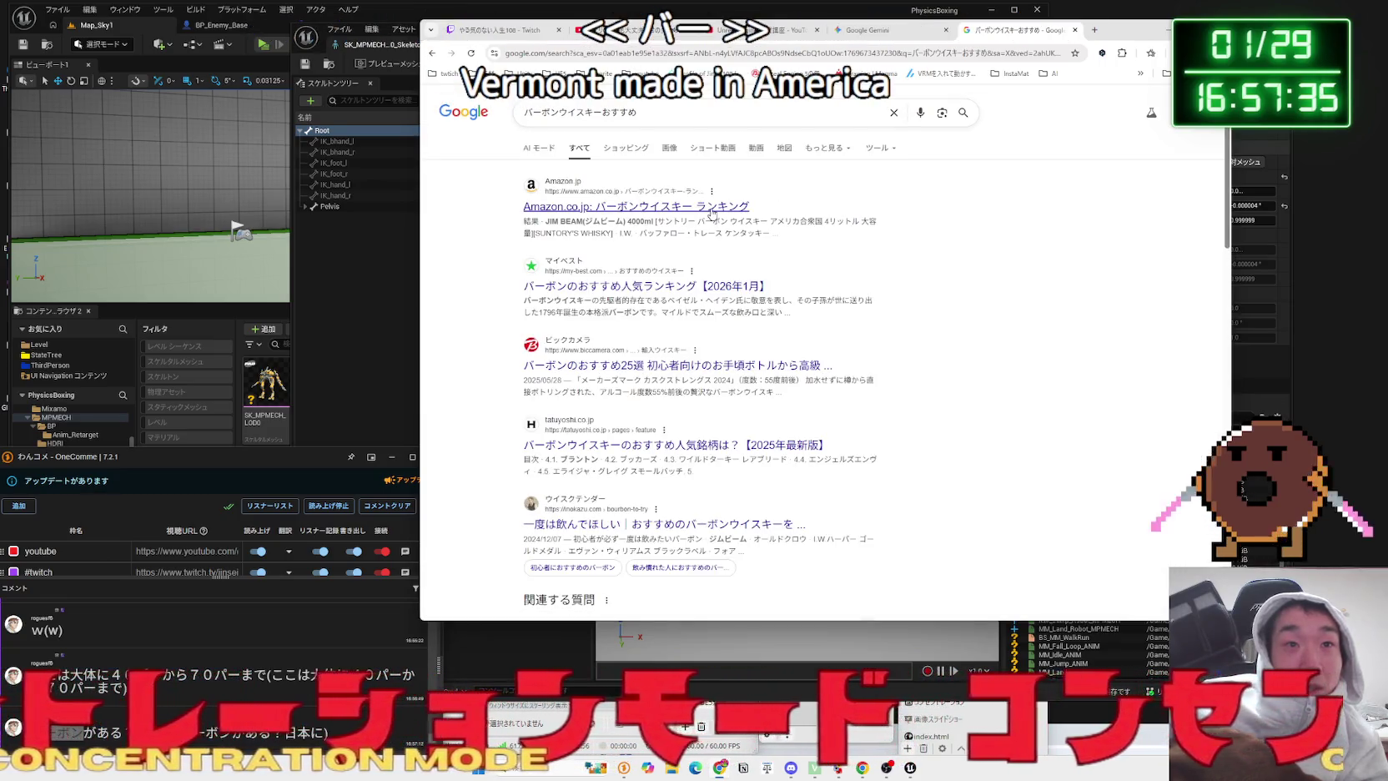
click(680, 208)
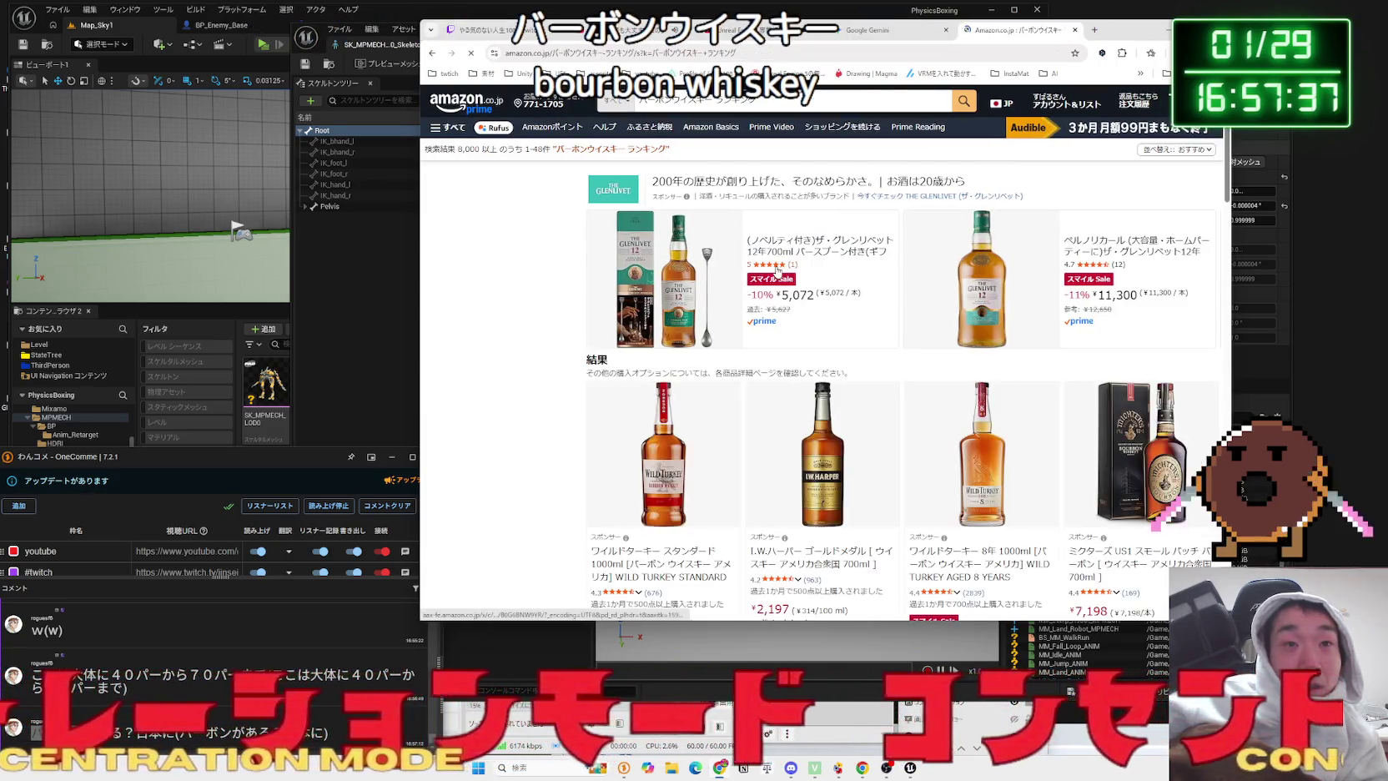
scroll(803, 311, down, 2)
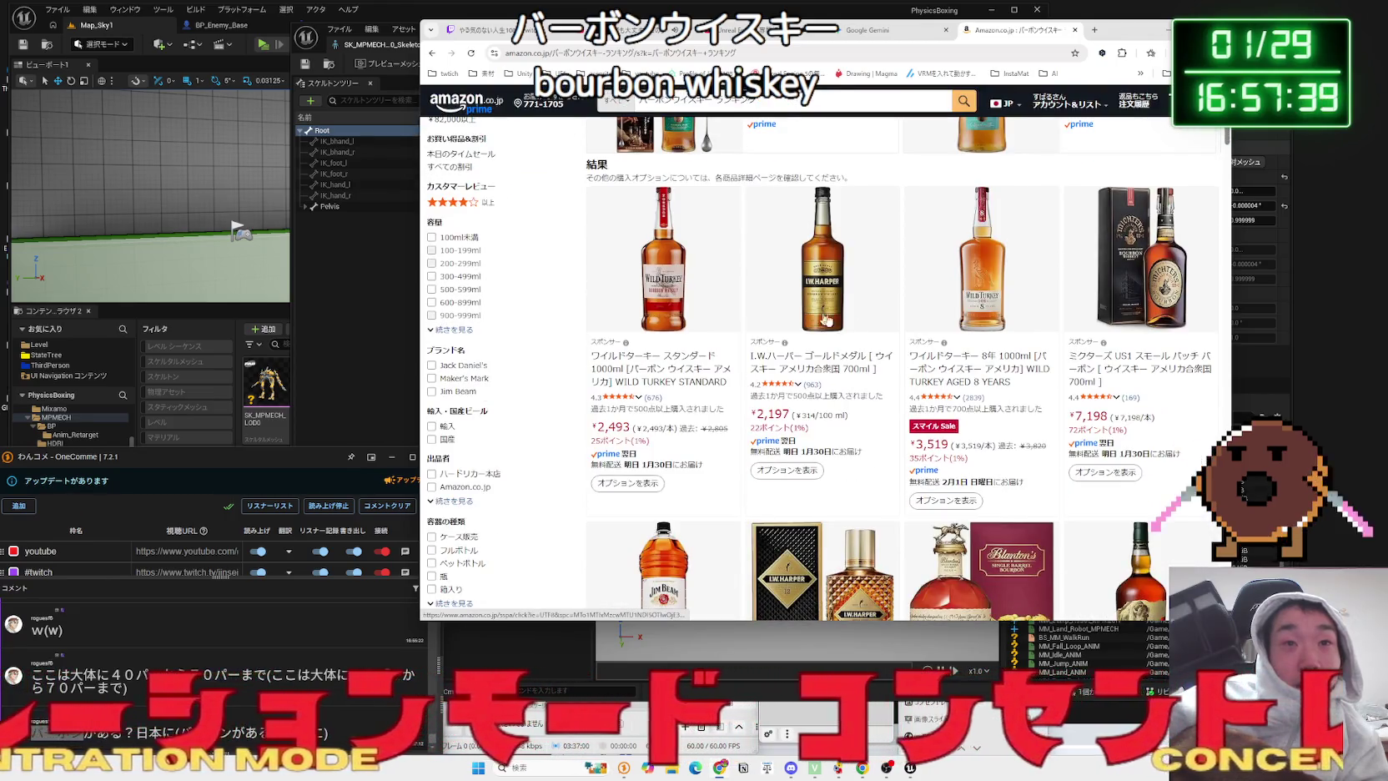
mouse_move(953, 342)
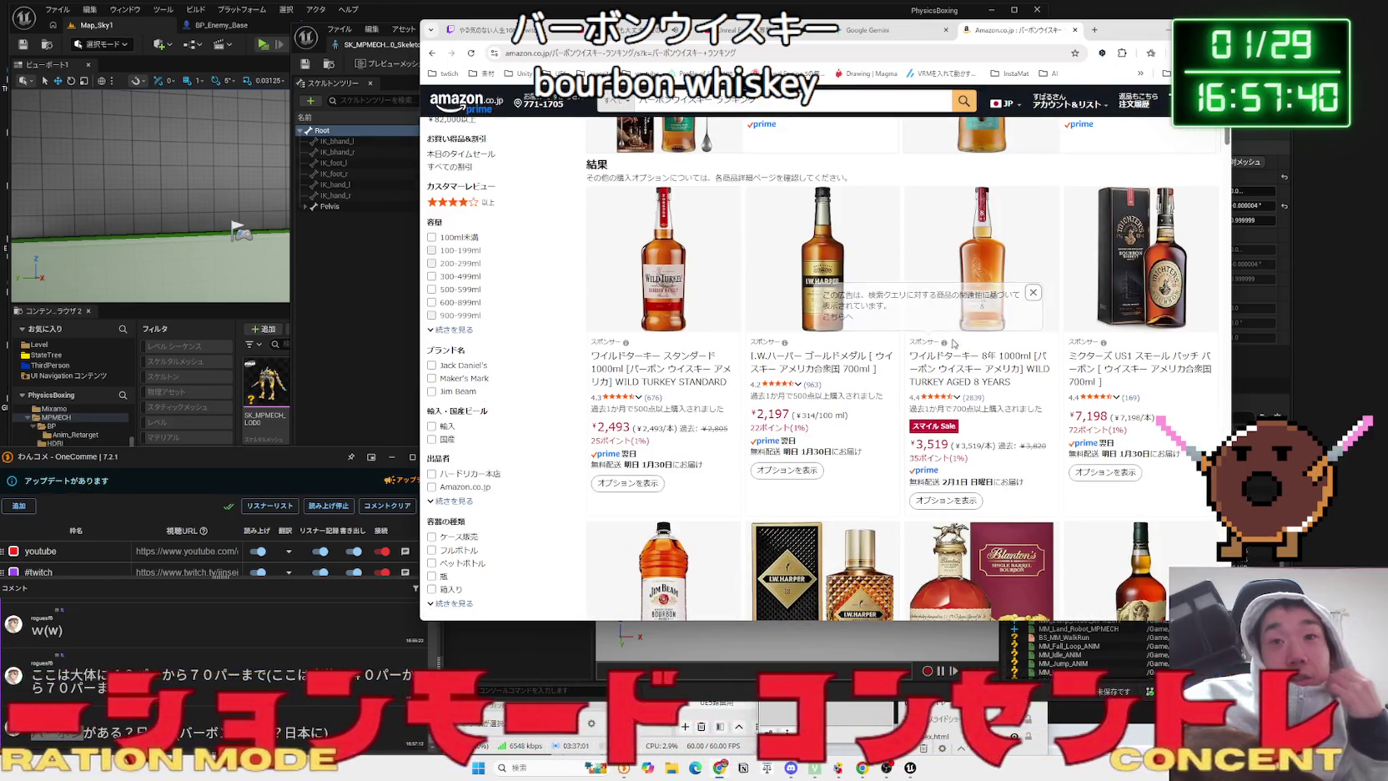
click(1103, 373)
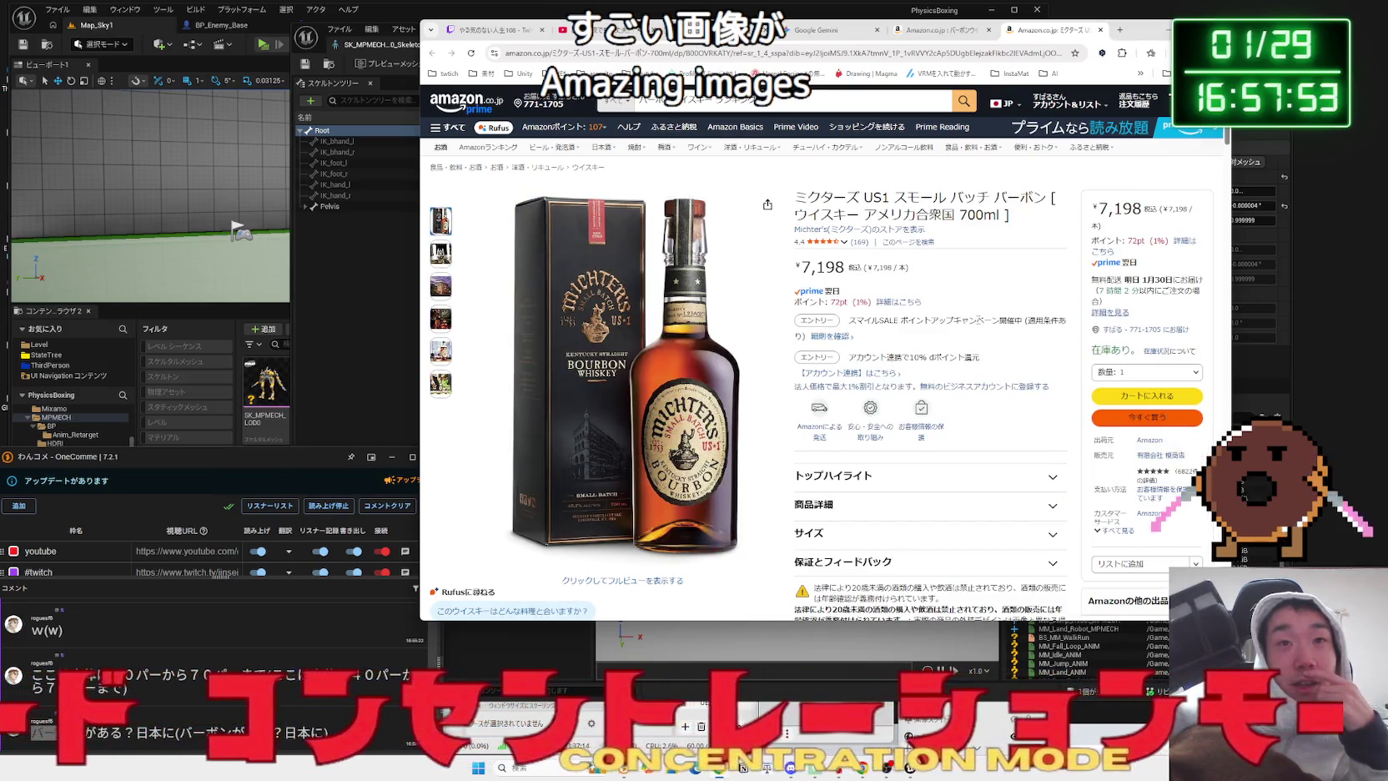
- Read through the Michter's US1 bourbon product page and its customer reviews
scroll(979, 319, down, 5)
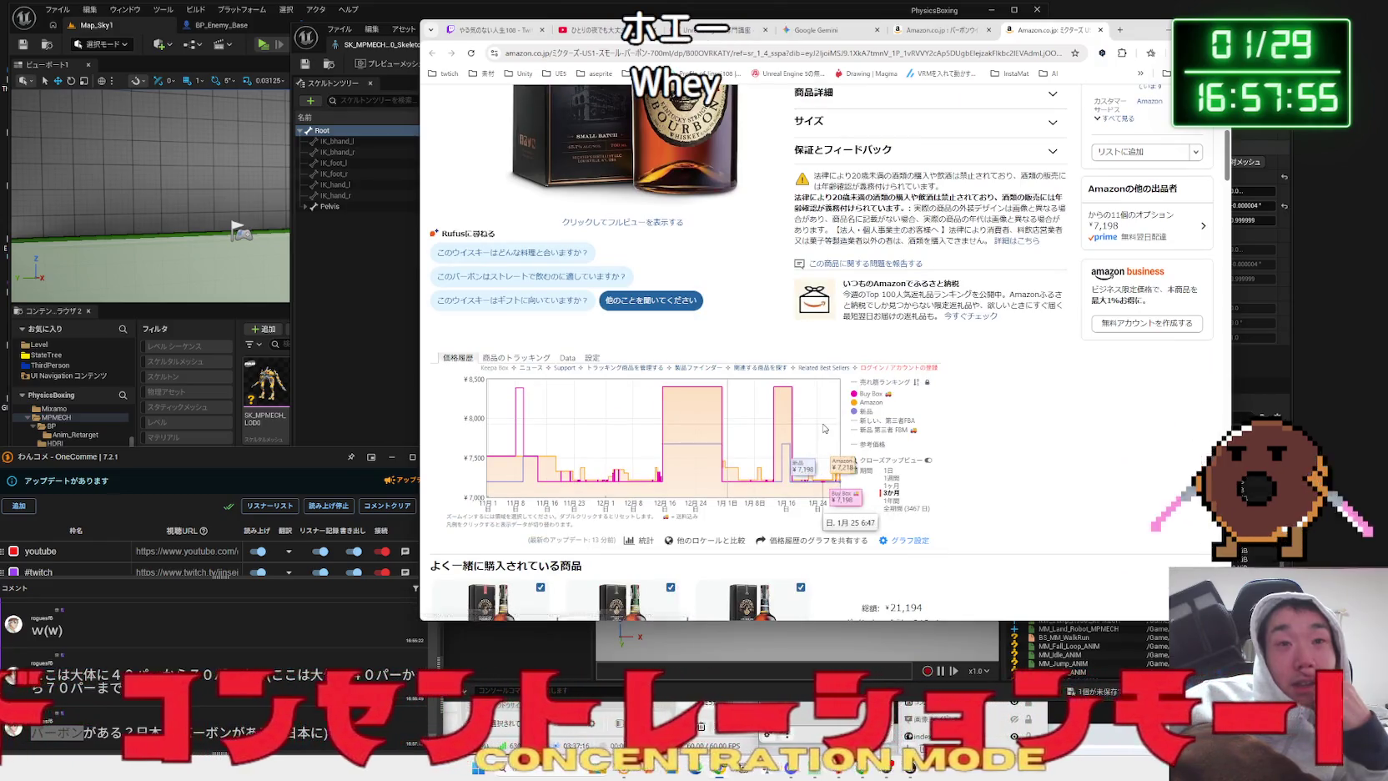
scroll(823, 427, down, 10)
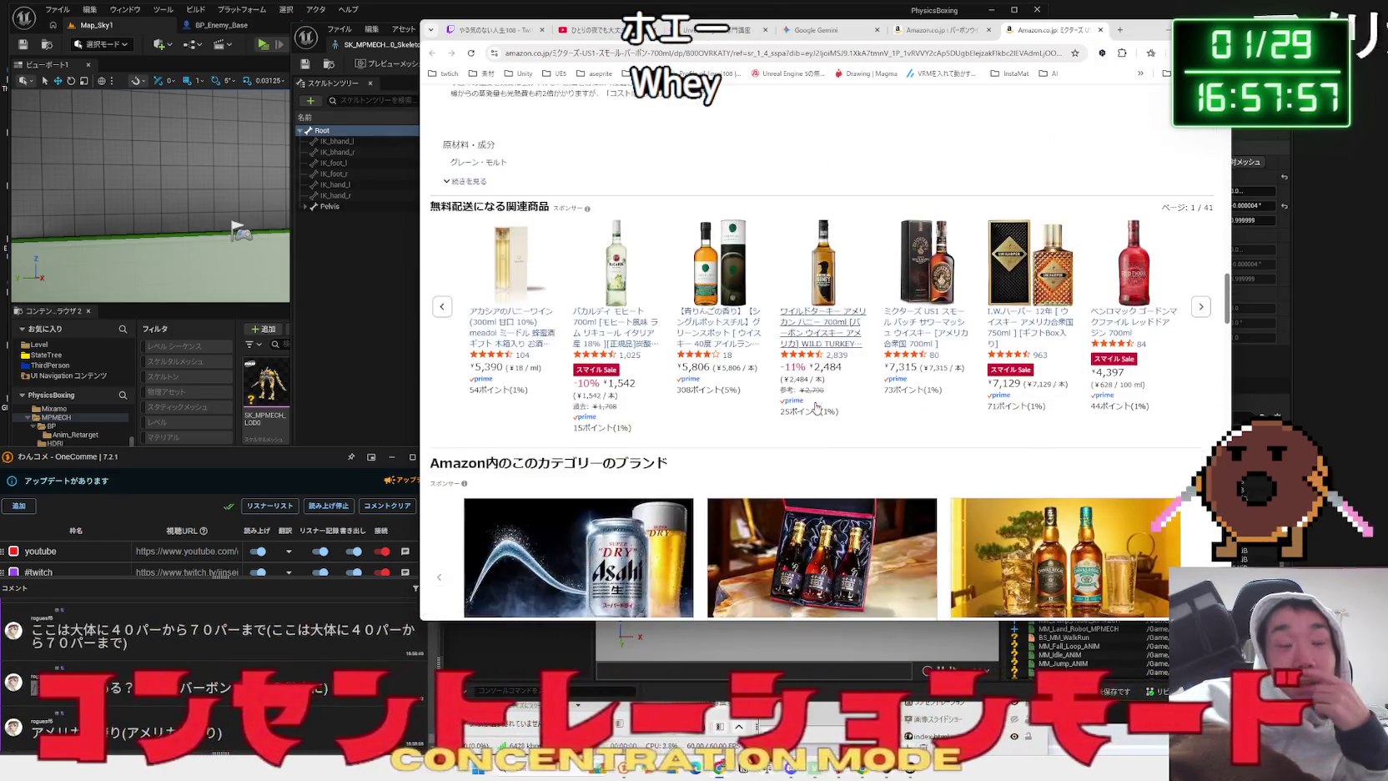
scroll(815, 406, down, 4)
scroll(815, 406, down, 4)
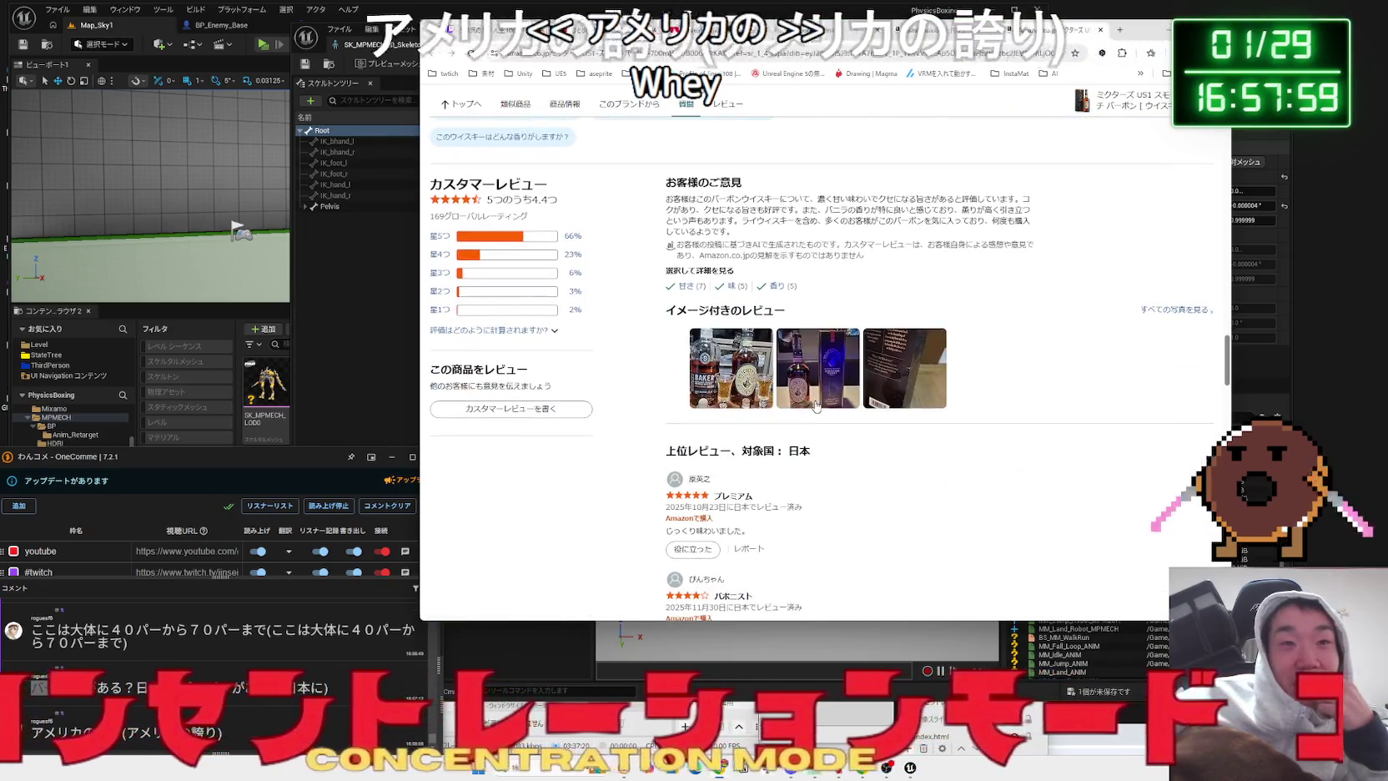
scroll(815, 406, down, 4)
triple_click(864, 416)
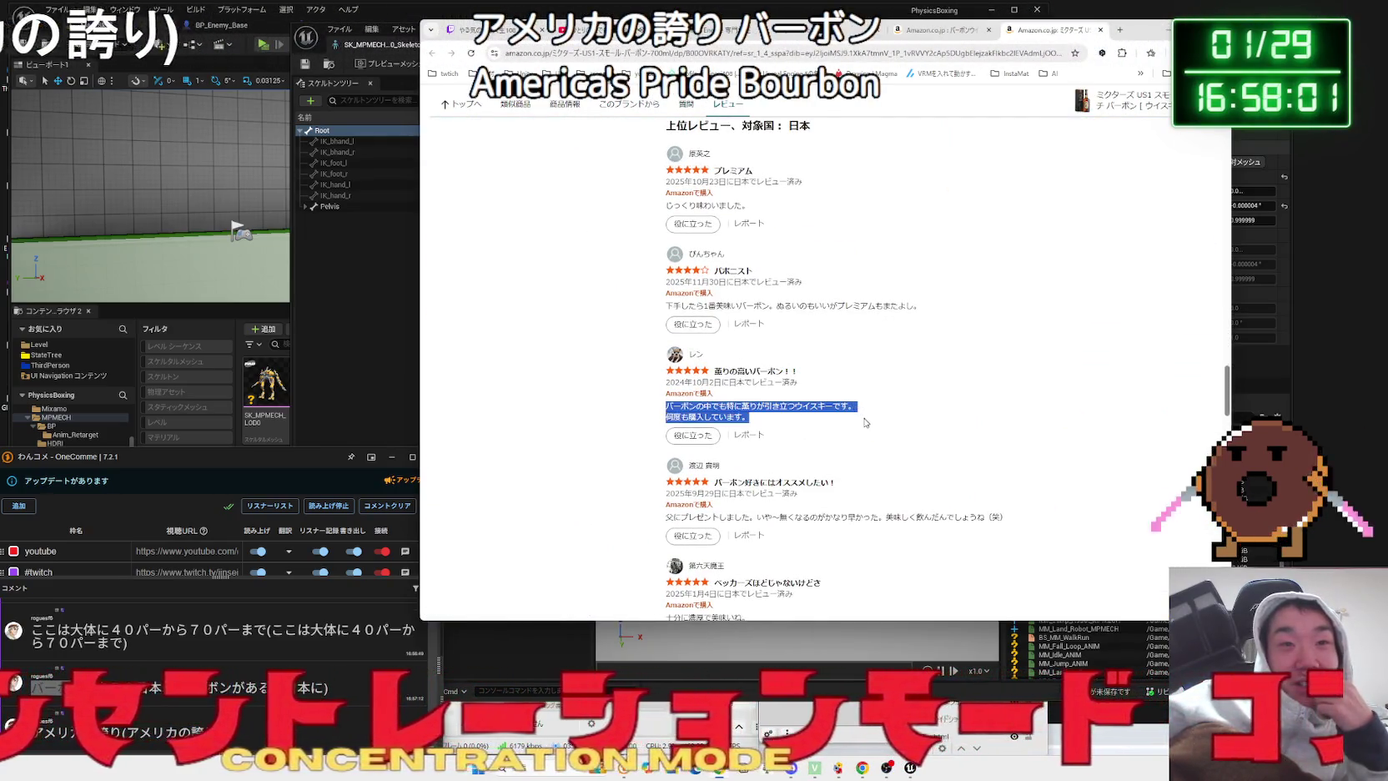
click(866, 421)
scroll(866, 417, down, 4)
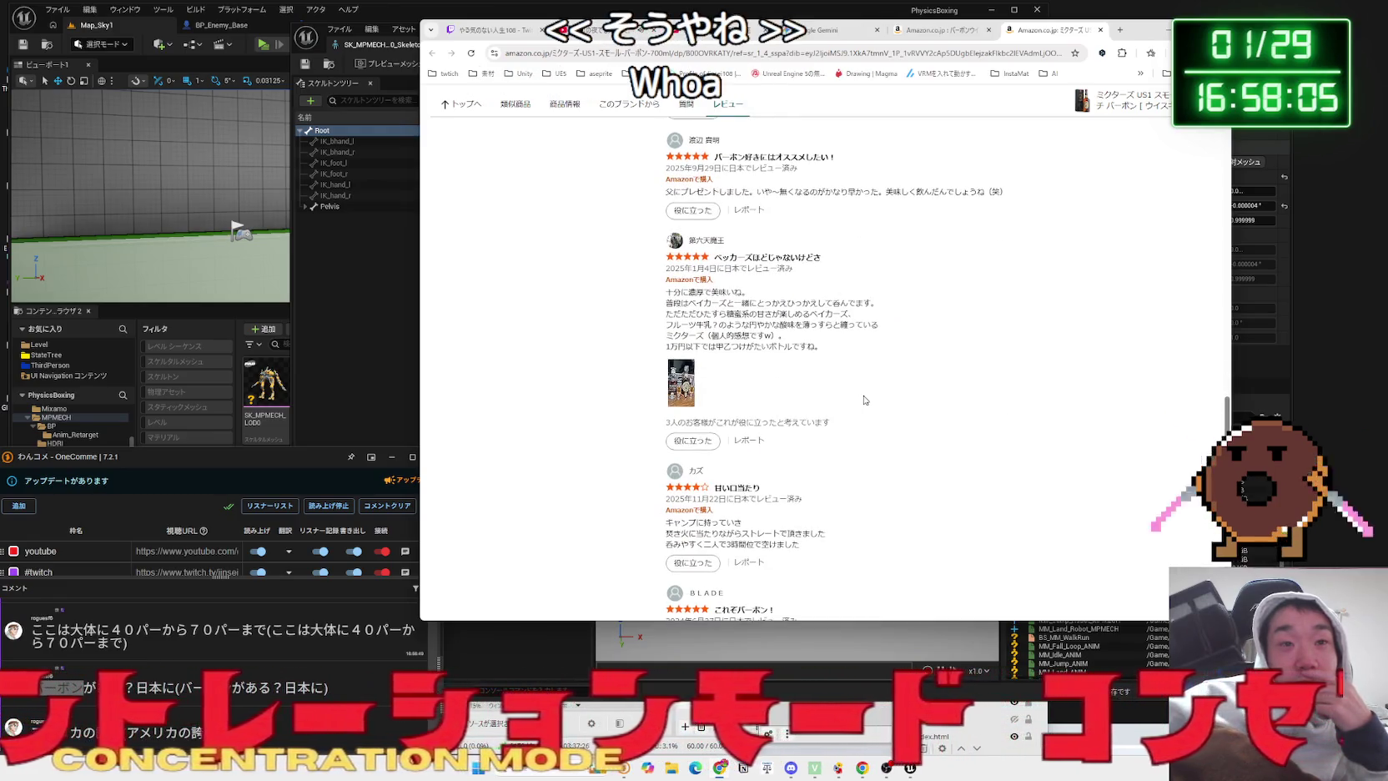
scroll(865, 400, down, 4)
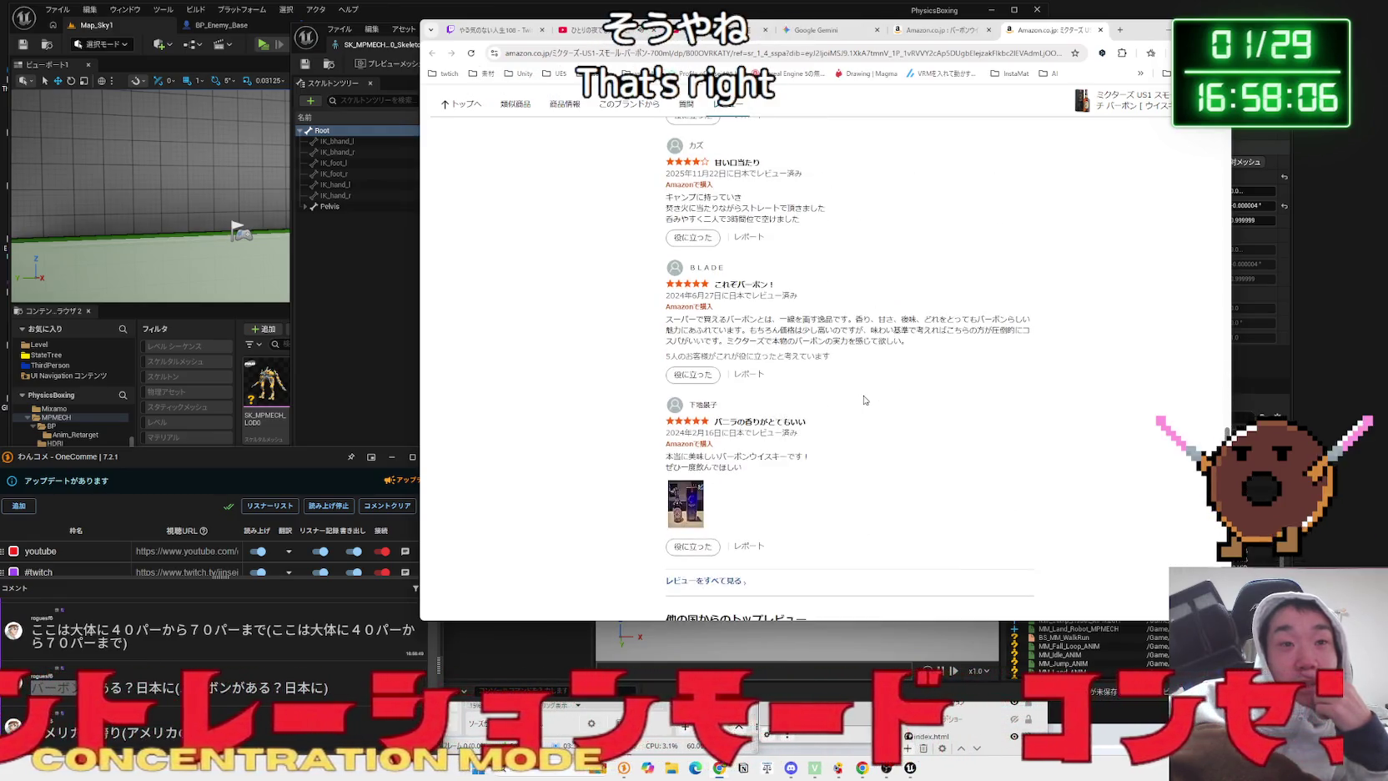
- Close the Michter's page and search for バーボンウイスキー 銘柄 brand guides
click(1100, 34)
key(alt+Left)
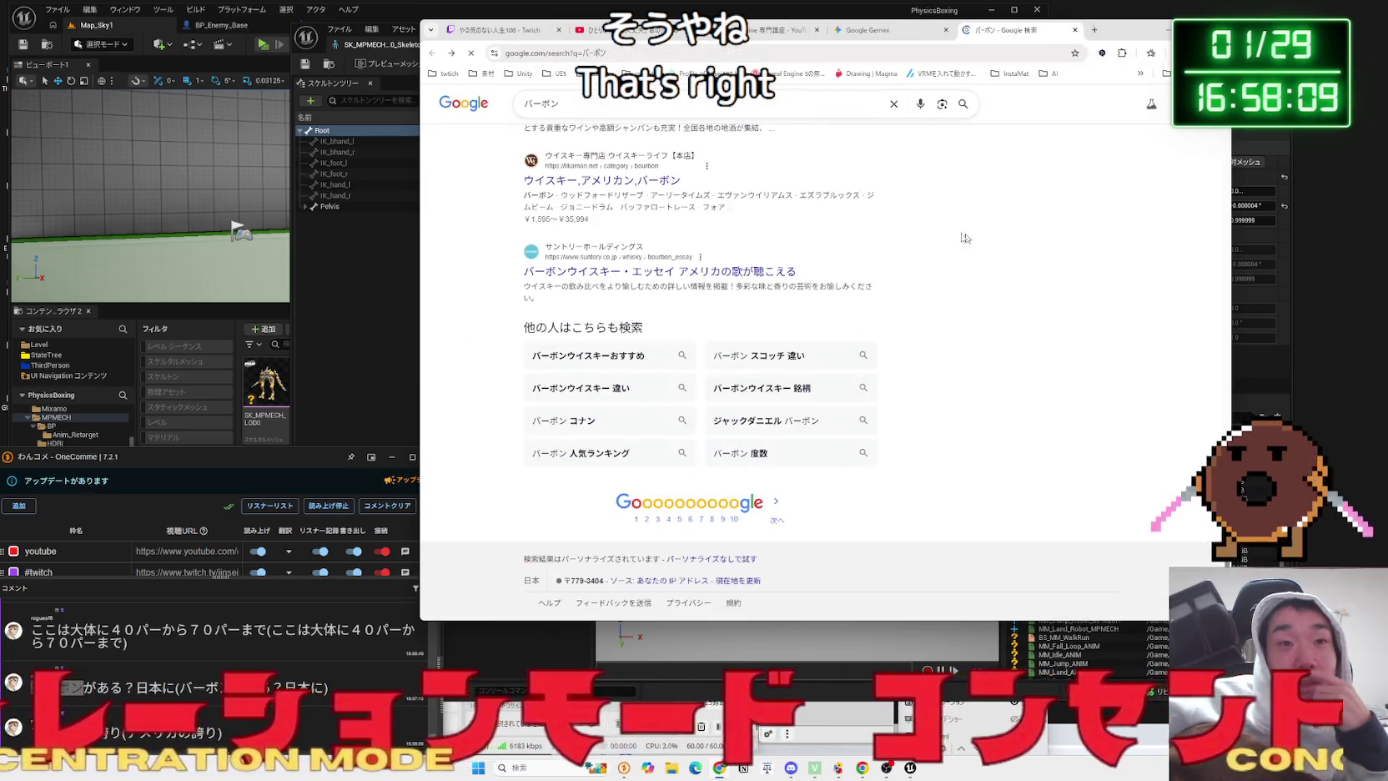
click(742, 388)
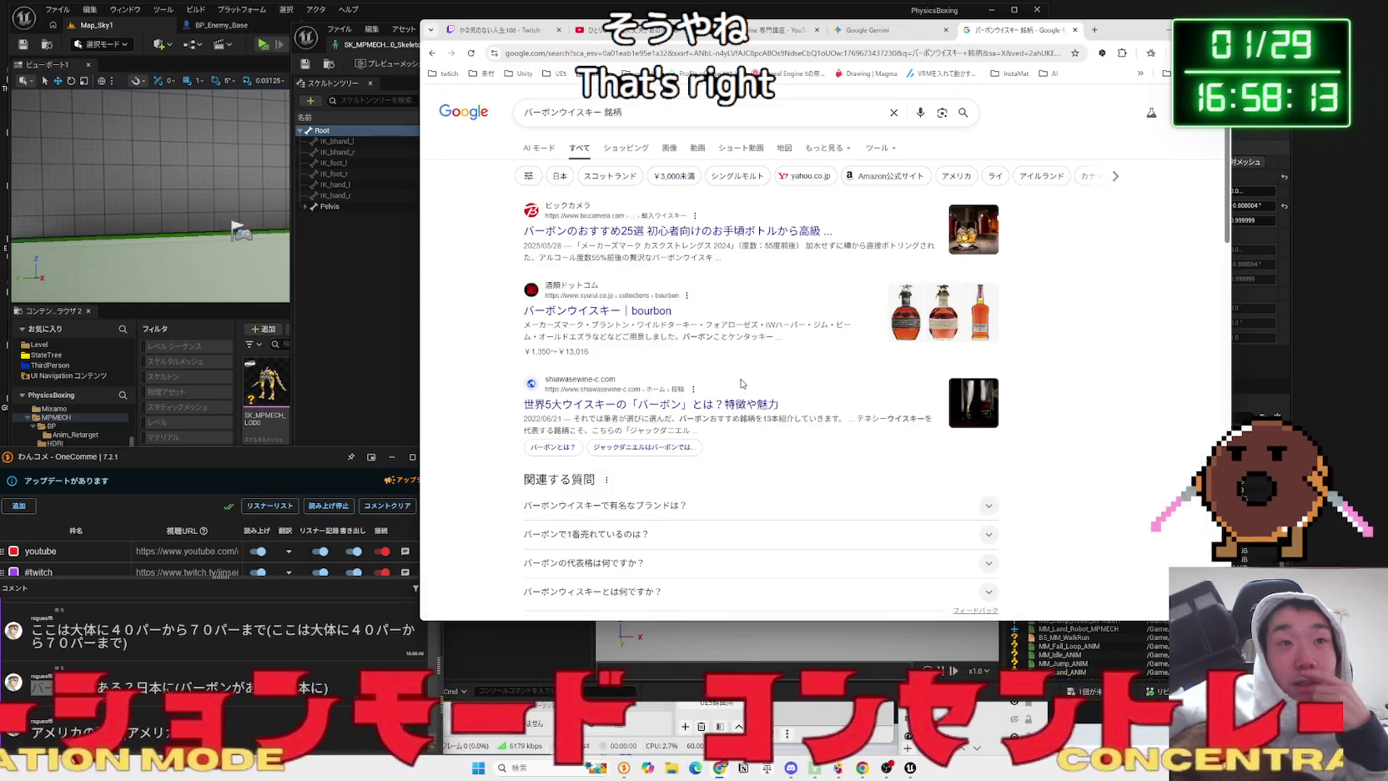
- Return to the バーボン results and search for バーボン どんな味
key(alt+Left)
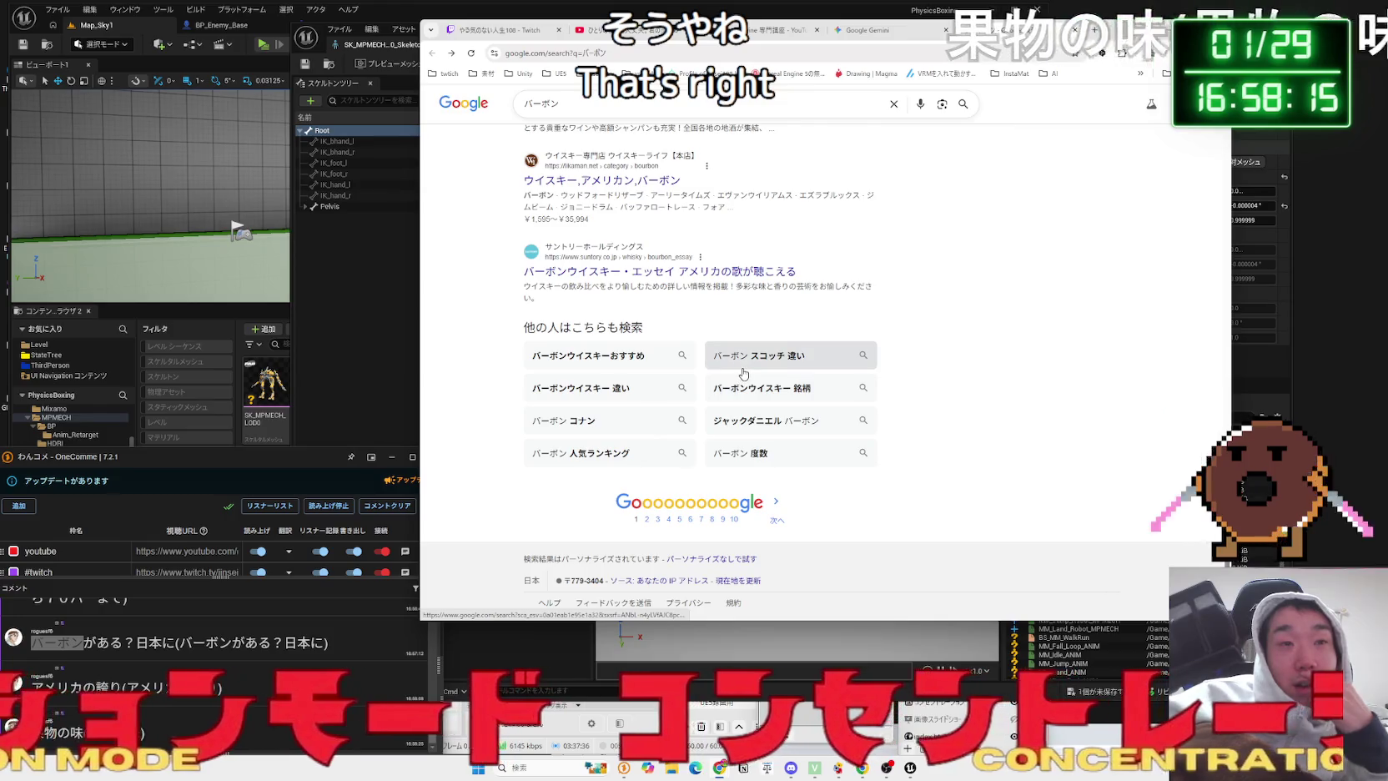
scroll(732, 361, up, 5)
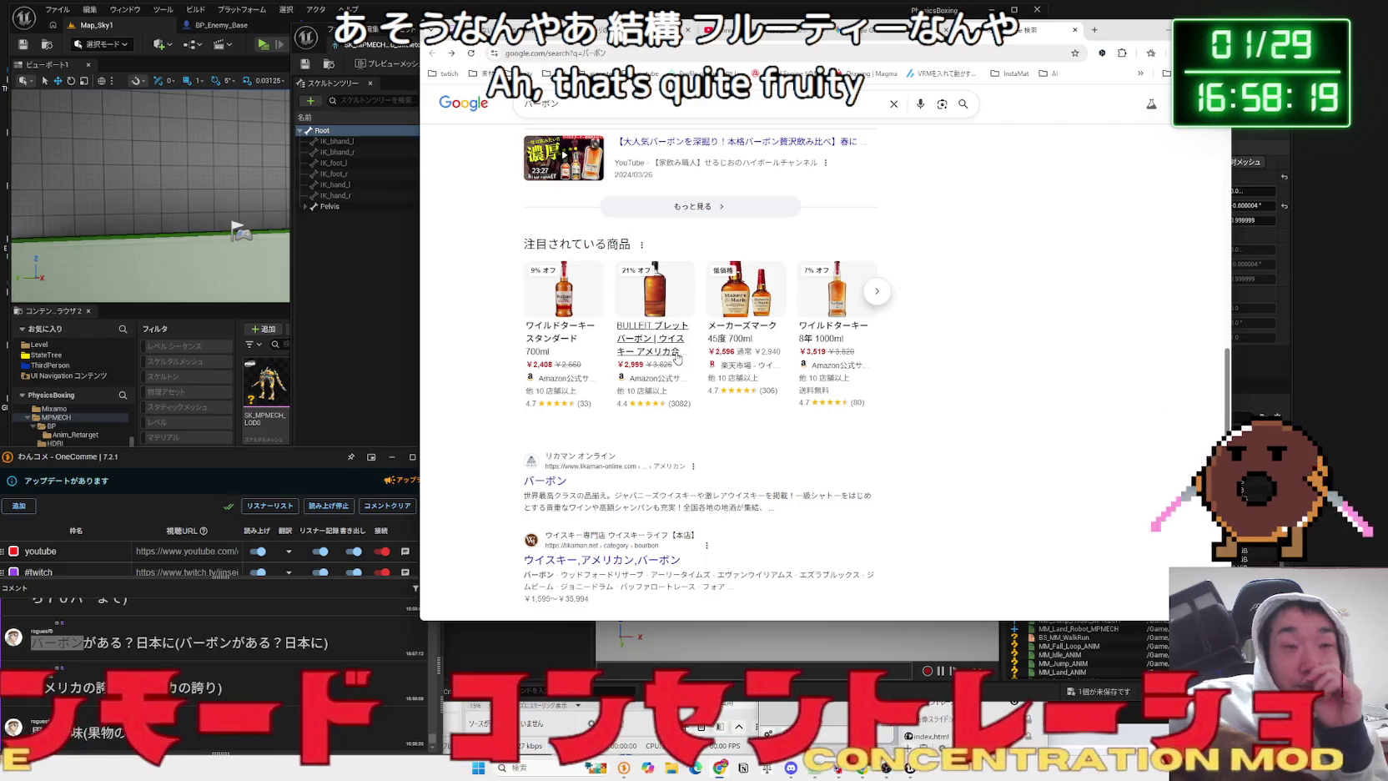
scroll(677, 358, up, 5)
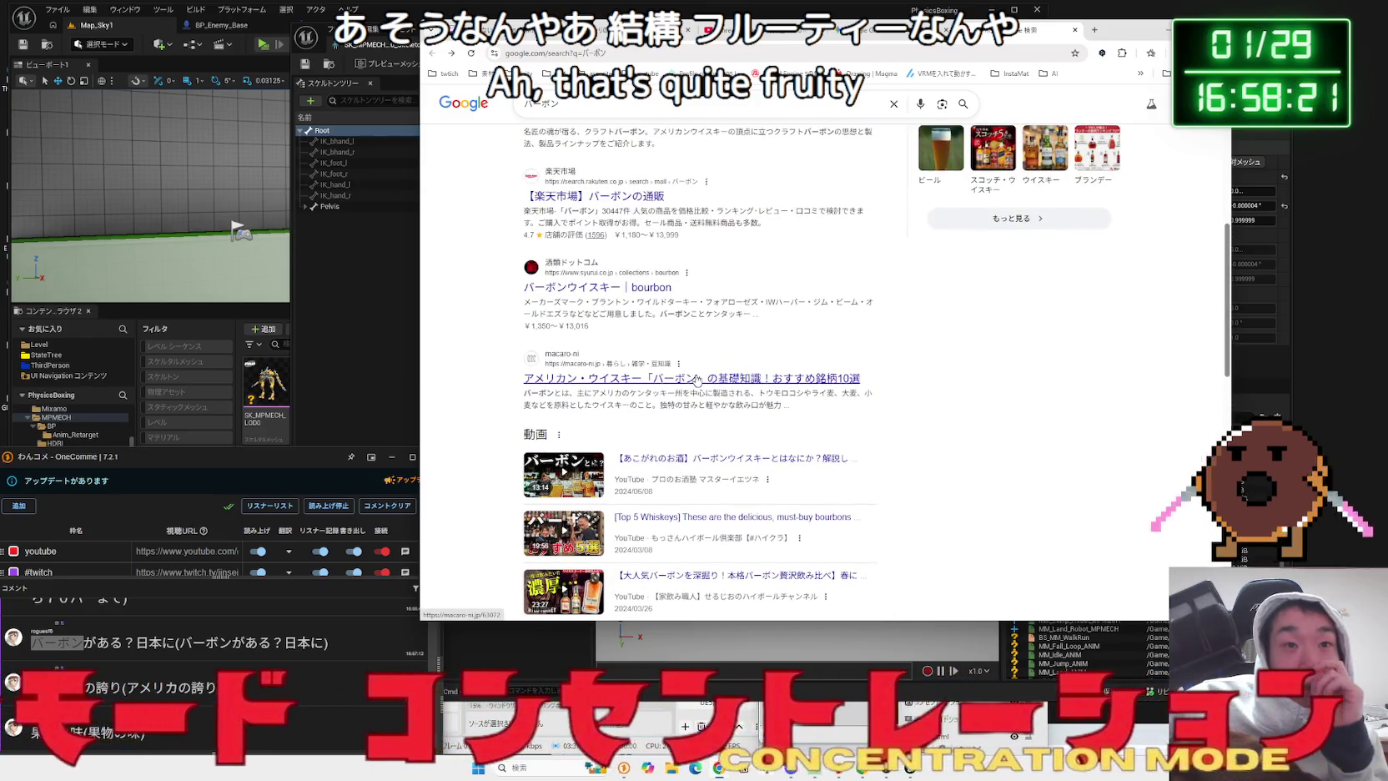
click(634, 109)
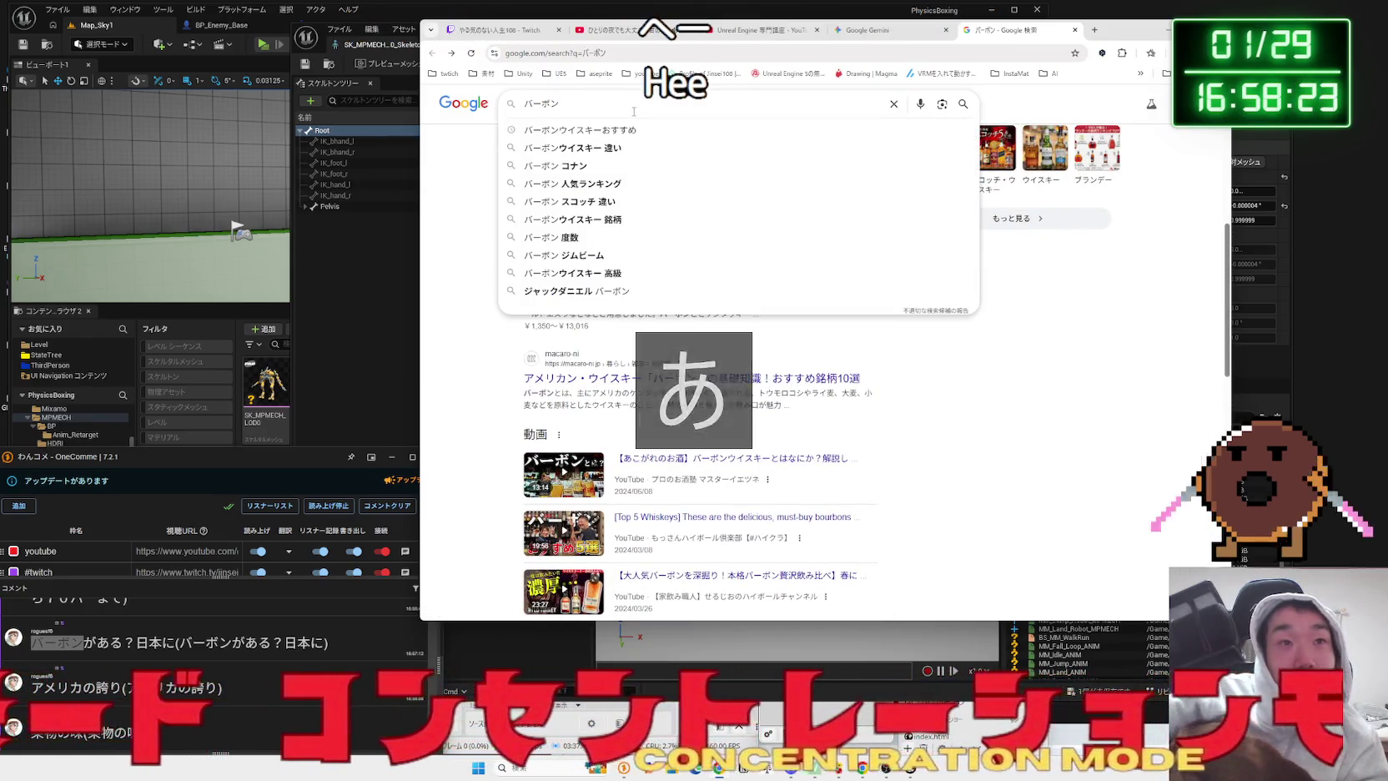
text(どれ)
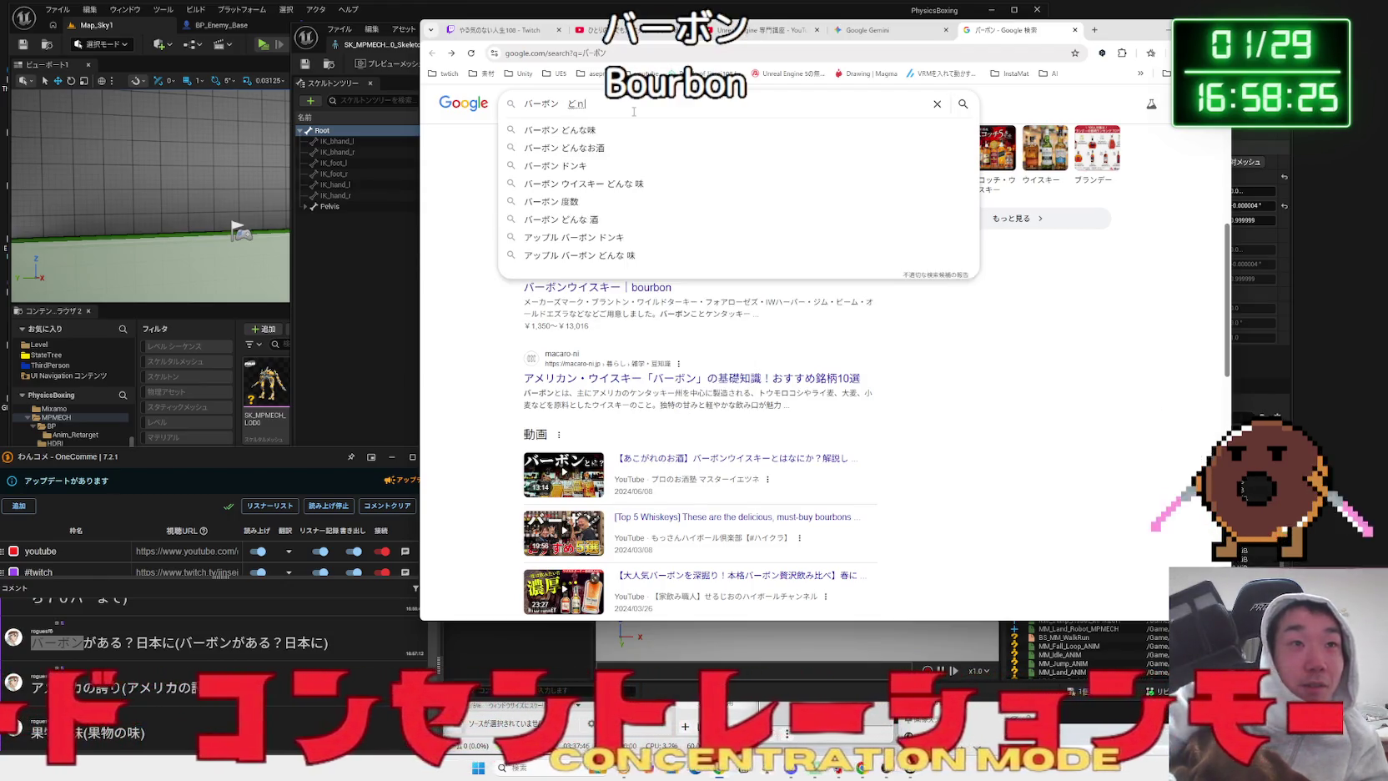
text(んな味)
key(Return)
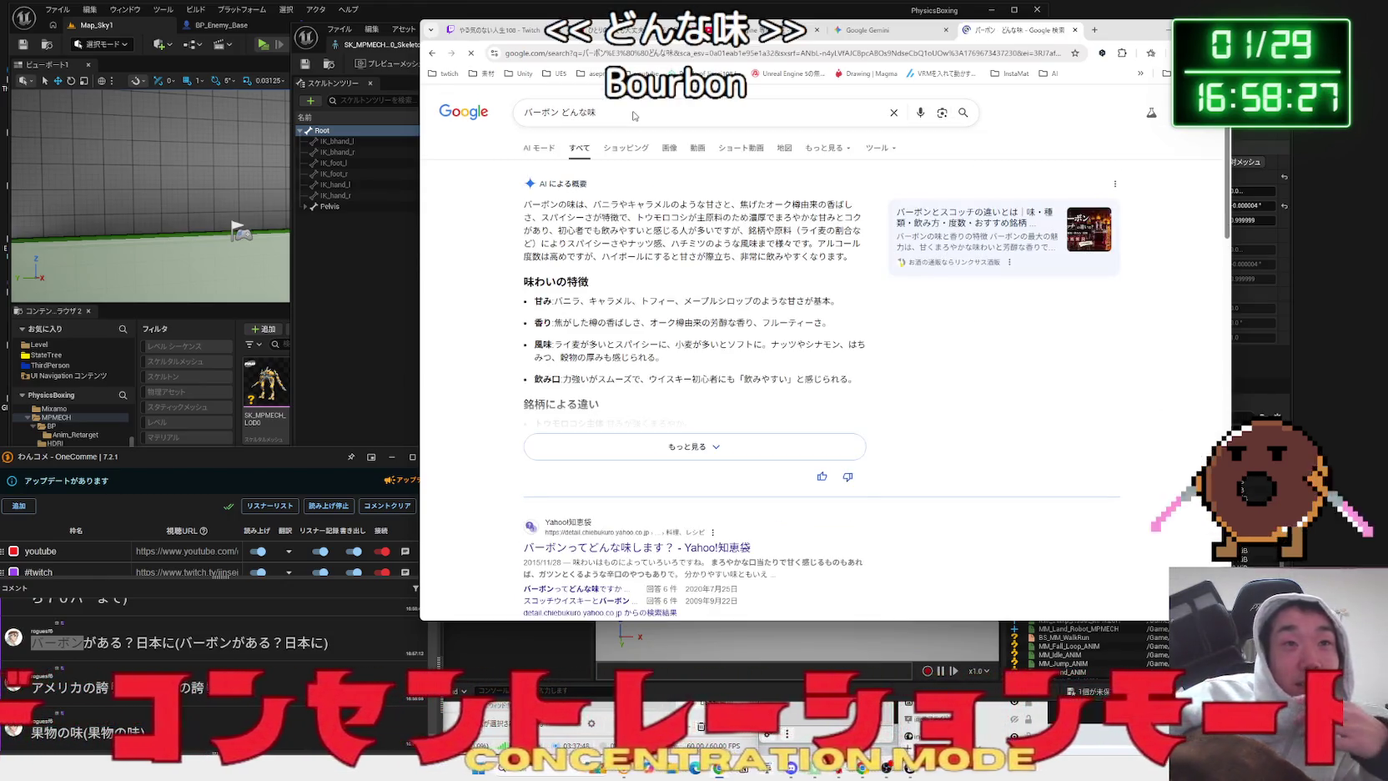
- Read the AI overview's description of bourbon's flavour and the article below it
mouse_move(622, 211)
mouse_down()
mouse_move(848, 208)
mouse_move(627, 219)
mouse_move(730, 243)
mouse_up()
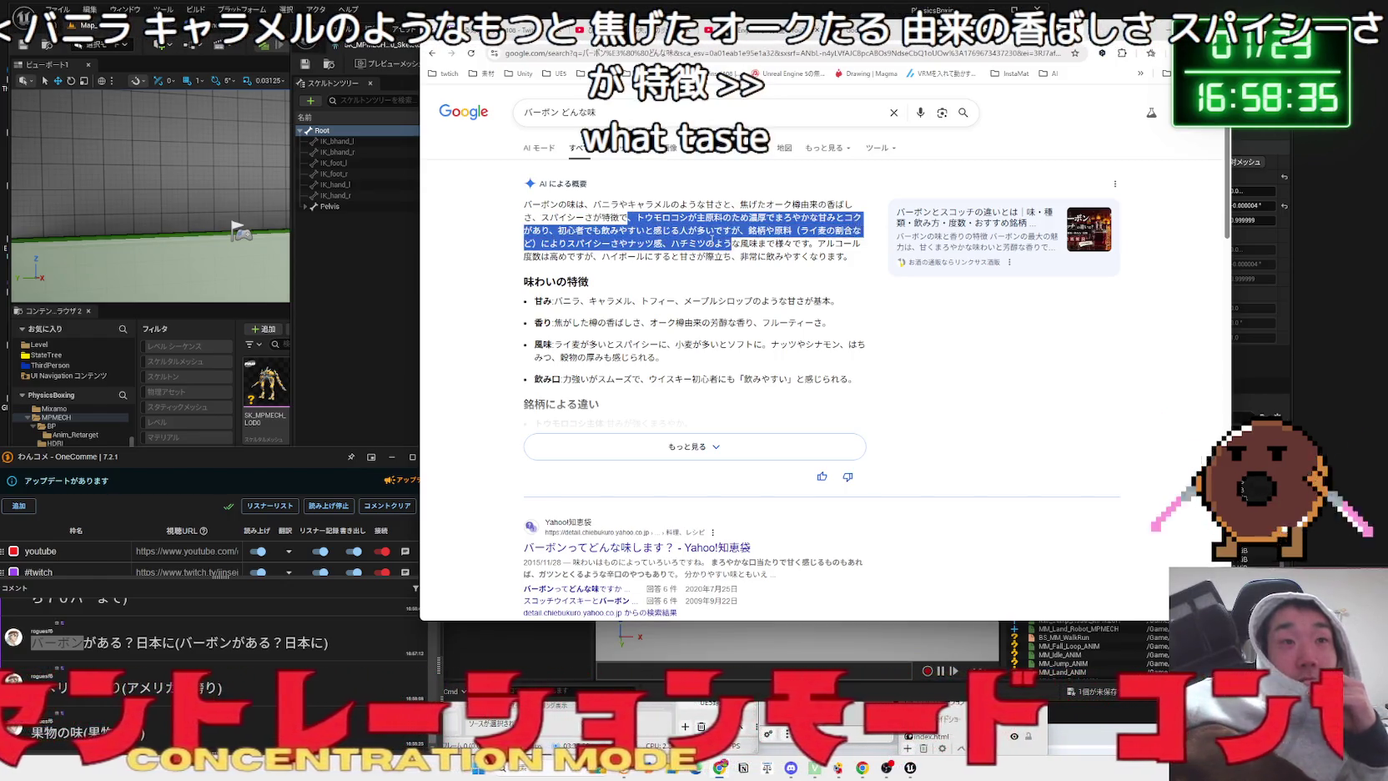
click(536, 215)
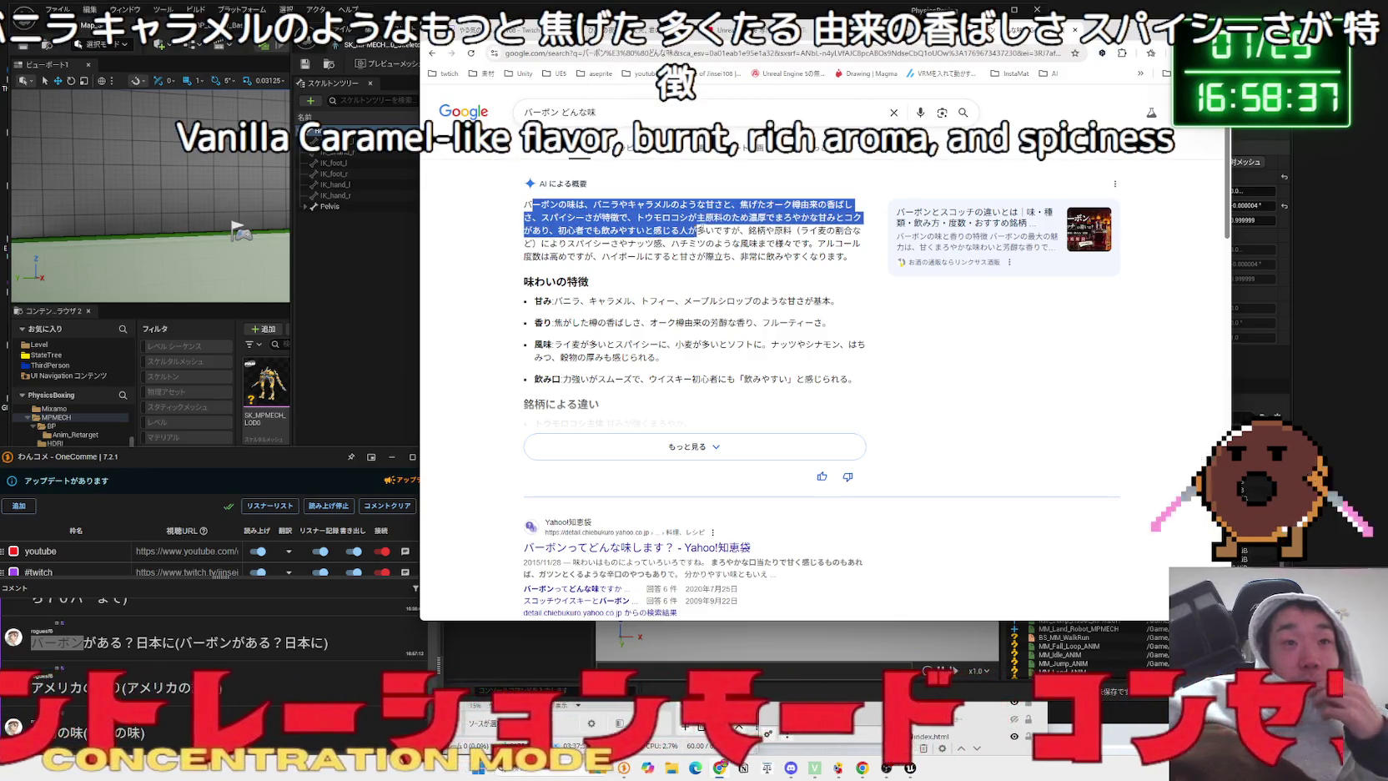
mouse_move(745, 231)
mouse_down()
mouse_move(583, 244)
mouse_move(757, 243)
mouse_move(773, 231)
mouse_move(755, 243)
mouse_move(575, 201)
mouse_move(567, 185)
mouse_up()
click(611, 215)
scroll(672, 241, down, 4)
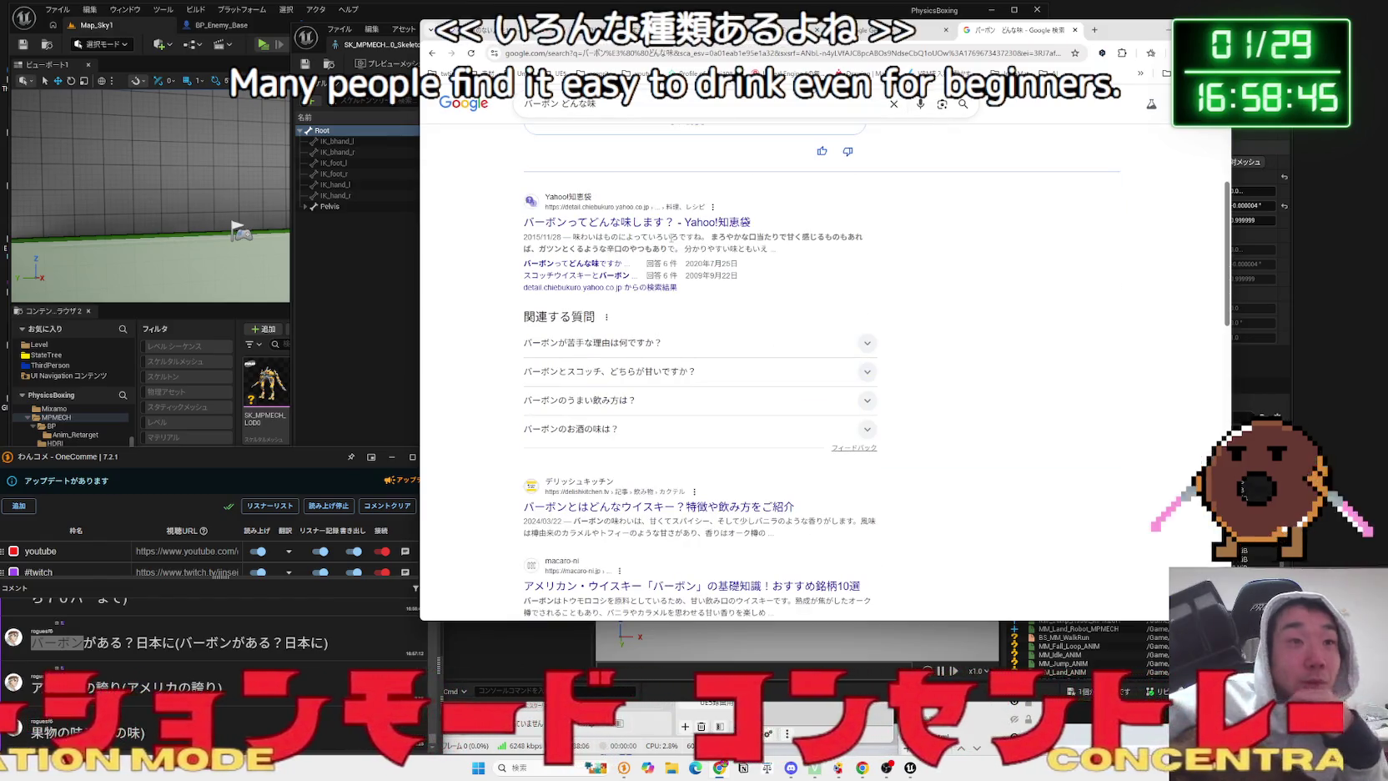
scroll(671, 236, down, 3)
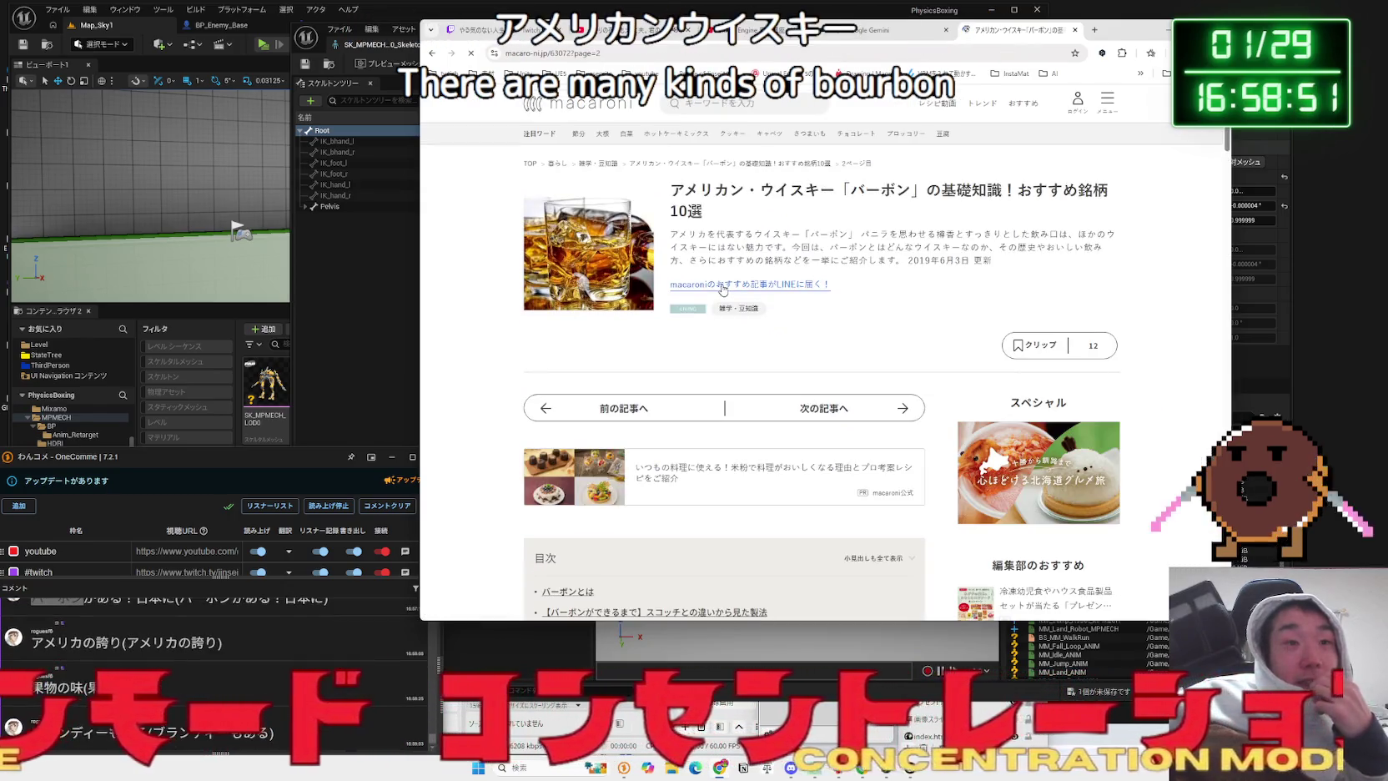
scroll(723, 288, down, 4)
scroll(723, 288, down, 5)
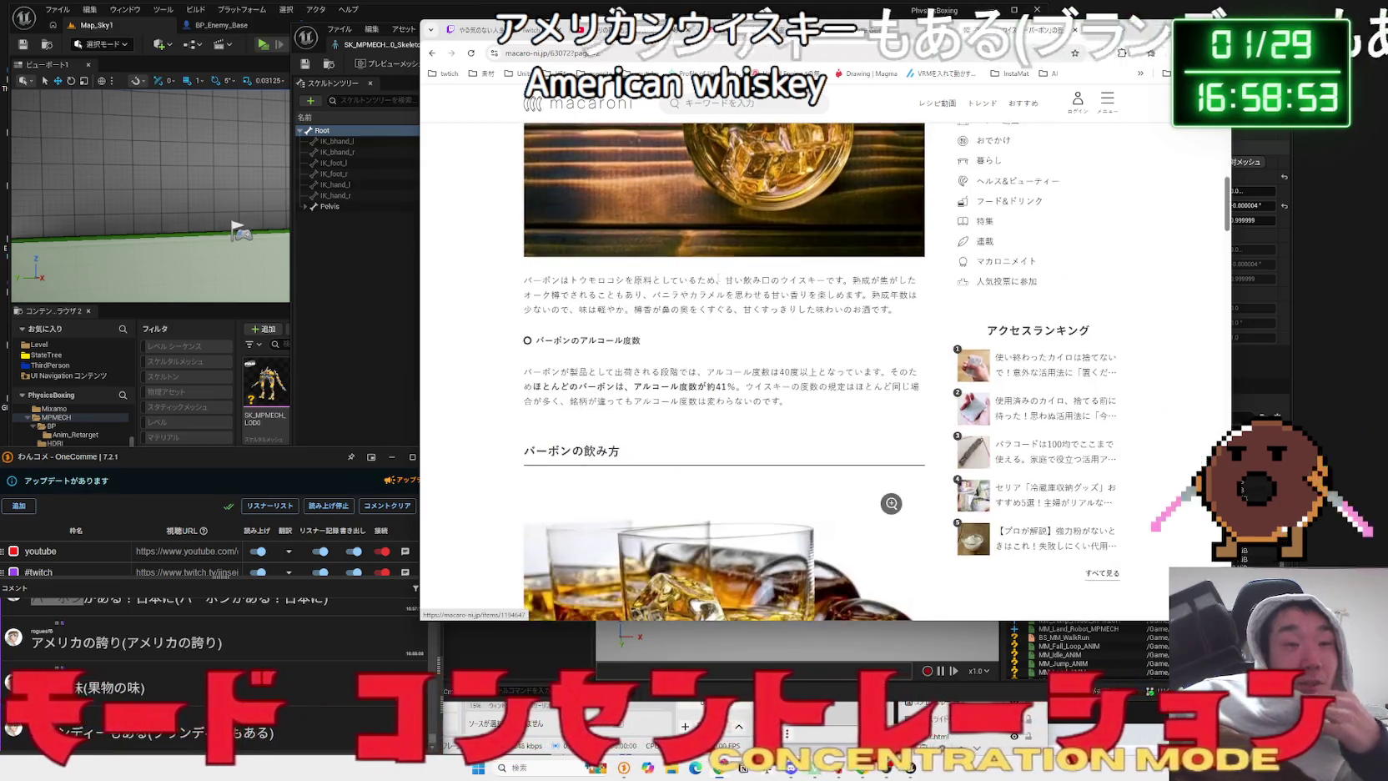
- Back on the bourbon results, replace the query with ブランディー and search it
key(alt+Left)
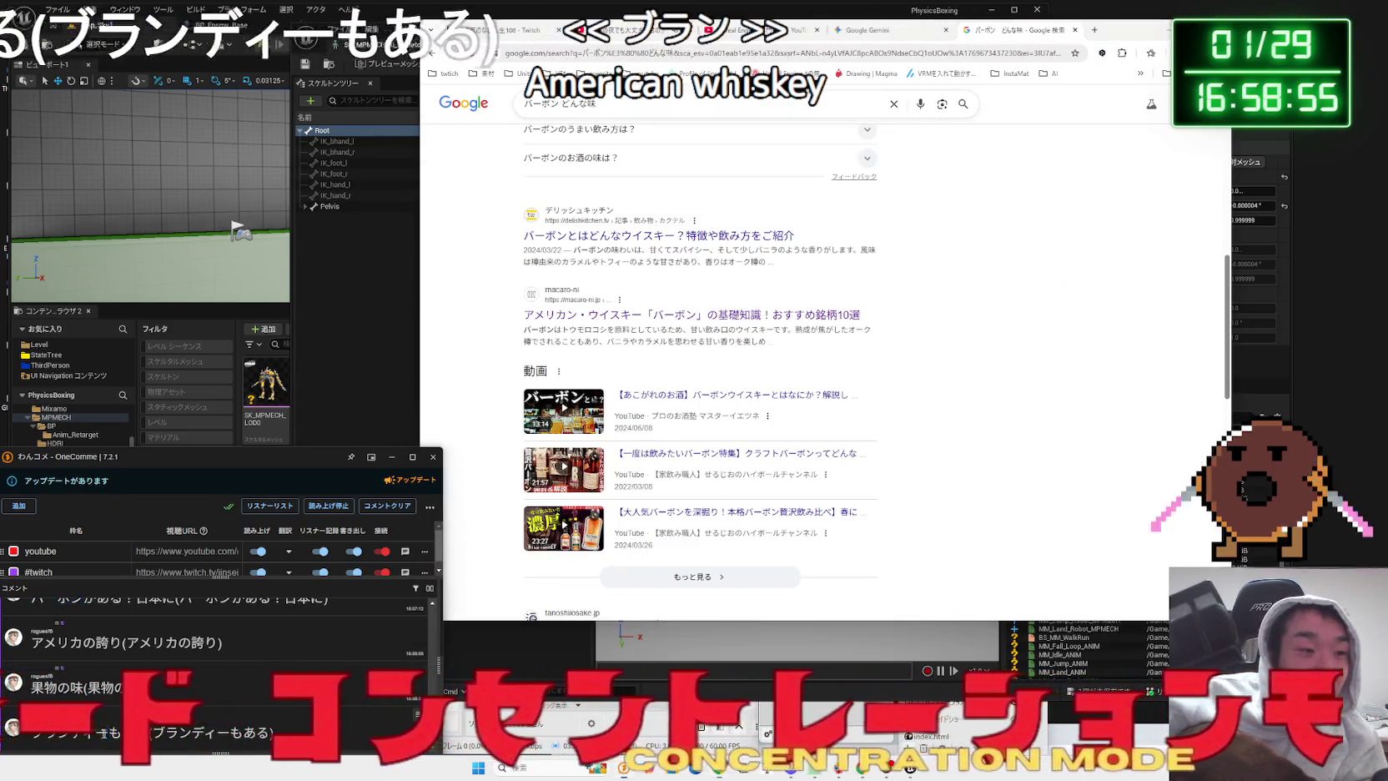
click(621, 109)
key(ctrl+a)
key(ctrl+v)
key(Return)
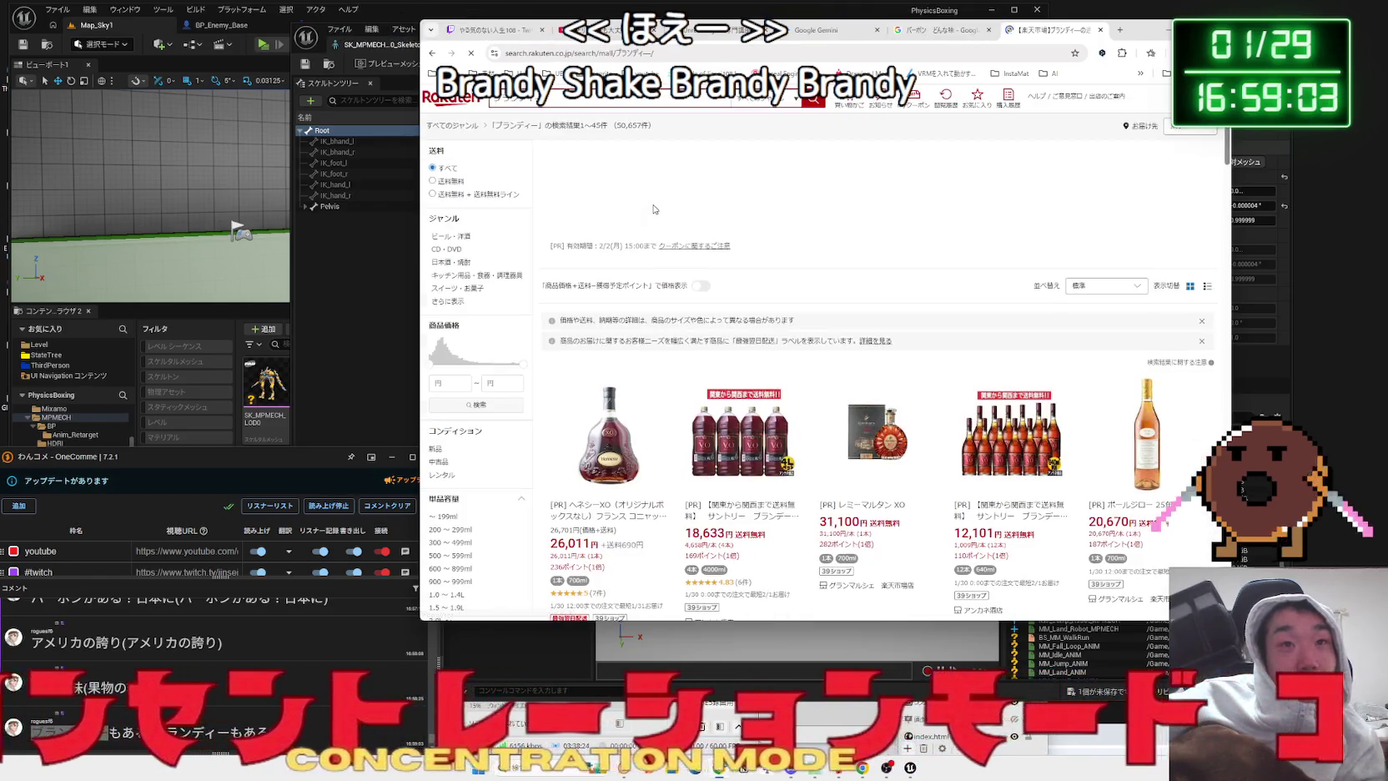
key(alt+Left)
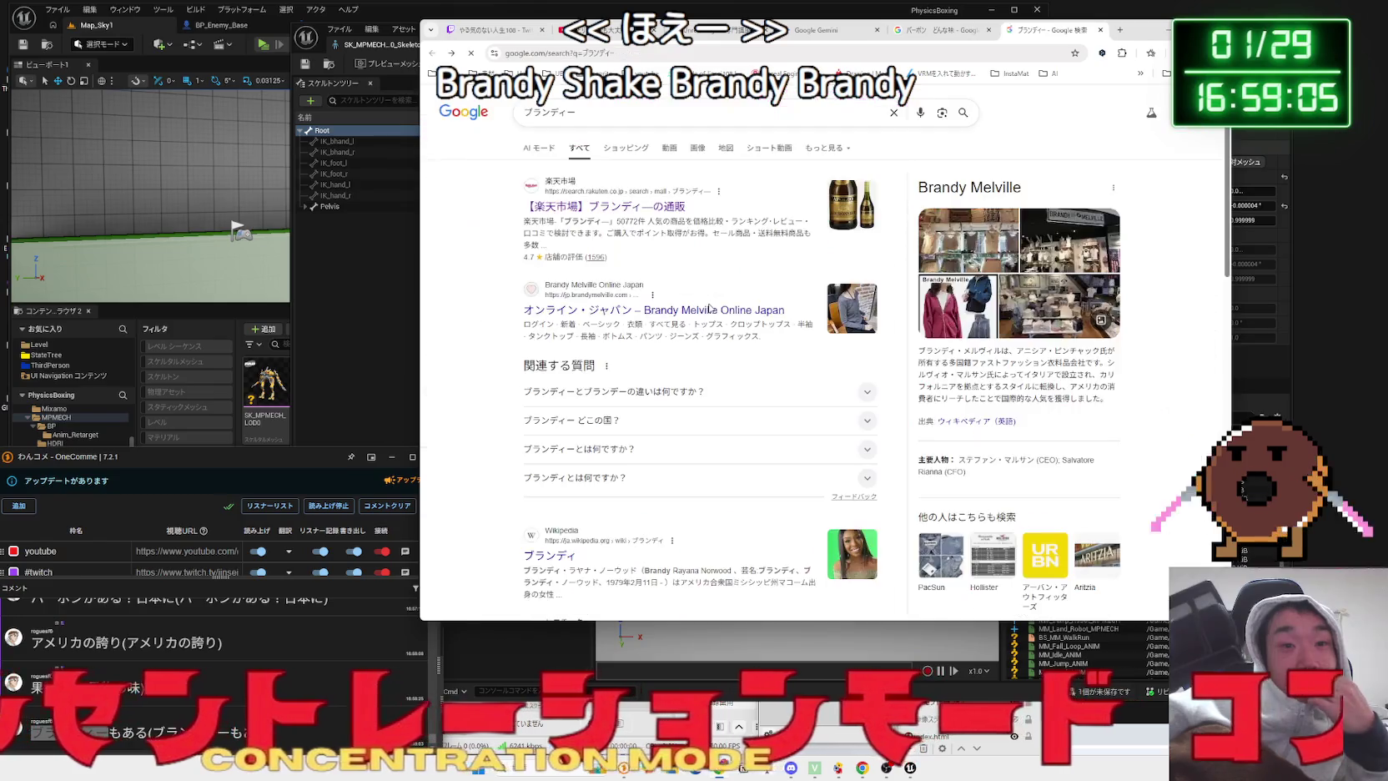
- Replace the query with ブランデー 料理酒 and search it
scroll(703, 301, down, 3)
scroll(702, 301, down, 6)
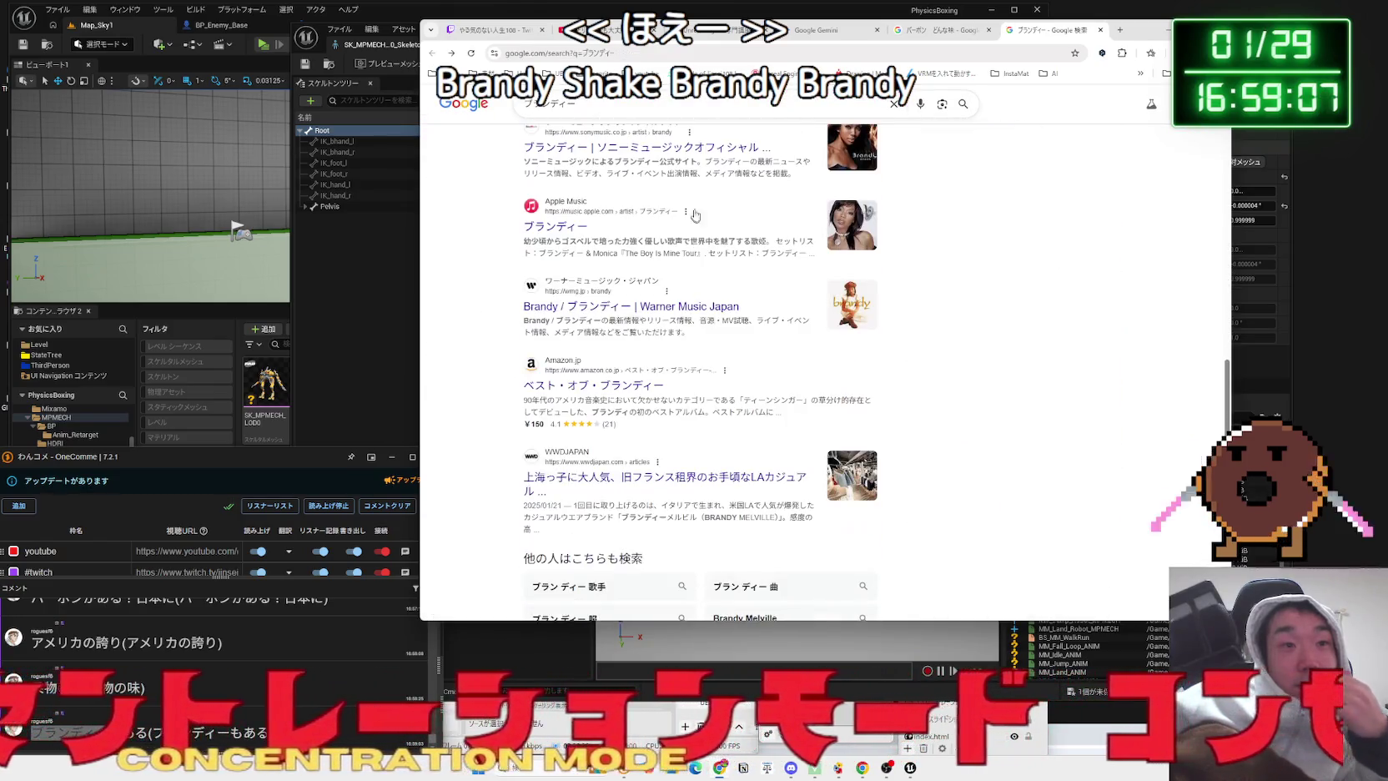
triple_click(647, 114)
text(ぶらn)
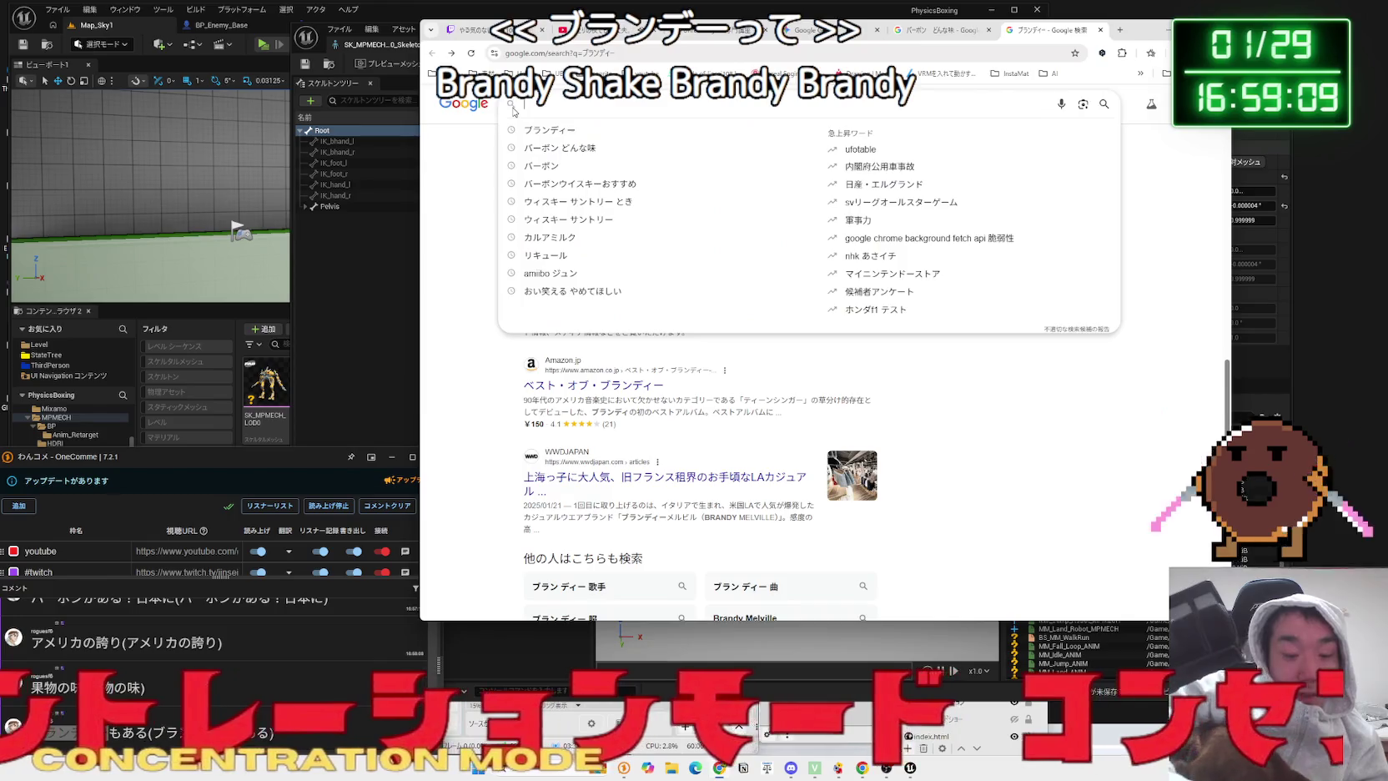
text(ー r)
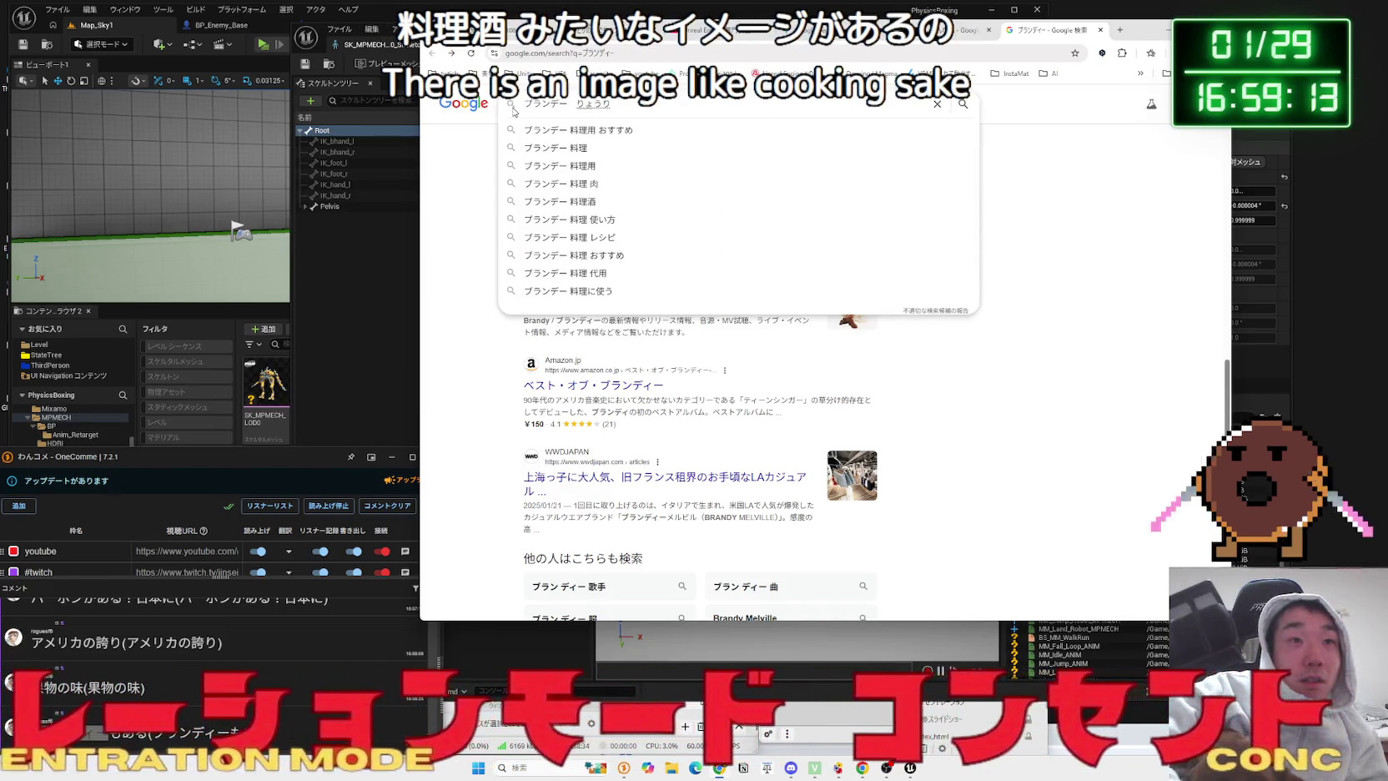
text(shu)
key(space)
key(Return)
key(Return)
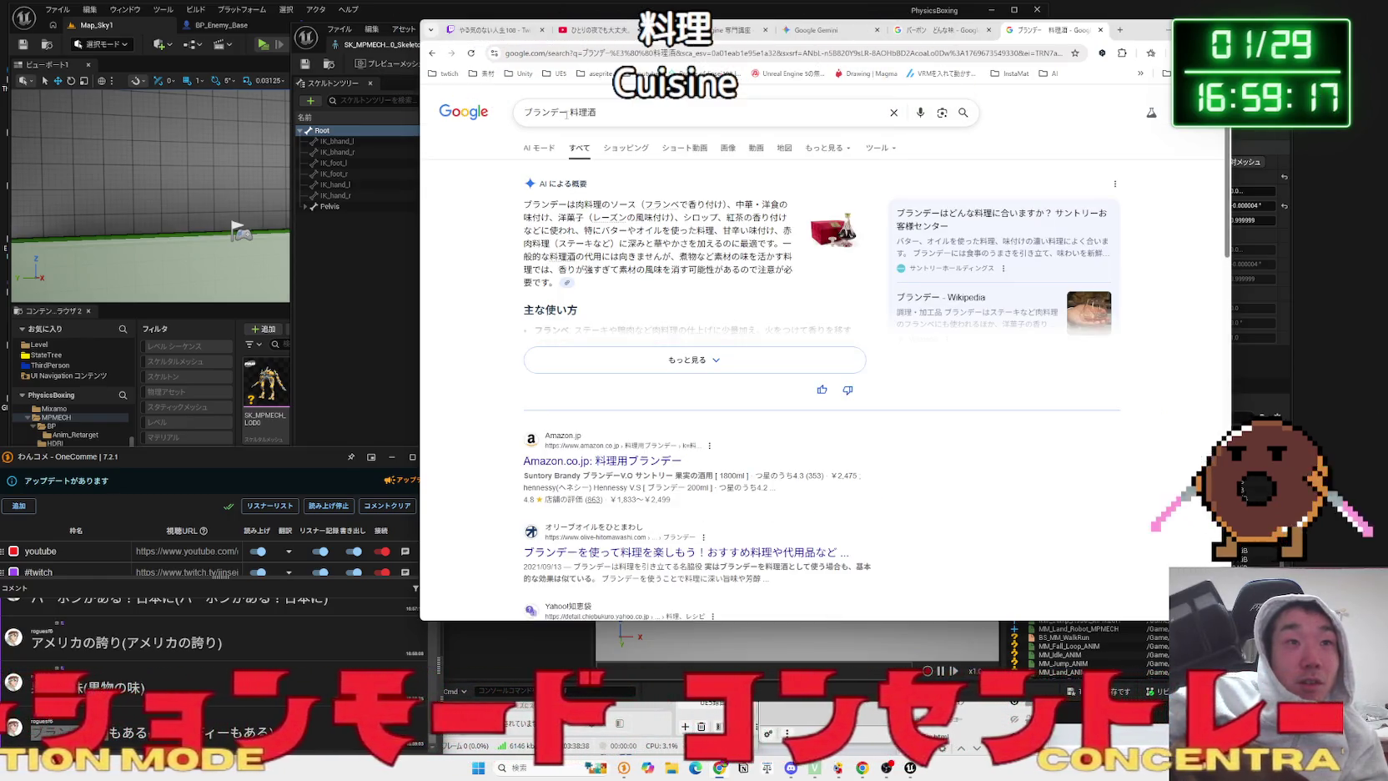
- Remove 料理酒 from the query and search for ブランデー alone
drag(591, 114, 653, 117)
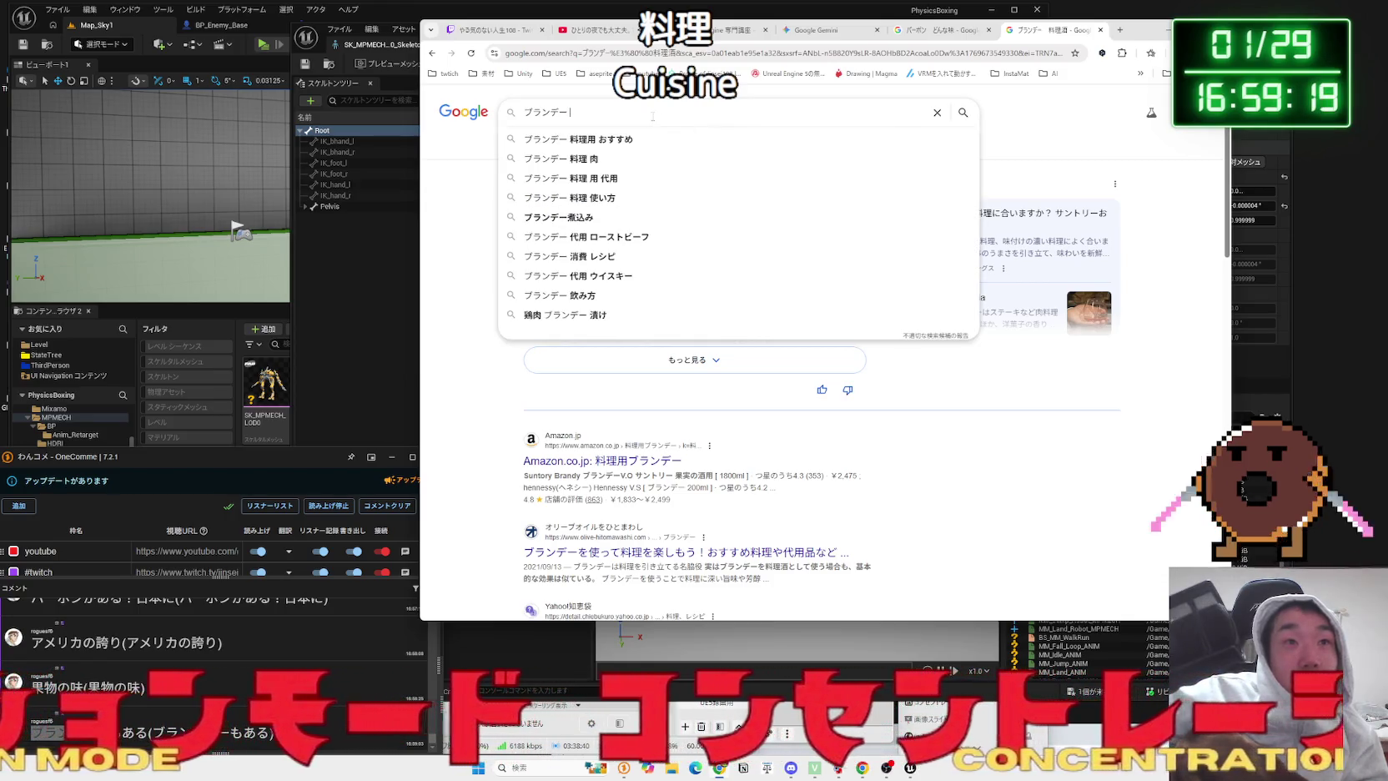
key(Return)
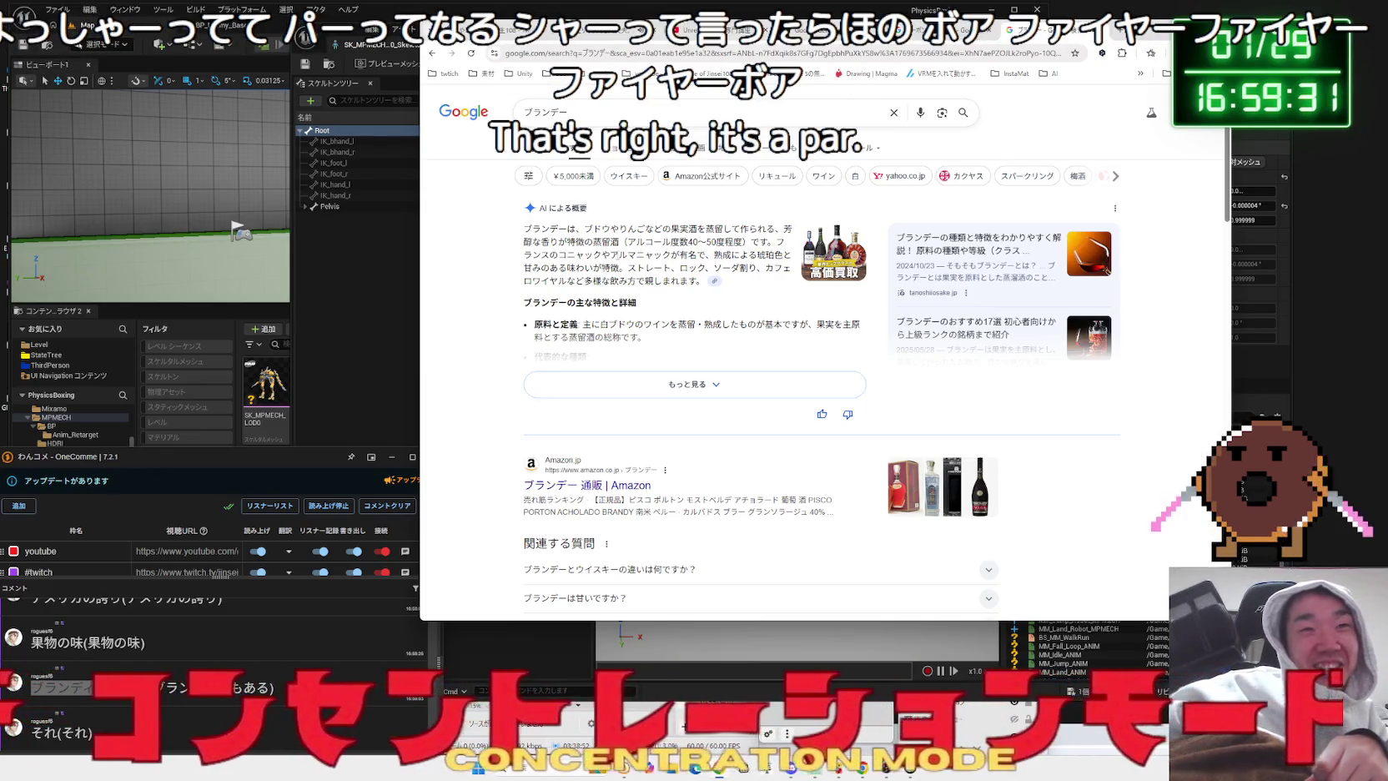
scroll(617, 260, down, 3)
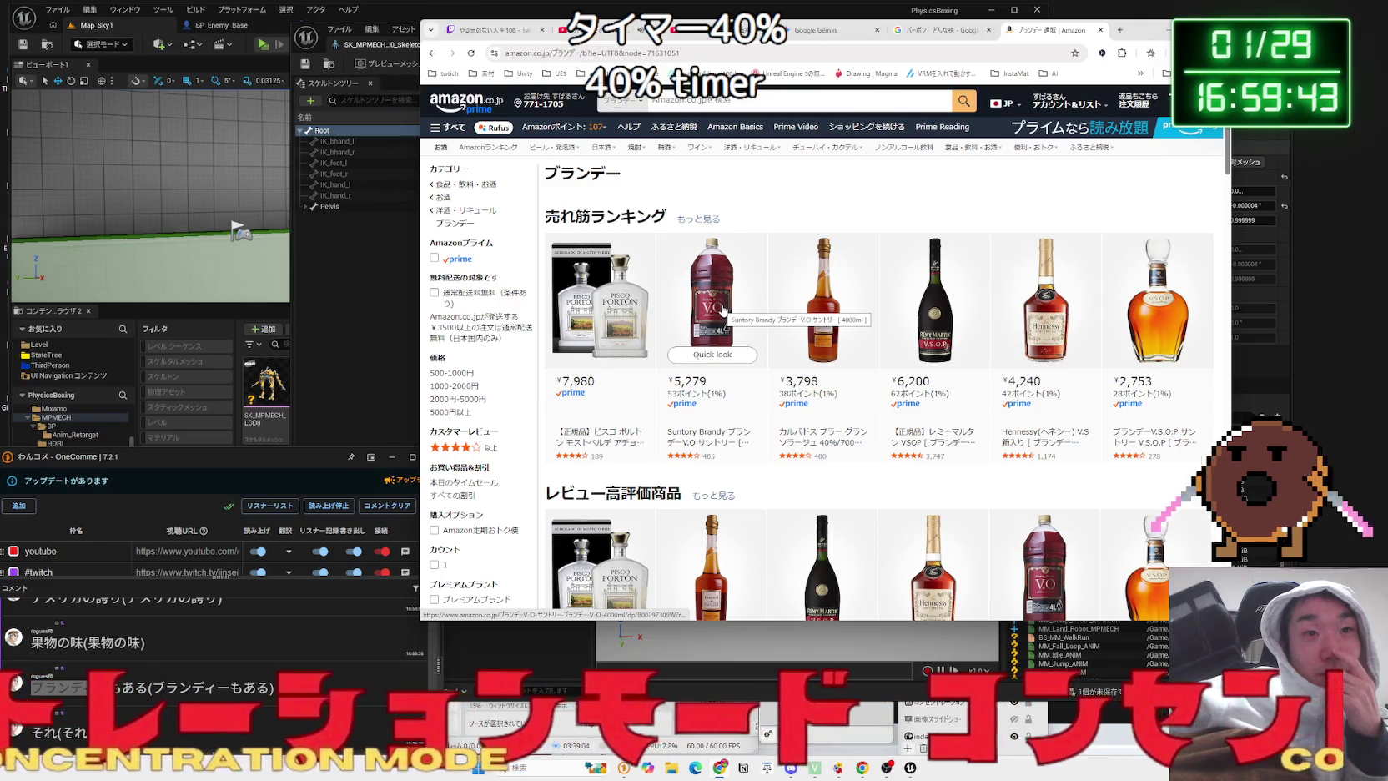
- Leave Amazon for the ブランデー results and browse 酒類ドットコム's brandy product grid
scroll(609, 310, down, 3)
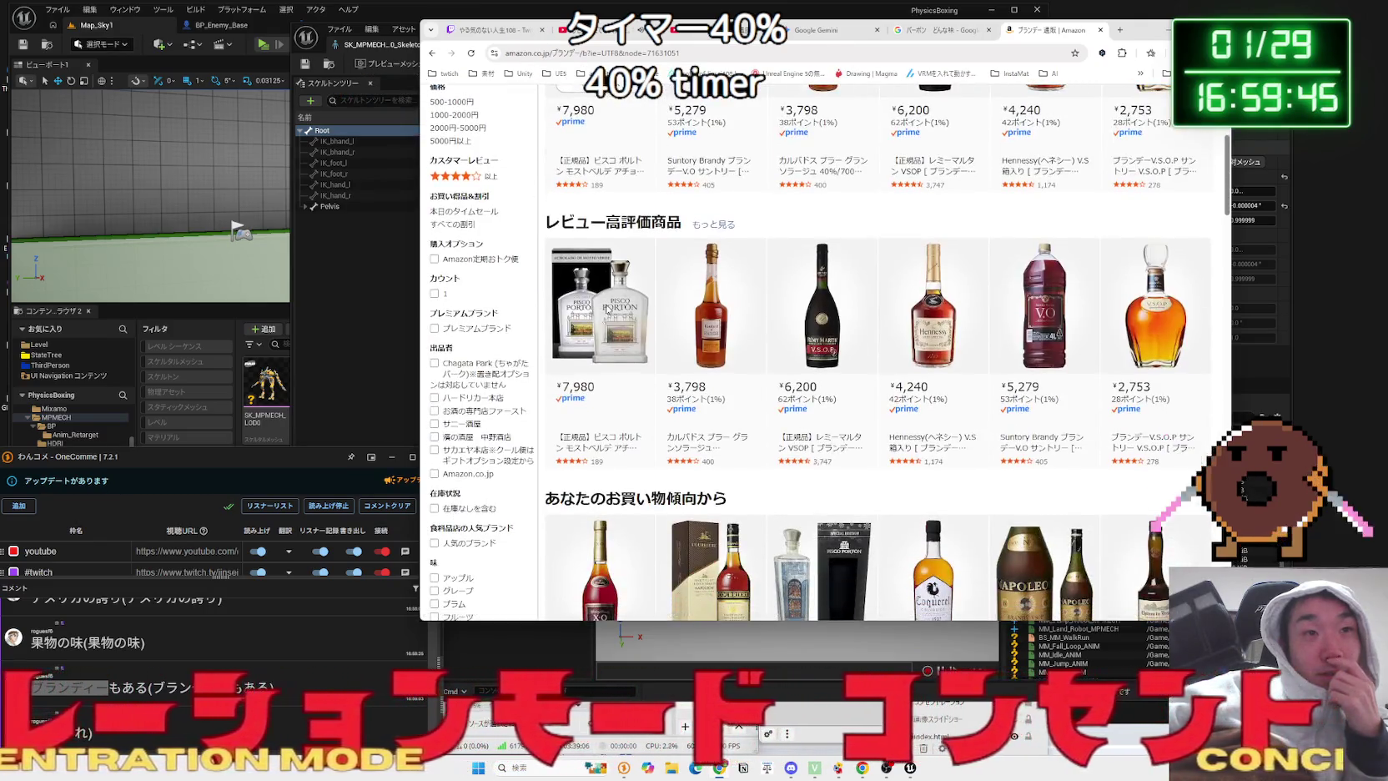
key(alt+Left)
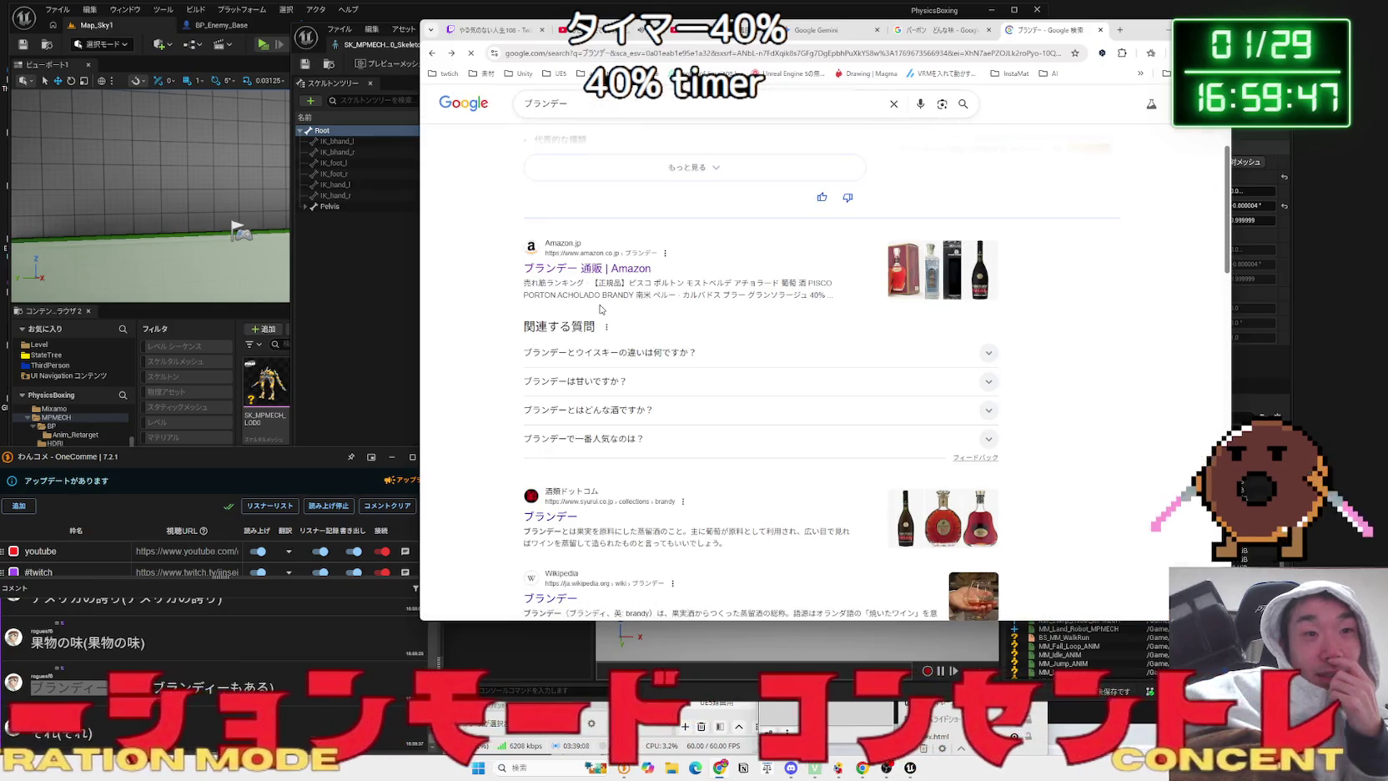
scroll(575, 308, down, 3)
click(563, 305)
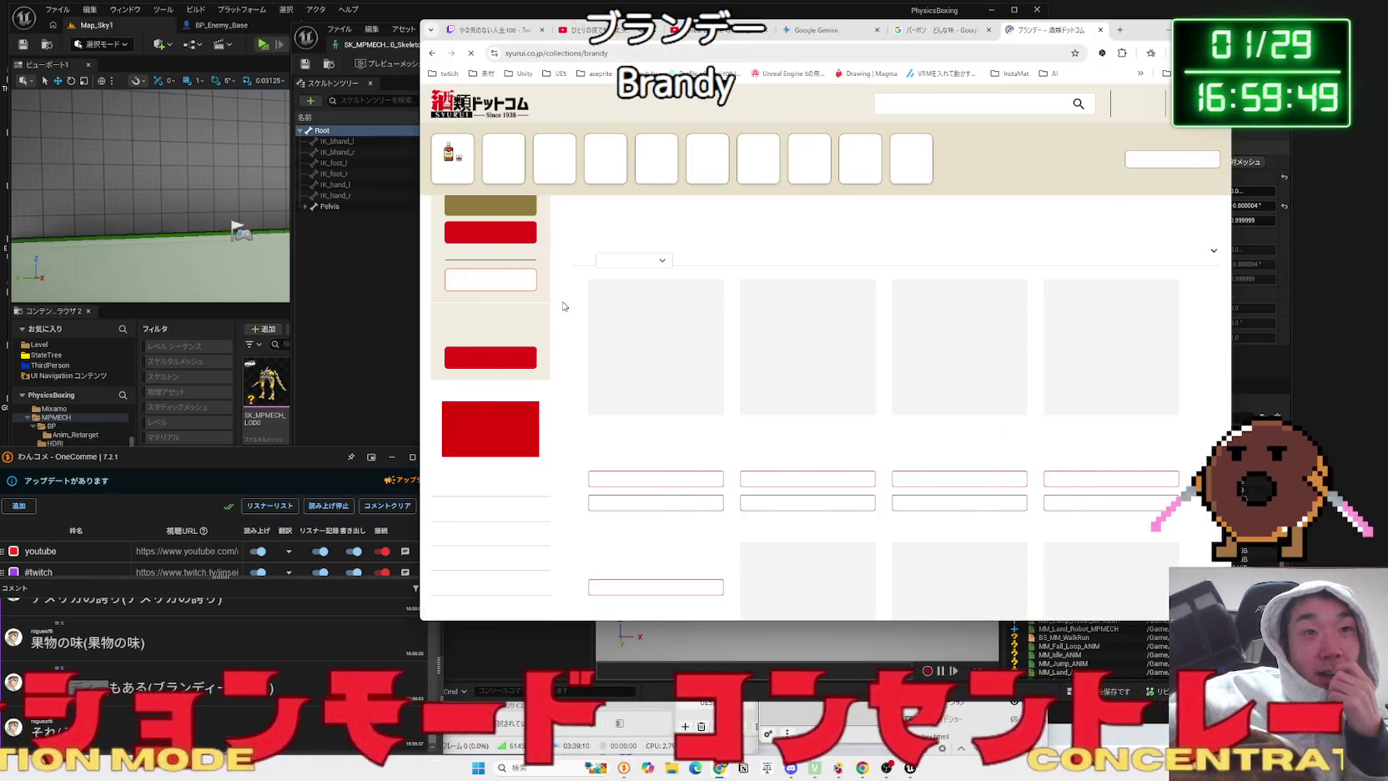
scroll(680, 292, down, 5)
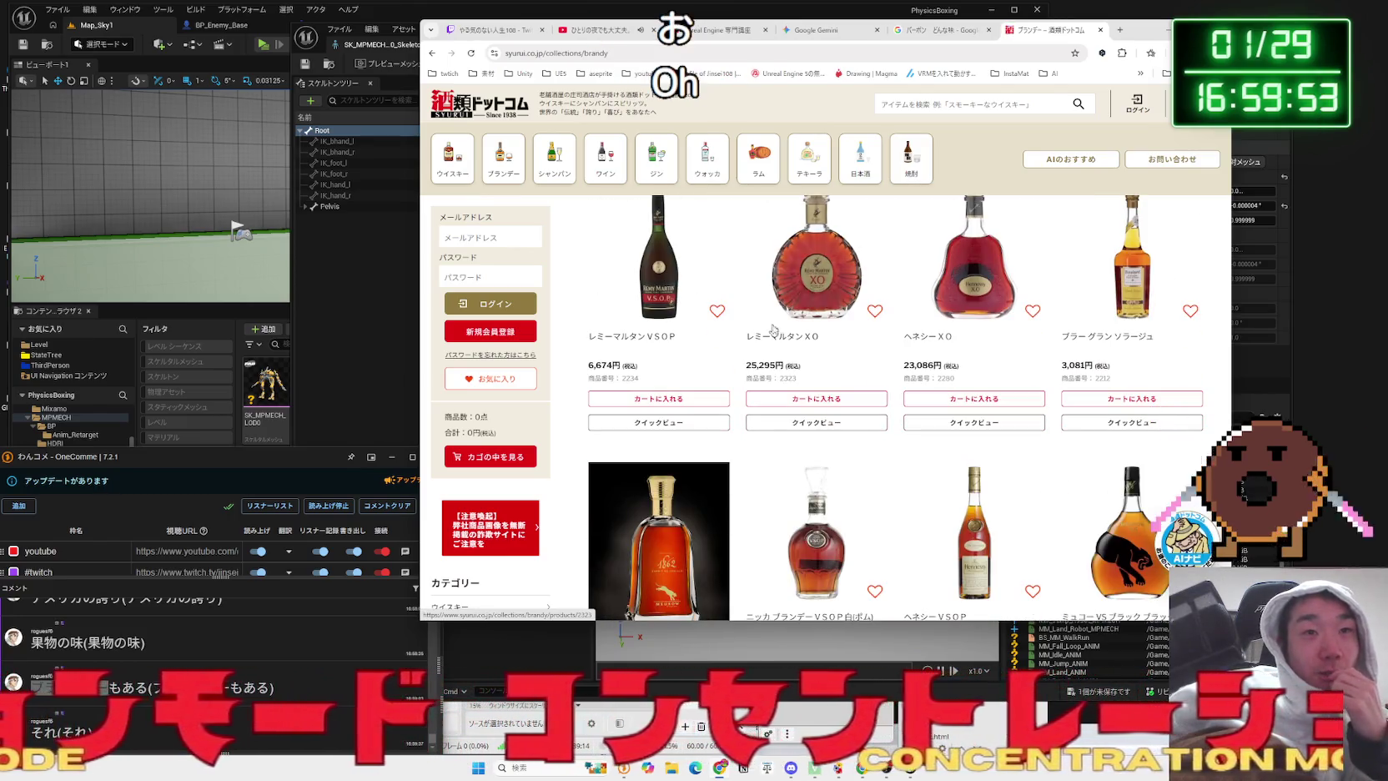
scroll(940, 329, down, 3)
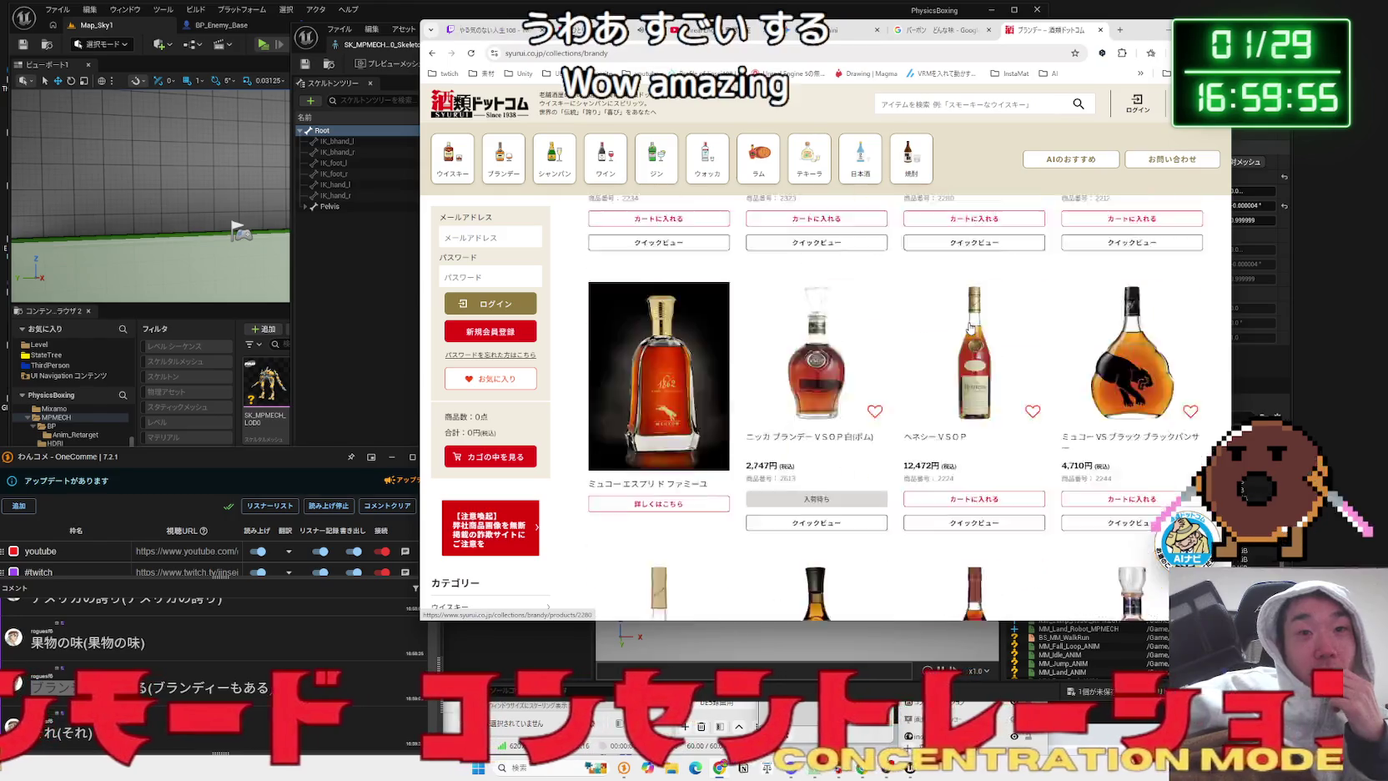
- Return to the ブランデー results and open the related search ブランデー 高級
key(alt+Left)
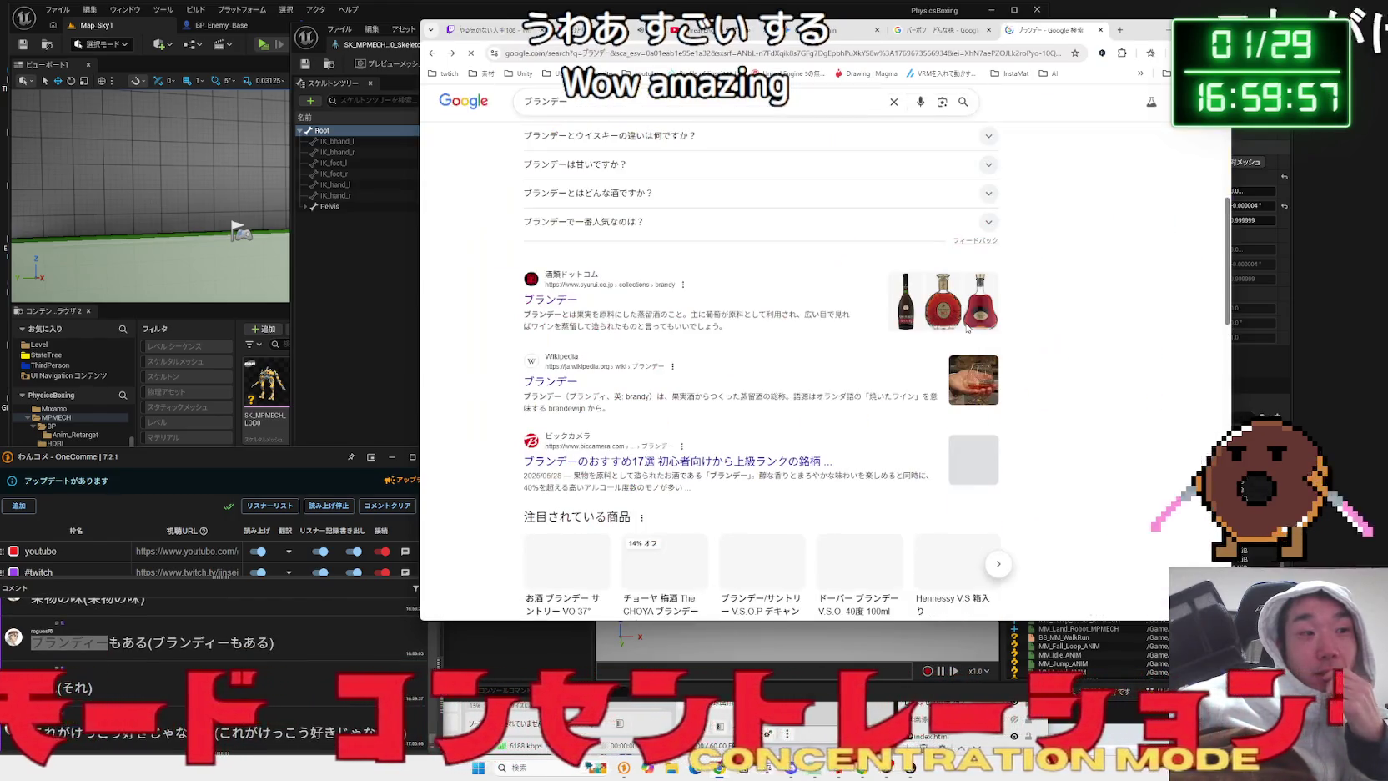
scroll(824, 404, down, 4)
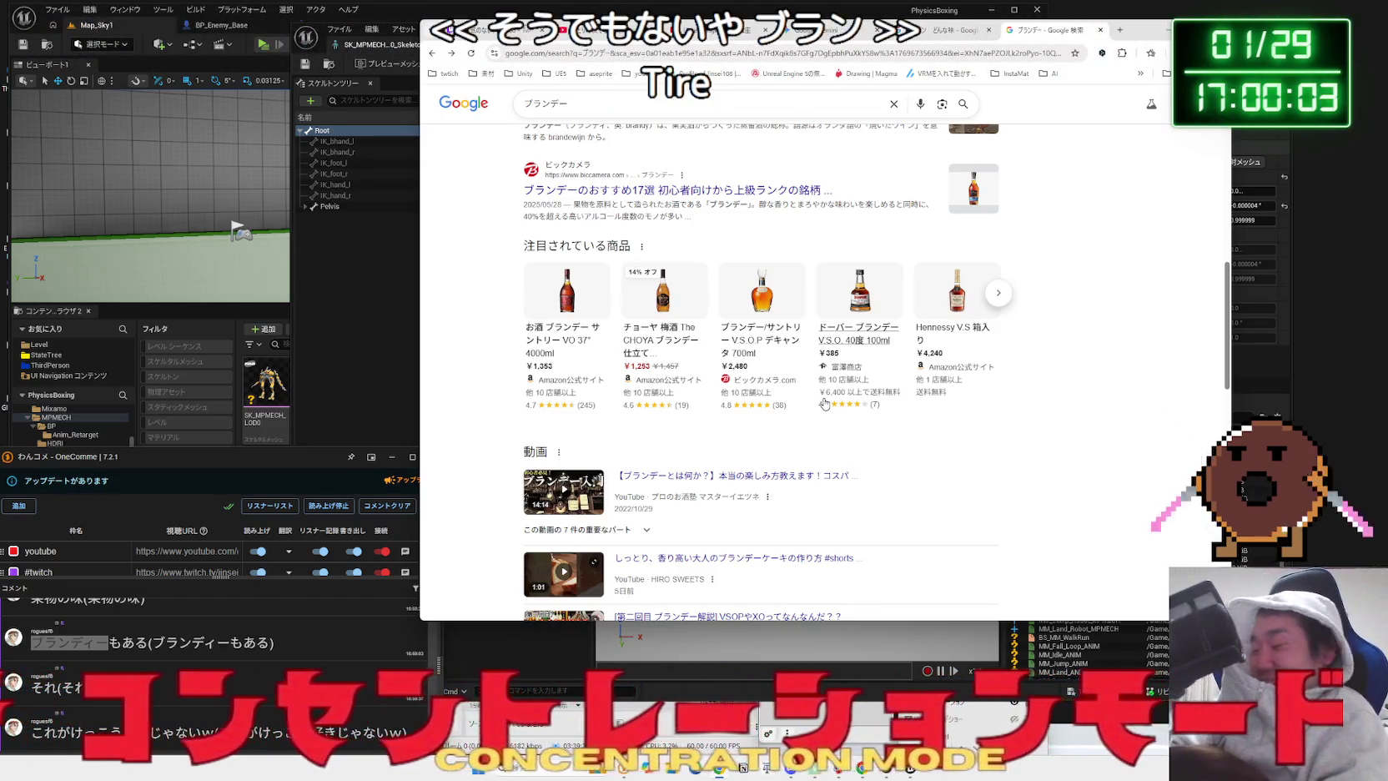
scroll(615, 370, down, 12)
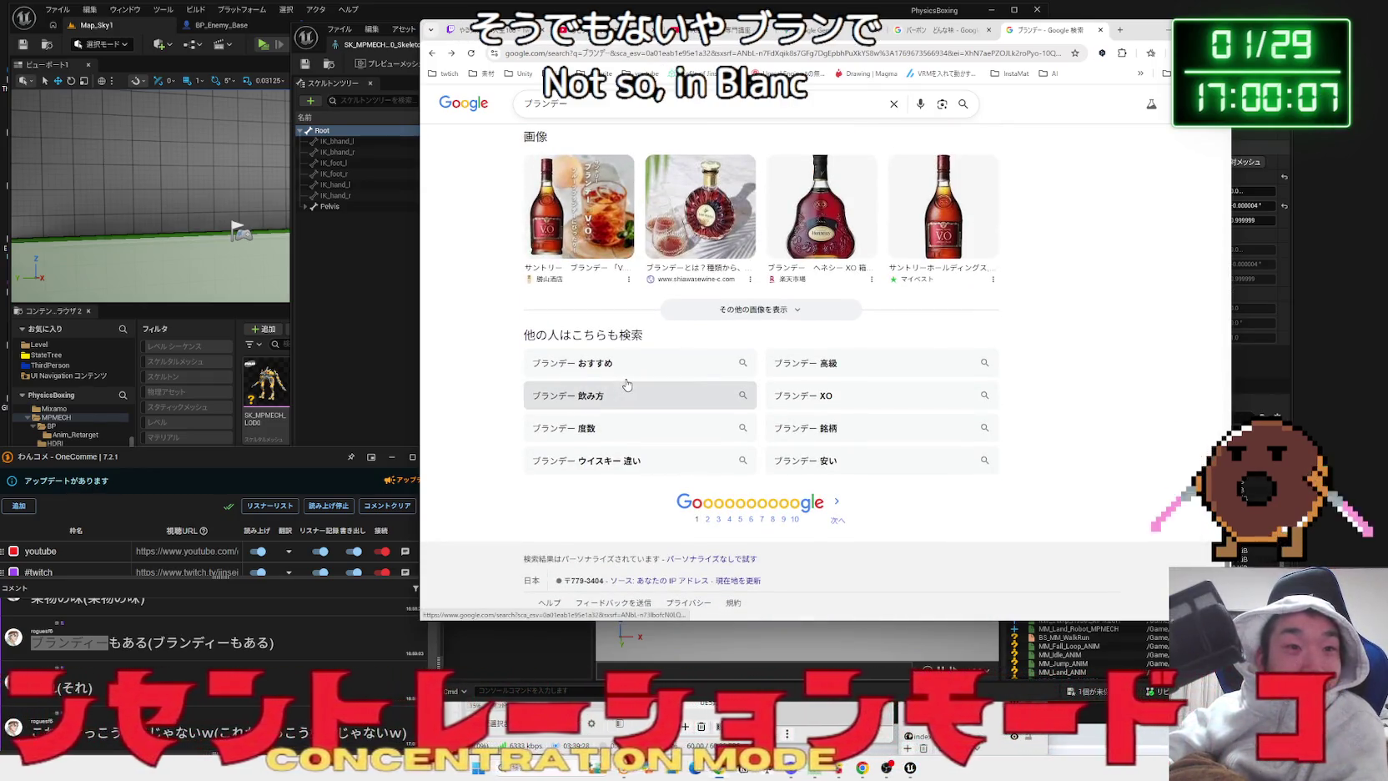
click(801, 362)
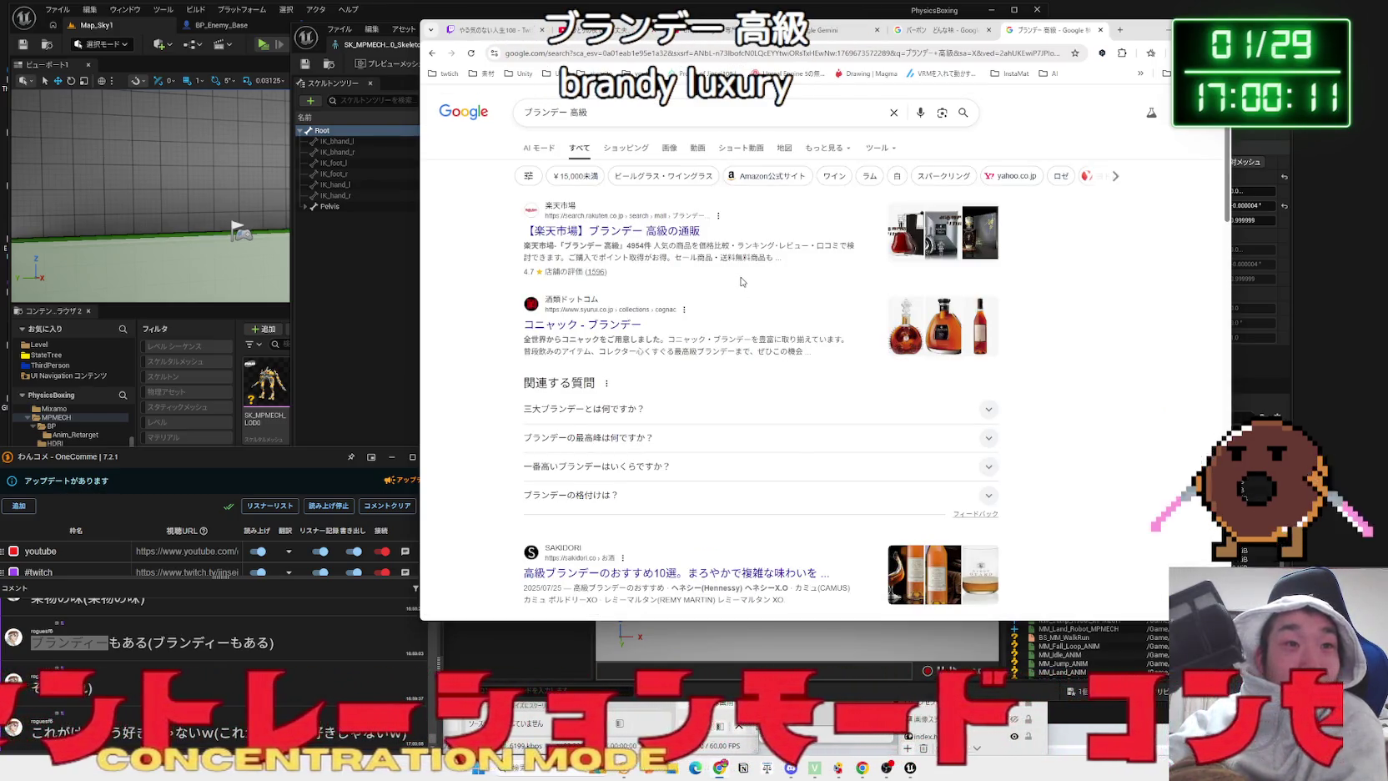
- Read the cognac snippet and the question about the three great brandies
drag(561, 339, 598, 339)
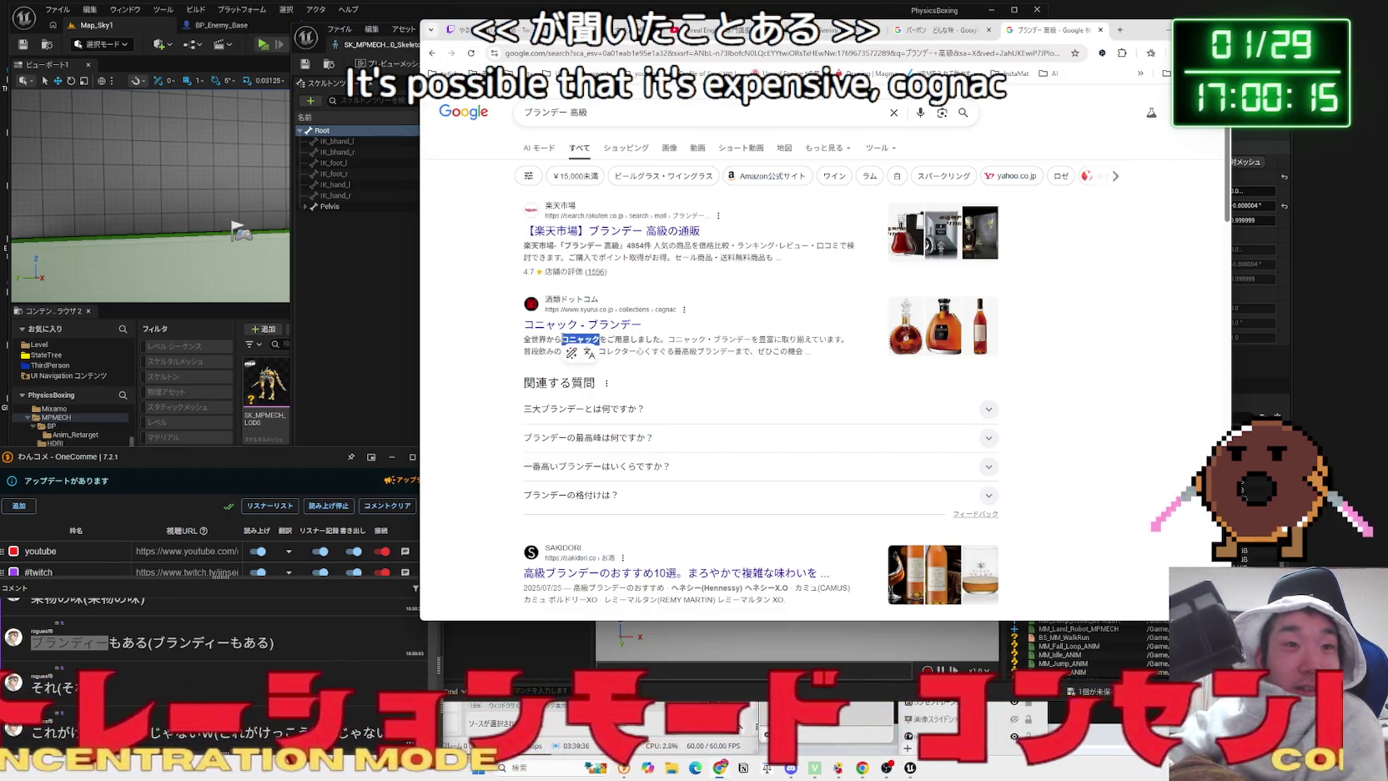
drag(590, 338, 593, 337)
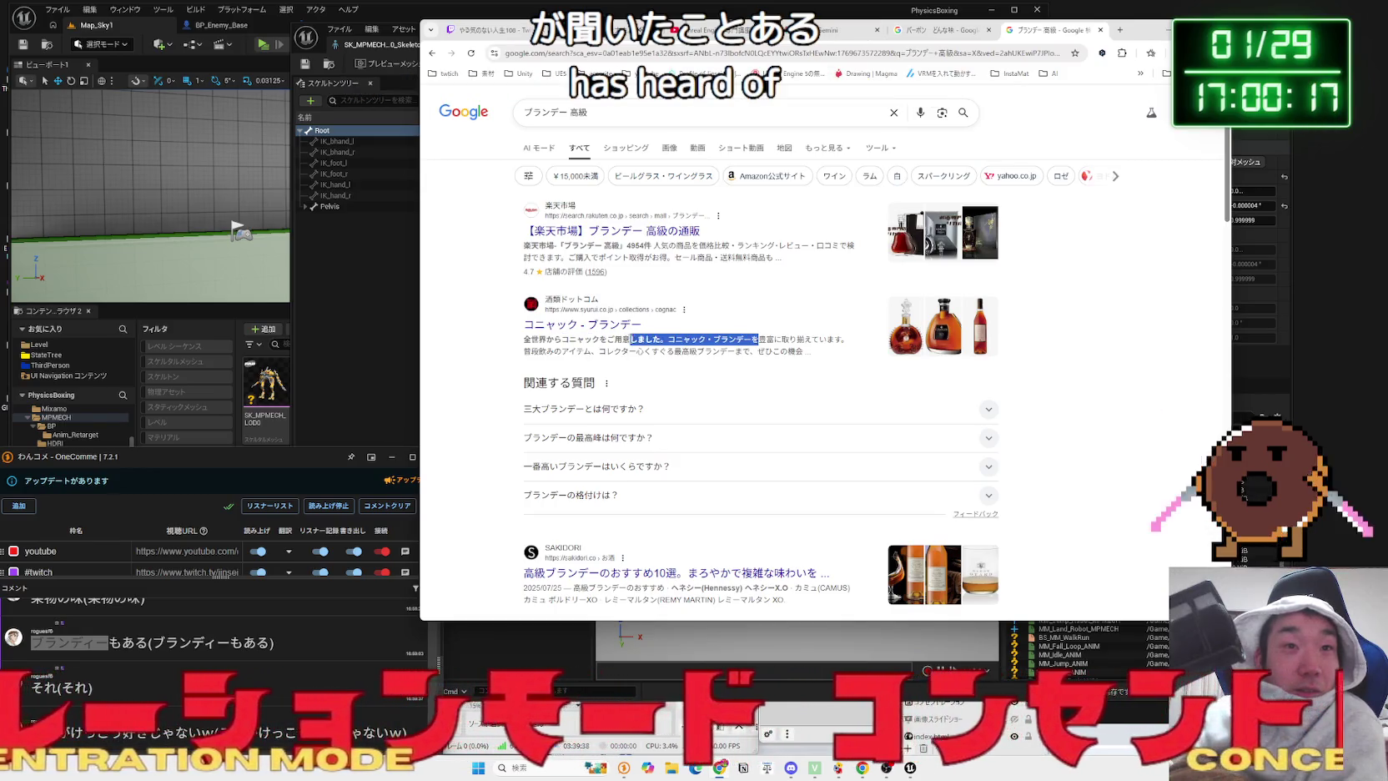
drag(757, 340, 801, 352)
scroll(673, 253, down, 2)
click(673, 245)
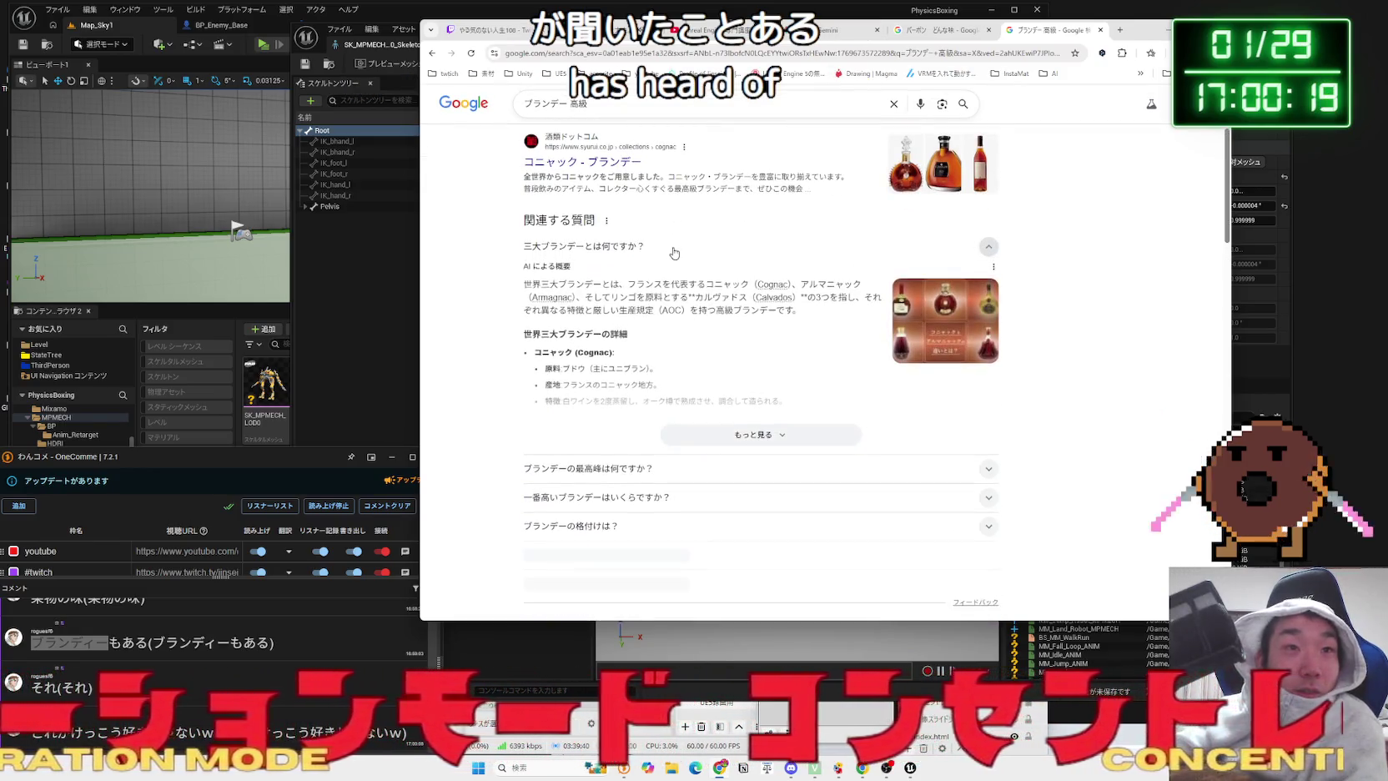
click(674, 246)
scroll(674, 253, up, 4)
- Search お酒 種類 一覧 and open the liquor classification chart's source page
triple_click(521, 103)
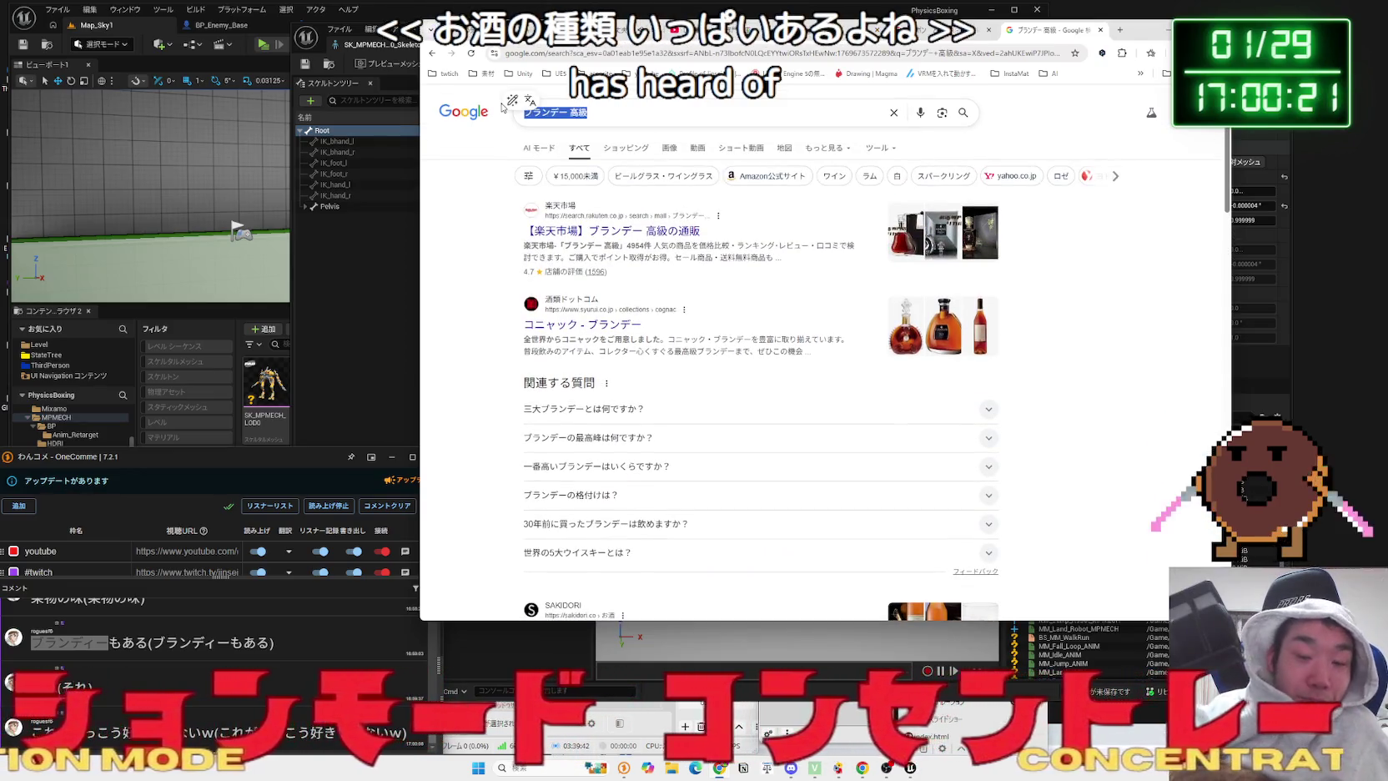
key(BackSpace)
text(おさ)
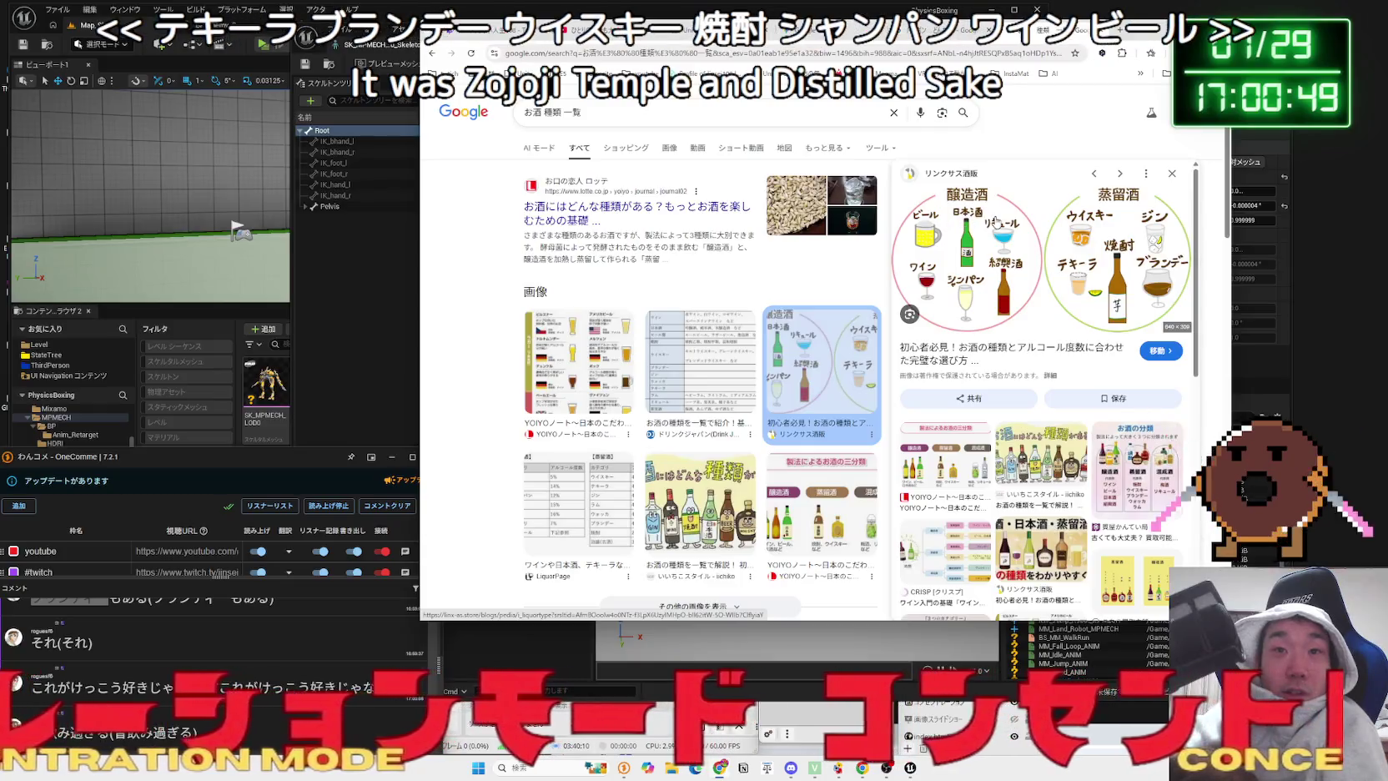
click(1018, 344)
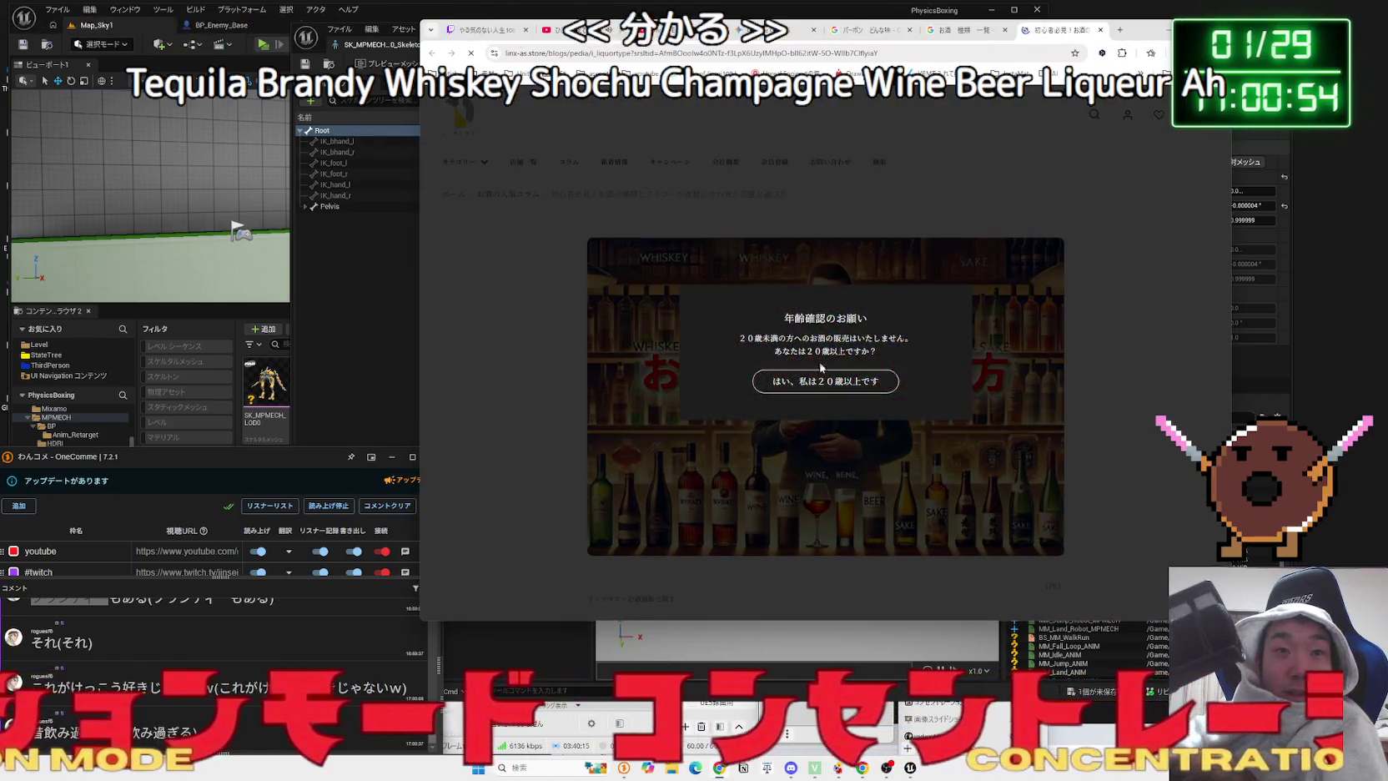
- Confirm legal drinking age and read the 醸造酒 and 蒸留酒 production-method table
click(825, 378)
scroll(815, 352, down, 4)
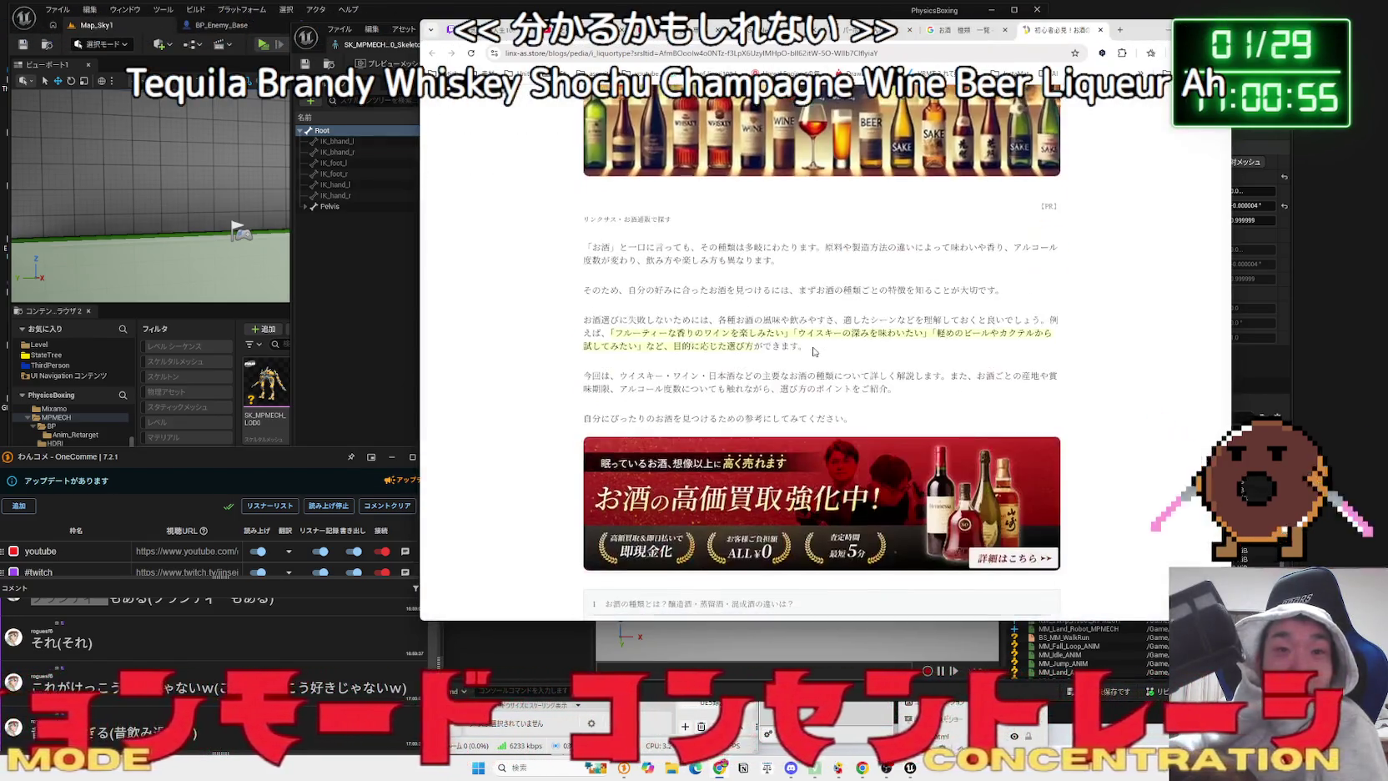
scroll(815, 351, down, 10)
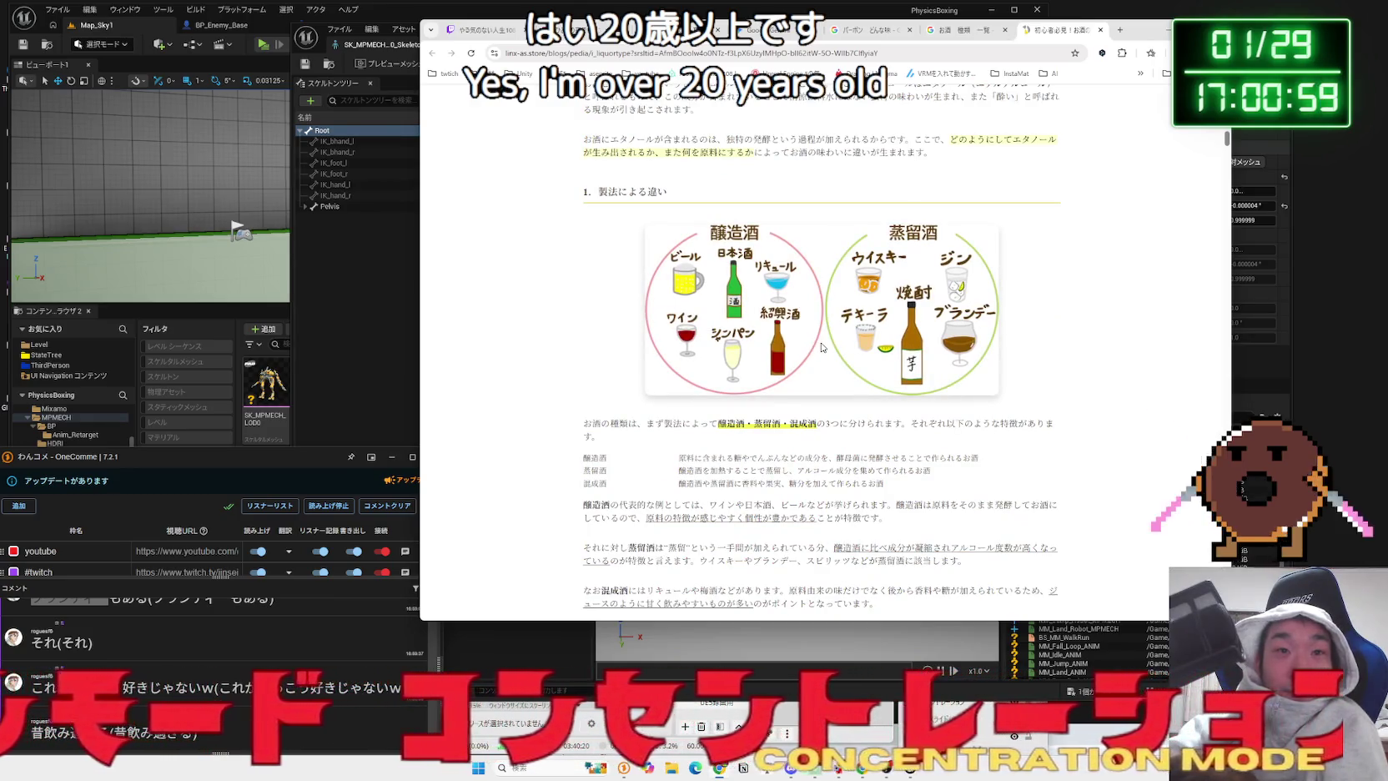
scroll(822, 347, down, 1)
drag(896, 376, 733, 350)
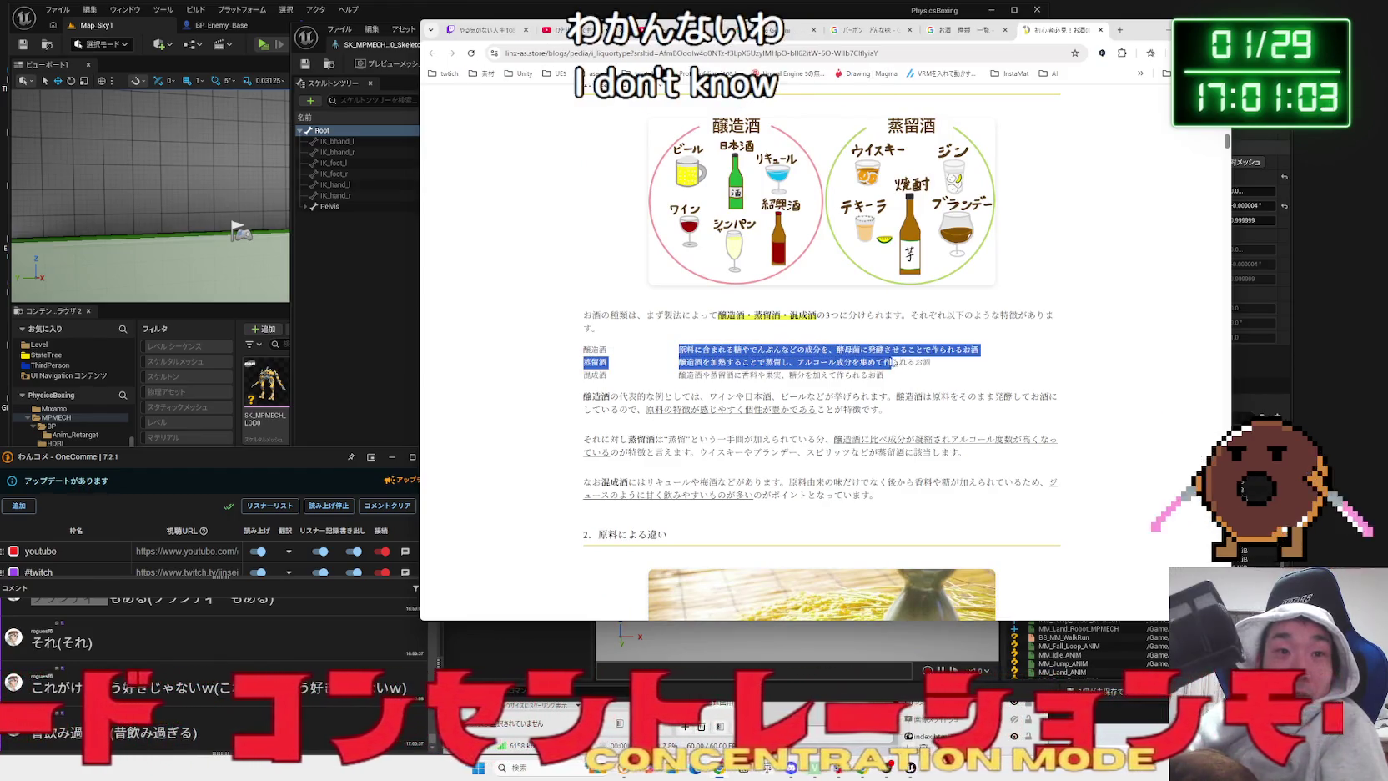
drag(889, 362, 929, 362)
click(930, 362)
mouse_move(681, 350)
mouse_down()
mouse_move(975, 354)
mouse_move(867, 361)
mouse_up()
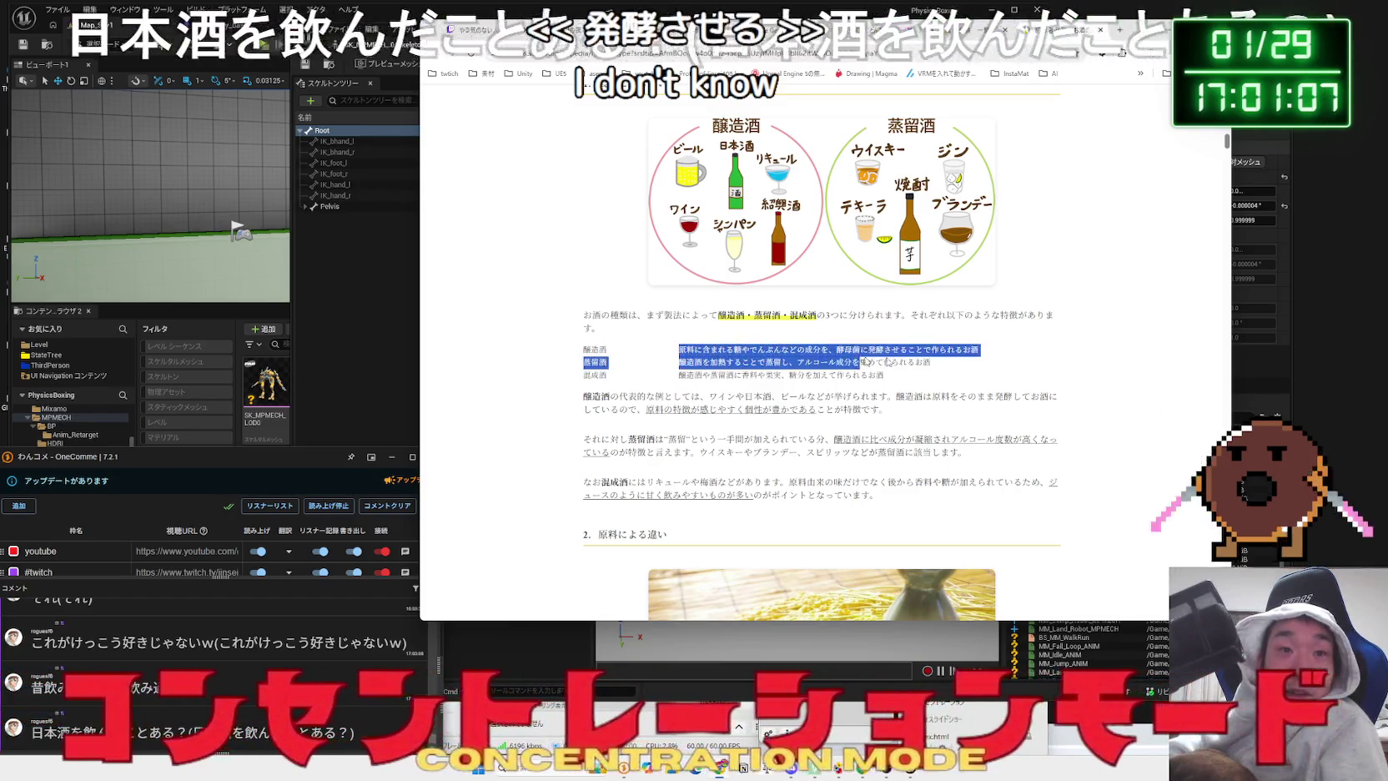
scroll(897, 357, down, 5)
scroll(895, 353, up, 3)
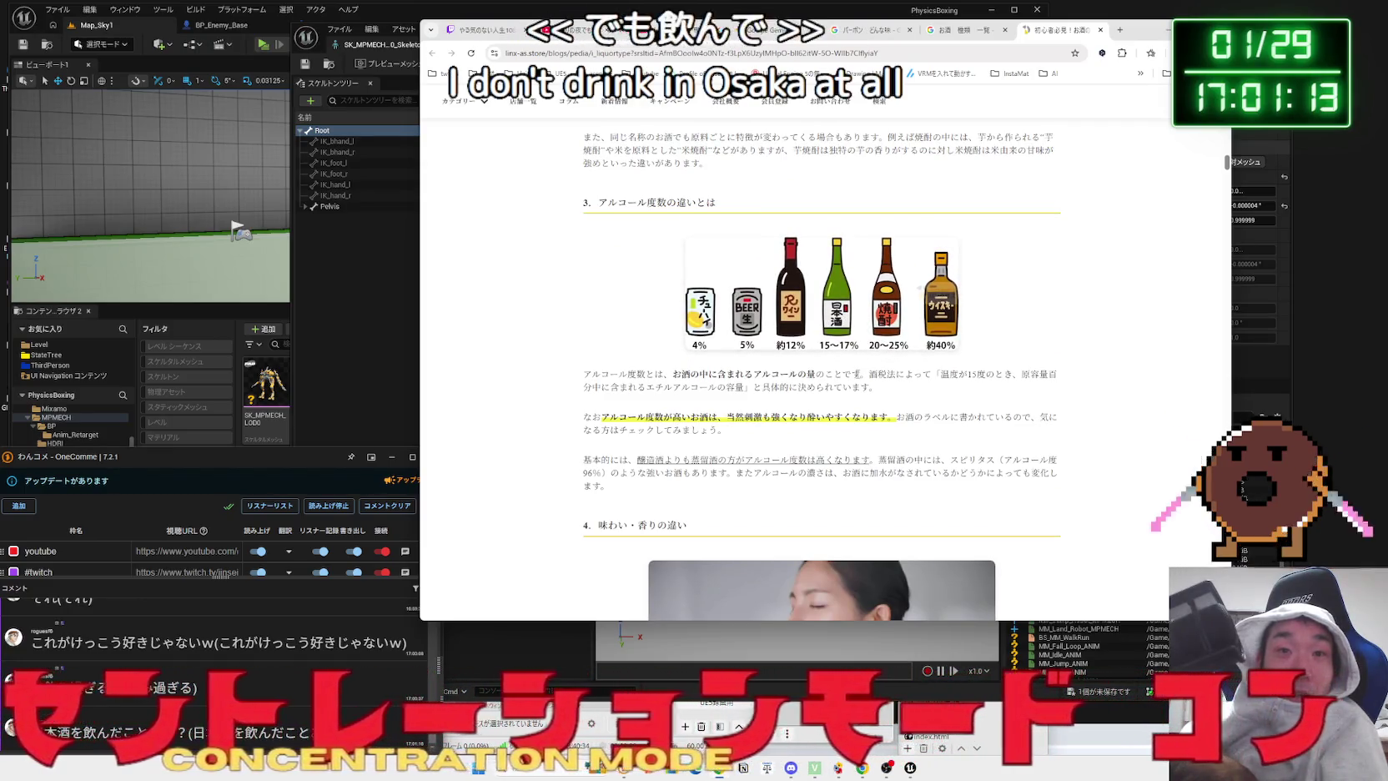
- Read the alcohol-content definition paragraph and the following sections
drag(851, 373, 693, 374)
click(669, 370)
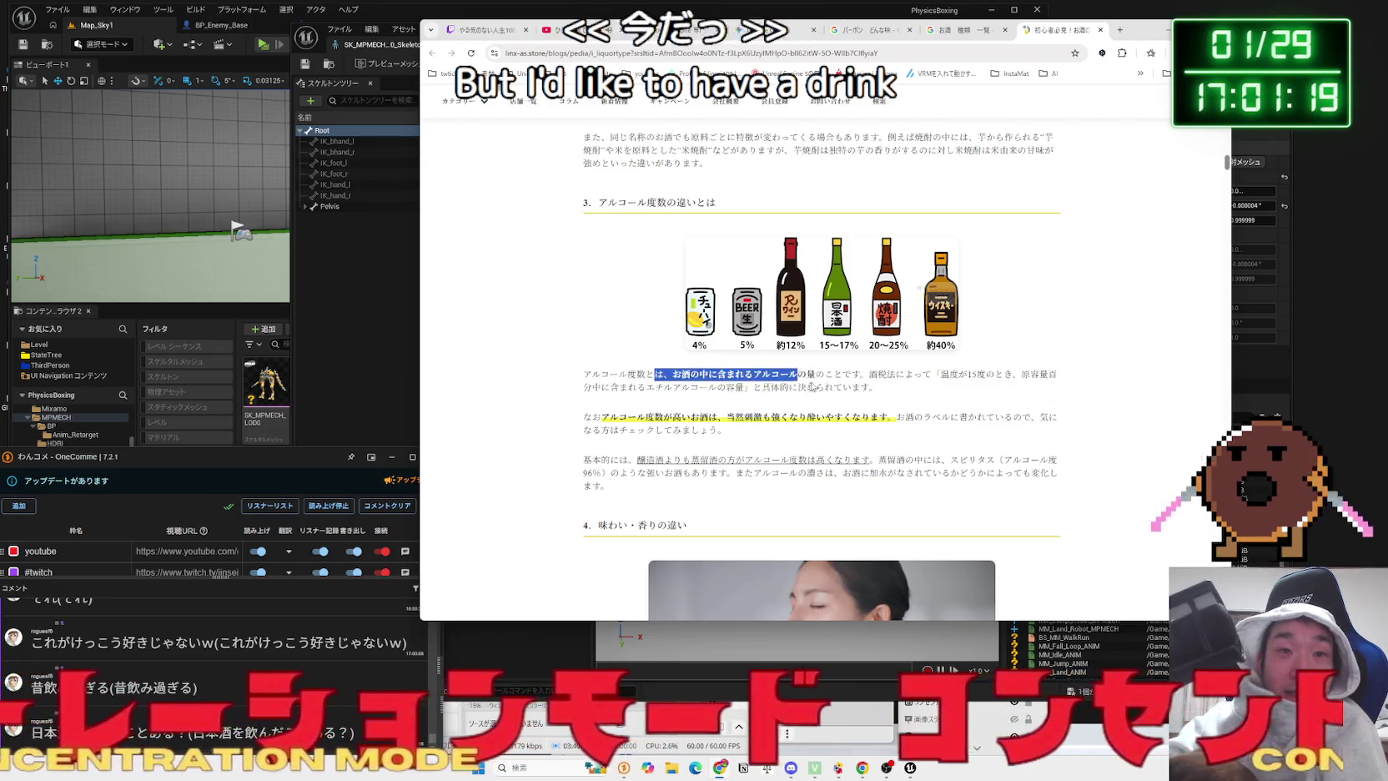
click(778, 383)
triple_click(776, 381)
click(767, 376)
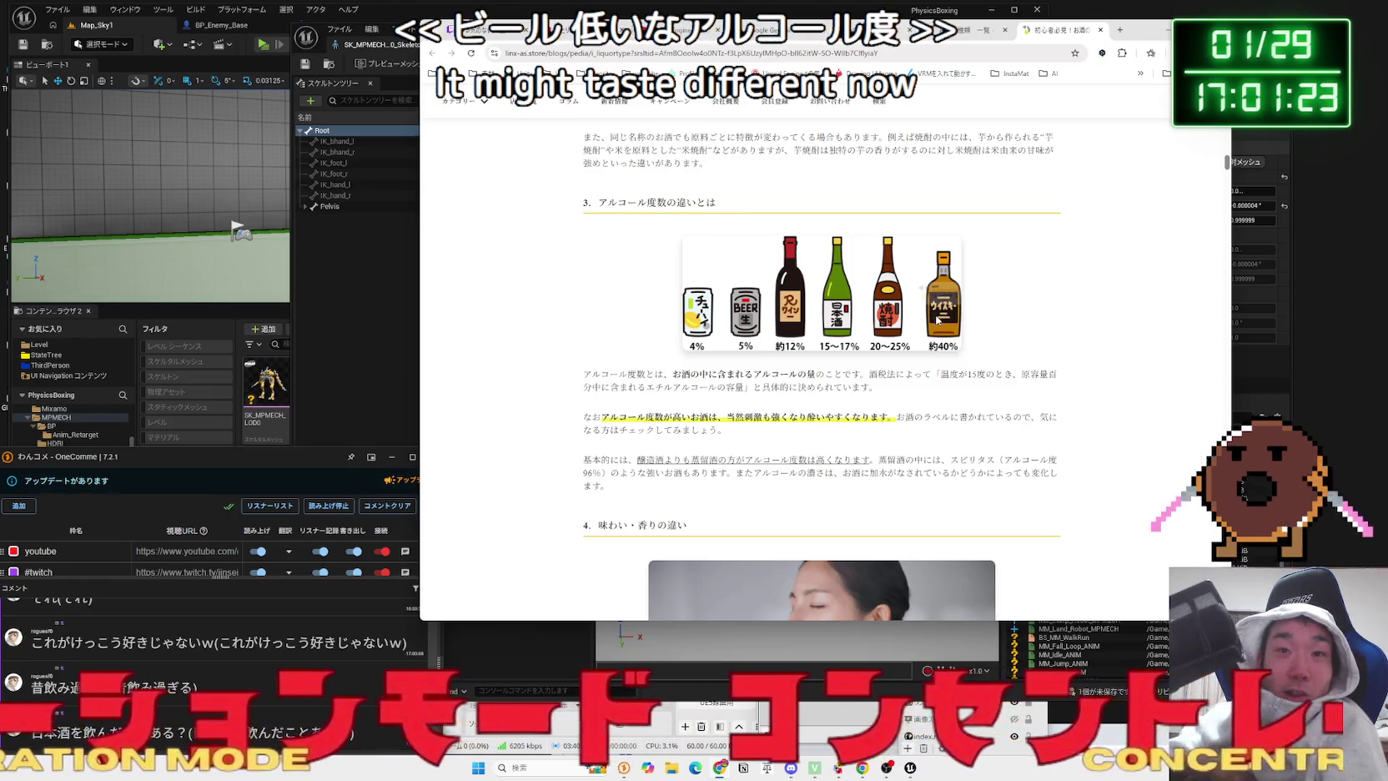
scroll(926, 319, down, 5)
scroll(932, 319, down, 10)
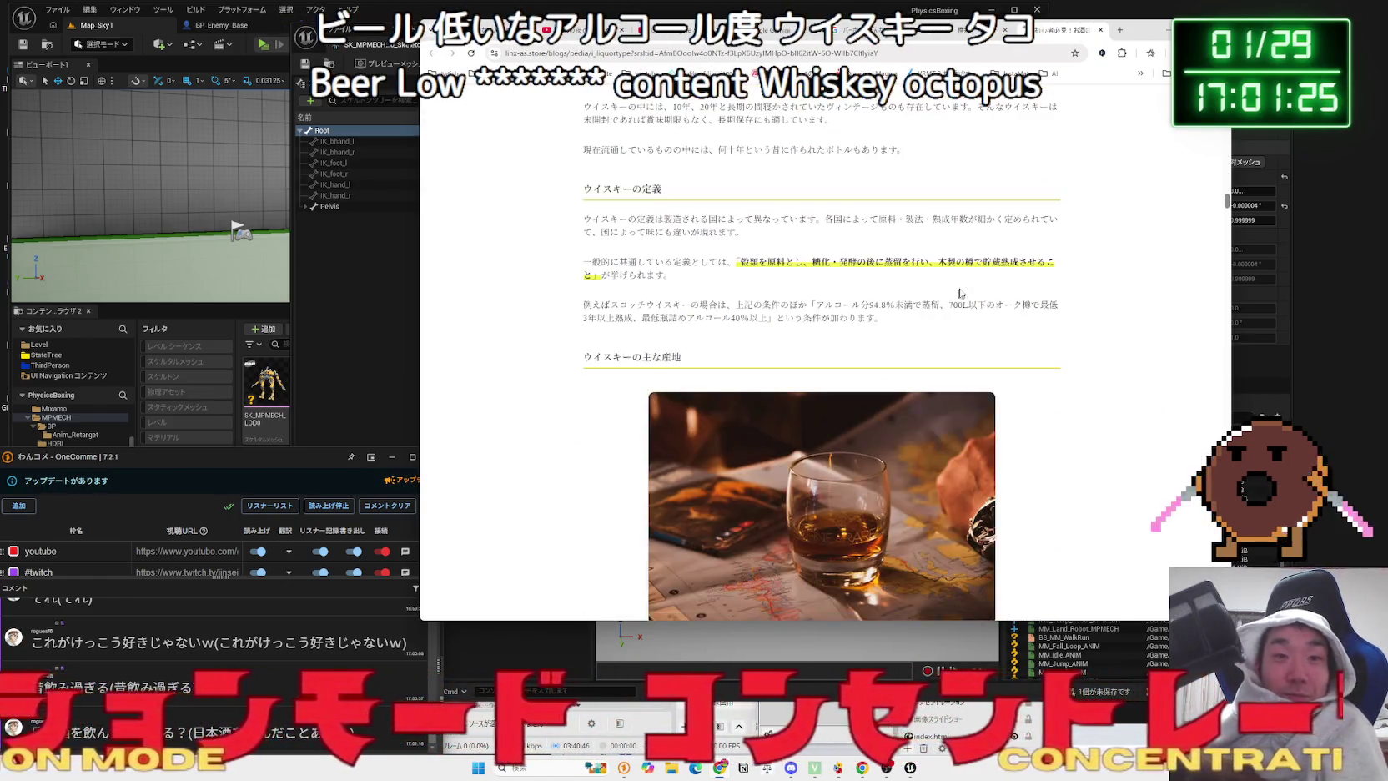
- Close the article, Google Images and search tabs to return to Gemini
click(1101, 29)
click(1101, 29)
drag(1083, 31, 1133, 33)
click(1105, 32)
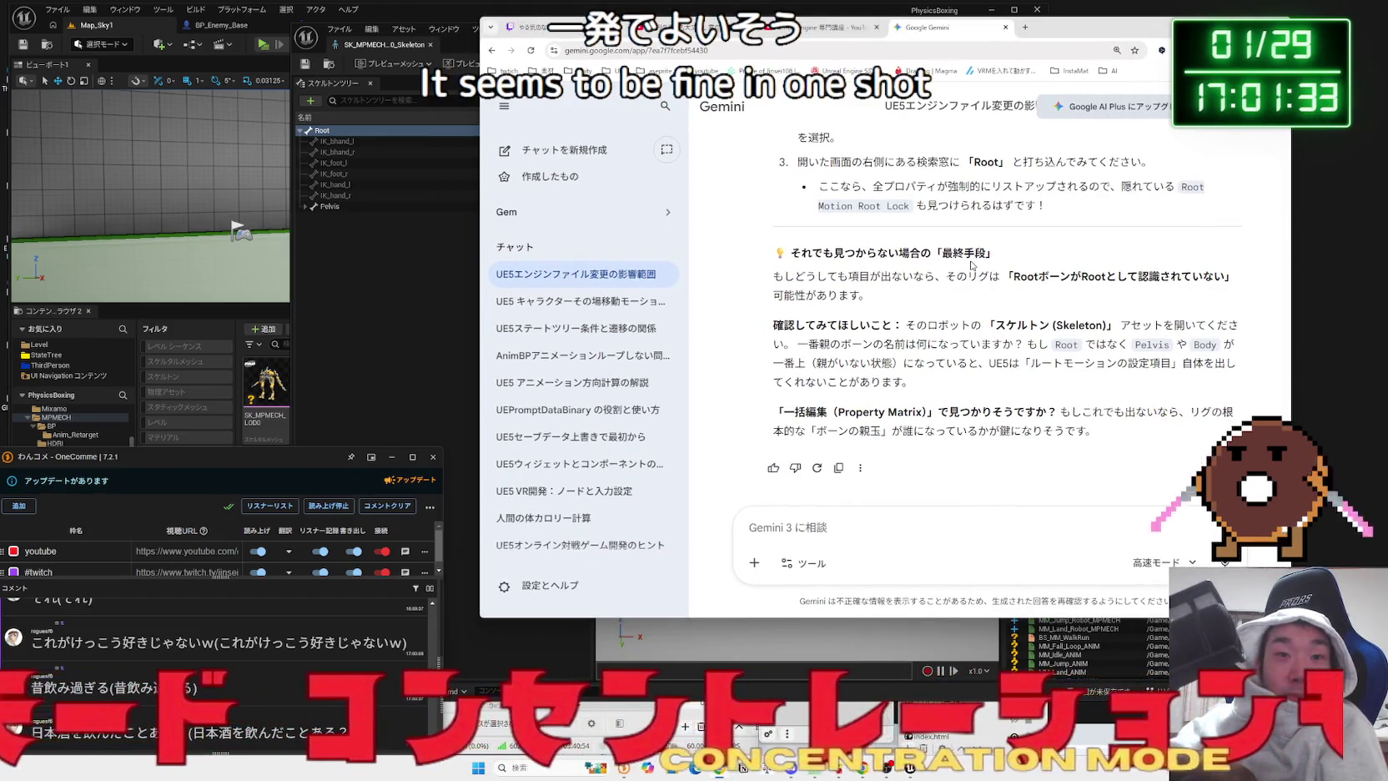
- Return to the Map_Sky1 level and open the BS_MM_Walk Run blend space from MPMECH > BP
click(291, 255)
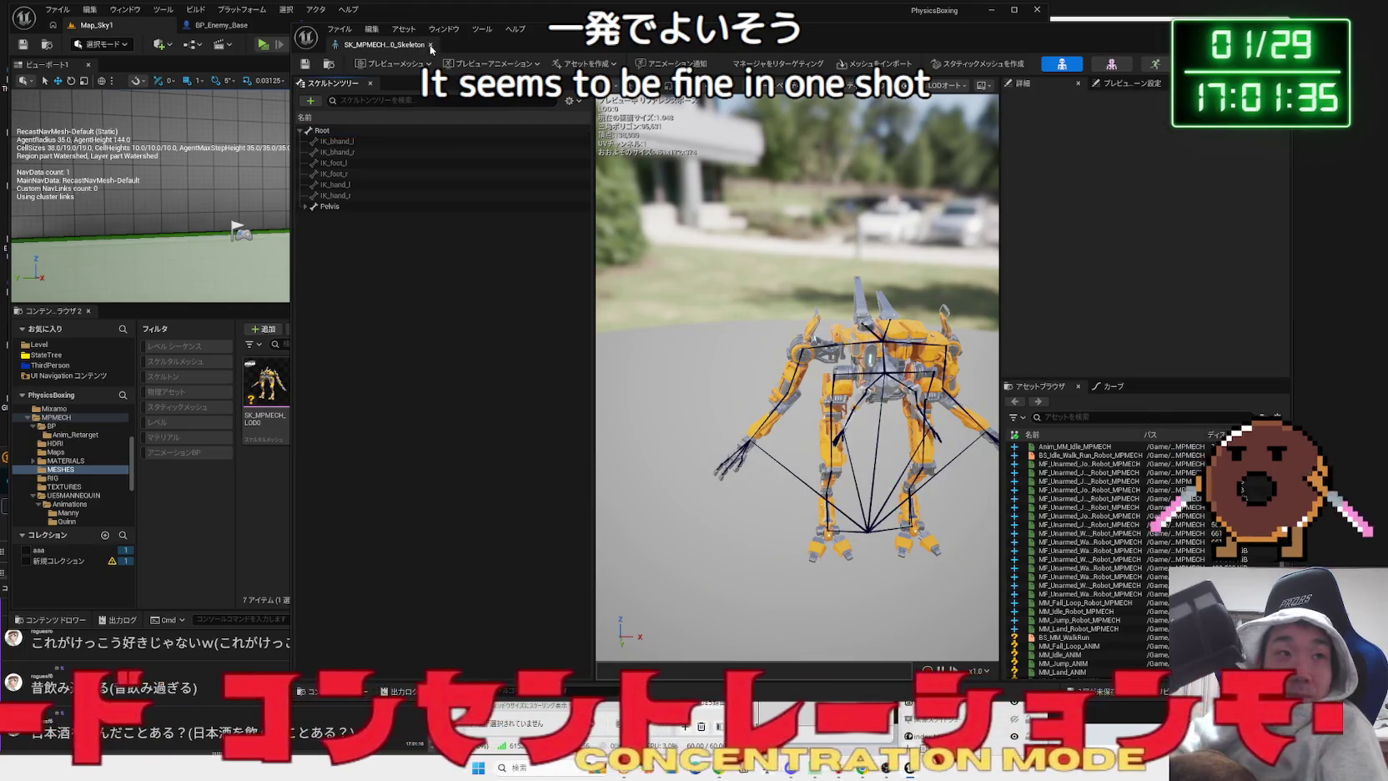
click(508, 195)
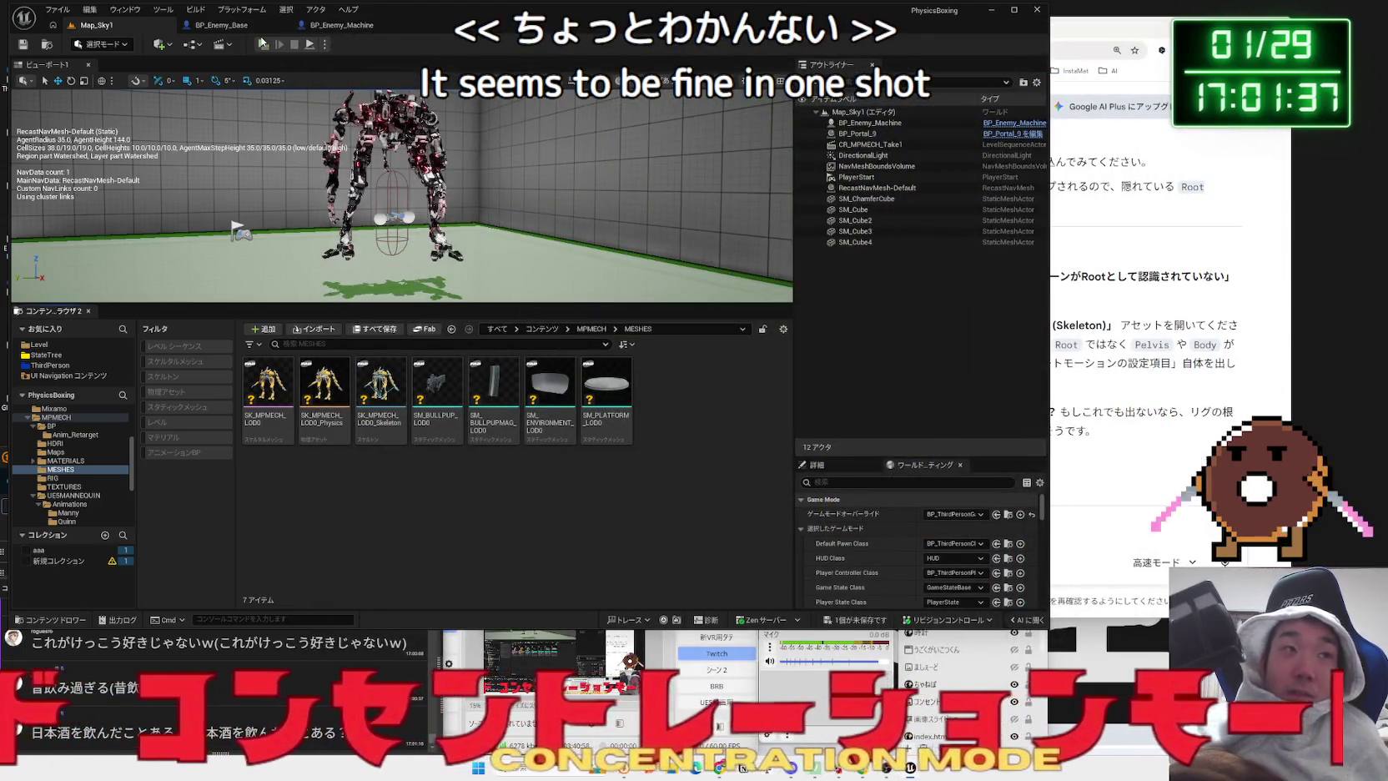
click(221, 25)
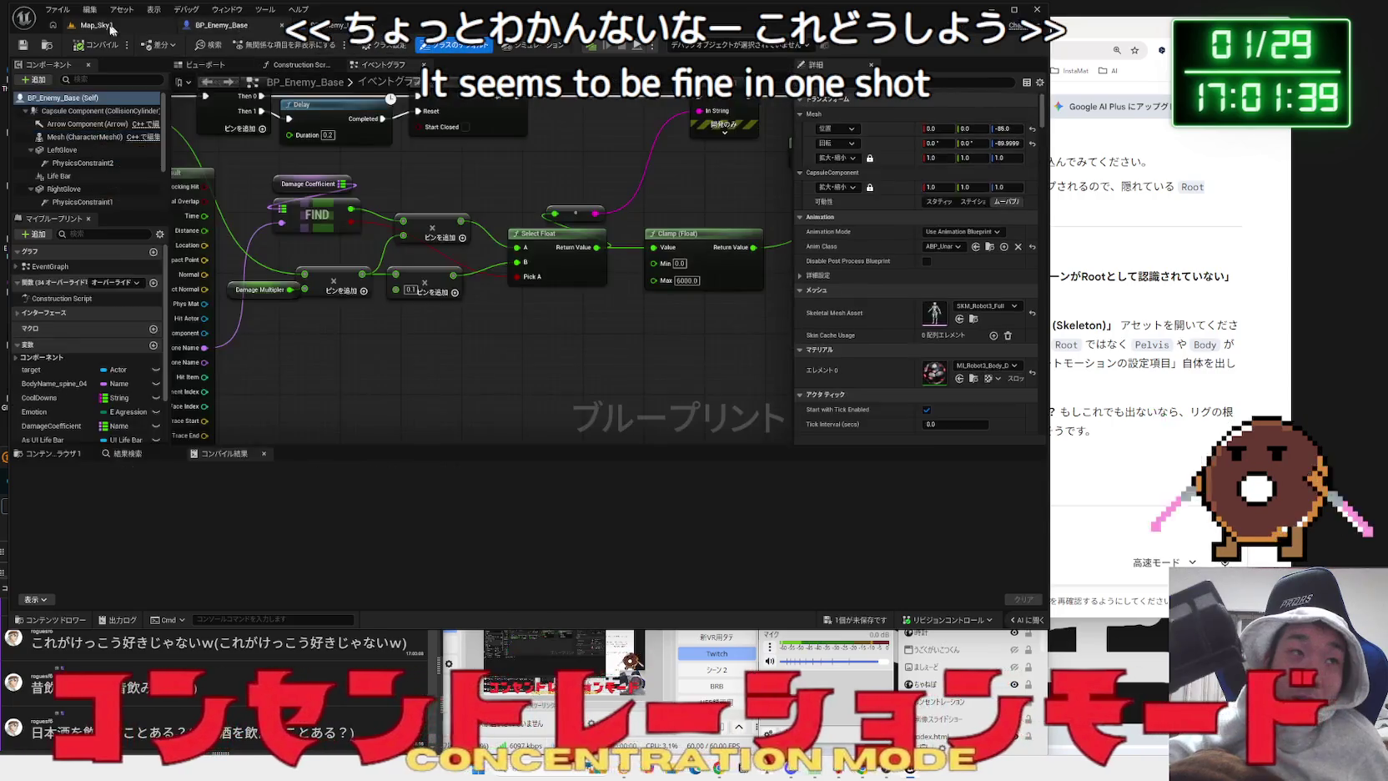
click(123, 26)
key(alt+Left)
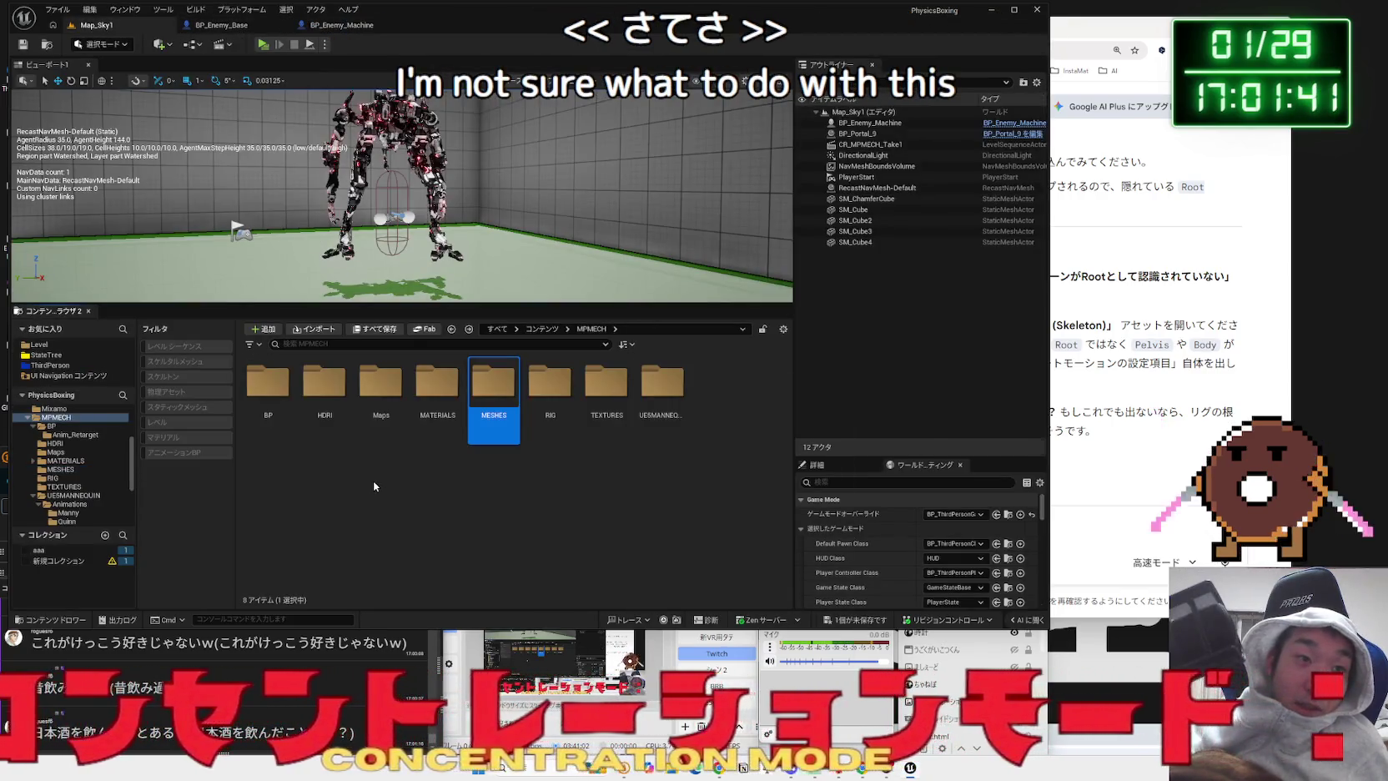
double_click(325, 383)
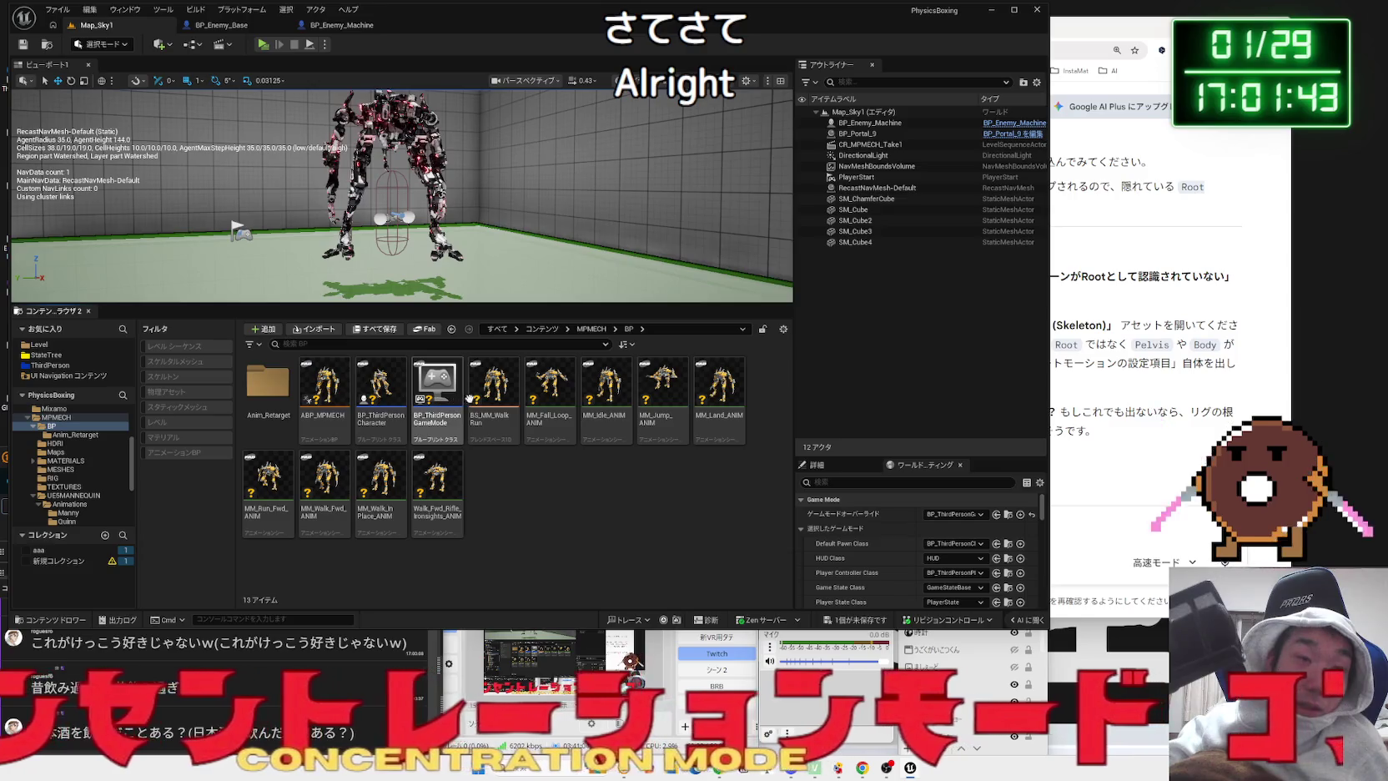
click(484, 413)
double_click(496, 409)
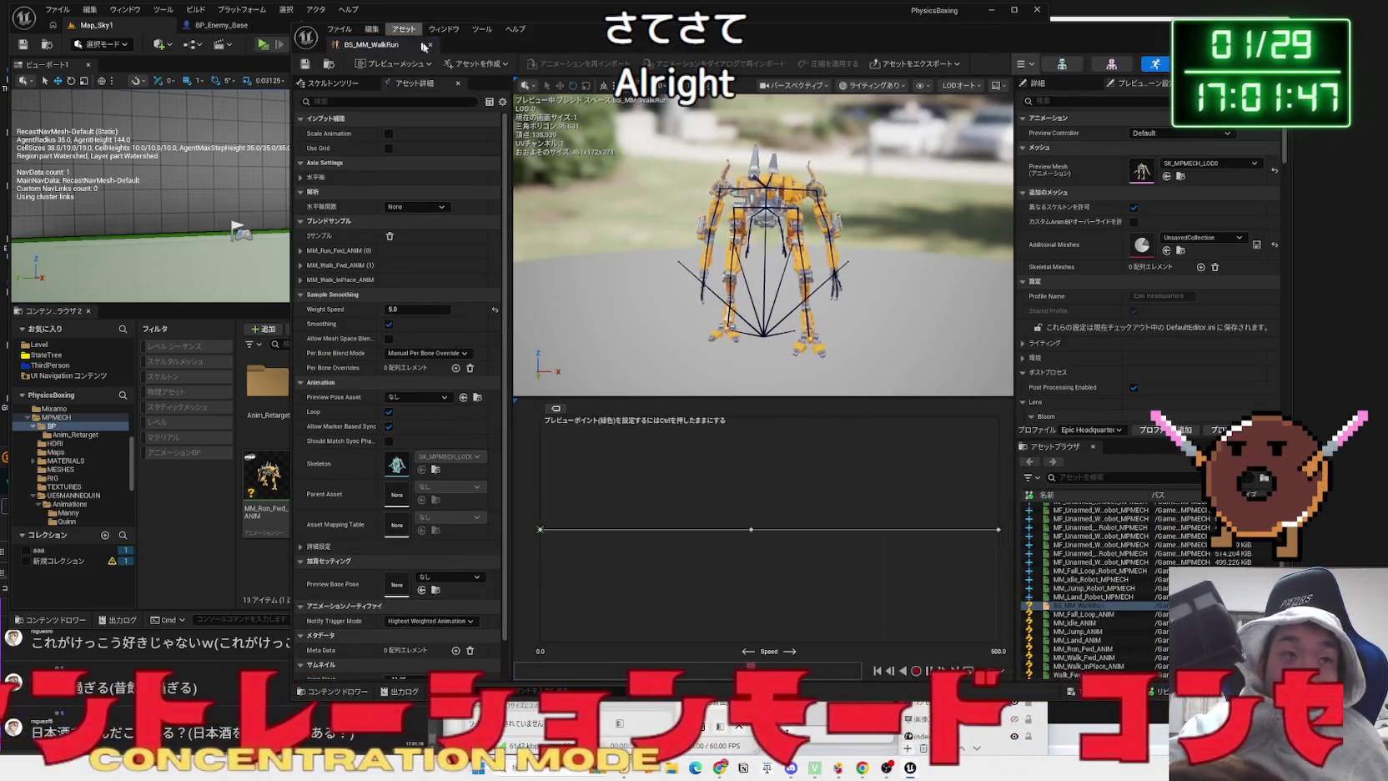
- Open BS_Idle_Walk_Run_Robot_MPMECH from the Anim_Retarget folder to preview the robot
click(267, 392)
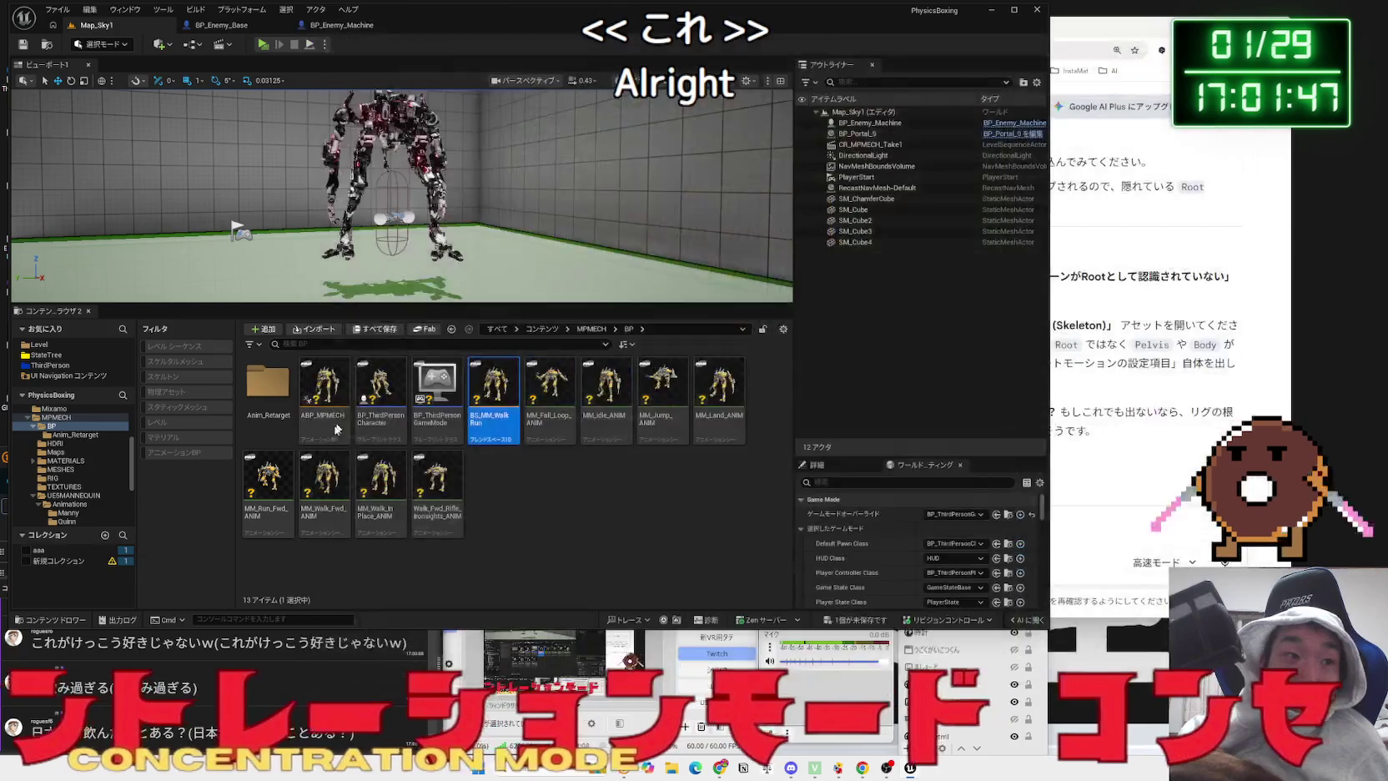
double_click(267, 384)
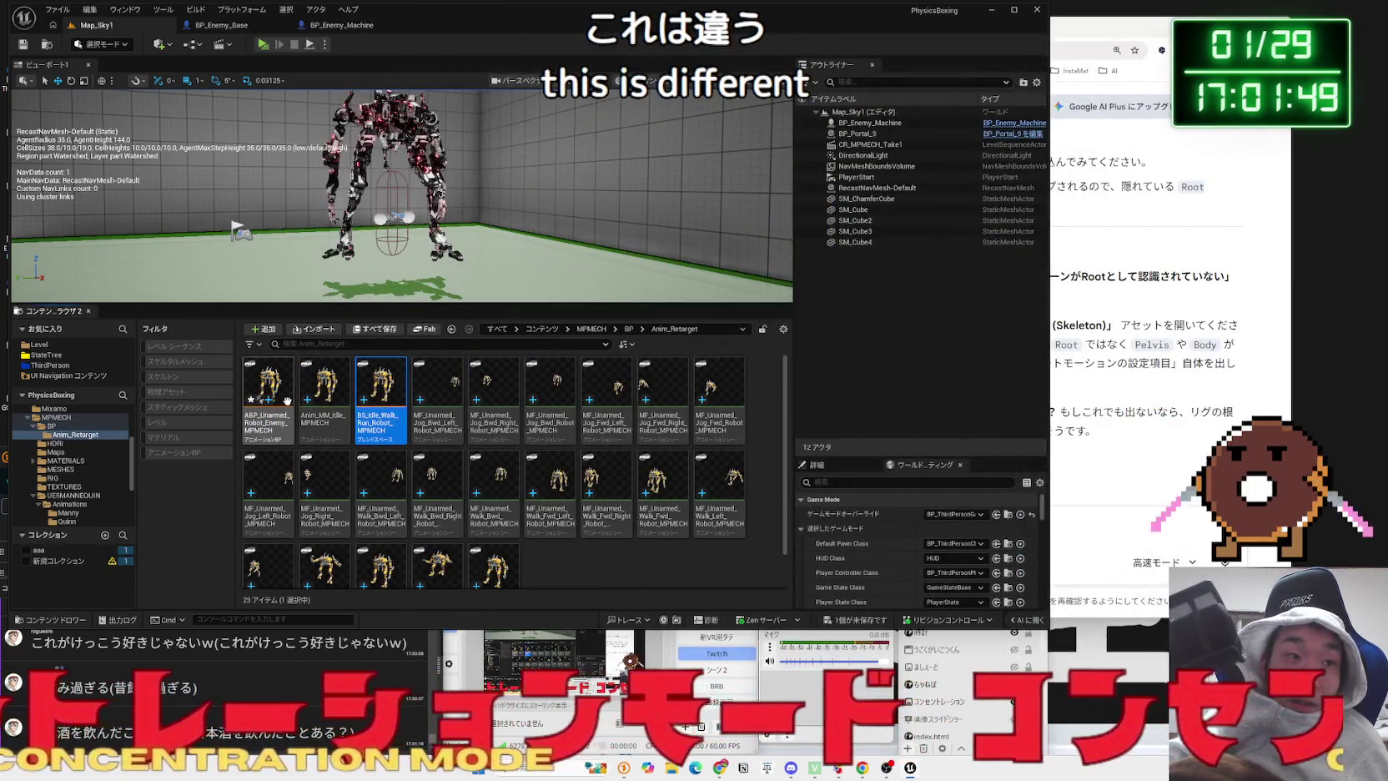
double_click(377, 399)
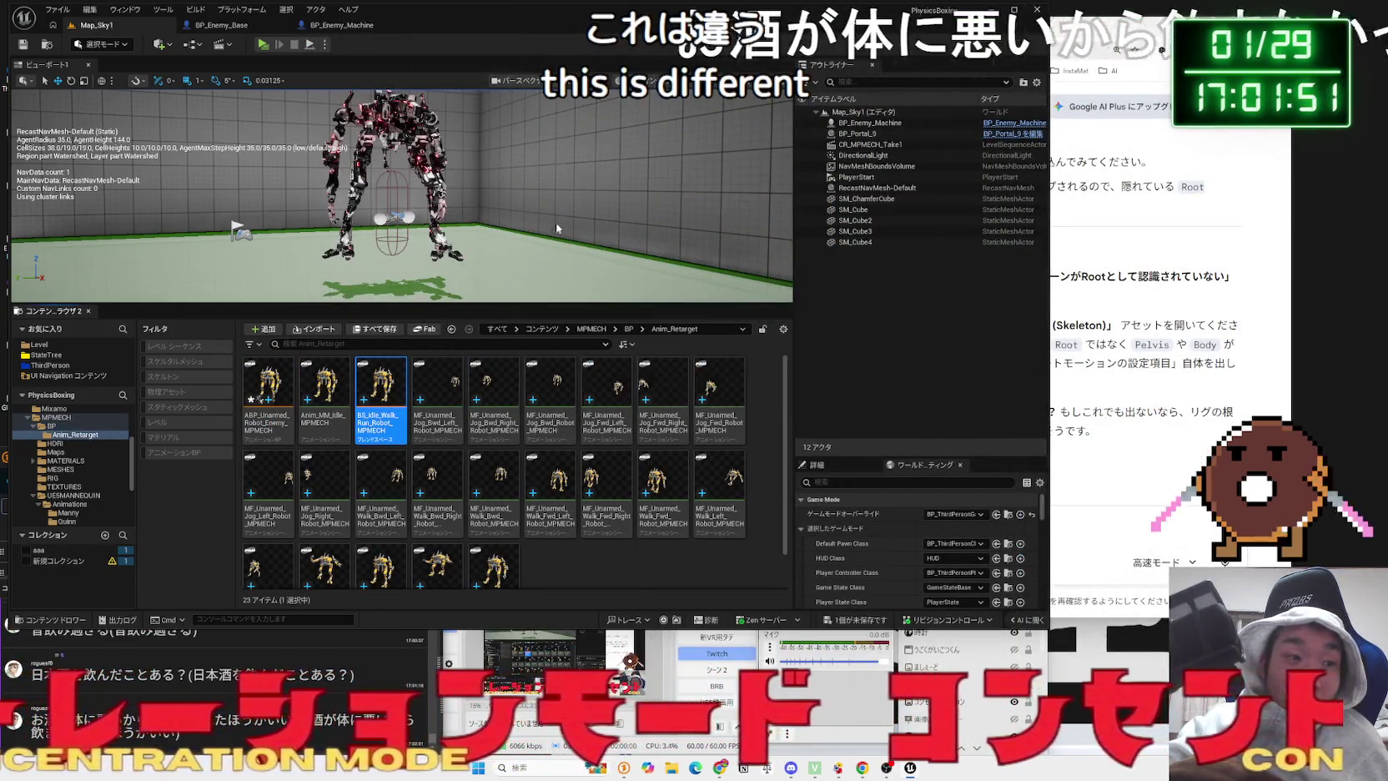
scroll(658, 192, down, 5)
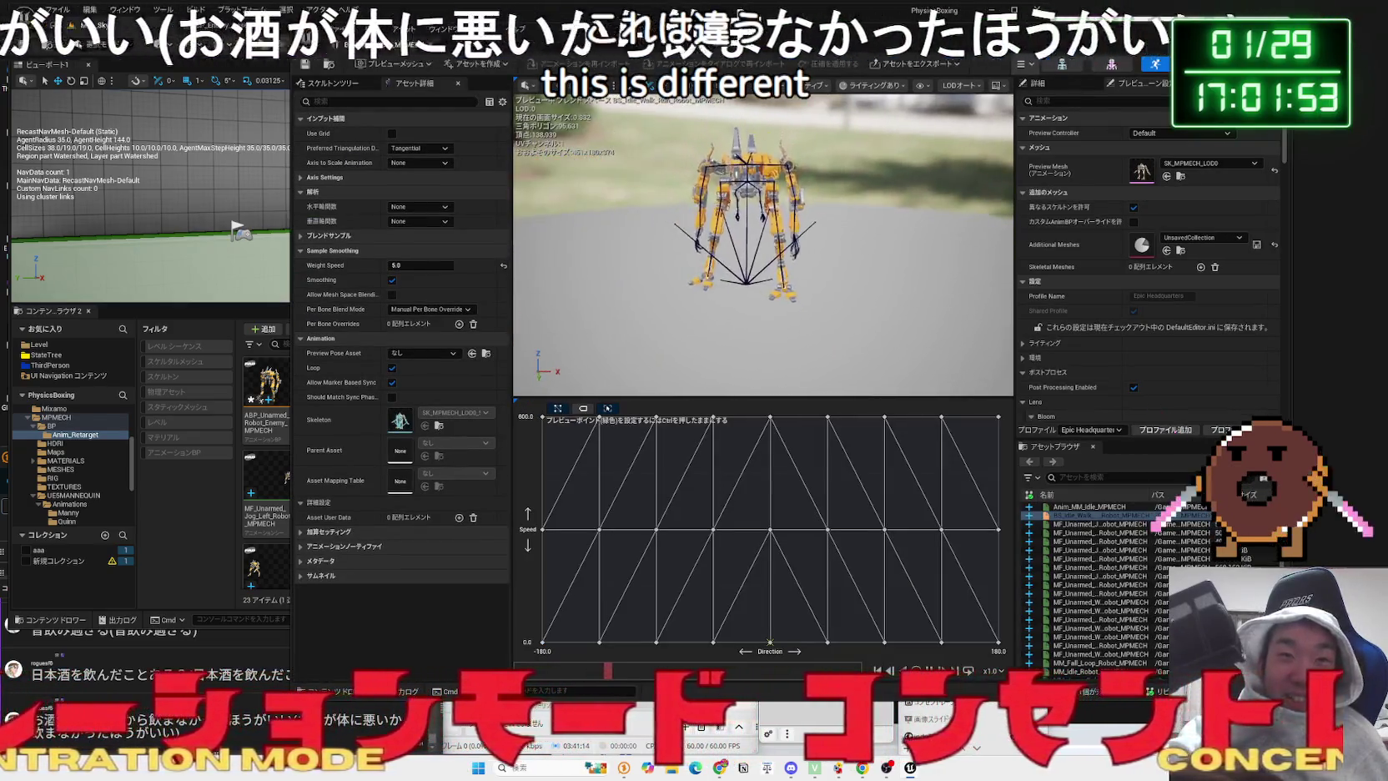
scroll(672, 185, up, 3)
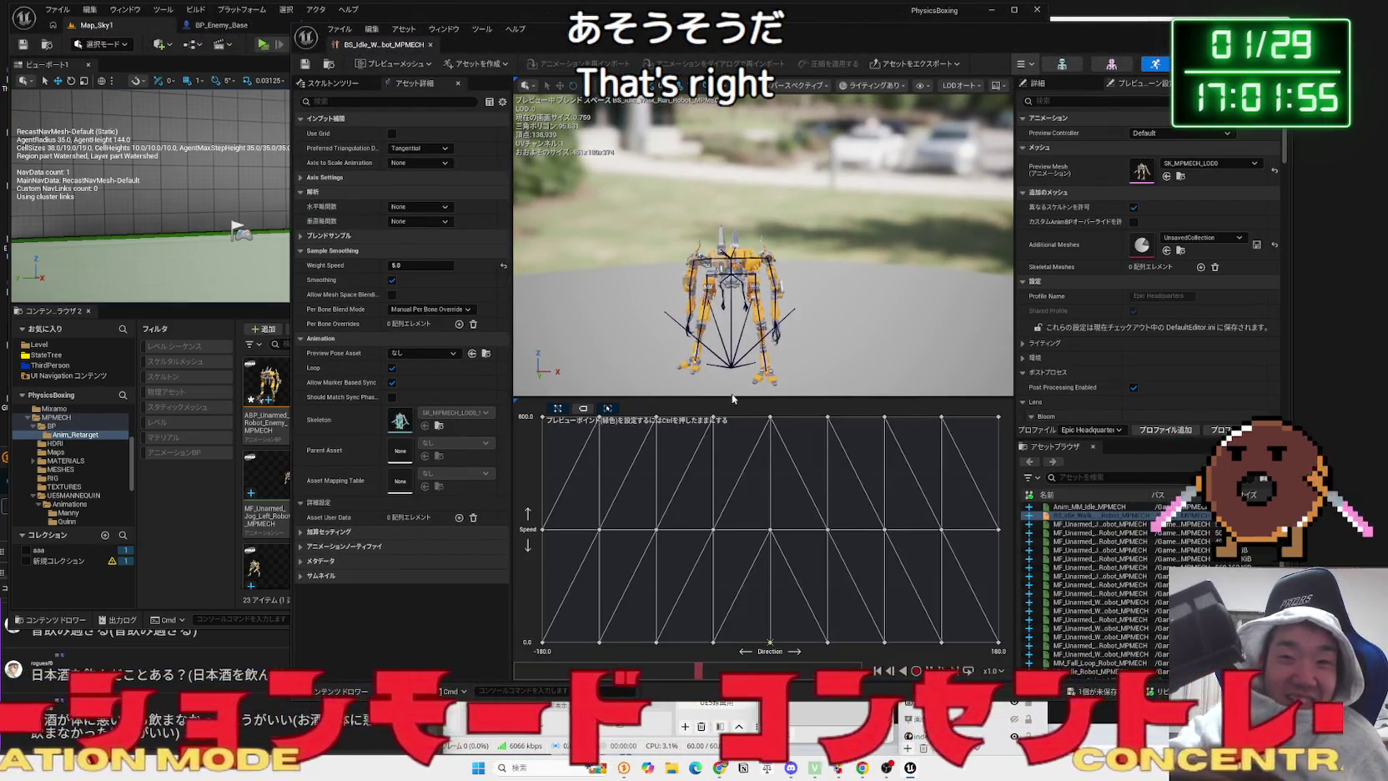
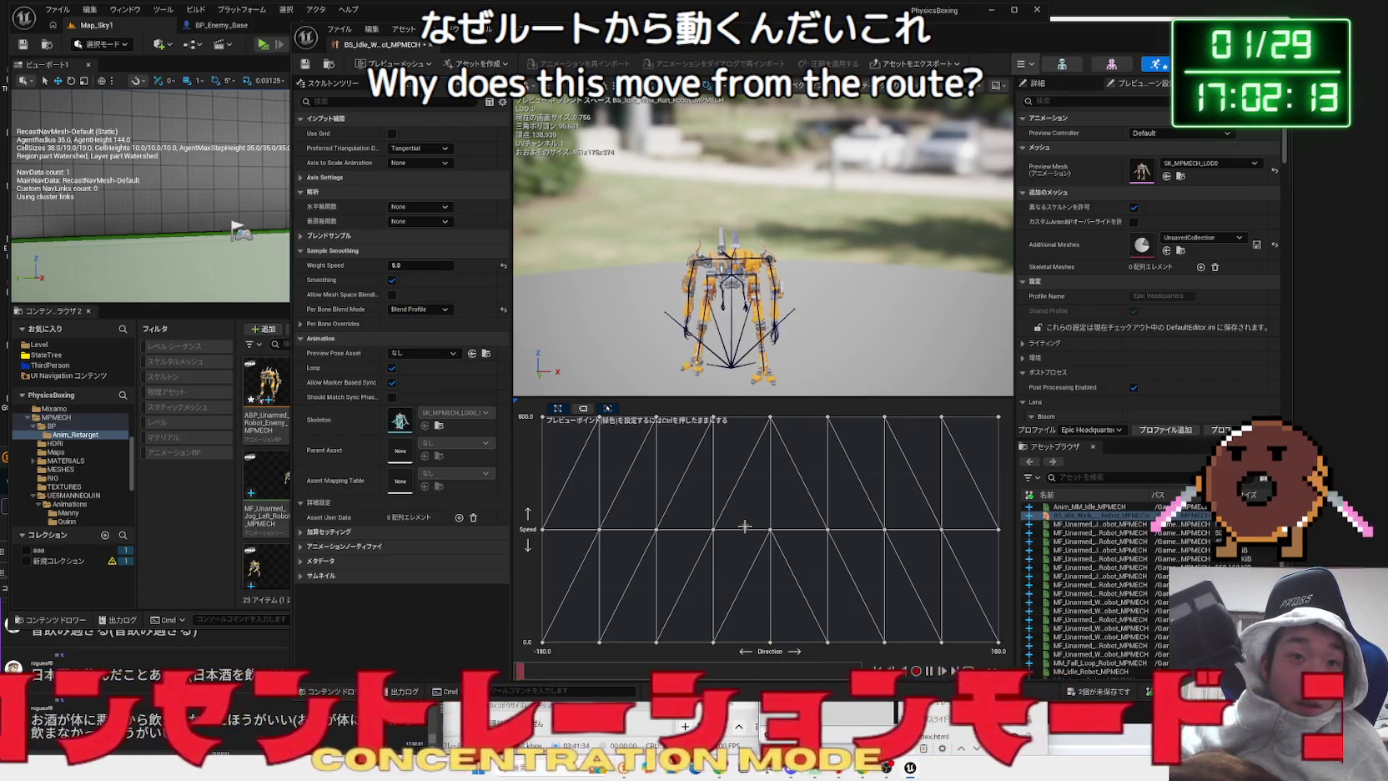
- Set the blend space's Per Bone Blend Mode to Manual Per Bone Override, then open a new Chrome tab
click(430, 310)
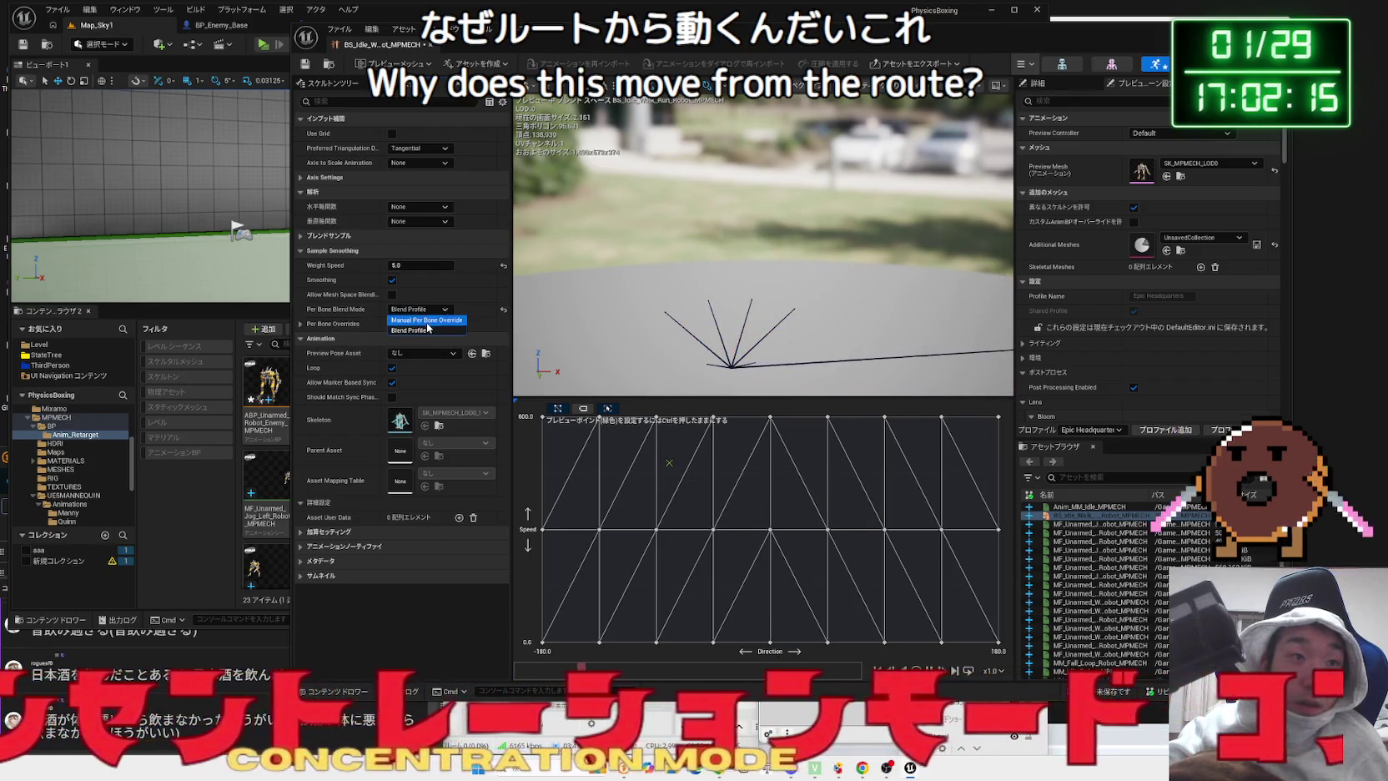
click(426, 320)
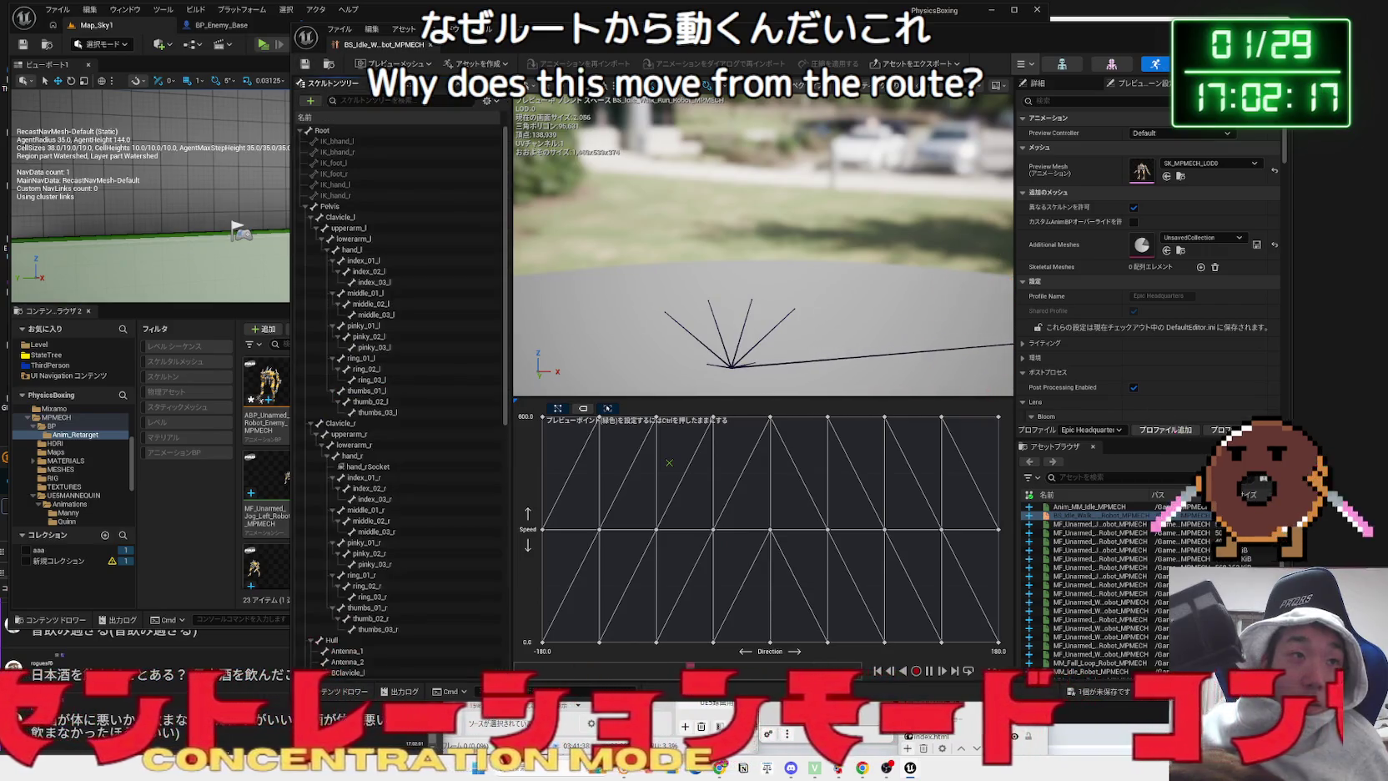
drag(536, 42, 344, 26)
key(alt+Tab)
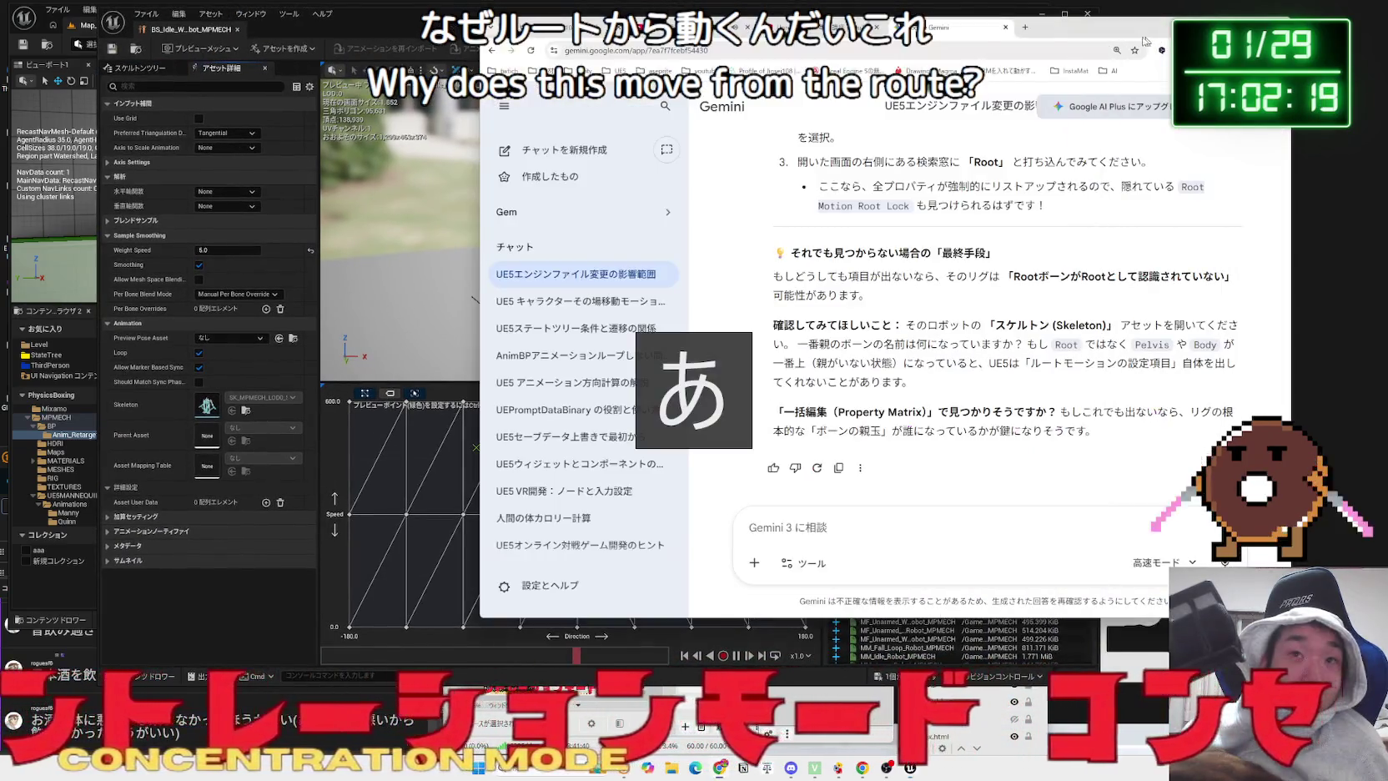
click(1021, 29)
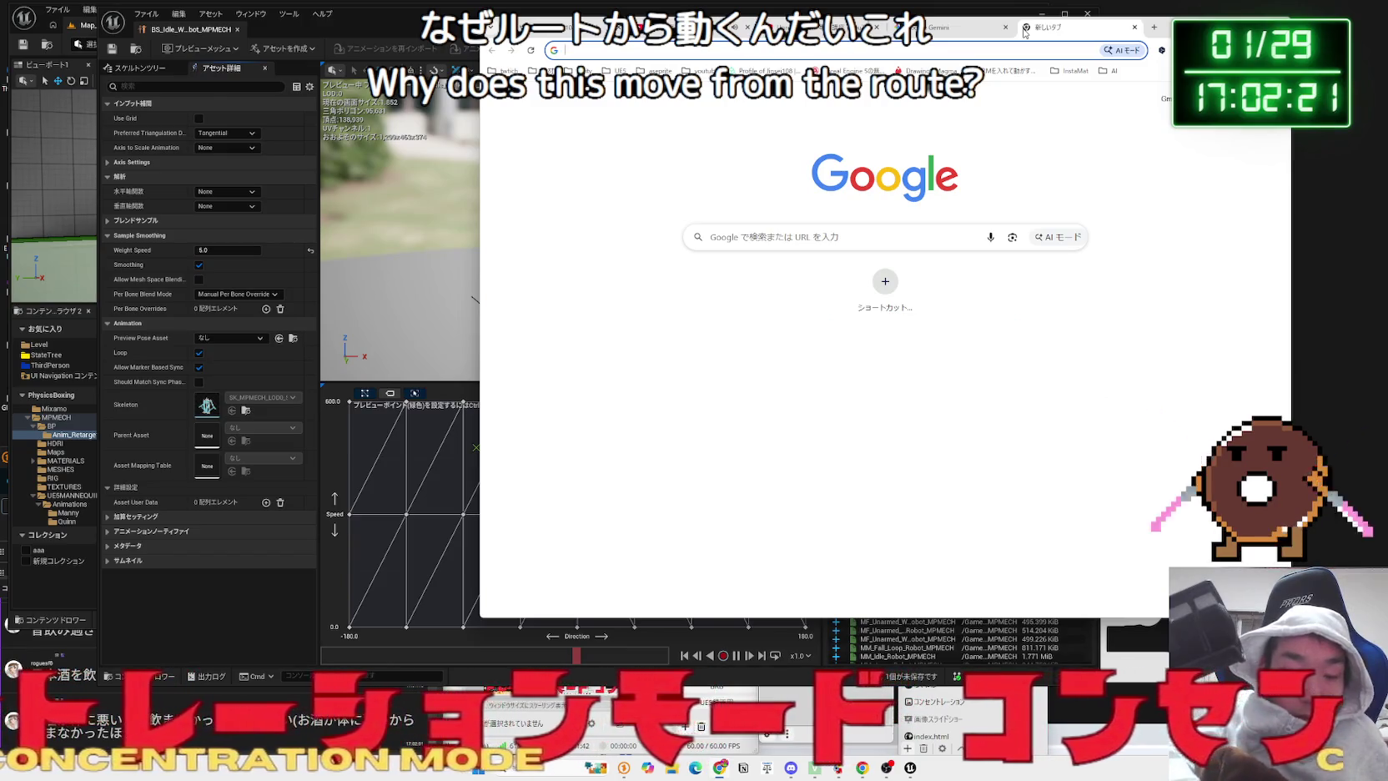
- Search Google for 'UE5 アニメ ルートから動く' and expand the full AI overview
text(ＵＥ５ アニメ るーとから)
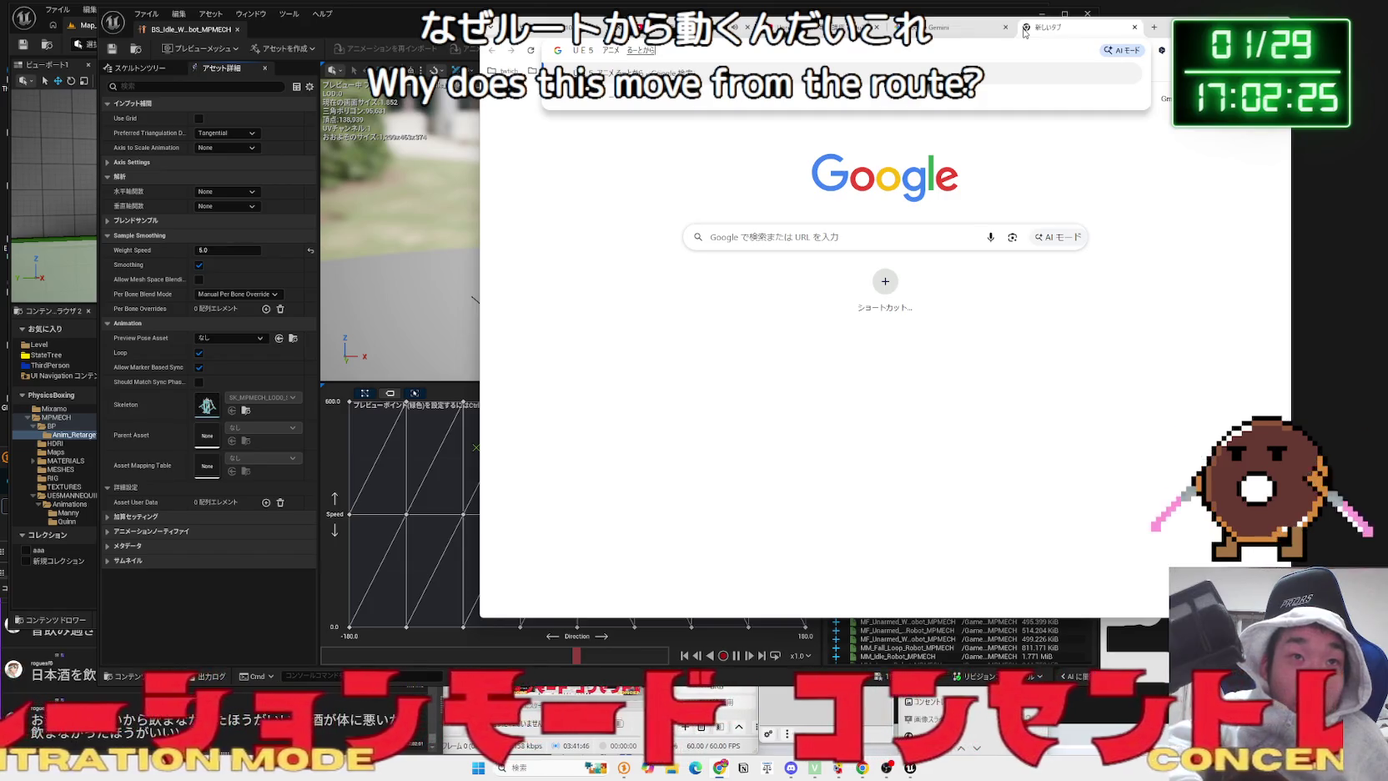
text(動く)
key(Return)
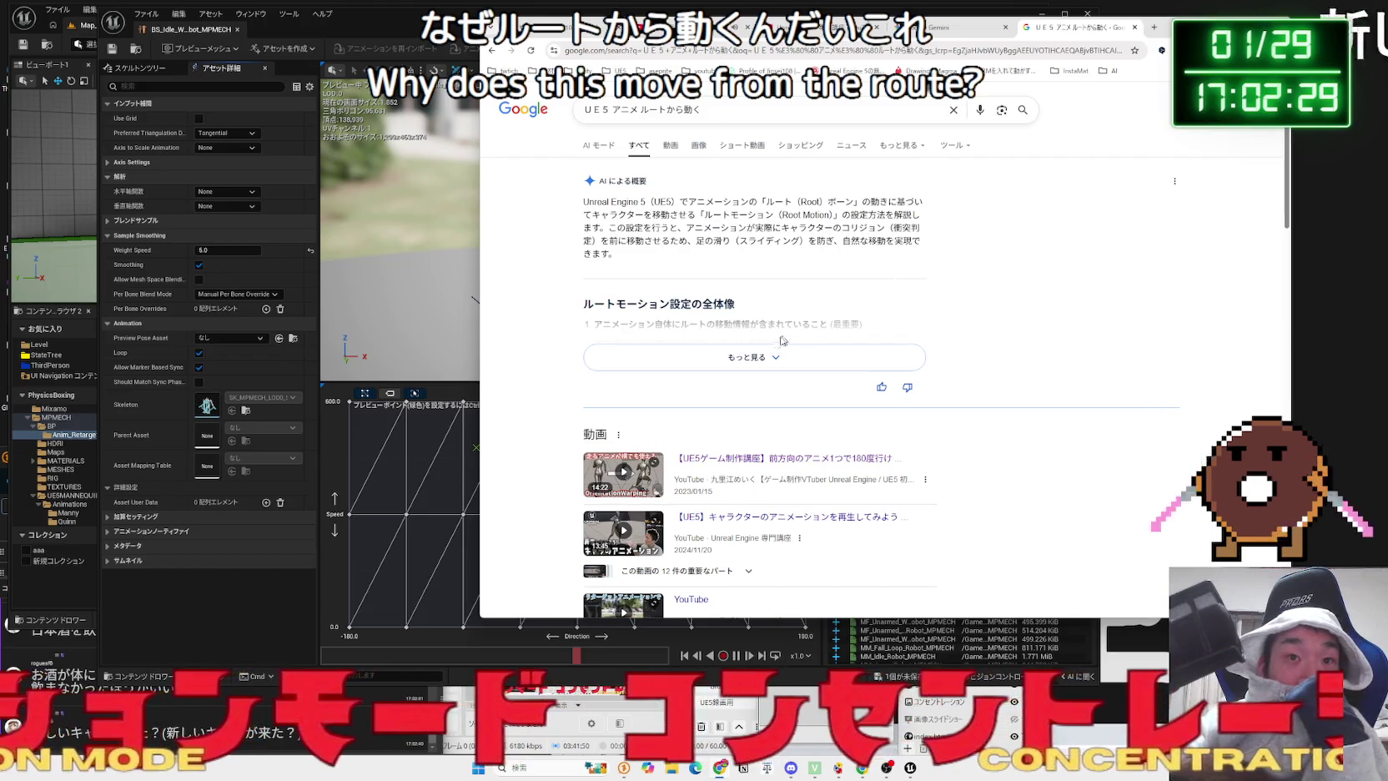
click(787, 357)
- Read through the overview's root motion setup steps, then open the UE5 character animation video result
mouse_move(784, 345)
mouse_down()
mouse_move(622, 344)
mouse_move(589, 328)
mouse_up()
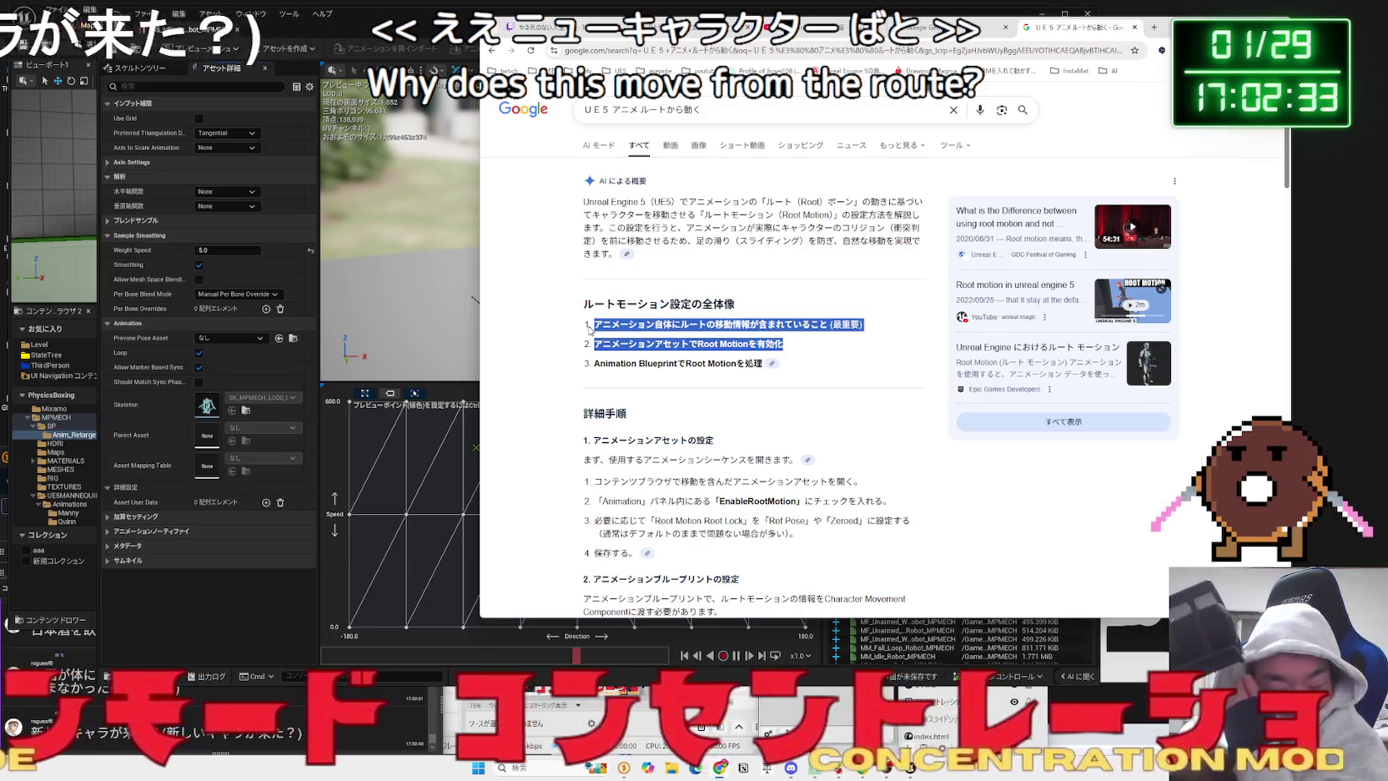
click(590, 330)
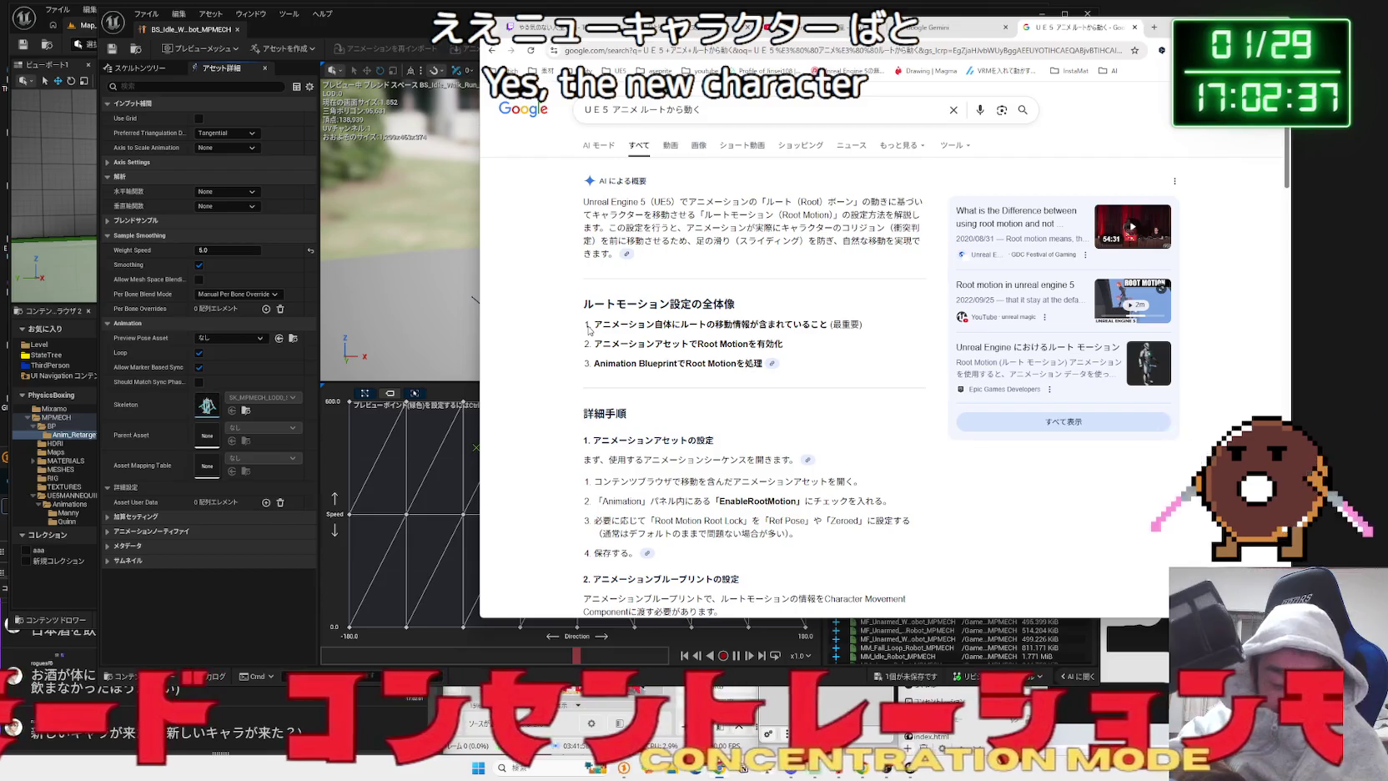
triple_click(590, 330)
click(849, 371)
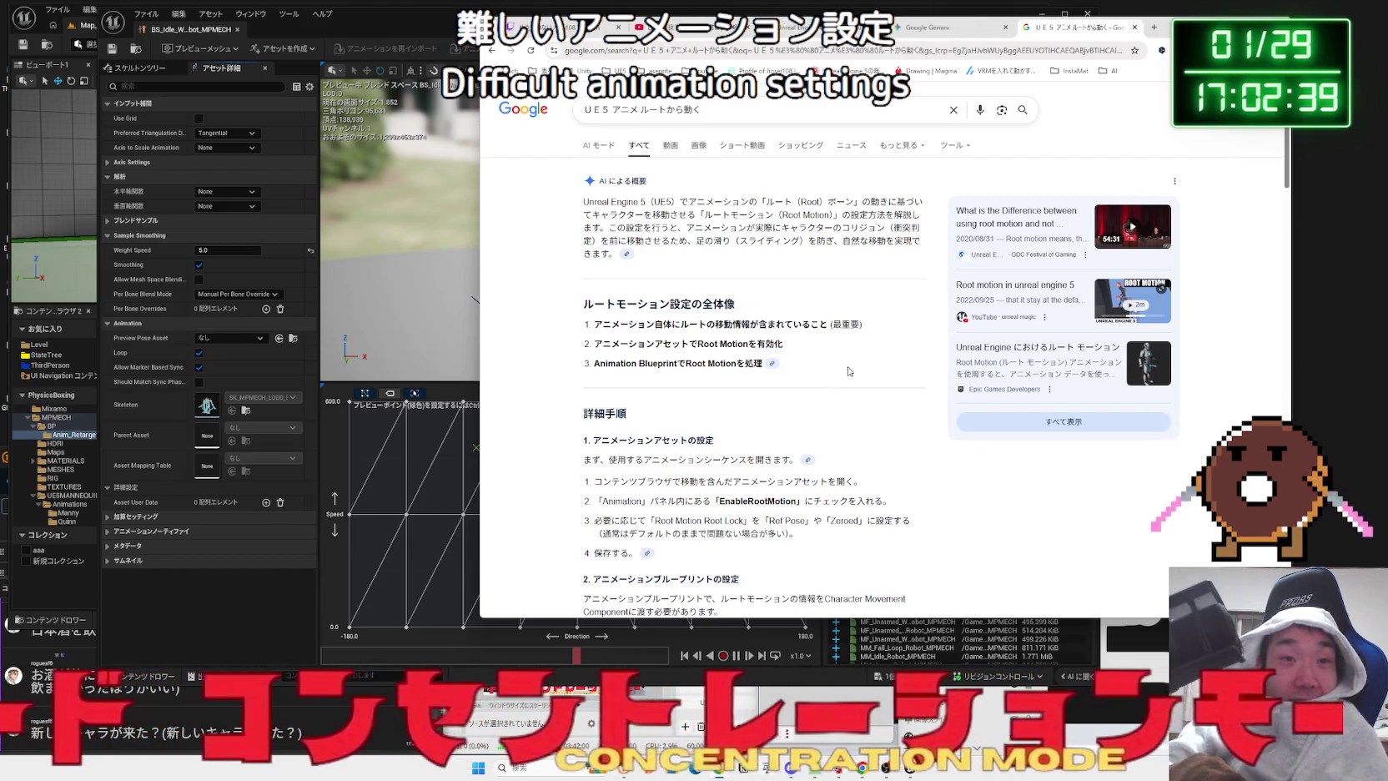
scroll(598, 320, down, 2)
mouse_move(593, 318)
mouse_down()
mouse_move(813, 370)
mouse_move(715, 338)
mouse_up()
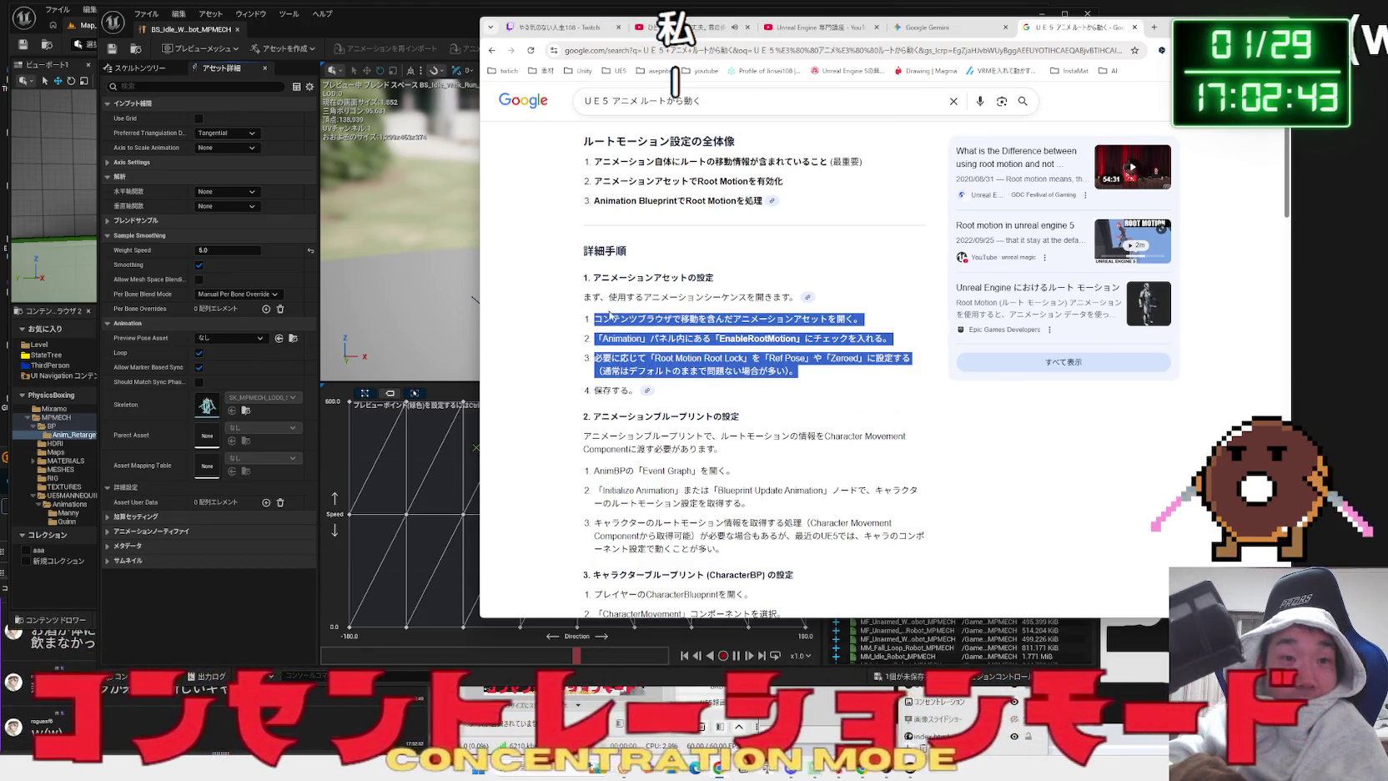
mouse_move(590, 292)
mouse_down()
mouse_move(665, 332)
mouse_move(617, 319)
mouse_move(768, 357)
mouse_up()
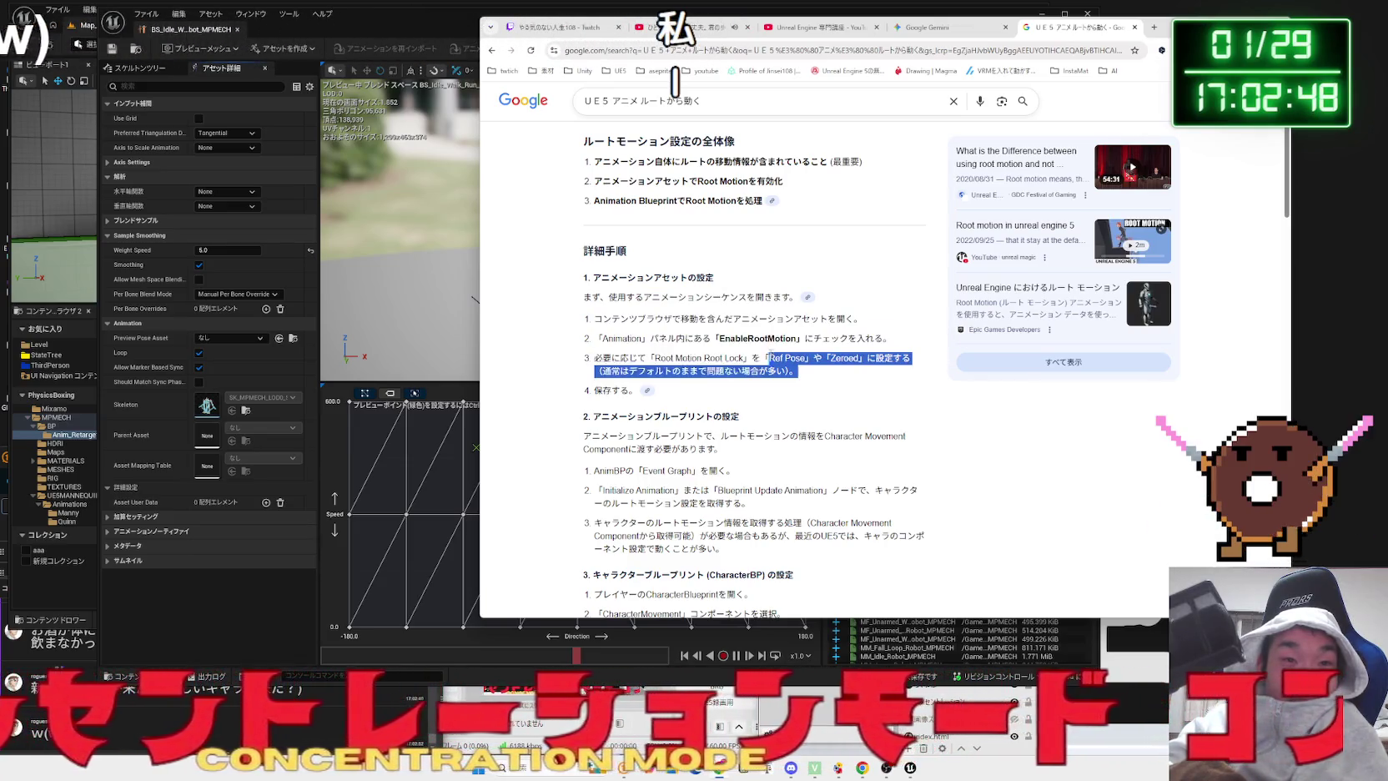
click(841, 375)
scroll(841, 374, down, 6)
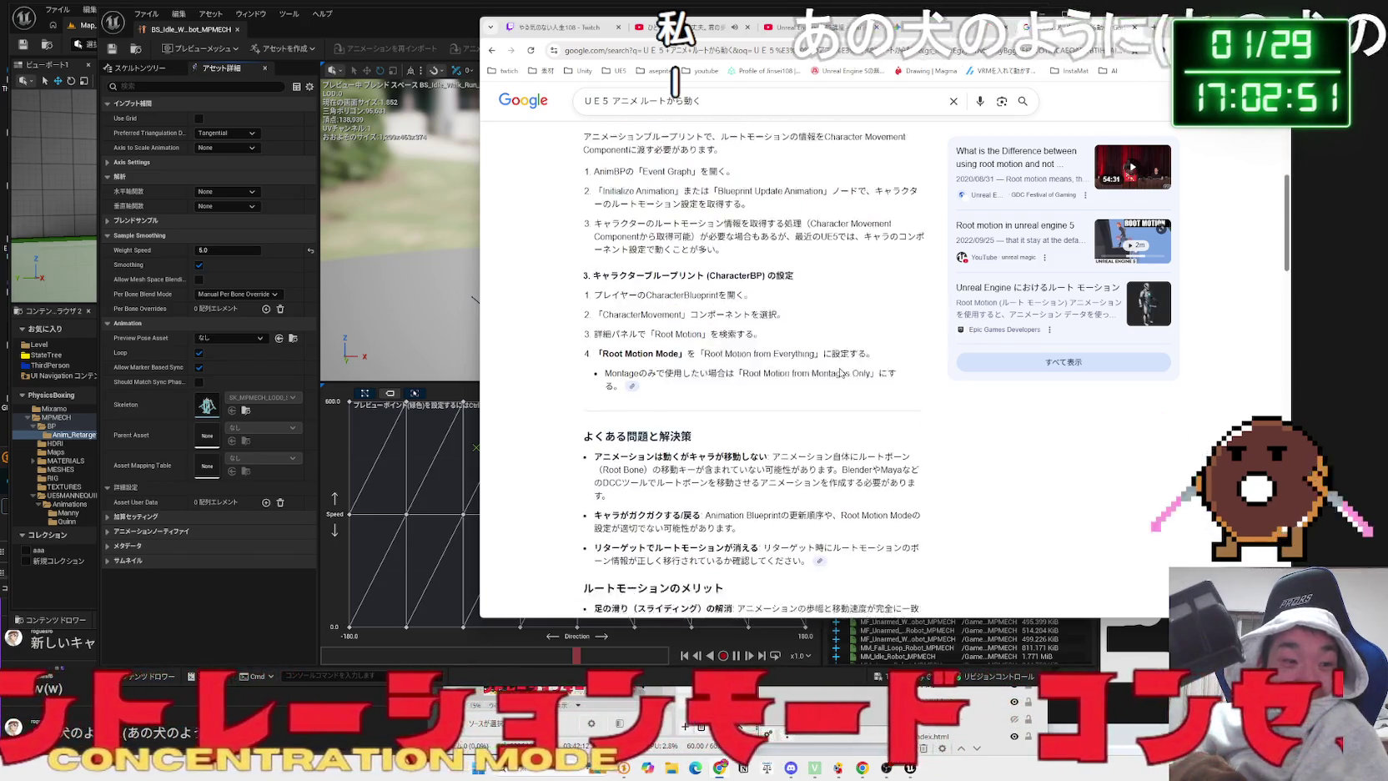
scroll(843, 376, down, 6)
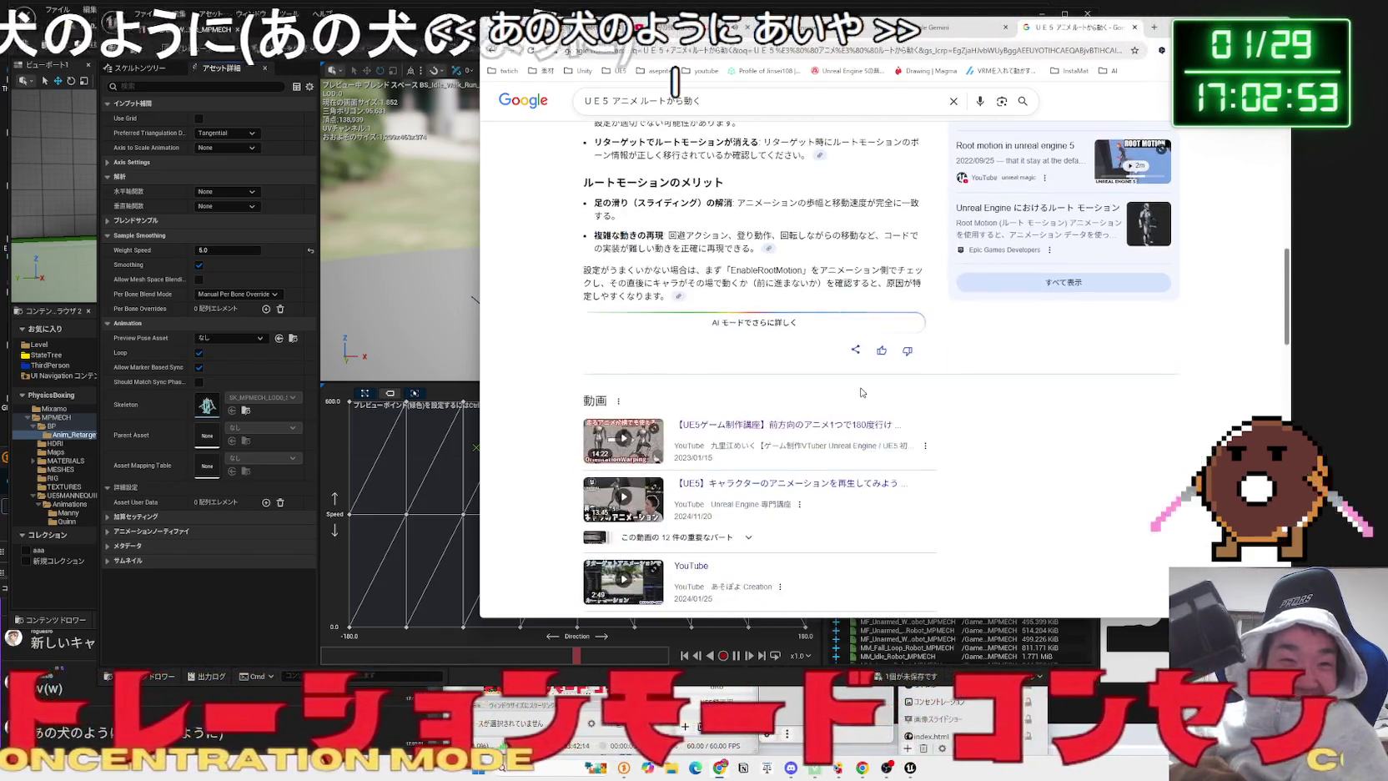
scroll(861, 393, up, 1)
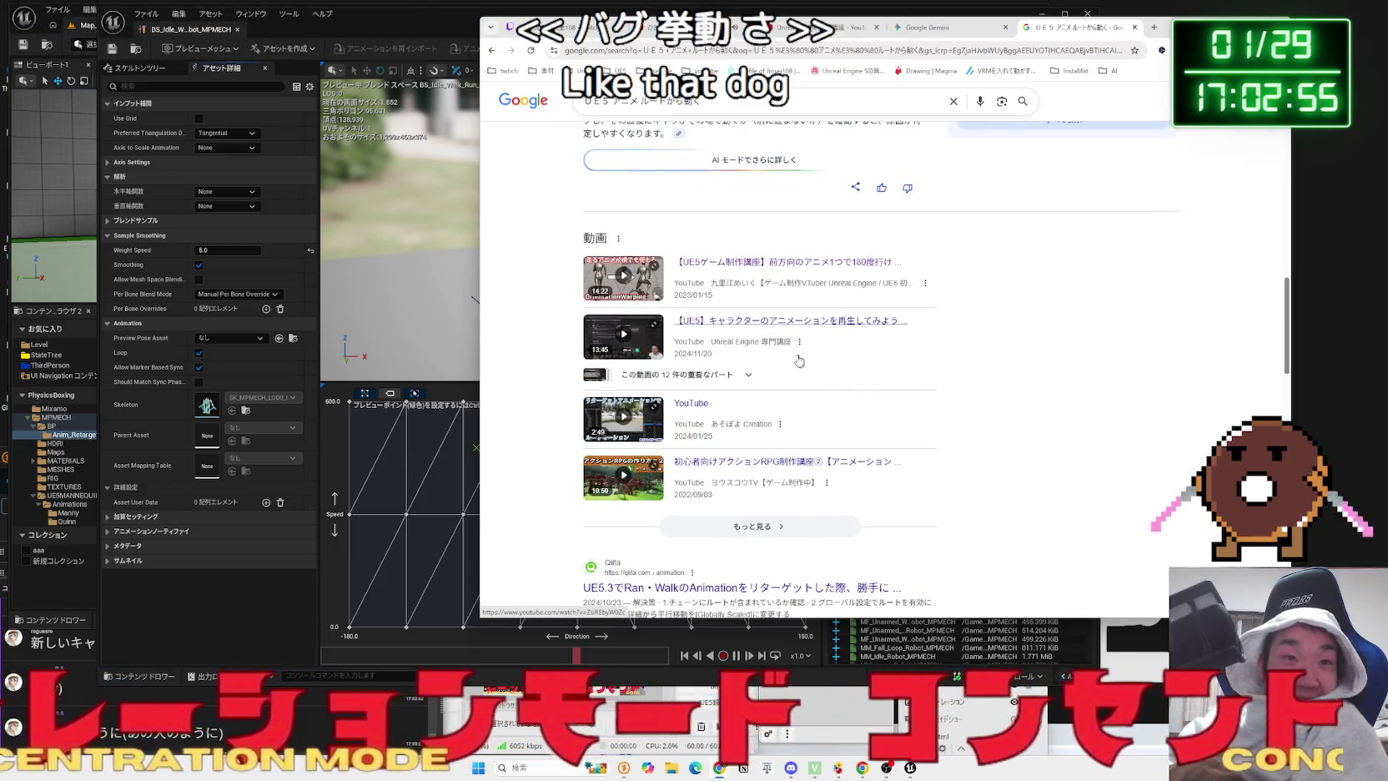
click(760, 322)
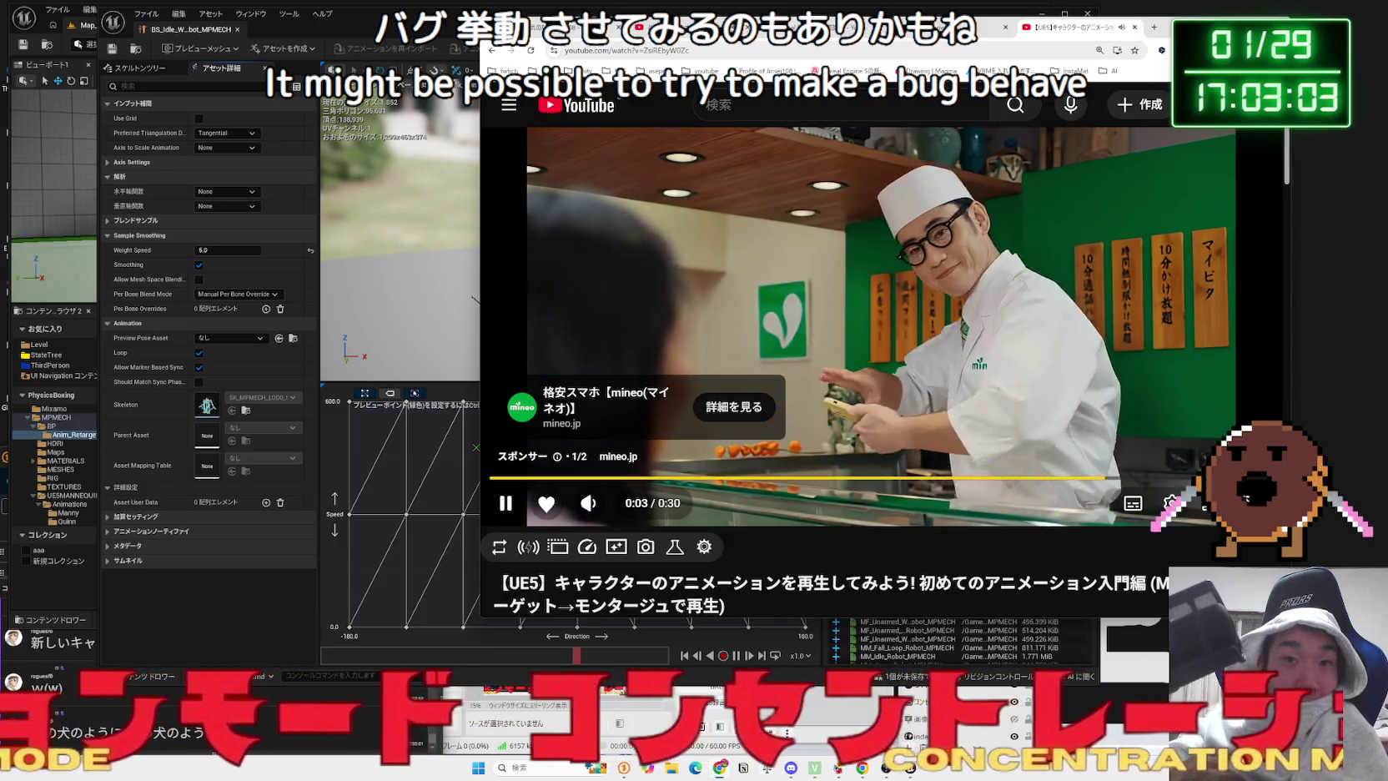
- Skip the ad, scrub the tutorial to its 11:30 root-motion chapter, and go back to the results
click(1188, 454)
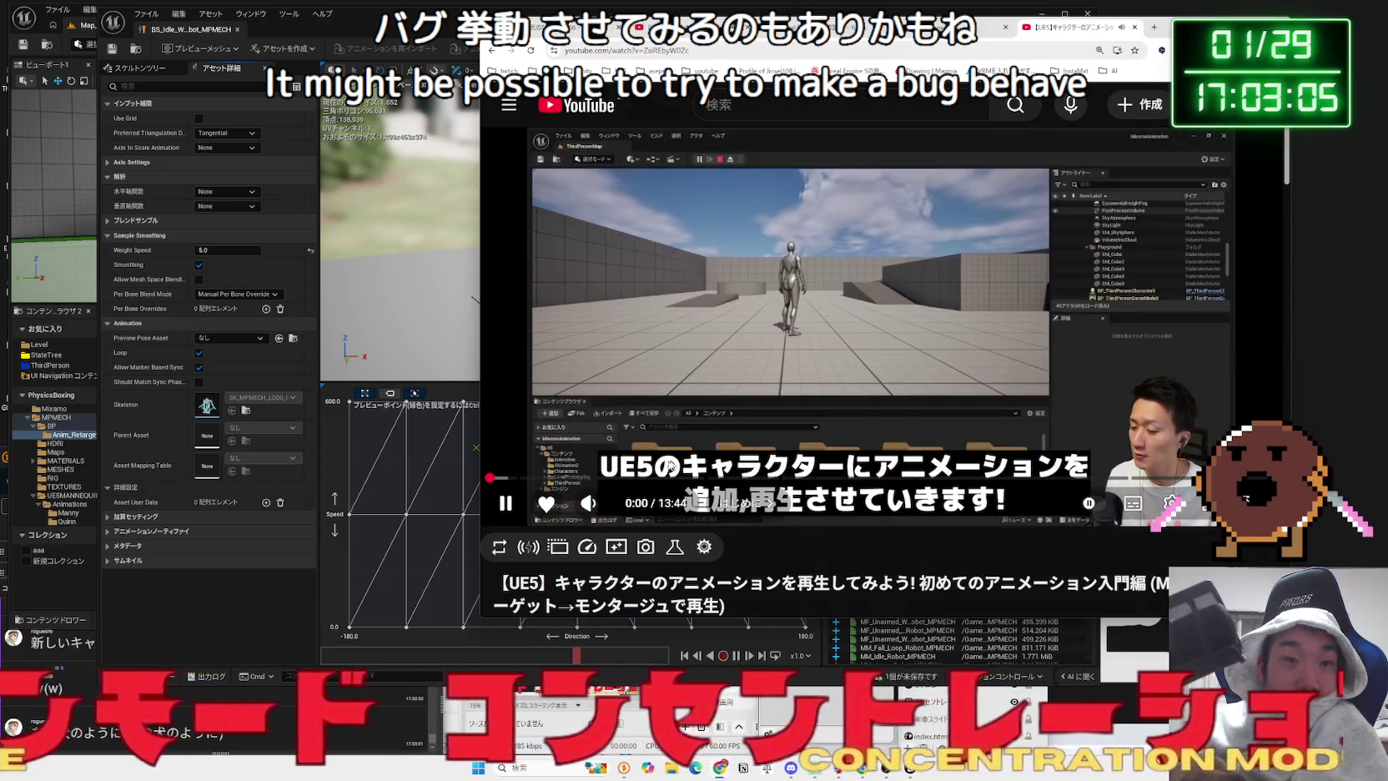
drag(532, 474, 1146, 480)
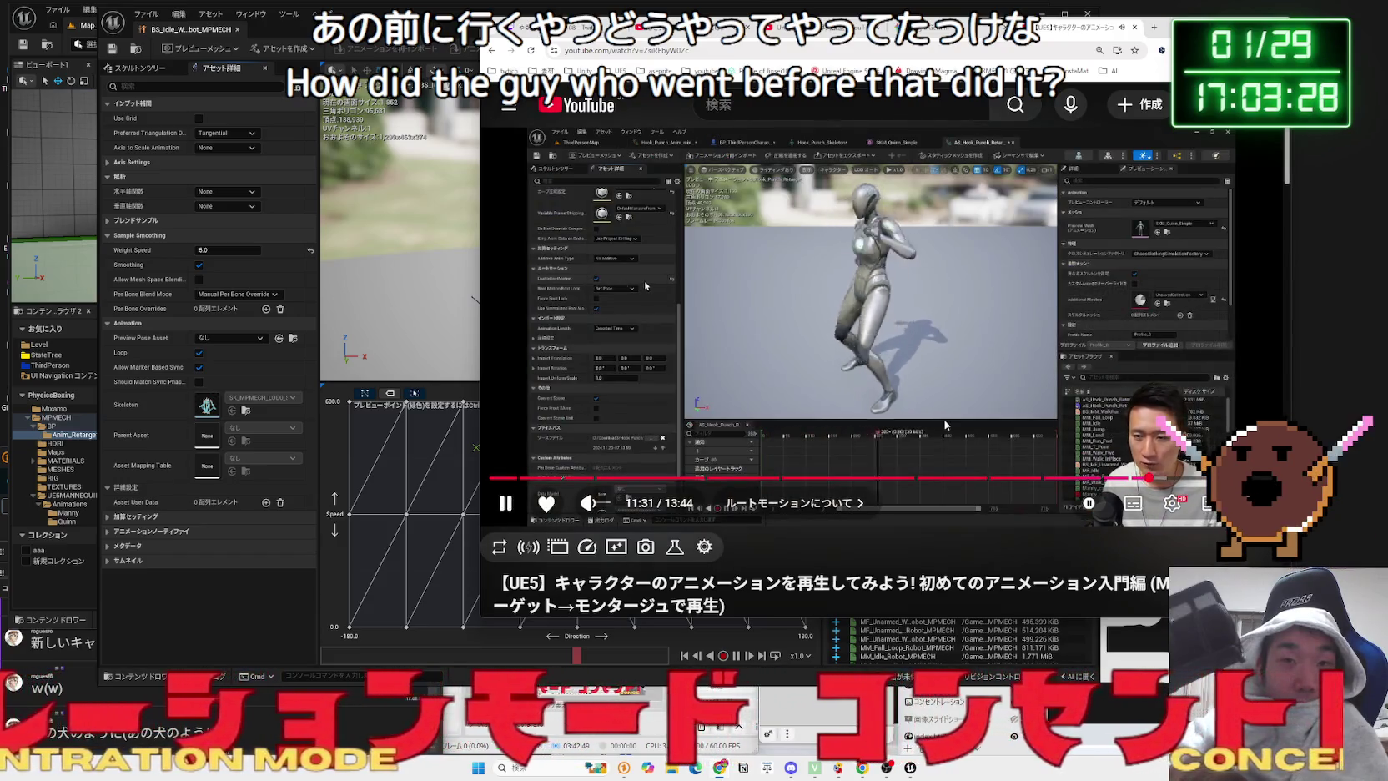
key(alt+Left)
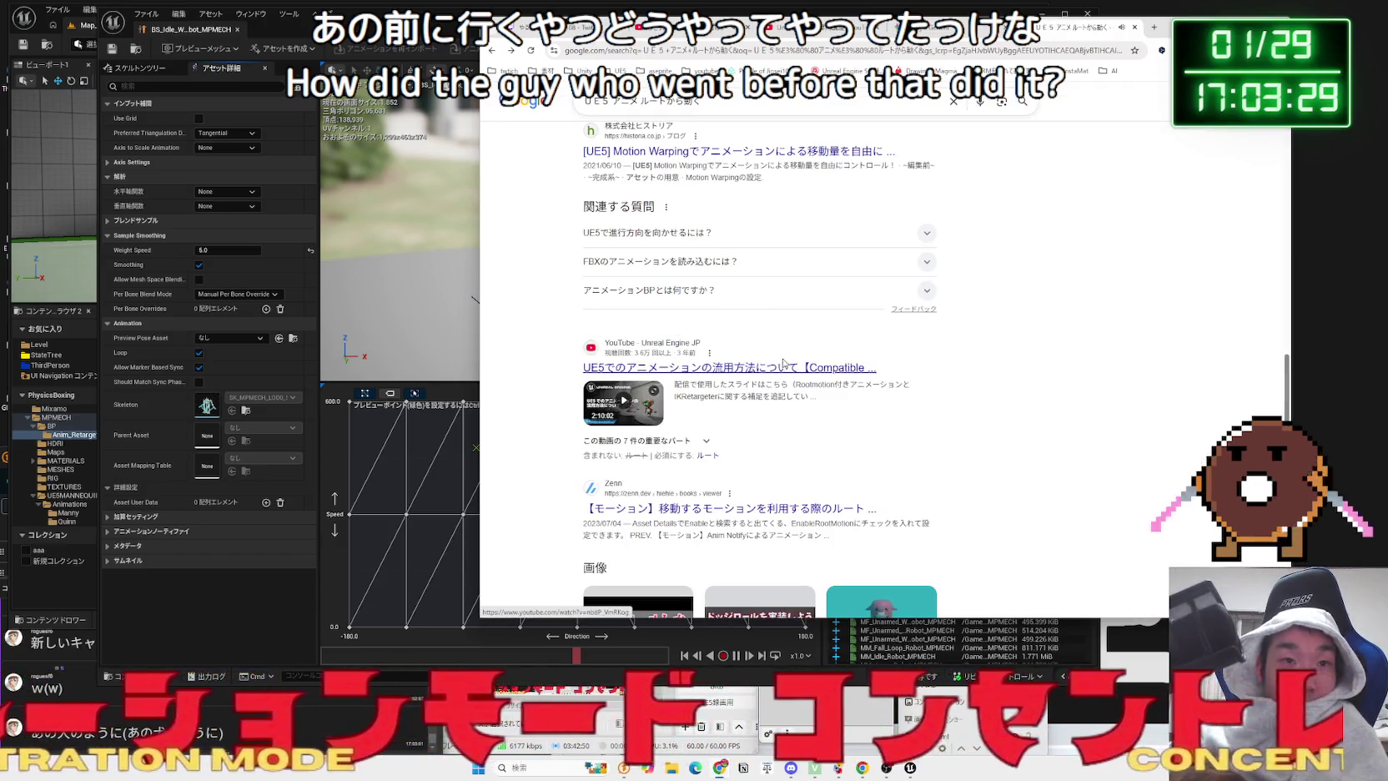
- Run the related search 'UE5 ルートモーション 動かない' and open the Unreal Engine forum thread about a stuck root
scroll(783, 363, down, 3)
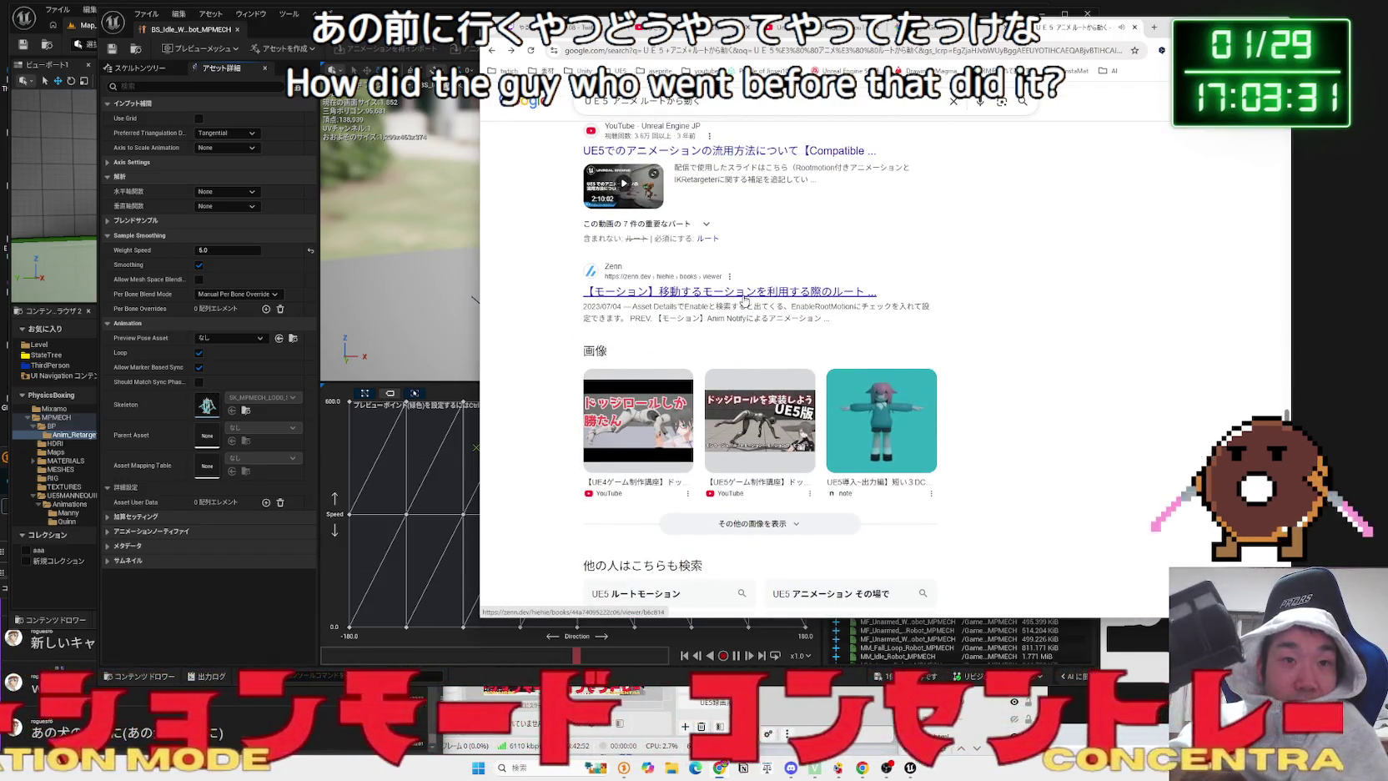
scroll(745, 298, down, 3)
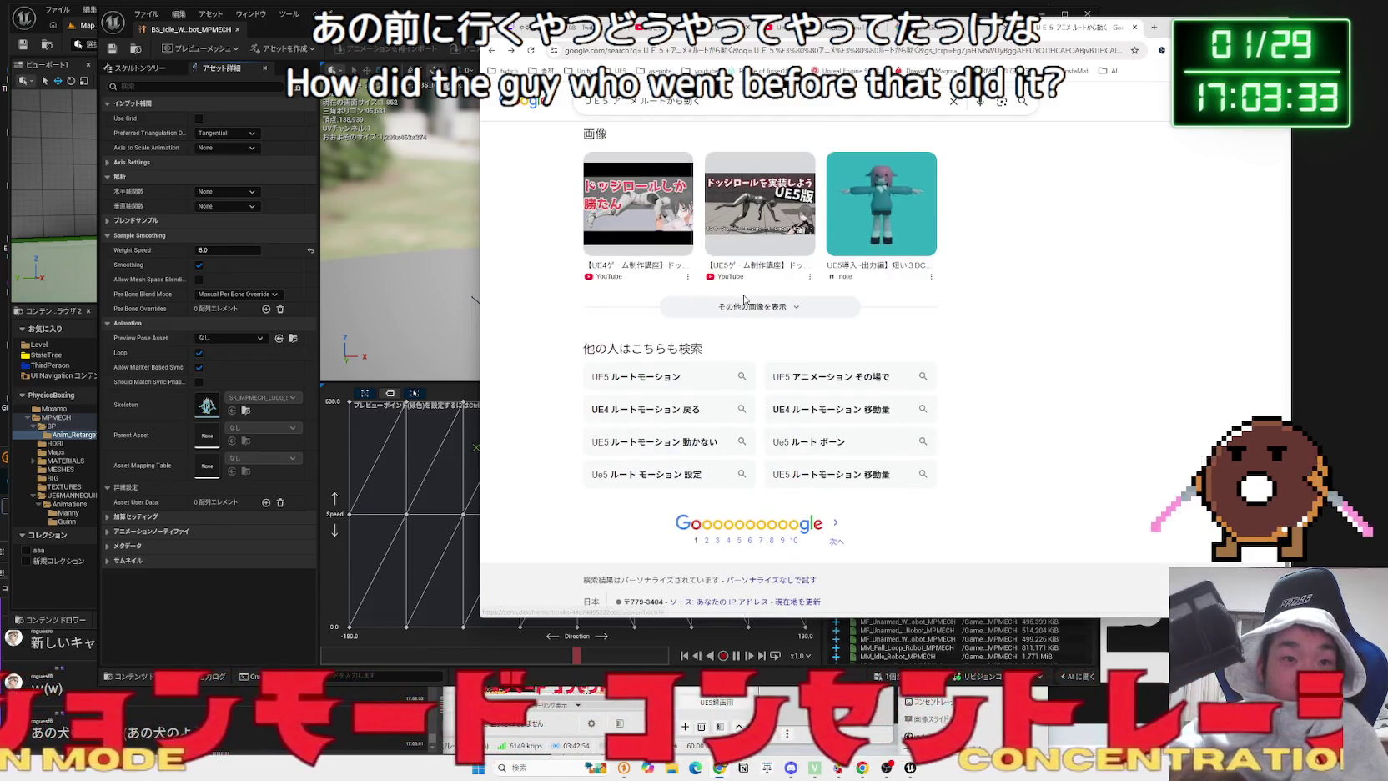
click(705, 540)
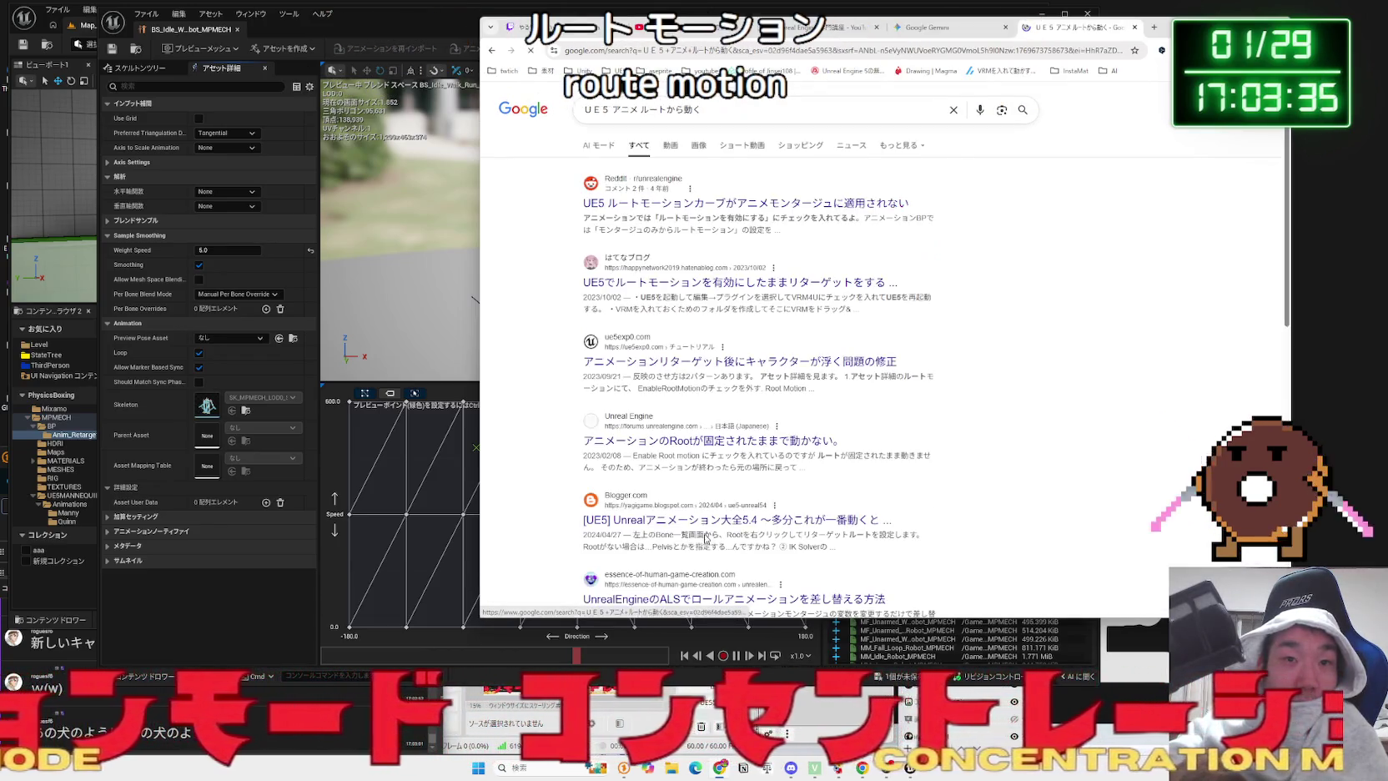
key(alt+Left)
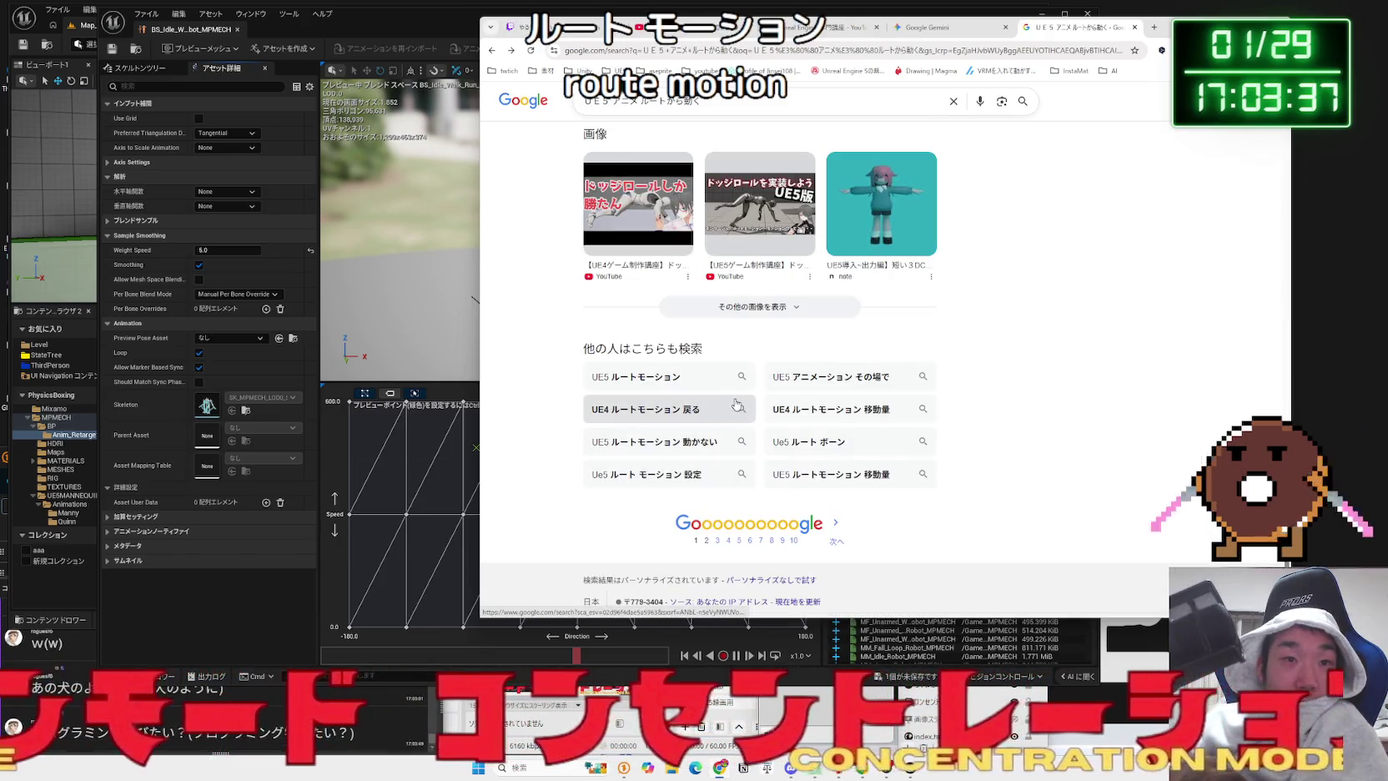
click(659, 441)
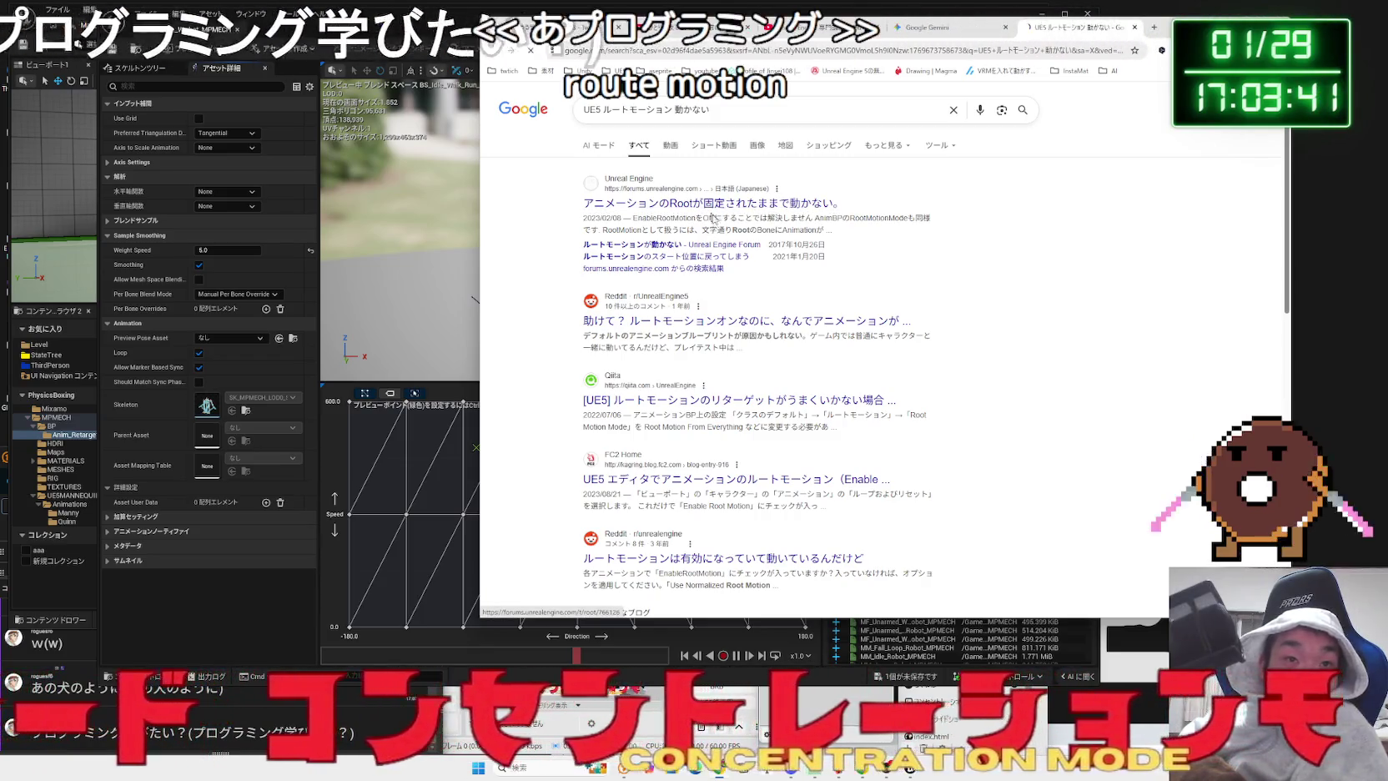
click(776, 320)
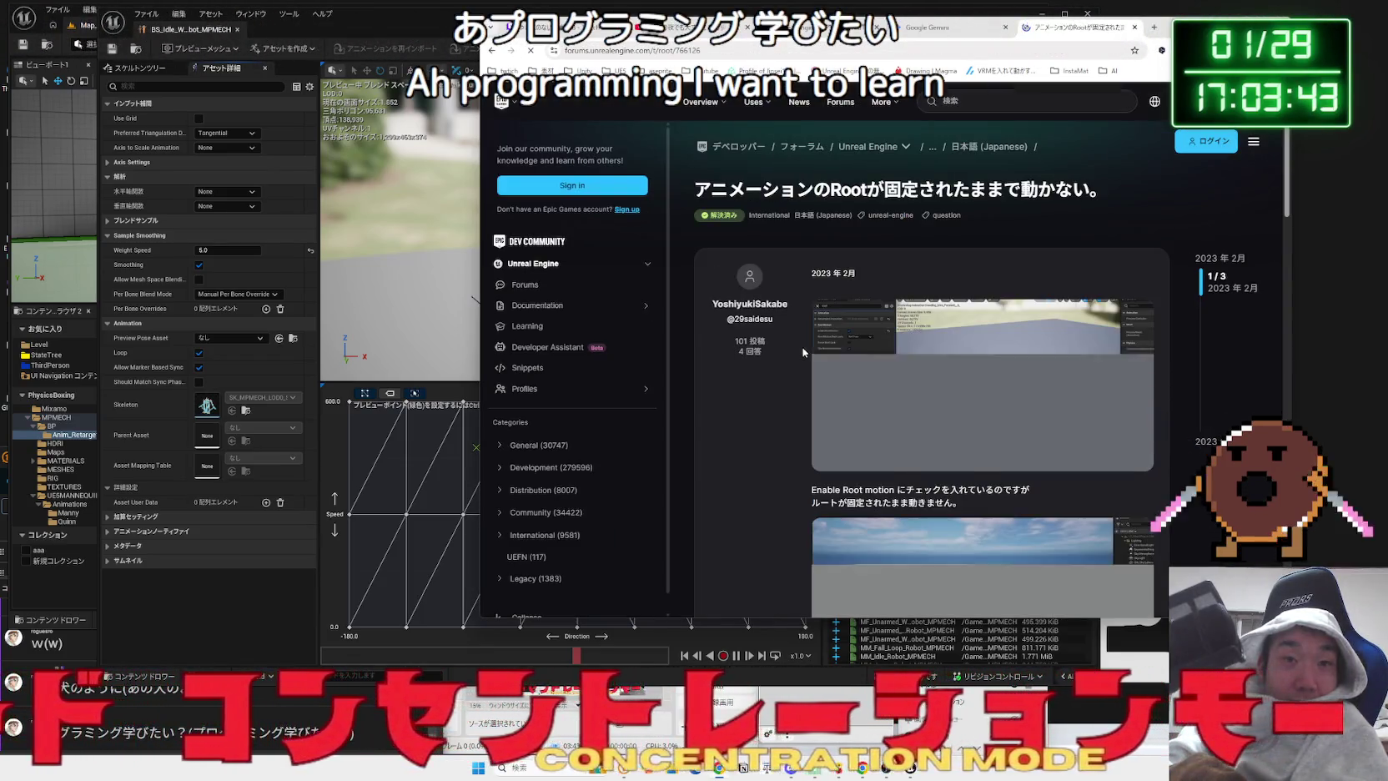
- Read the forum answer on how RootMotion works and retargeting from another Skeleton, then start a new tab
scroll(801, 344, down, 3)
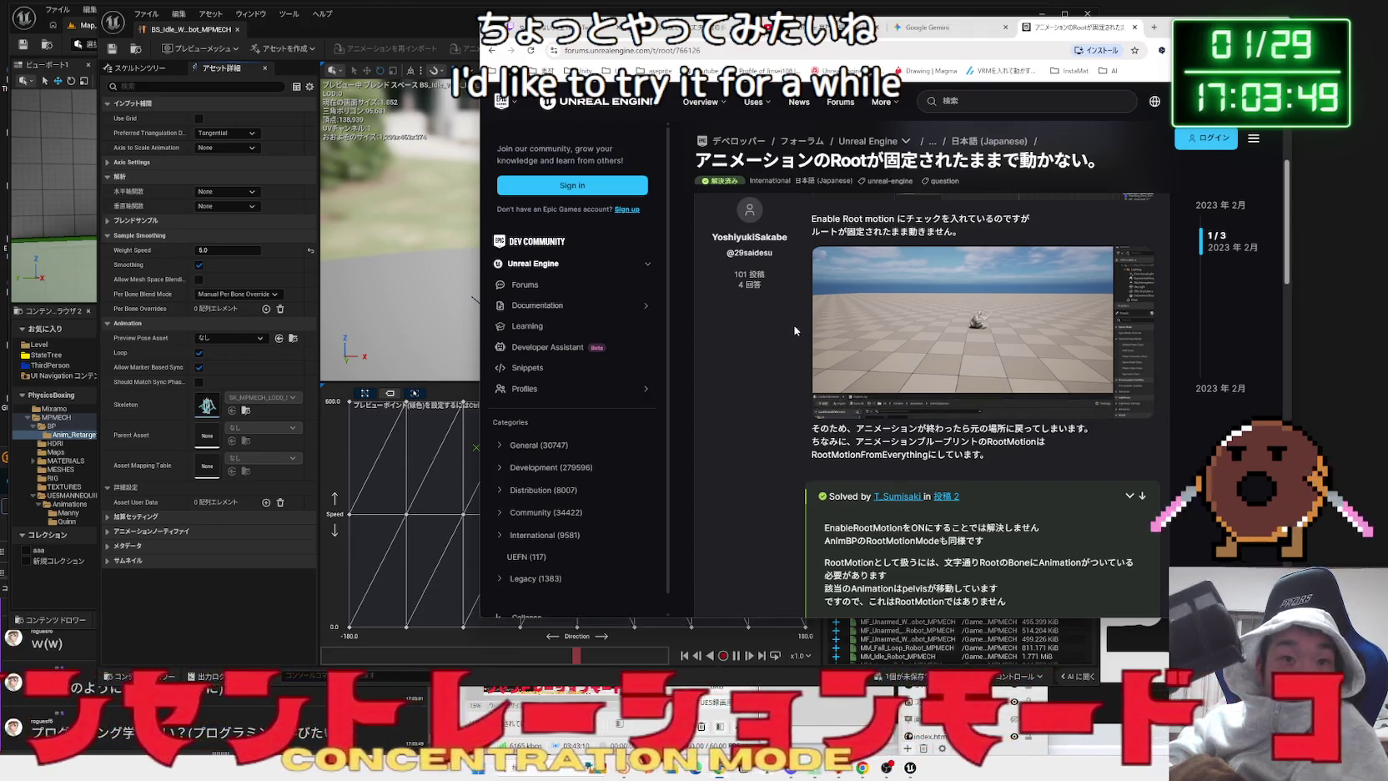
scroll(793, 330, up, 3)
scroll(794, 331, down, 10)
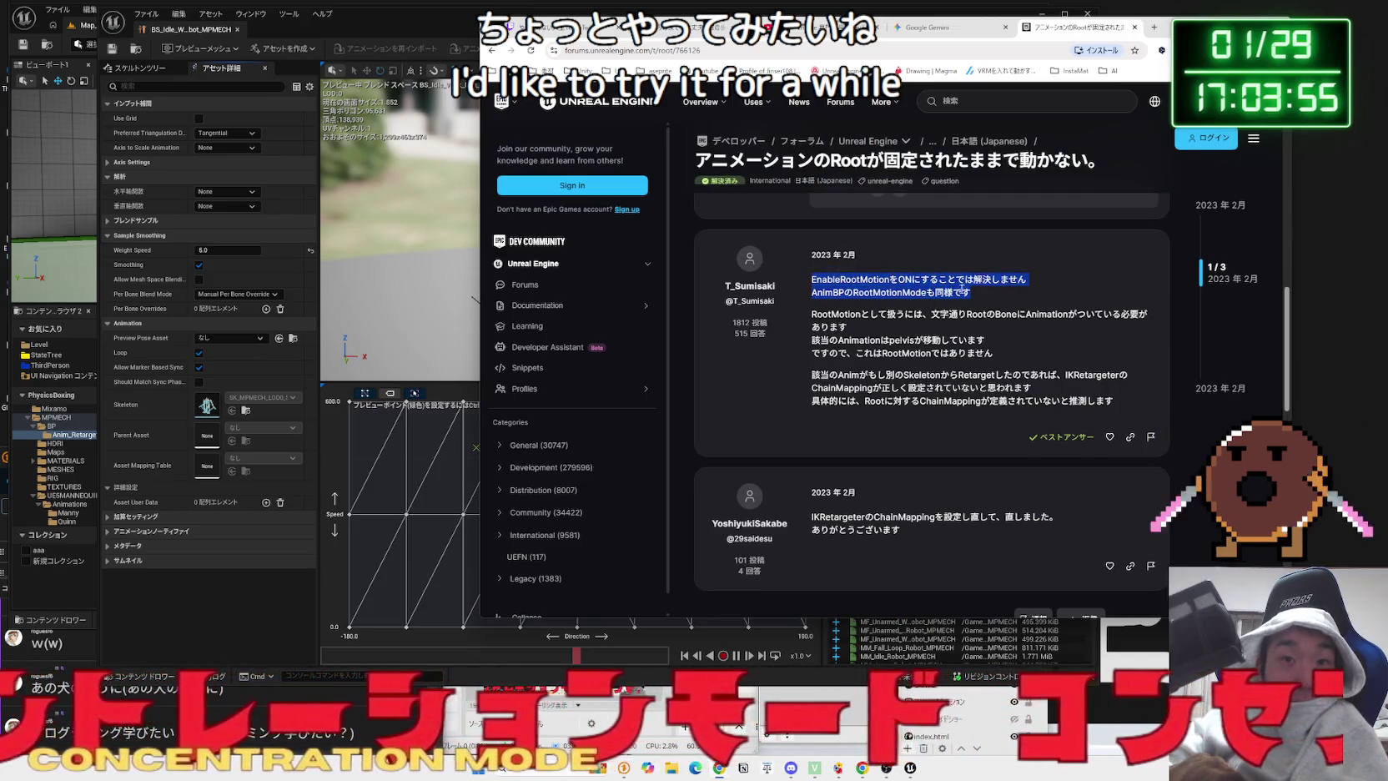
click(995, 352)
drag(891, 332, 817, 315)
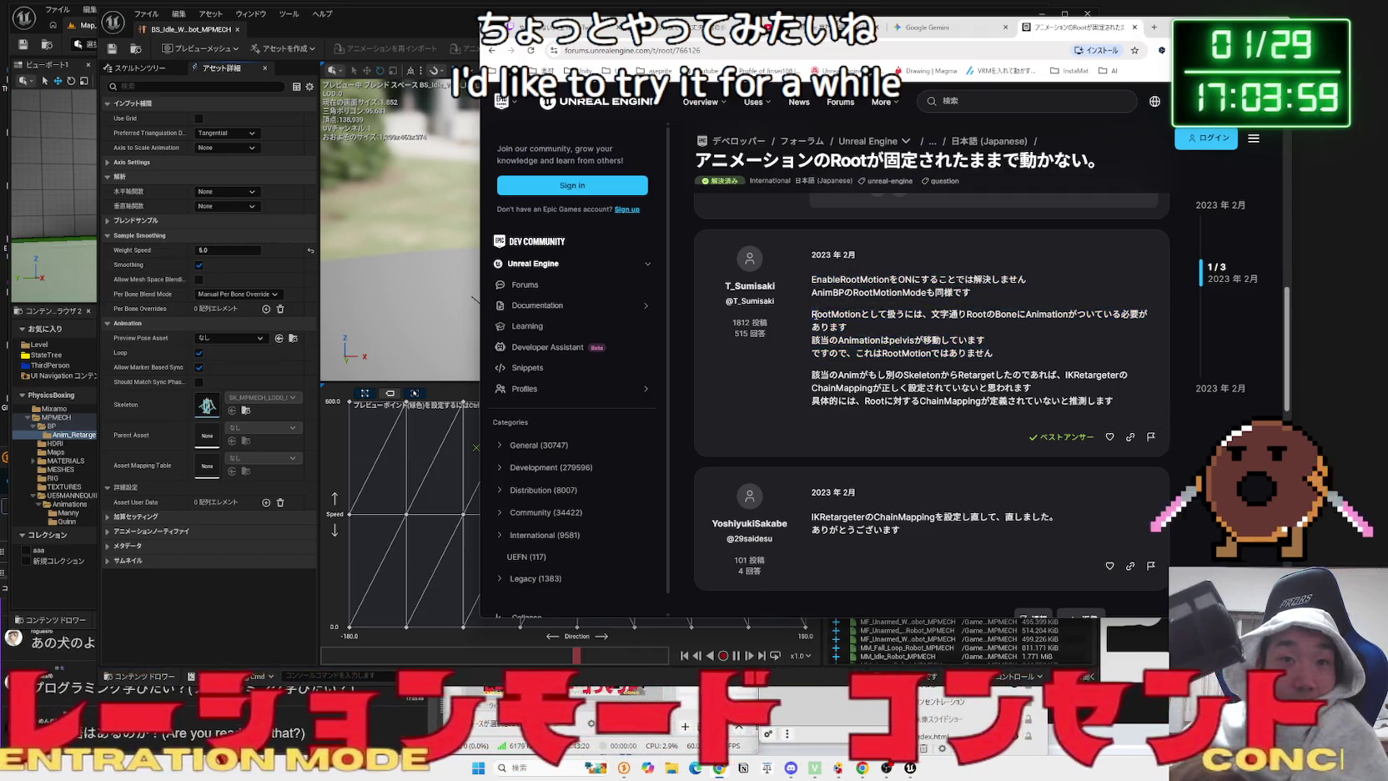
mouse_move(1032, 389)
mouse_down()
mouse_move(917, 375)
mouse_move(932, 370)
mouse_up()
click(862, 316)
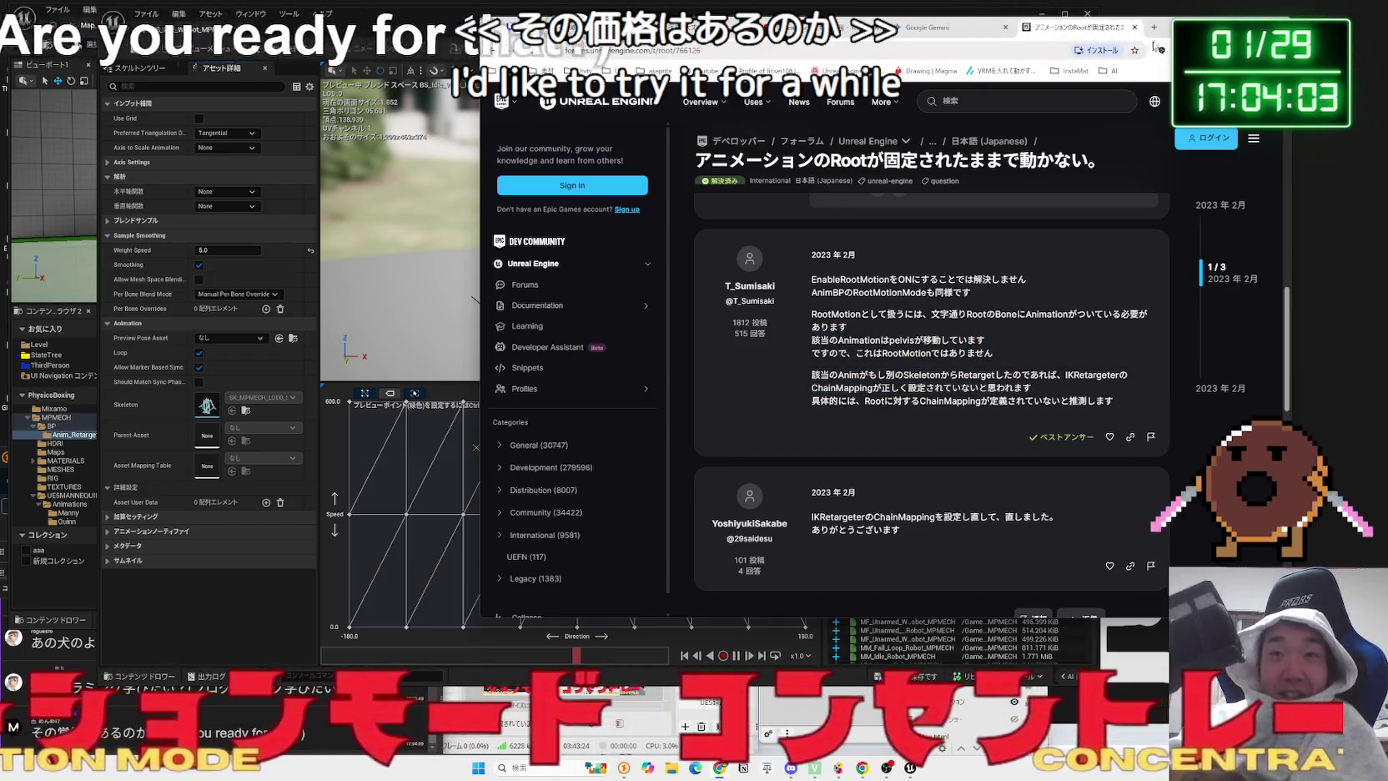
click(1154, 28)
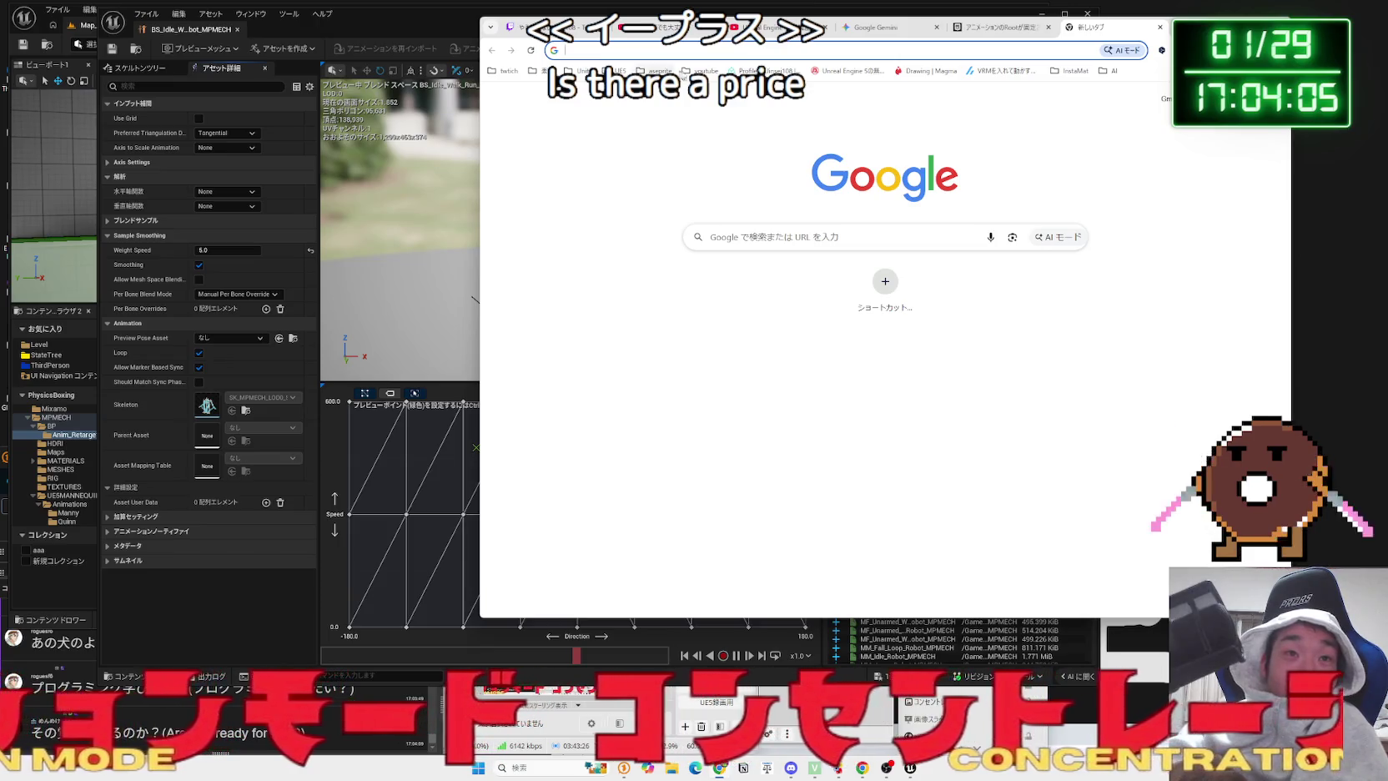
- Go to YouTube and open the Unreal Engine 専門講座 channel's 動画 page
click(707, 107)
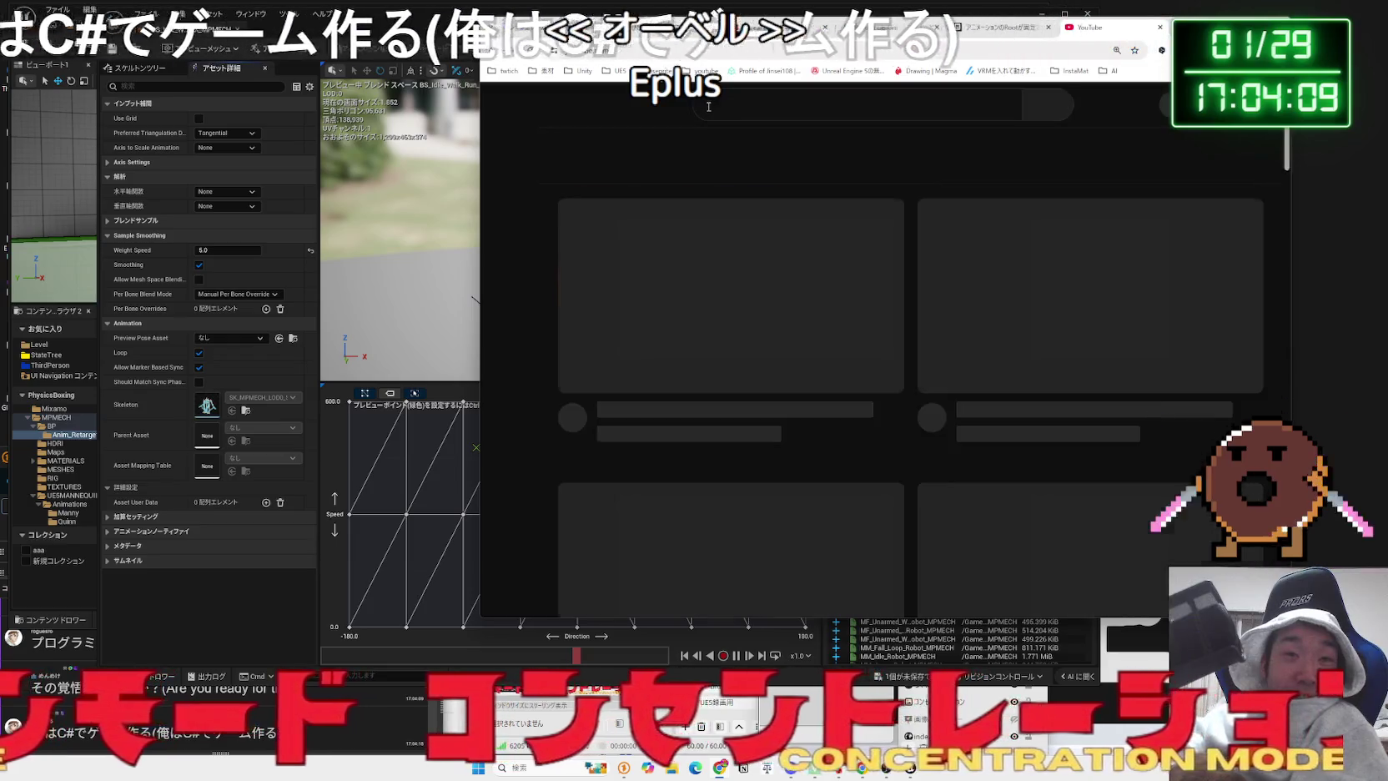
click(509, 106)
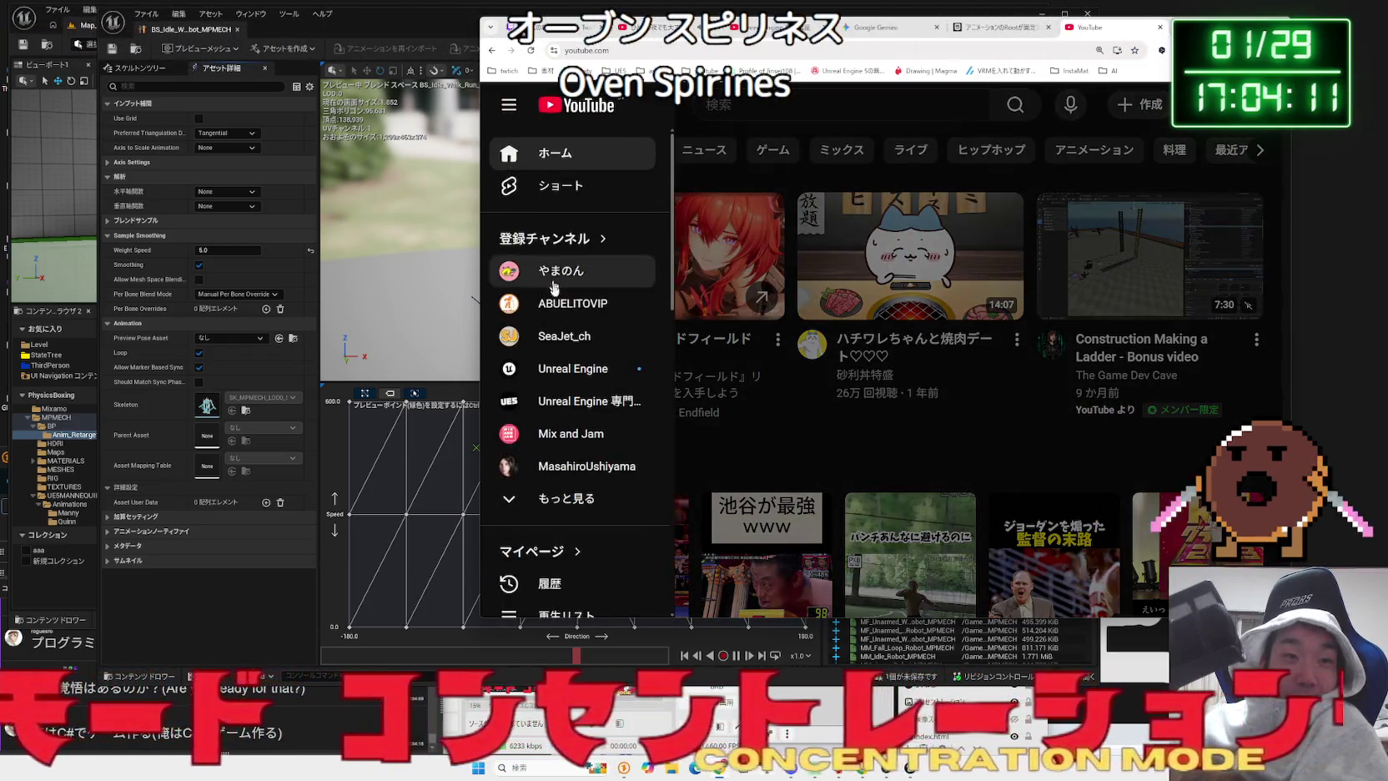
click(564, 405)
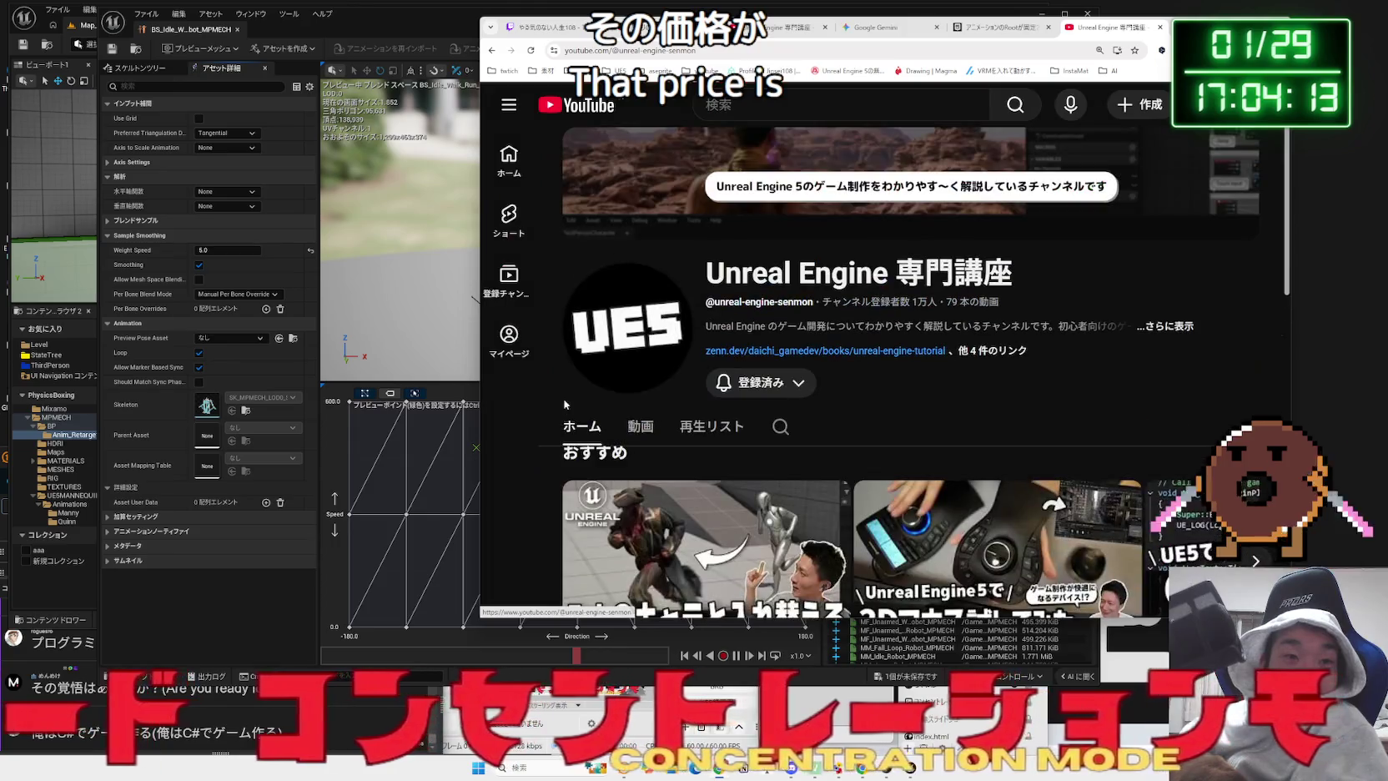
scroll(753, 399, down, 3)
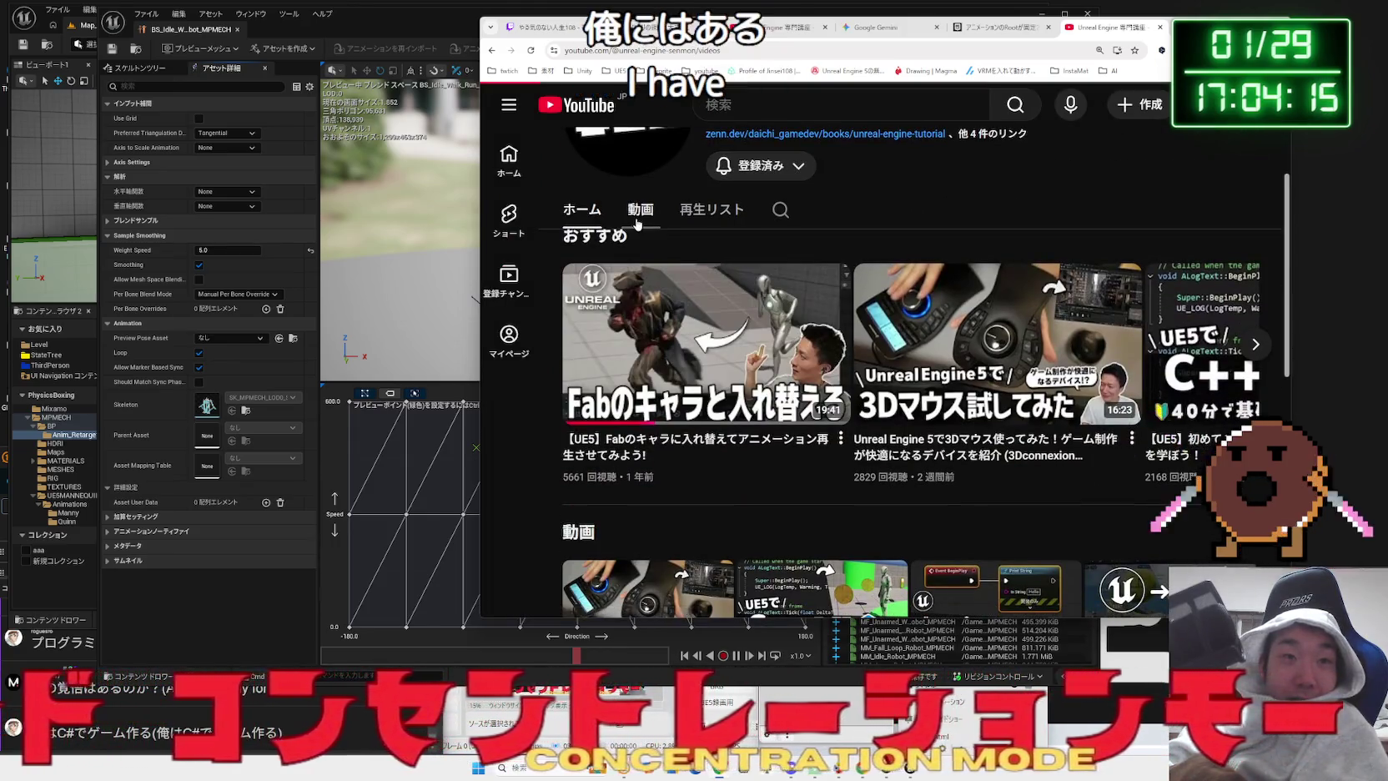
click(637, 223)
- Scroll up and down through the channel's grid of uploaded videos
scroll(677, 321, down, 5)
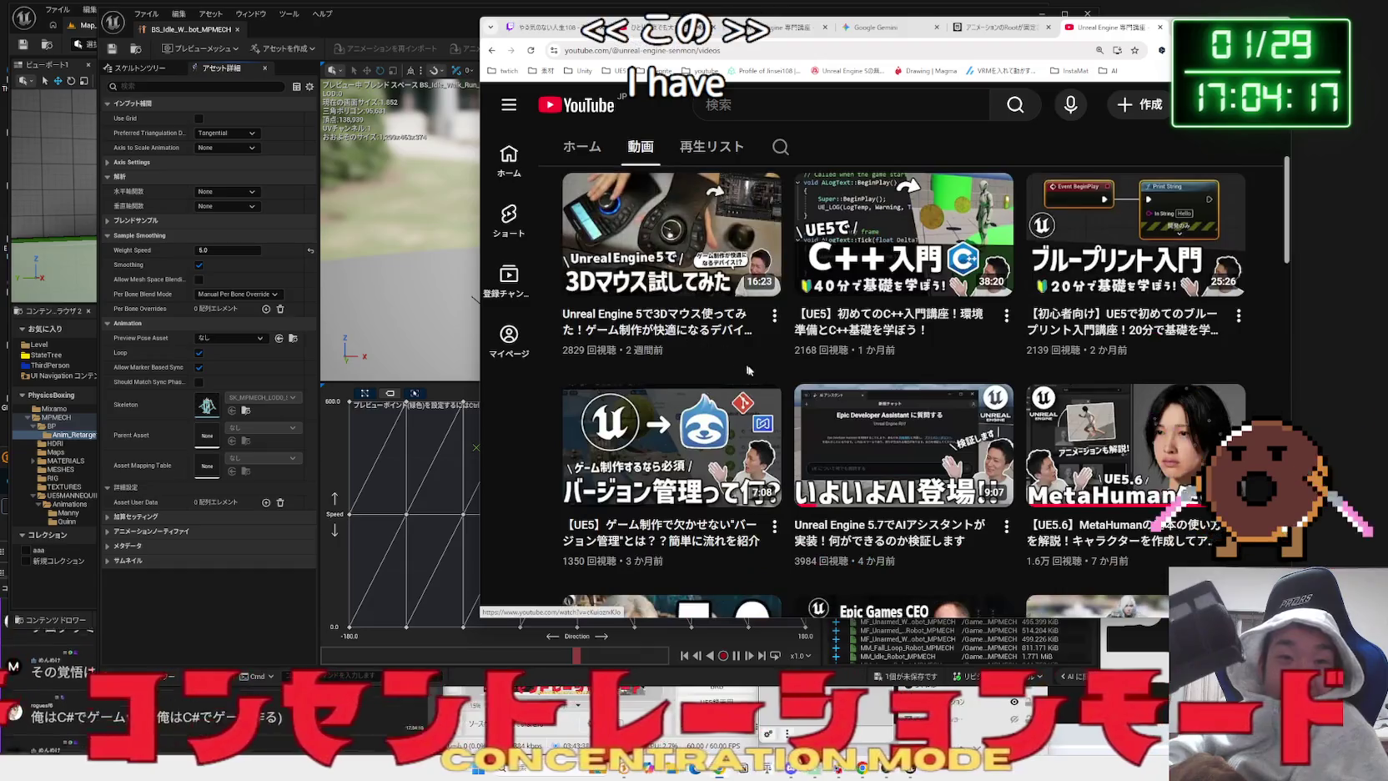
scroll(750, 366, down, 3)
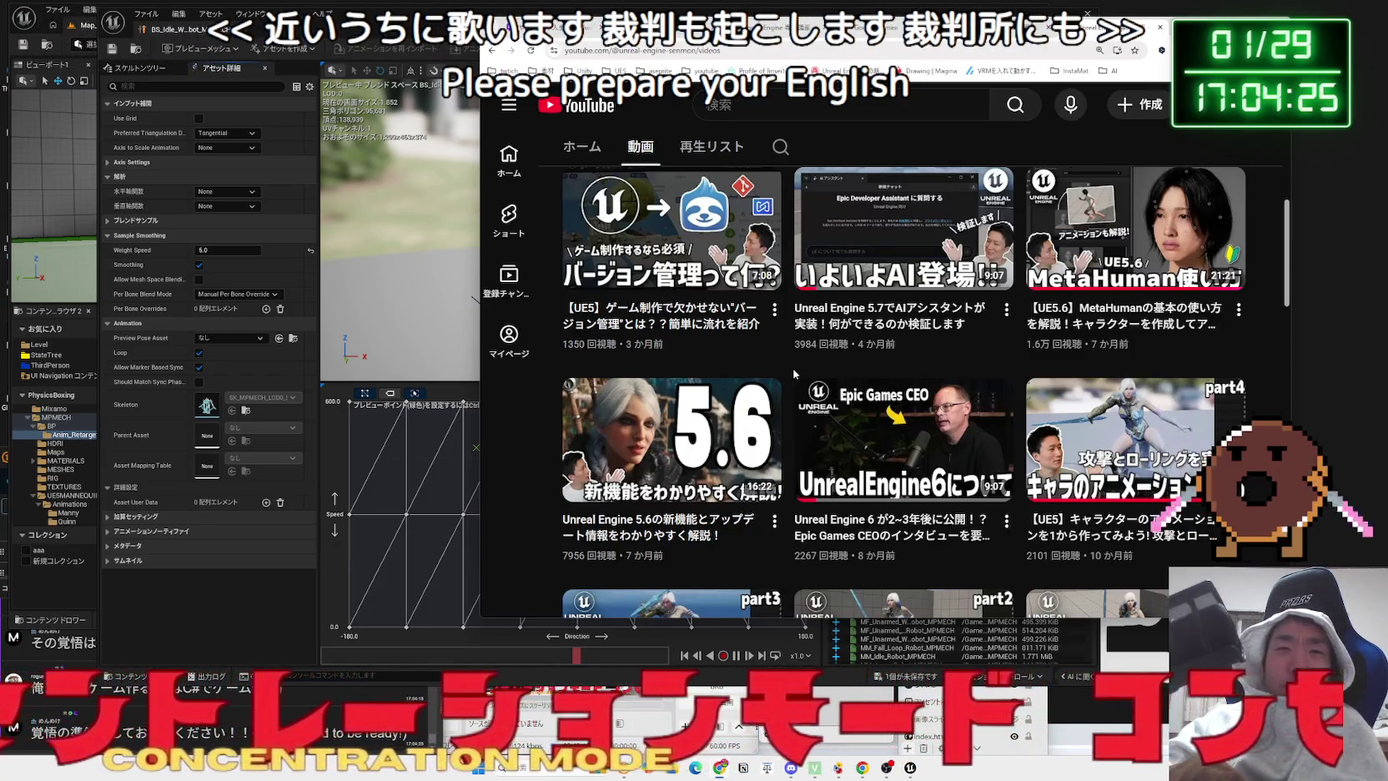
scroll(794, 374, up, 3)
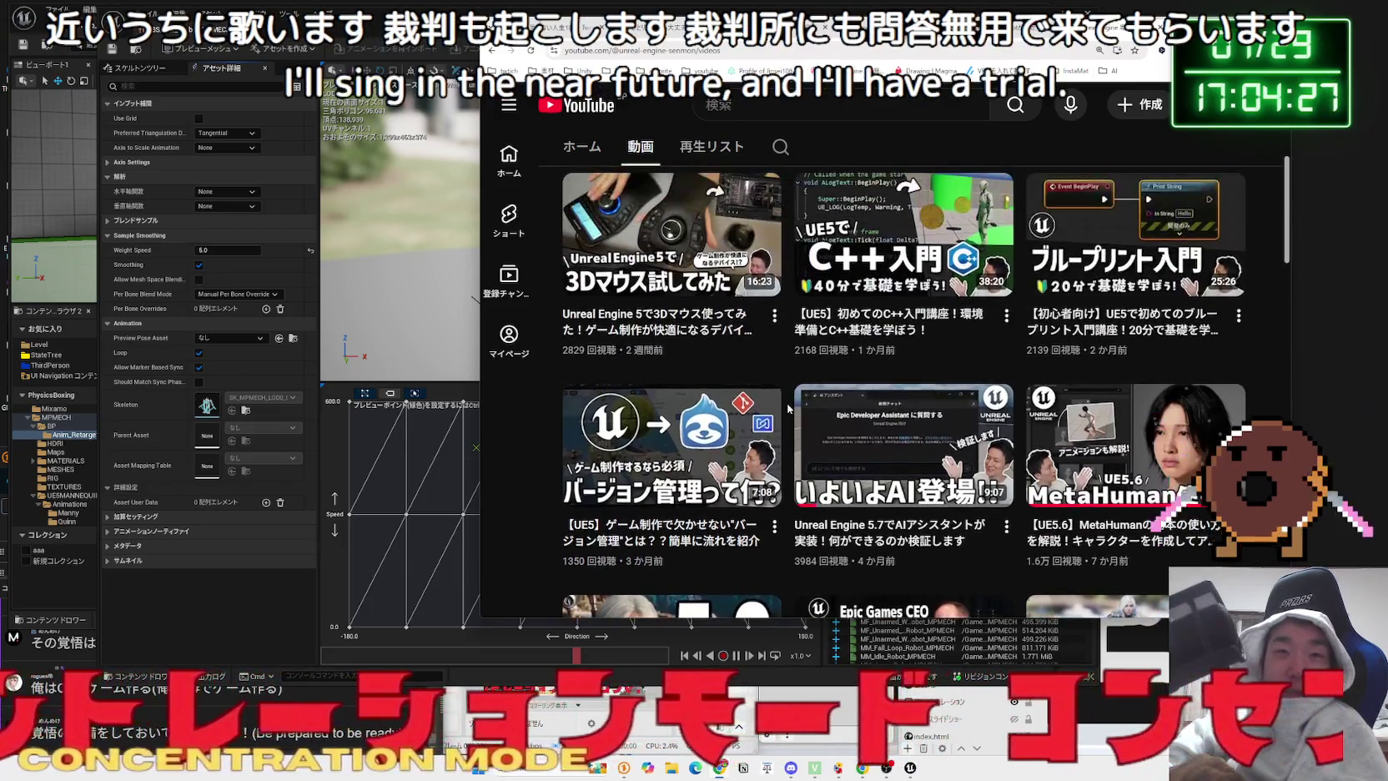
scroll(786, 407, up, 1)
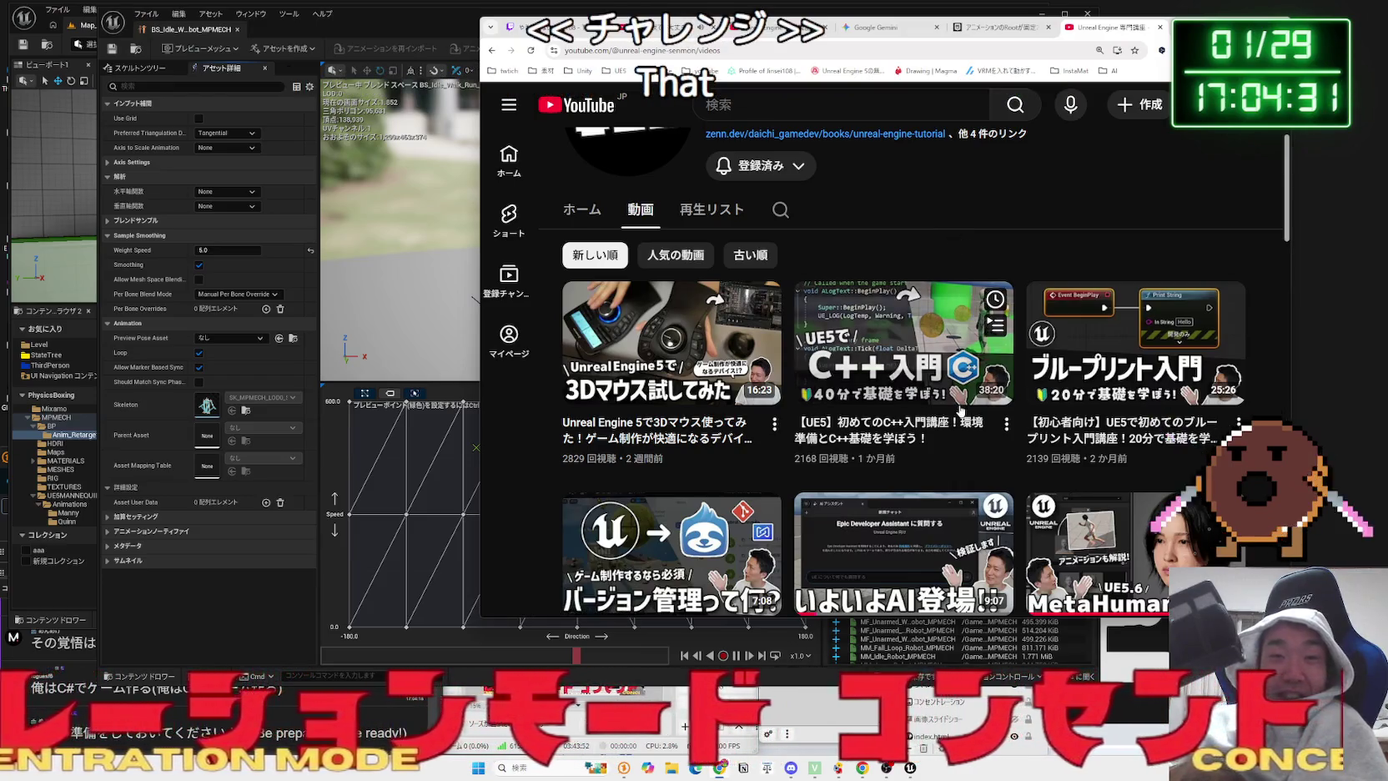
scroll(953, 237, up, 3)
scroll(992, 373, down, 10)
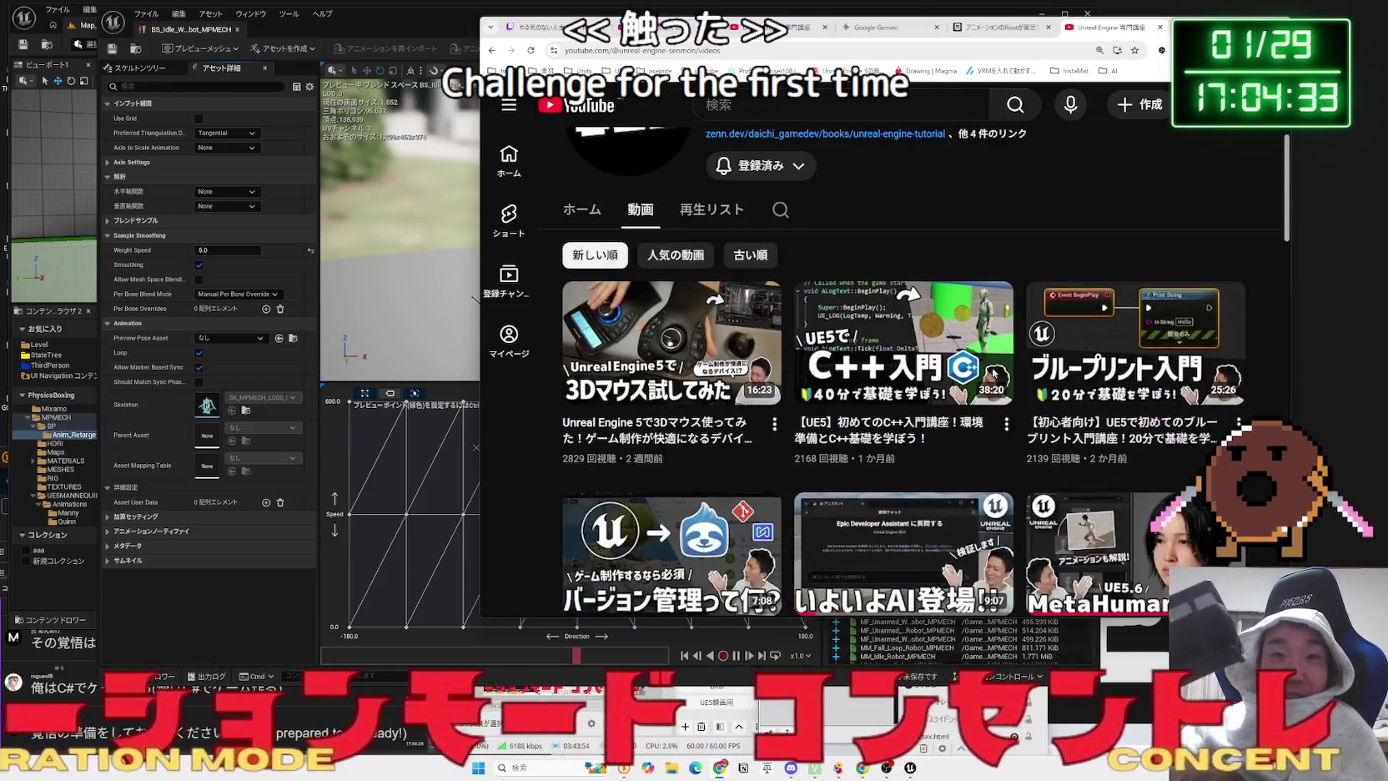
scroll(995, 380, up, 10)
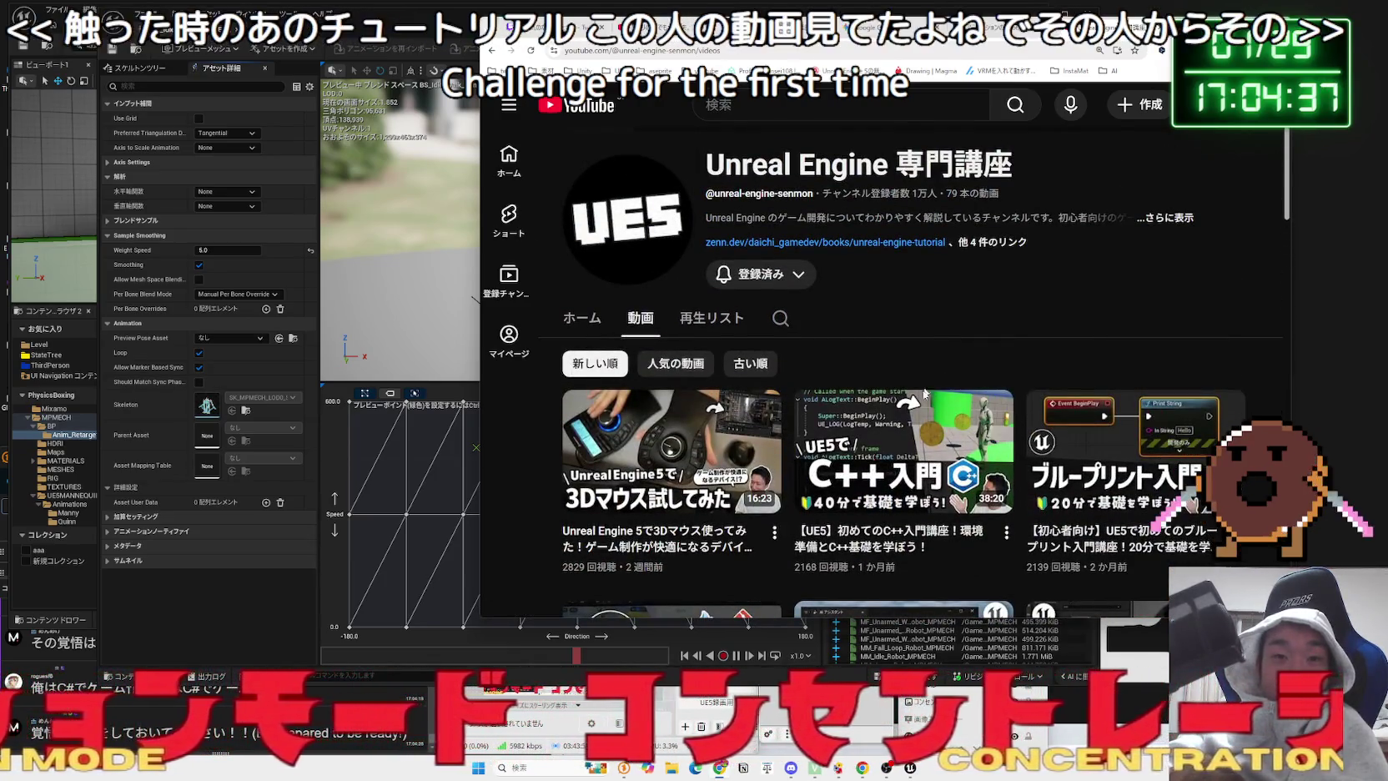
mouse_move(913, 467)
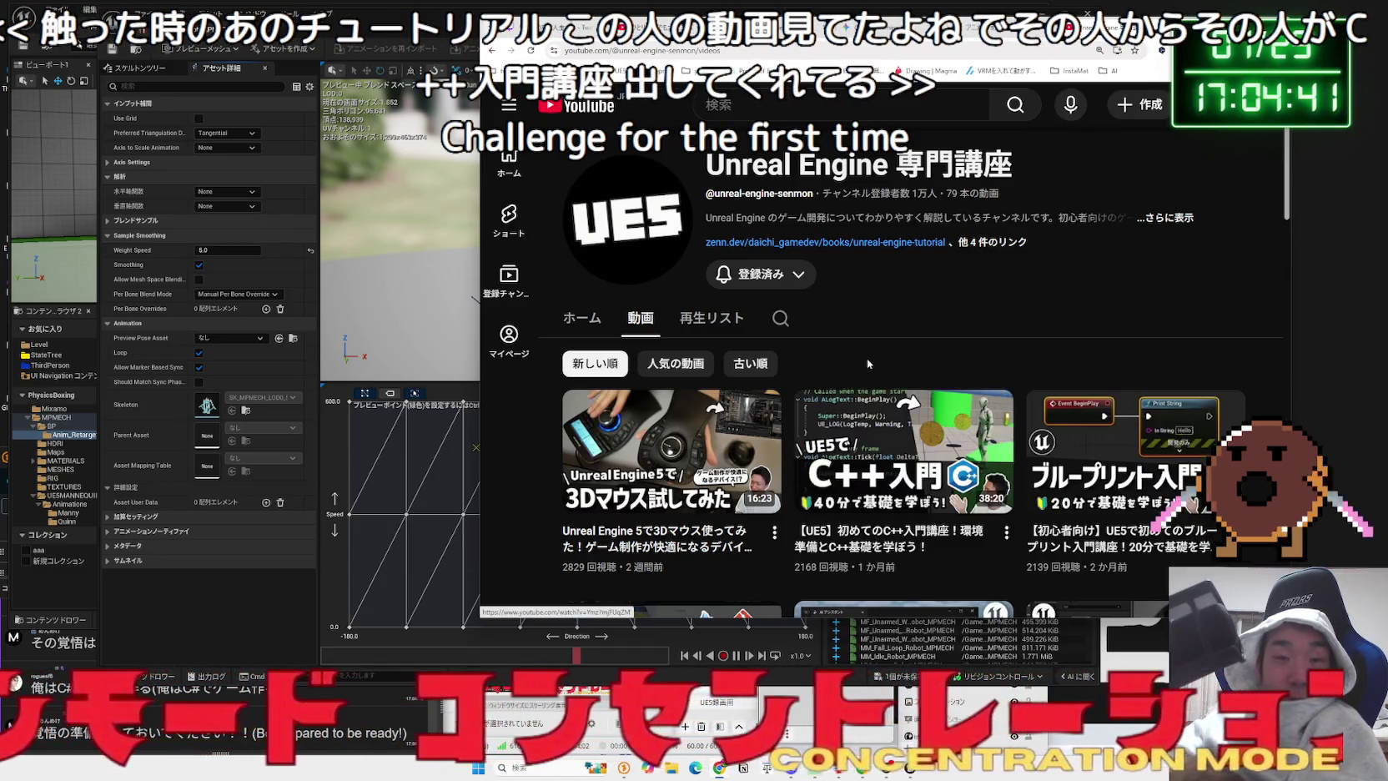
key(ctrl+t)
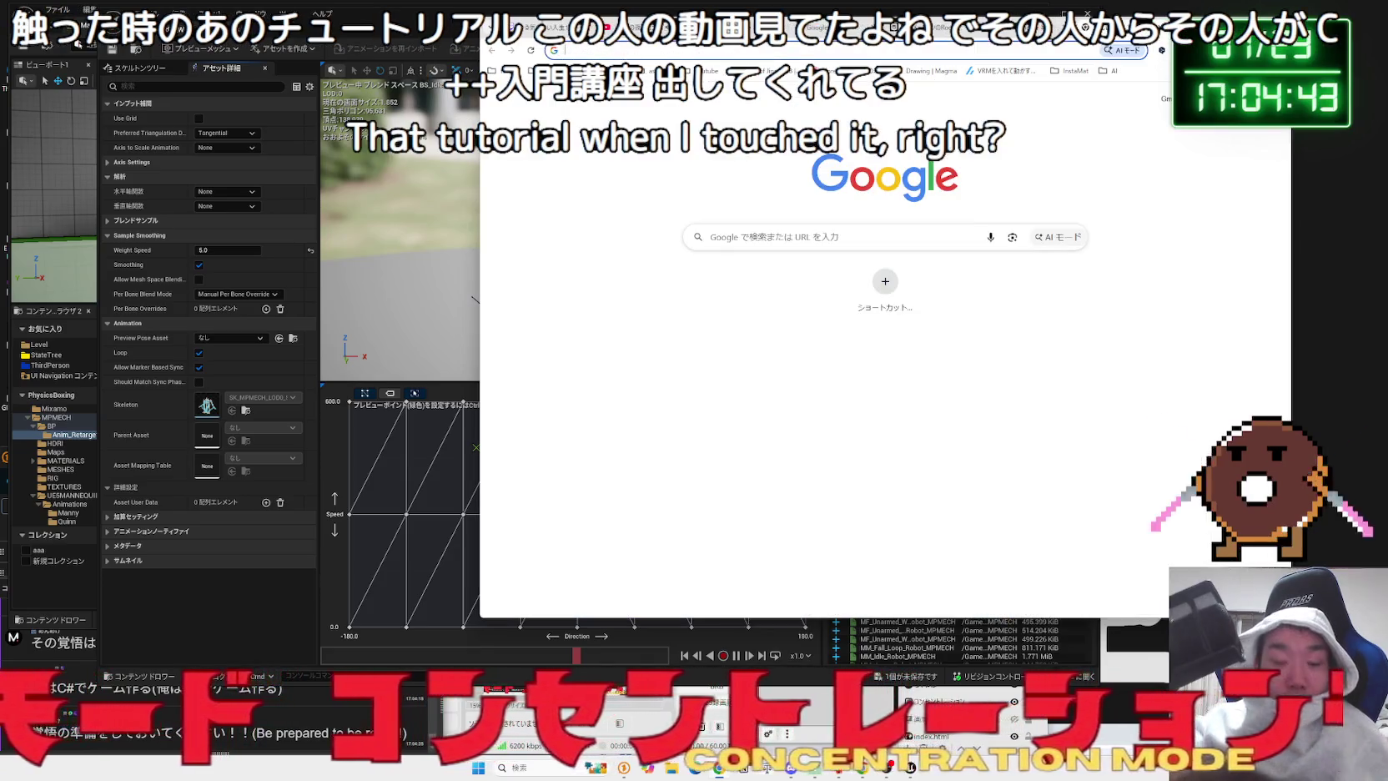
- Search Google for 'C++', open the ゼロから学ぶ C++ site and read its introduction
text(C)
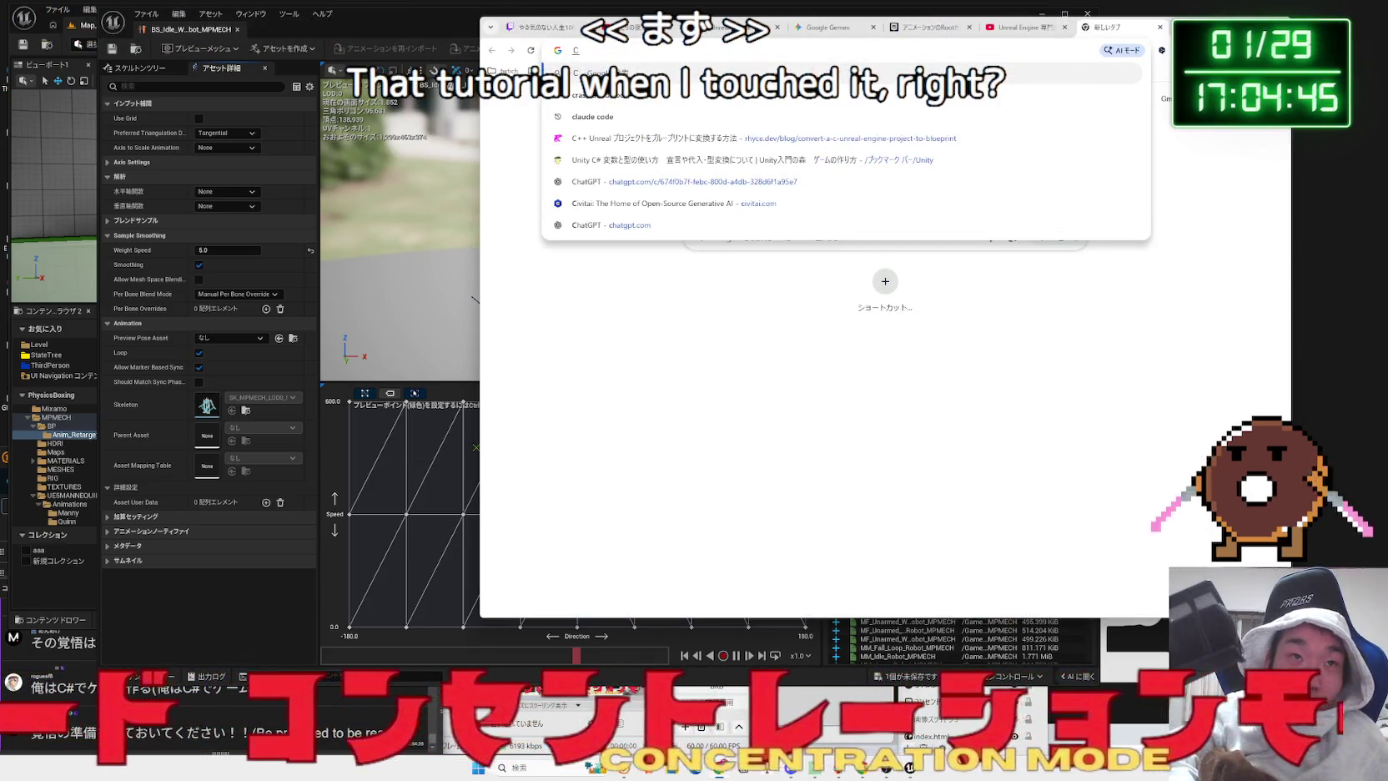
text(++)
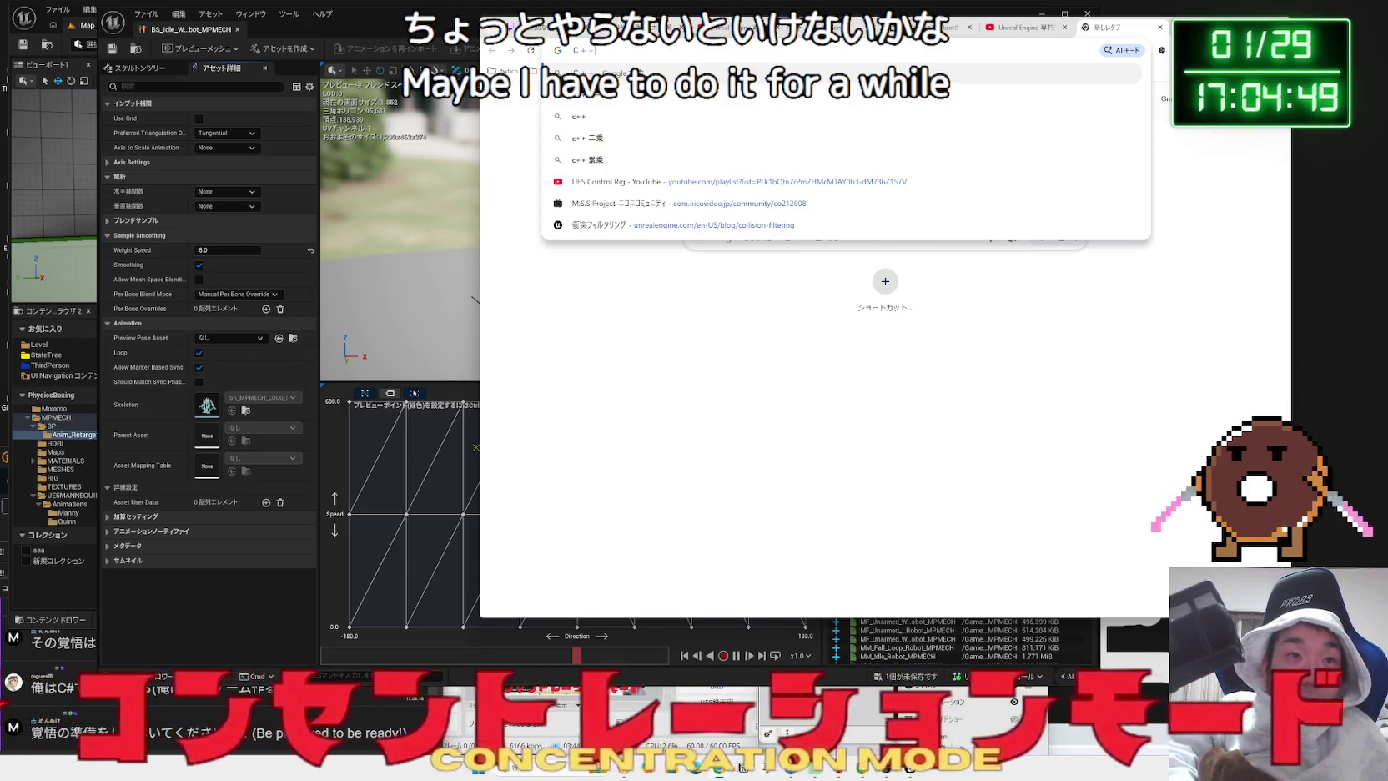
key(Return)
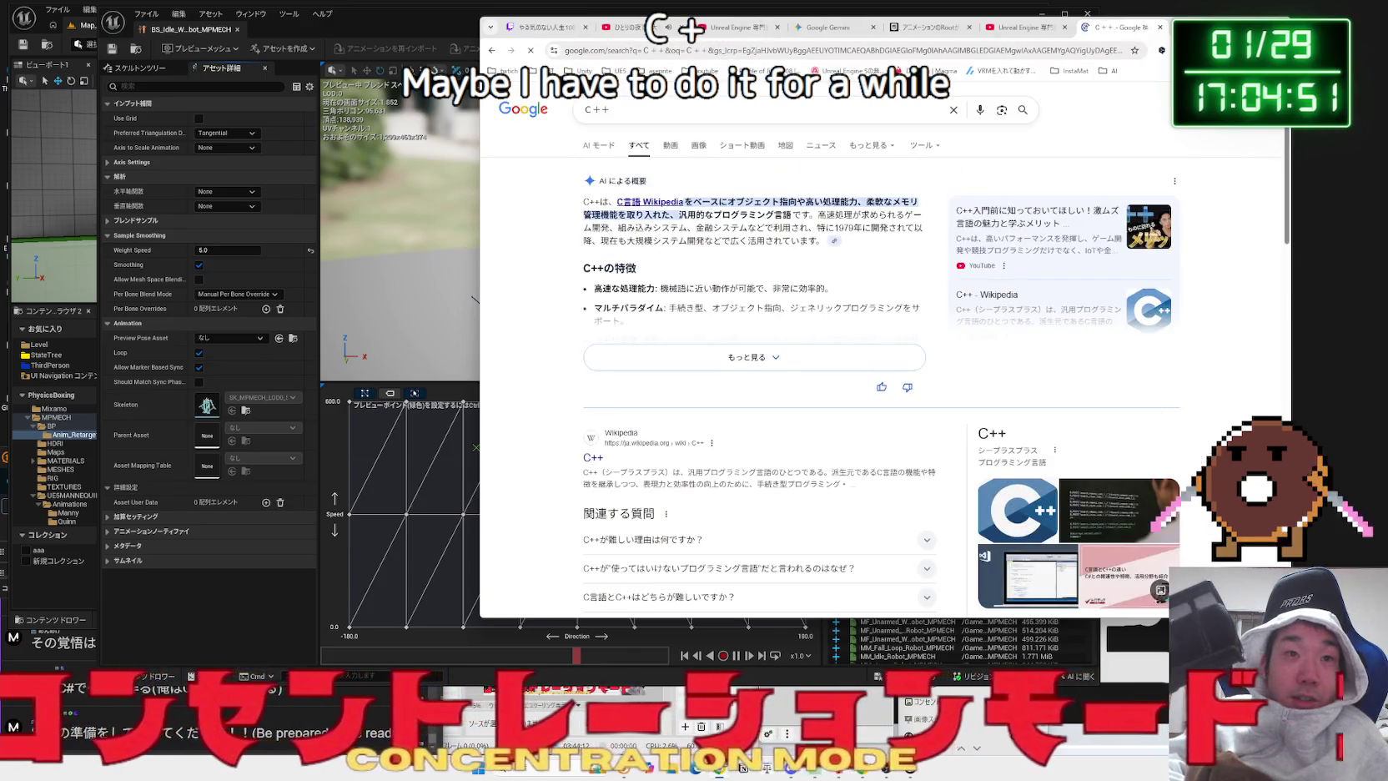
scroll(598, 348, down, 4)
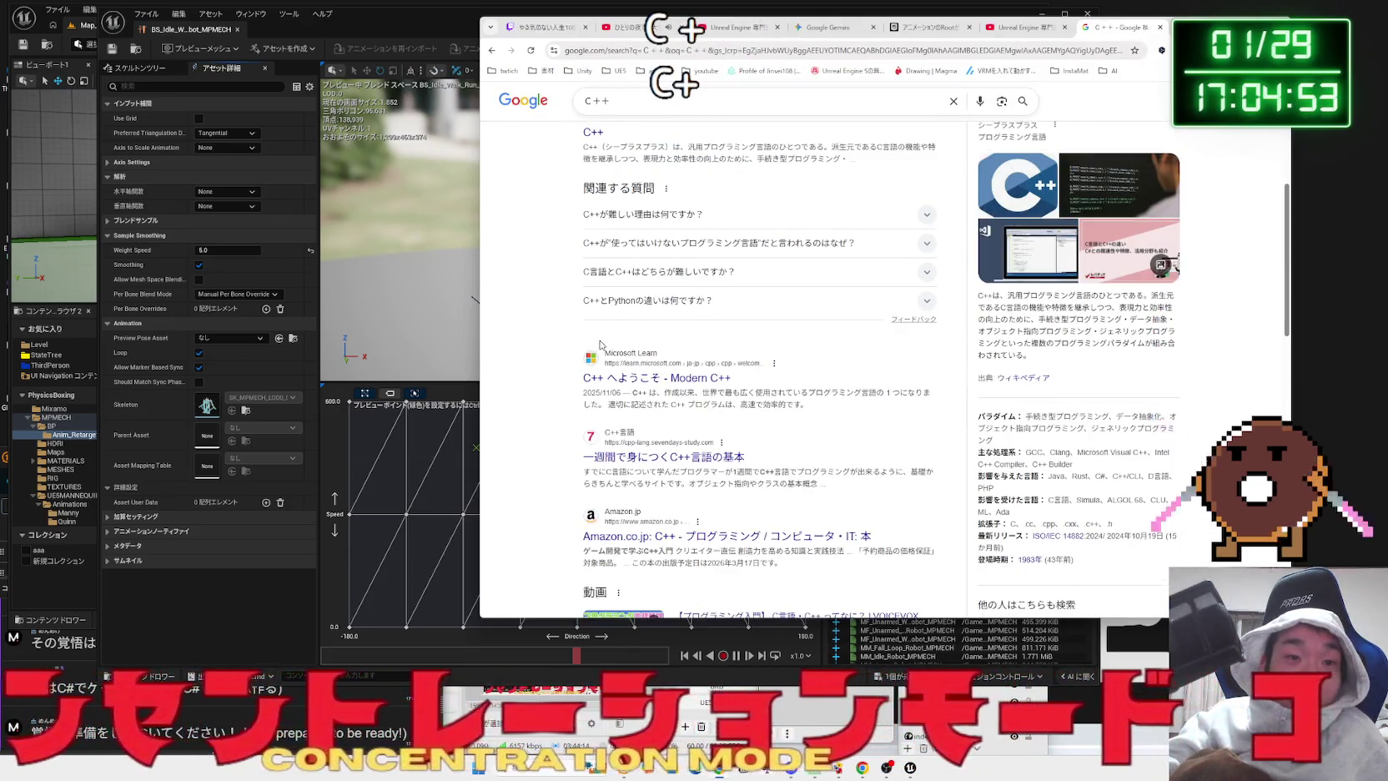
scroll(599, 343, down, 3)
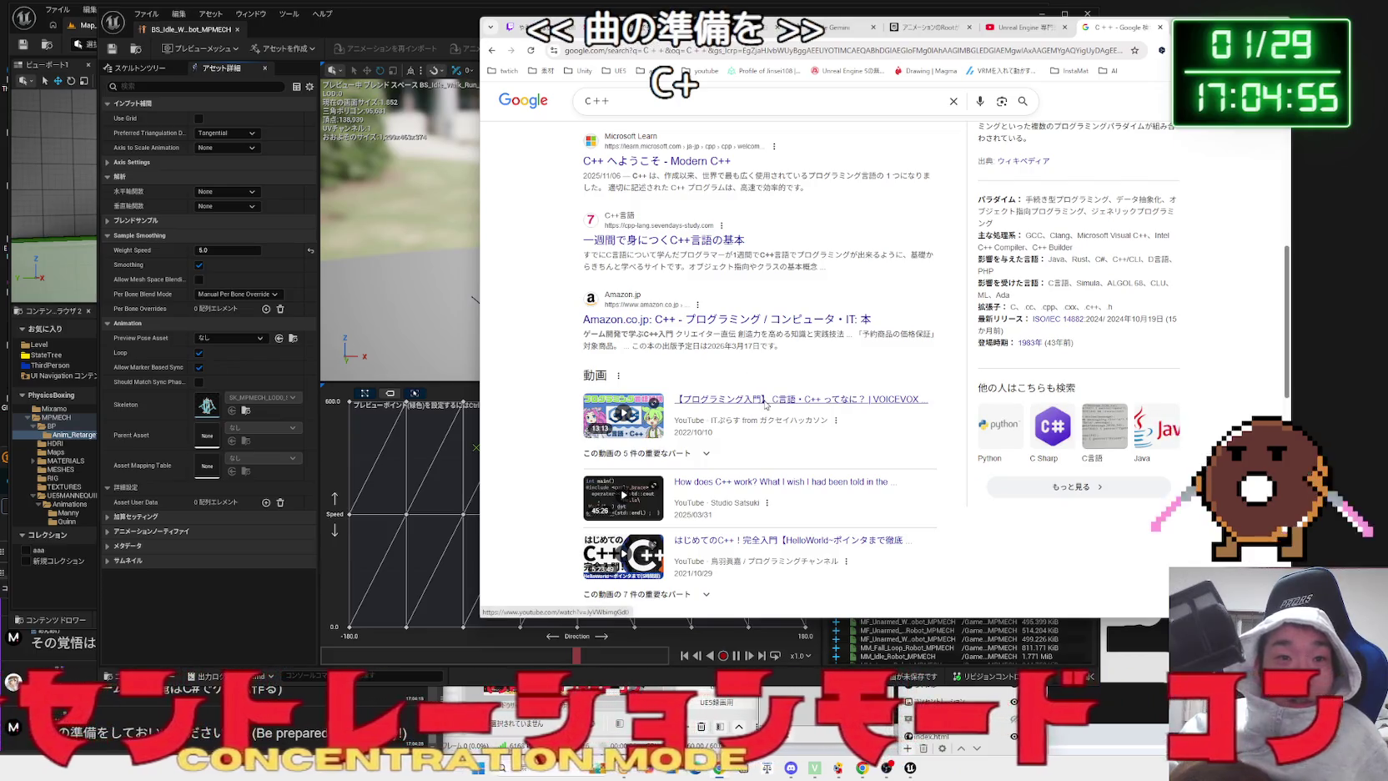
scroll(763, 403, down, 5)
scroll(764, 403, down, 2)
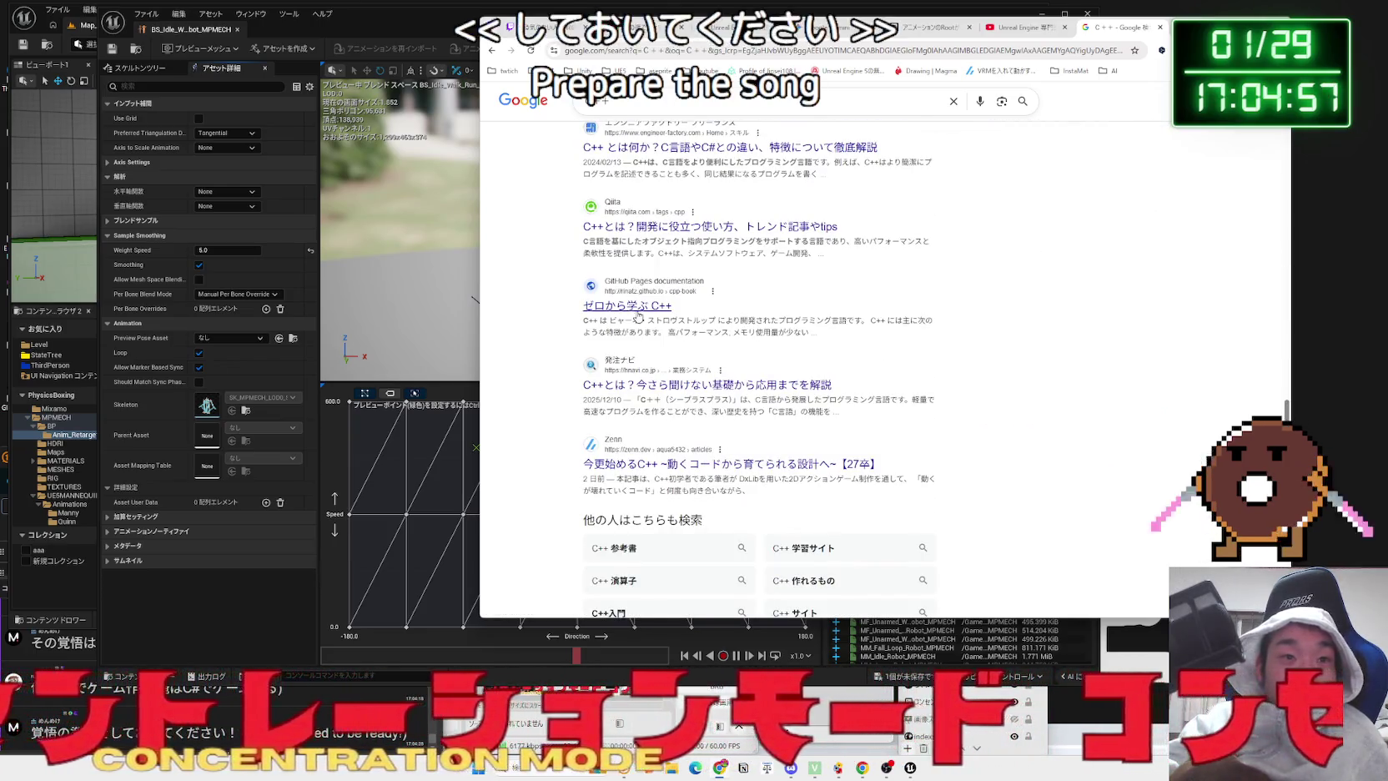
click(637, 306)
mouse_move(674, 316)
mouse_down()
mouse_move(731, 355)
mouse_move(921, 358)
mouse_up()
triple_click(919, 368)
- Read the ゼロから学ぶ C++ target-audience bullet points
click(734, 355)
scroll(733, 357, down, 3)
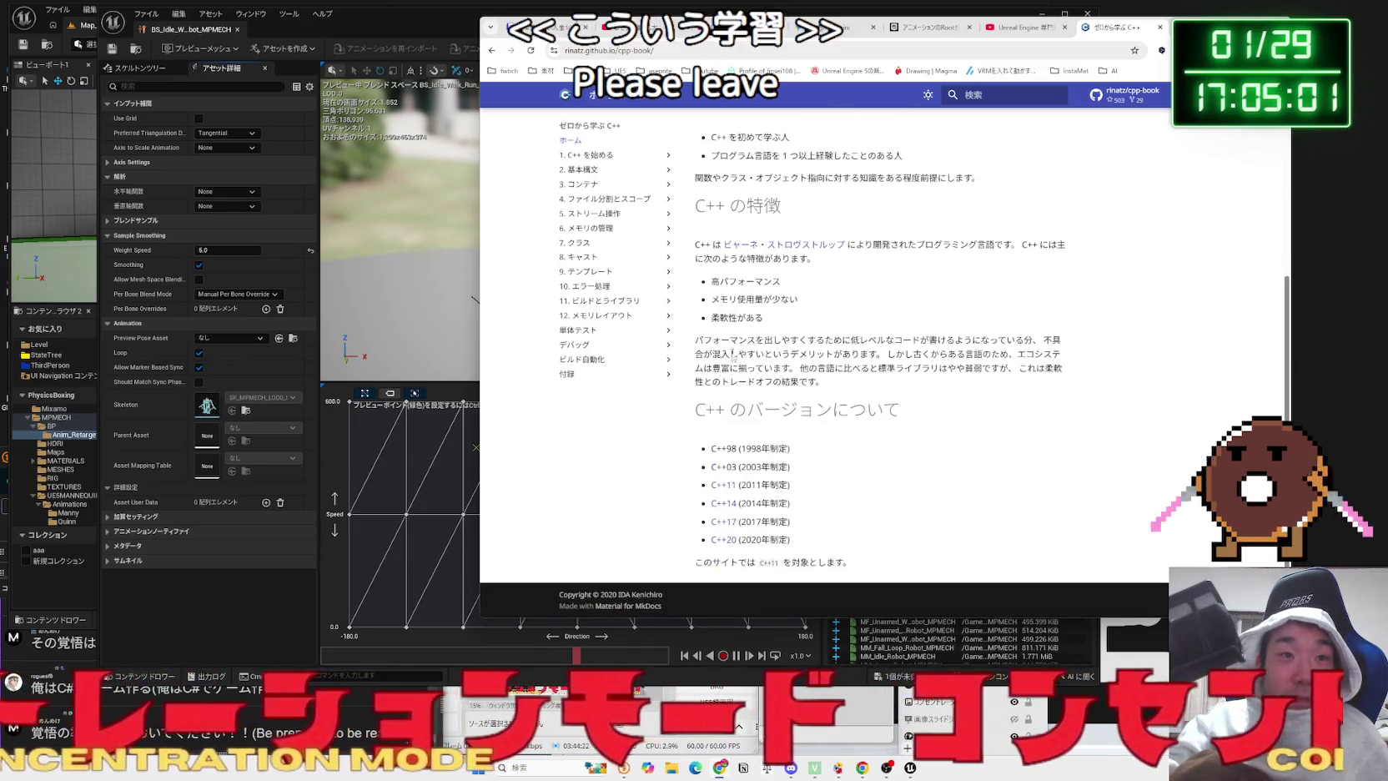
mouse_move(710, 263)
mouse_down()
mouse_move(886, 276)
mouse_move(727, 245)
mouse_move(906, 272)
mouse_up()
click(867, 275)
scroll(637, 279, up, 3)
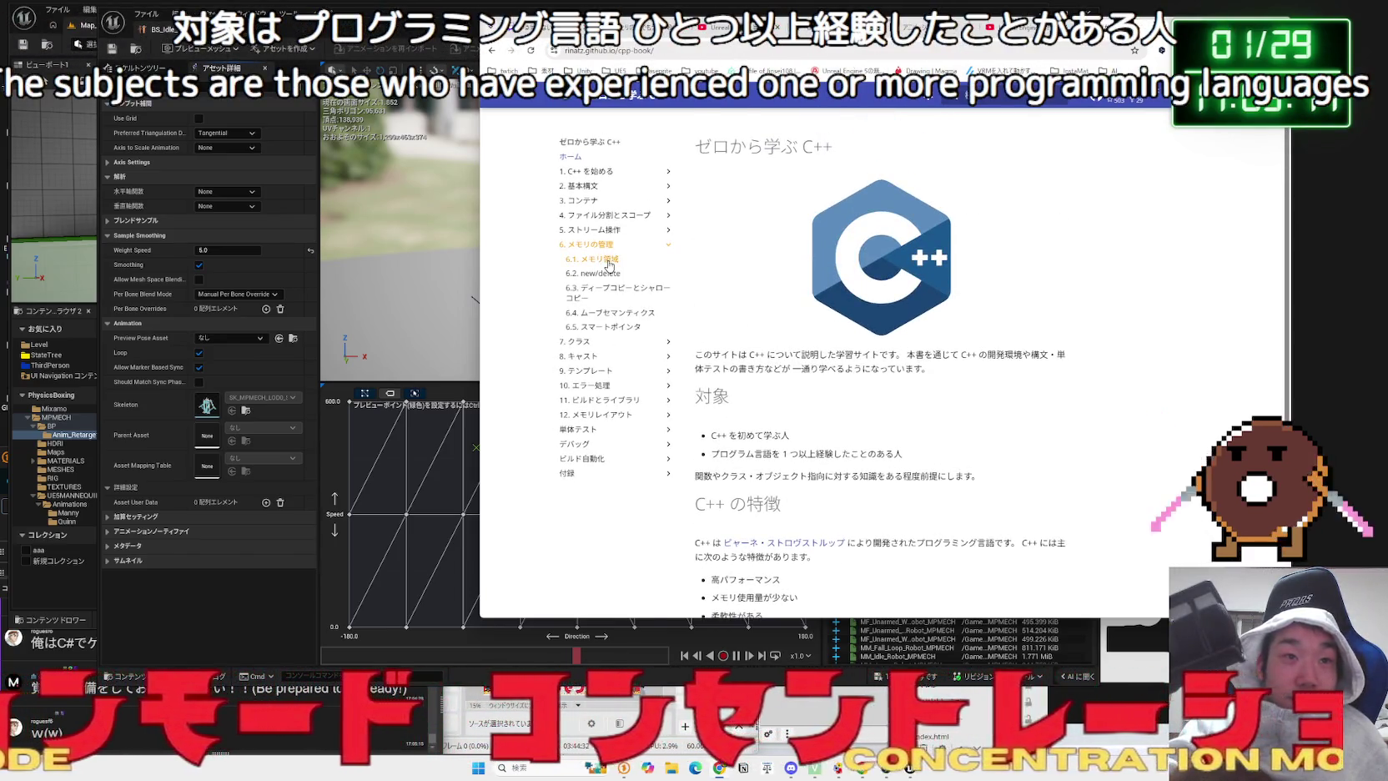
- Browse the メモリ領域, new/delete, ディープコピー, 標準入出力, ファイル操作 and ファイル分割とスコープ chapters
click(610, 264)
click(607, 275)
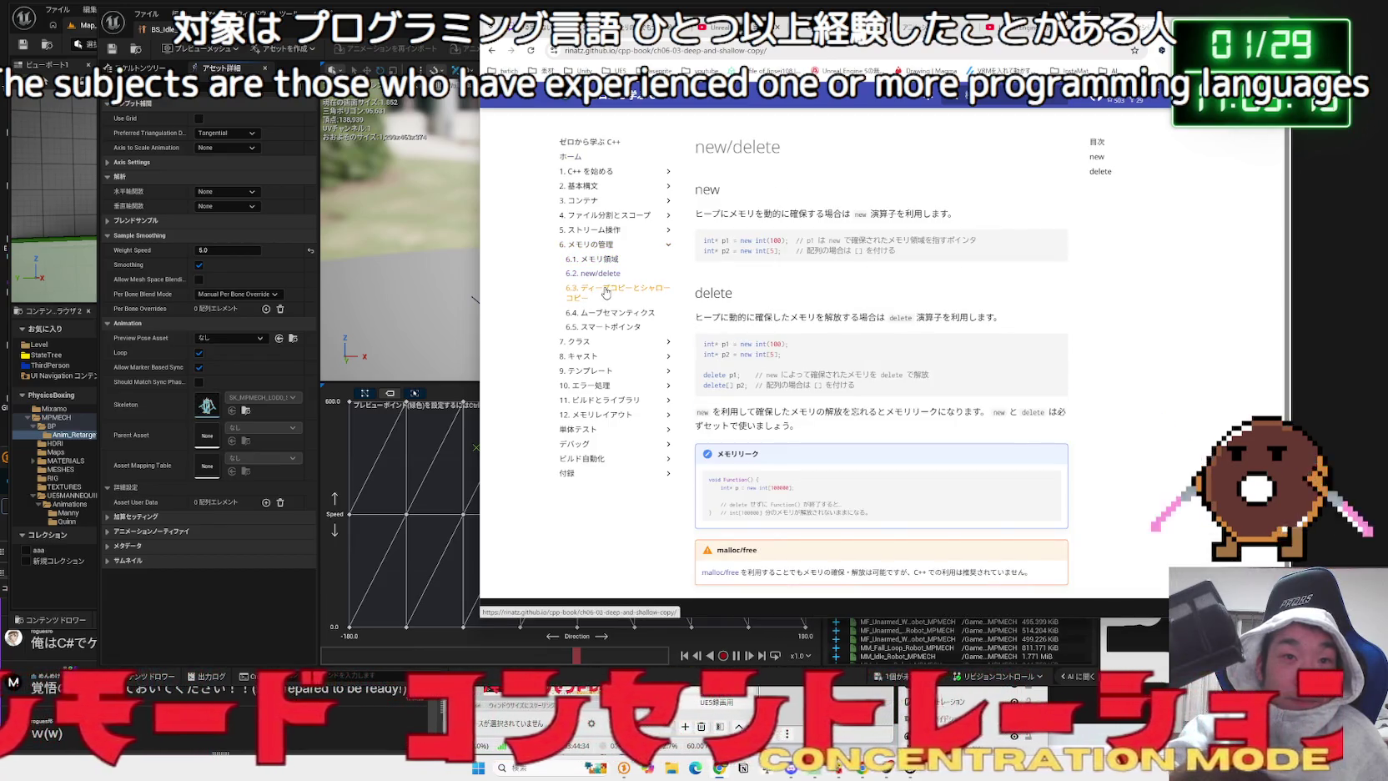
click(606, 293)
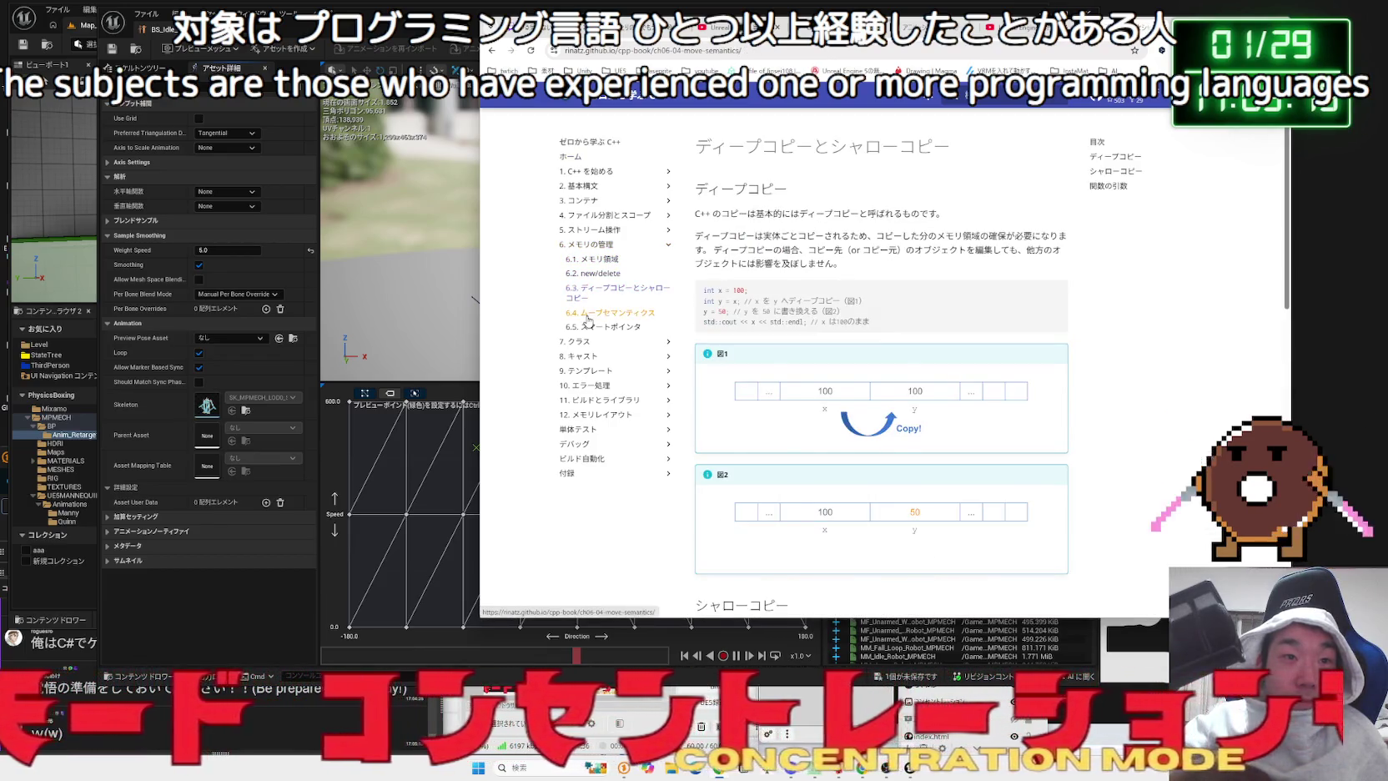
click(587, 245)
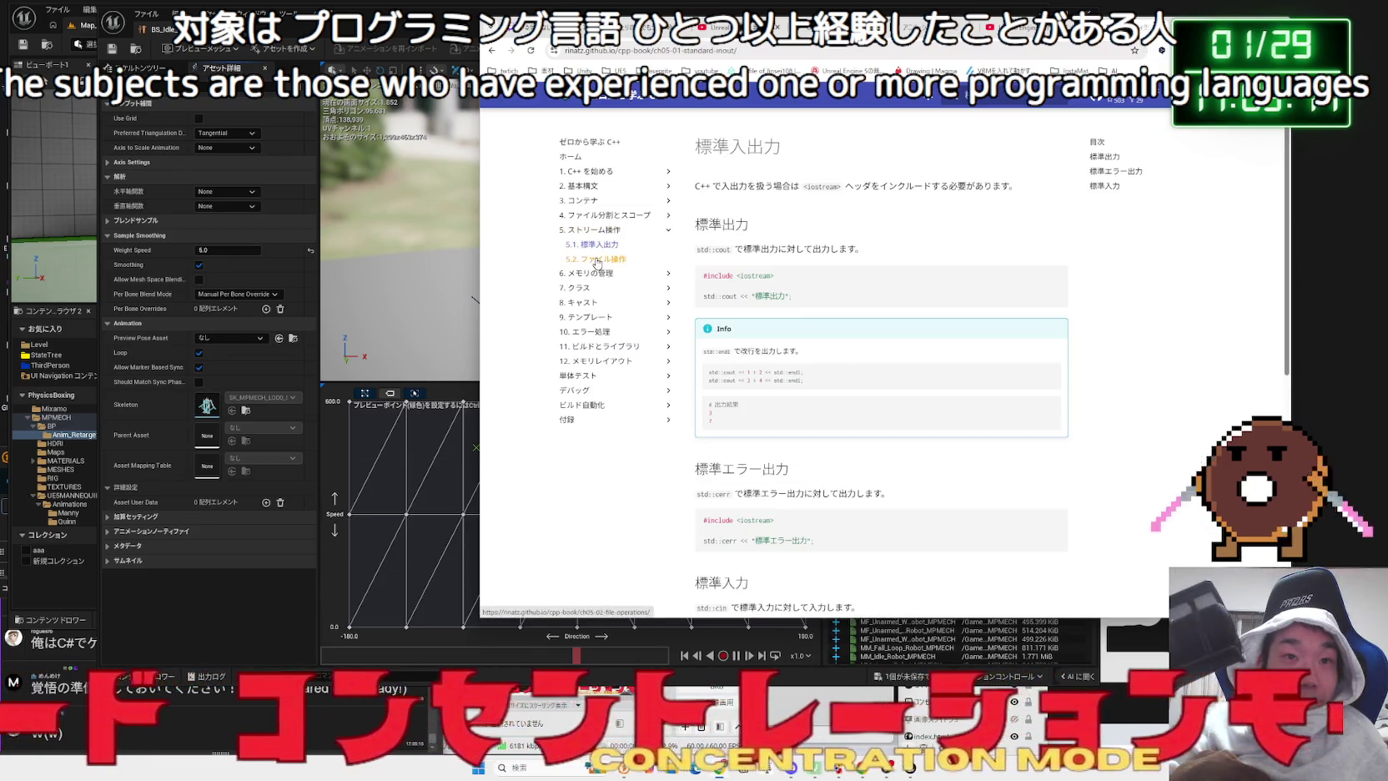
click(594, 259)
click(590, 218)
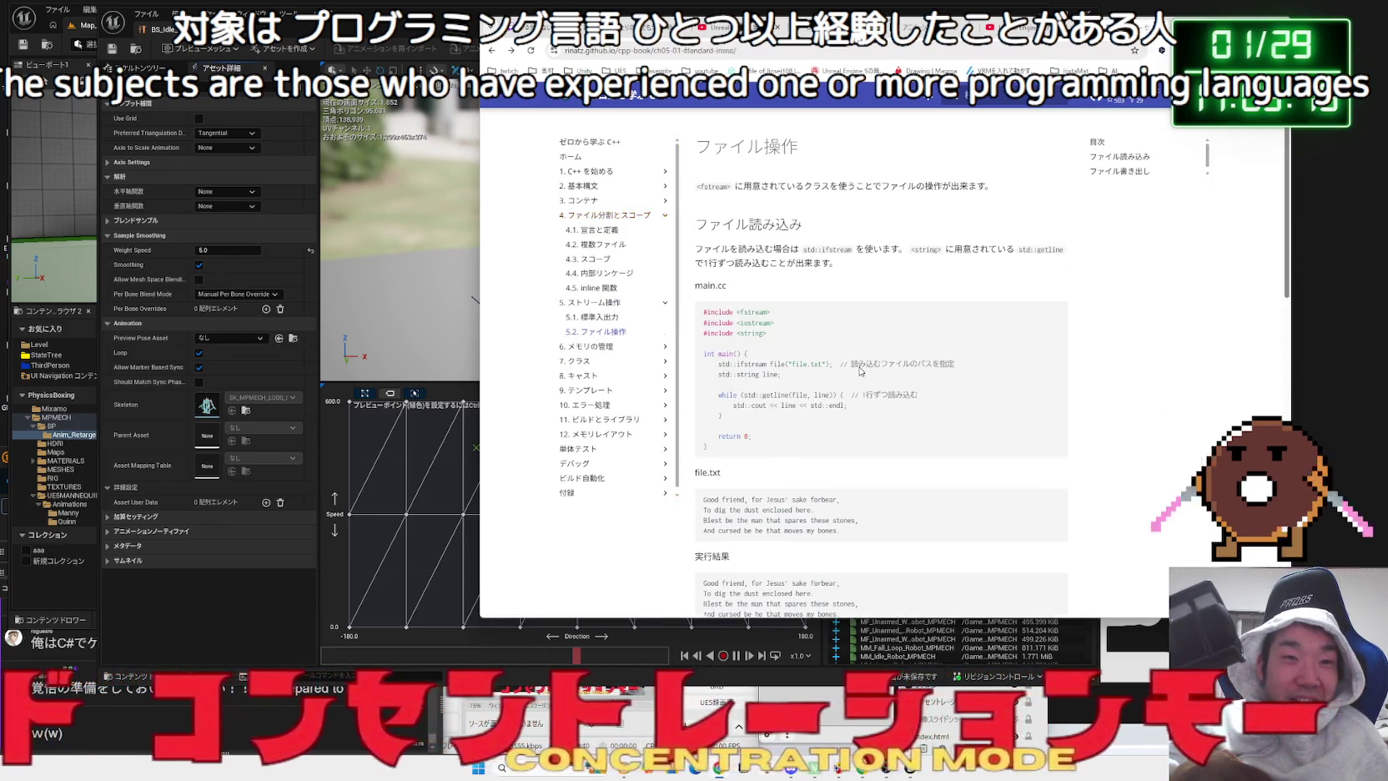
- Go back through the tutorial pages toward the Google results for C++
key(alt+Left)
key(alt+Left)
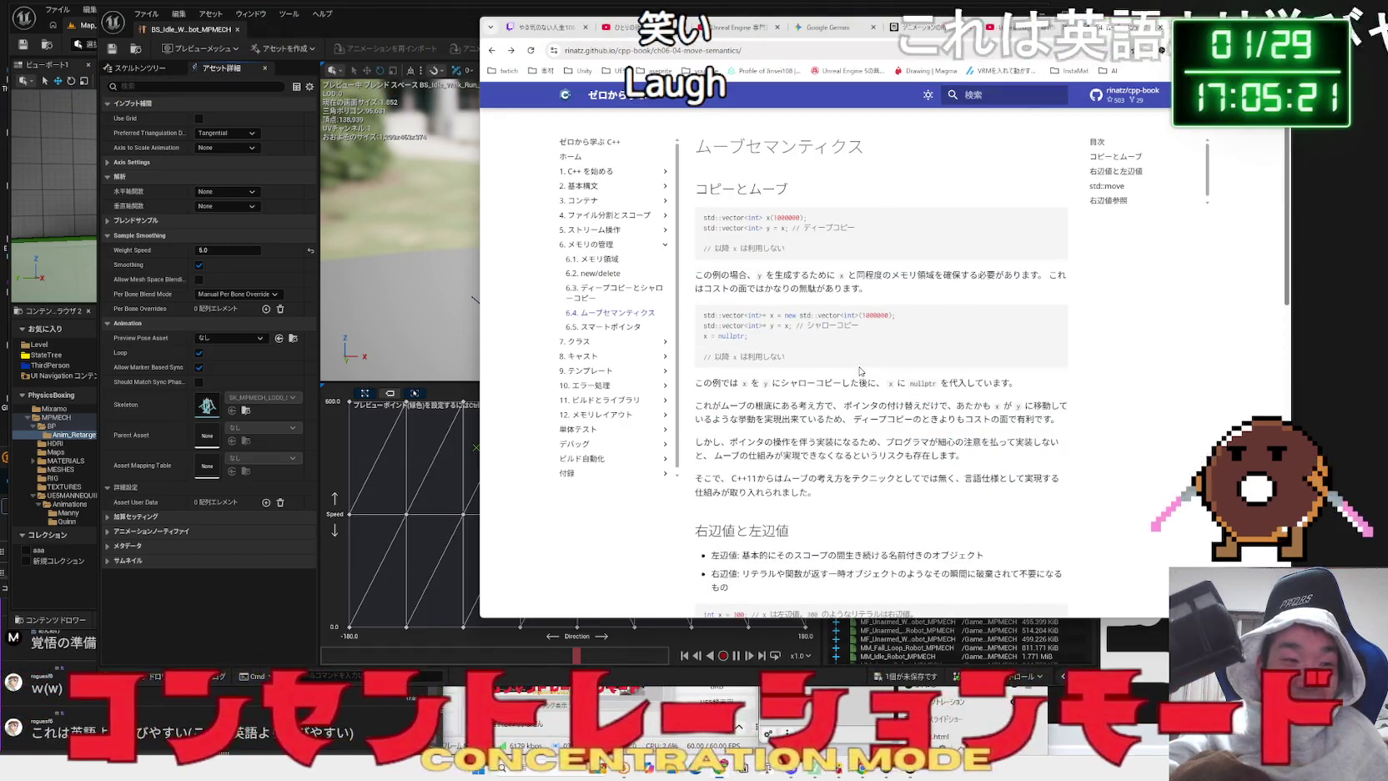
key(alt+Left)
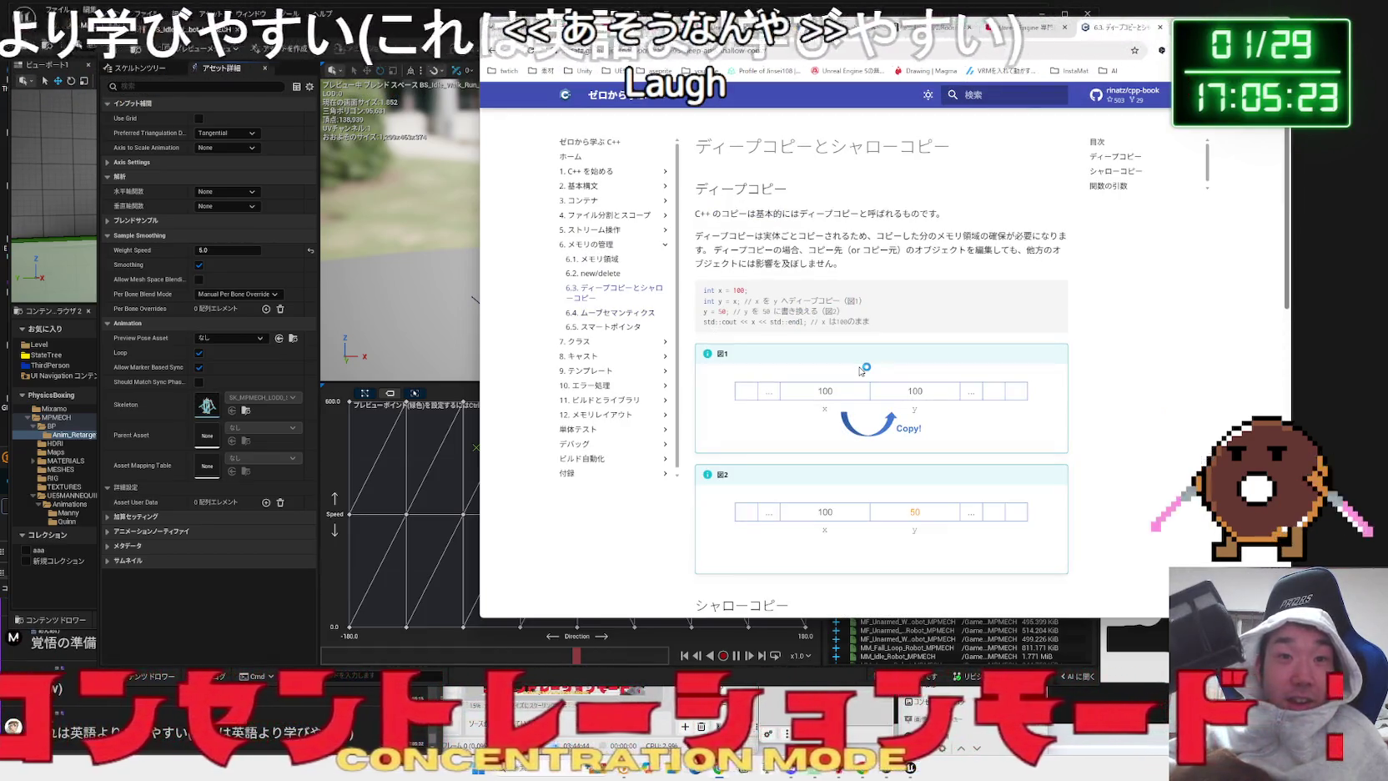
key(alt+Left)
key(alt+Left)
key(alt+Left)
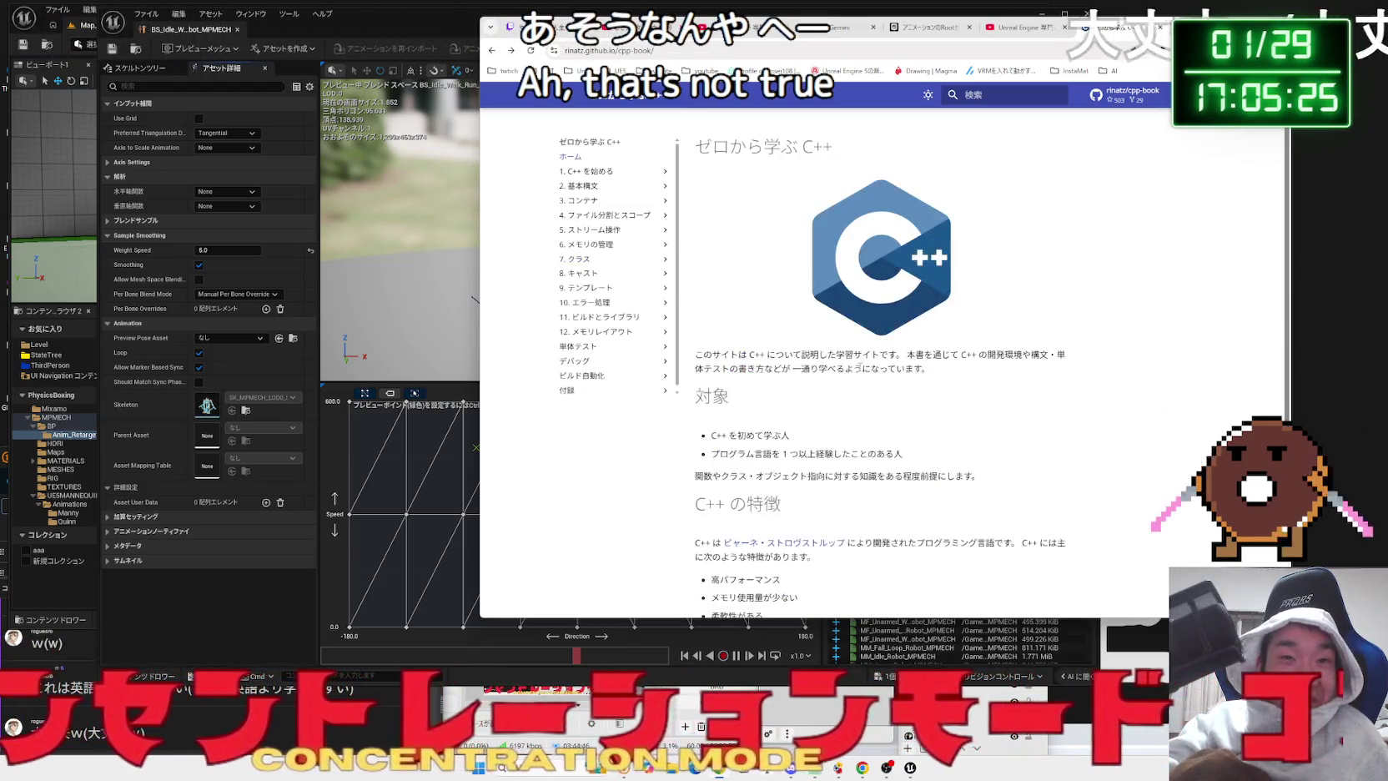
key(alt+Left)
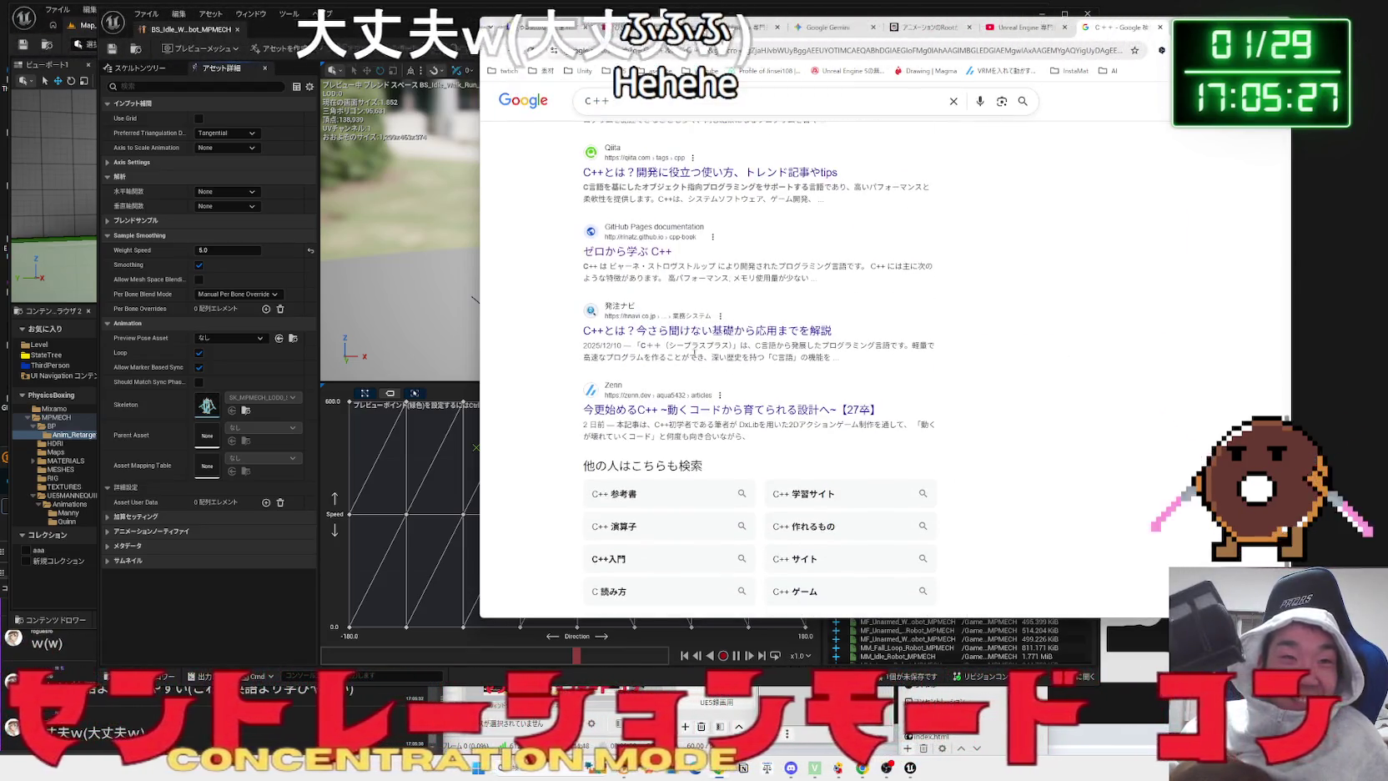
- Read part of the 発注ナビ result's description in the C++ results
mouse_move(748, 345)
mouse_down()
mouse_move(643, 345)
mouse_move(861, 360)
mouse_up()
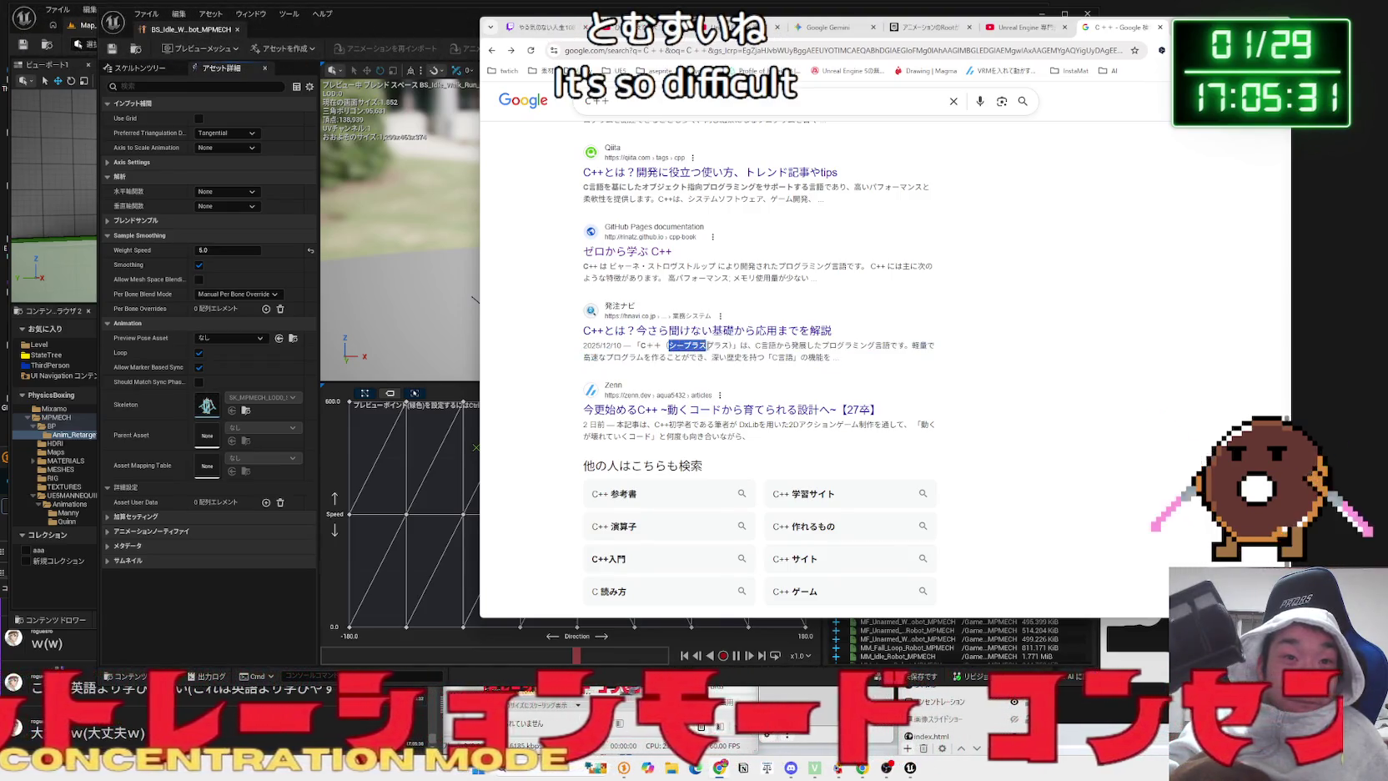
click(658, 345)
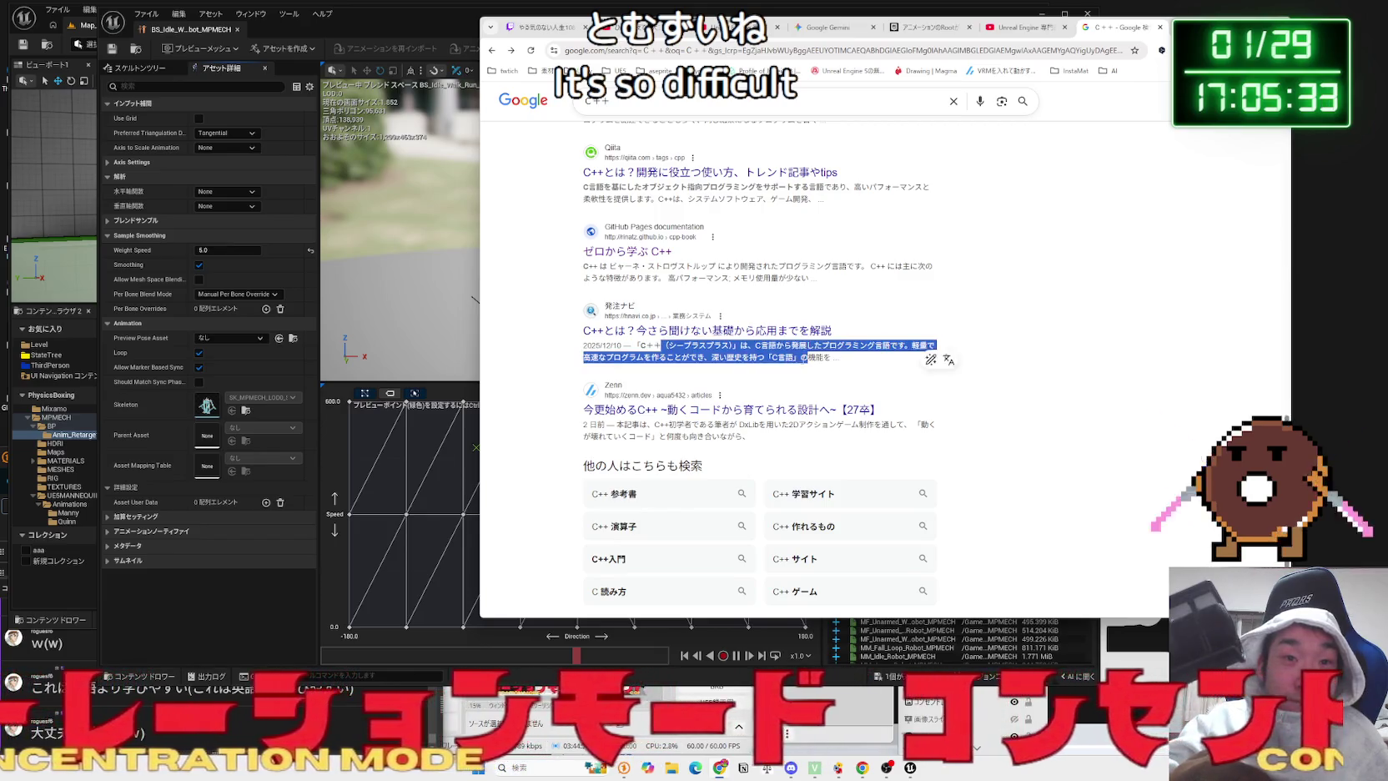
drag(664, 345, 668, 345)
scroll(673, 348, down, 1)
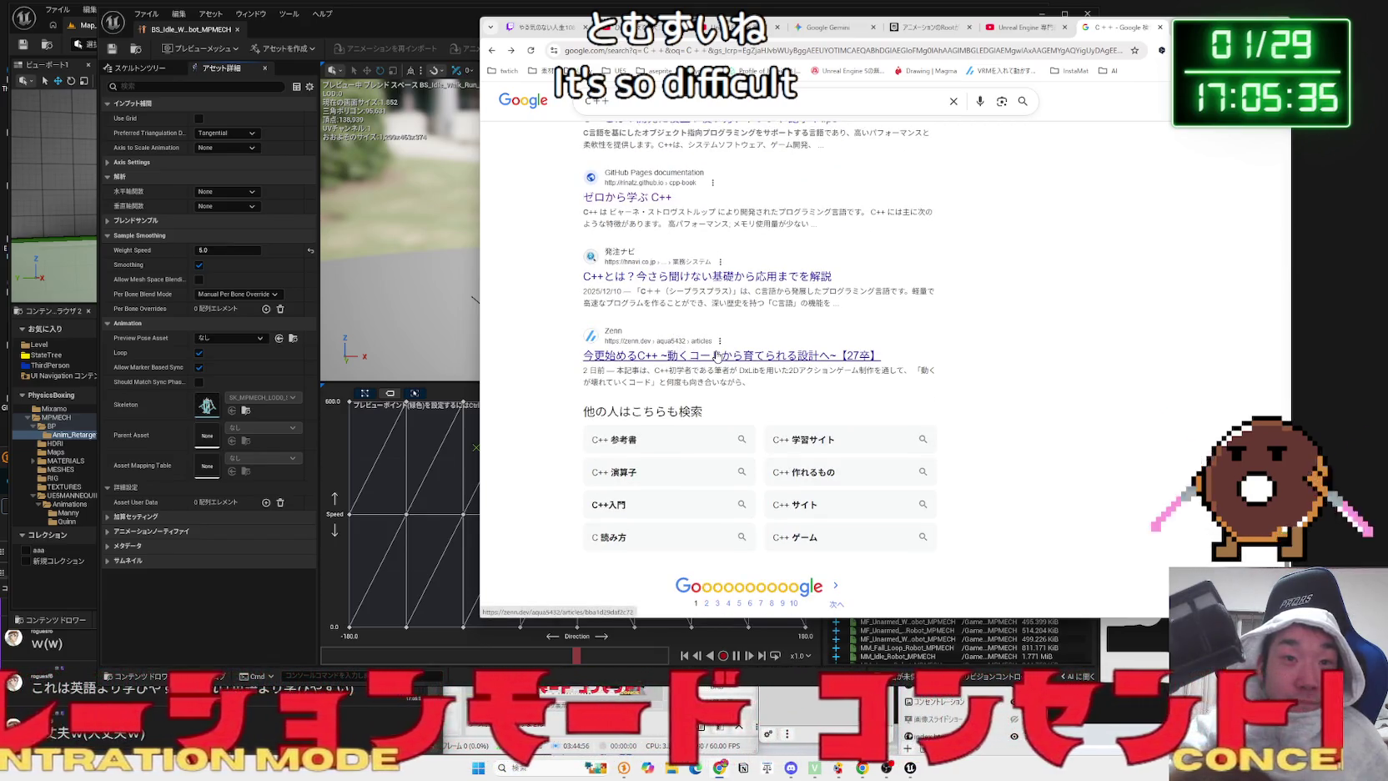
scroll(717, 356, up, 15)
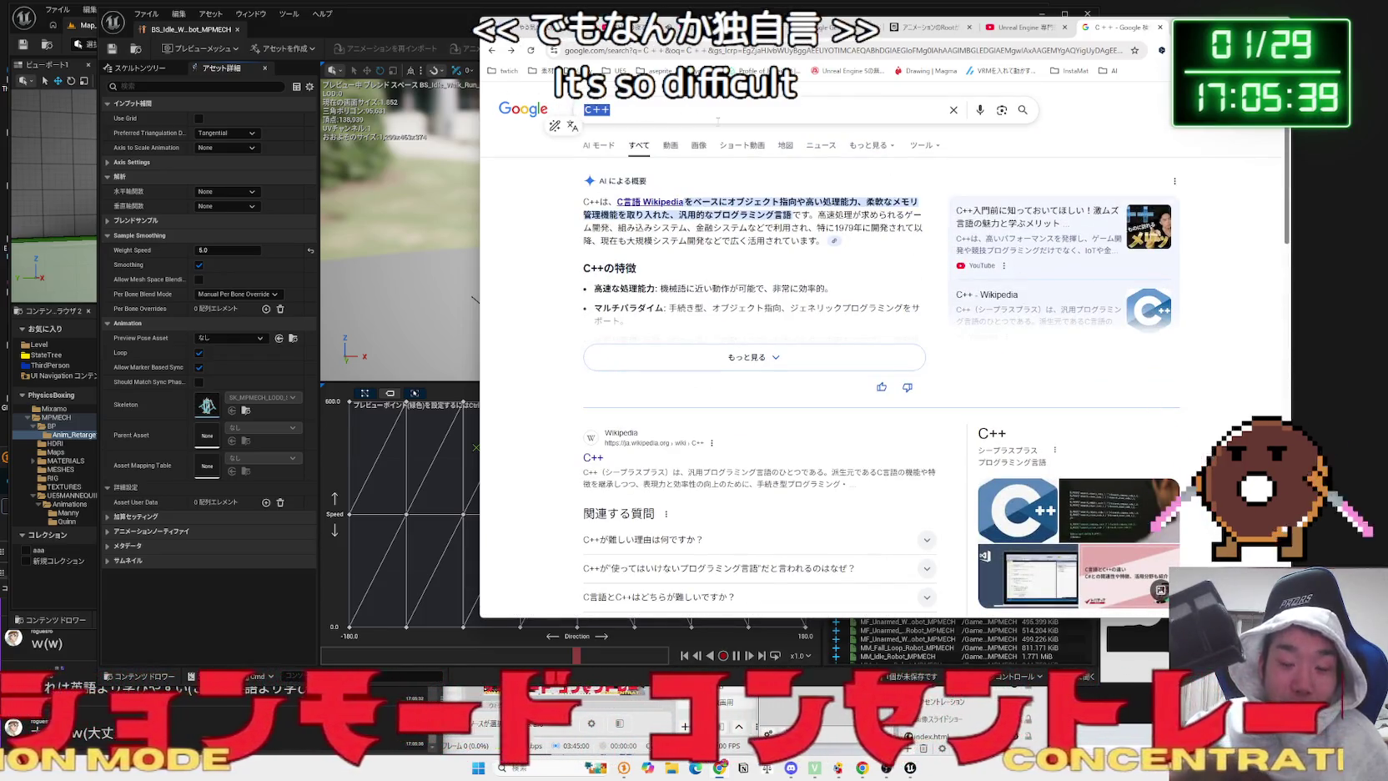
- Replace the query with 'UE5 言語' and search
triple_click(717, 121)
text(UE5 言語)
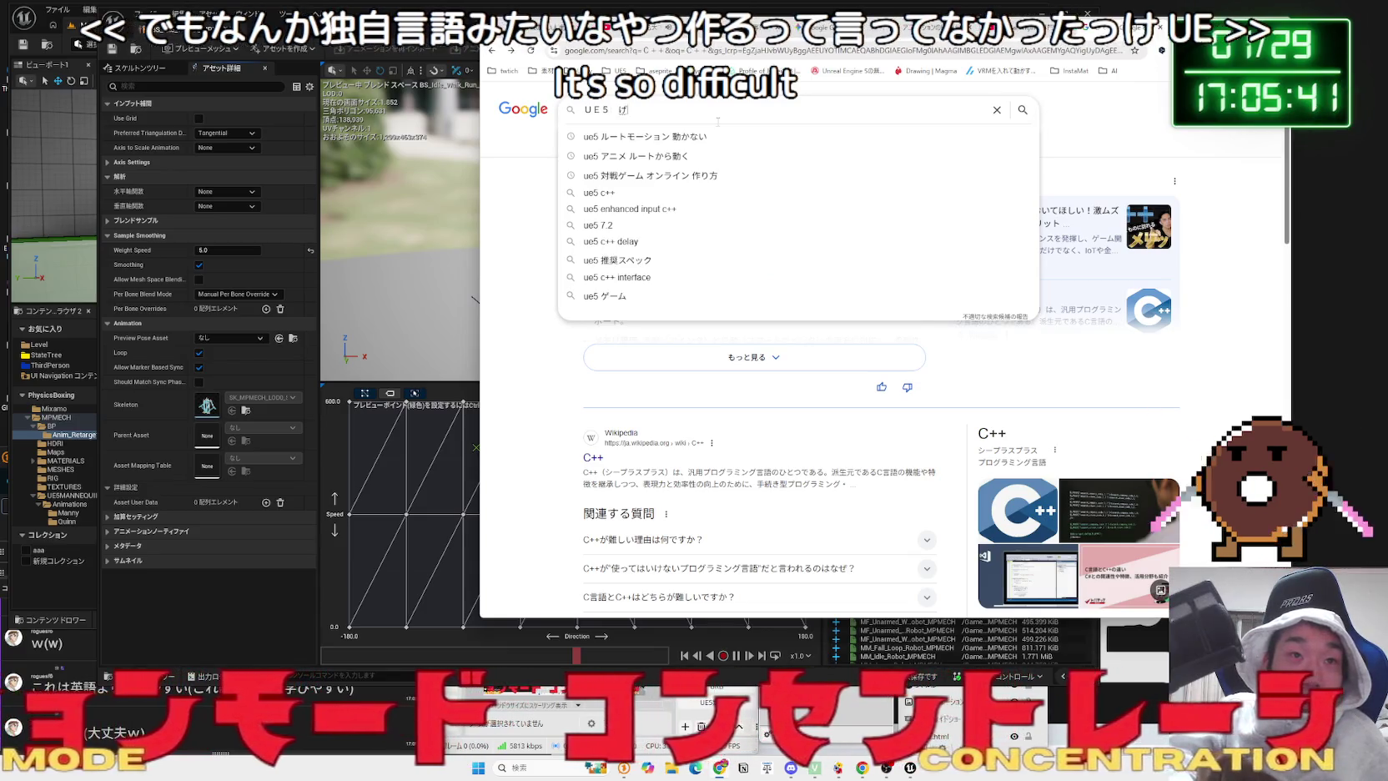
key(Return)
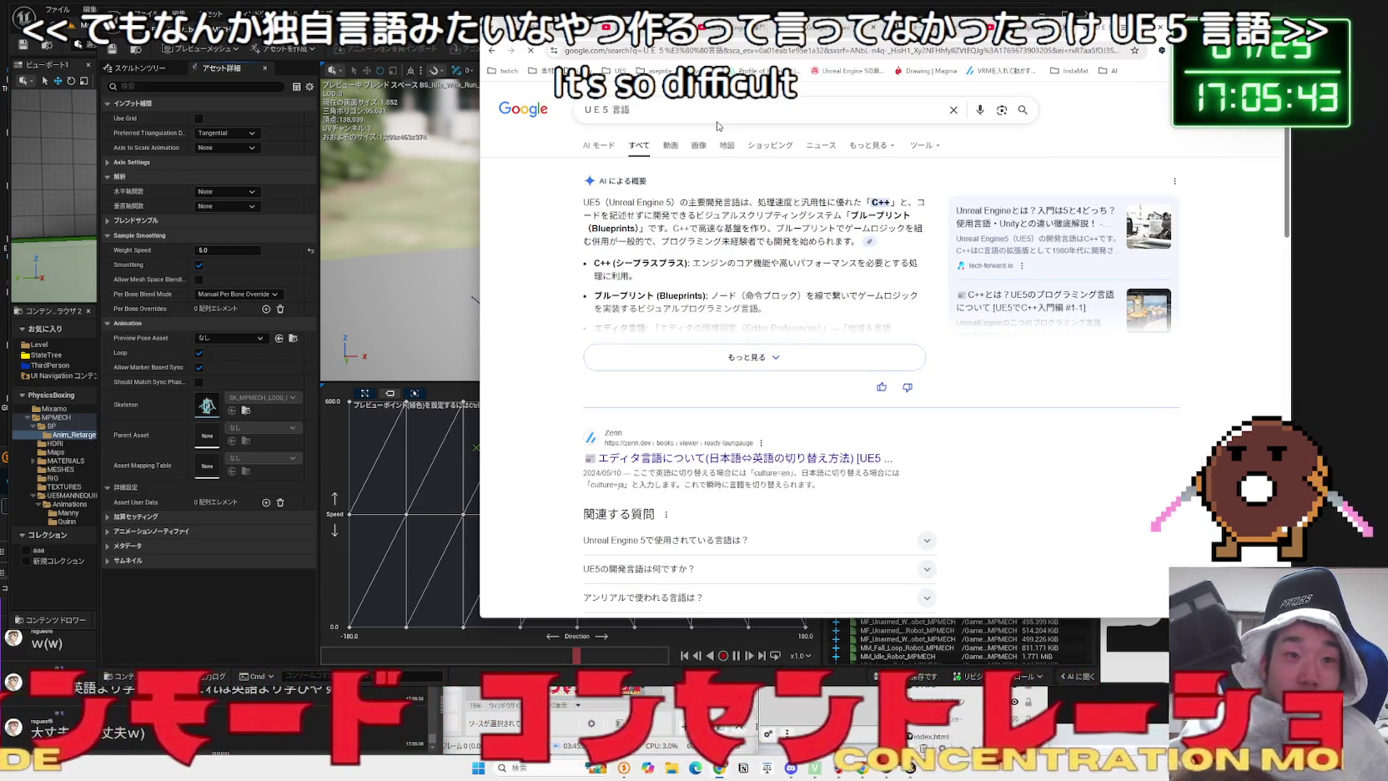
- Edit the query to 'UE5.9 独自言語' using the Japanese IME and search again
click(717, 125)
key(BackSpace)
key(BackSpace)
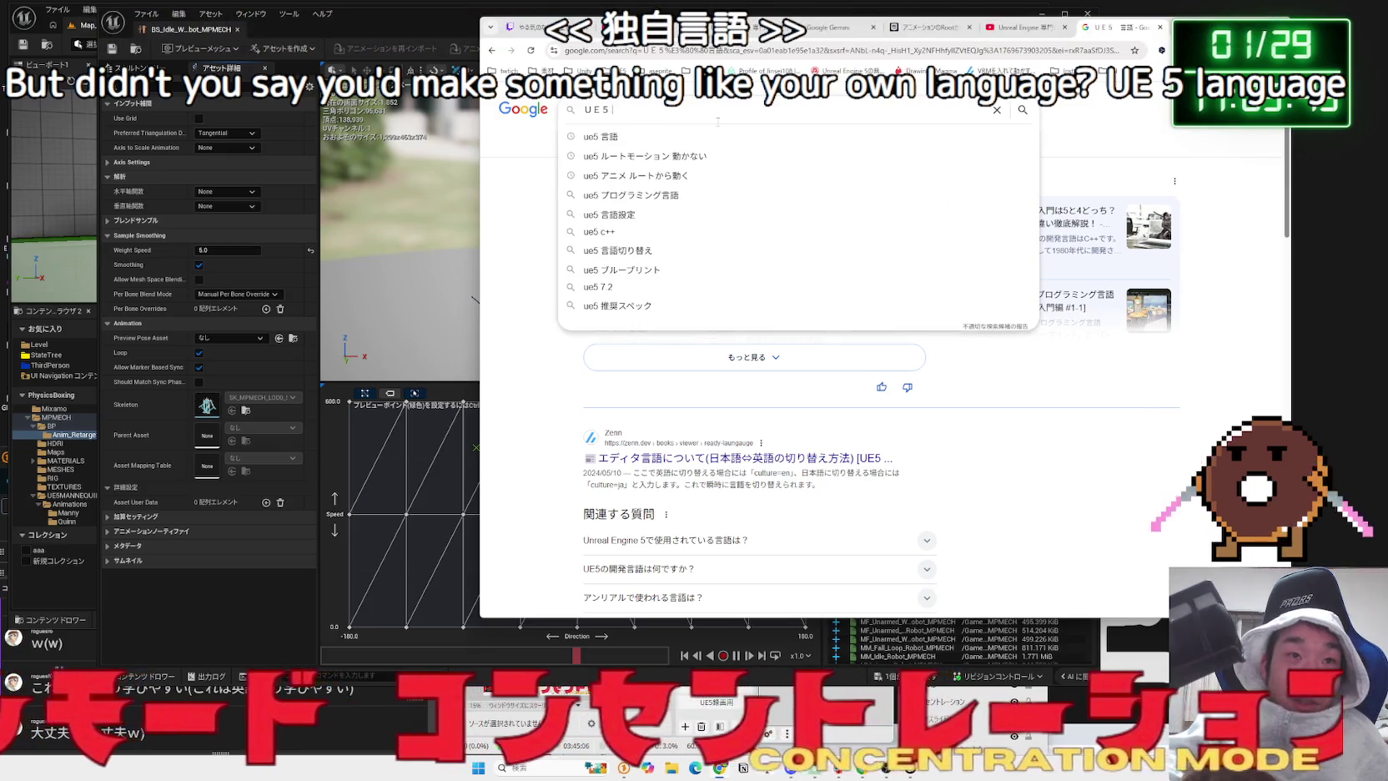
key(Zenkaku_Hankaku)
text(.)
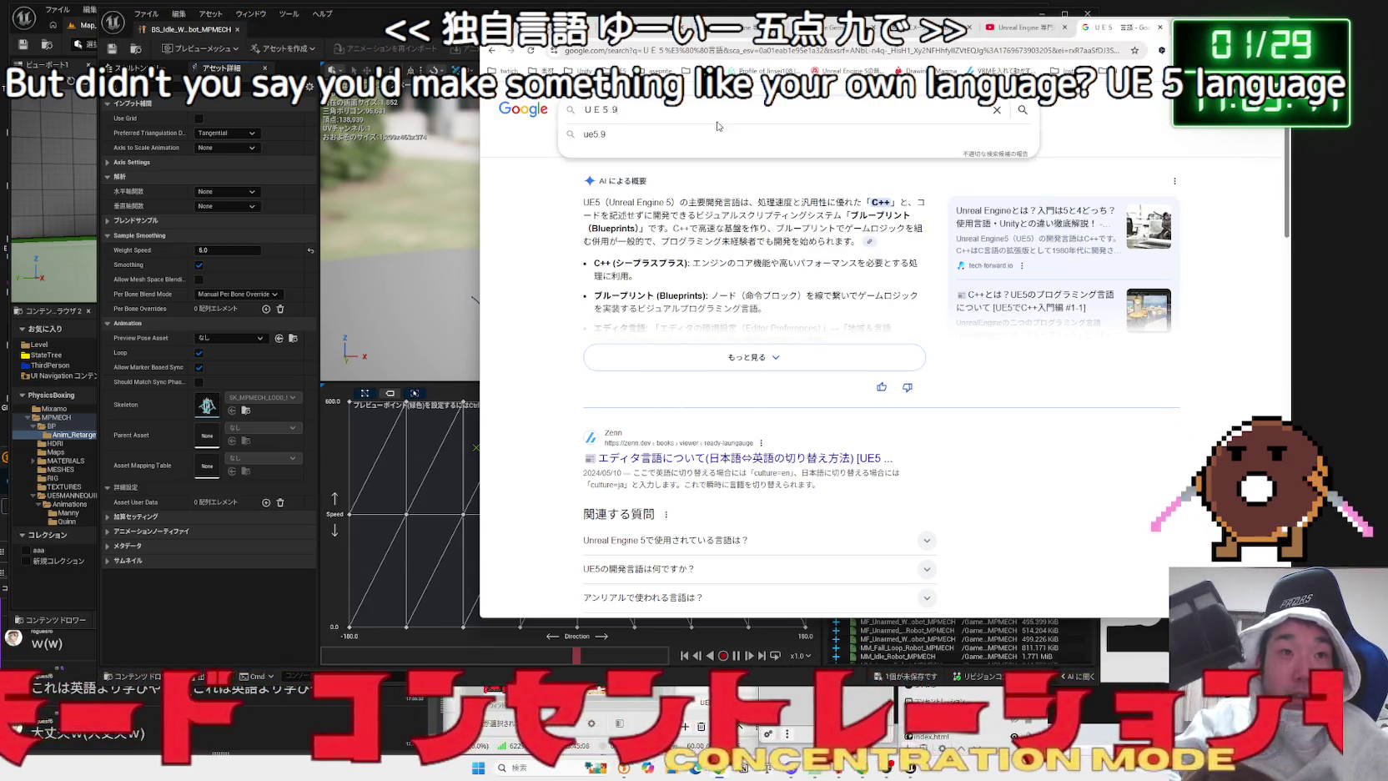
key(Zenkaku_Hankaku)
key(BackSpace)
text(.9)
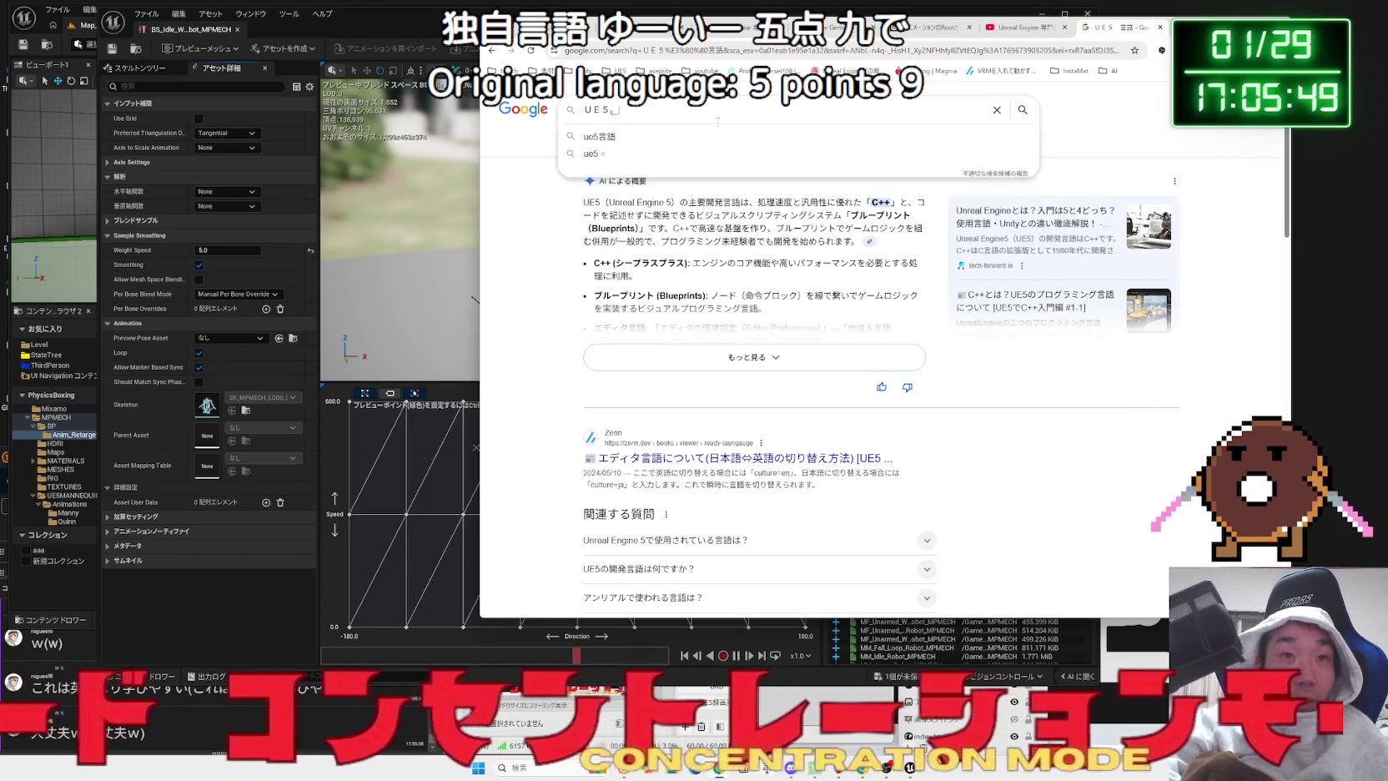
key(BackSpace)
key(BackSpace)
key(Zenkaku_Hankaku)
text(.9)
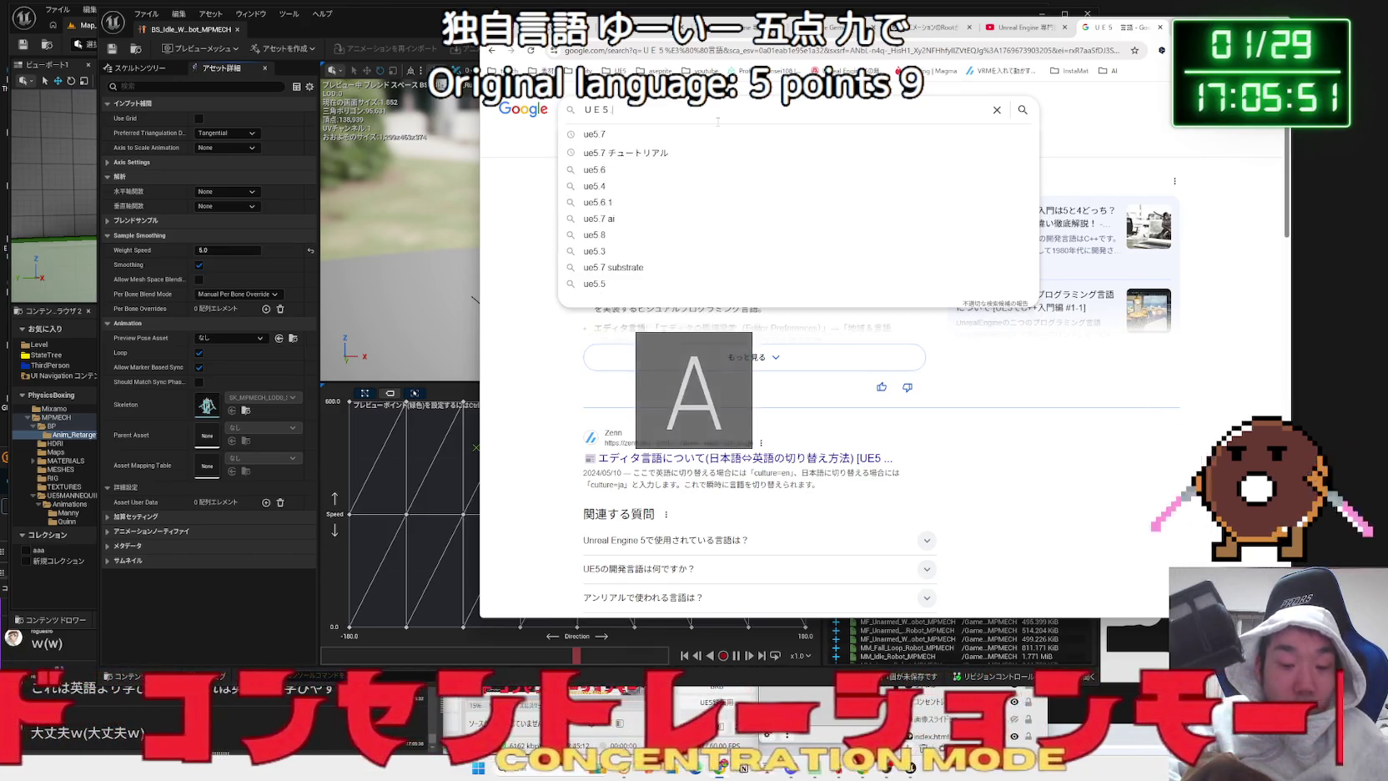
key(Zenkaku_Hankaku)
text(どくじg)
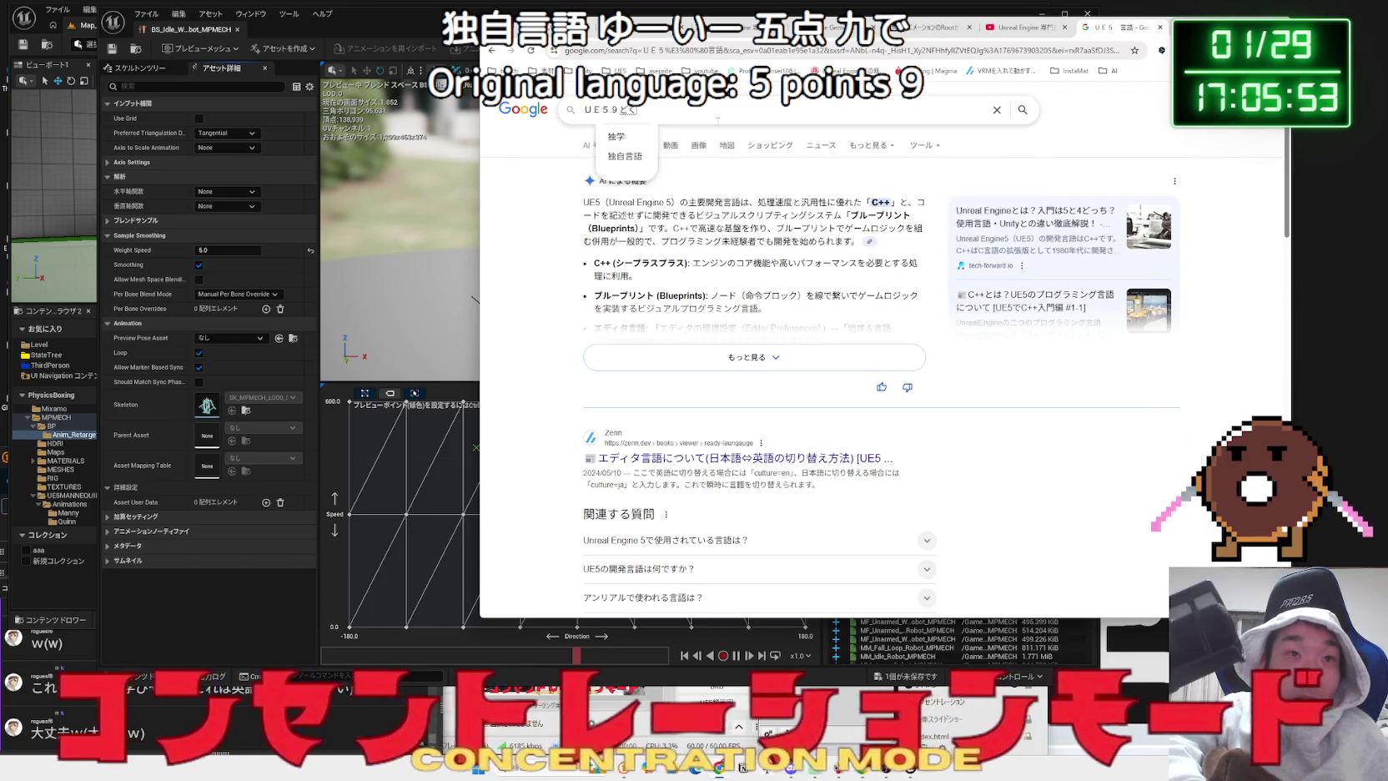
key(Tab)
key(Return)
key(Return)
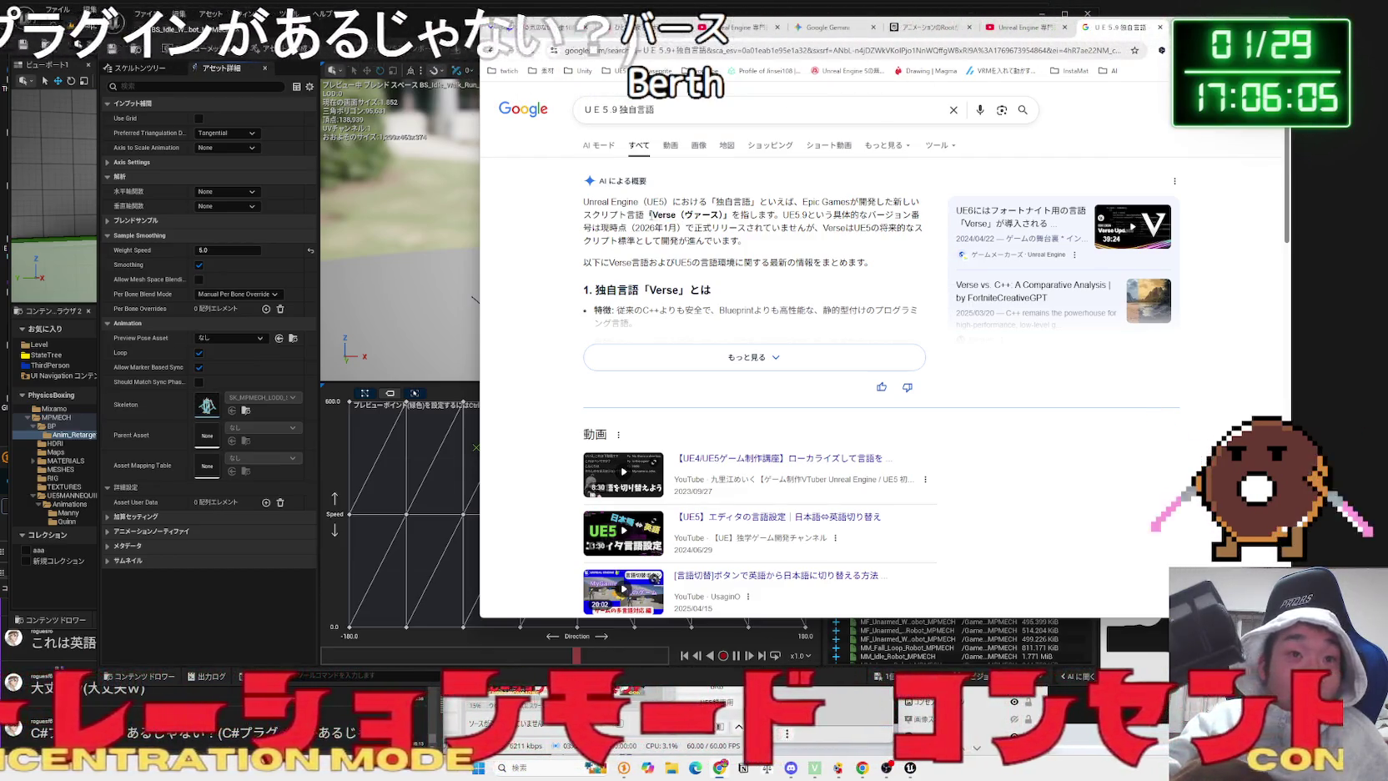
double_click(655, 215)
right_click(665, 215)
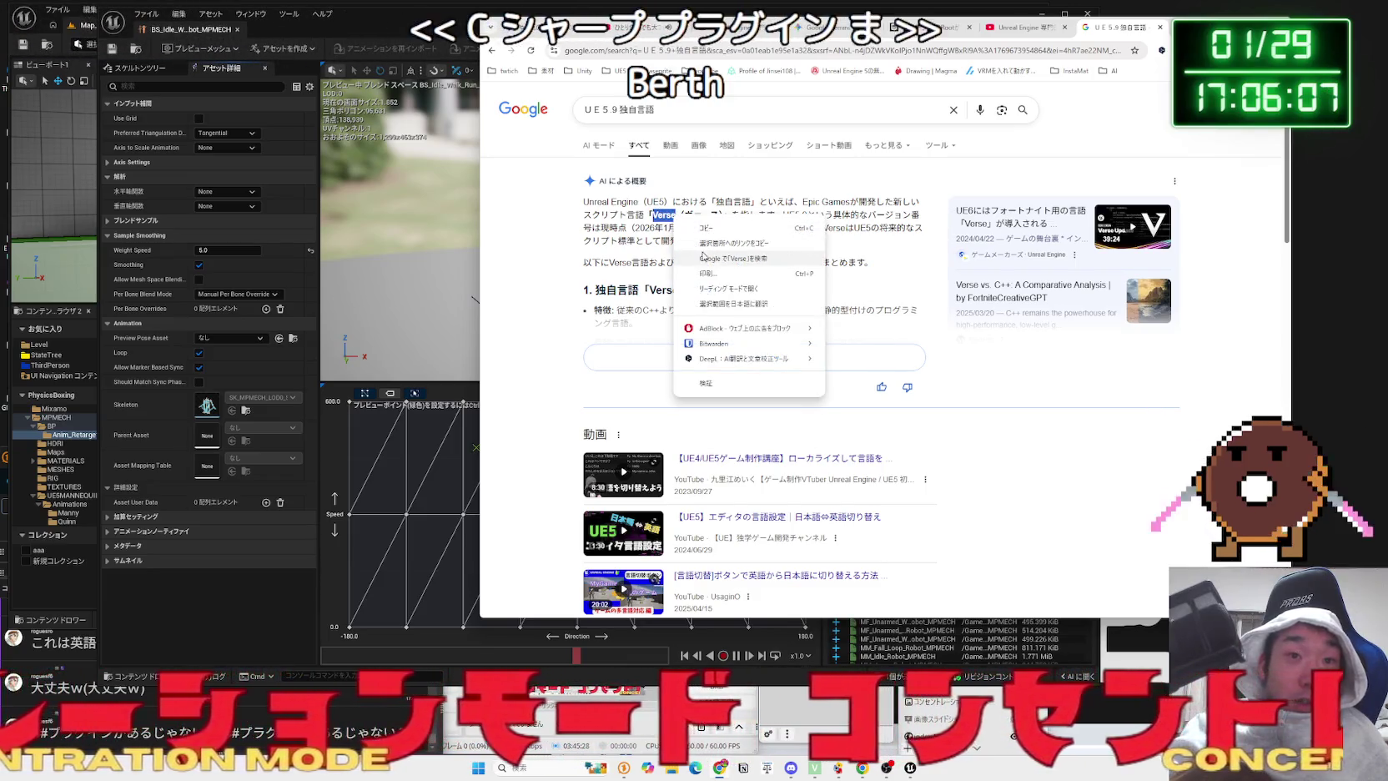
click(734, 257)
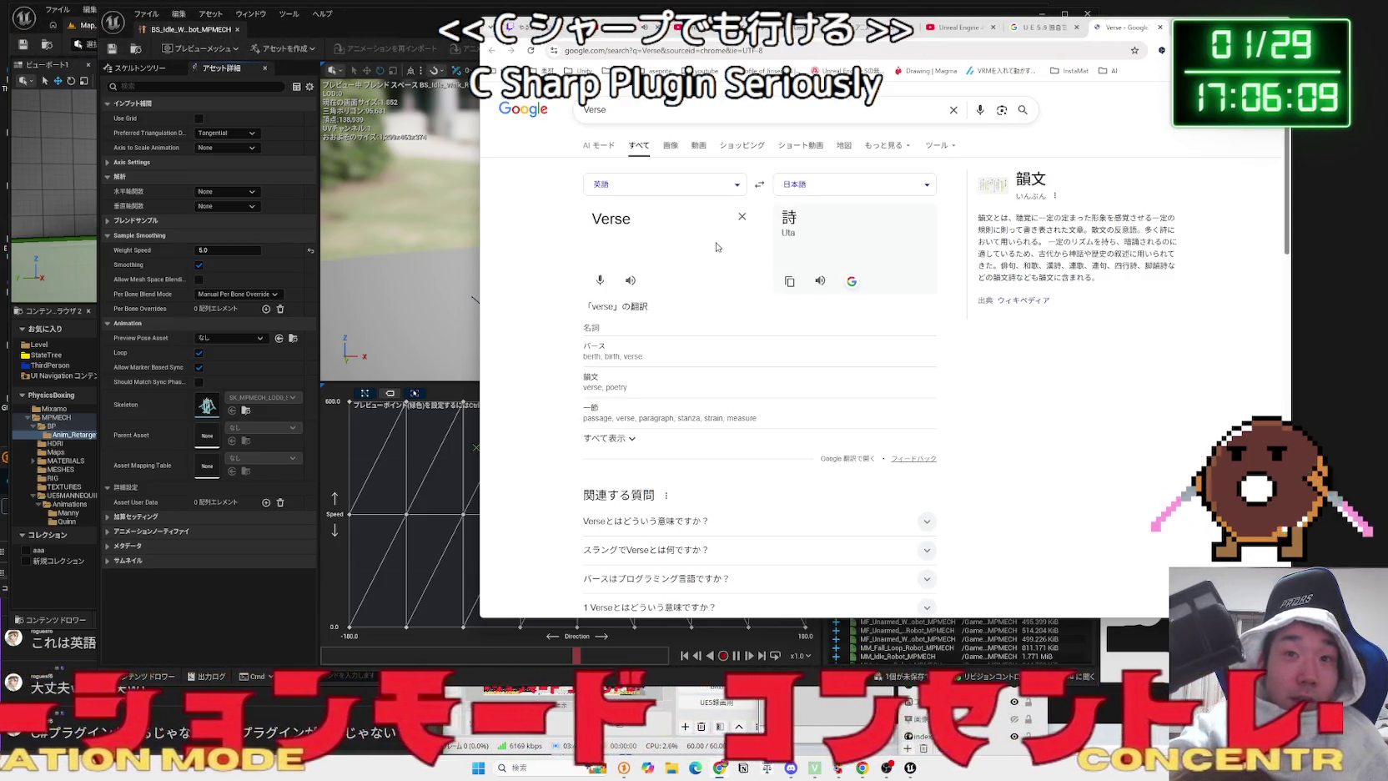
scroll(716, 247, down, 10)
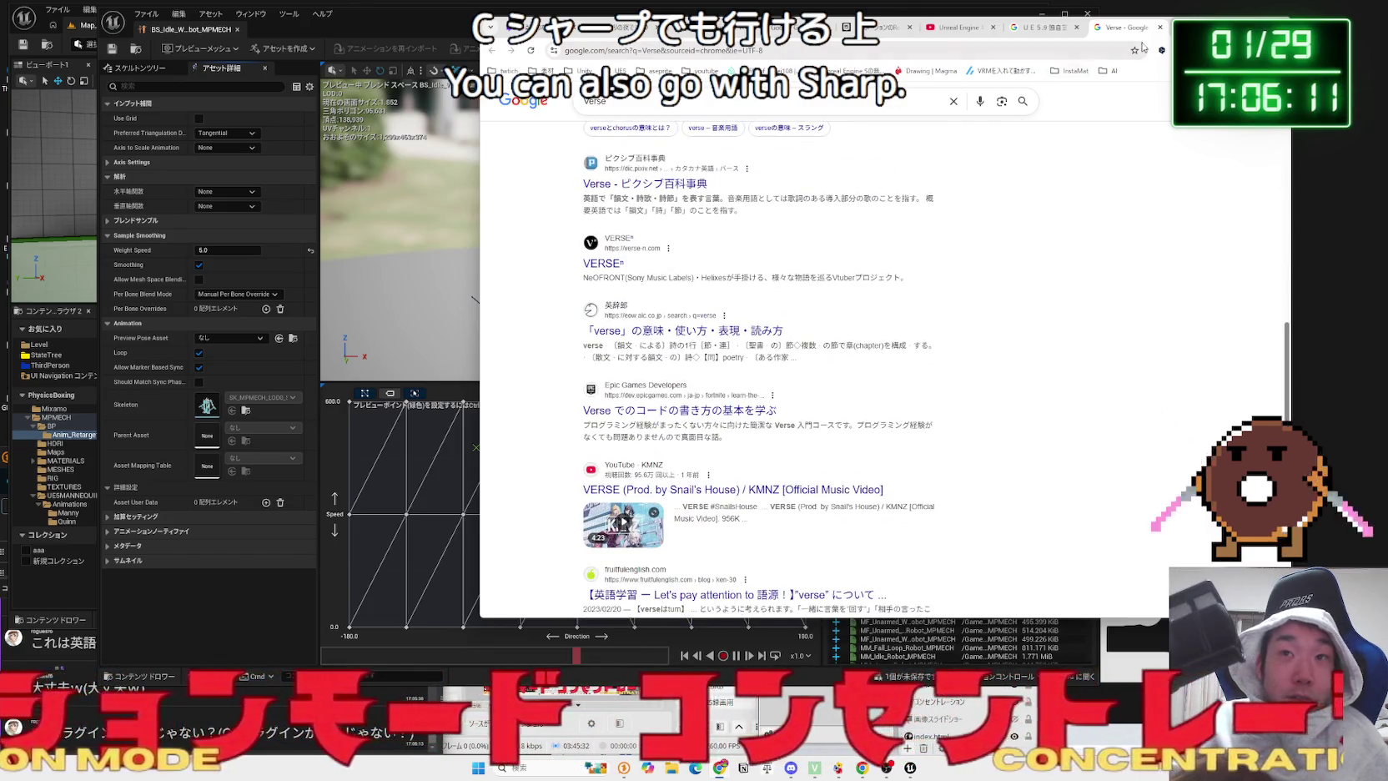
click(1159, 28)
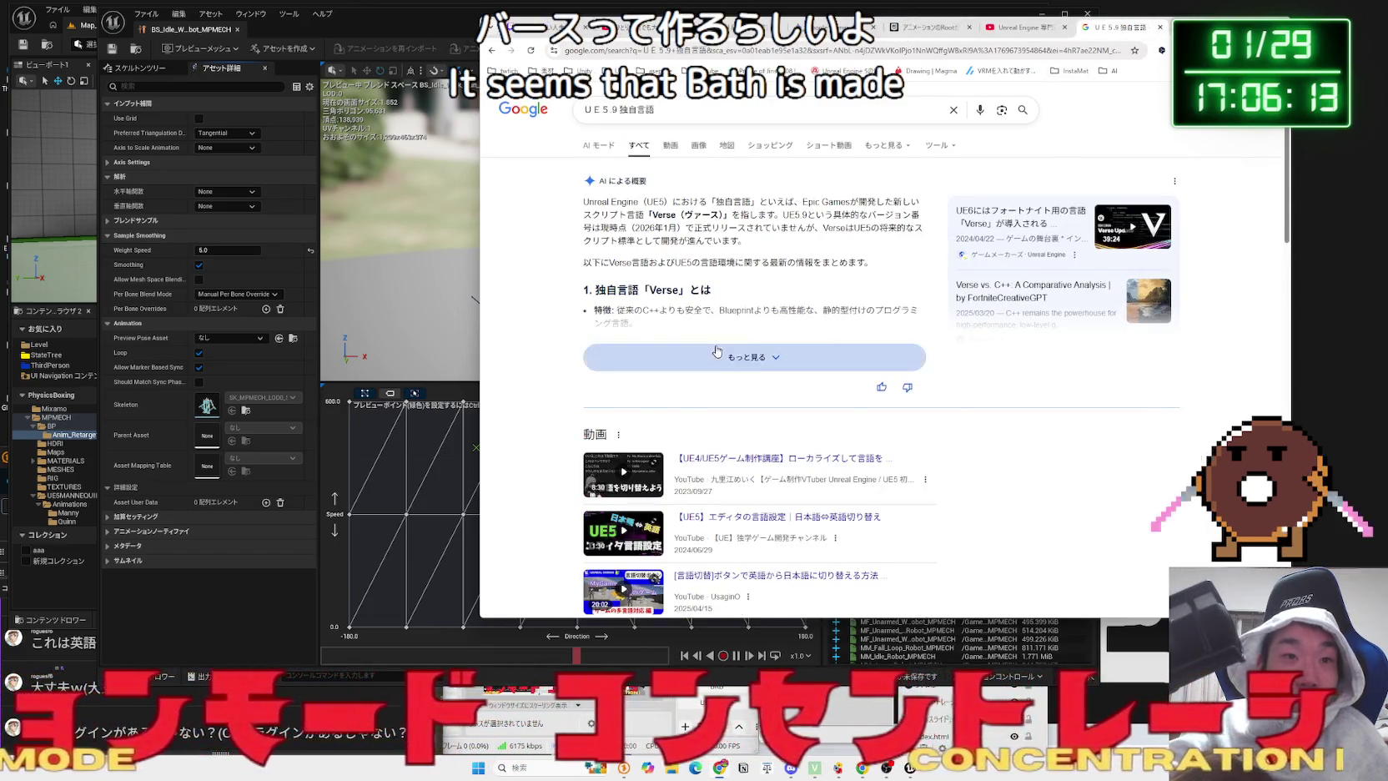
click(716, 351)
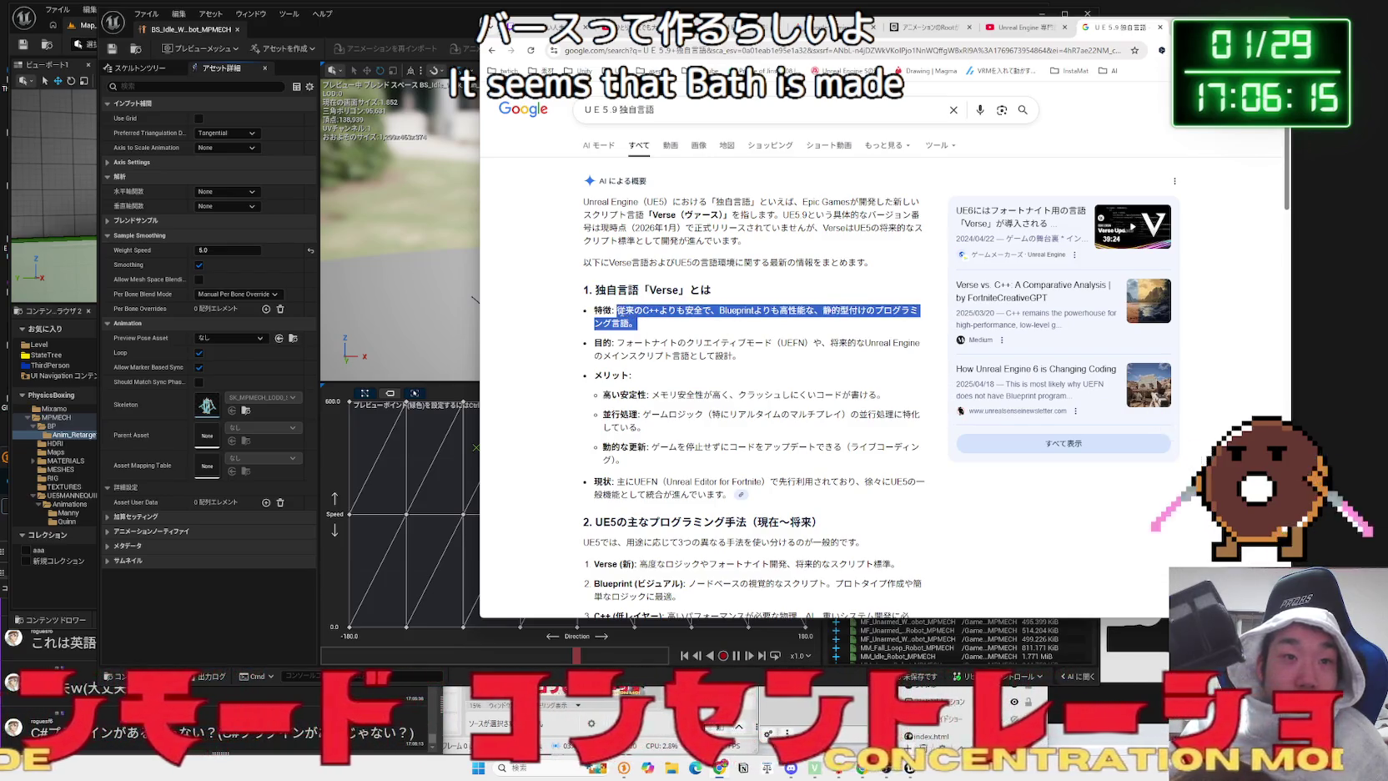
mouse_move(676, 311)
mouse_down()
mouse_move(865, 310)
mouse_move(753, 310)
mouse_up()
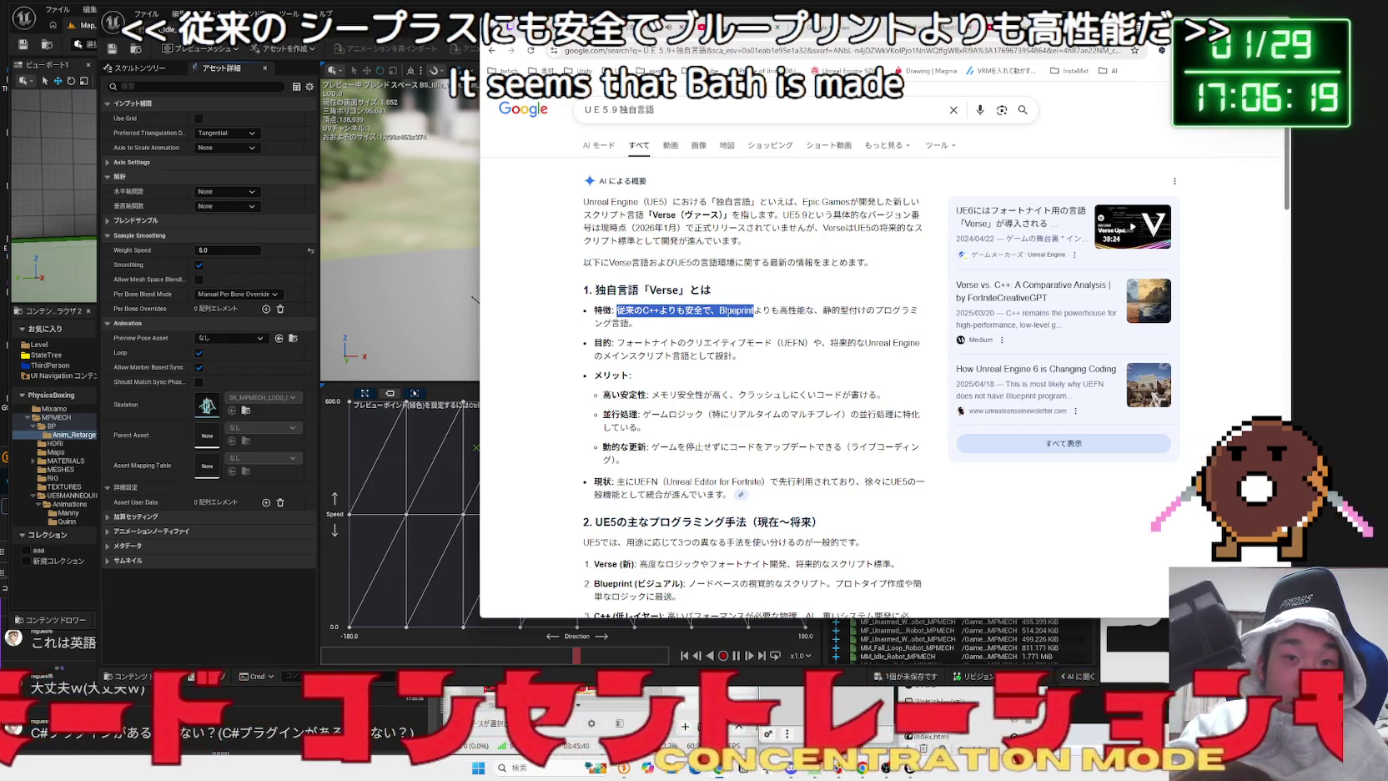
drag(904, 311, 865, 323)
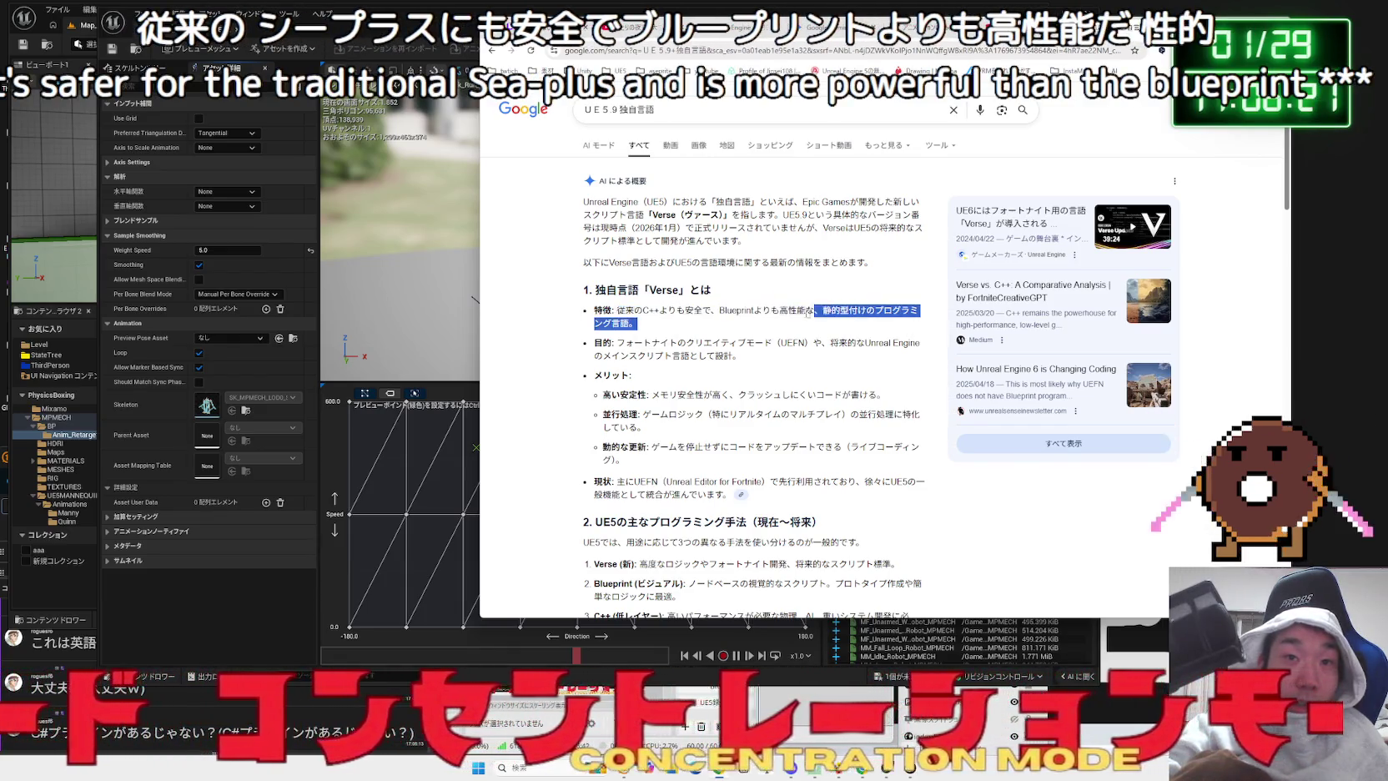
mouse_move(660, 310)
mouse_down()
mouse_move(607, 310)
mouse_move(781, 361)
mouse_move(593, 310)
mouse_move(763, 358)
mouse_up()
click(781, 361)
click(767, 358)
click(763, 359)
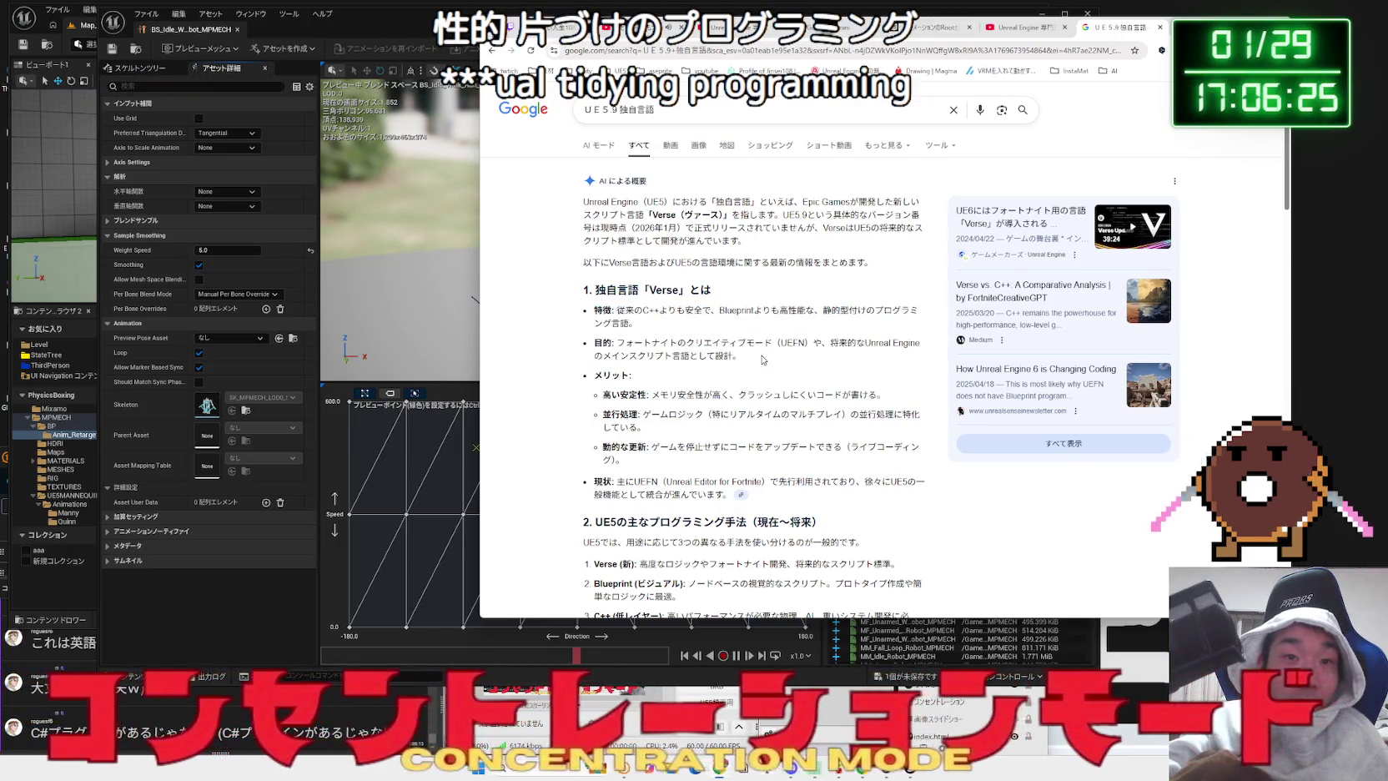
scroll(760, 357, down, 1)
scroll(760, 356, down, 1)
mouse_move(599, 343)
mouse_down()
mouse_move(751, 400)
mouse_move(601, 310)
mouse_move(588, 271)
mouse_up()
click(754, 375)
scroll(758, 372, down, 3)
click(741, 364)
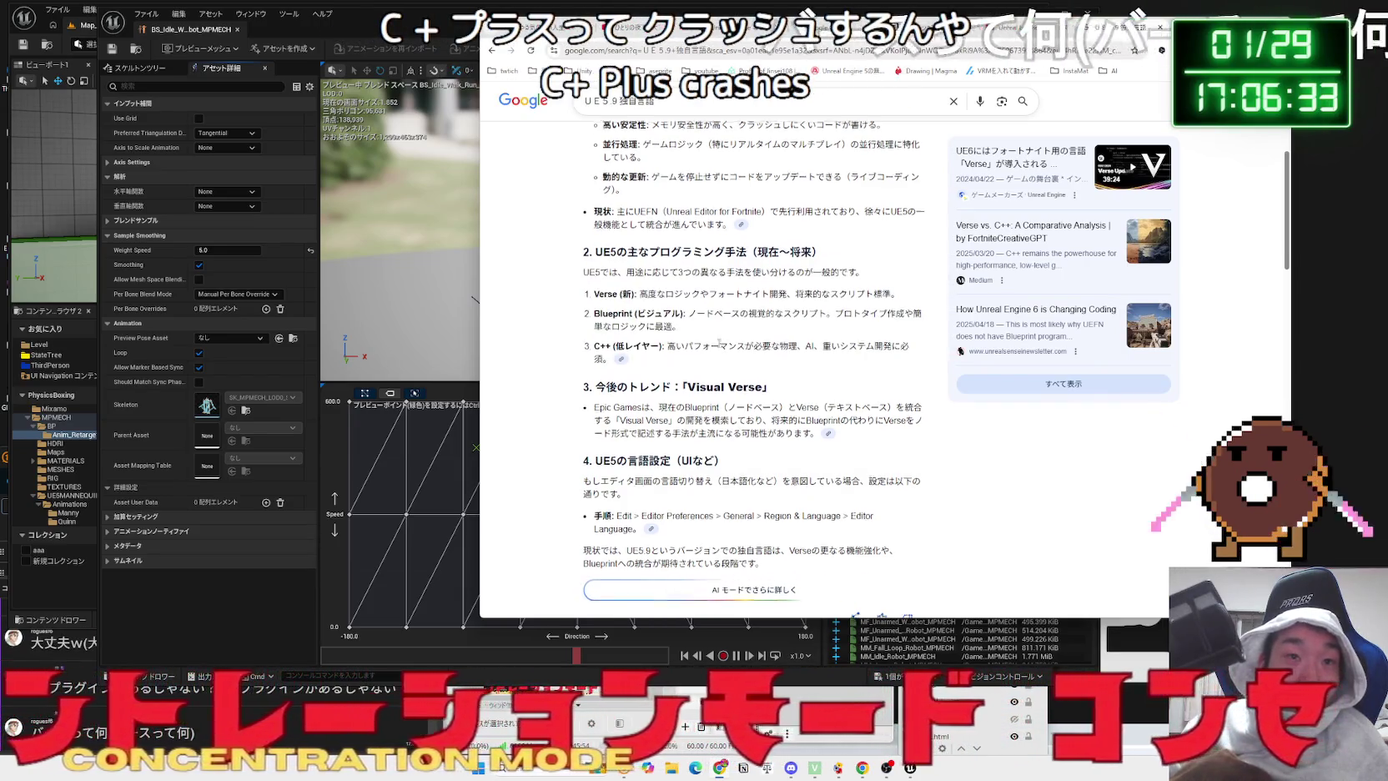
scroll(730, 355, up, 3)
scroll(719, 347, down, 2)
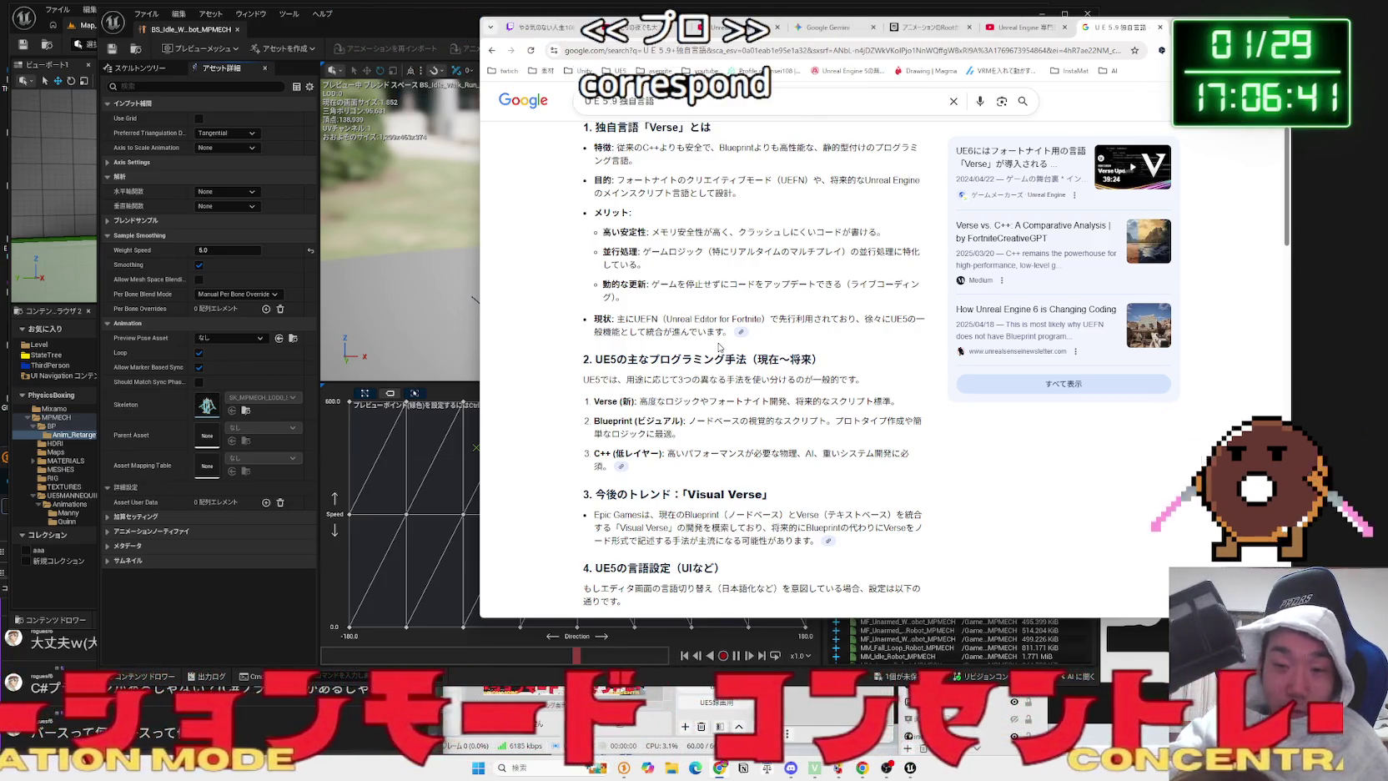
scroll(702, 400, down, 2)
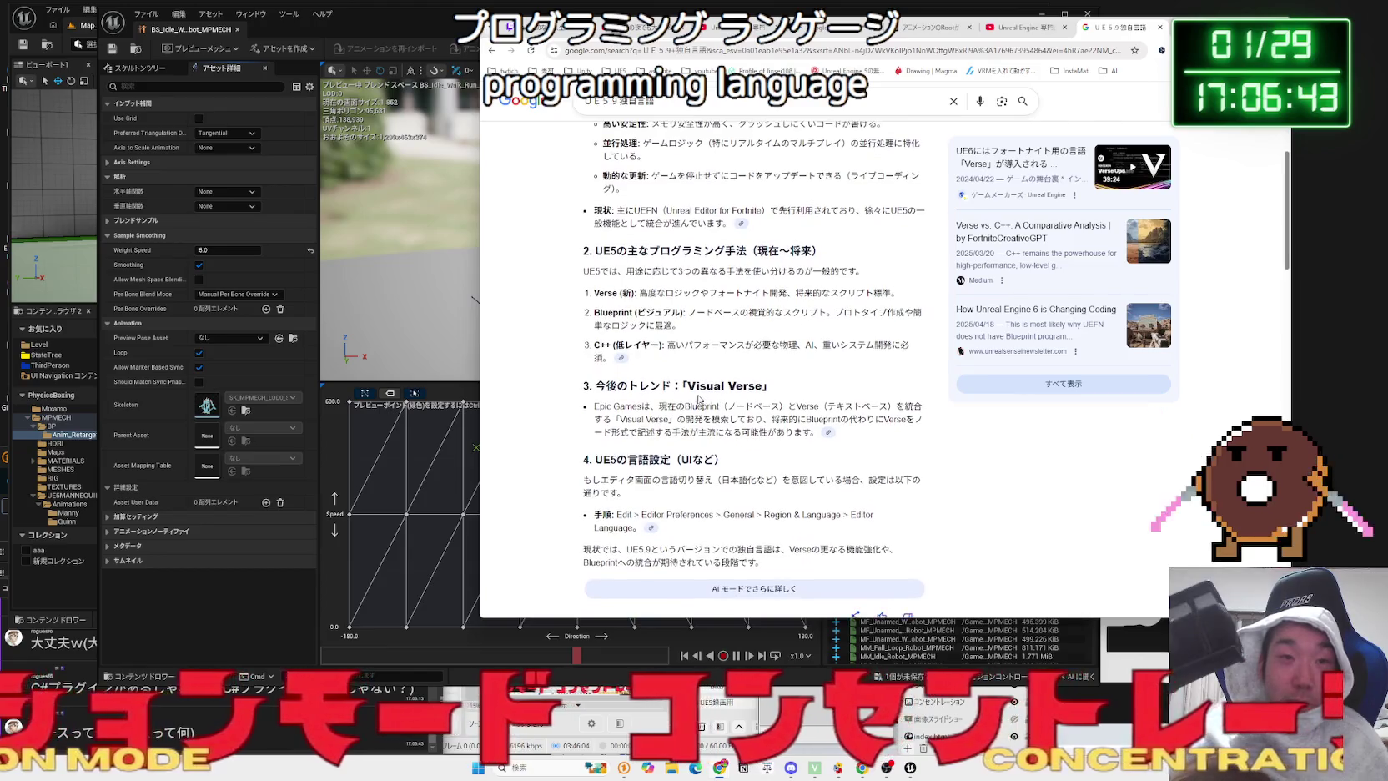
mouse_move(686, 386)
mouse_down()
mouse_move(762, 385)
mouse_move(696, 382)
mouse_up()
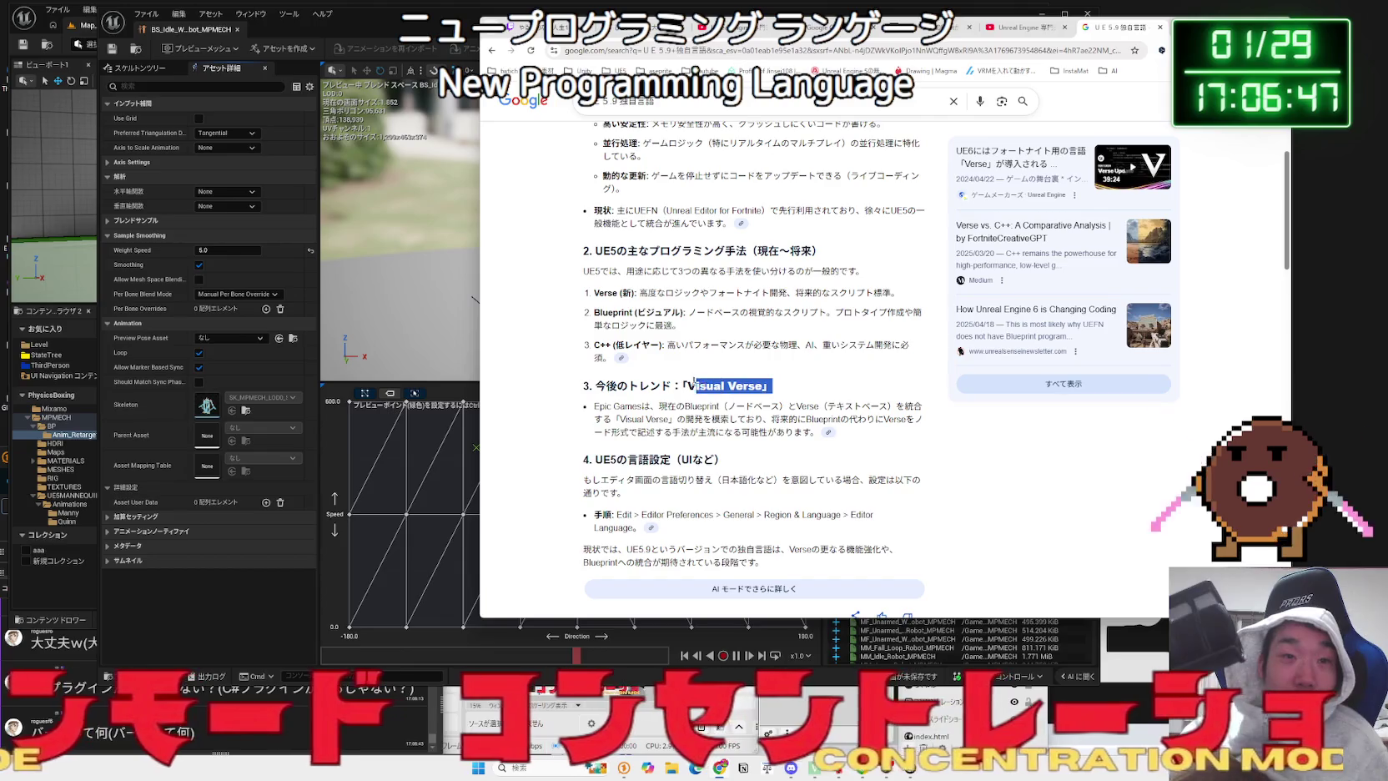
click(756, 382)
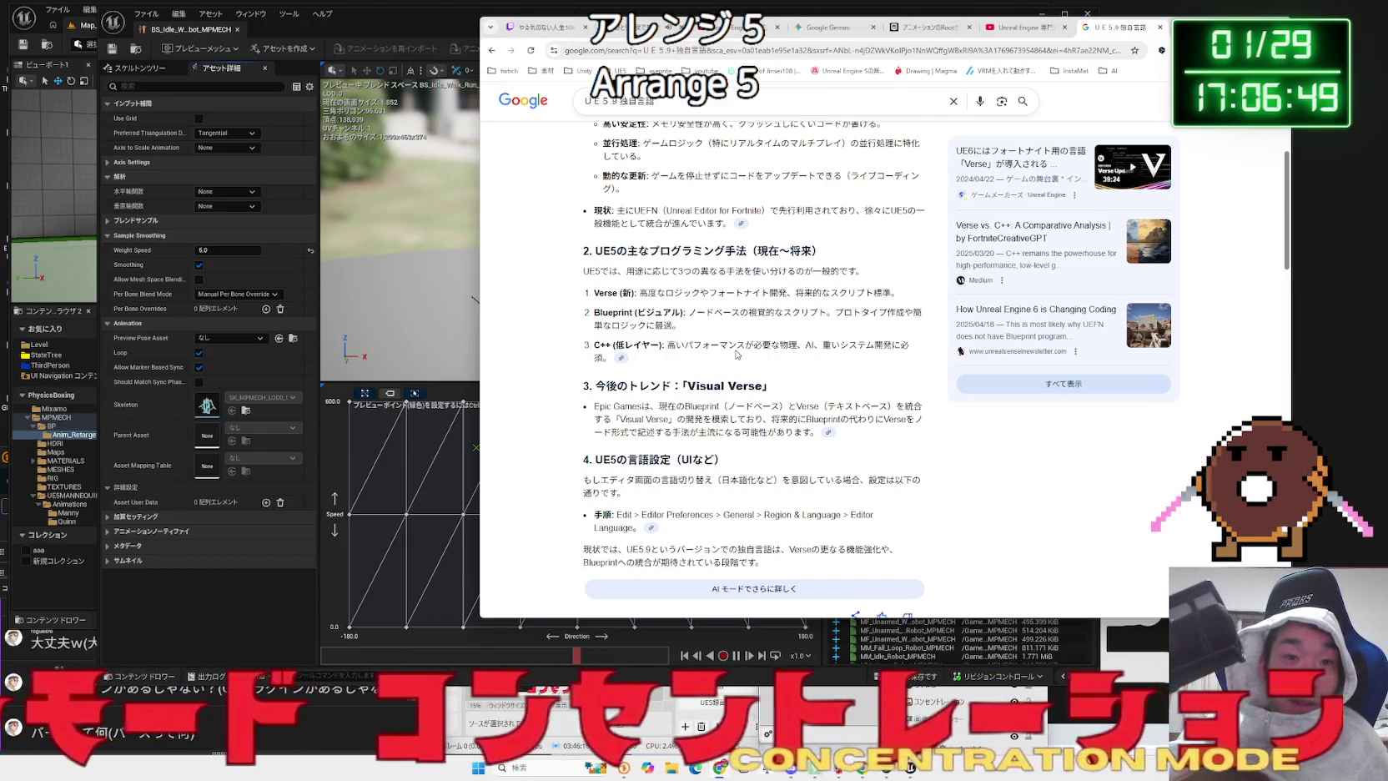
scroll(736, 355, down, 1)
drag(667, 352, 768, 378)
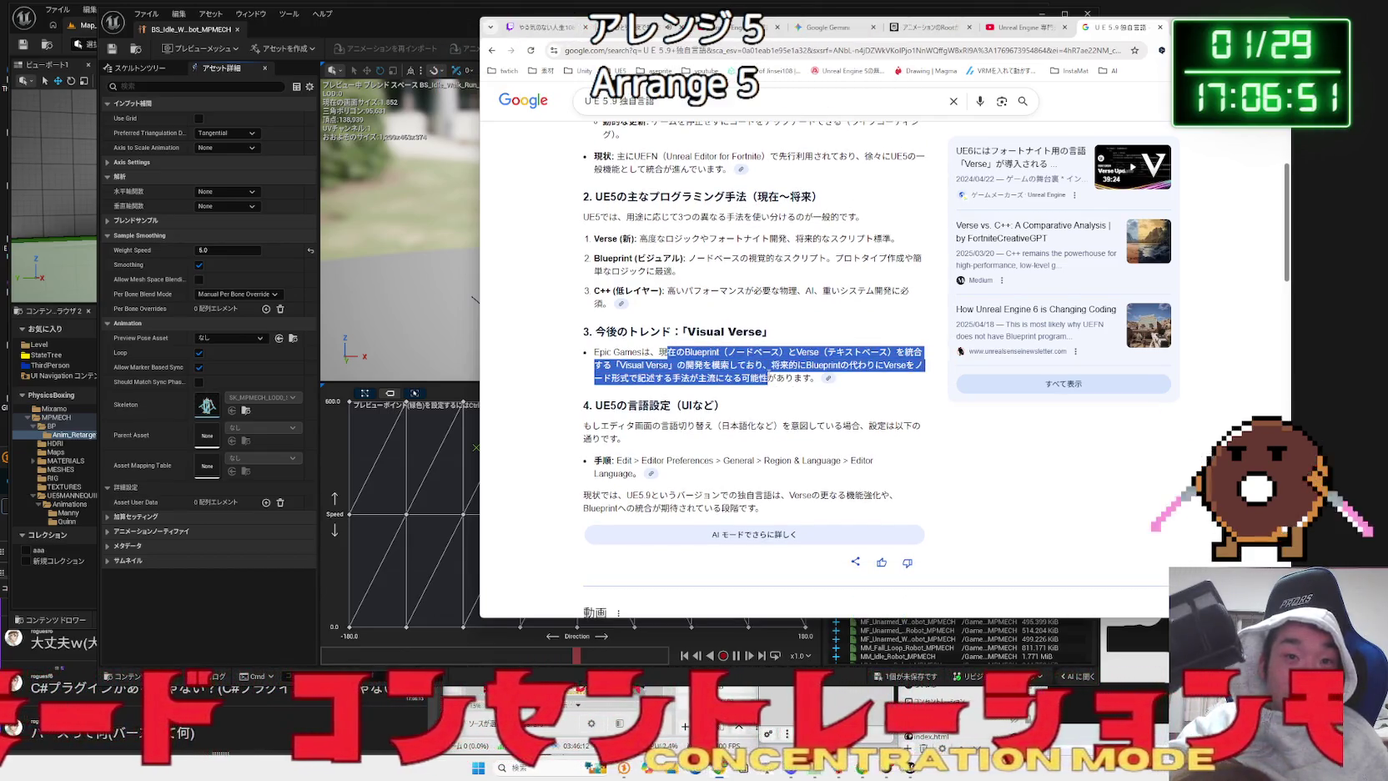
scroll(758, 372, down, 5)
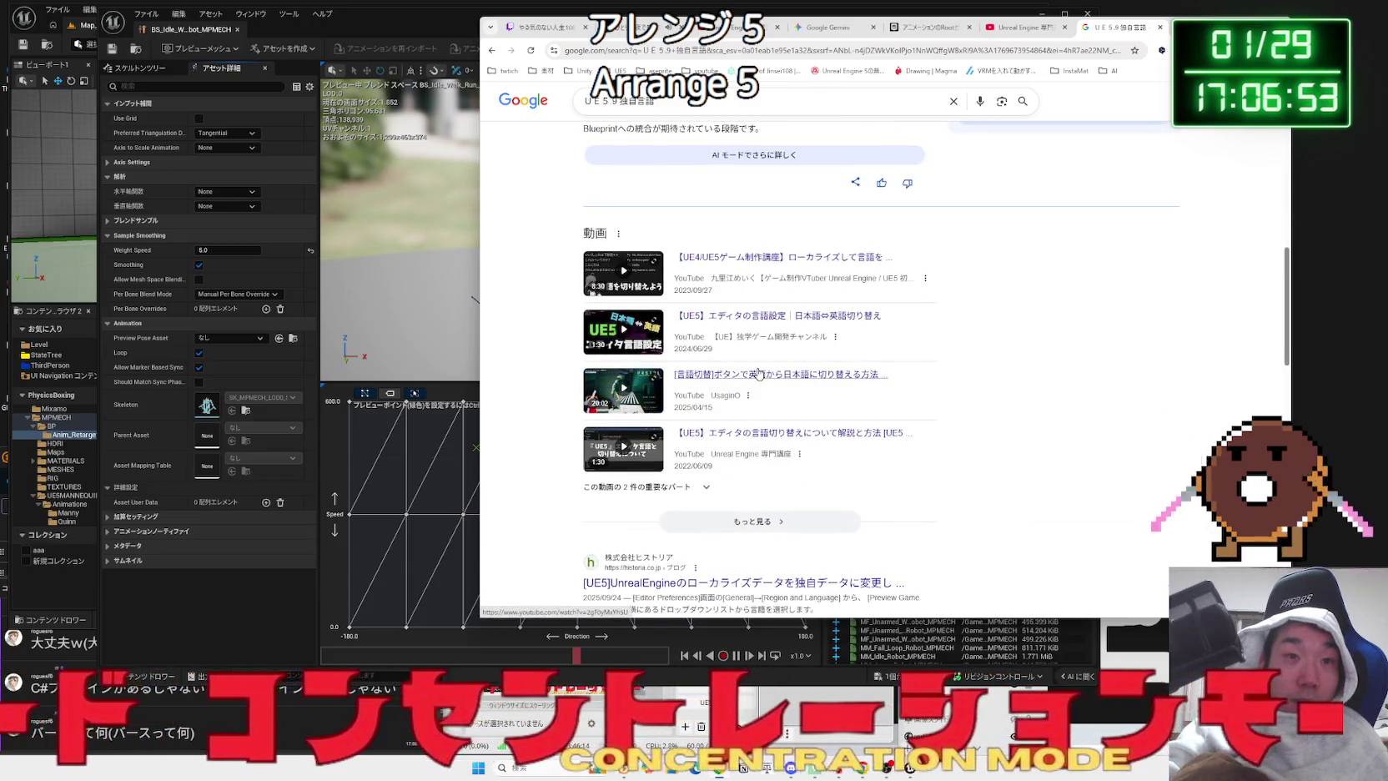
scroll(757, 372, down, 2)
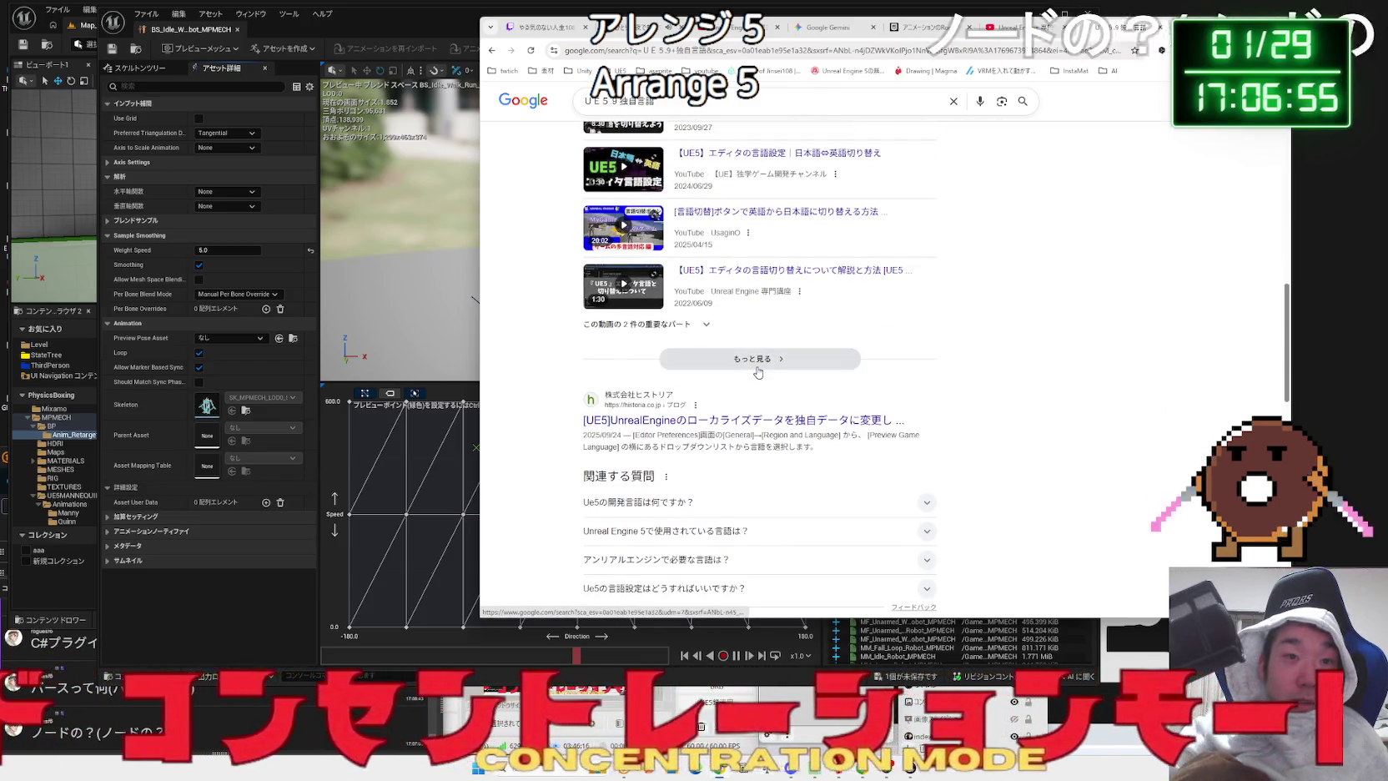
scroll(757, 371, up, 8)
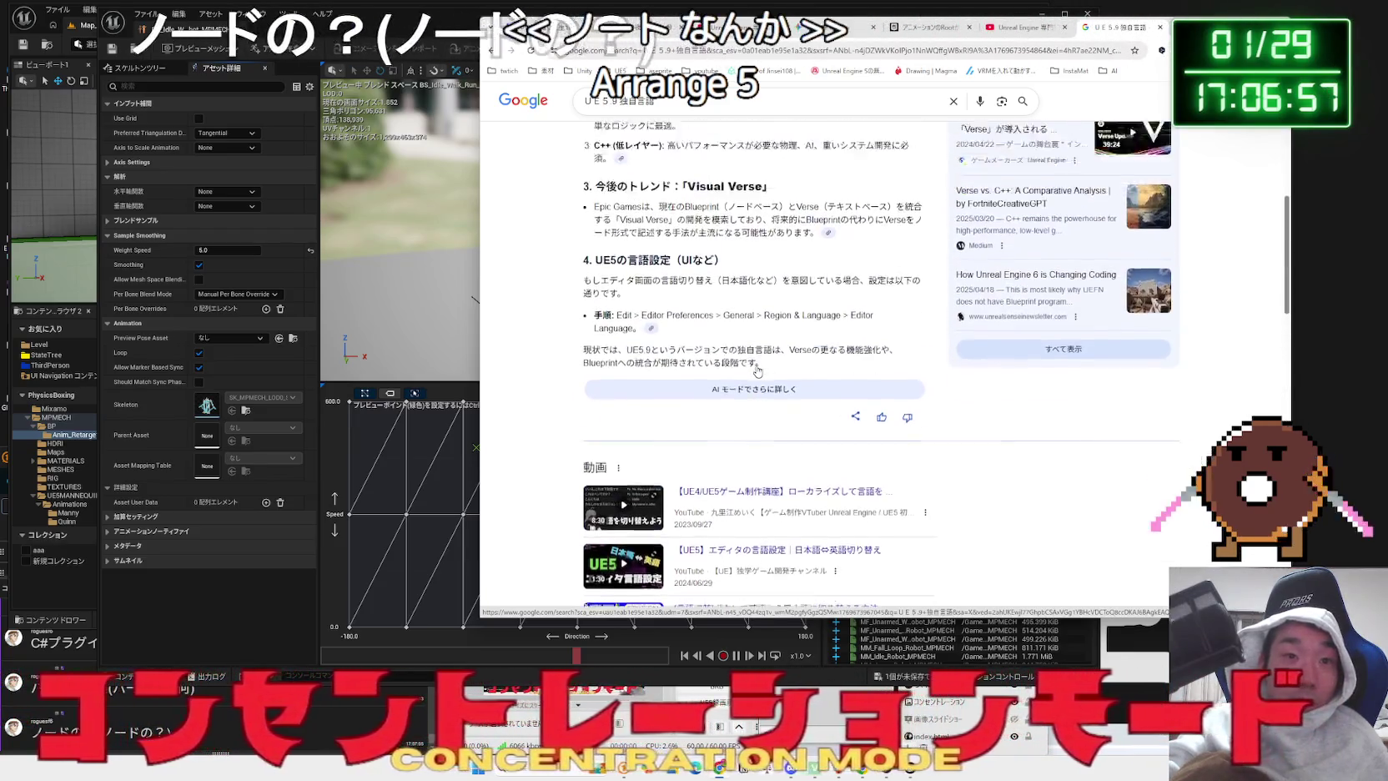
scroll(757, 371, up, 3)
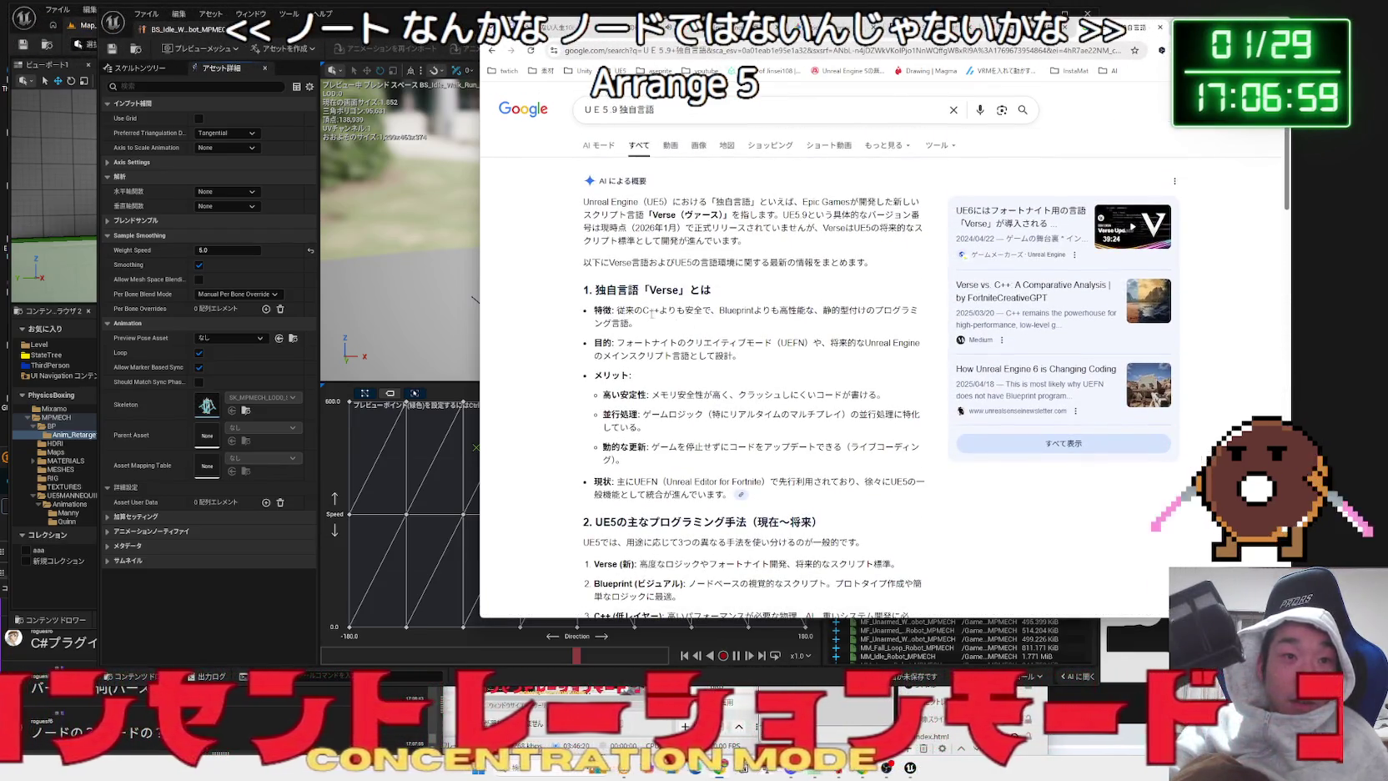
mouse_move(626, 300)
mouse_down()
mouse_move(751, 353)
mouse_move(642, 326)
mouse_move(740, 355)
mouse_up()
- Change the Google query to 'UE5 C#' and run the search
click(599, 281)
click(696, 110)
key(BackSpace)
key(BackSpace)
key(BackSpace)
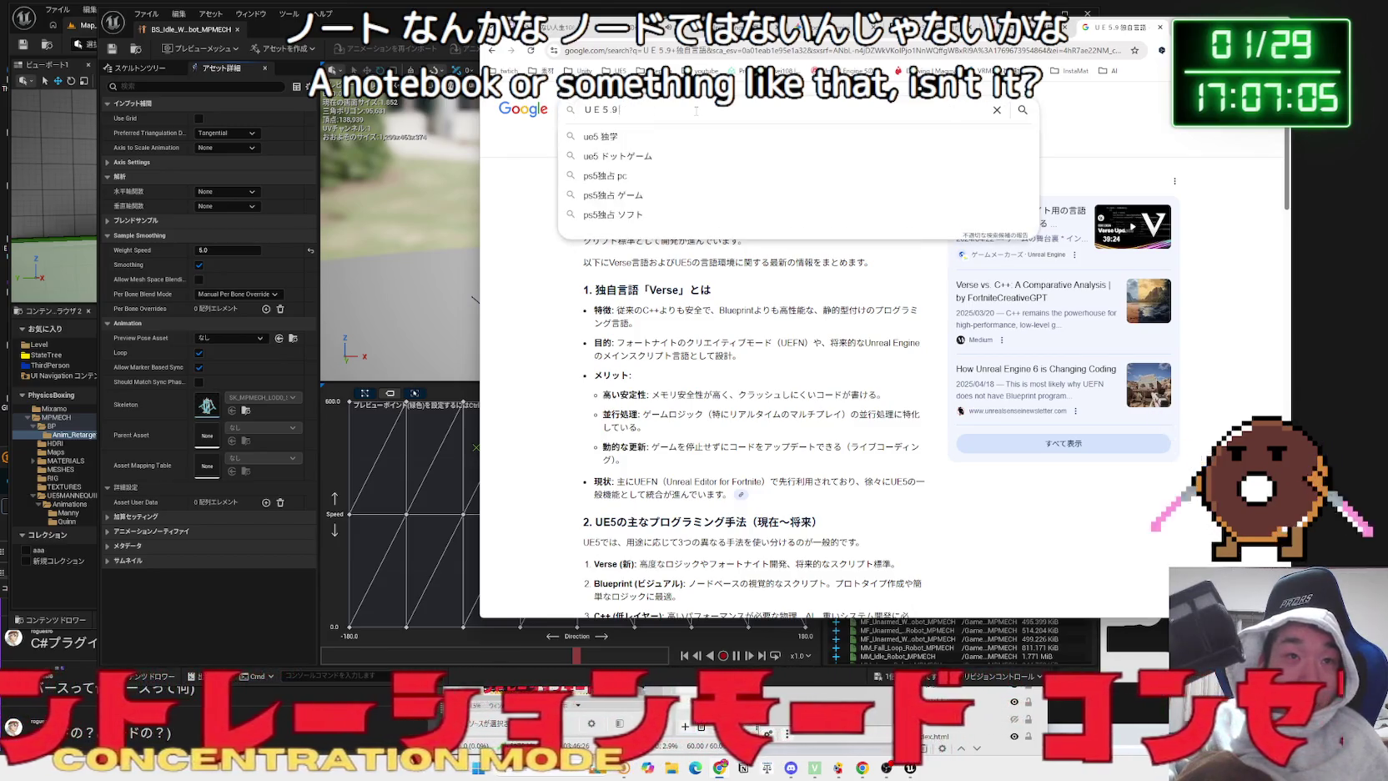
text(C)
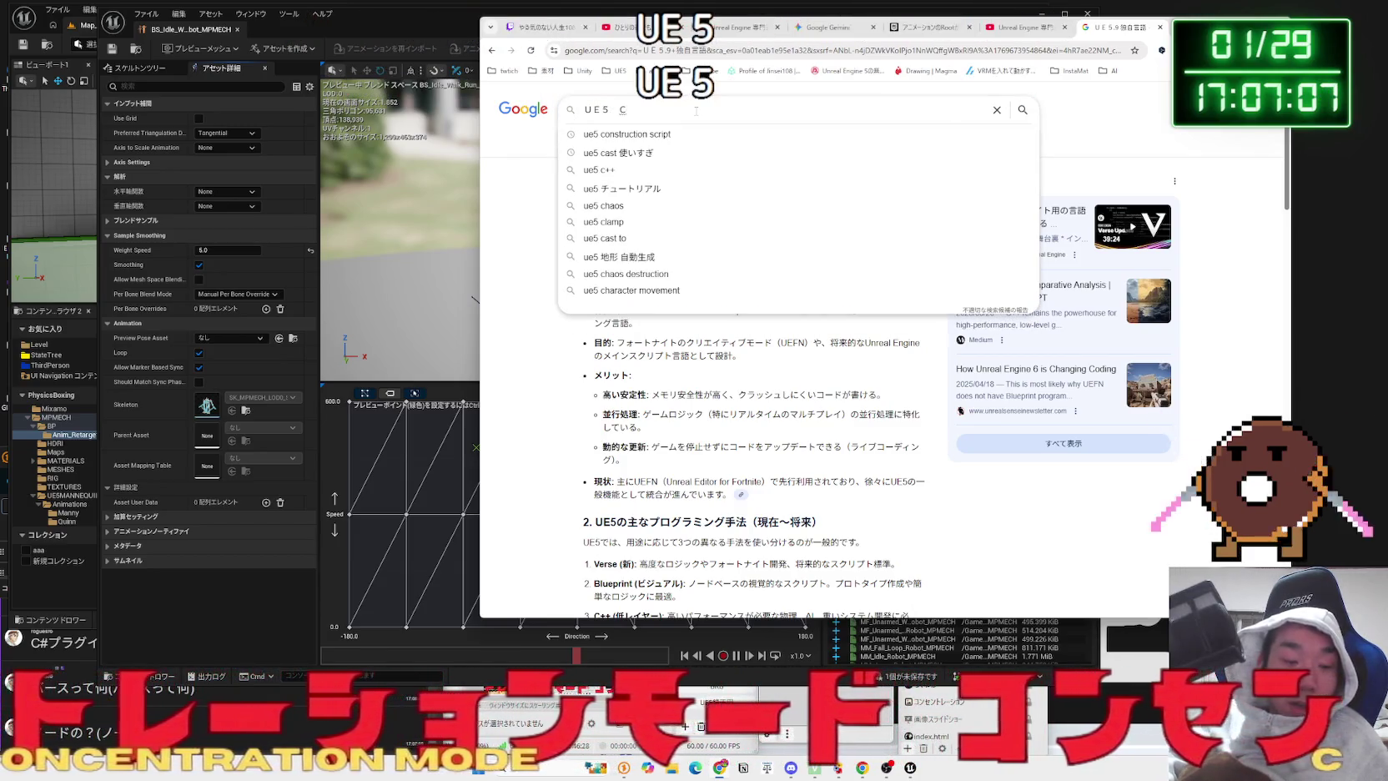
text(#)
key(Return)
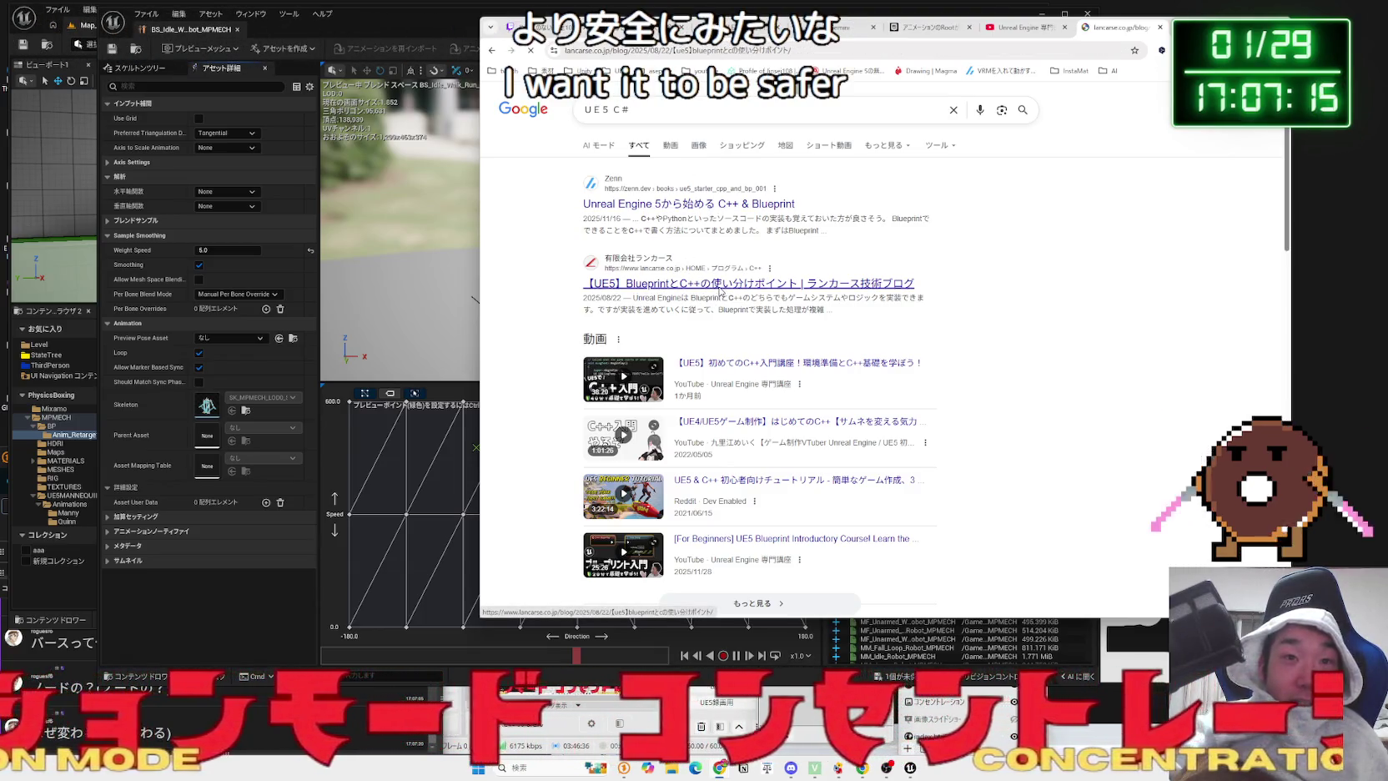
- Read down the Lancarse article to 'C++が苦手とするところ' and highlight item 4's hang-up warning
scroll(724, 294, down, 3)
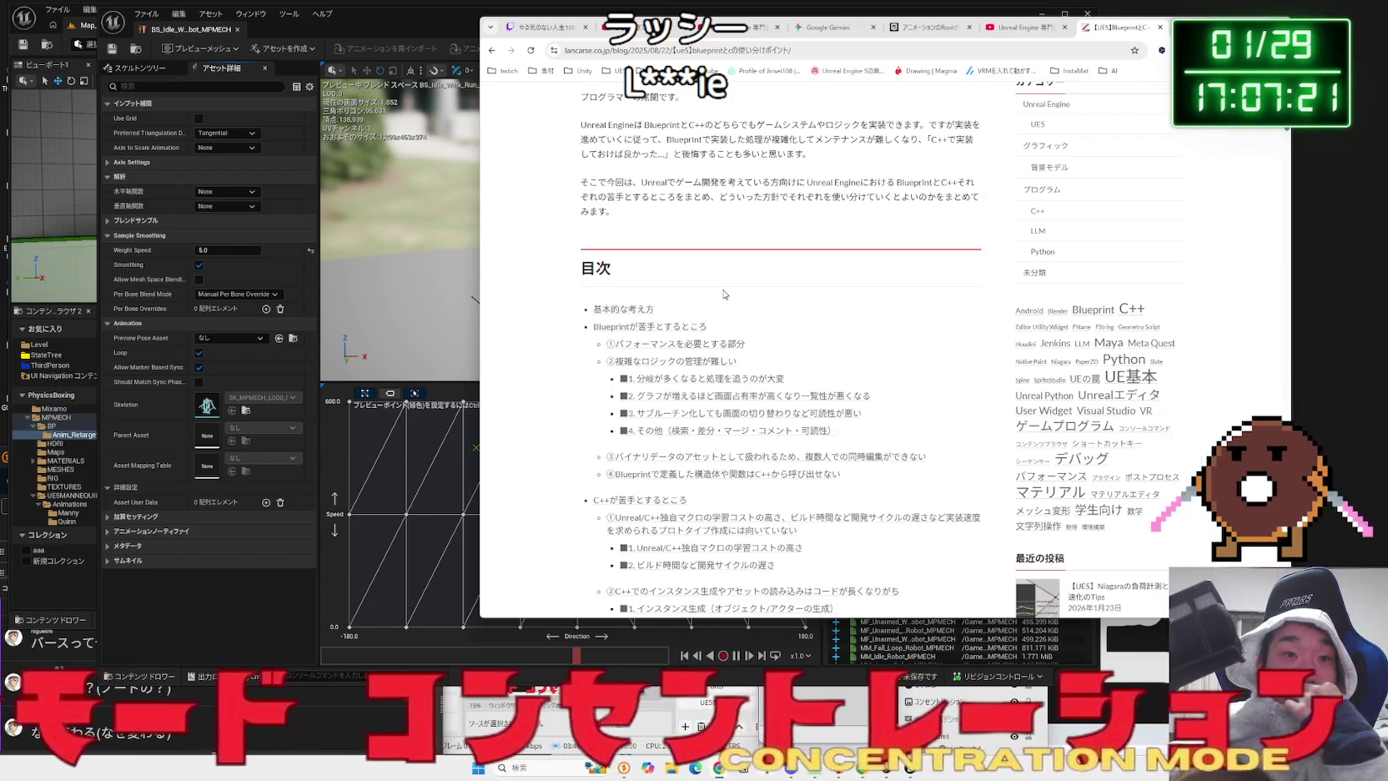
scroll(724, 294, down, 2)
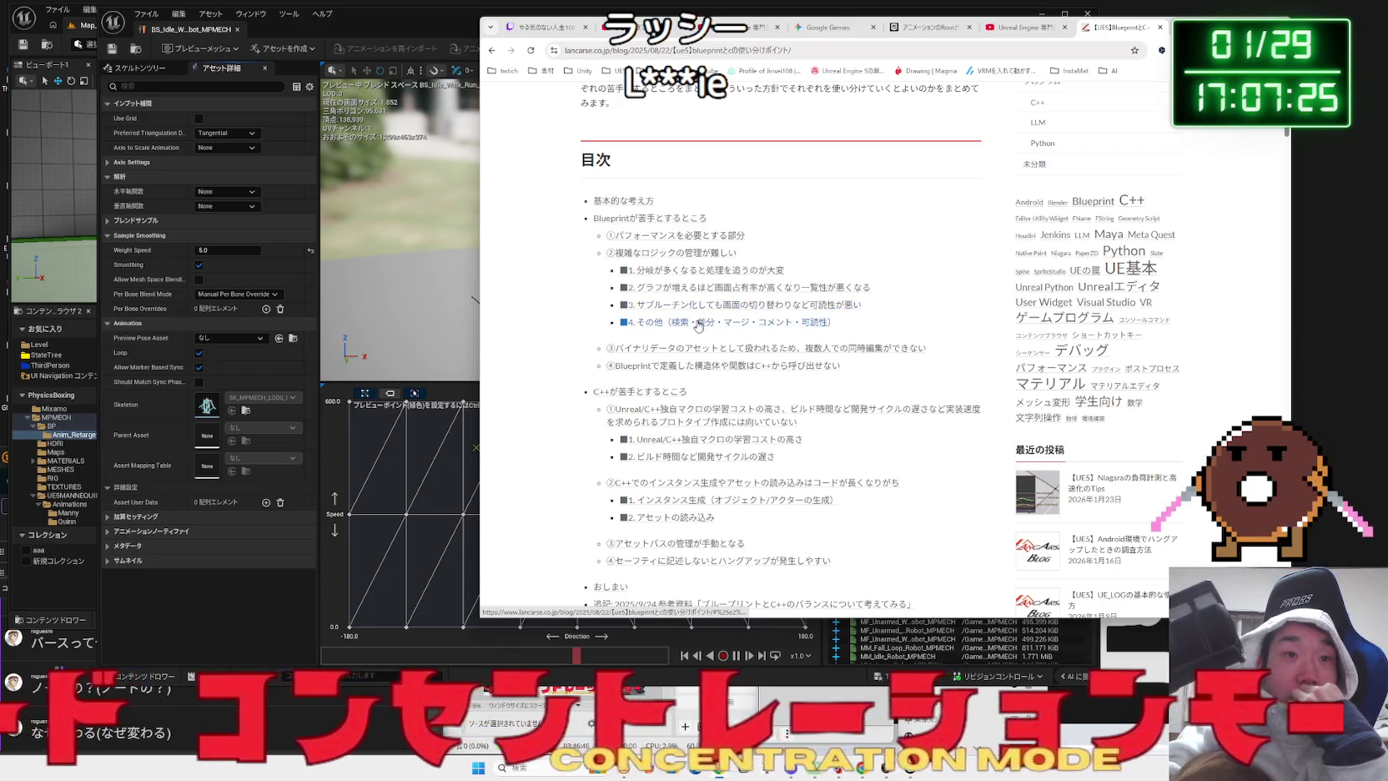
scroll(695, 326, down, 2)
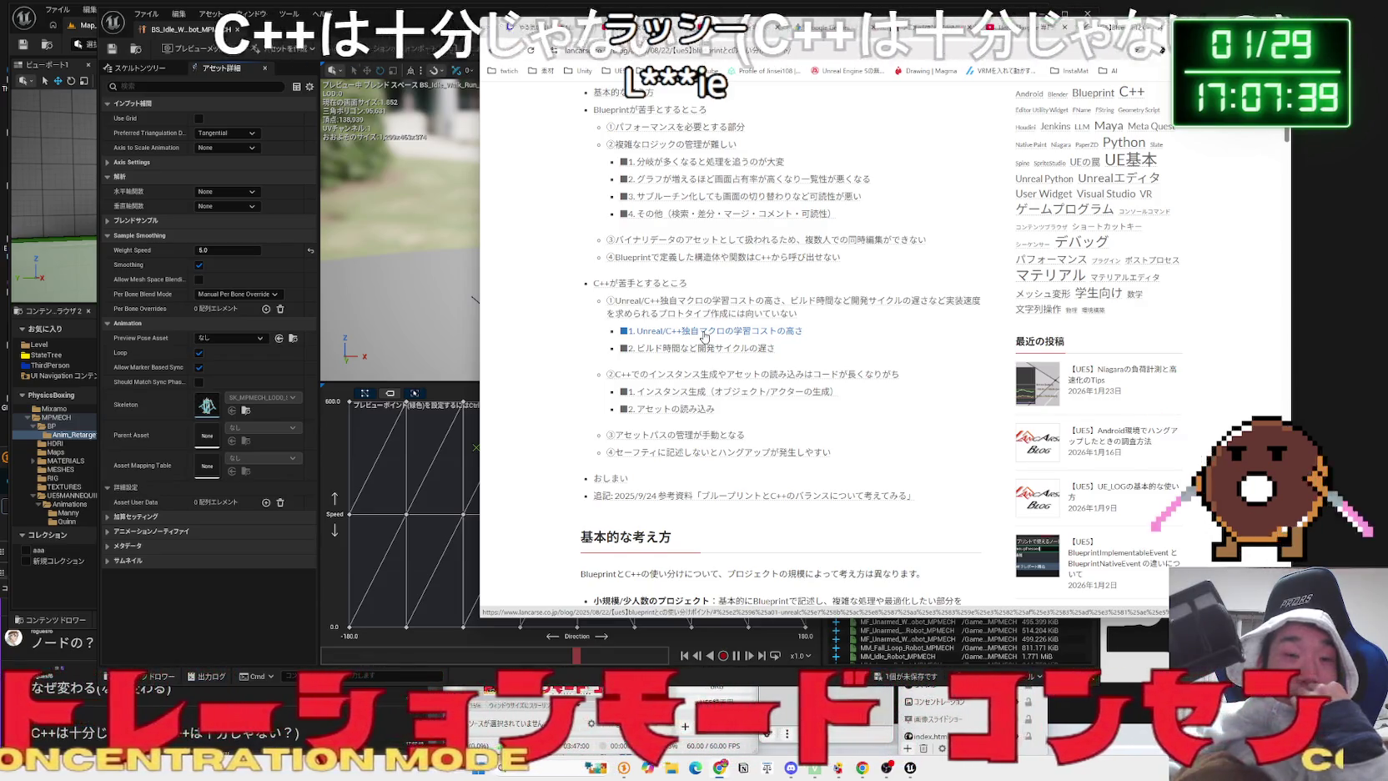
scroll(703, 336, down, 2)
scroll(704, 336, down, 10)
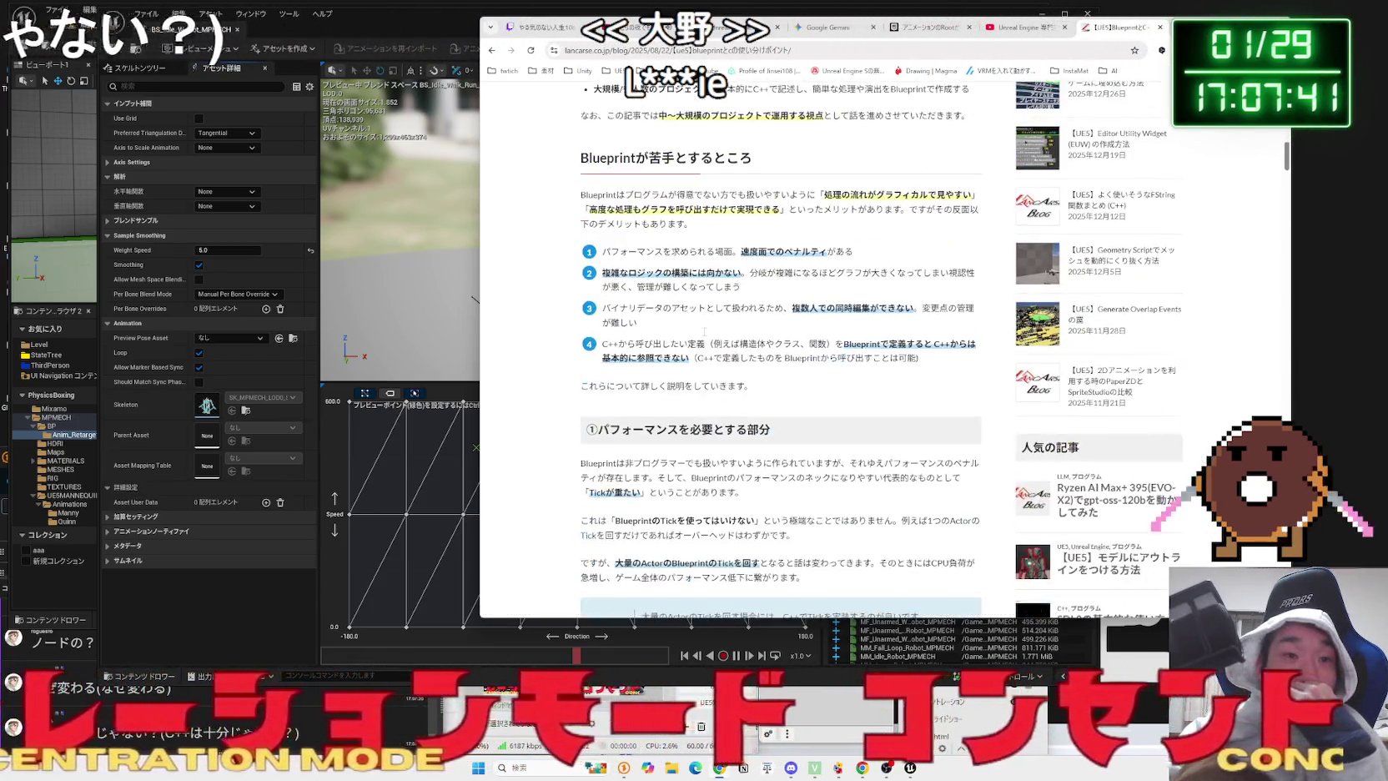
scroll(703, 333, down, 15)
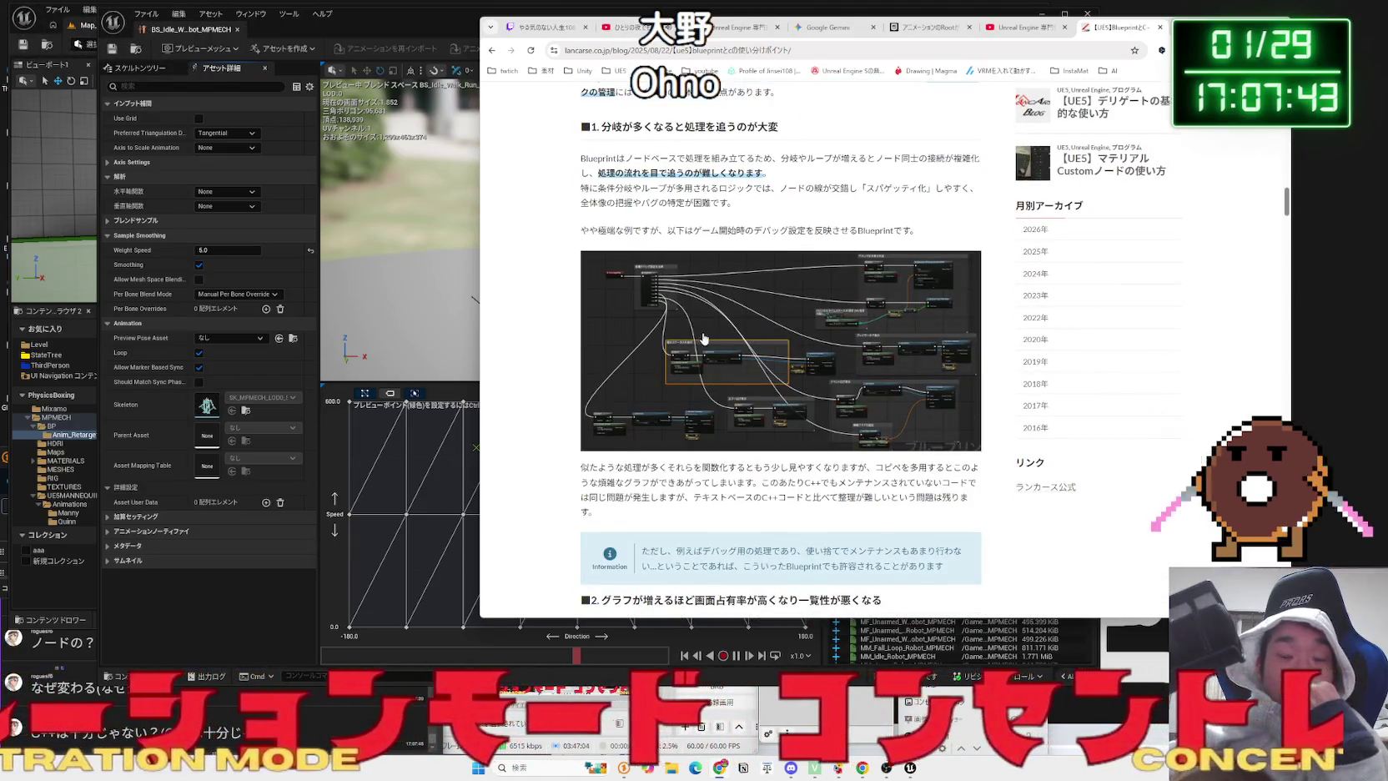
scroll(703, 333, down, 10)
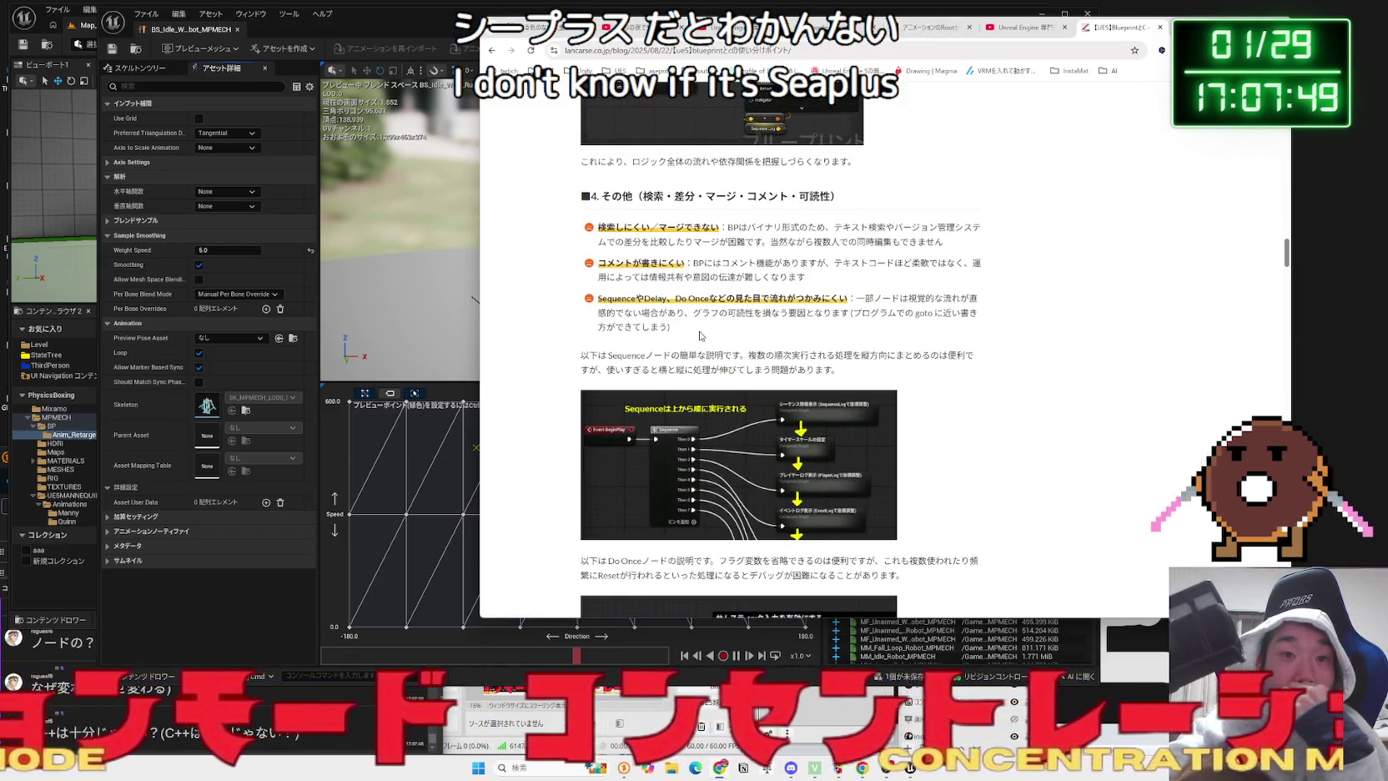
scroll(699, 336, down, 3)
scroll(698, 337, down, 2)
scroll(699, 337, down, 1)
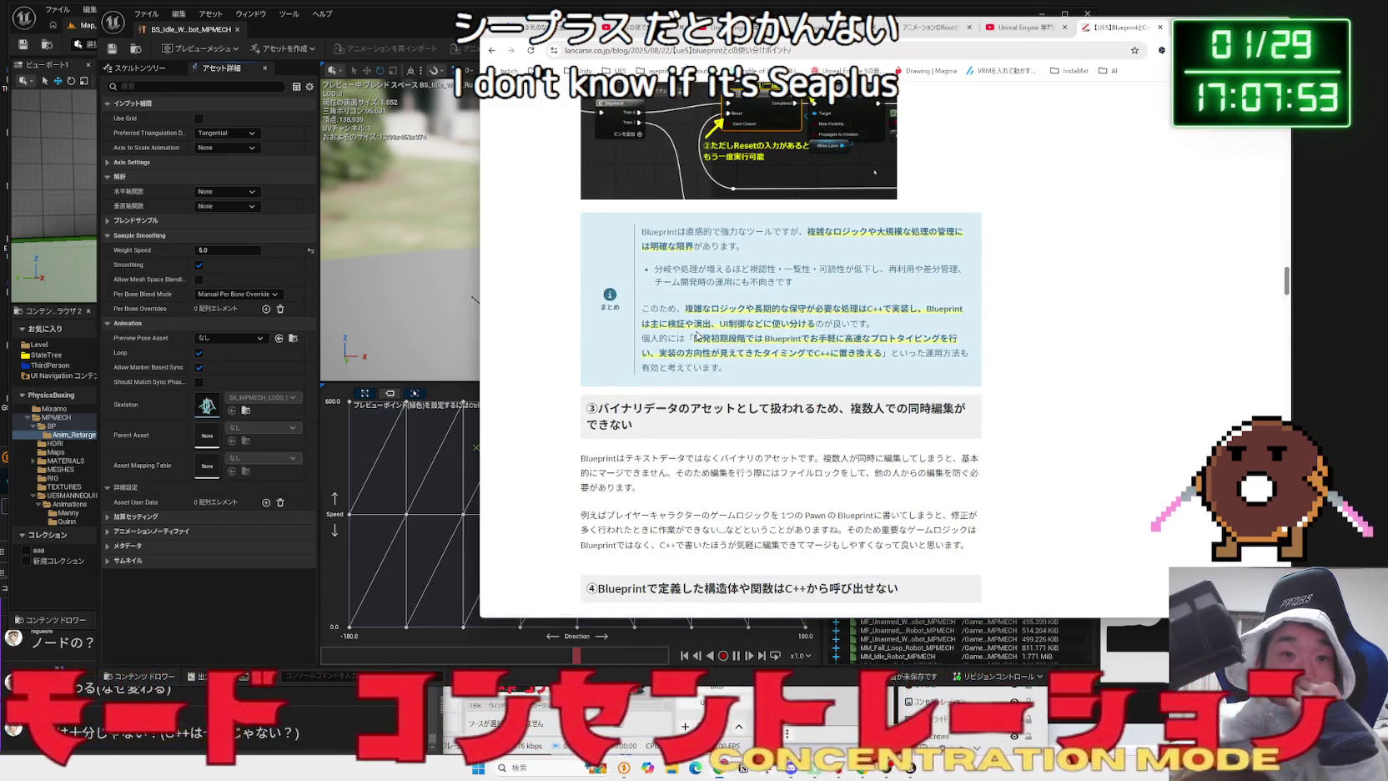
scroll(699, 336, down, 2)
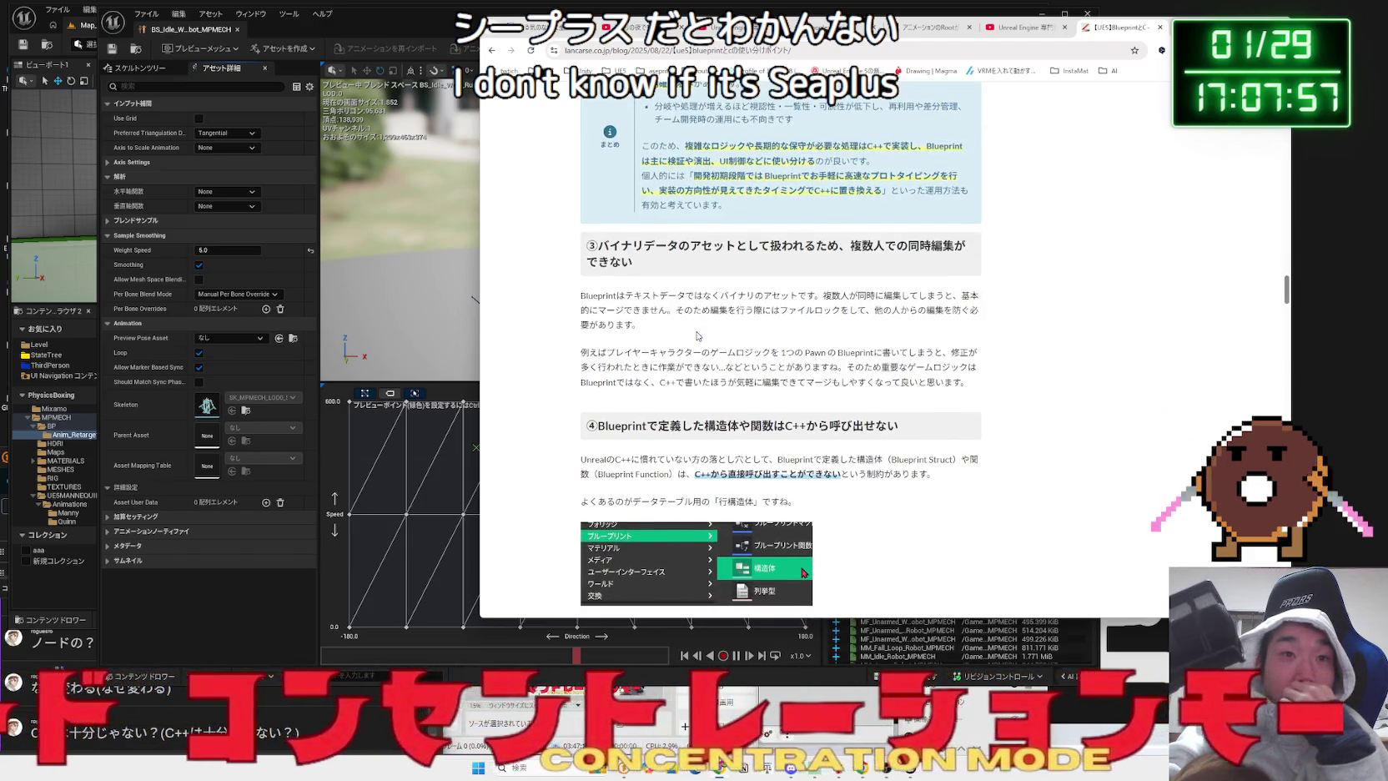
scroll(697, 335, down, 8)
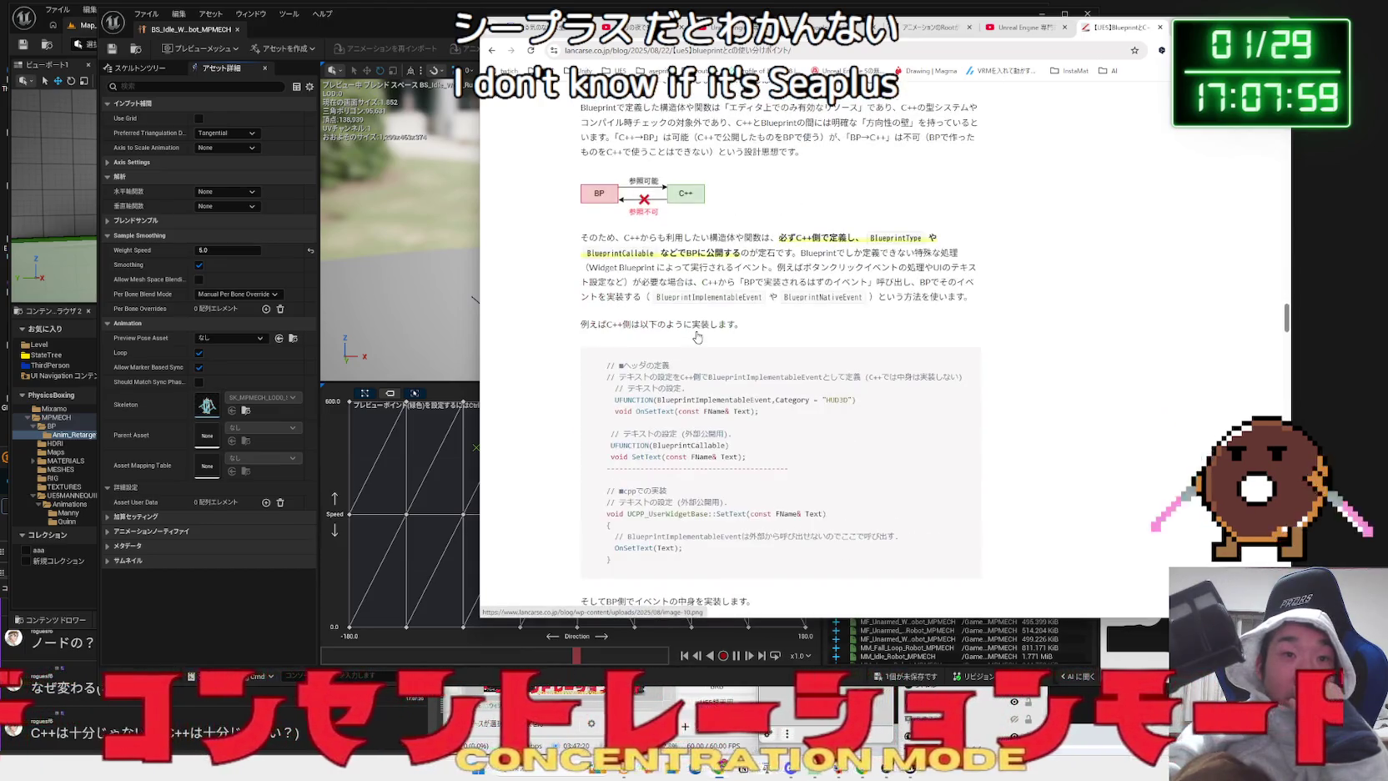
scroll(698, 336, down, 3)
scroll(697, 336, down, 3)
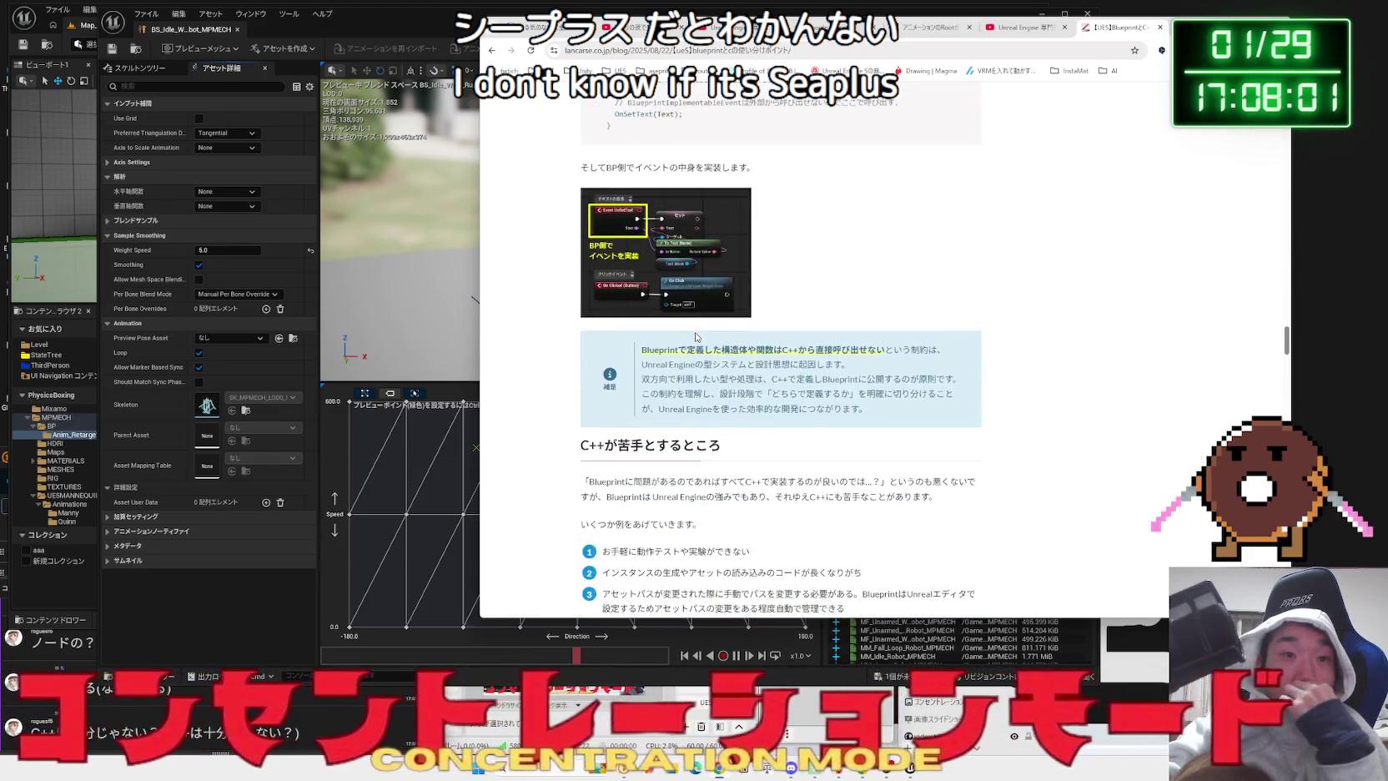
scroll(696, 337, down, 4)
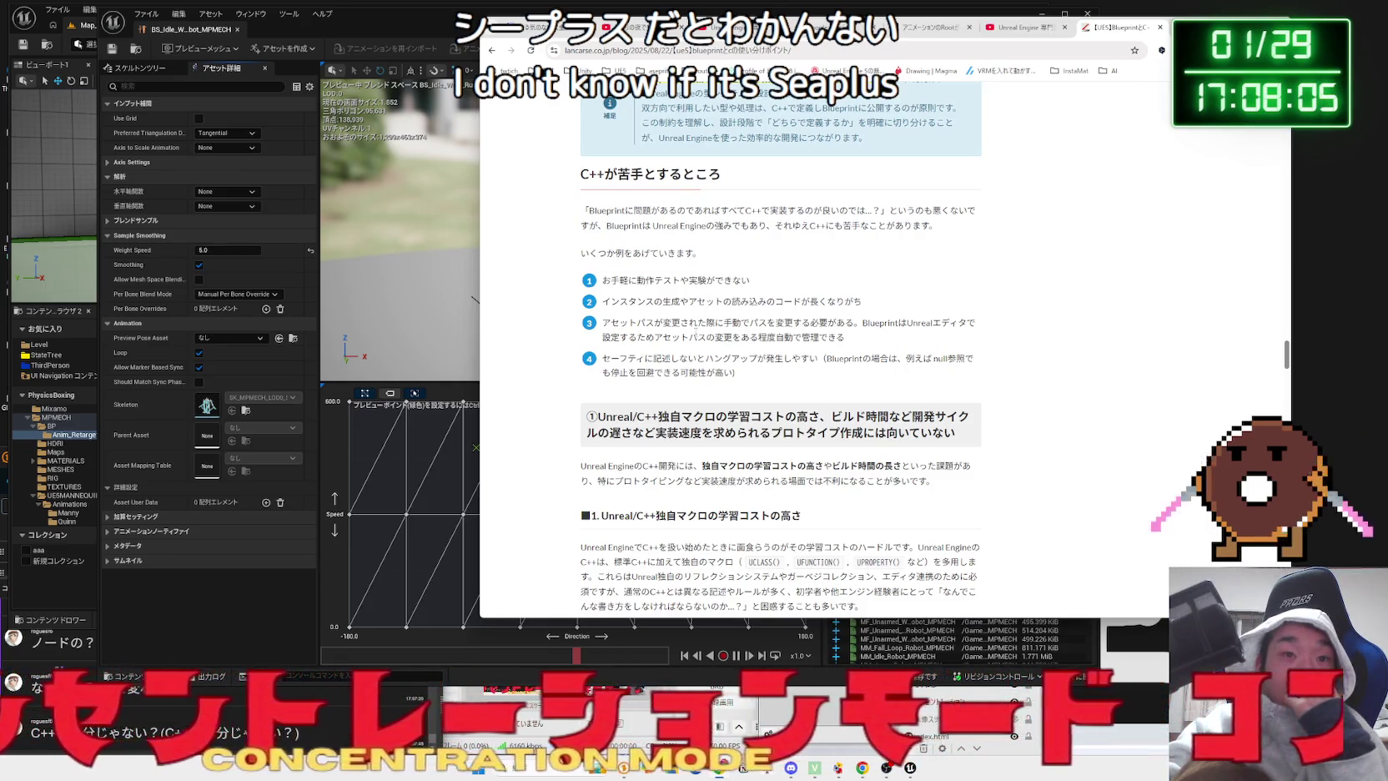
scroll(696, 332, down, 1)
mouse_move(618, 303)
mouse_down()
mouse_move(792, 304)
mouse_move(602, 303)
mouse_move(822, 303)
mouse_move(600, 305)
mouse_up()
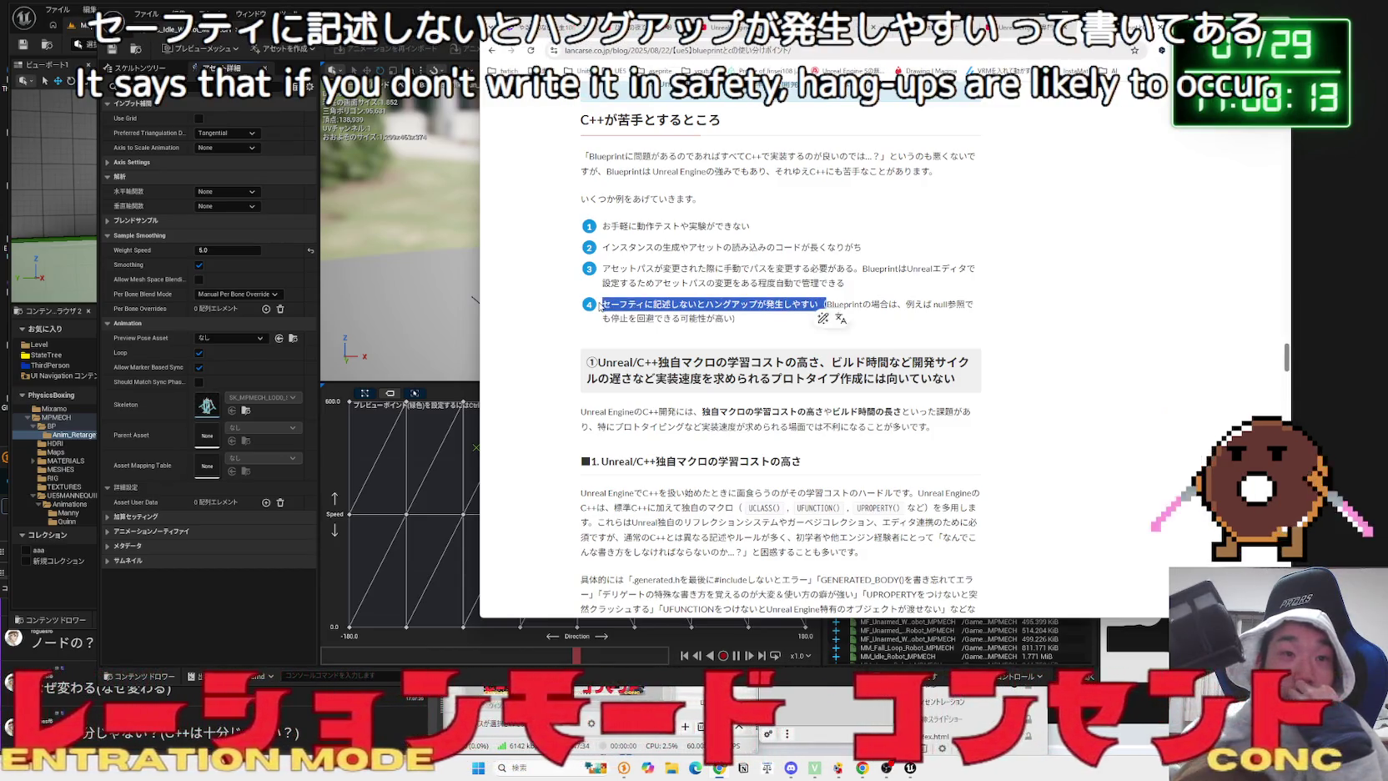
- Search Google for the word 'ハングアップ' in a new tab and expand its full AI overview
click(601, 305)
drag(706, 303, 757, 305)
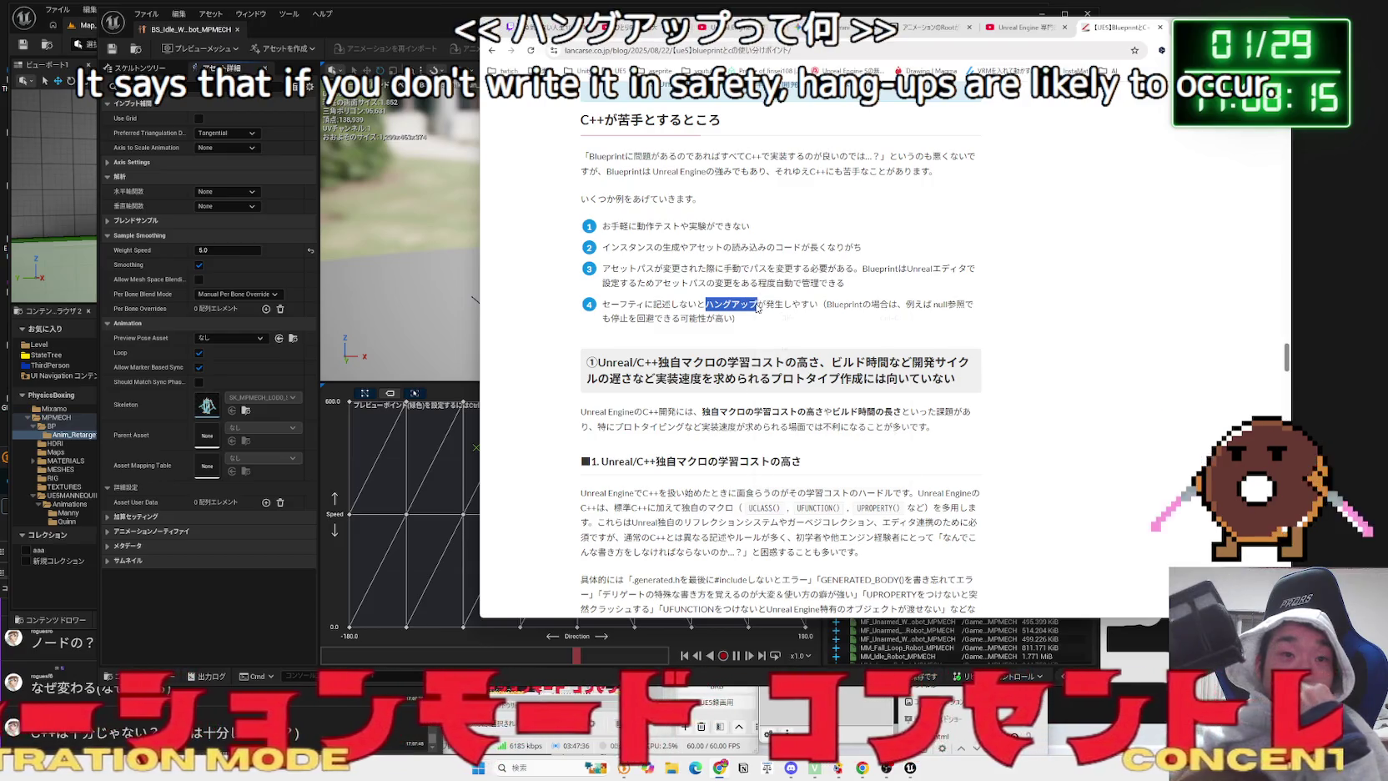
right_click(757, 305)
click(802, 351)
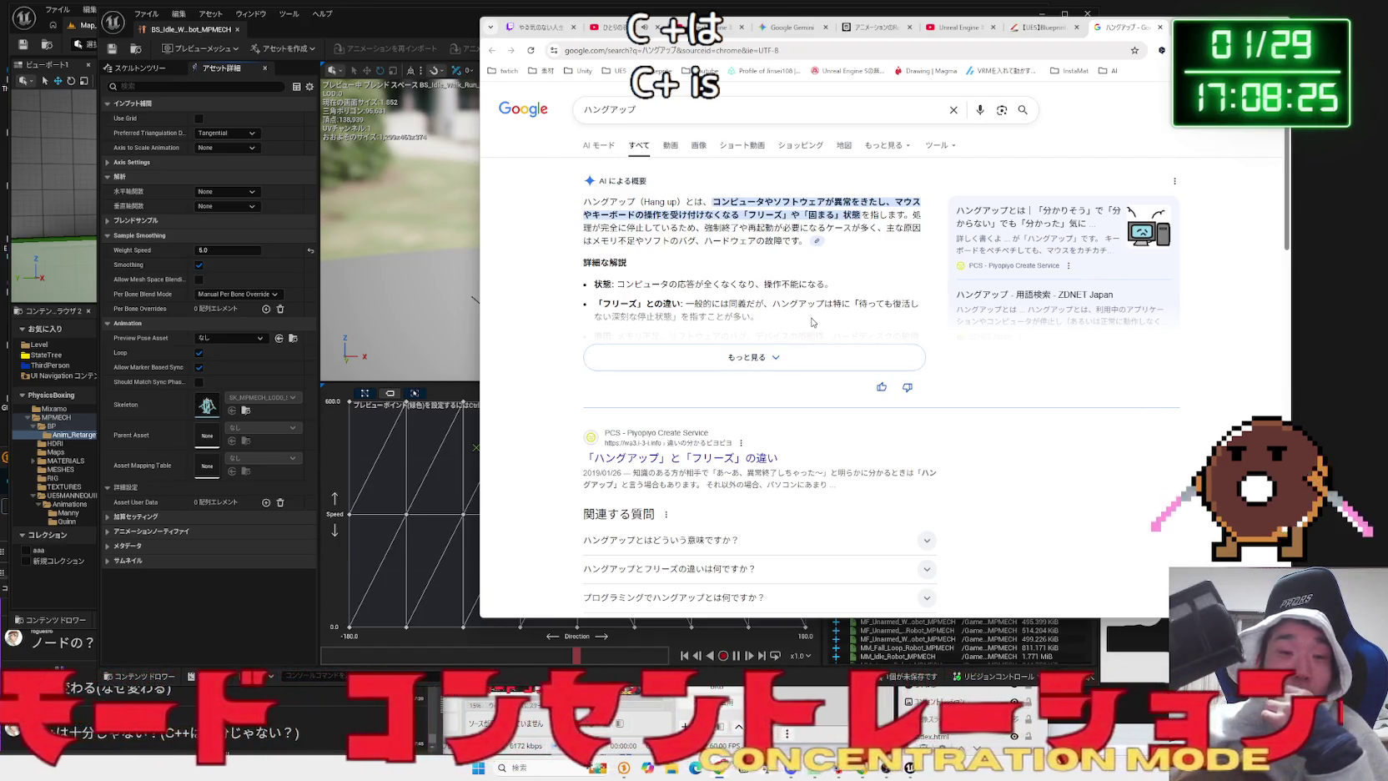
click(765, 357)
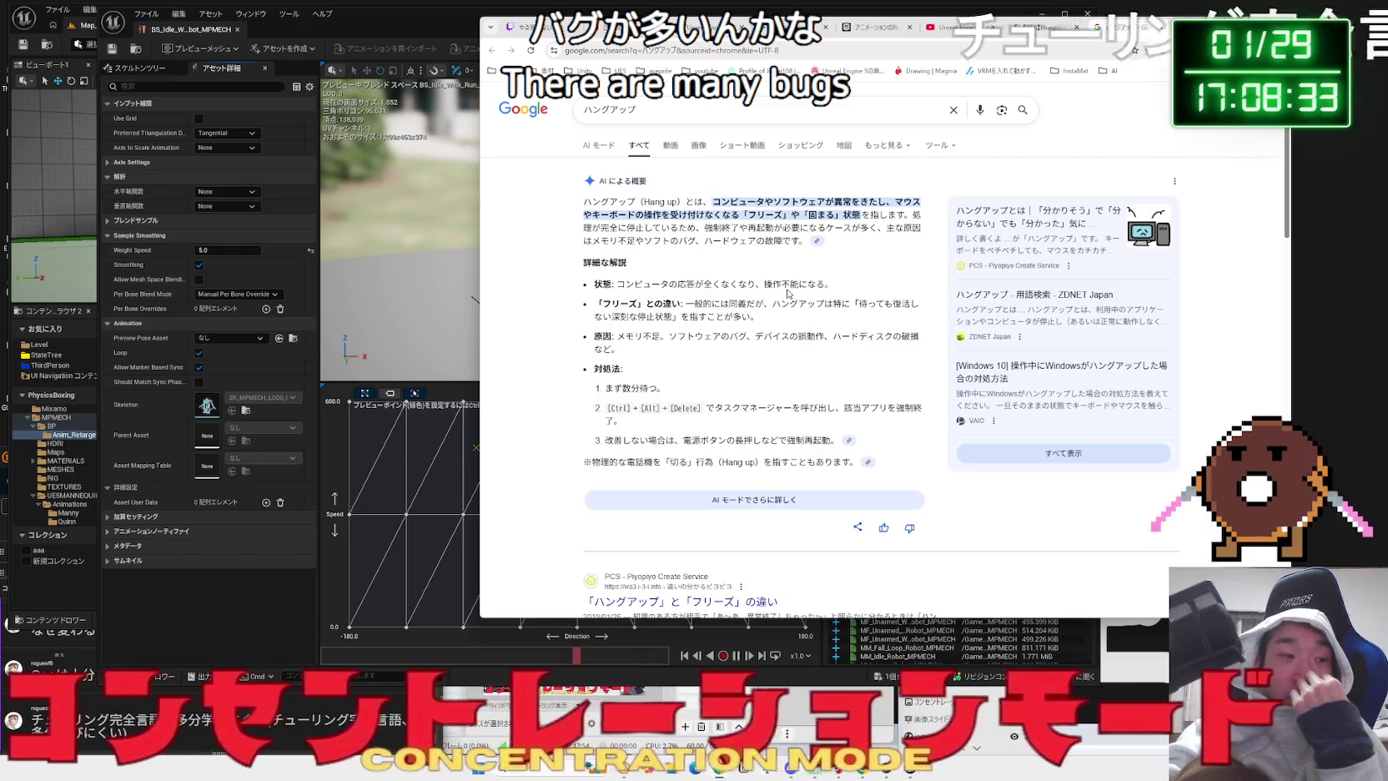
key(alt+Tab)
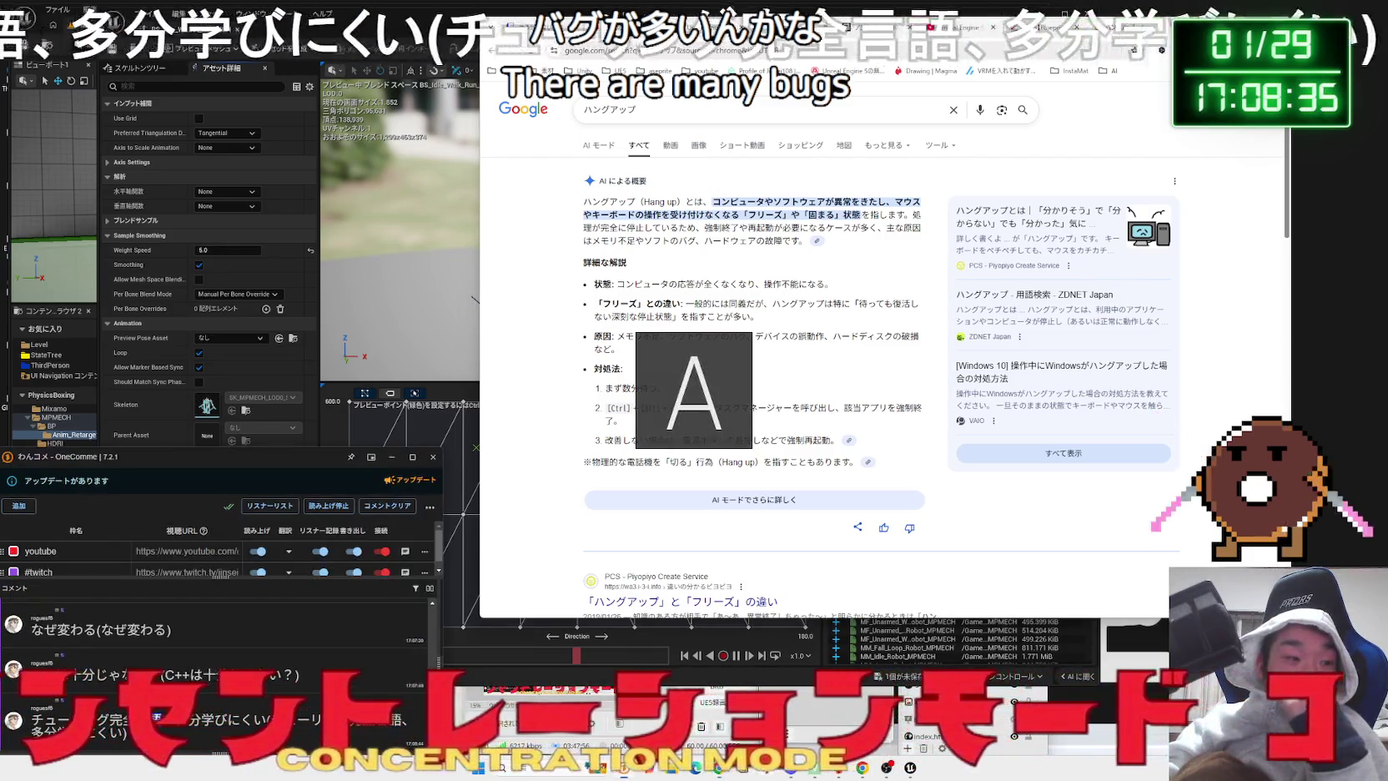
key(ctrl+t)
key(ctrl+v)
key(Return)
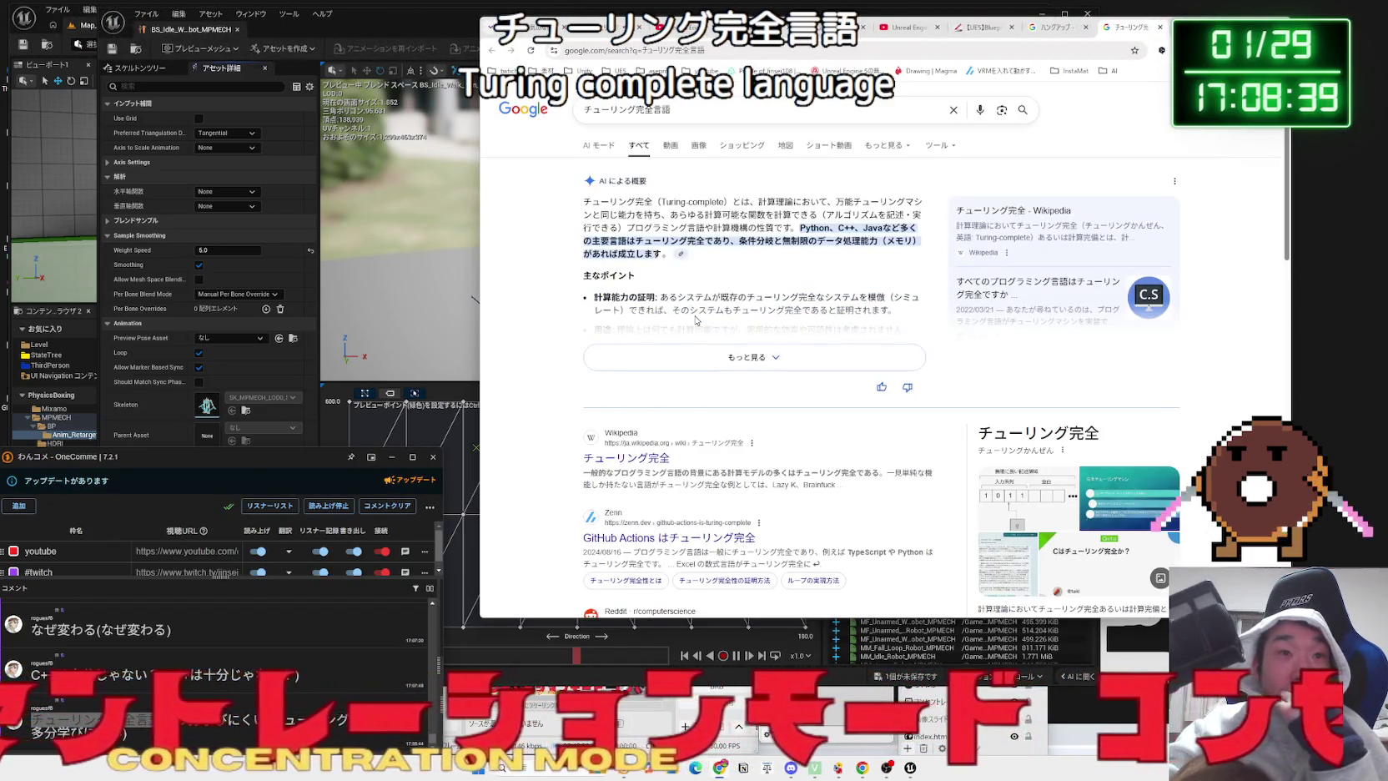
mouse_move(751, 202)
mouse_down()
mouse_move(924, 207)
mouse_move(617, 216)
mouse_move(818, 213)
mouse_move(584, 202)
mouse_up()
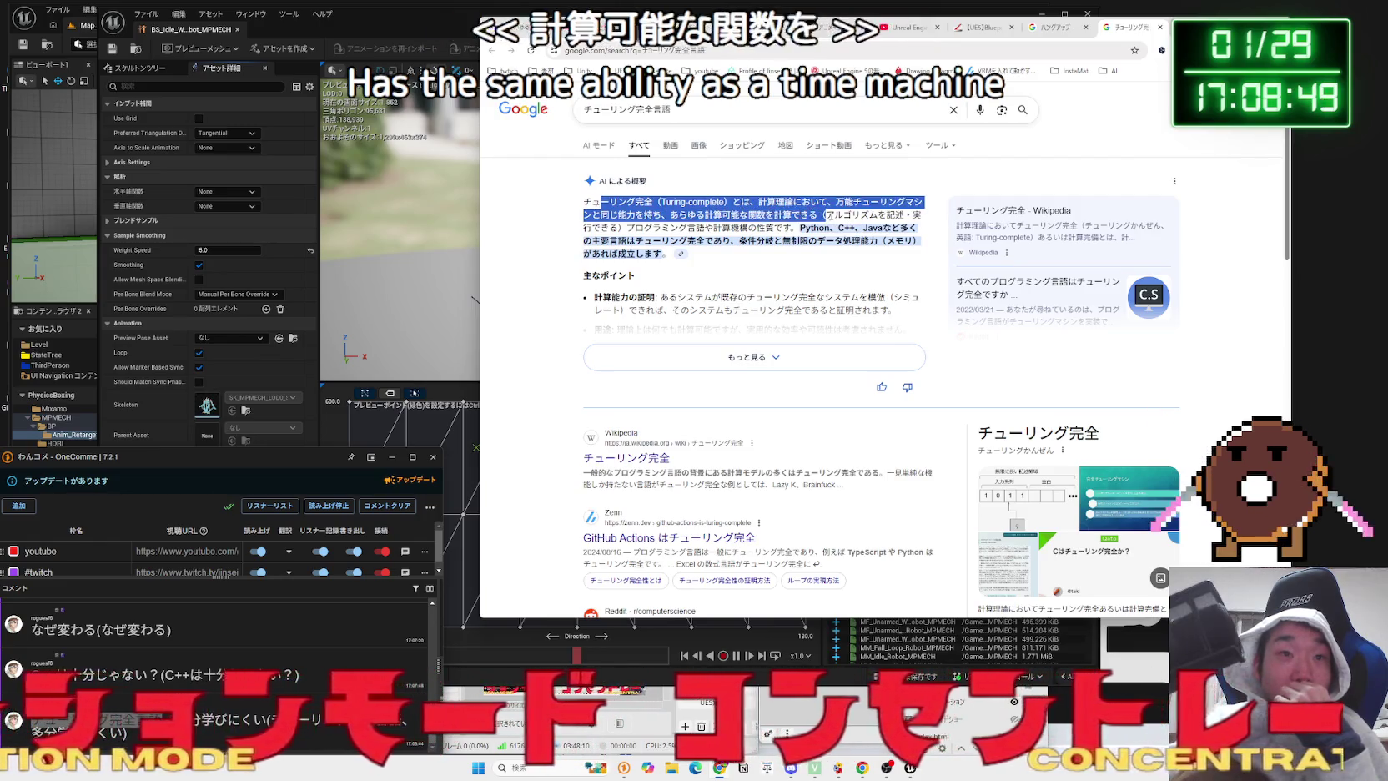
click(584, 203)
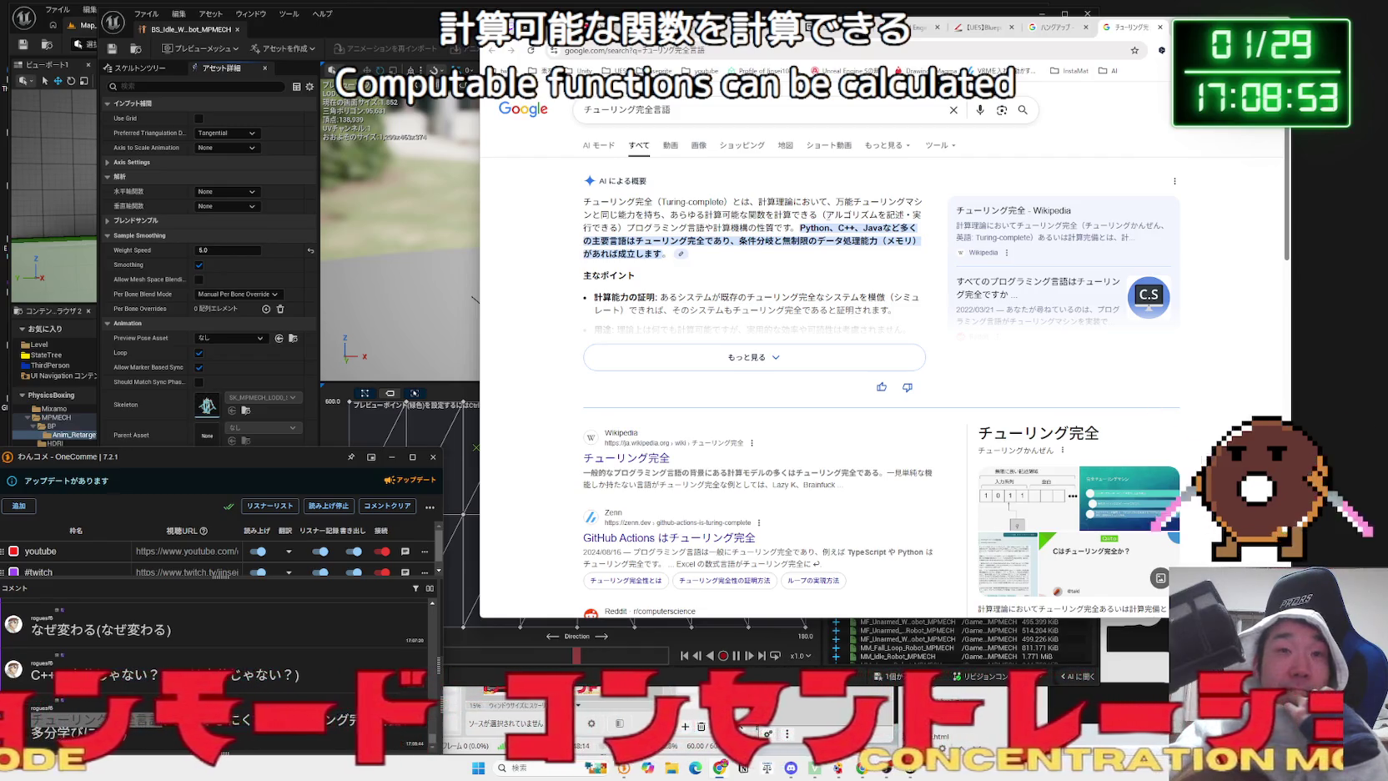
drag(800, 229, 862, 231)
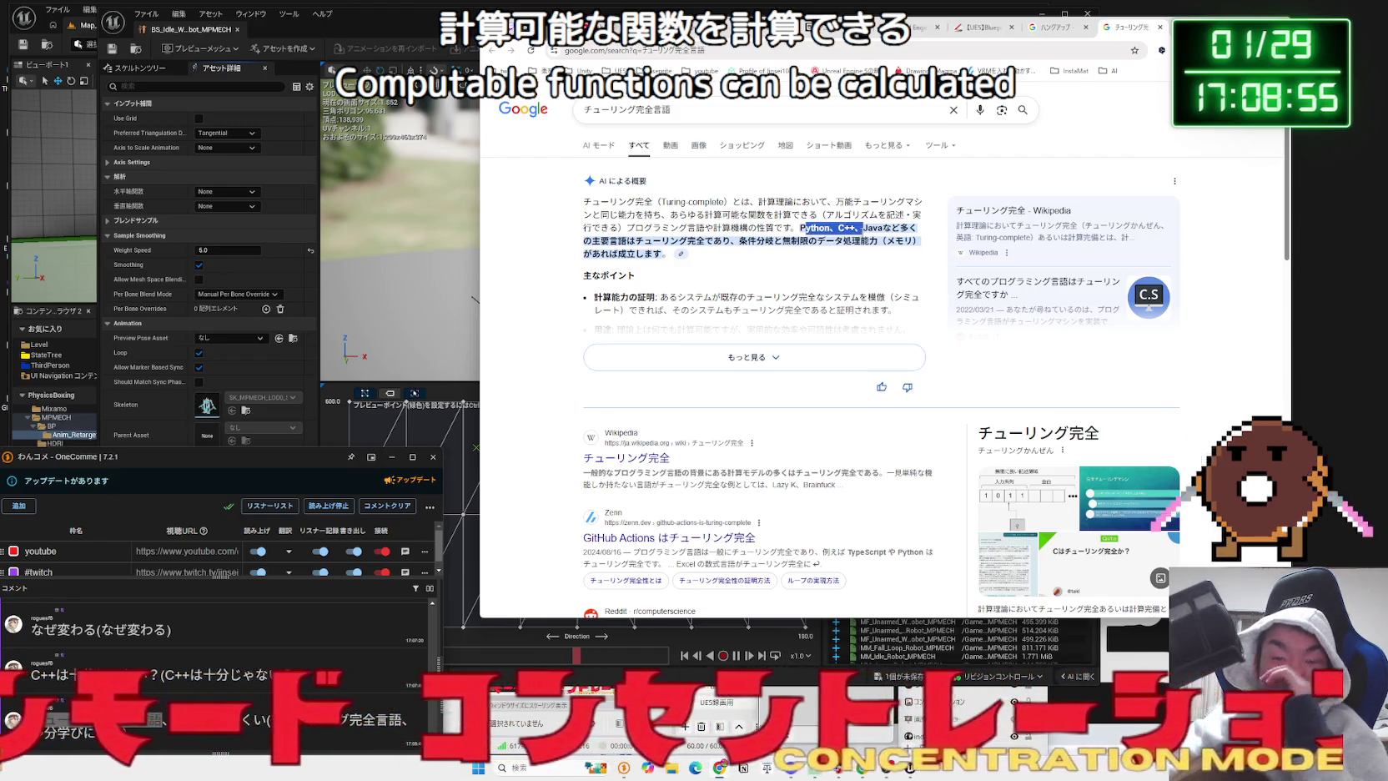
click(861, 231)
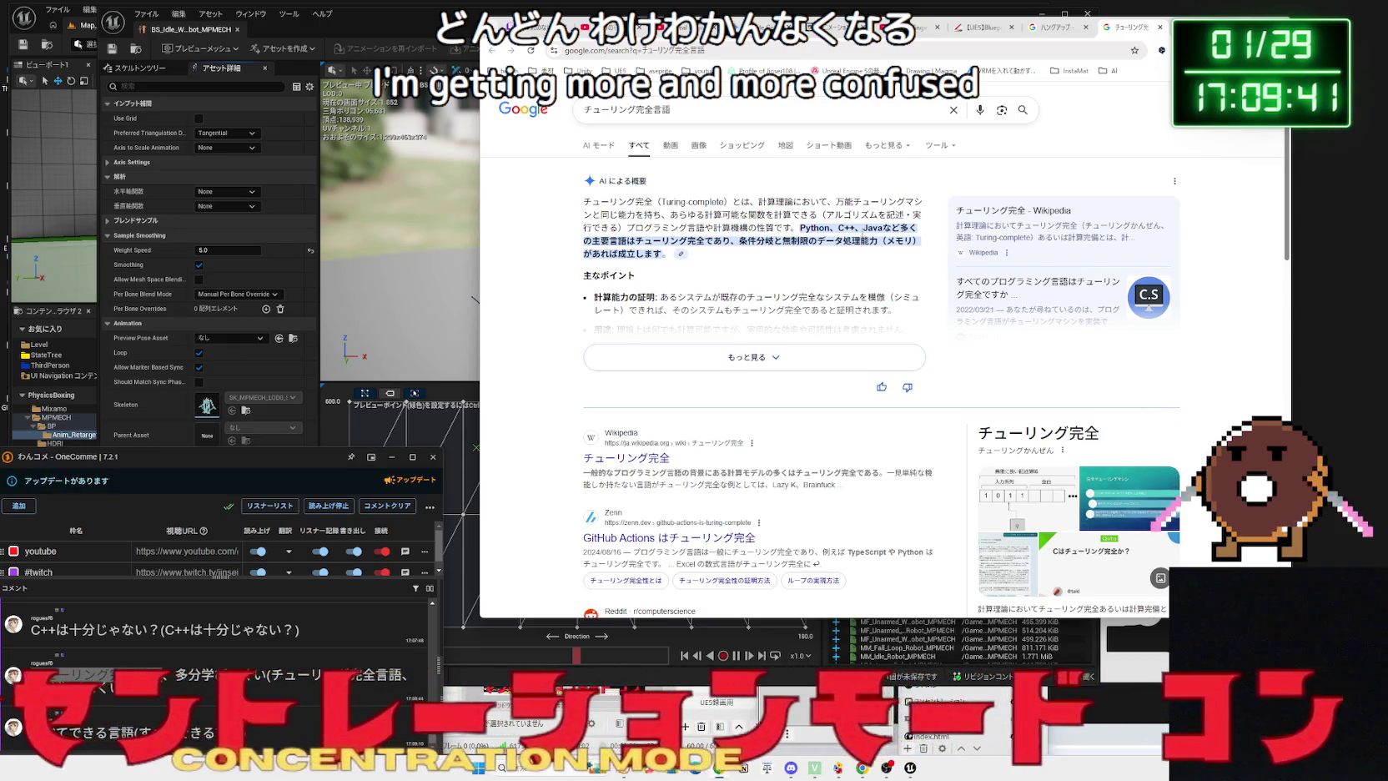
scroll(781, 289, down, 2)
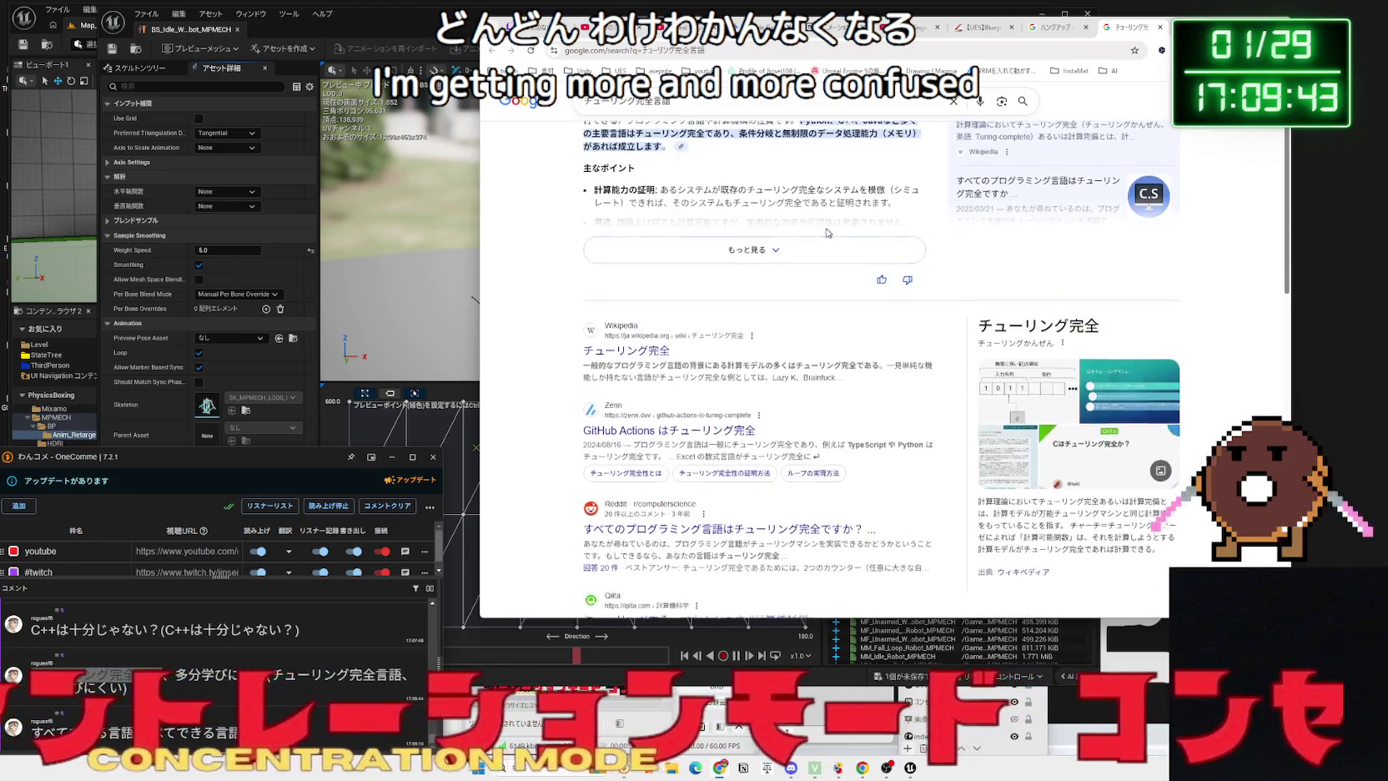
scroll(781, 289, down, 4)
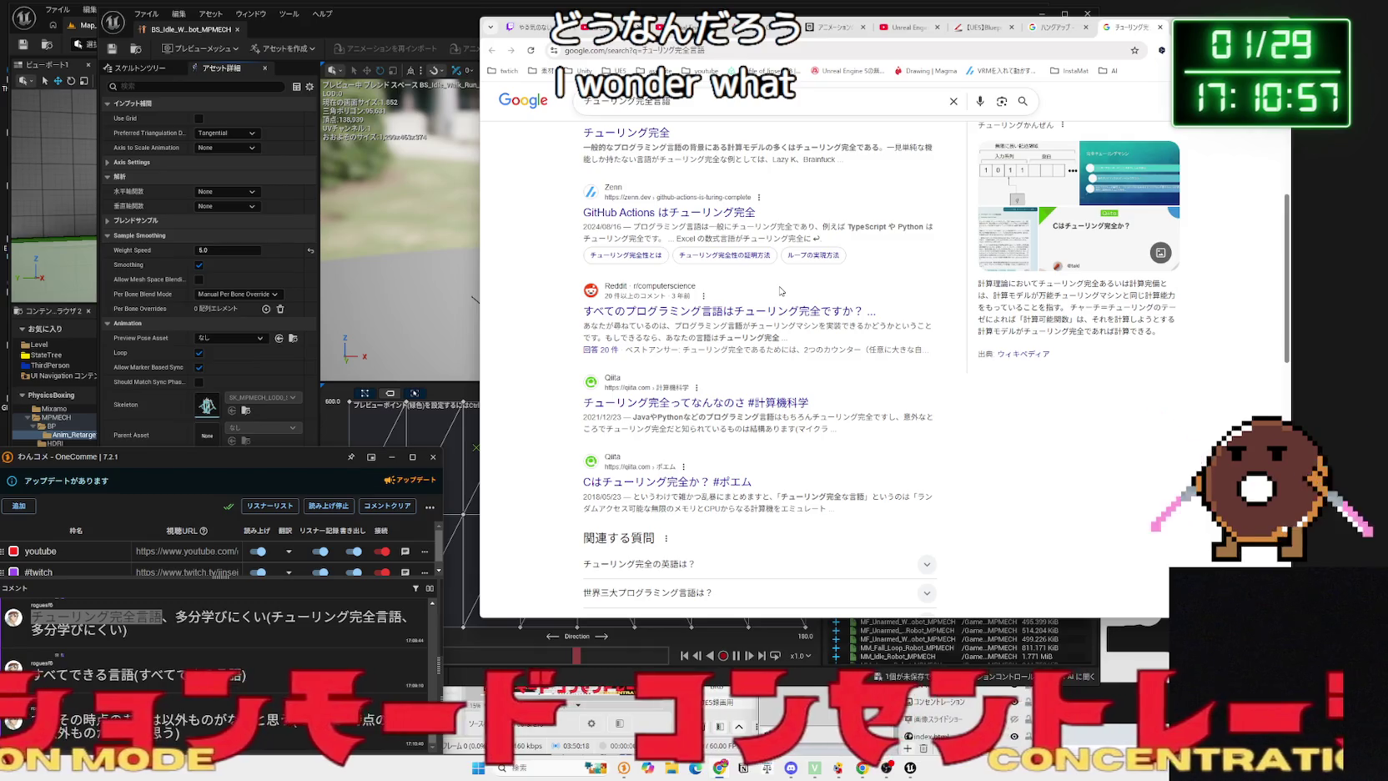
click(831, 33)
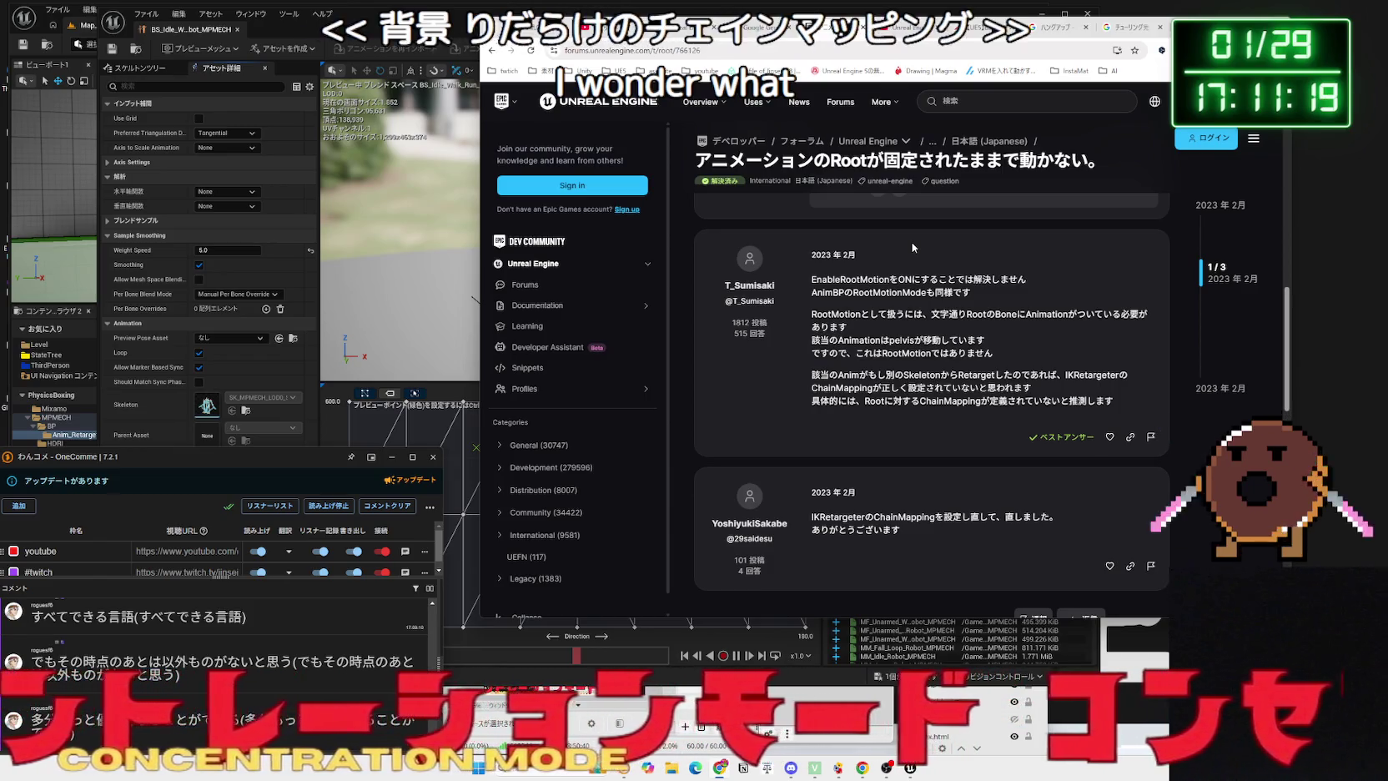
- Bring the Unreal Editor's MPMECH idle-walk blend space back to the front
click(281, 76)
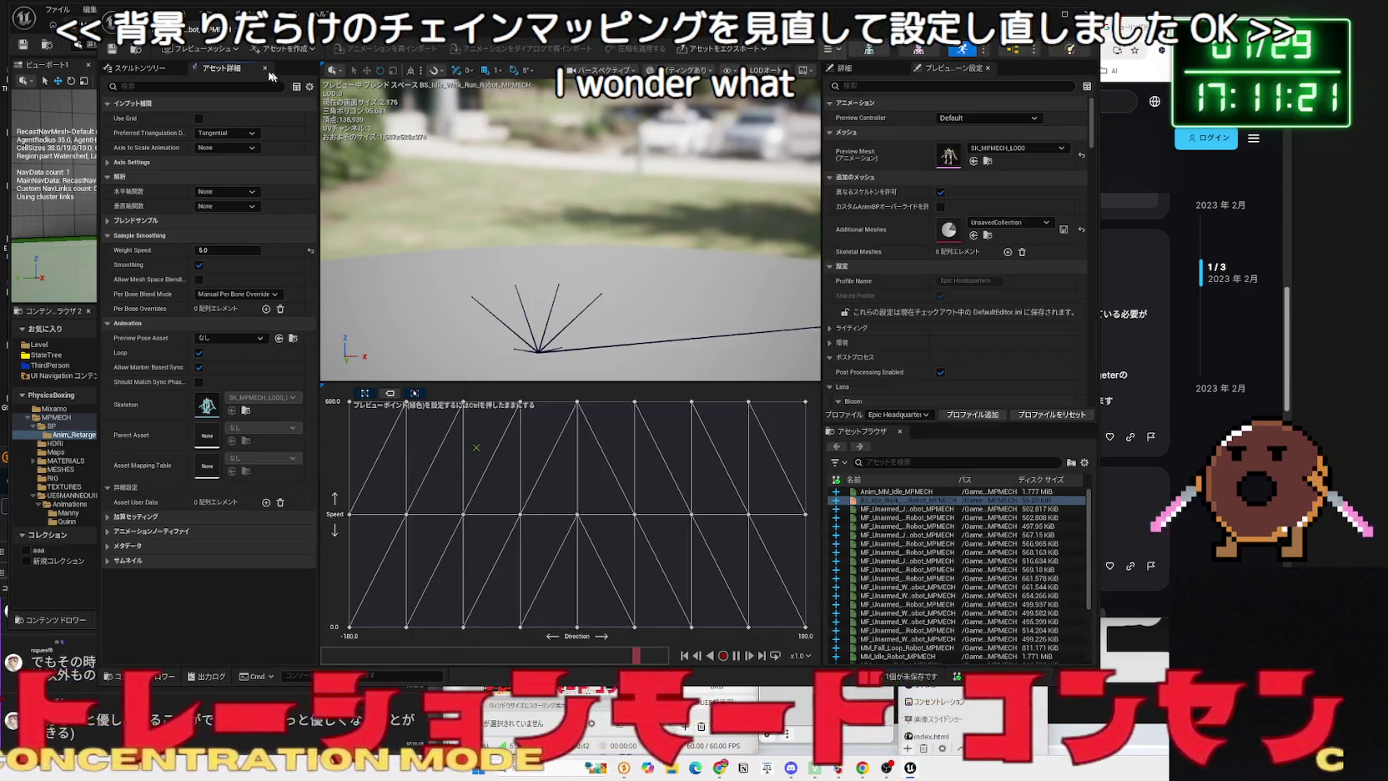
- Close the blend space window and open IKR_UE5Manny_MPMECH from the RIG folder
key(alt+F4)
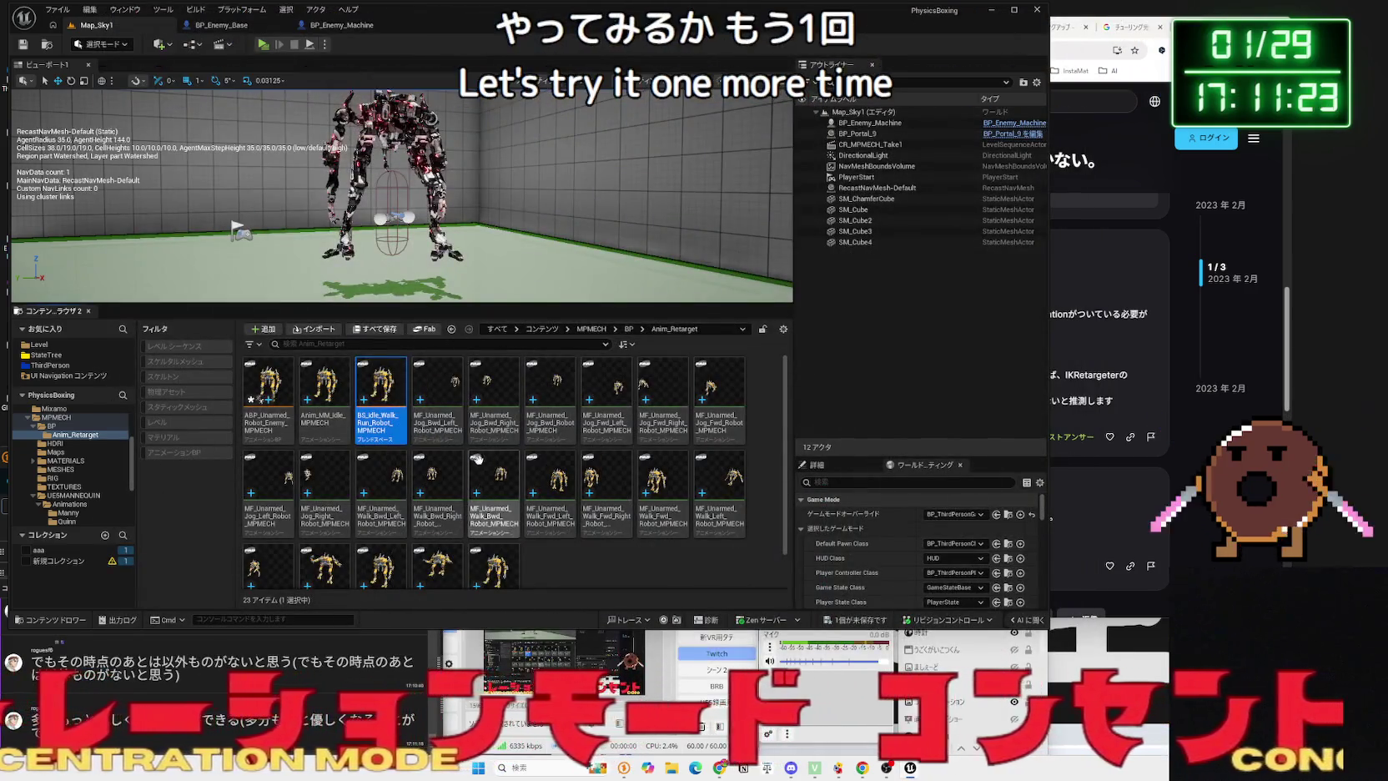
click(67, 435)
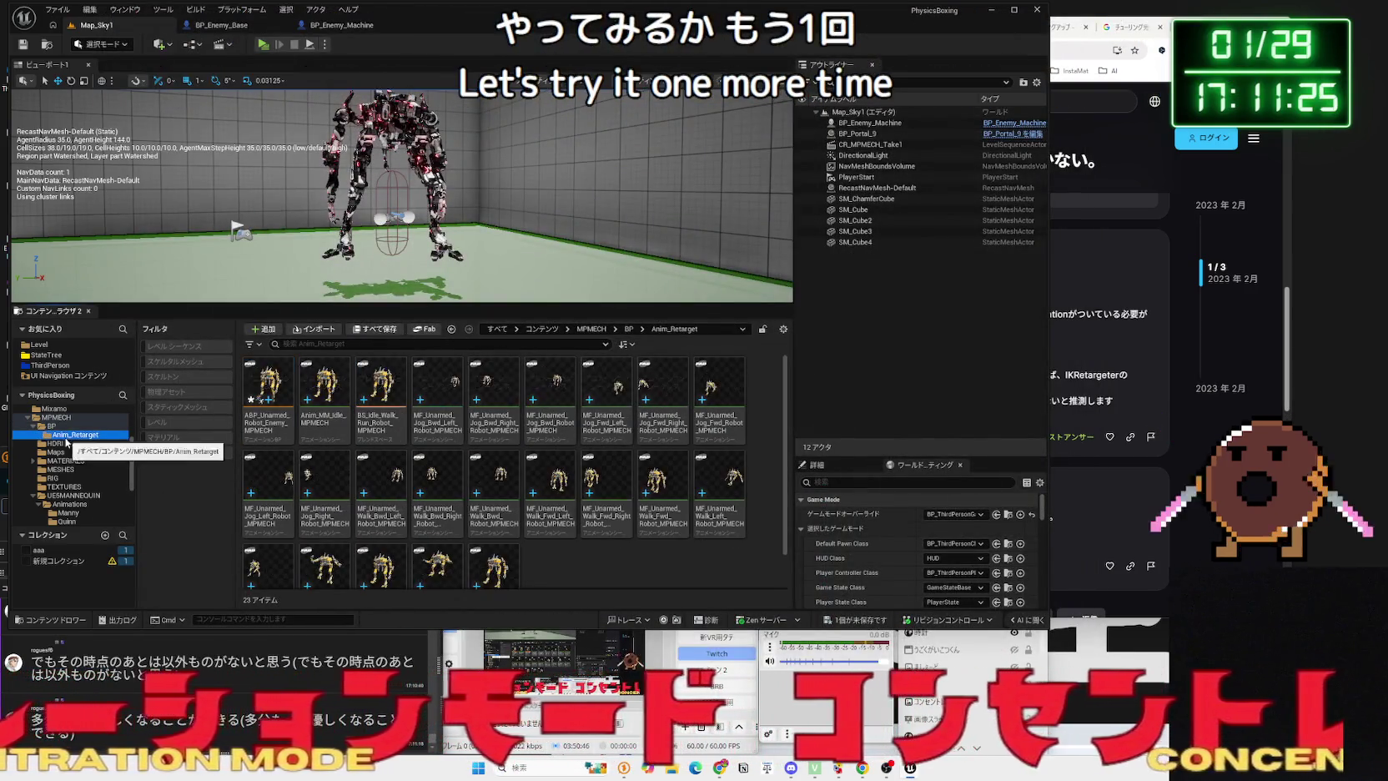
click(57, 451)
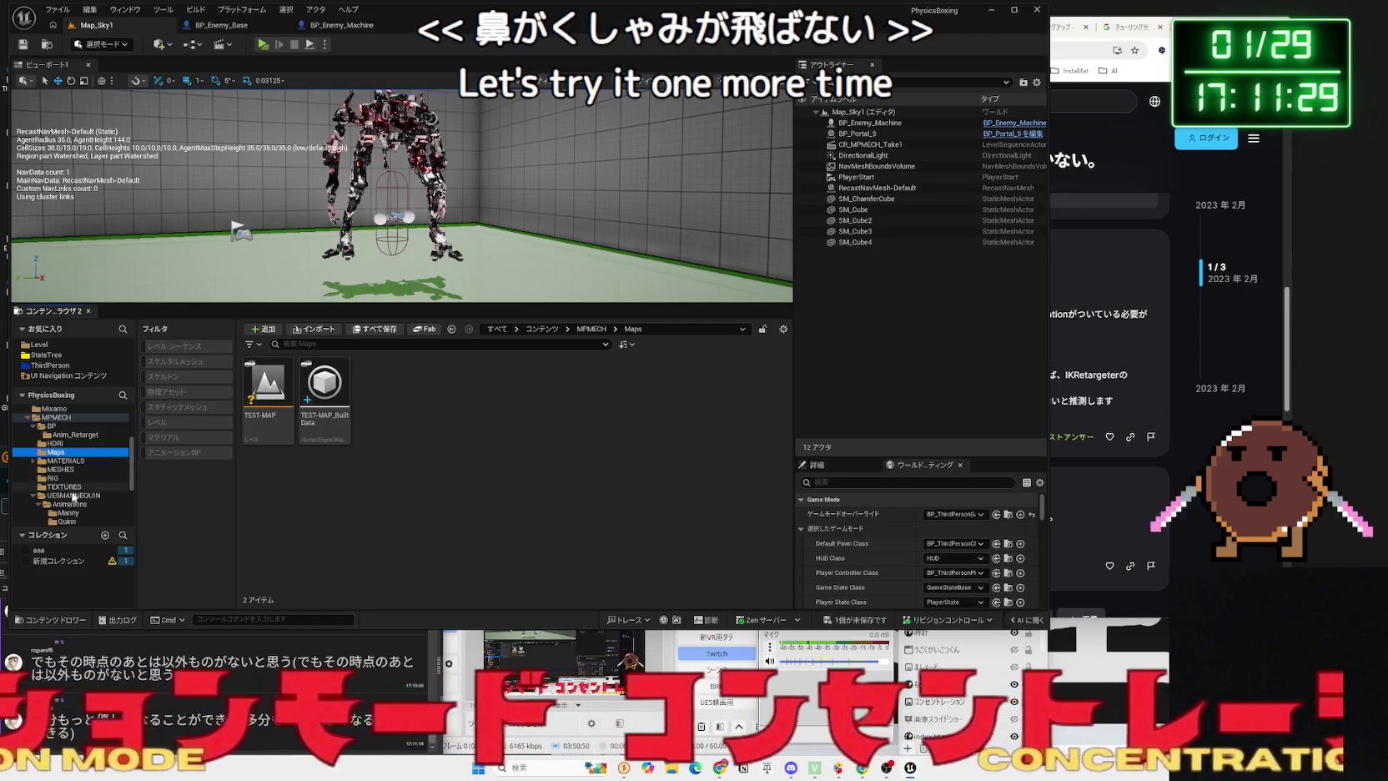
click(75, 503)
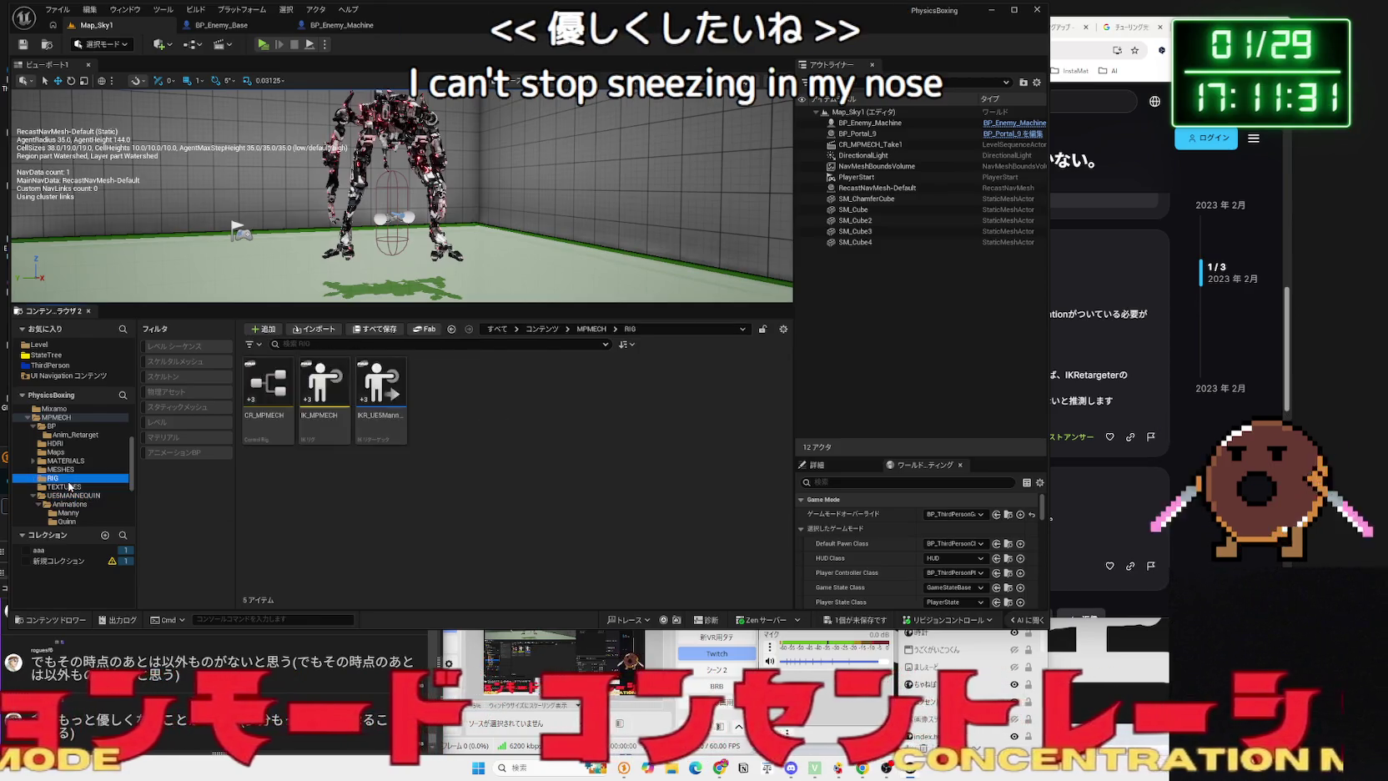
click(52, 477)
click(384, 431)
double_click(384, 431)
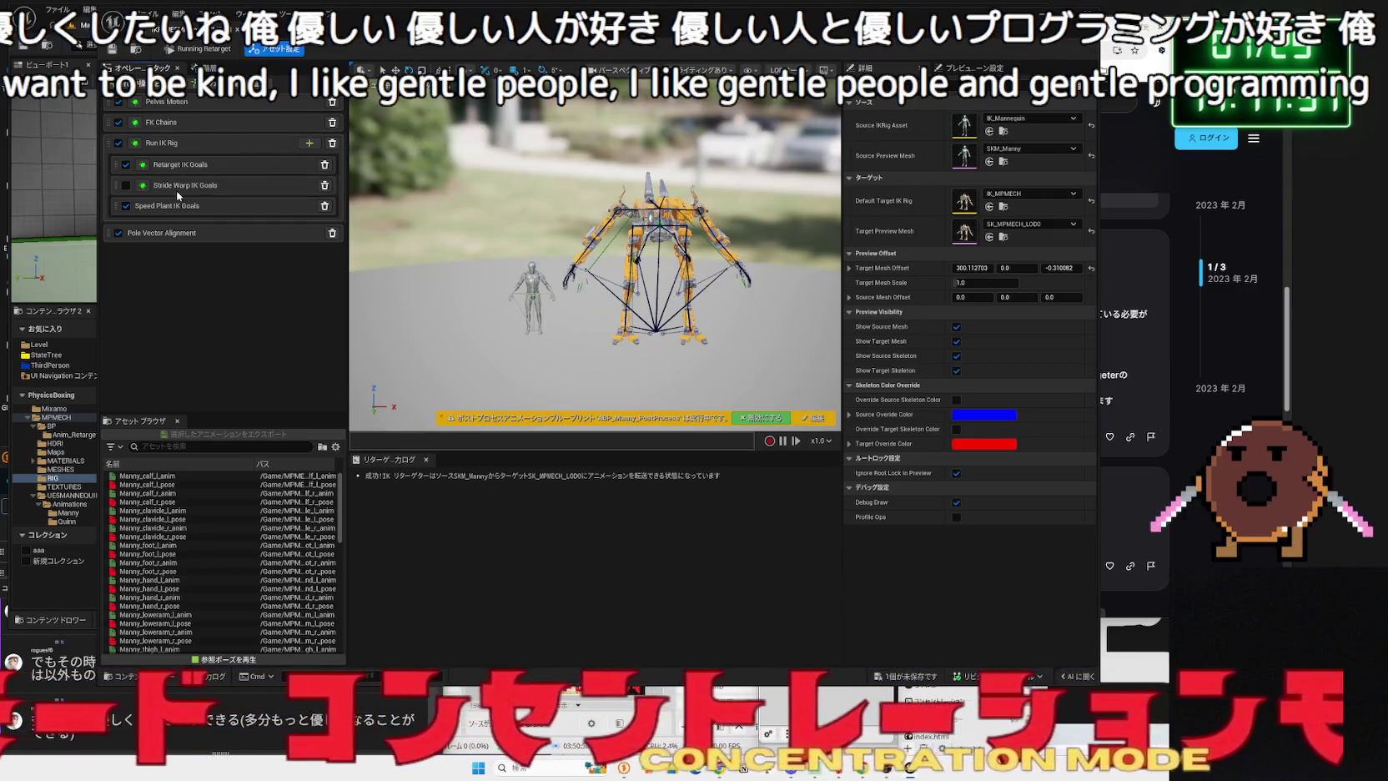
- Add a Root Motion operation to the retargeter's Op Stack and view its settings
click(185, 171)
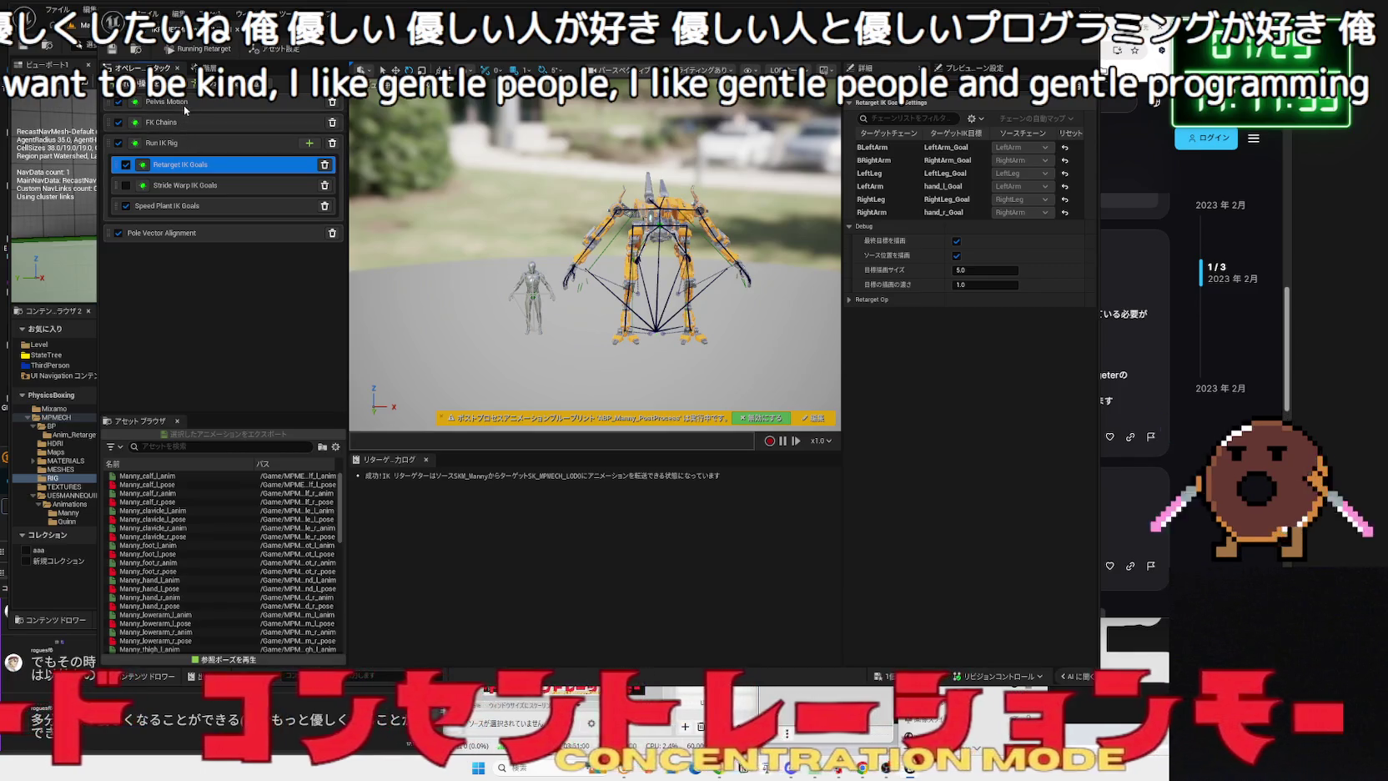
click(183, 105)
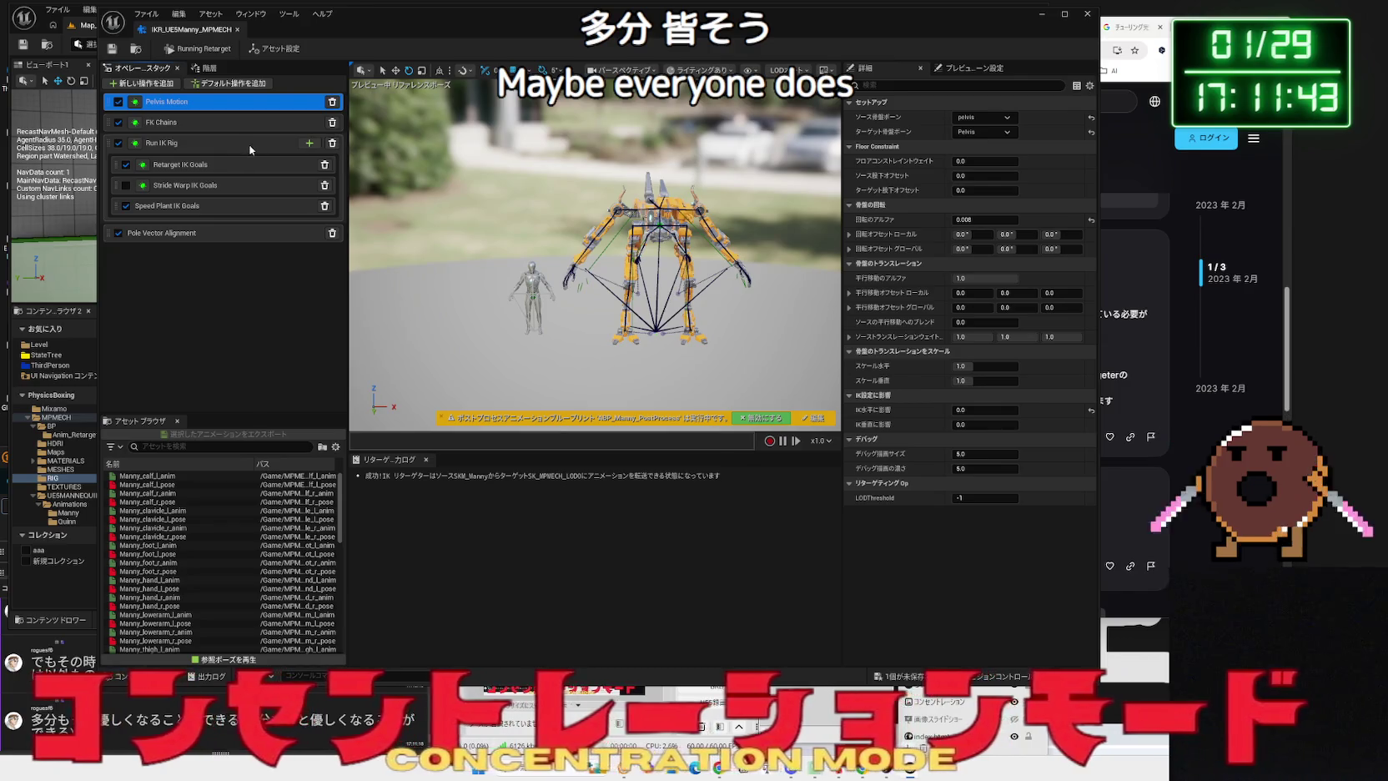
click(150, 84)
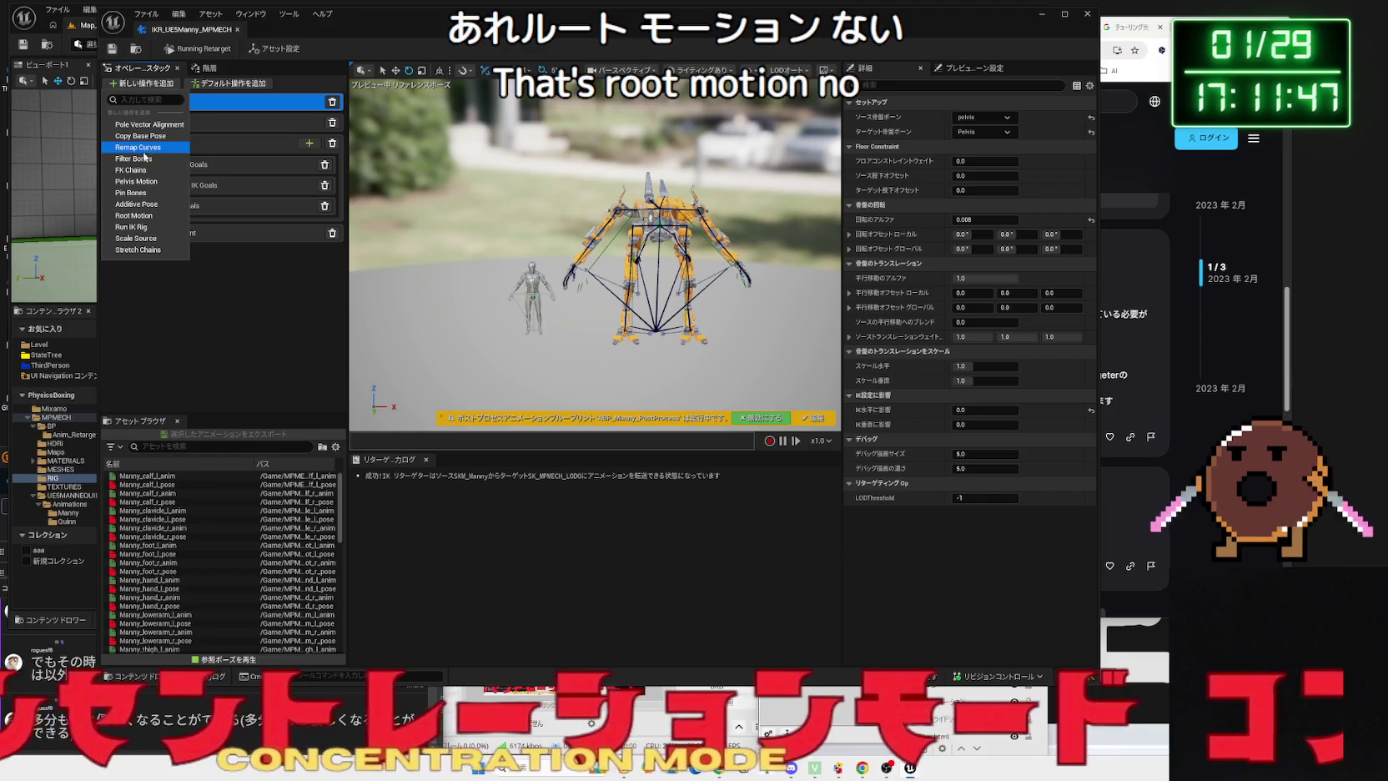
click(136, 215)
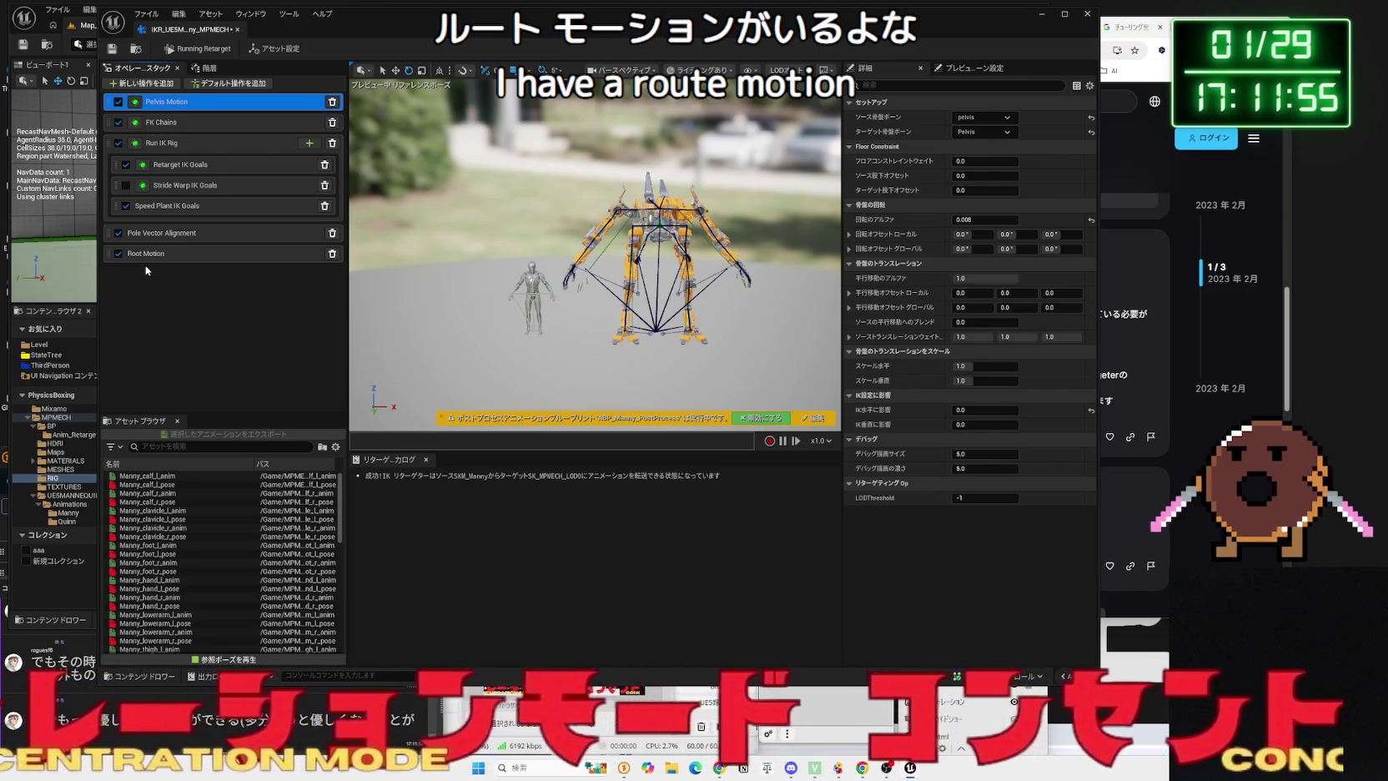
key(ctrl+z)
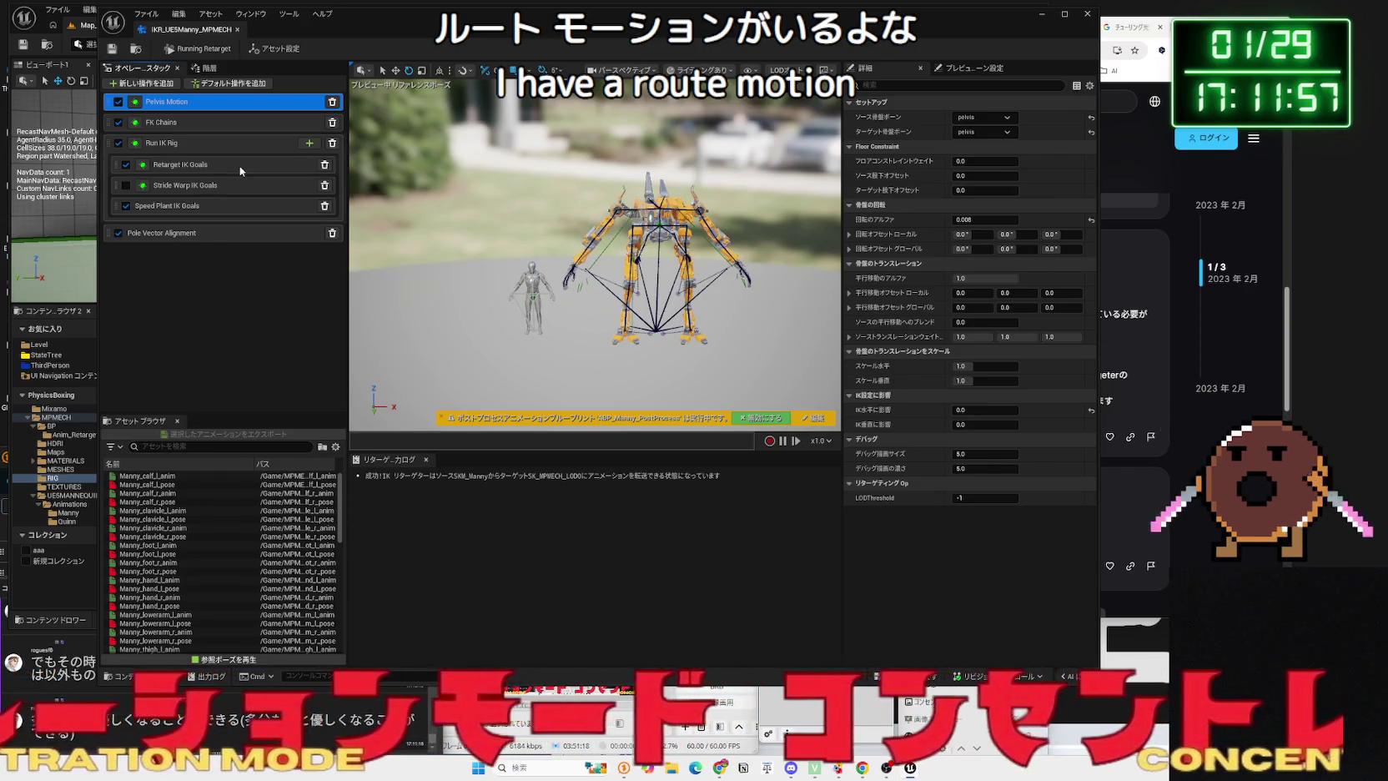
click(146, 85)
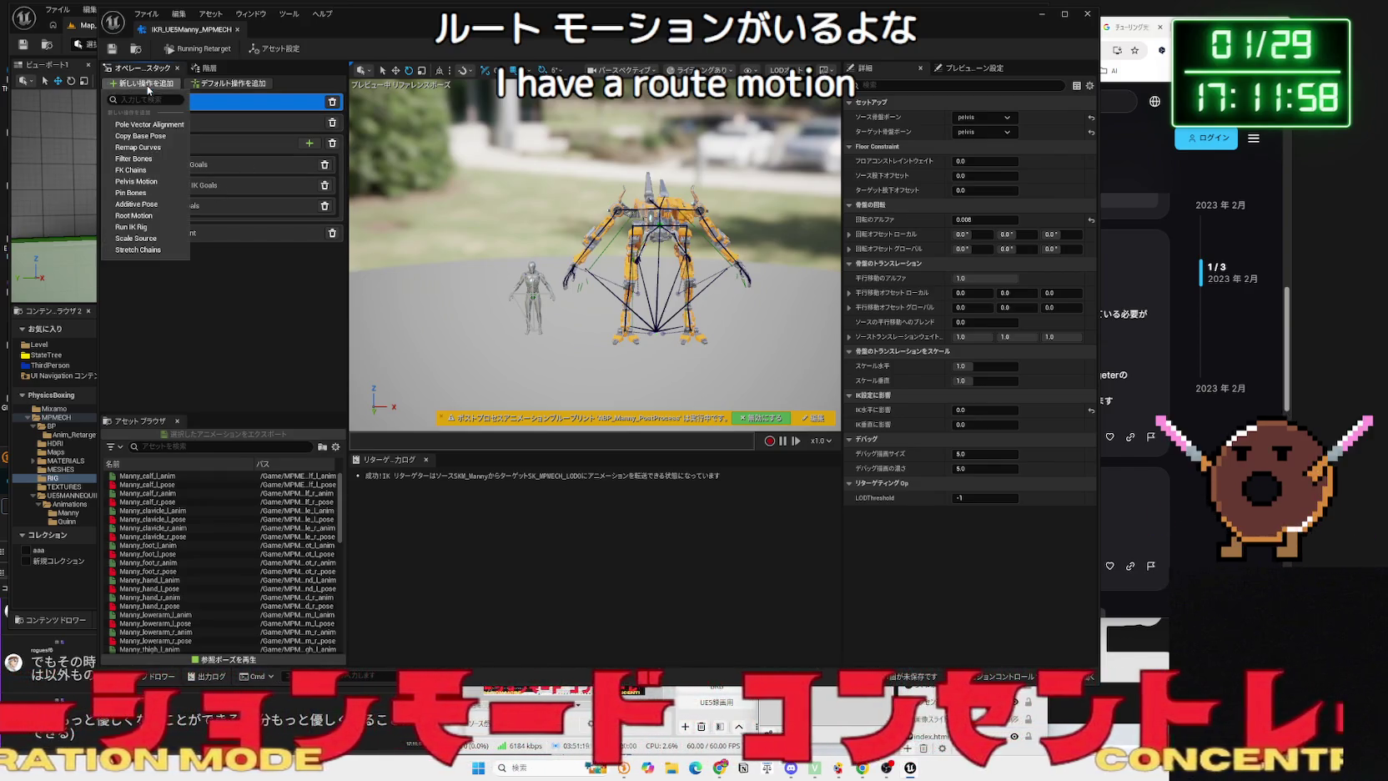
click(134, 215)
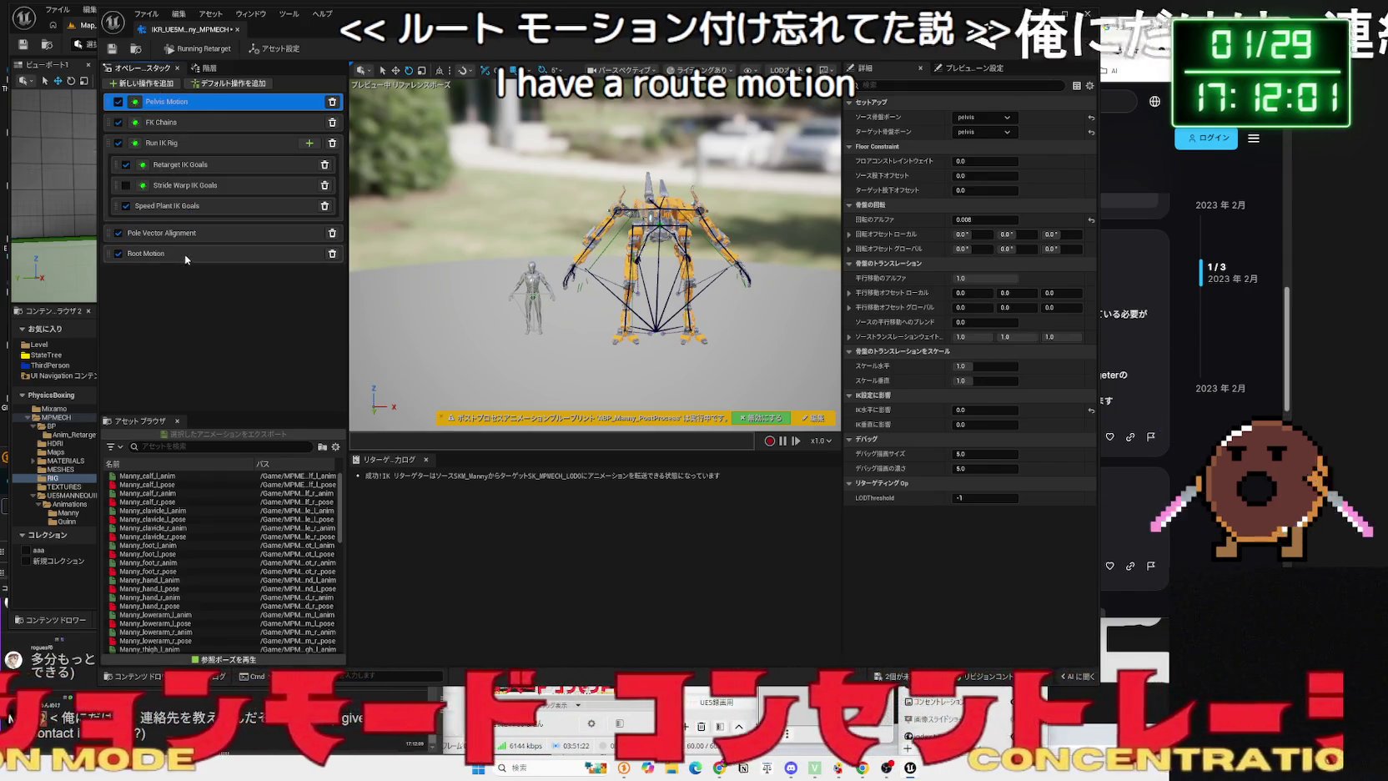
click(184, 254)
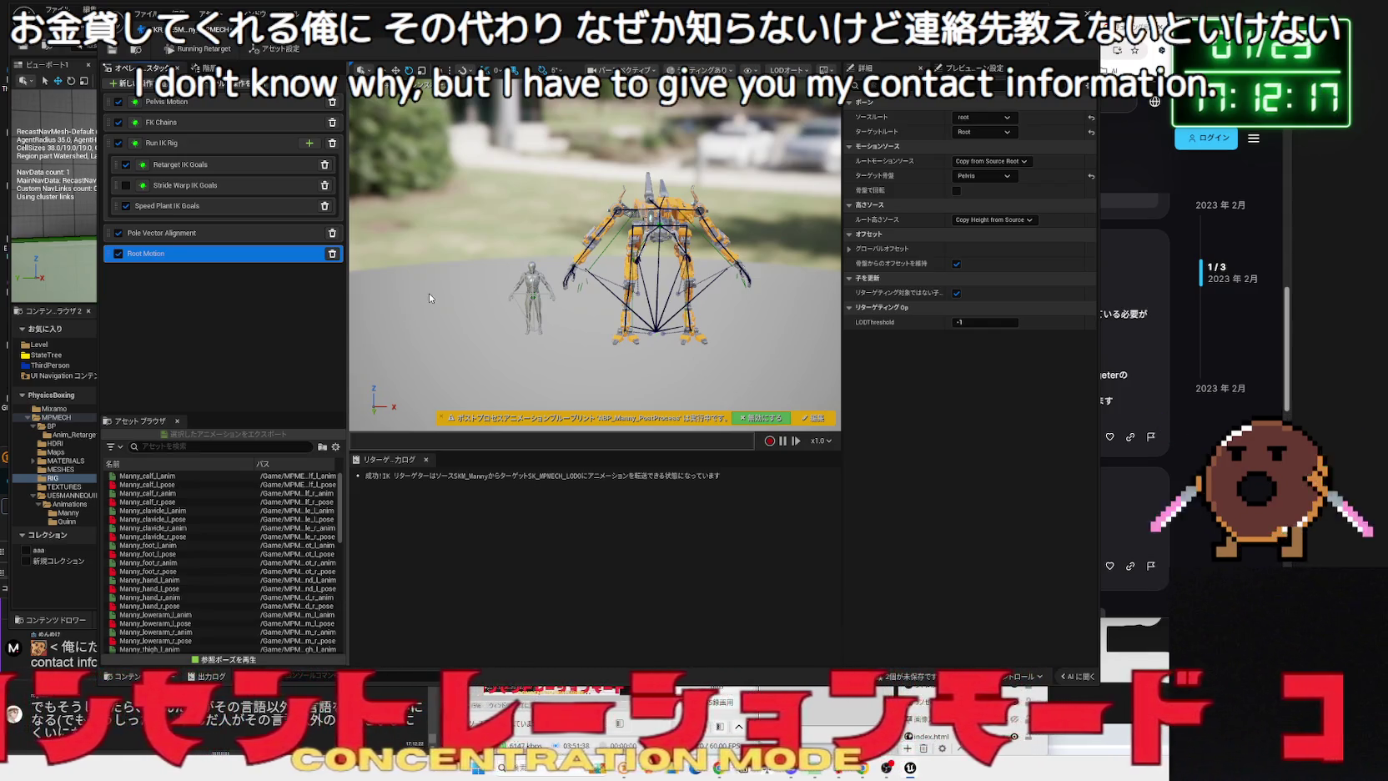
- Preview Manny_foot_l_anim, recheck the Root Motion settings, and show the bone hierarchy with retarget chains
click(175, 552)
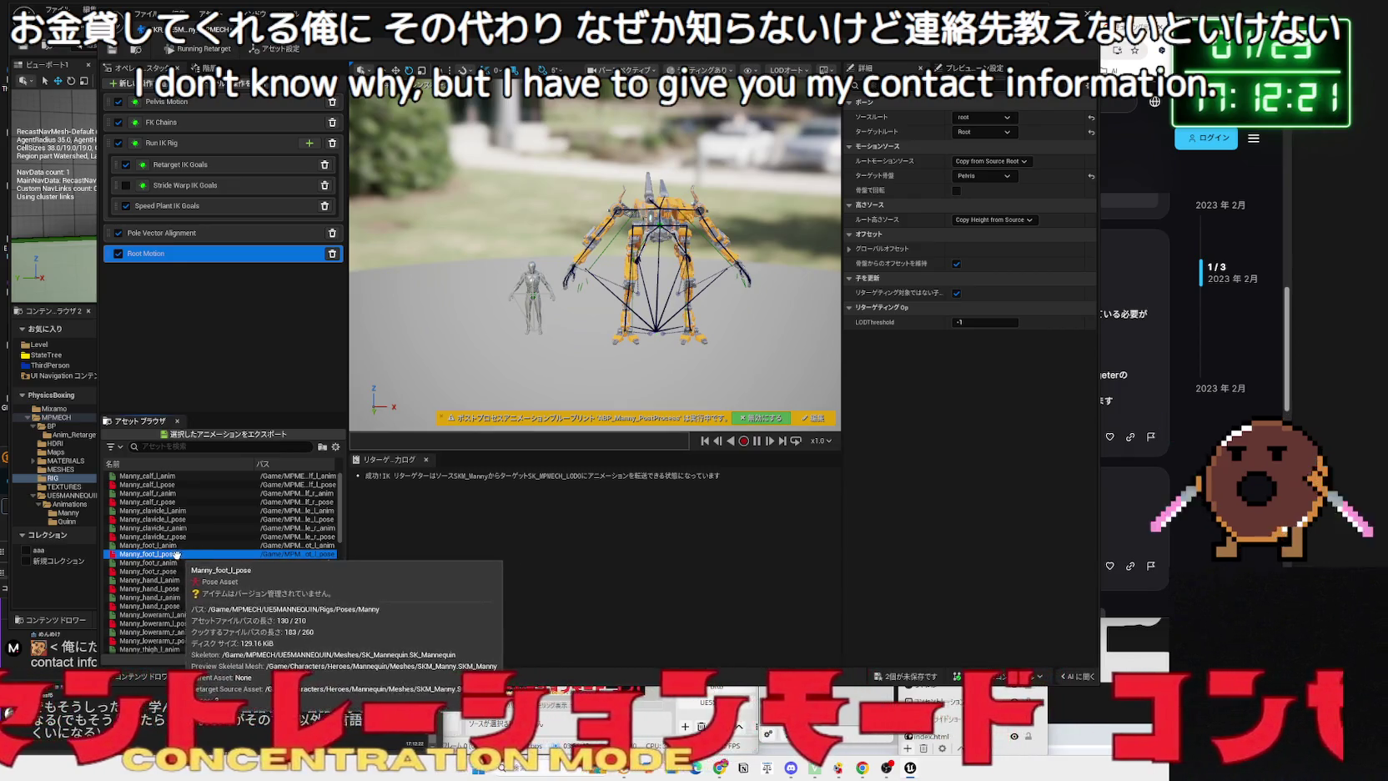
click(163, 544)
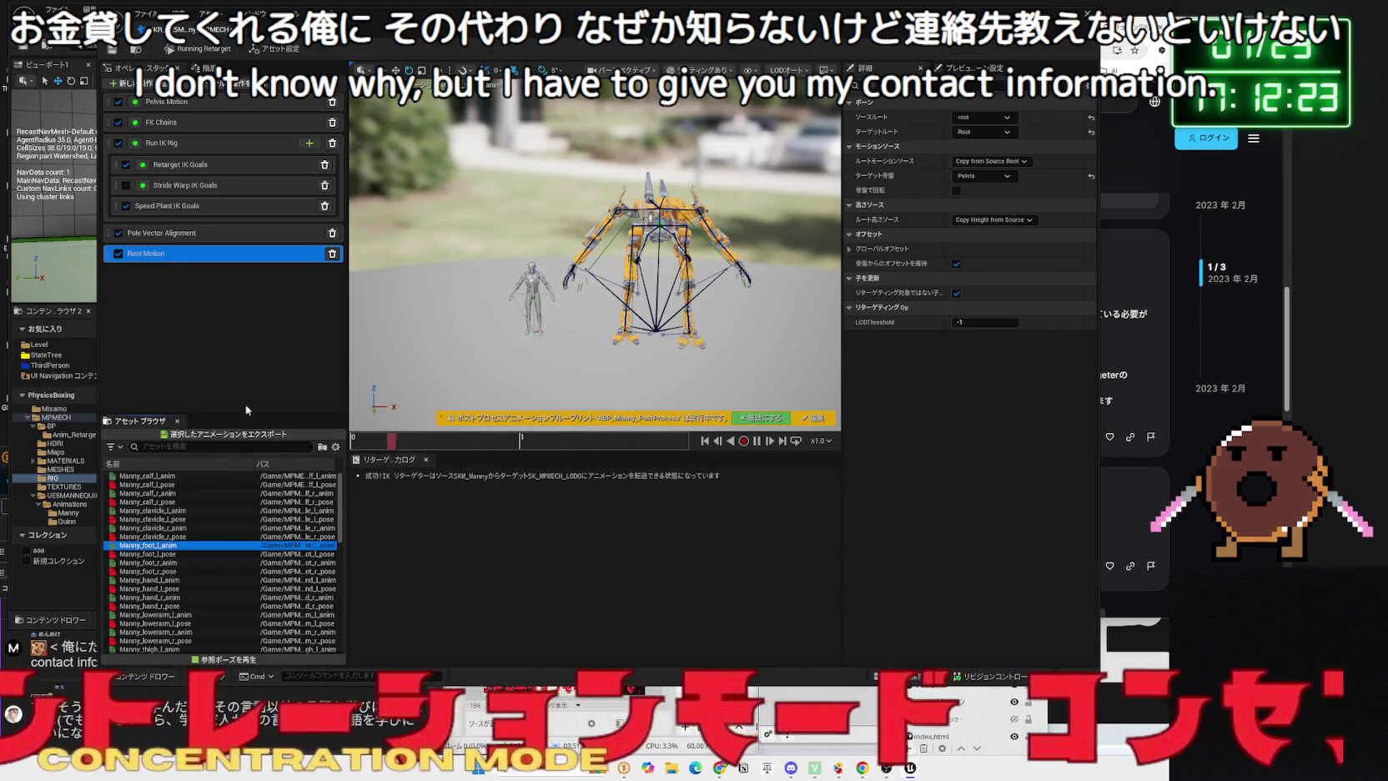
click(274, 48)
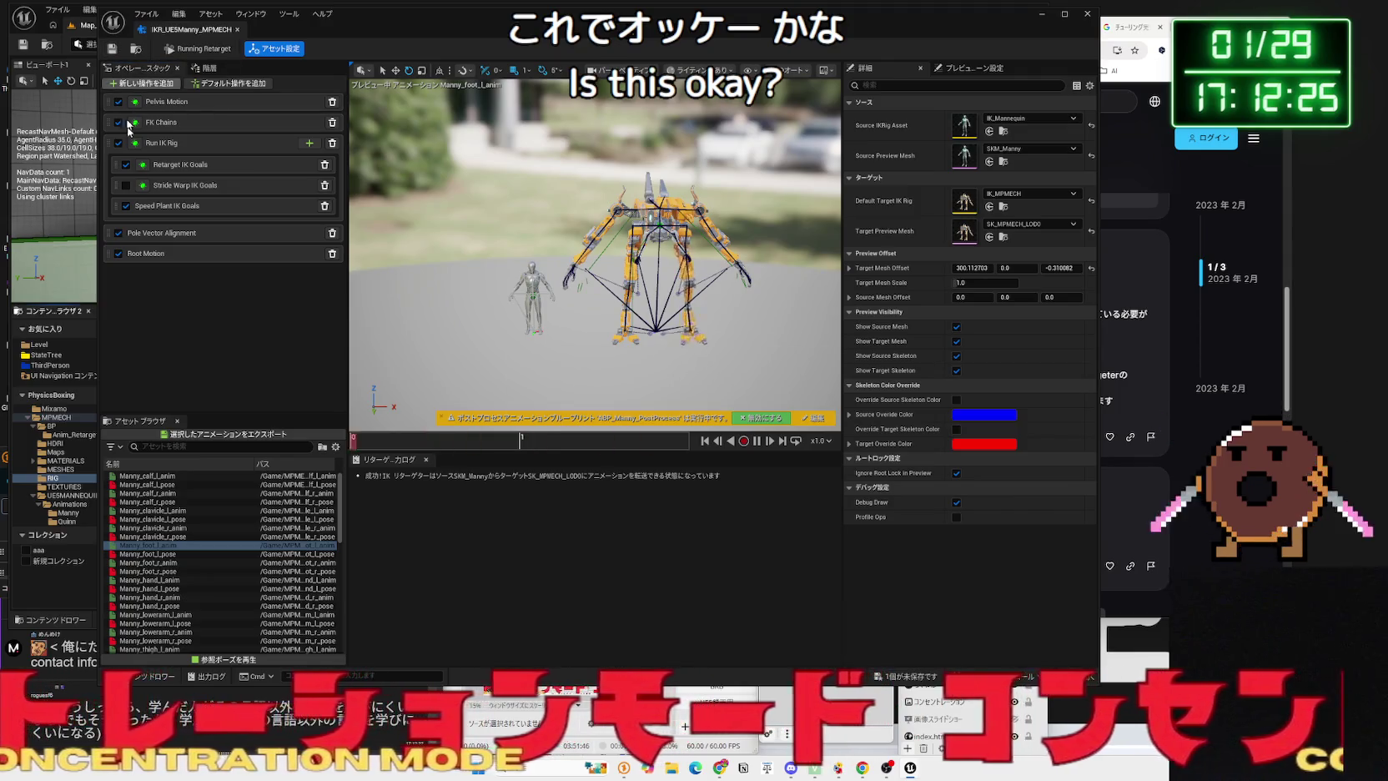
click(154, 253)
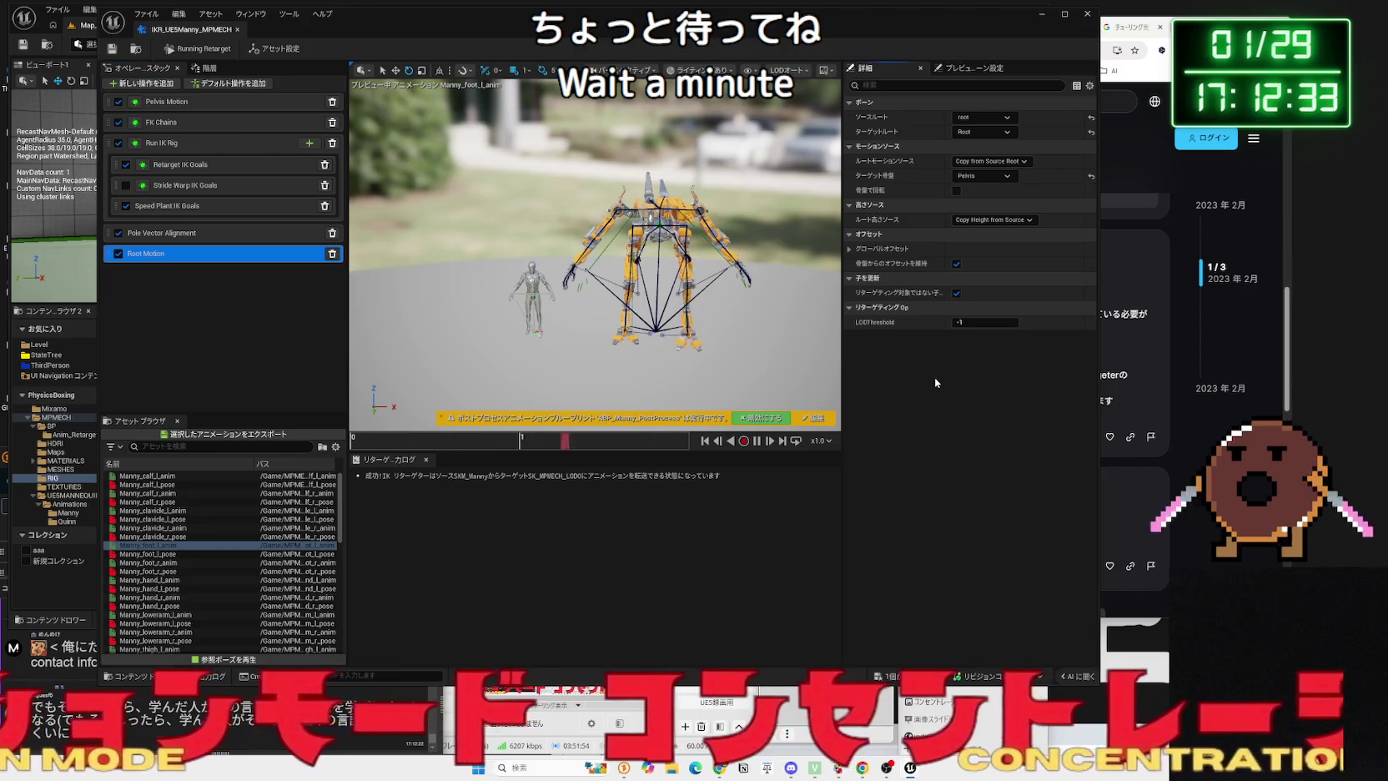
click(209, 67)
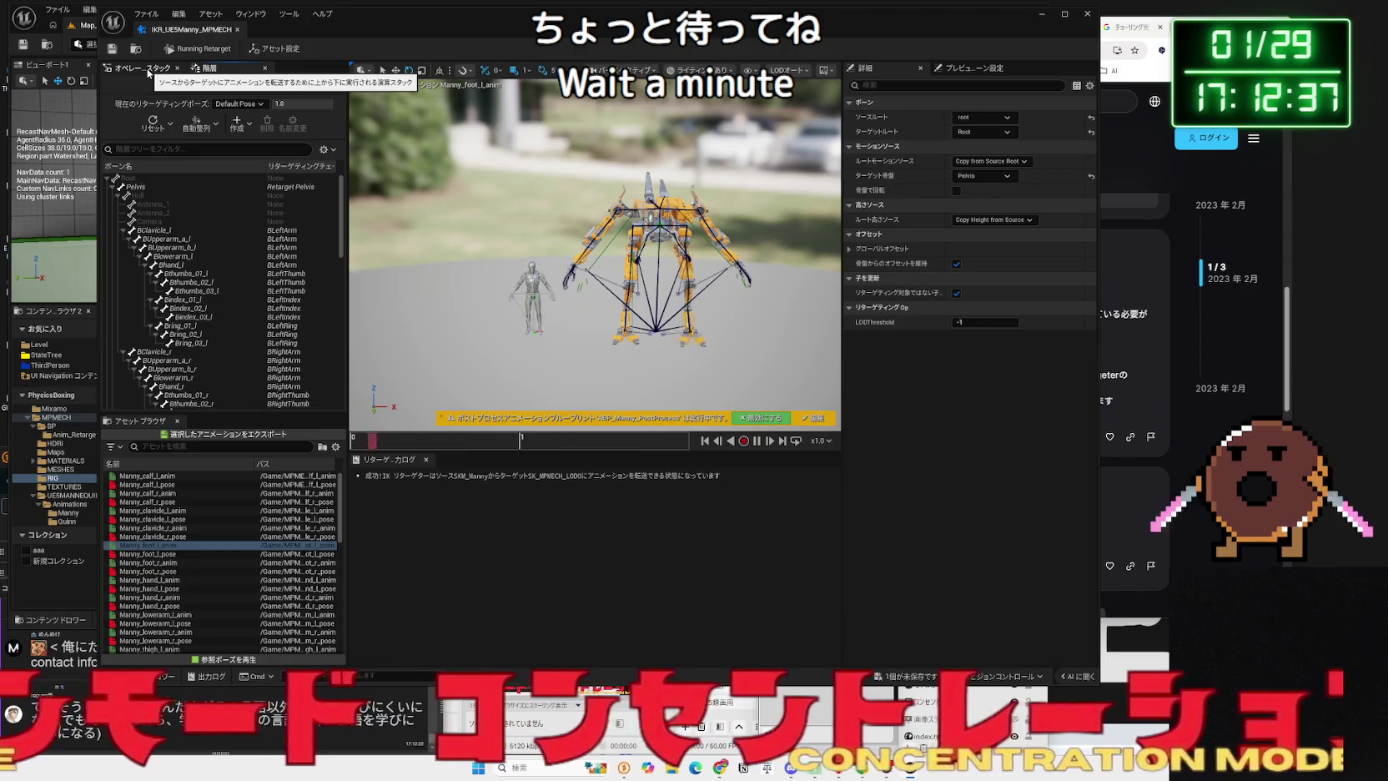